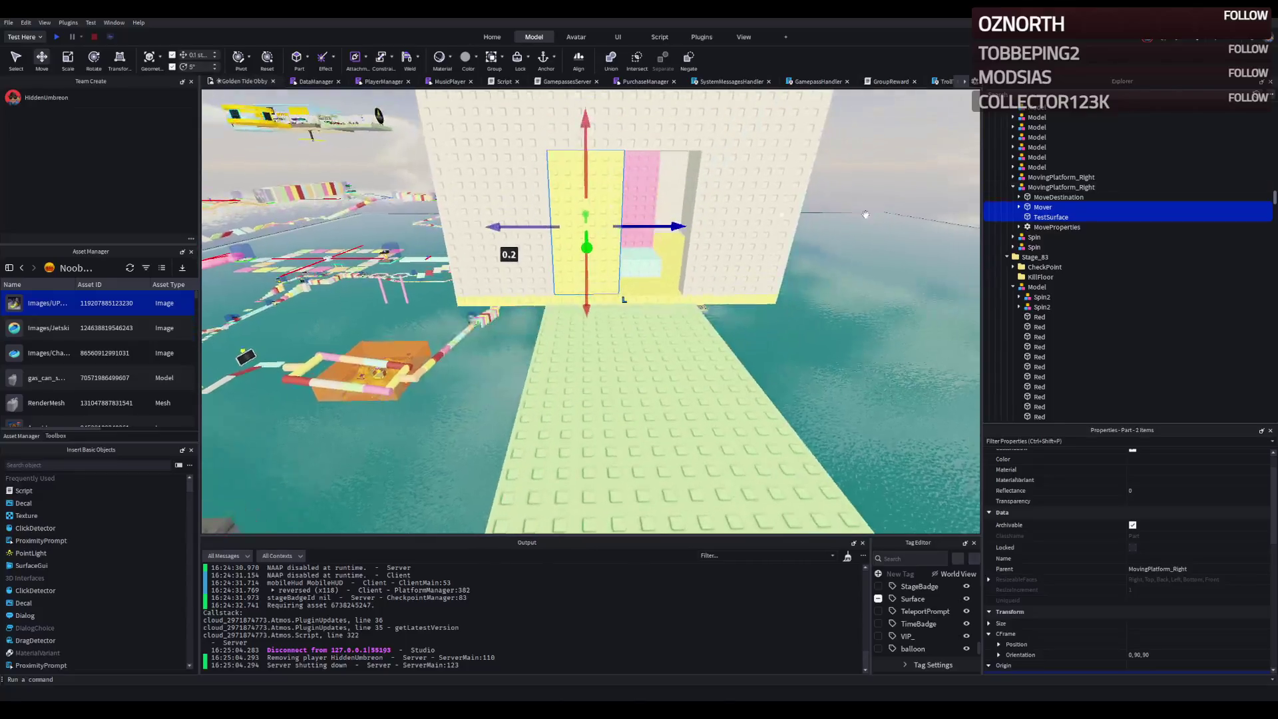
- Duplicate MovingPlatform_Right, place the copy beside the original on the yellow wall, and start a playtest
key(ctrl+d)
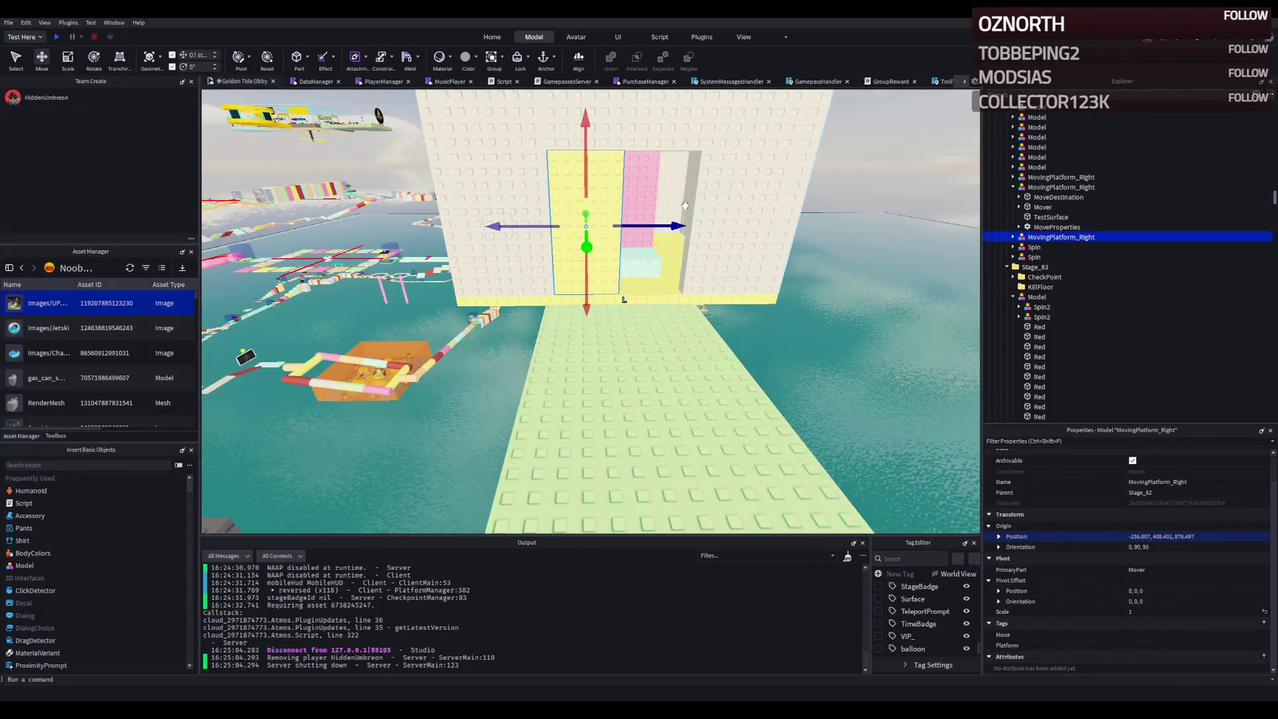
mouse_move(608, 223)
mouse_down()
mouse_move(619, 256)
mouse_move(654, 253)
mouse_move(641, 256)
mouse_up()
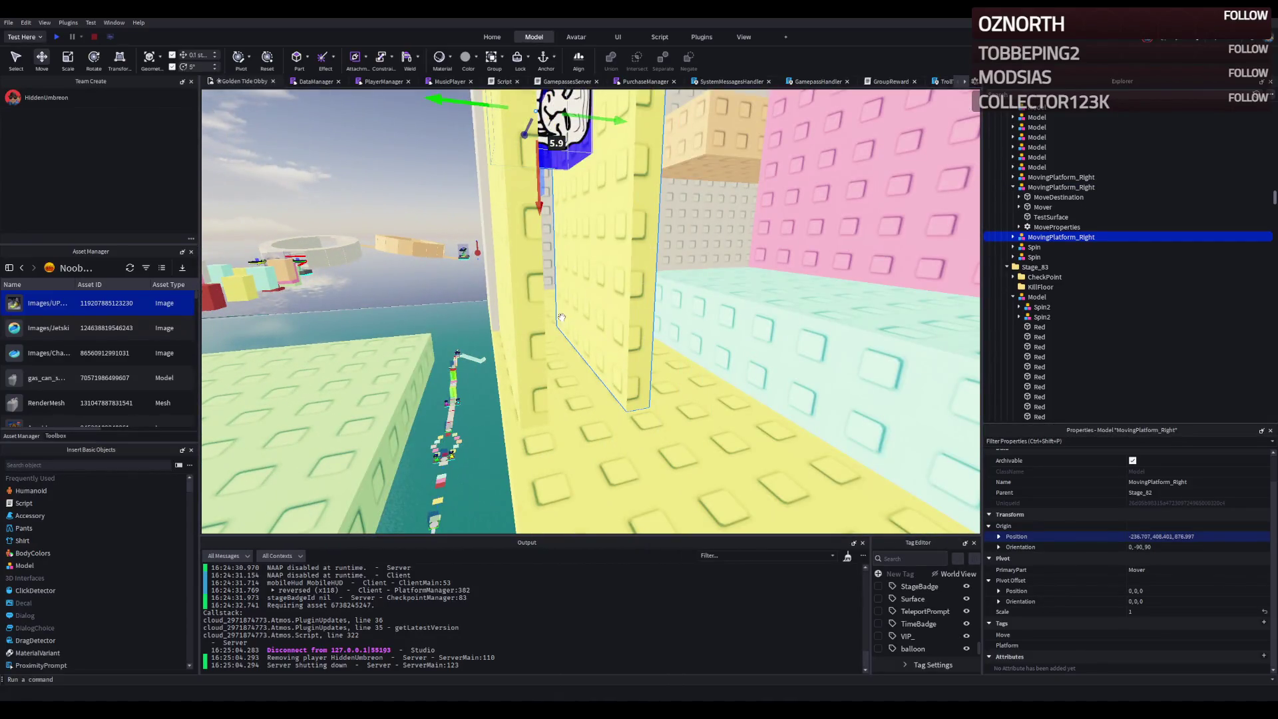
drag(562, 318, 523, 398)
key(s)
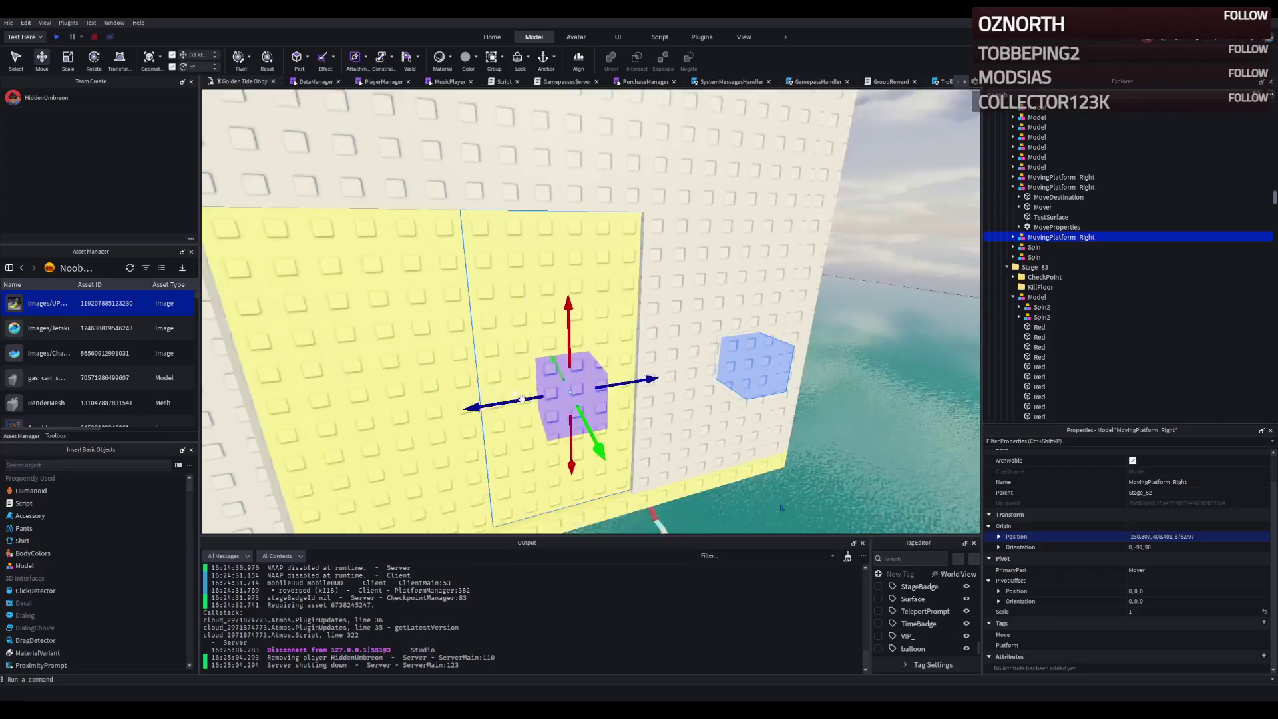
key(w)
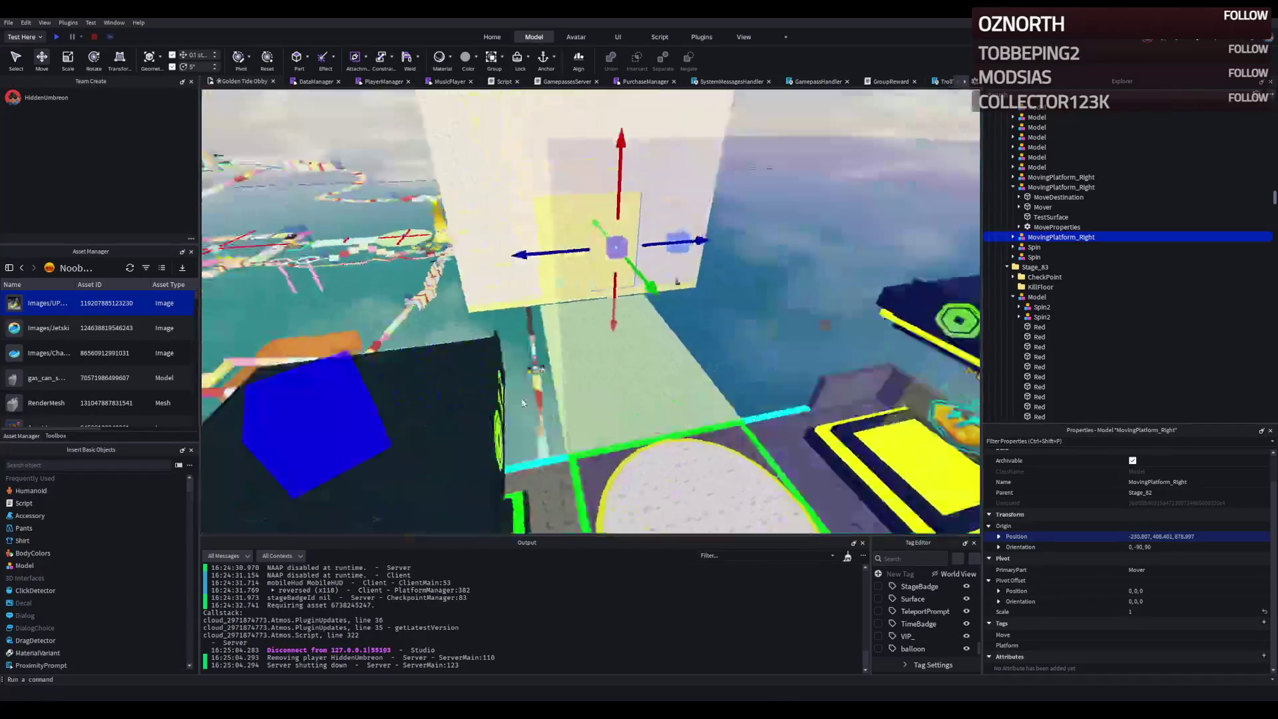
click(58, 37)
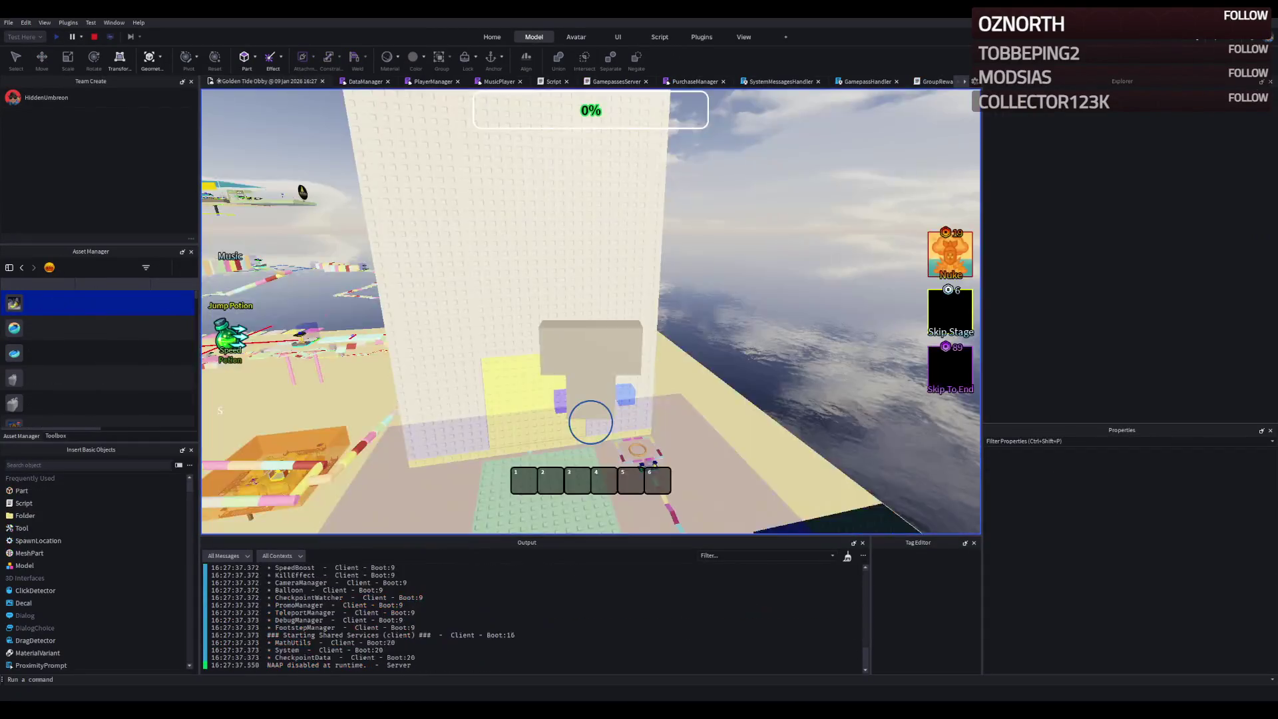
- Walk the character across the bridge into the pink and yellow wall room, then stop the playtest
key(w)
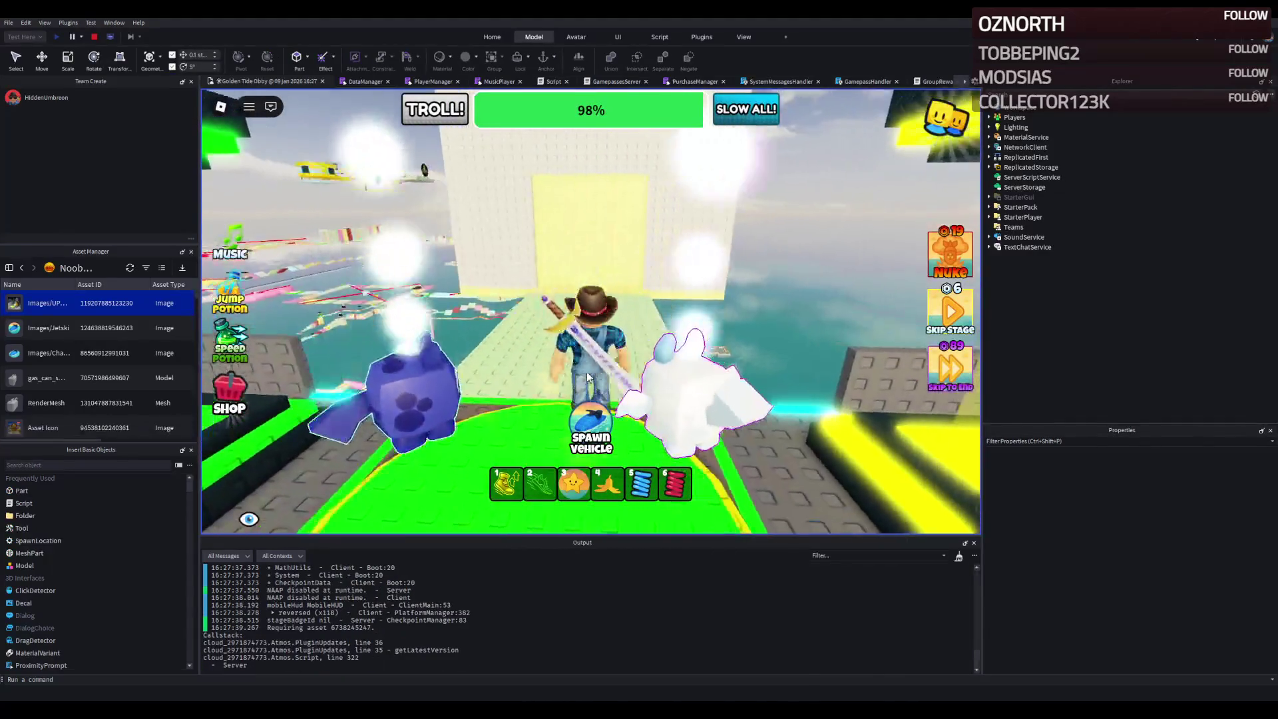
key(w)
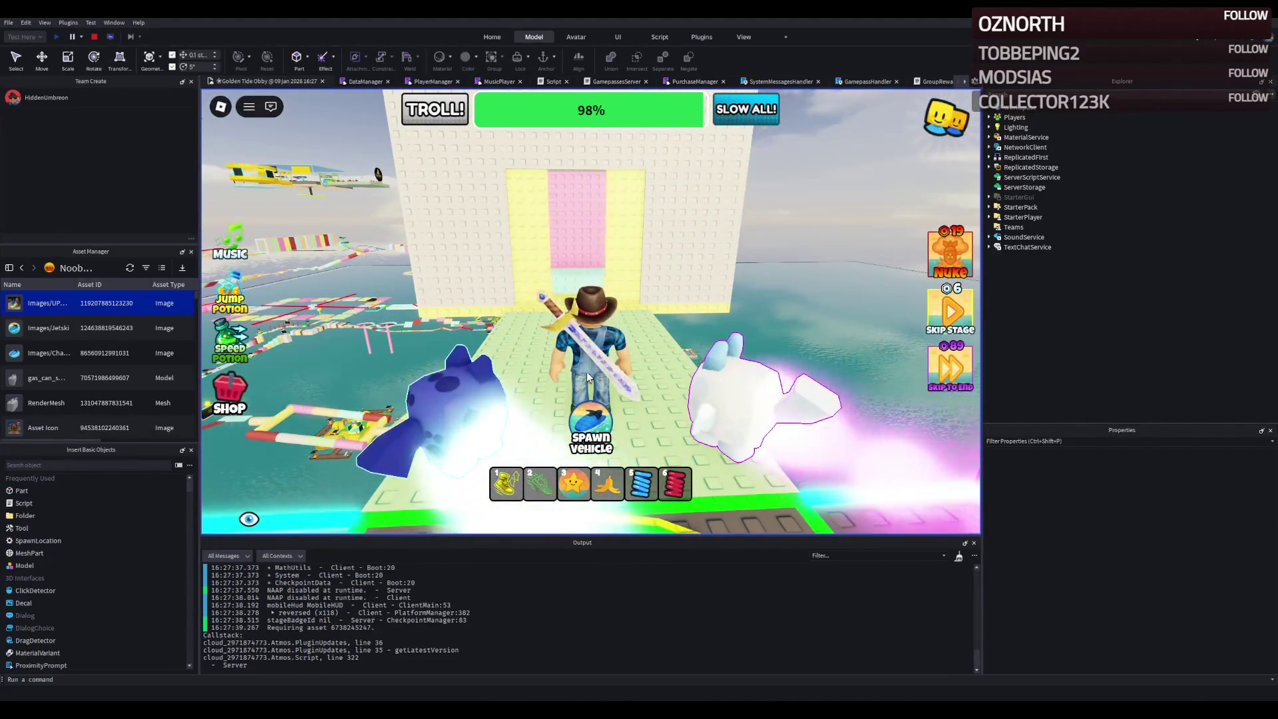
key(w)
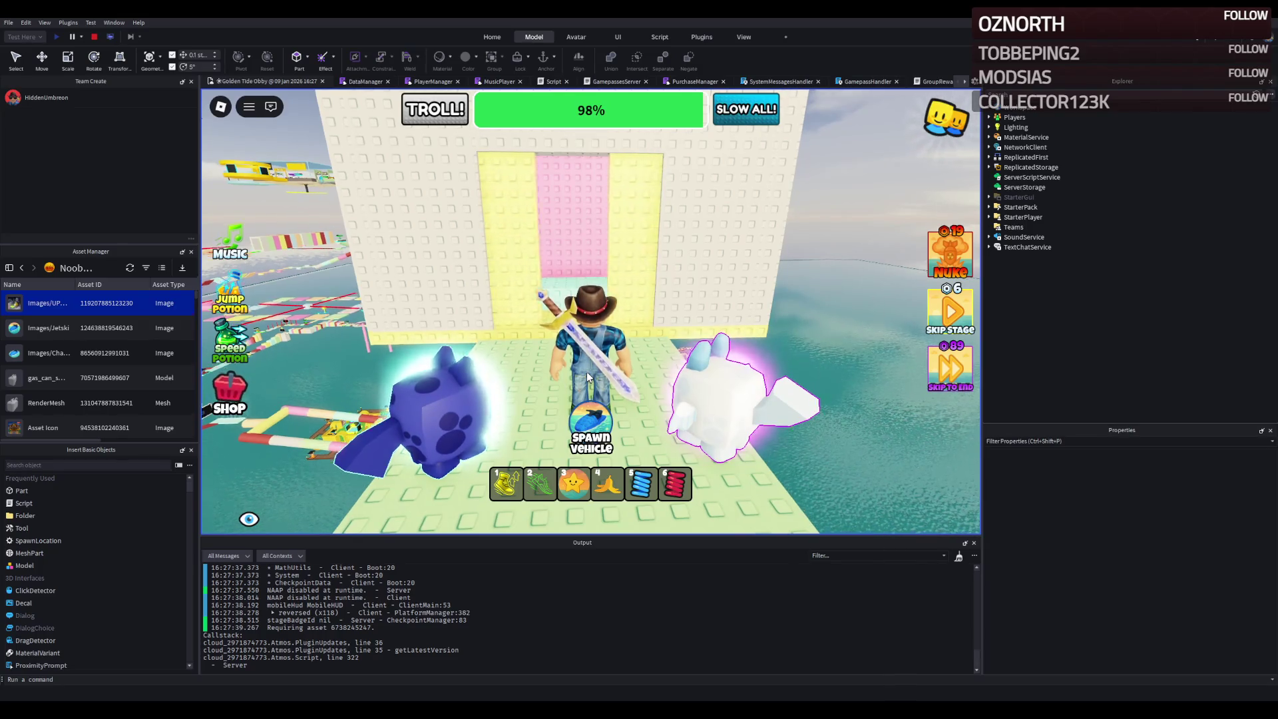
key(s)
key(w)
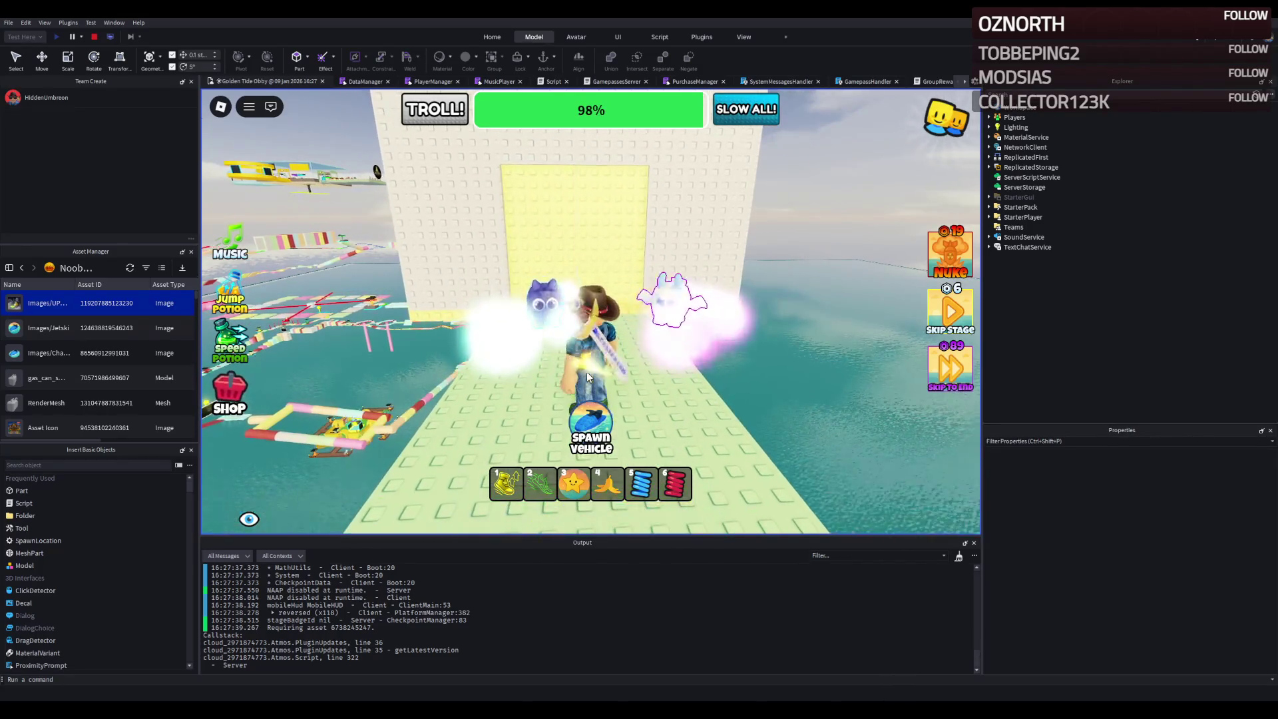
key(w)
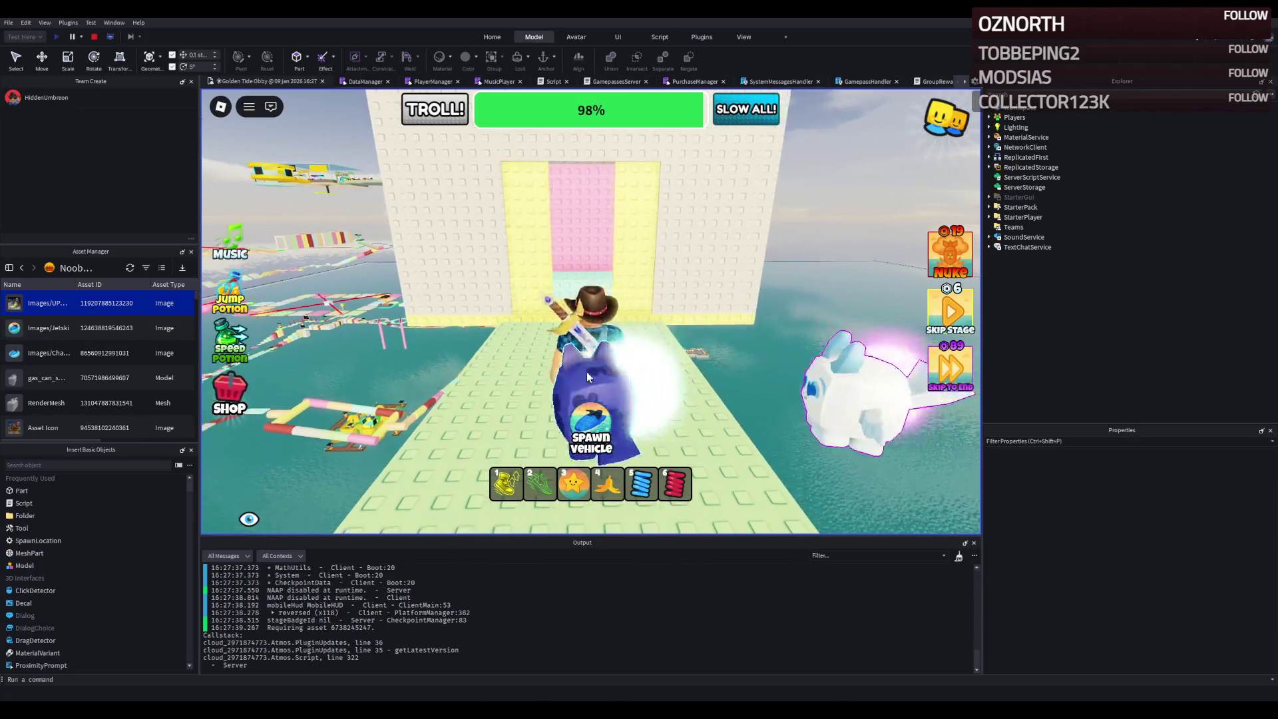
key(a)
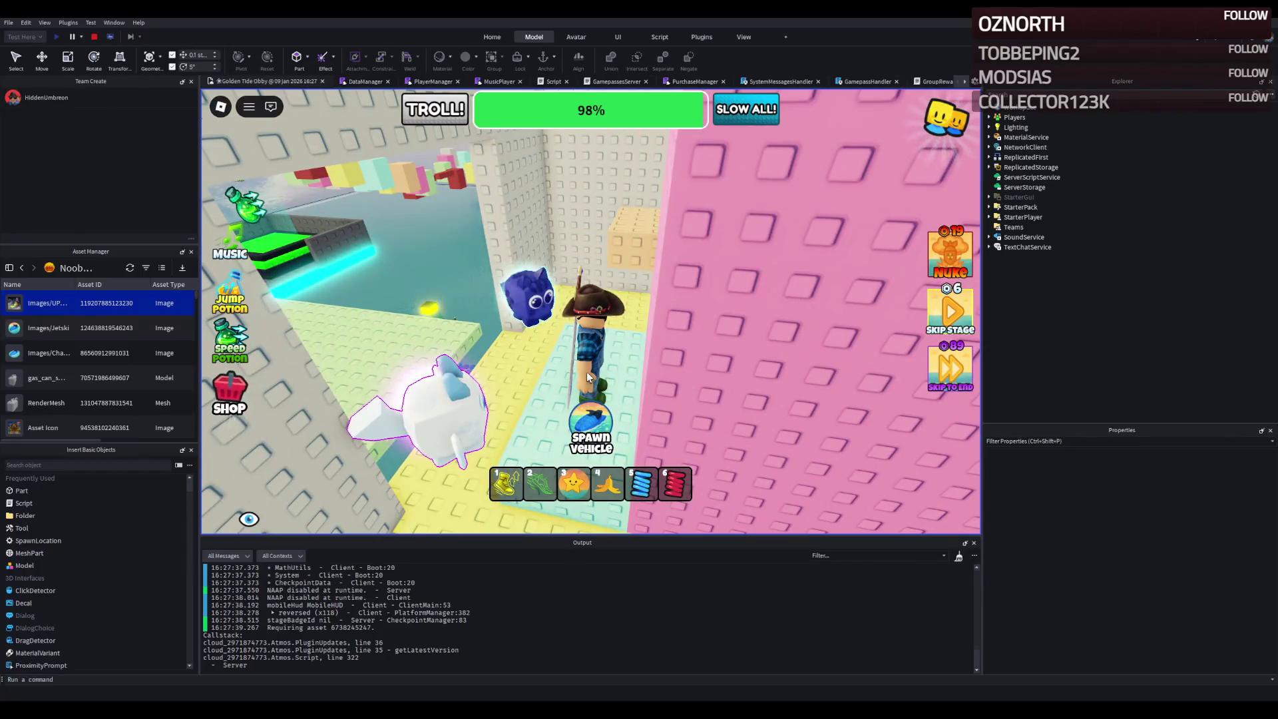
key(w)
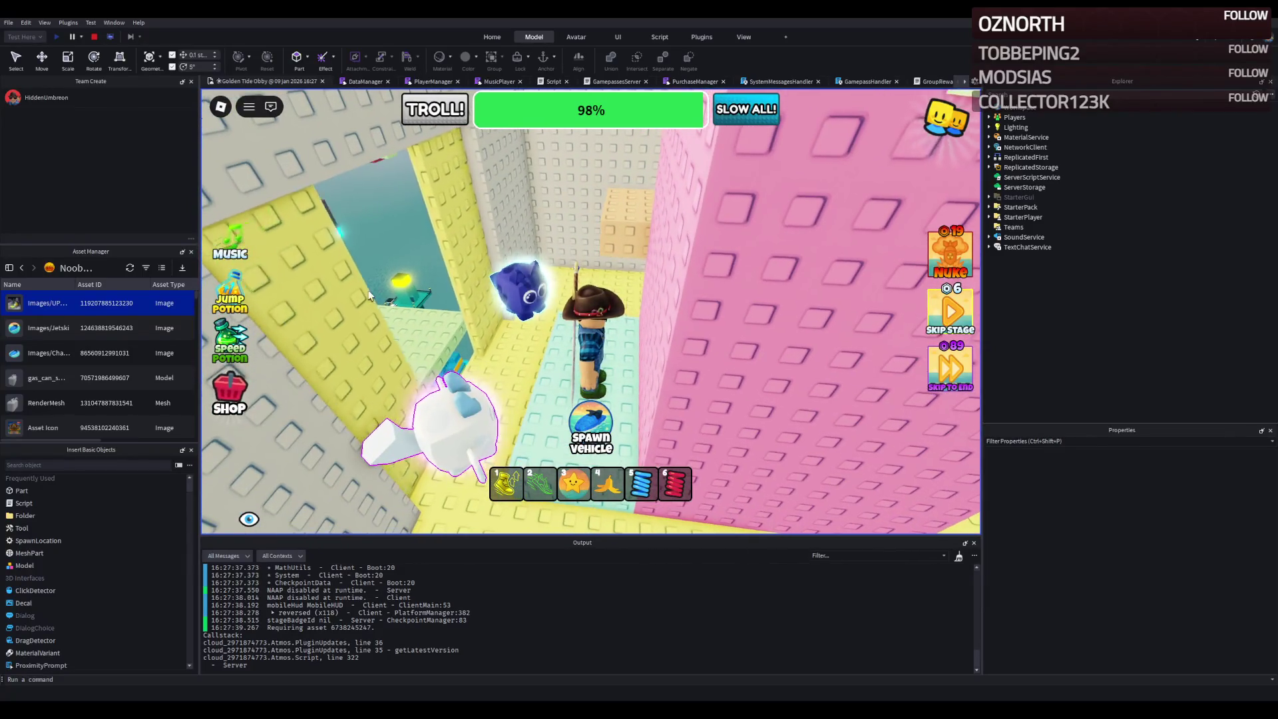
click(93, 38)
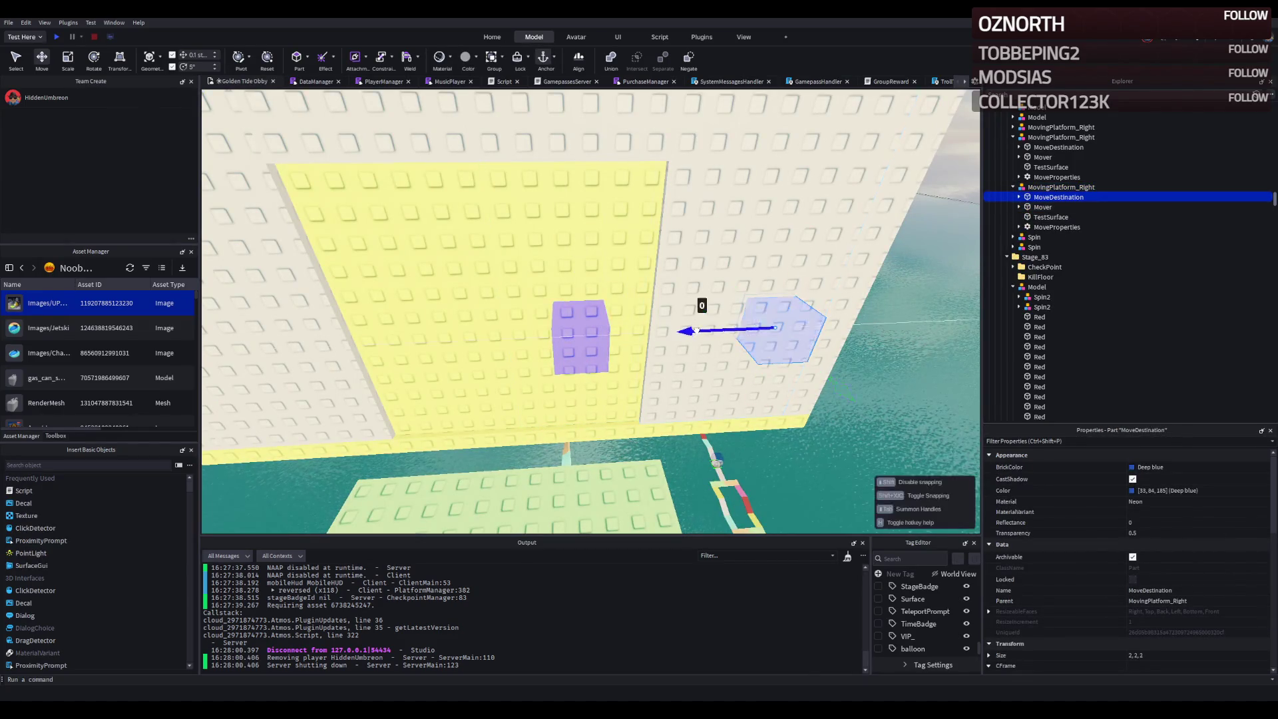
- Shift the MoveDestination part along the wall beside the copy's marker, then start another playtest
key(f)
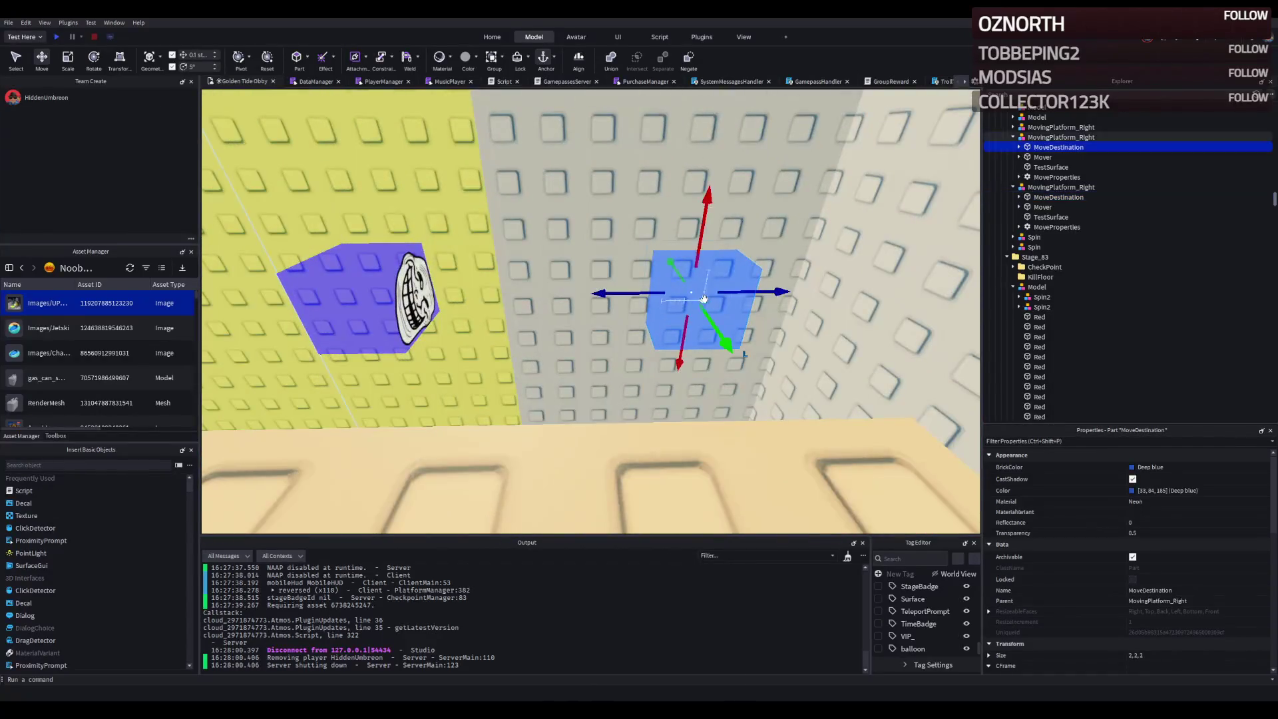
mouse_move(726, 293)
mouse_down()
mouse_move(941, 413)
mouse_move(650, 287)
mouse_move(701, 287)
mouse_up()
key(w)
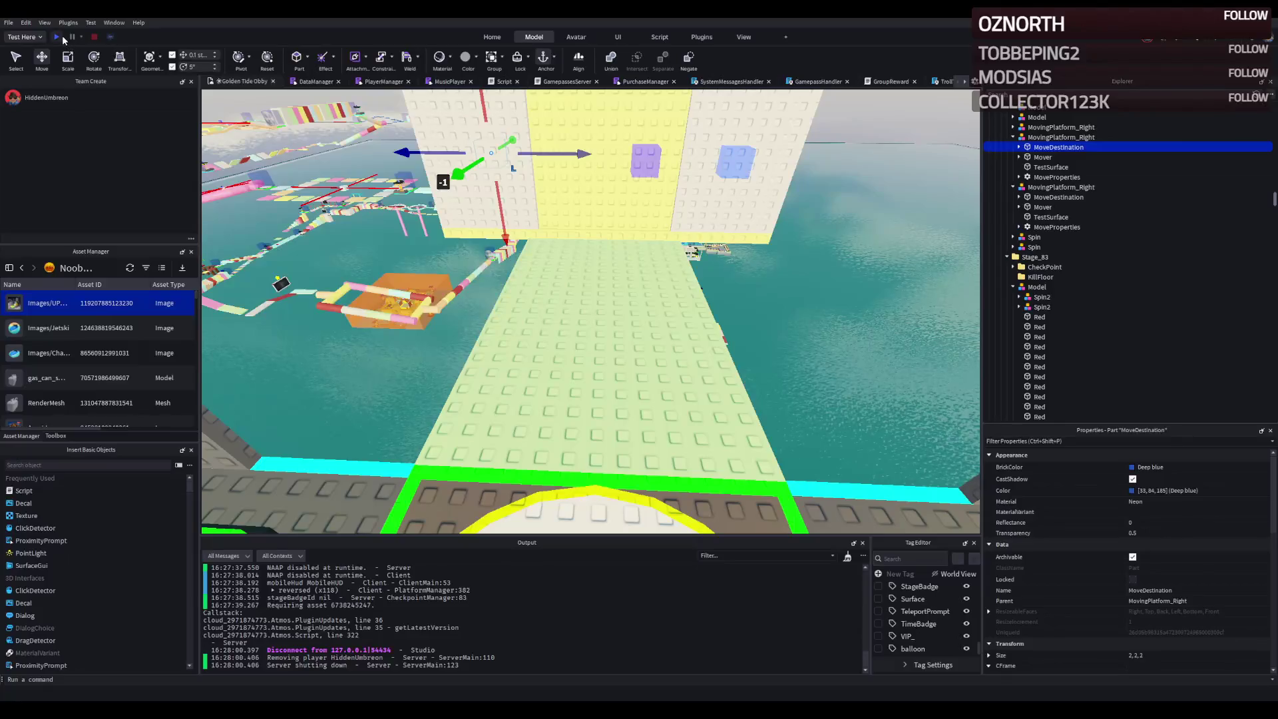
click(58, 36)
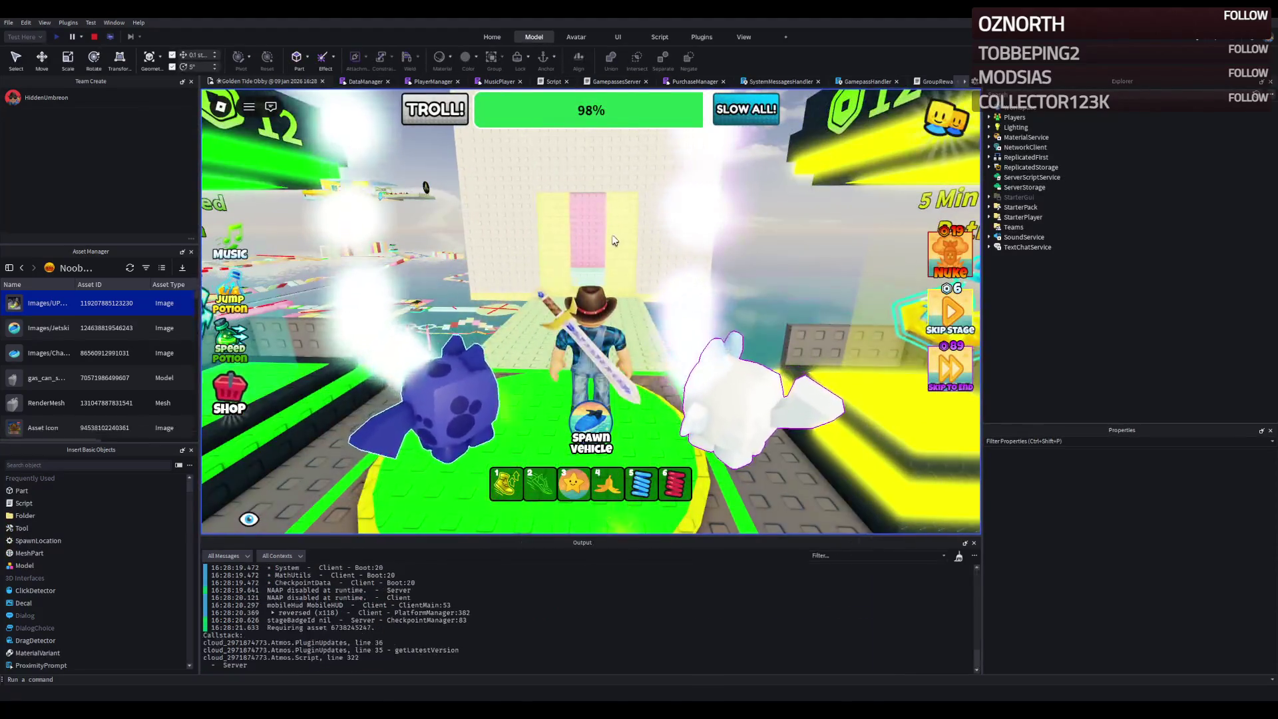
- Walk to the pink doorway, return to the green checkpoint, and stop the playtest
key(w)
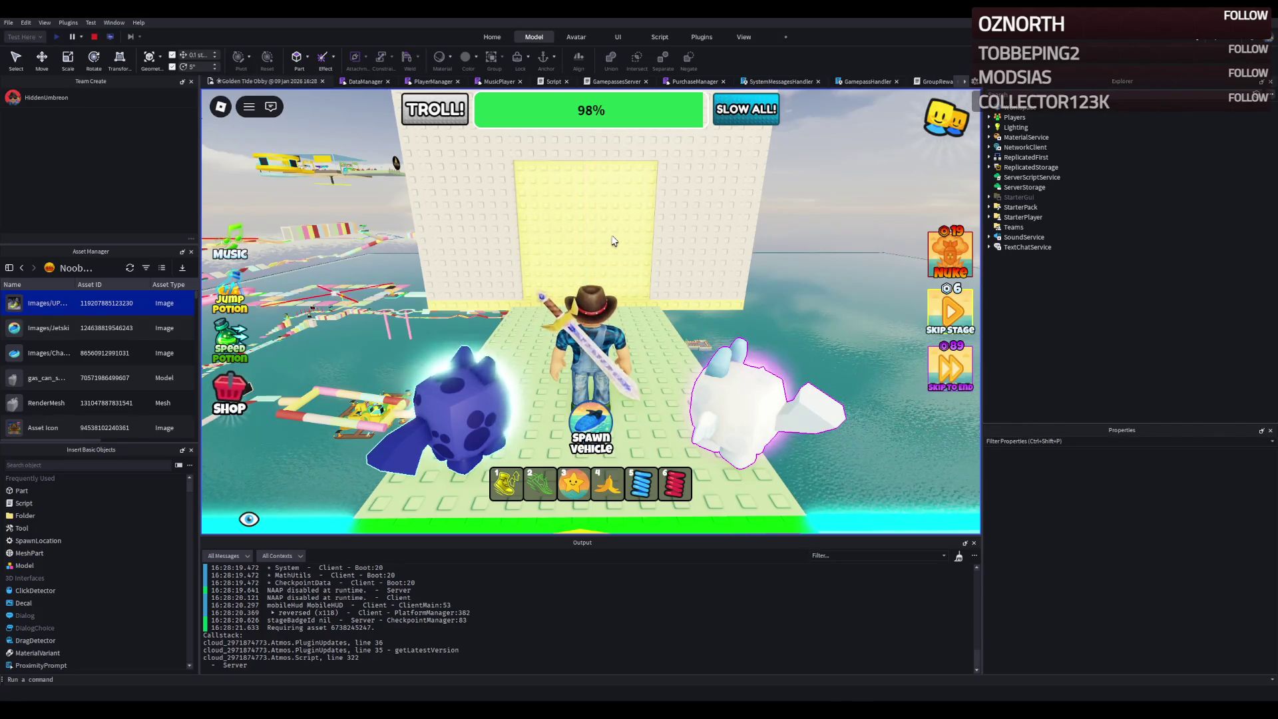
key(s)
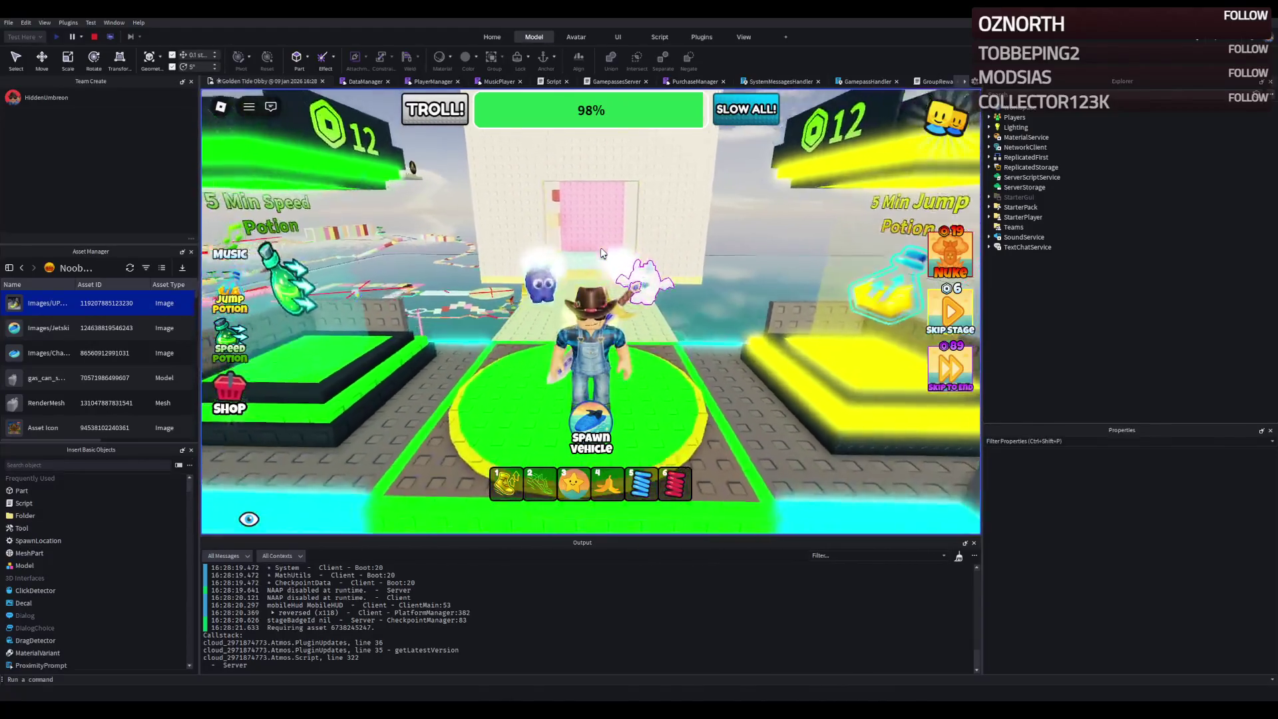
key(w)
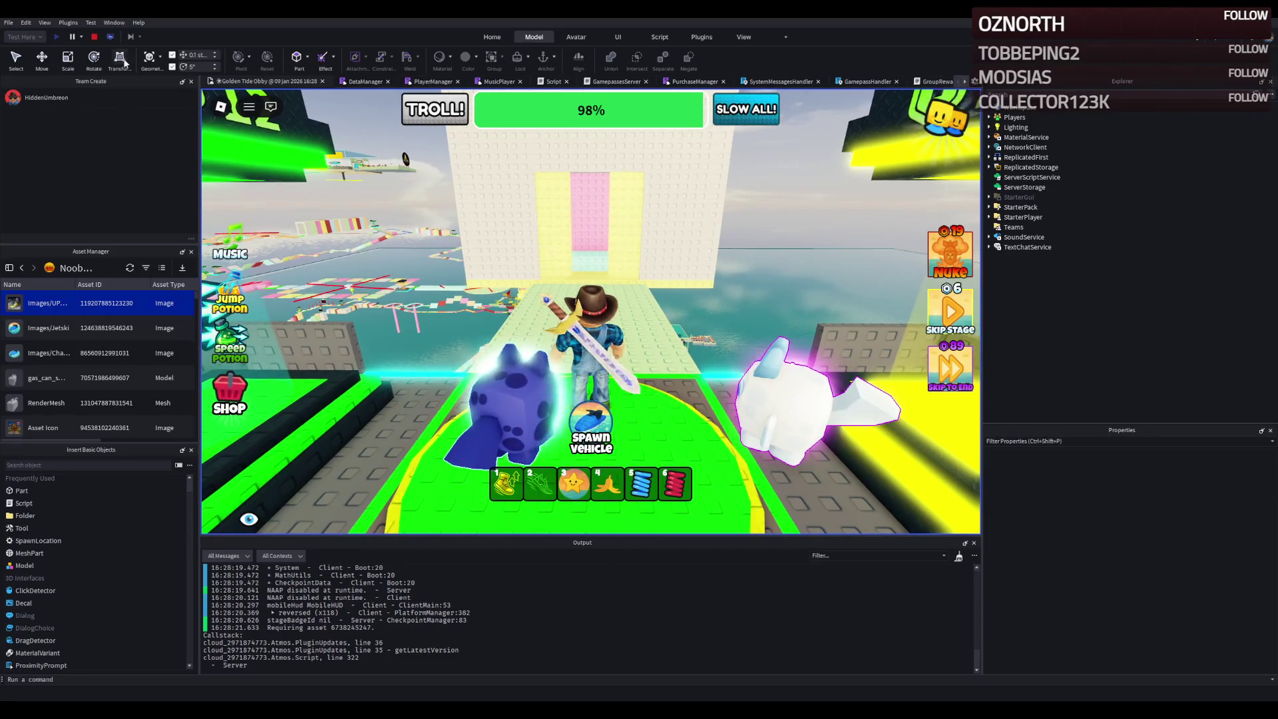
key(shift+F5)
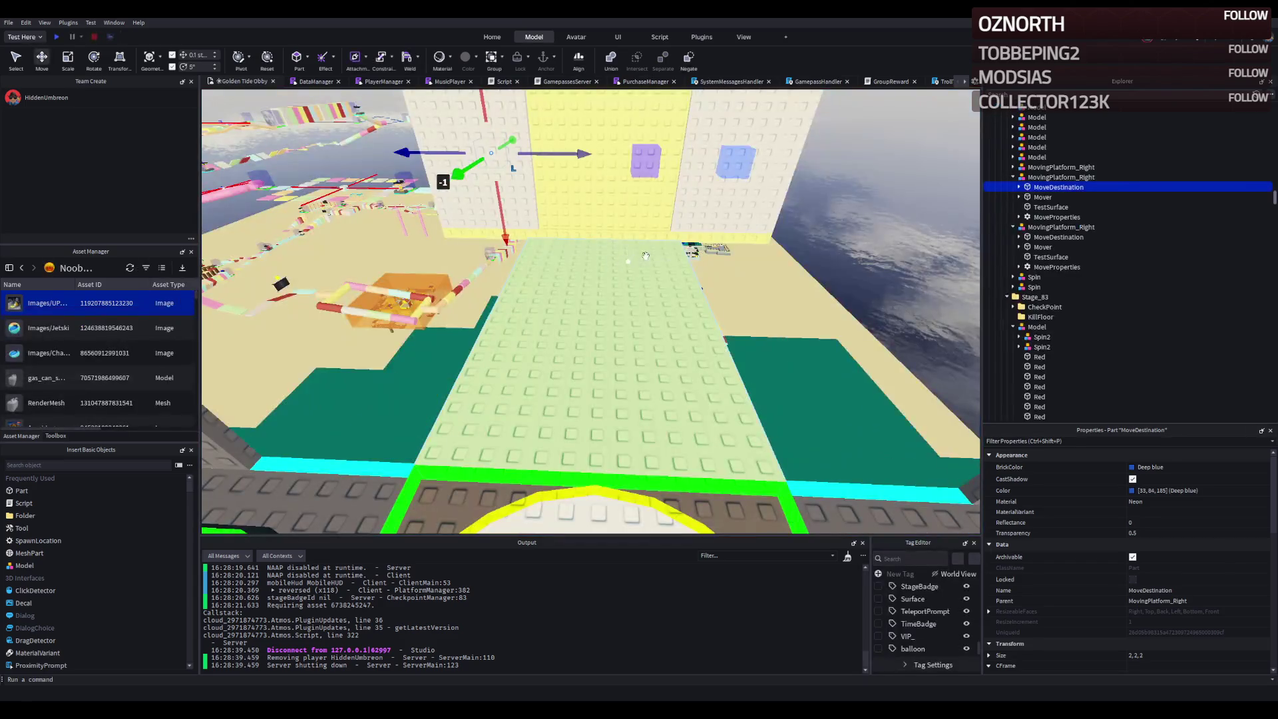
- Move the blue MoveDestination block about 1.5 studs toward the purple block, then launch a playtest
drag(693, 163, 677, 166)
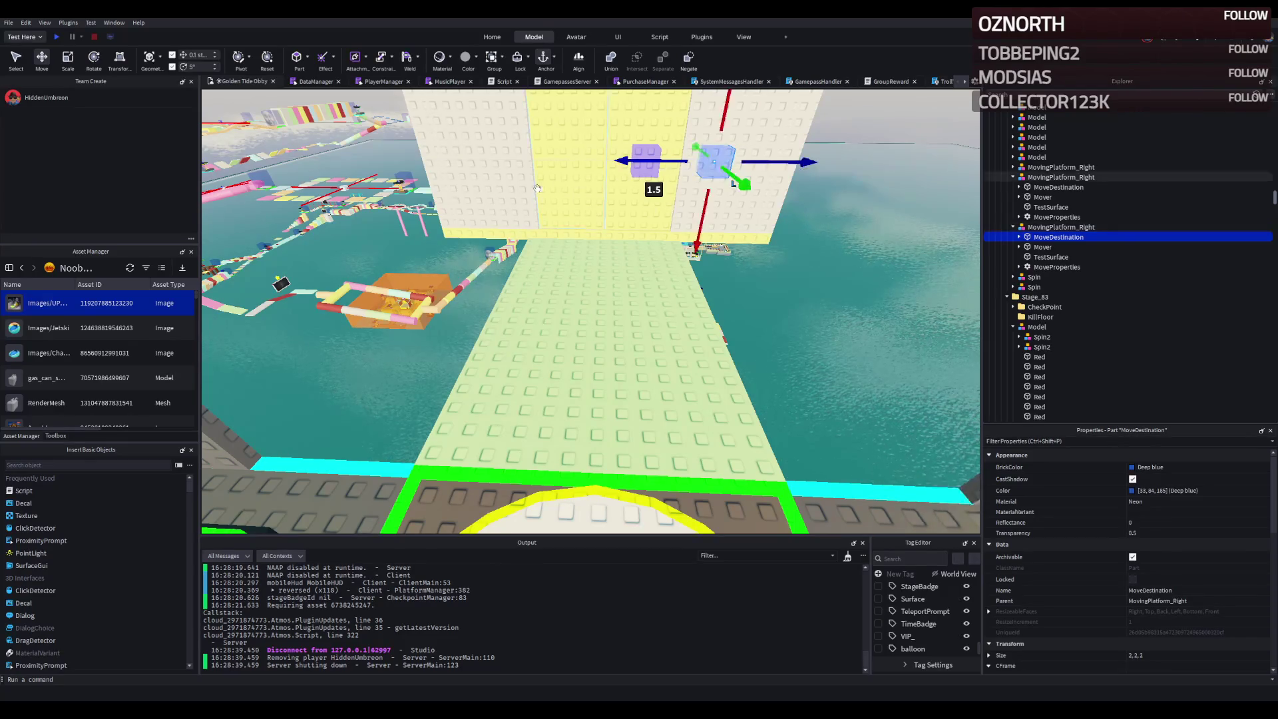
scroll(542, 188, up, 10)
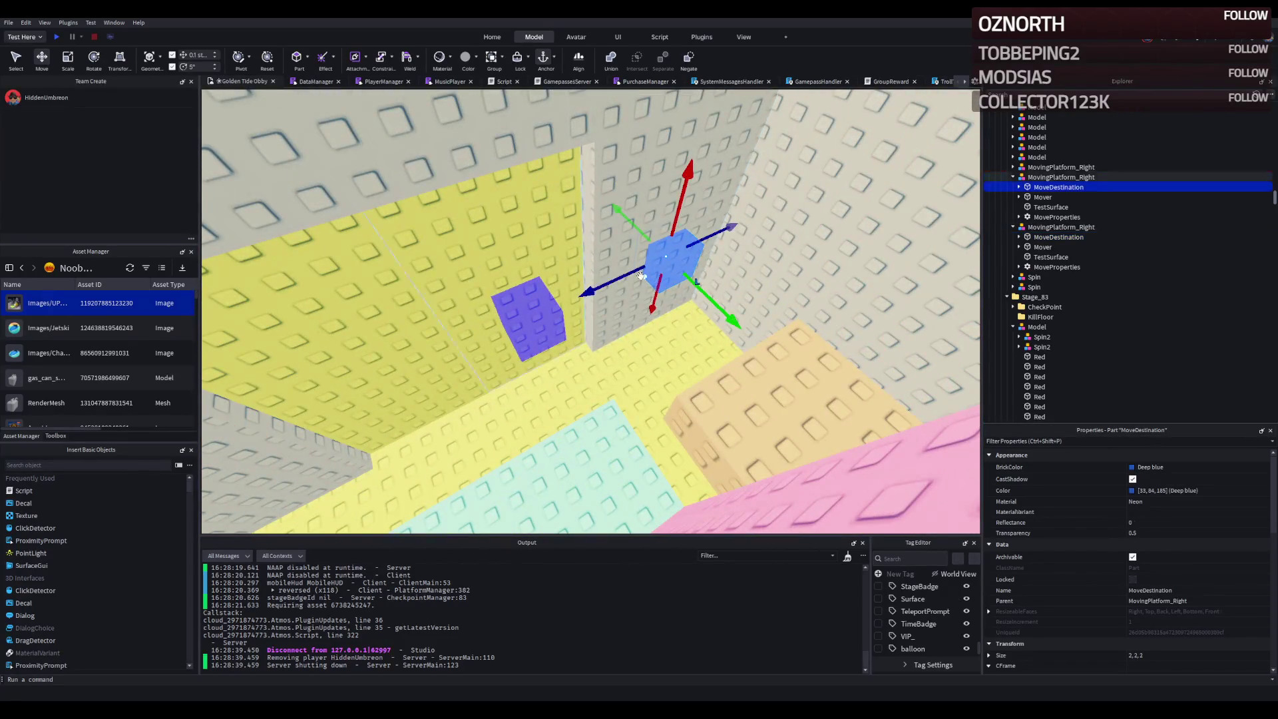
drag(644, 275, 608, 279)
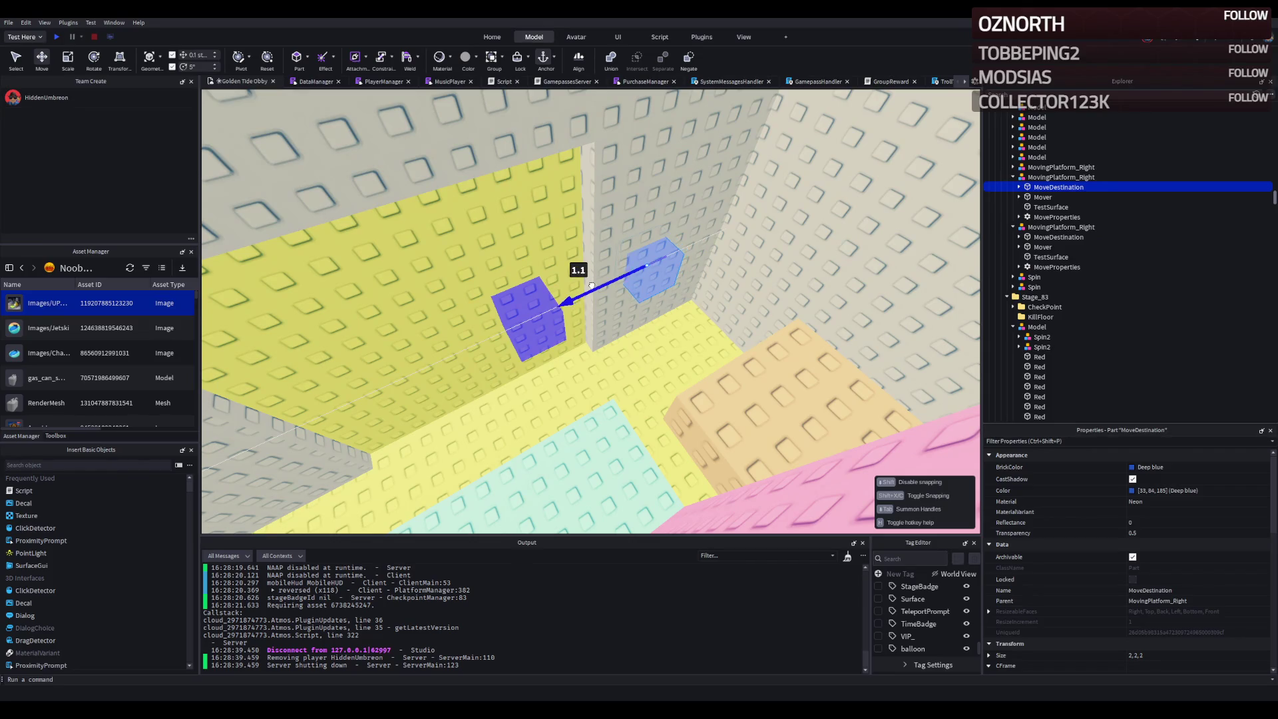
drag(586, 291, 274, 347)
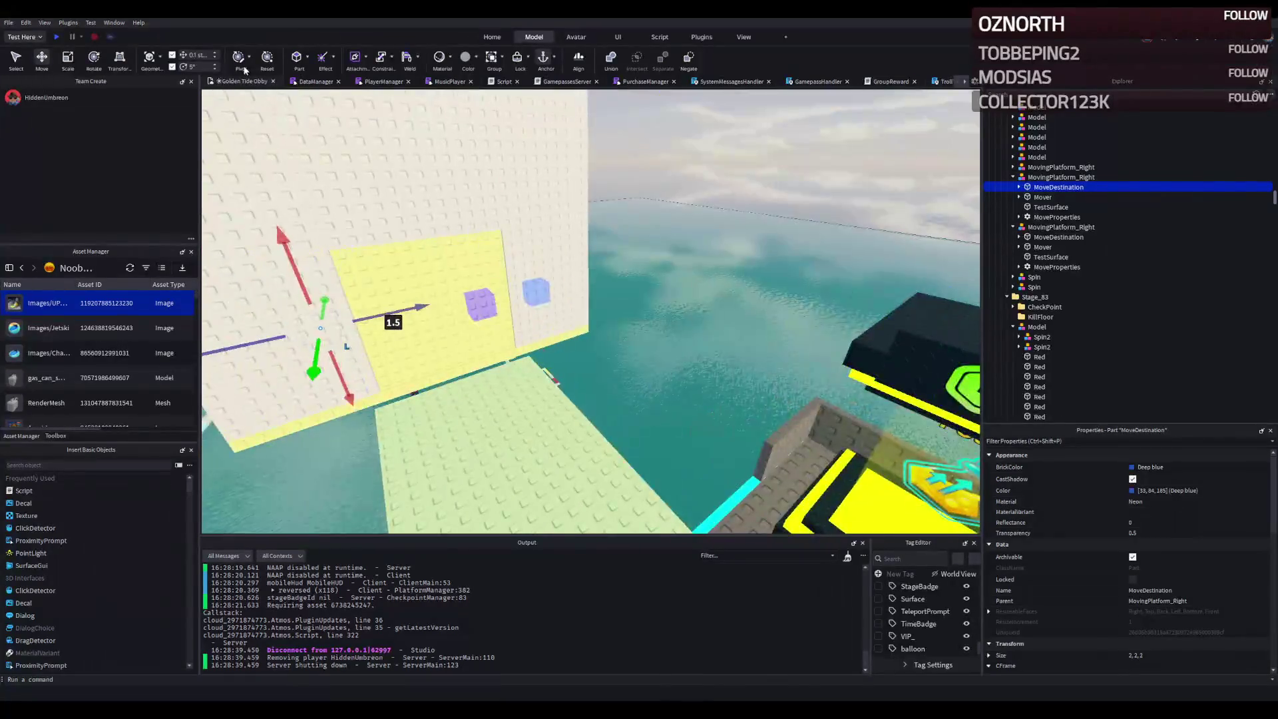
click(56, 38)
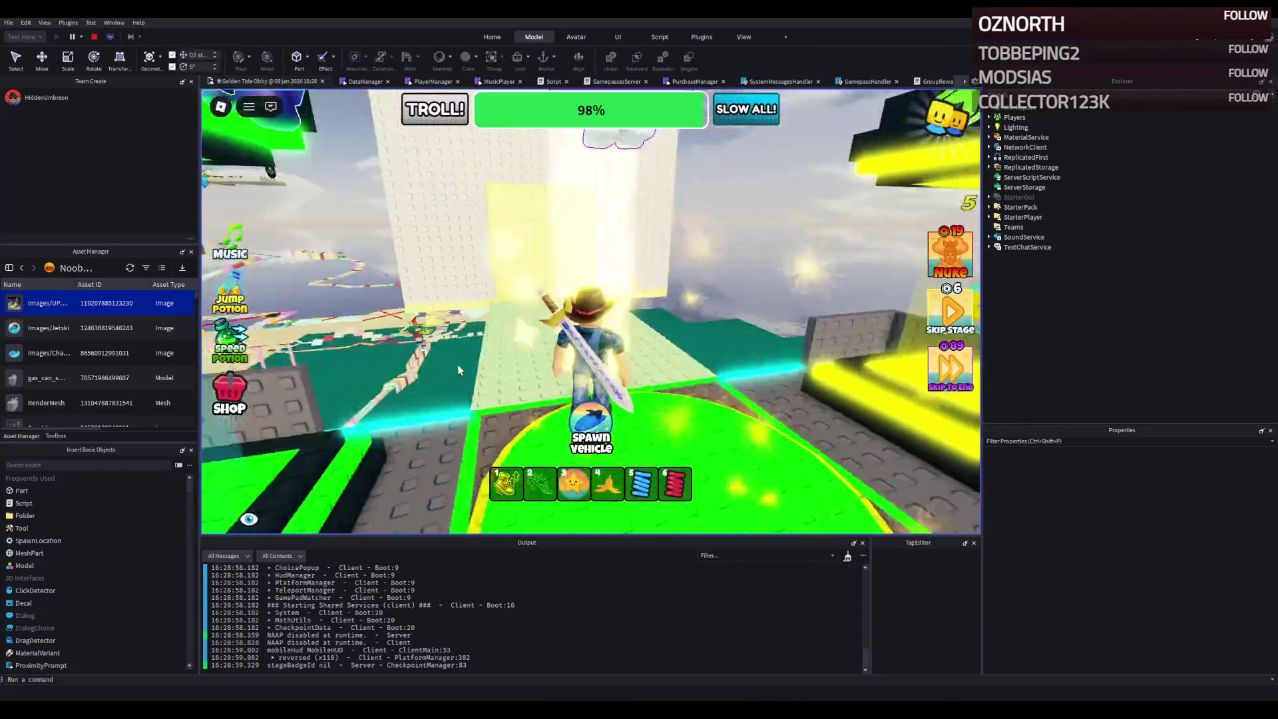
- Walk the character from spawn up to the pink doorway, step in, and back out
key(w)
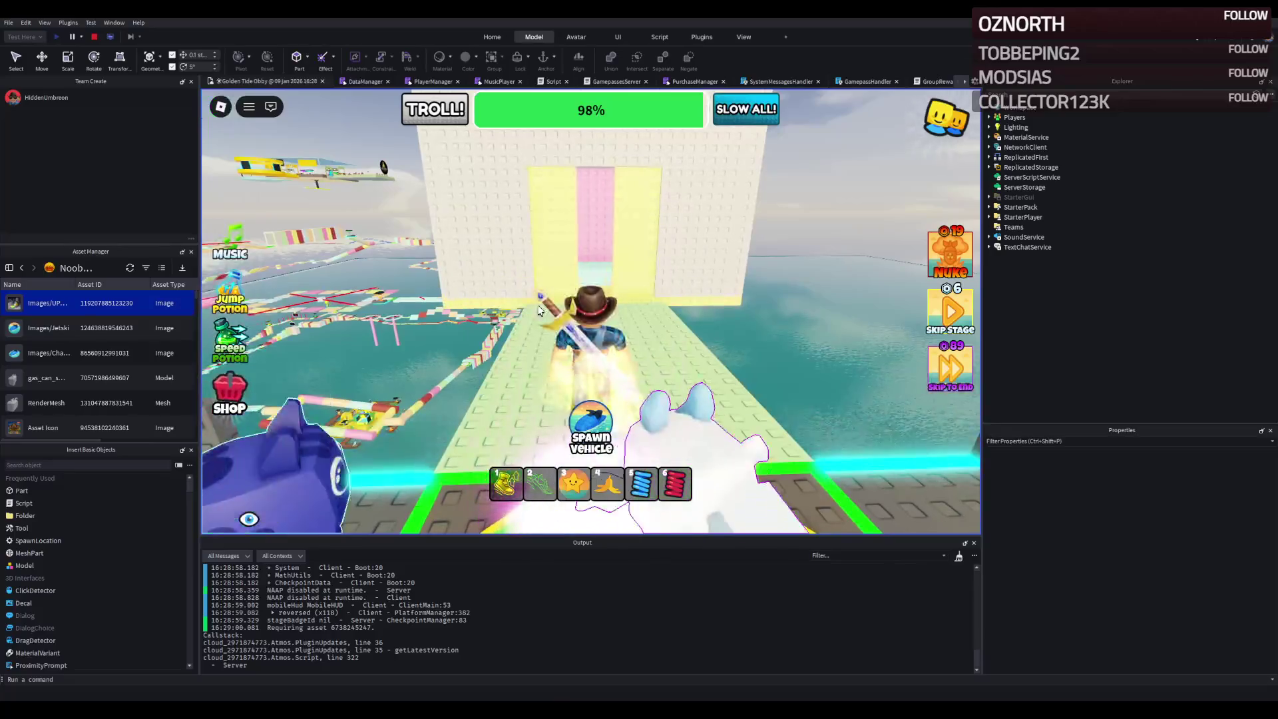
key(w)
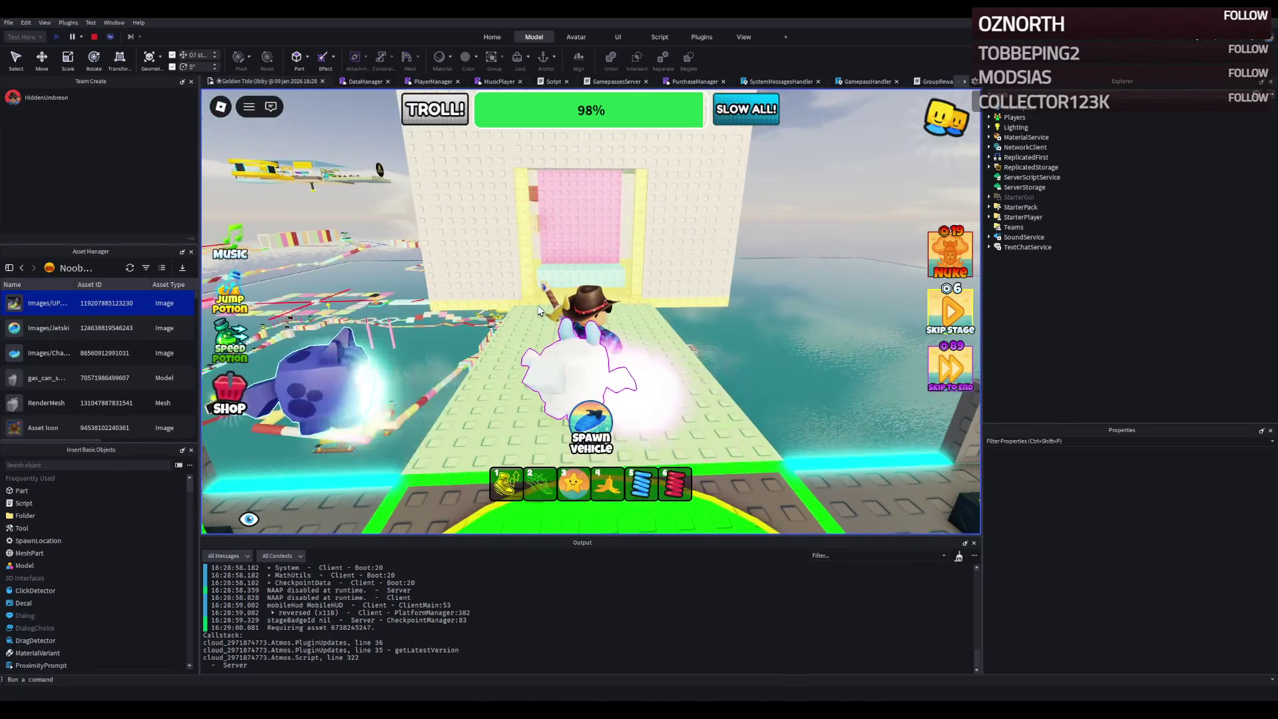
key(s)
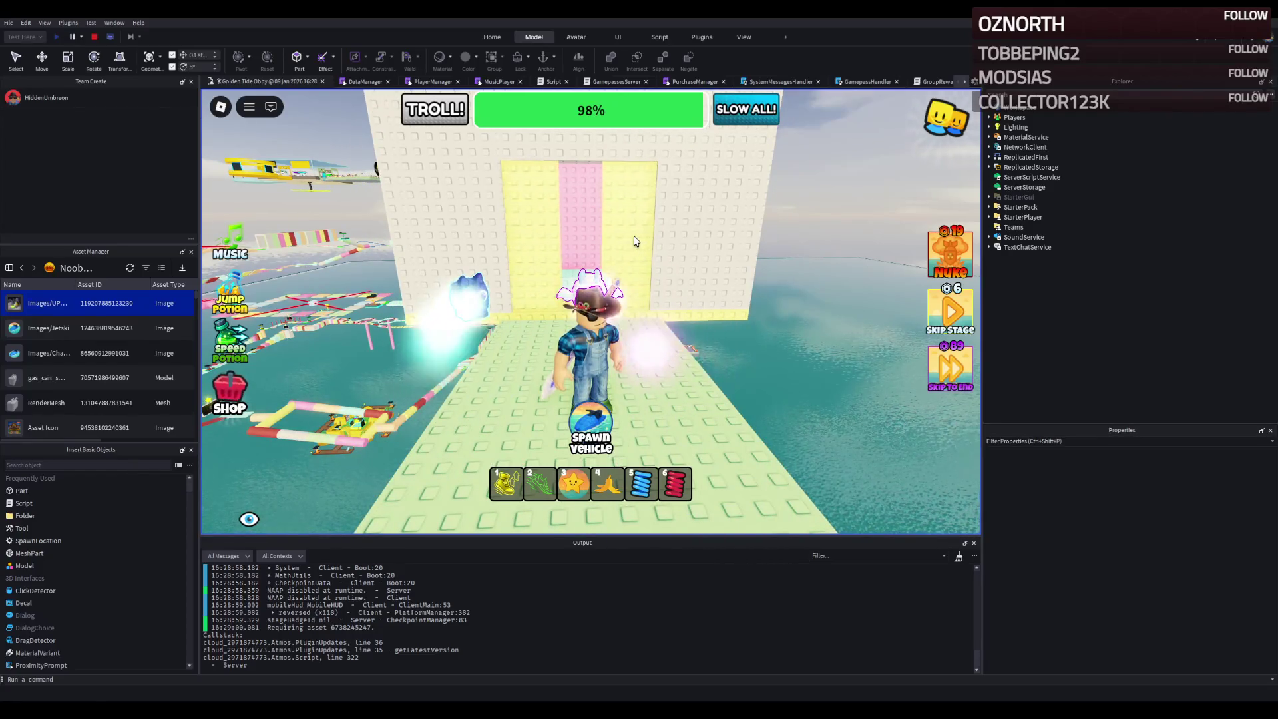
key(w)
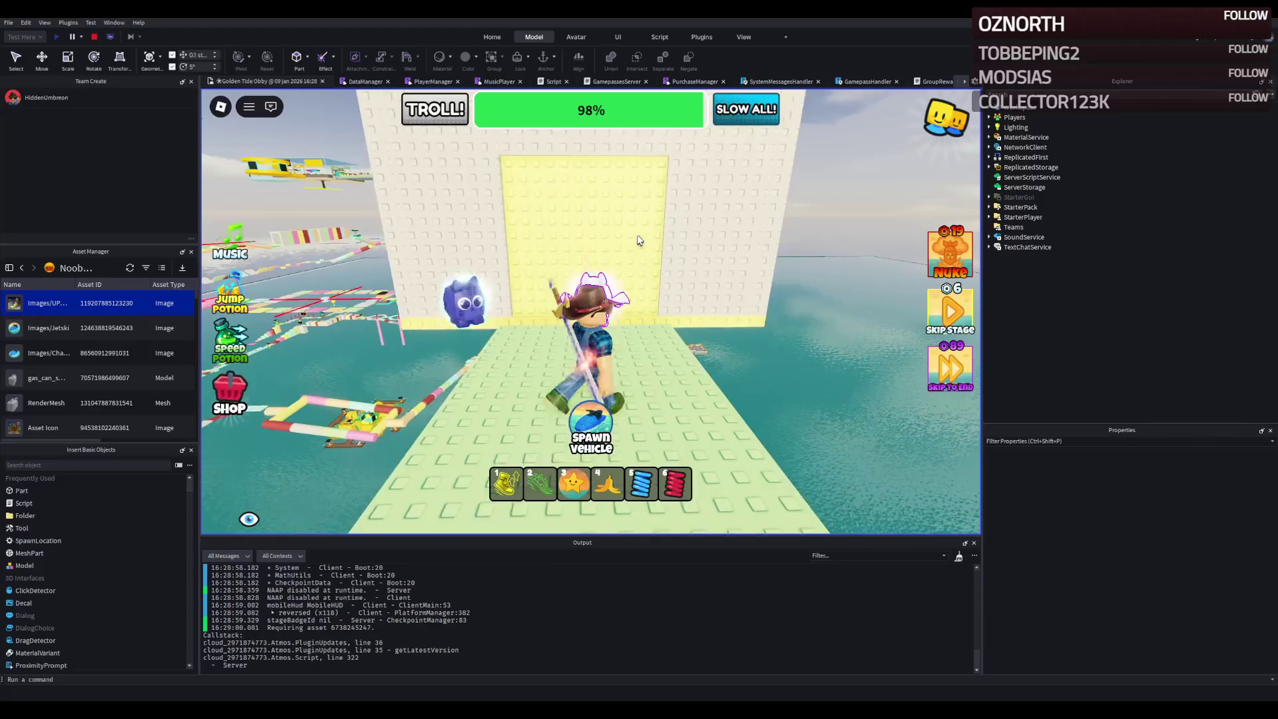
key(w)
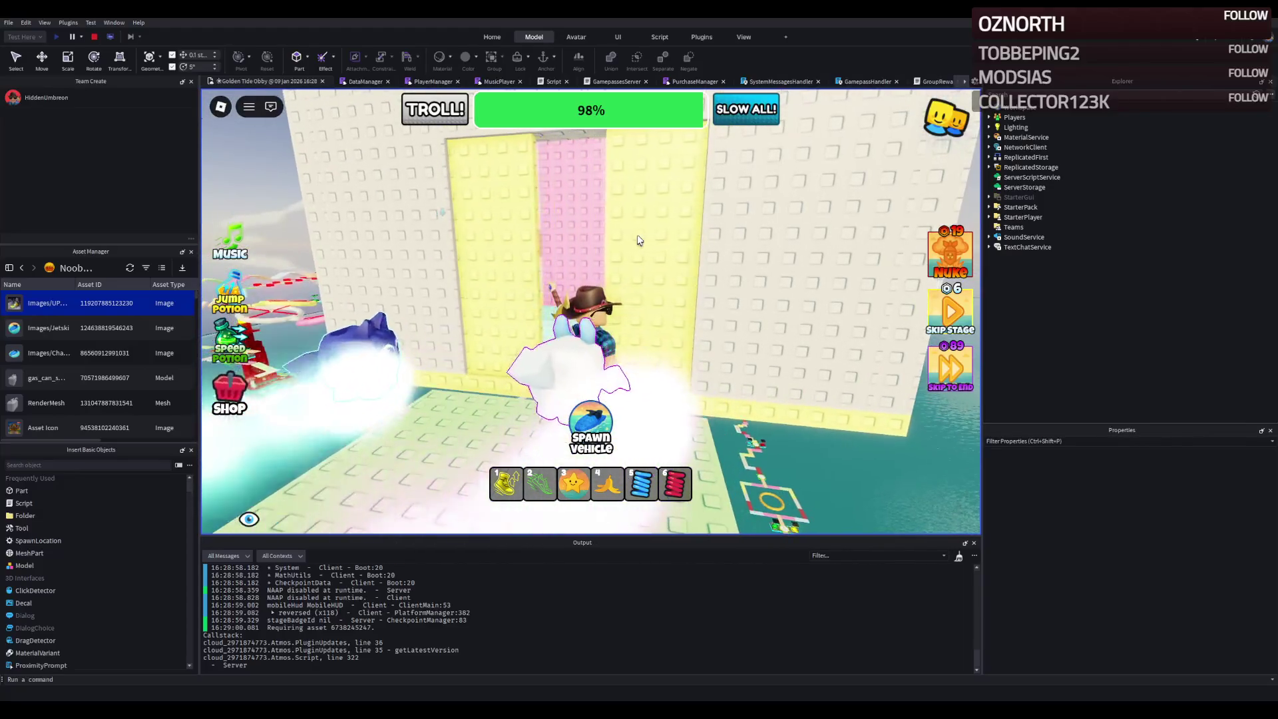
key(s)
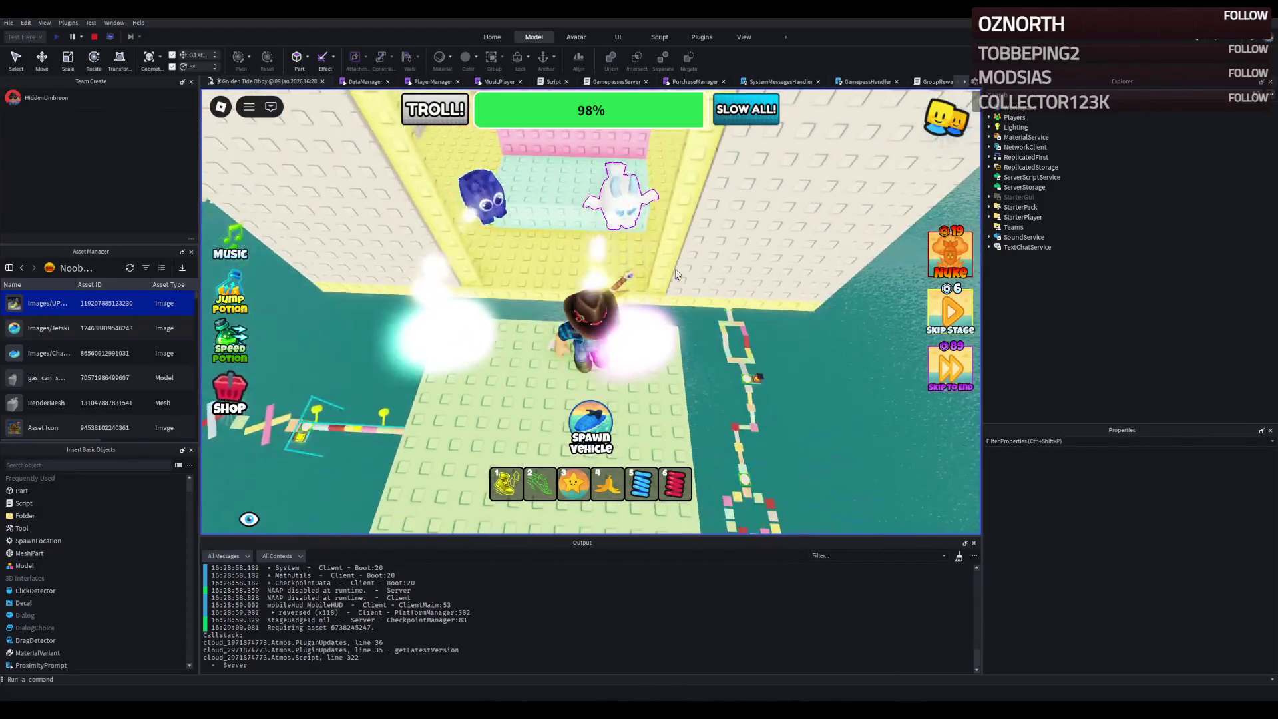
- Go through the pink and white corridor, cross the red and green blocks onto the pink block, and stop
key(w)
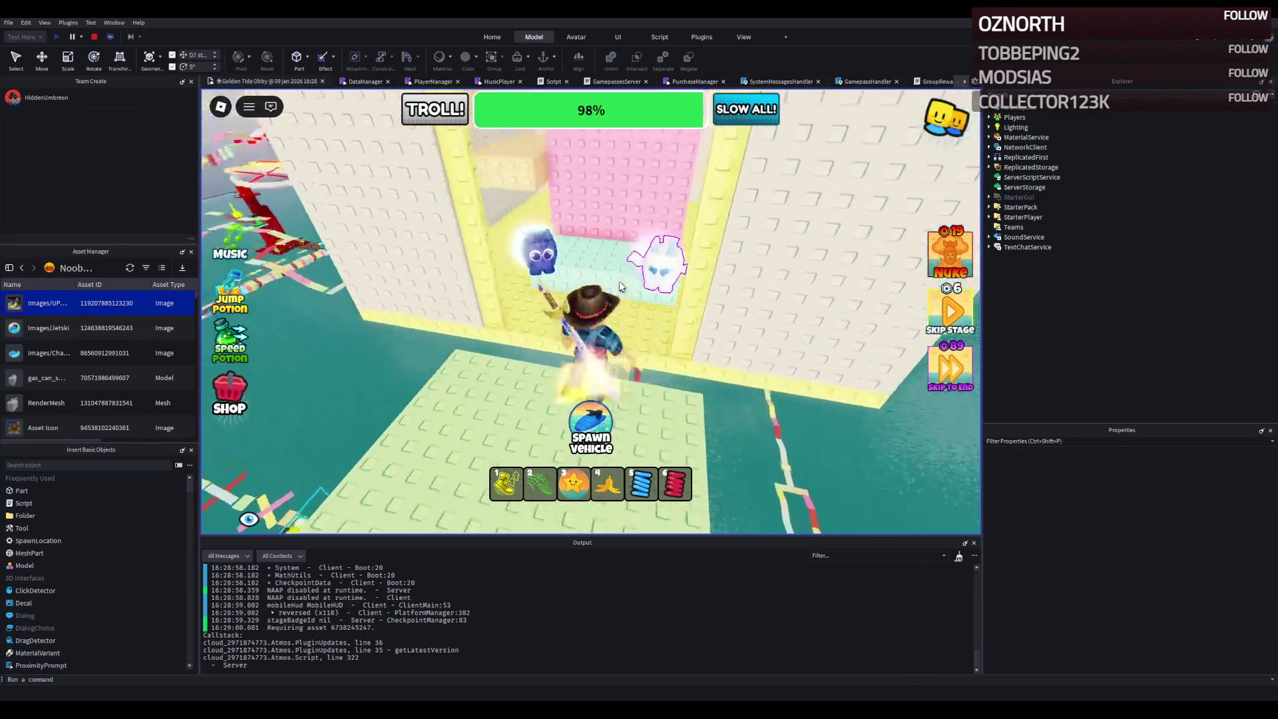
key(w)
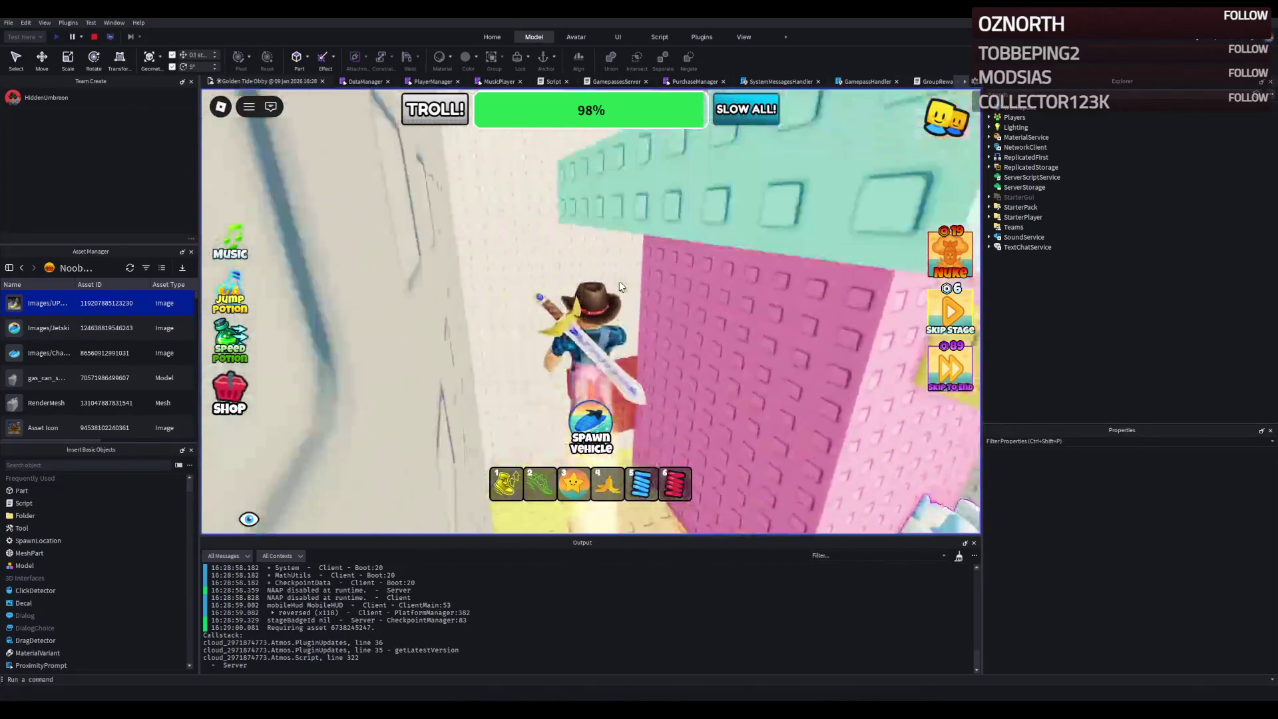
key(w)
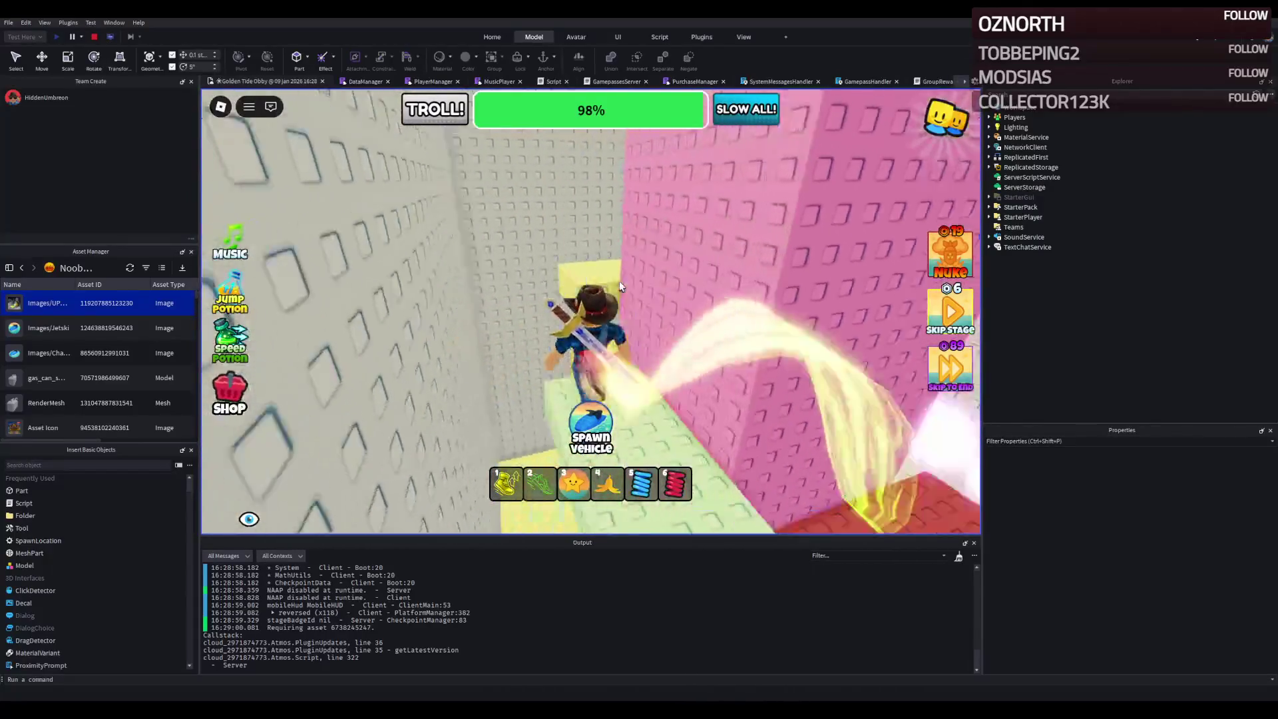
key(w)
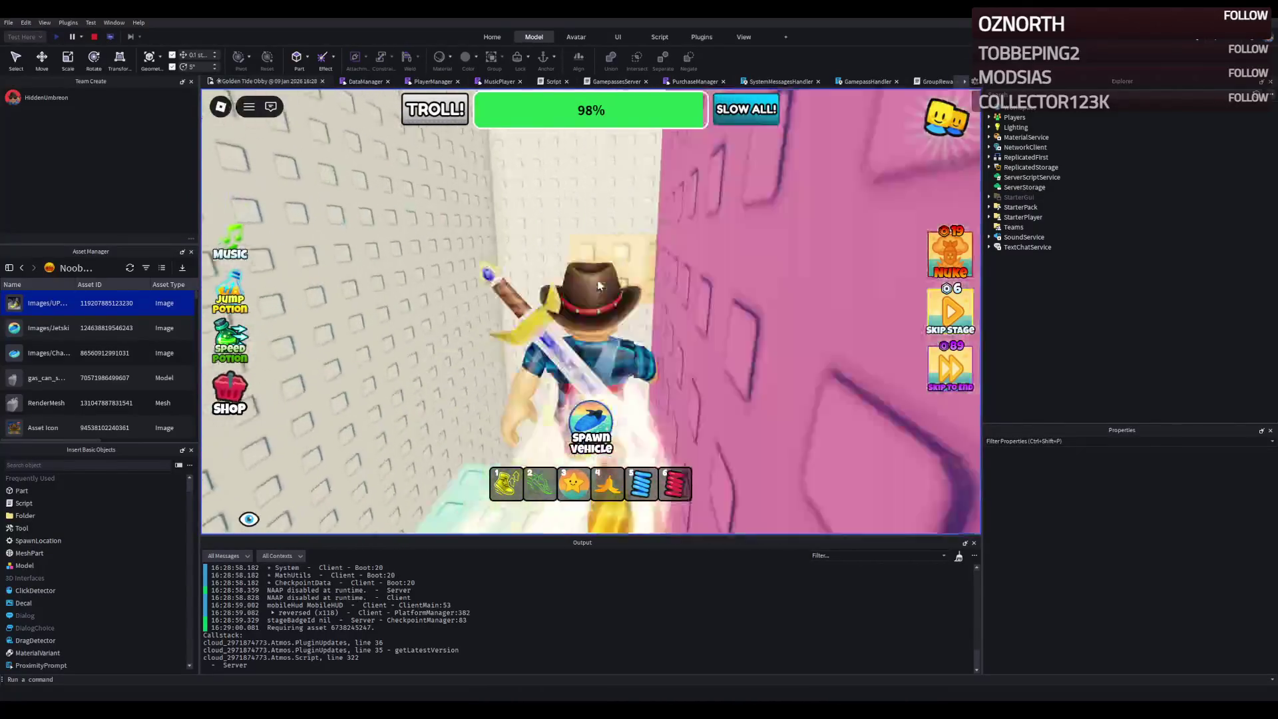
key(w)
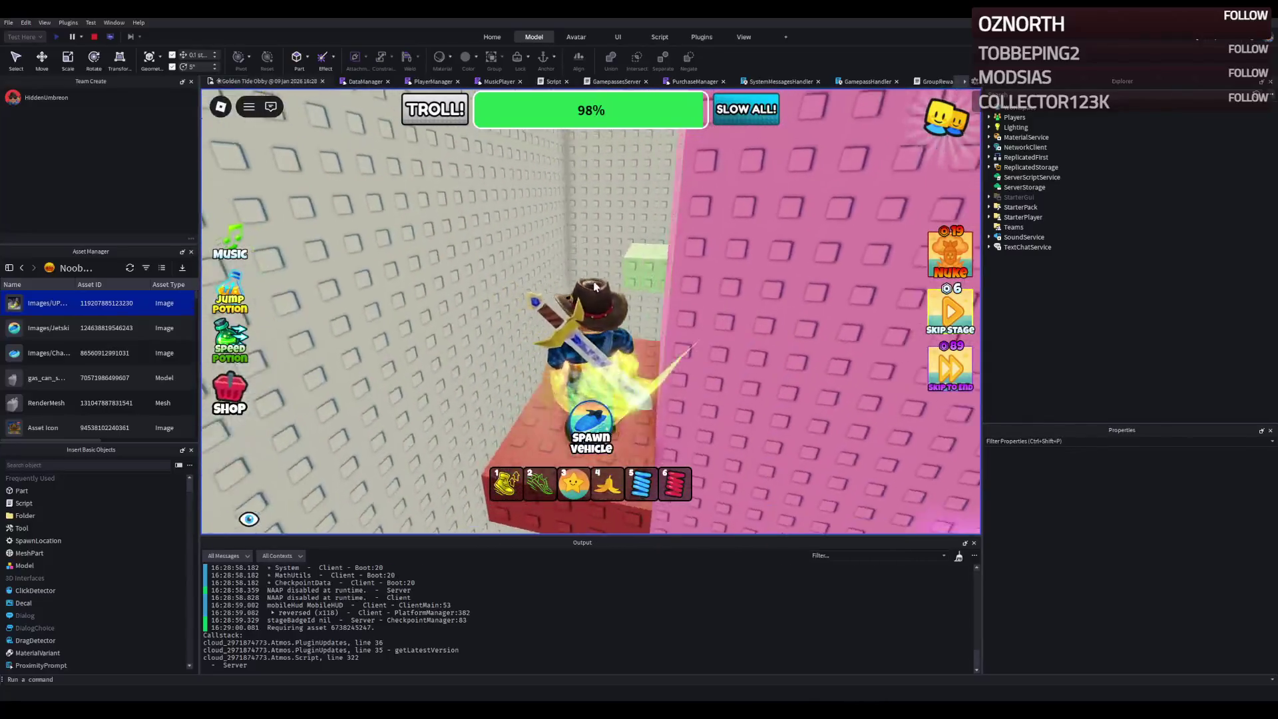
click(595, 286)
key(w)
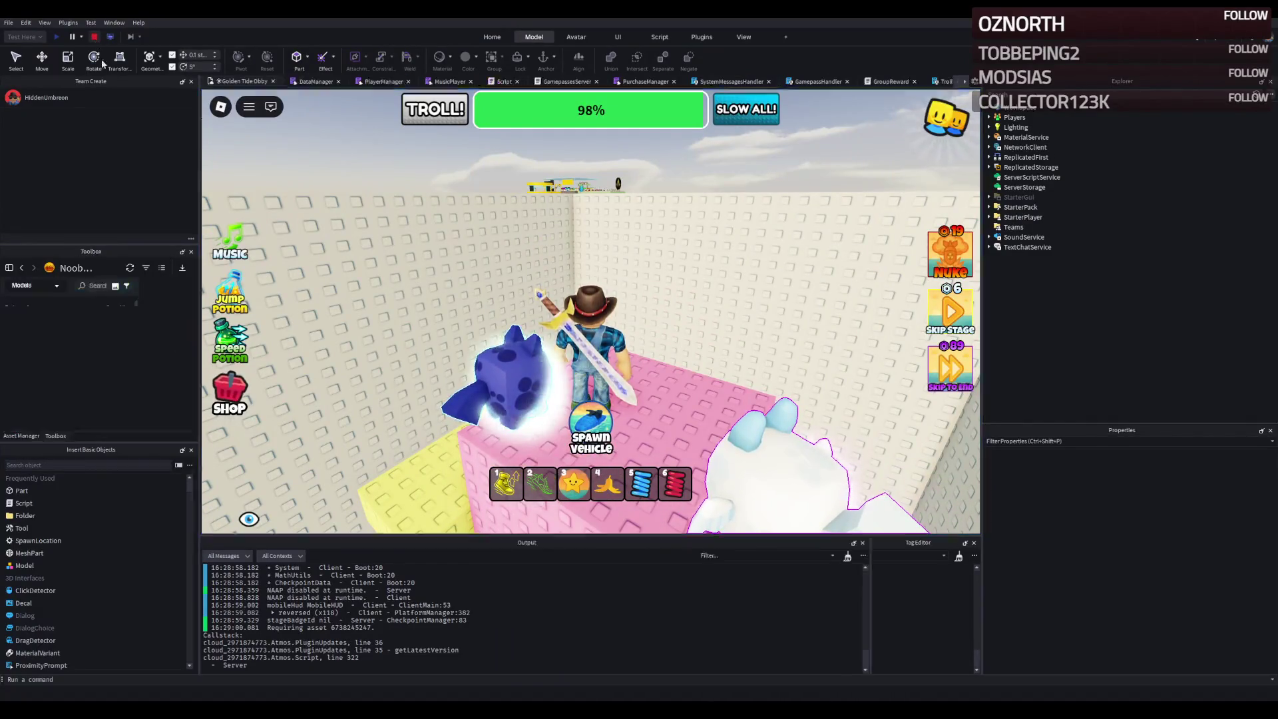
key(shift+F5)
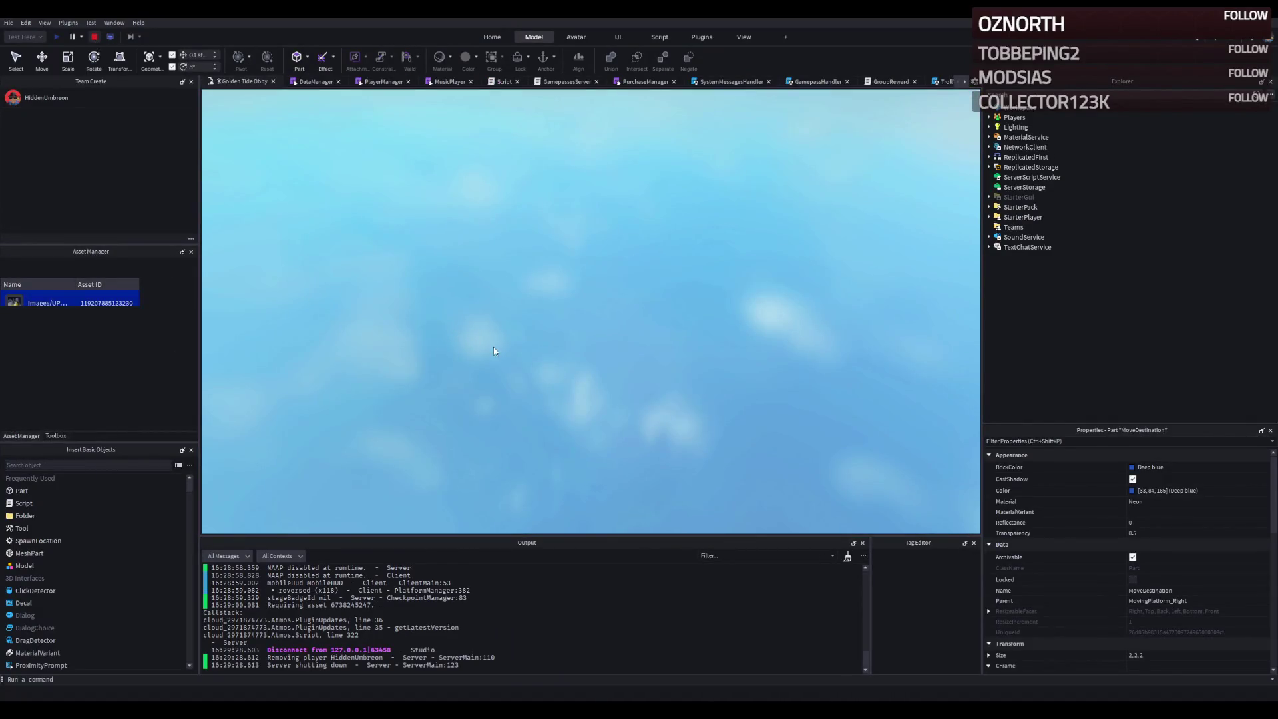
- Lengthen the PastelGreen plate to 22.1 studs with the Scale tool
key(f)
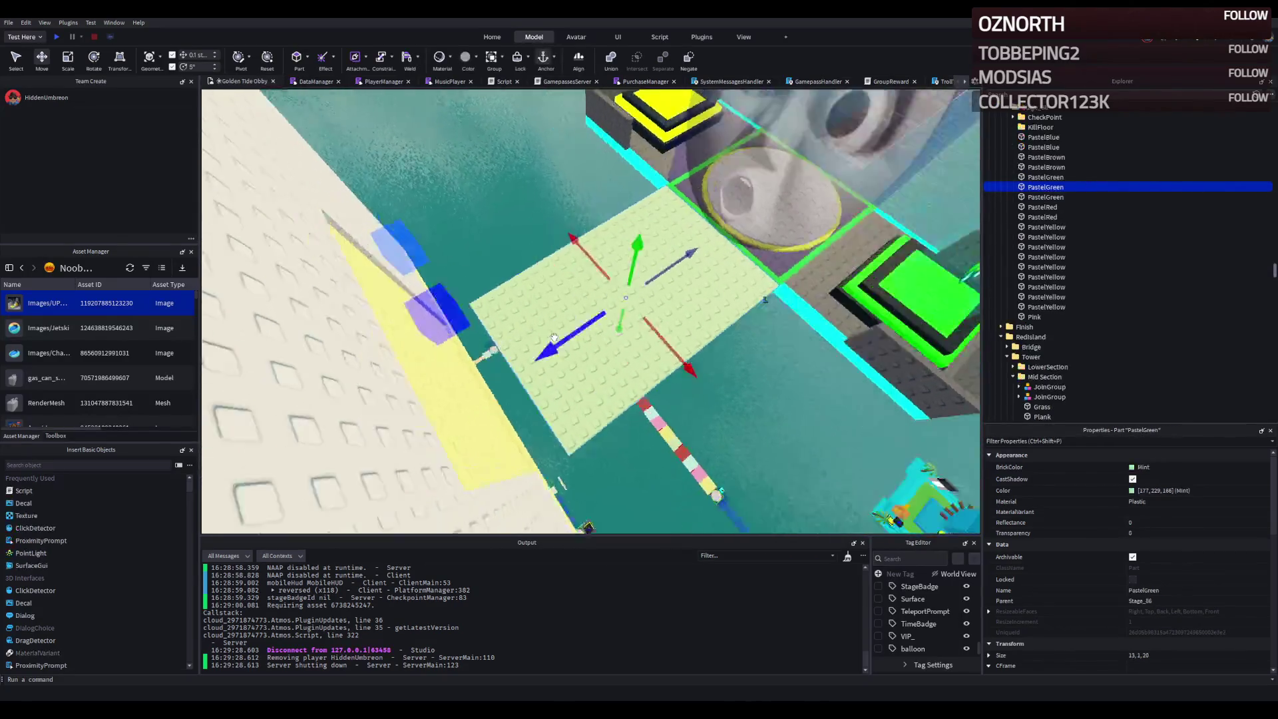
key(ctrl+3)
drag(459, 328, 429, 338)
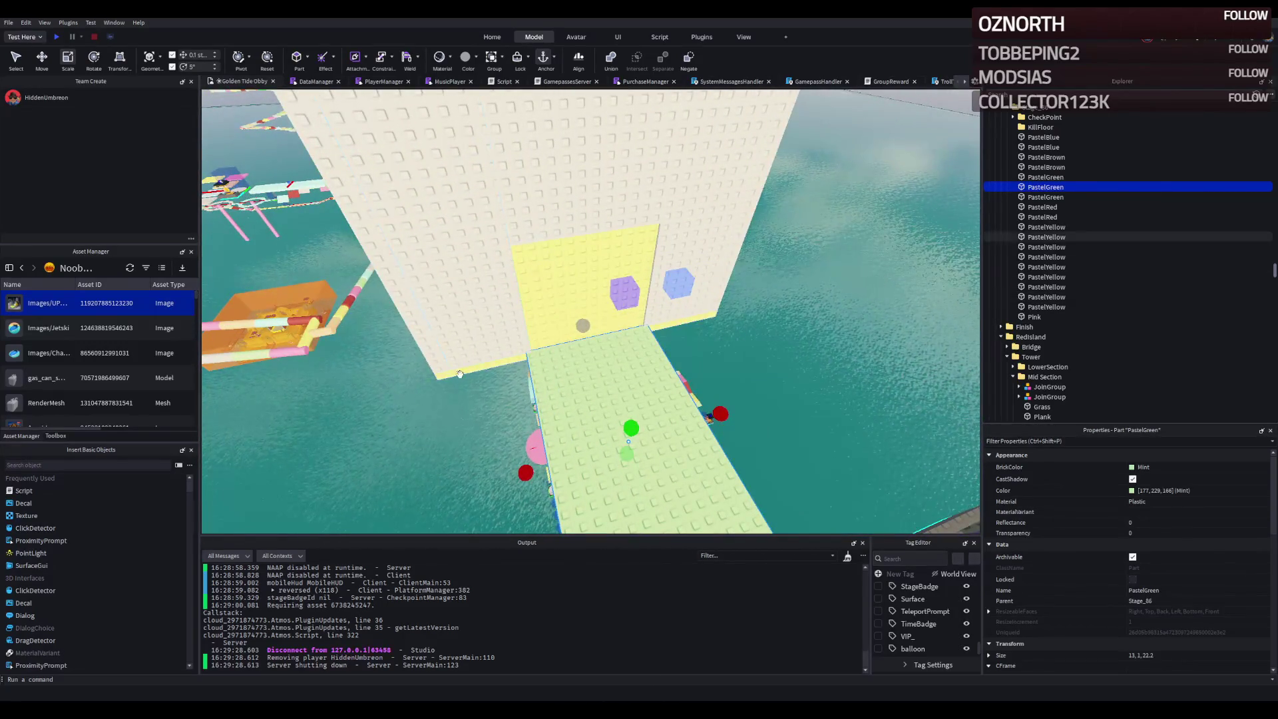
key(d)
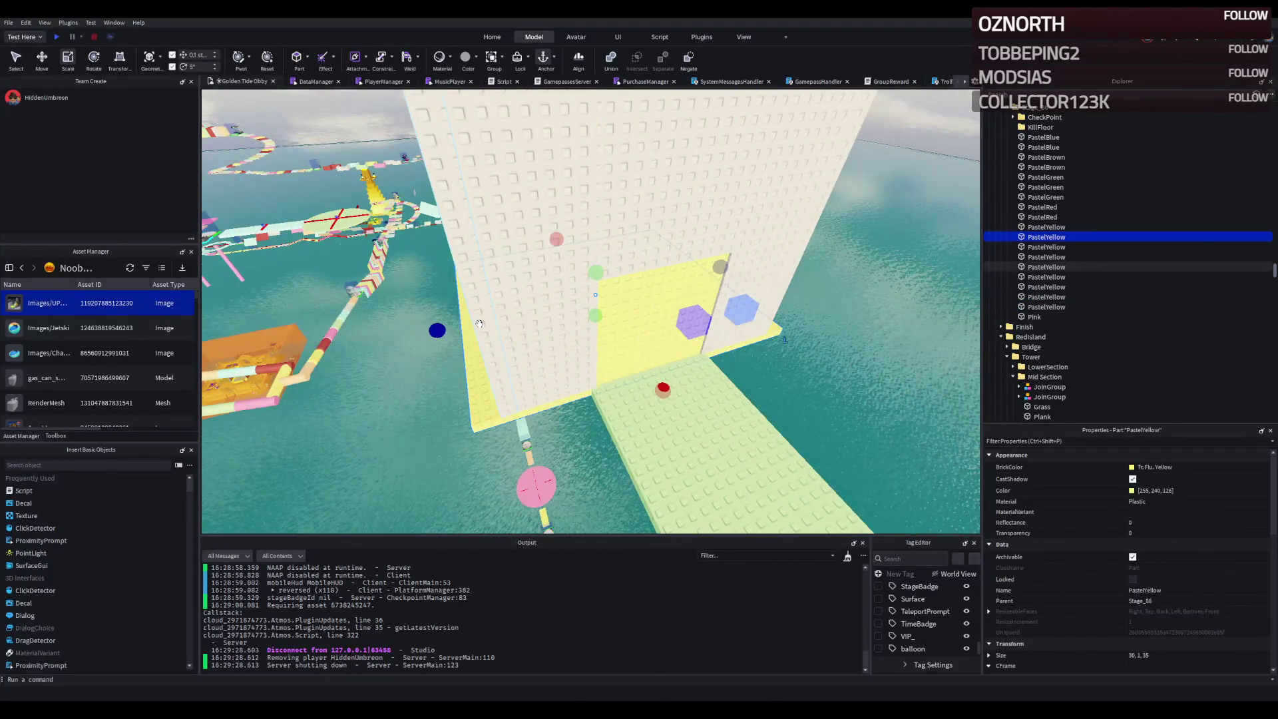
key(d)
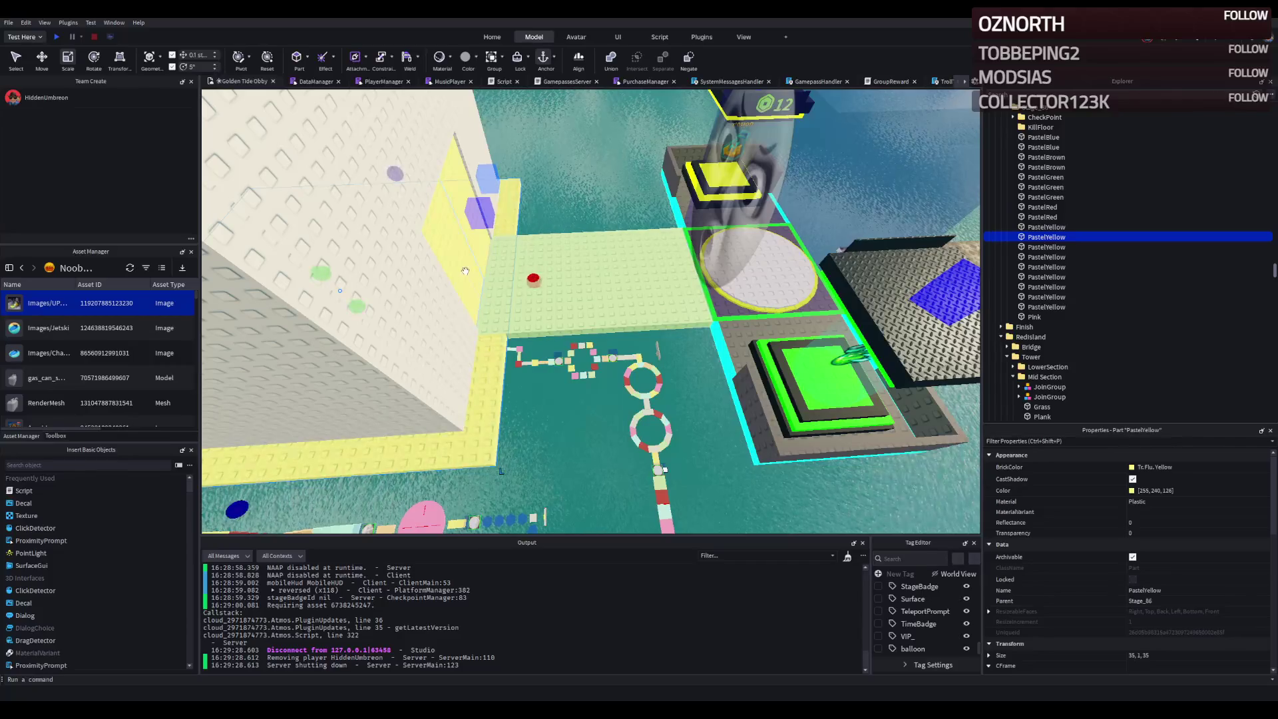
- Select several PastelYellow tower wall parts and slide them 2.5 studs sideways
click(453, 287)
click(356, 303)
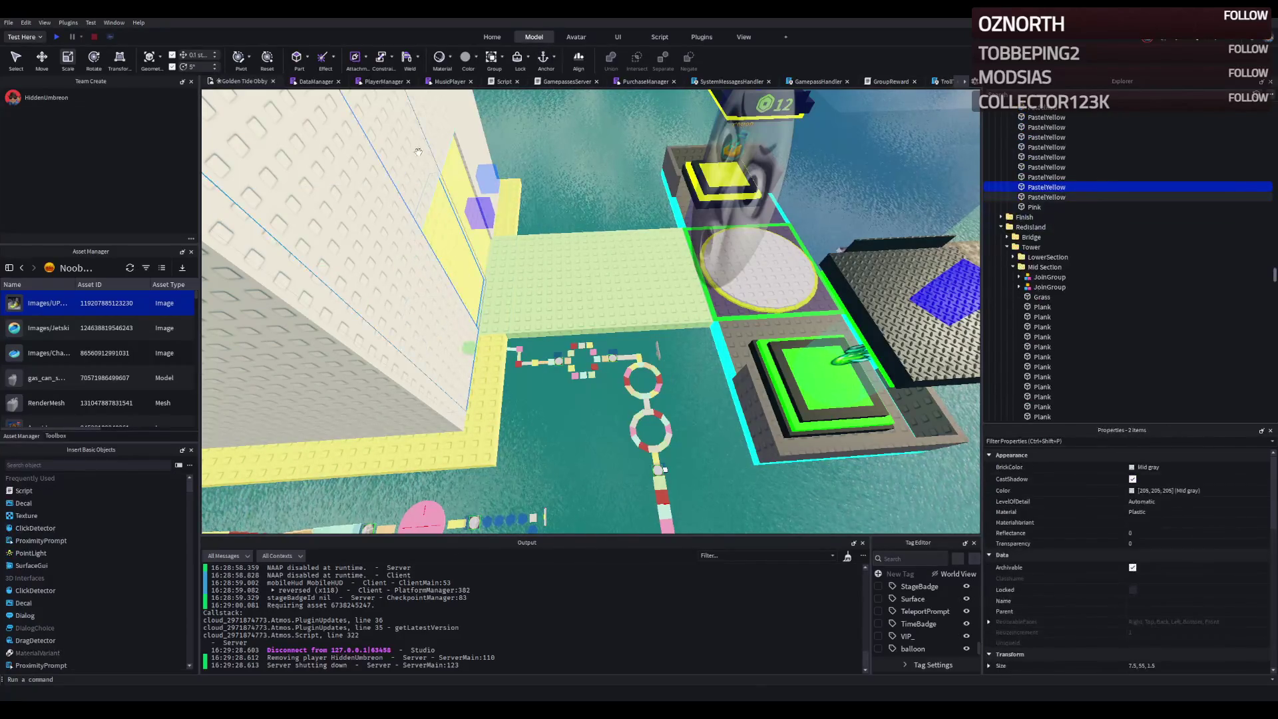
ctrl+click(459, 154)
ctrl+click(468, 141)
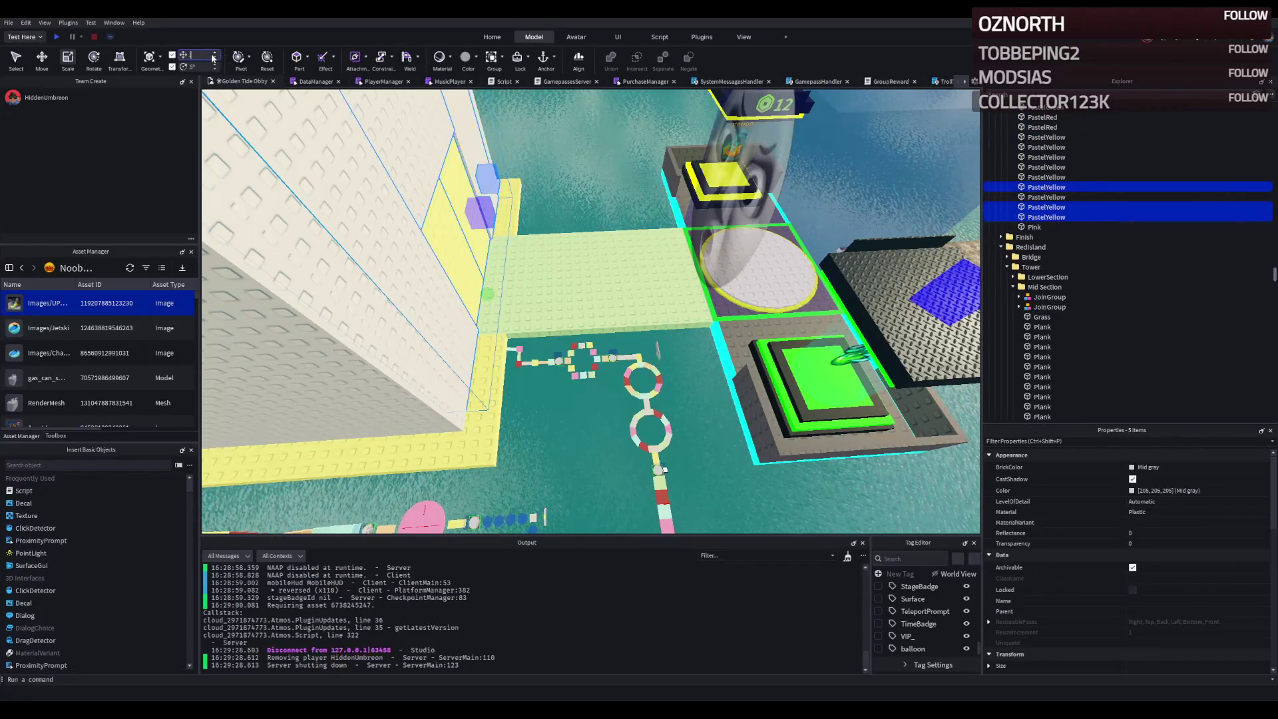
drag(397, 186, 397, 185)
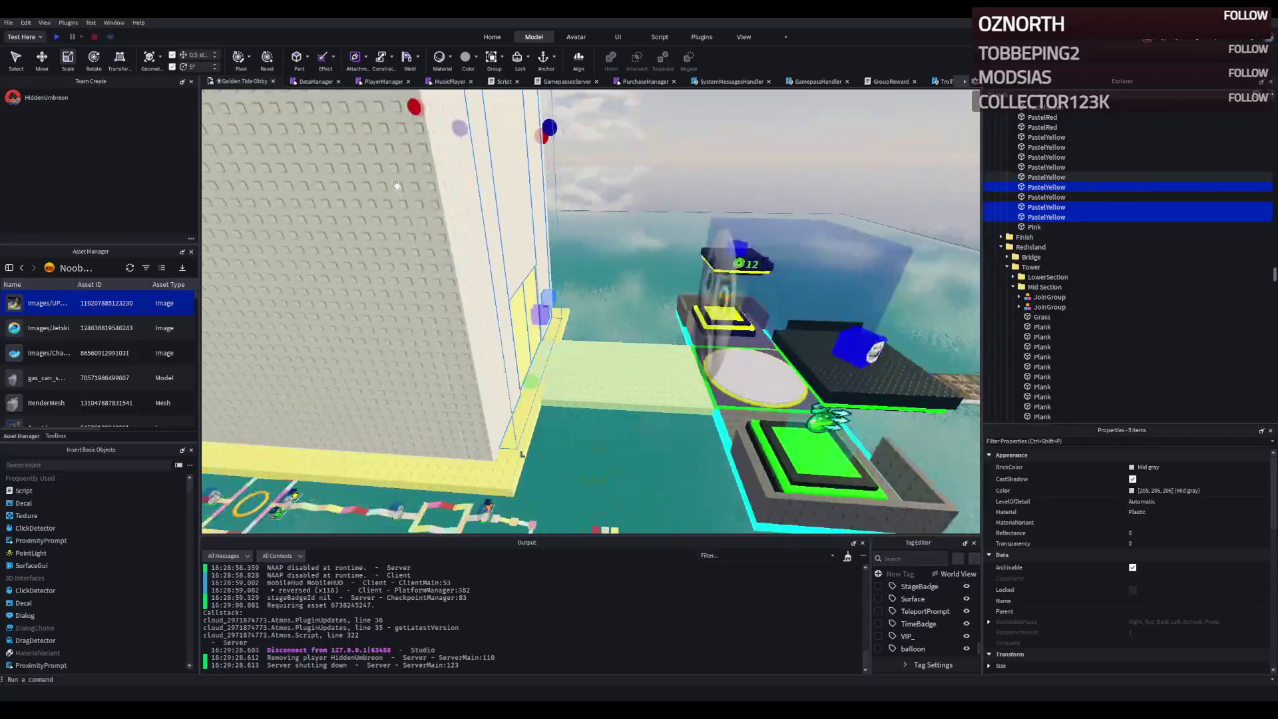
drag(576, 125, 600, 123)
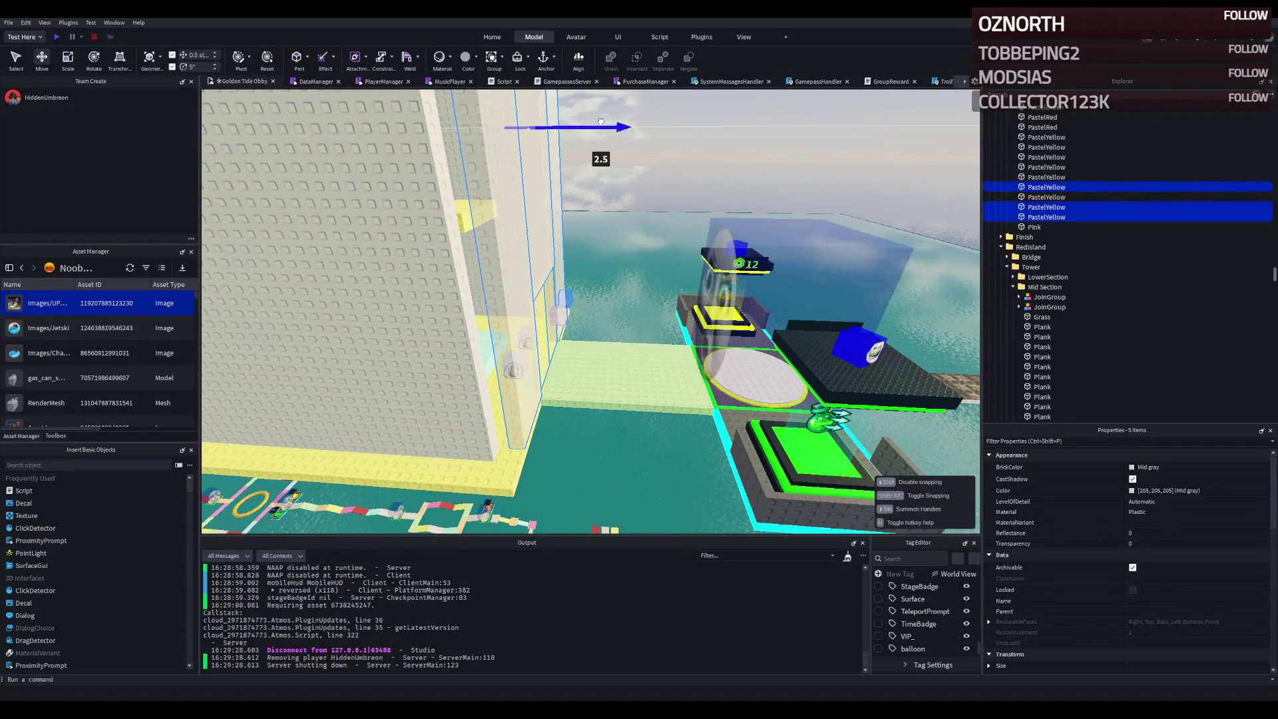
- Reposition a single PastelYellow wall part along its axis
click(582, 273)
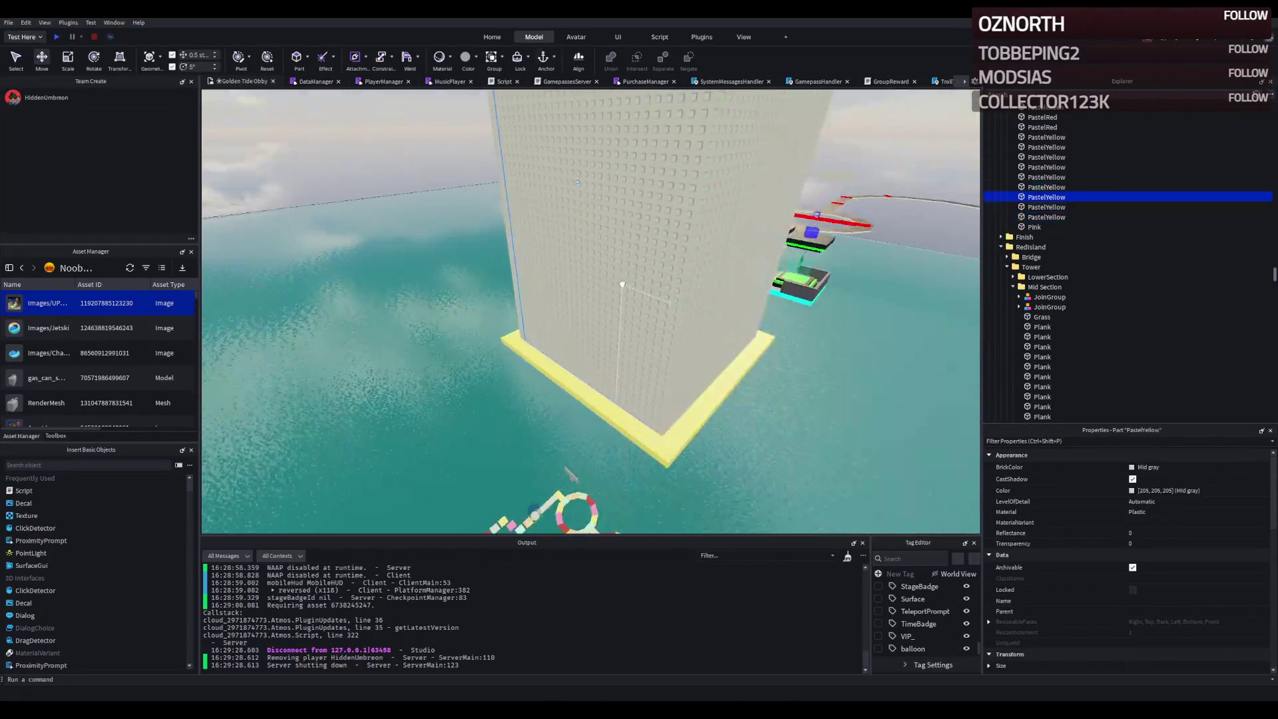
mouse_move(581, 274)
mouse_down()
mouse_move(550, 203)
mouse_move(532, 206)
mouse_up()
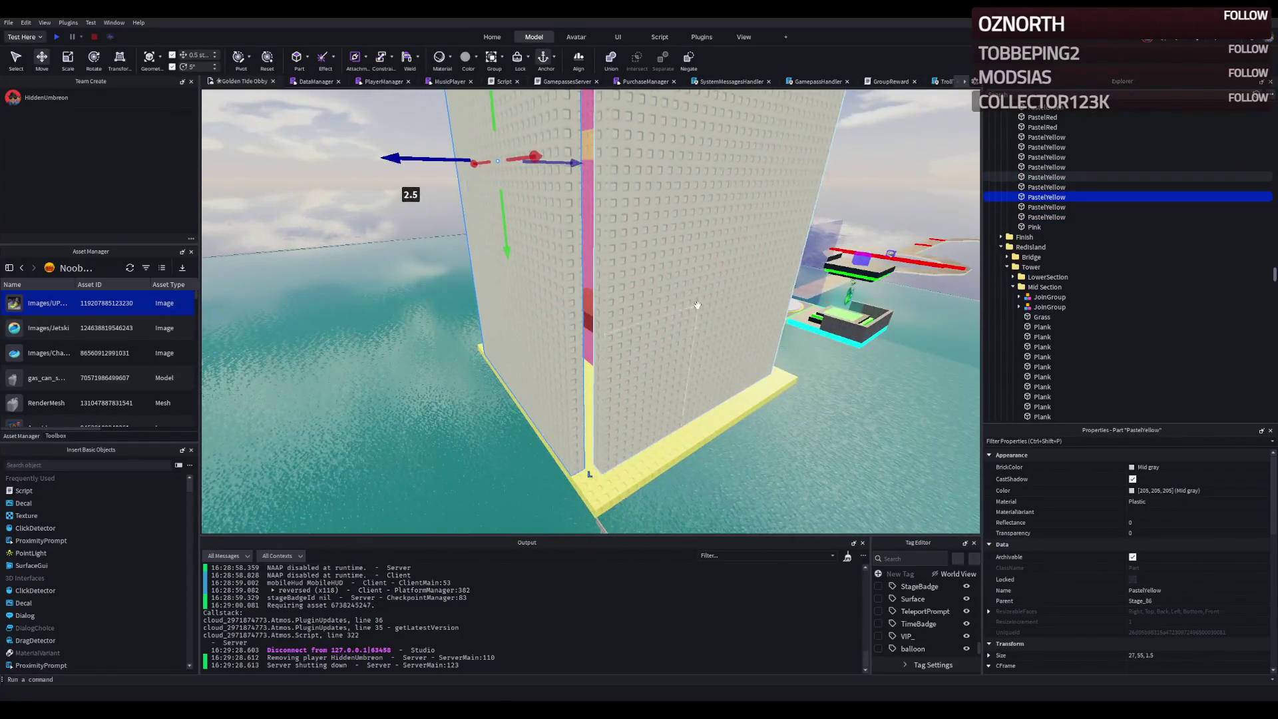
mouse_move(714, 154)
mouse_down()
mouse_move(679, 200)
mouse_move(614, 241)
mouse_up()
mouse_move(547, 160)
mouse_down()
mouse_move(525, 163)
mouse_move(506, 138)
mouse_up()
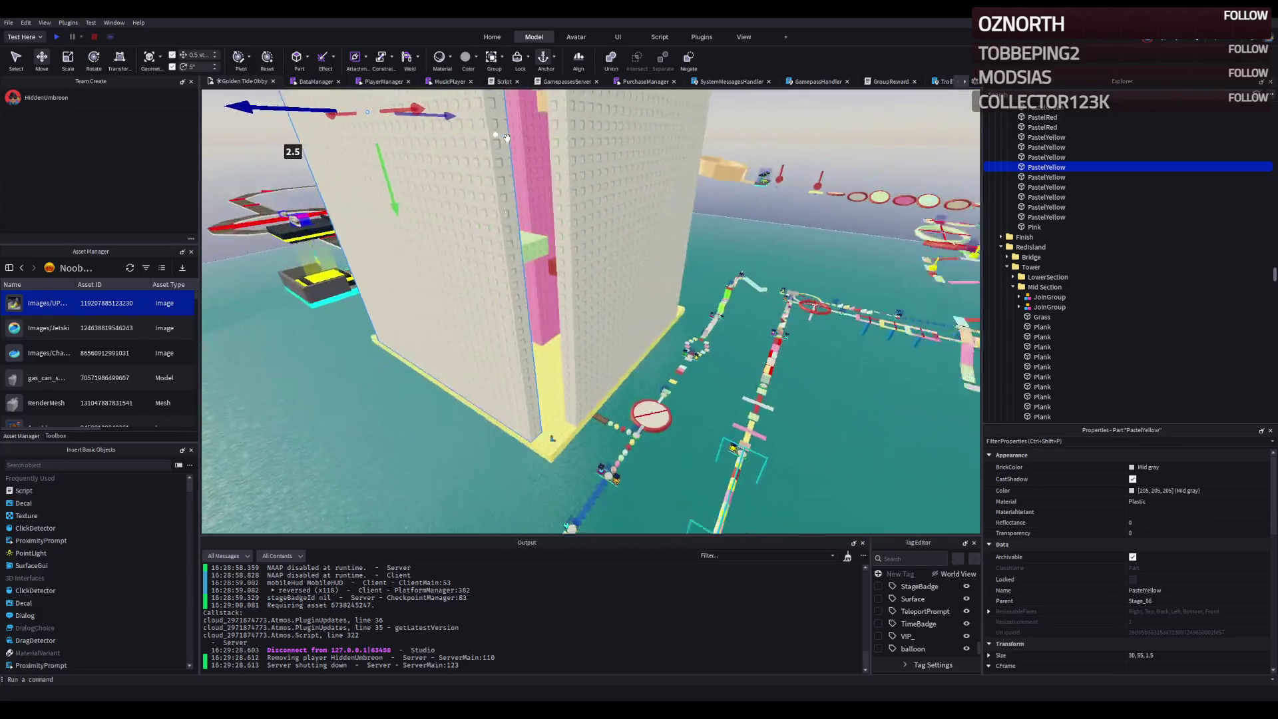
- Widen a PastelYellow wall part from 27 to 35 studs and widen a narrow neighbouring piece
click(556, 221)
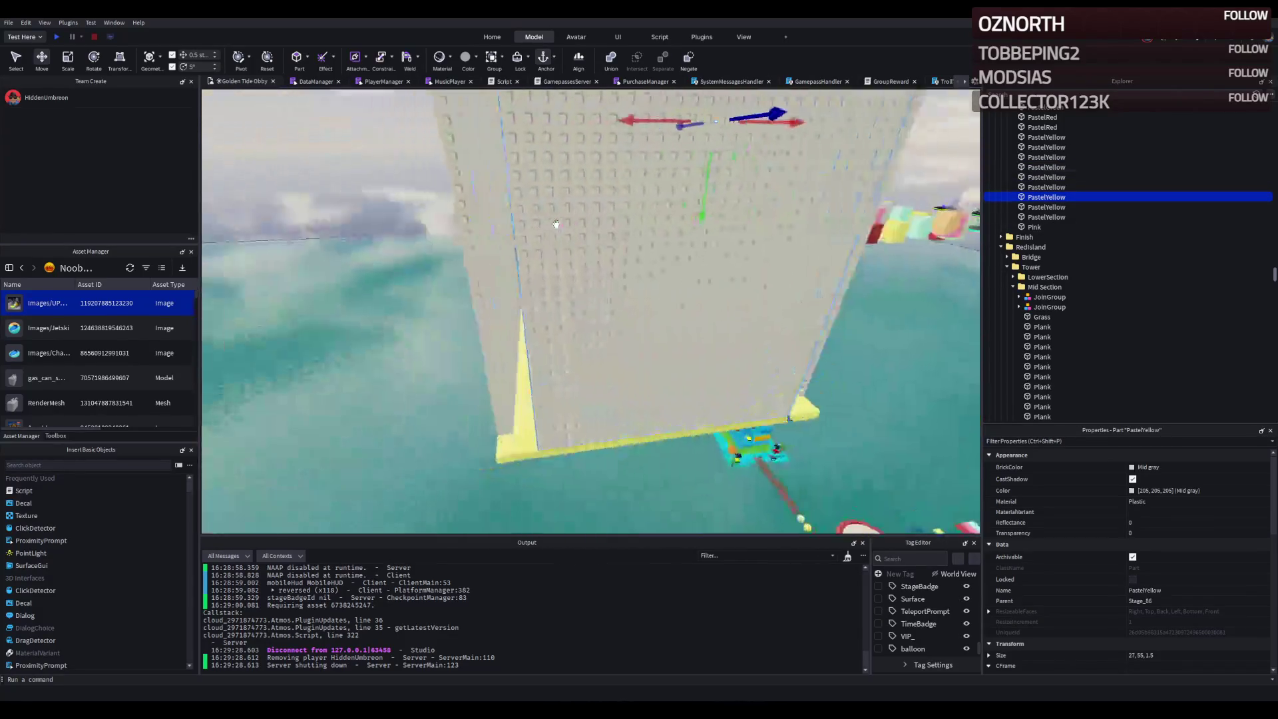
key(ctrl+3)
drag(476, 168, 412, 185)
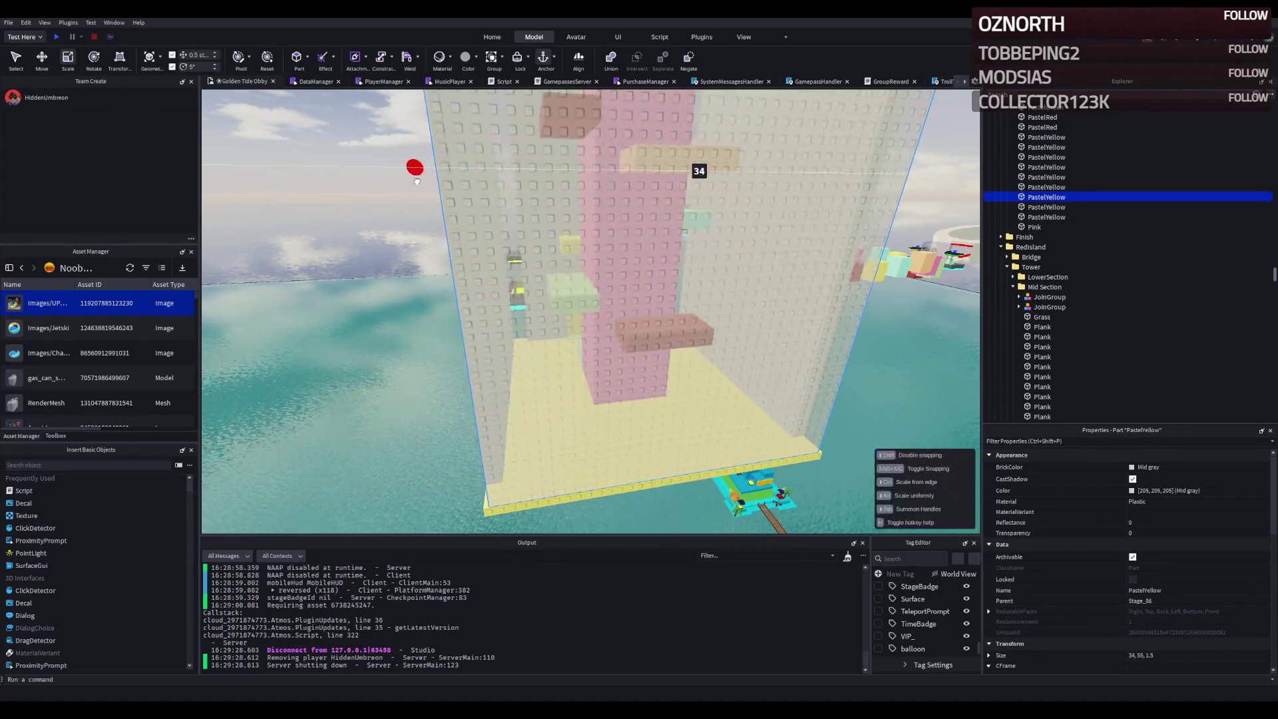
key(w)
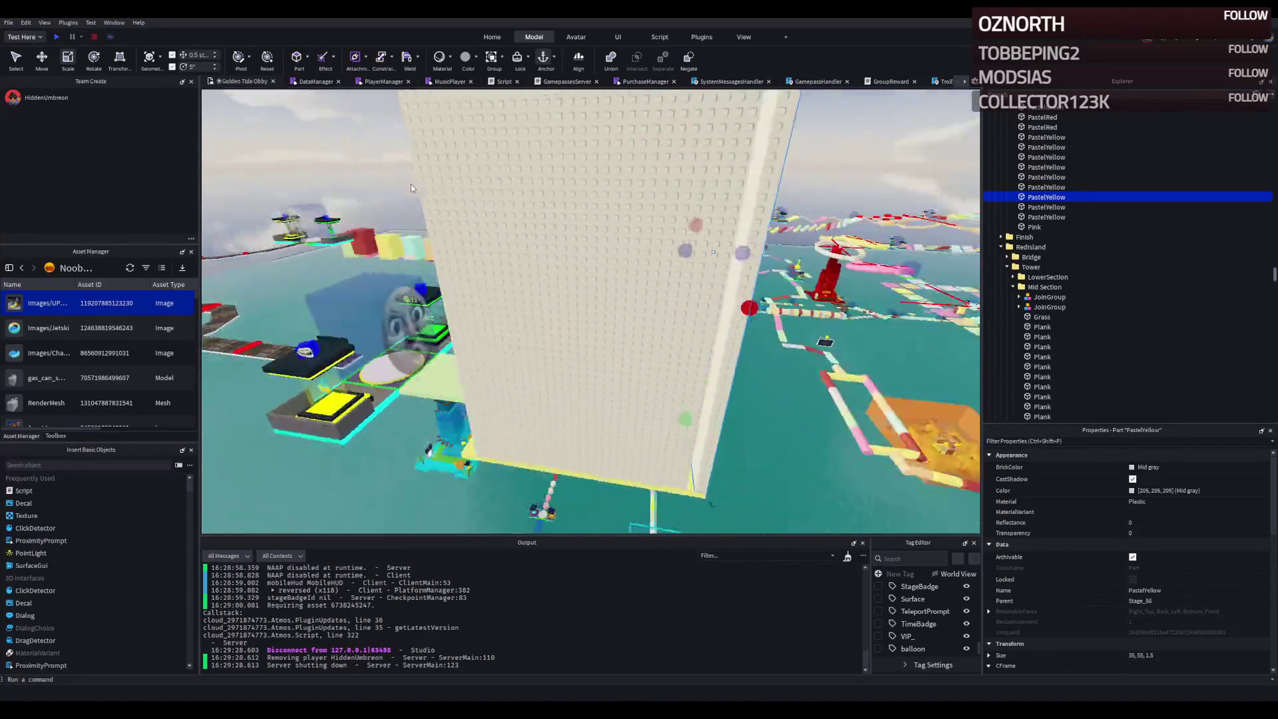
key(w)
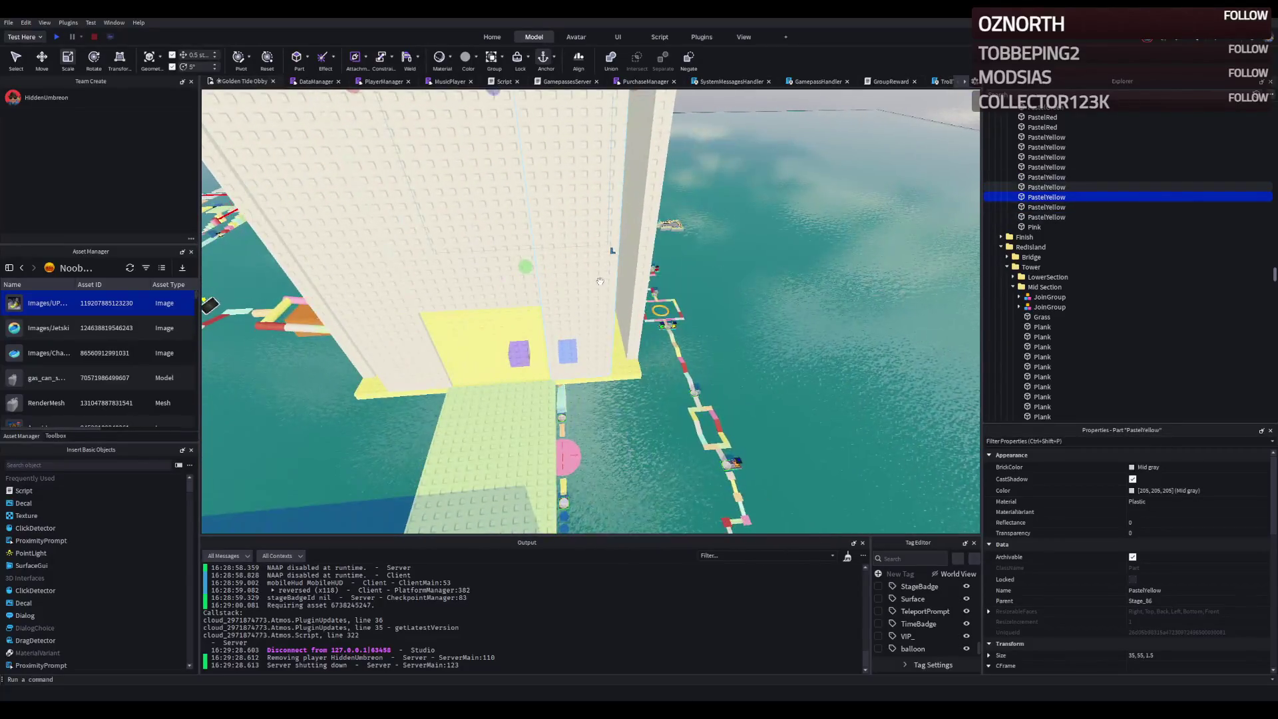
key(w)
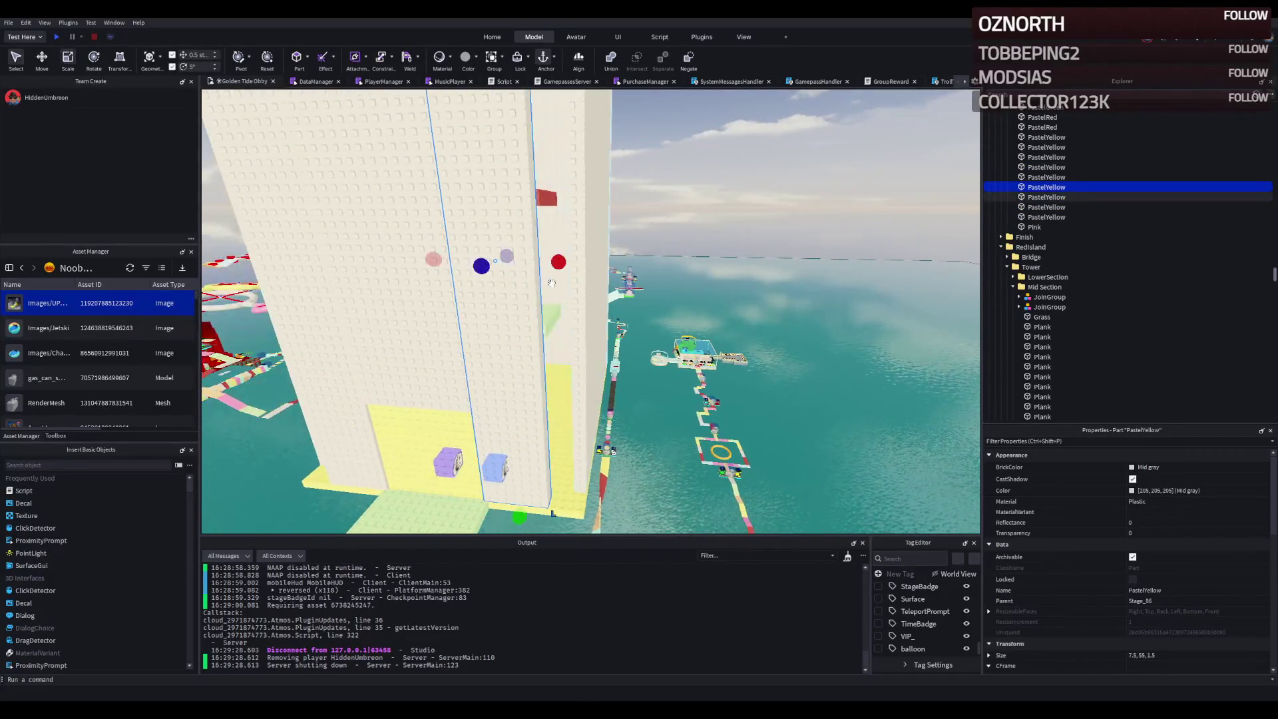
key(a)
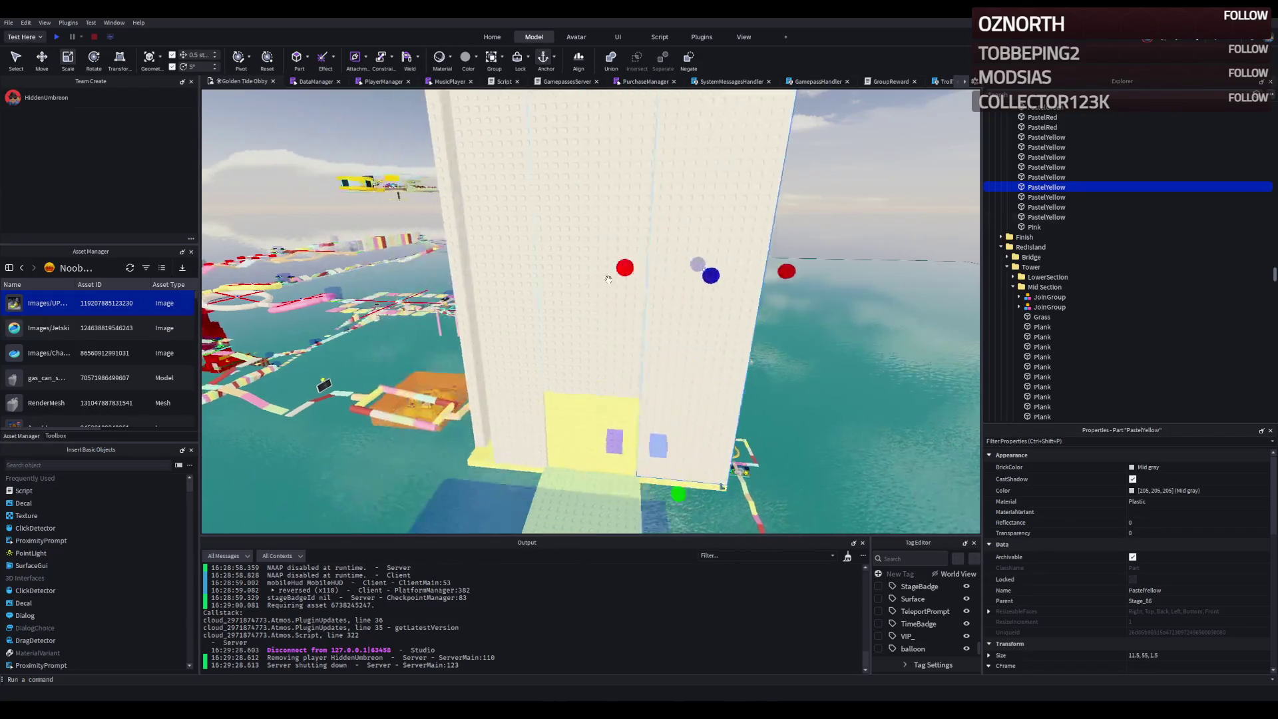
drag(629, 249, 579, 263)
key(s)
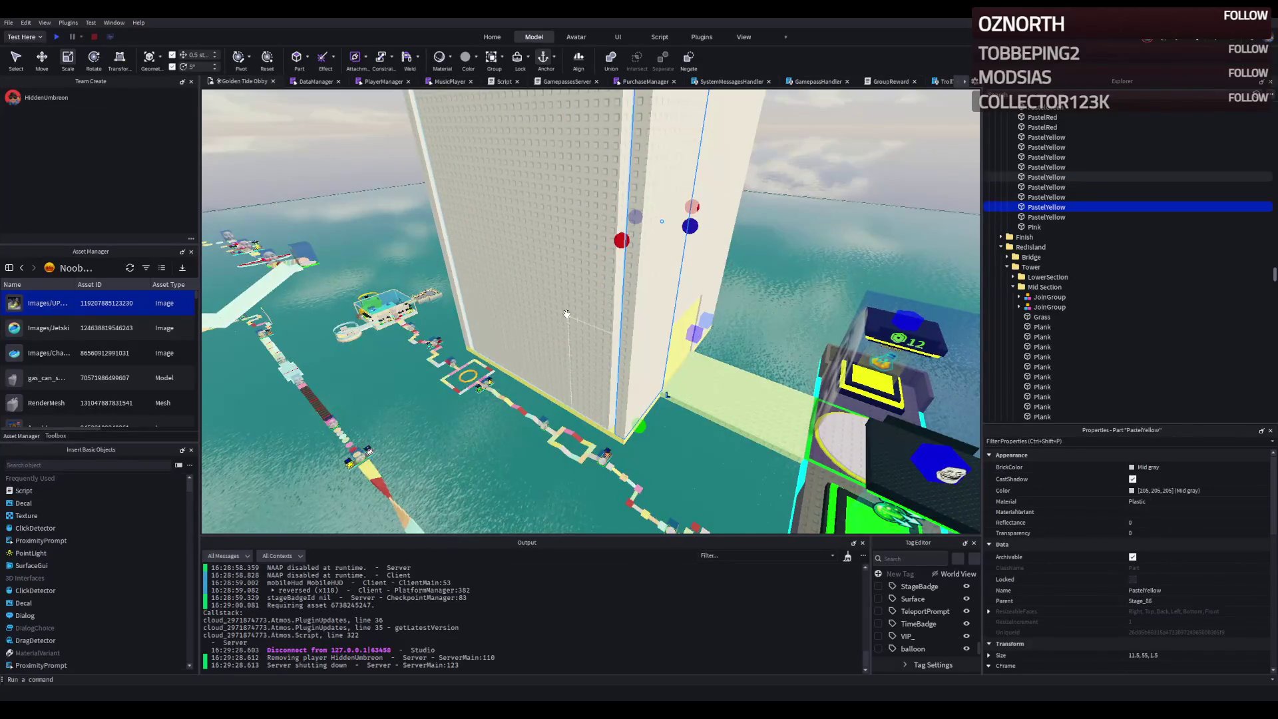
- Widen another tower wall part to 30 studs
click(566, 313)
drag(599, 246, 661, 244)
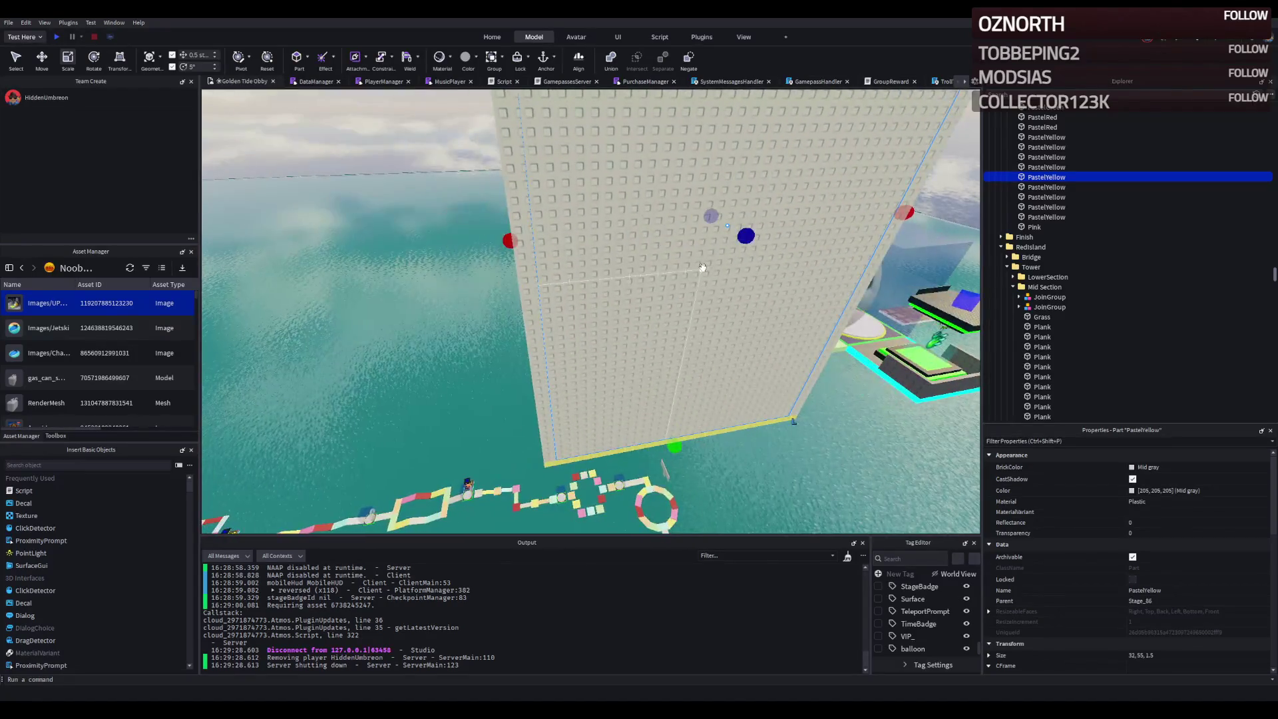
key(s)
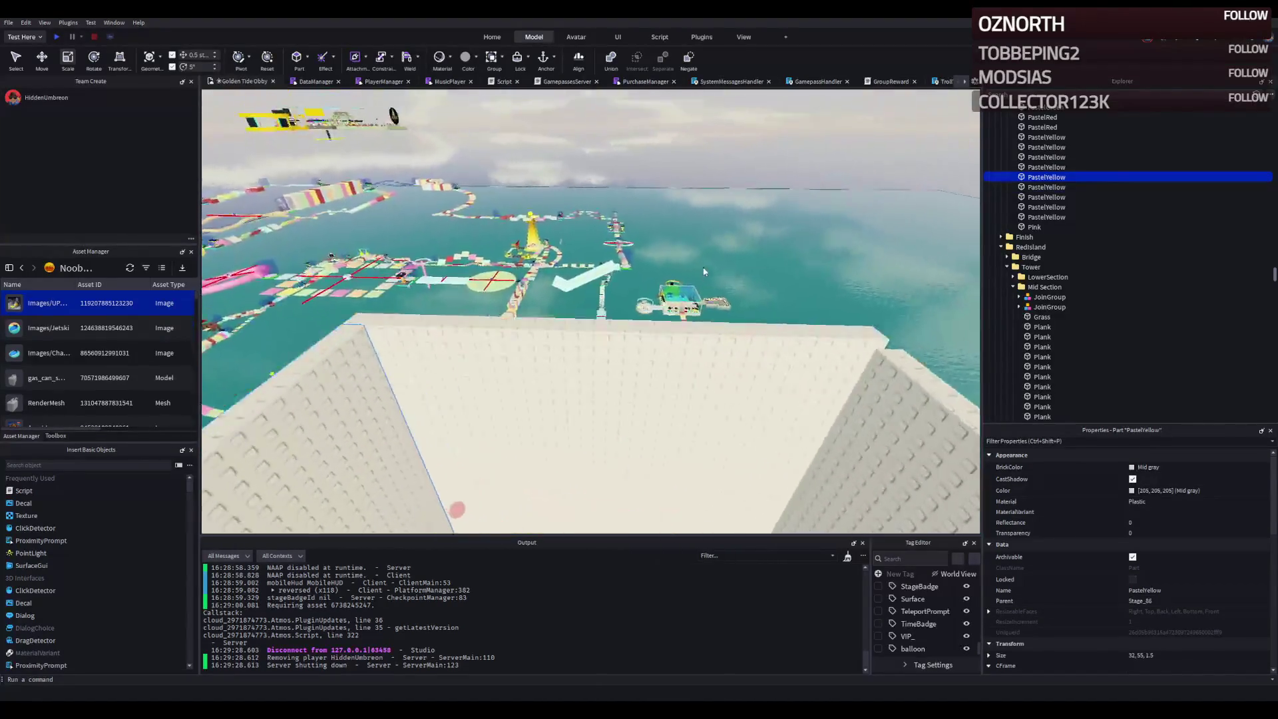
scroll(703, 268, down, 5)
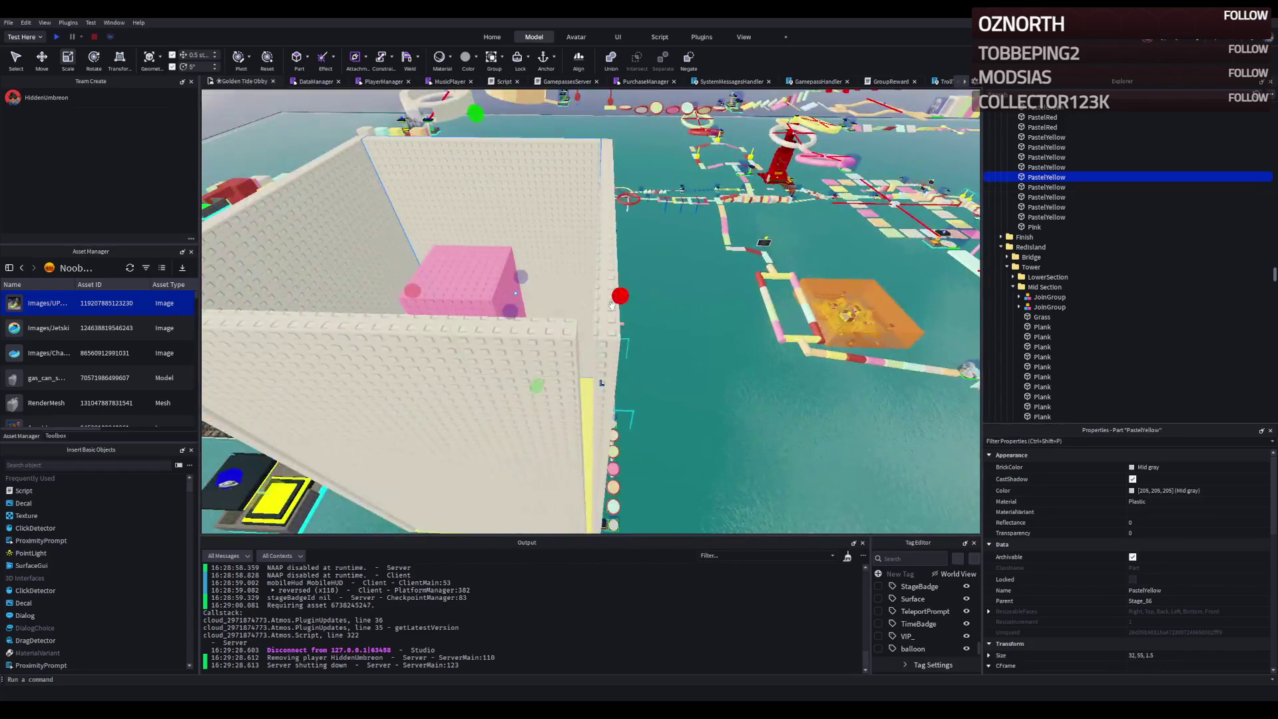
- Resize a different tower wall from 32 to 31, then to 32.5 wide
click(551, 357)
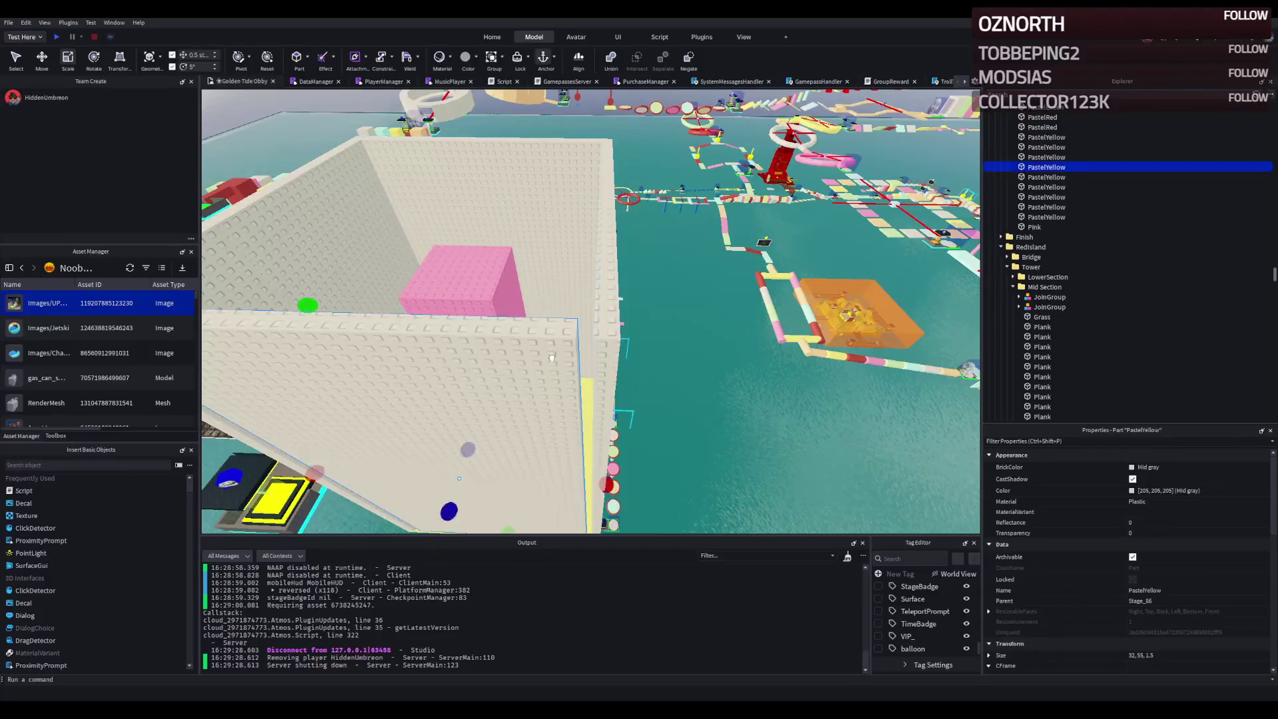
key(f)
drag(589, 380, 598, 383)
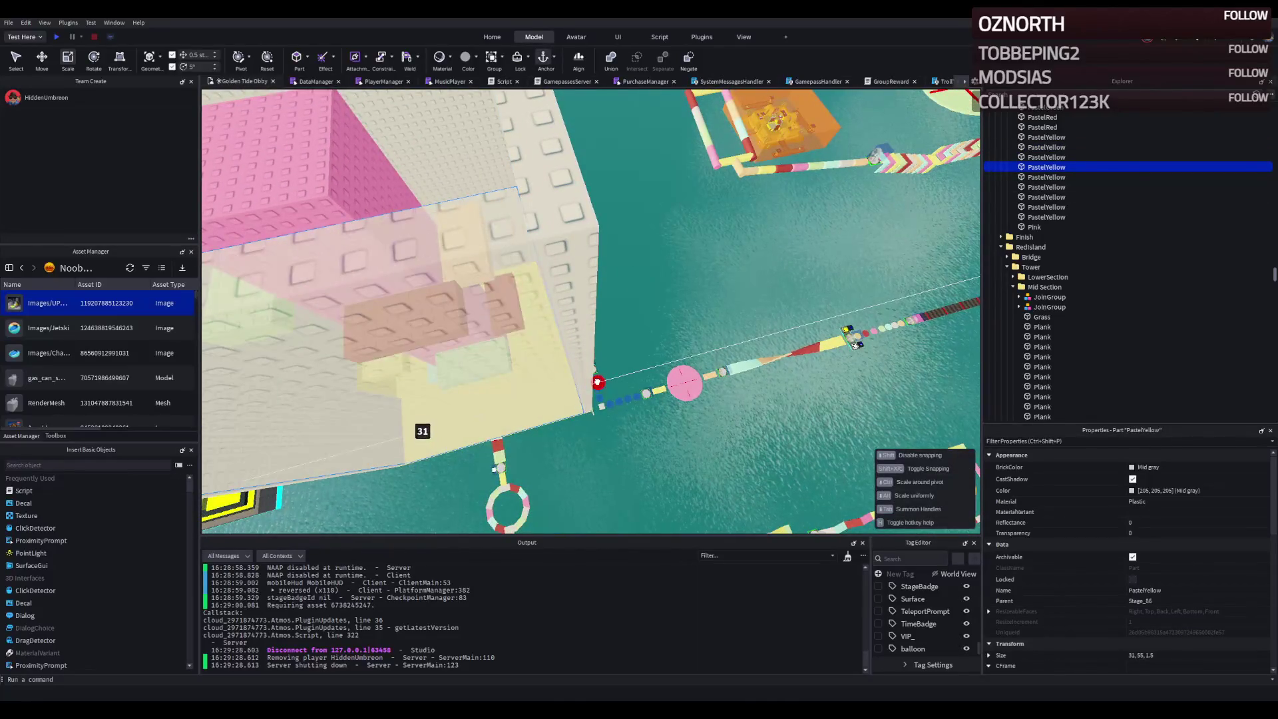
key(f)
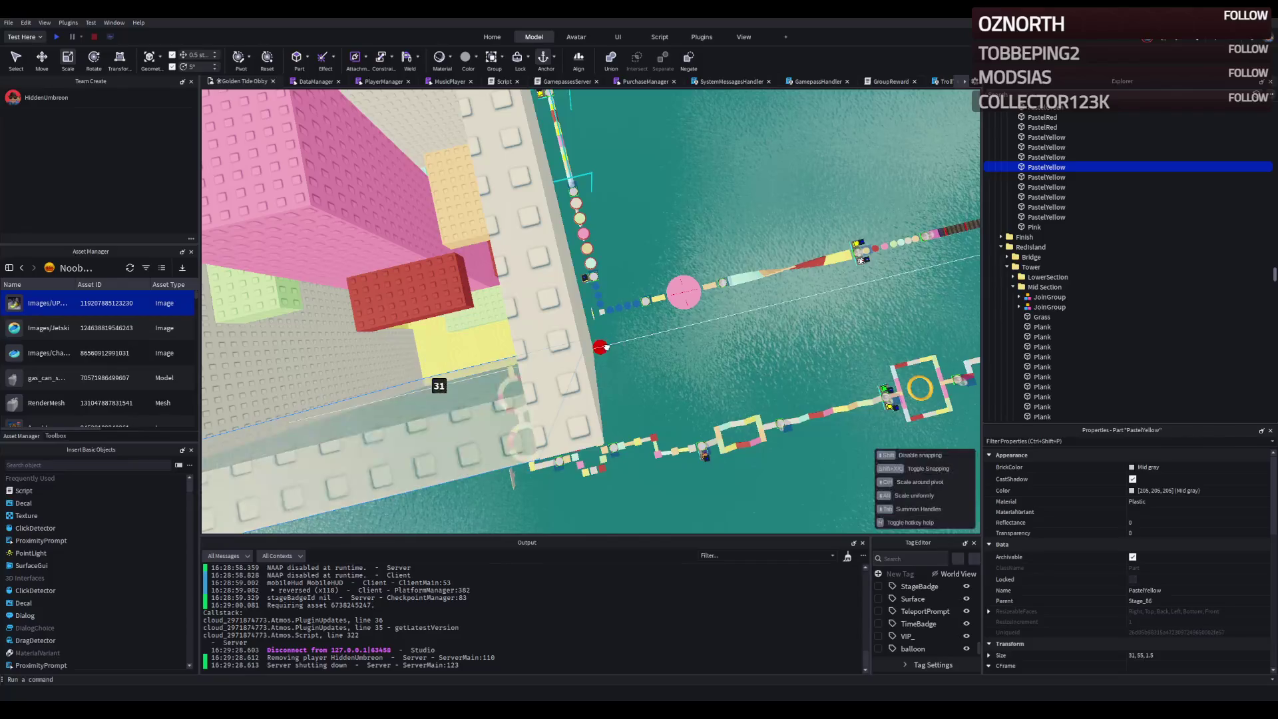
drag(606, 347, 522, 345)
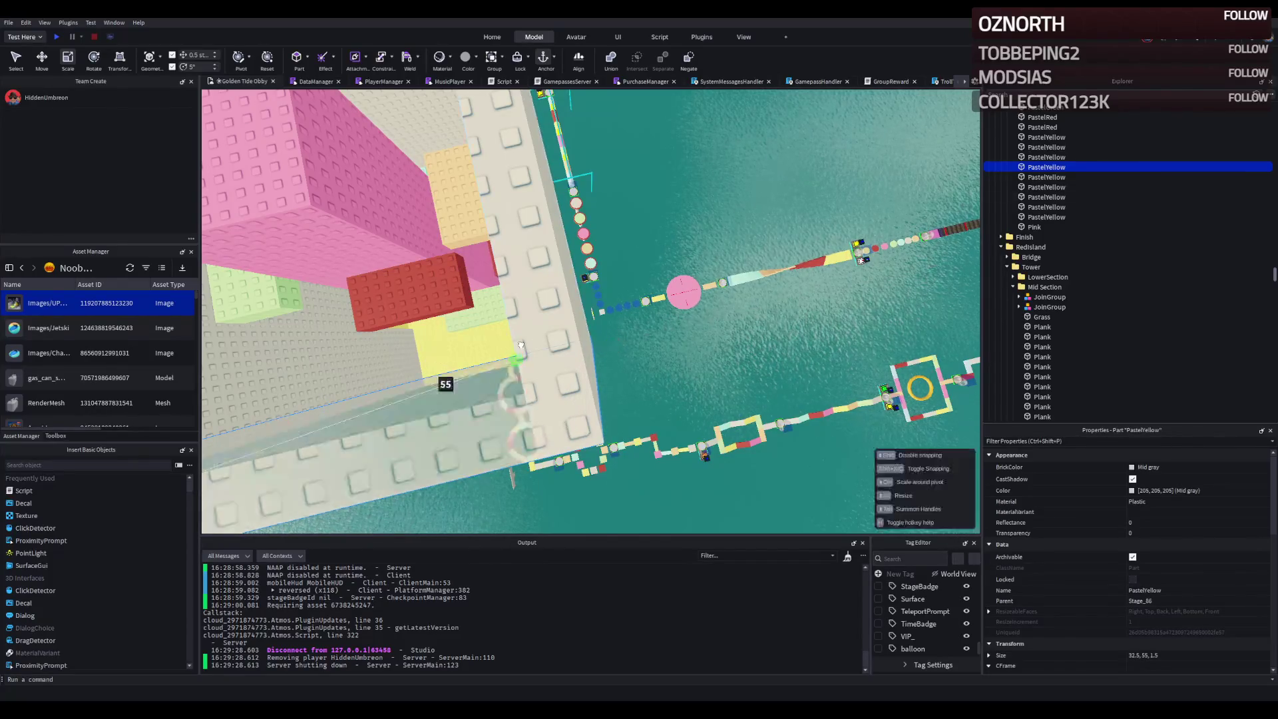
- Narrow the front tower wall from 35 to 32 and set another wall piece to 33 wide
click(522, 345)
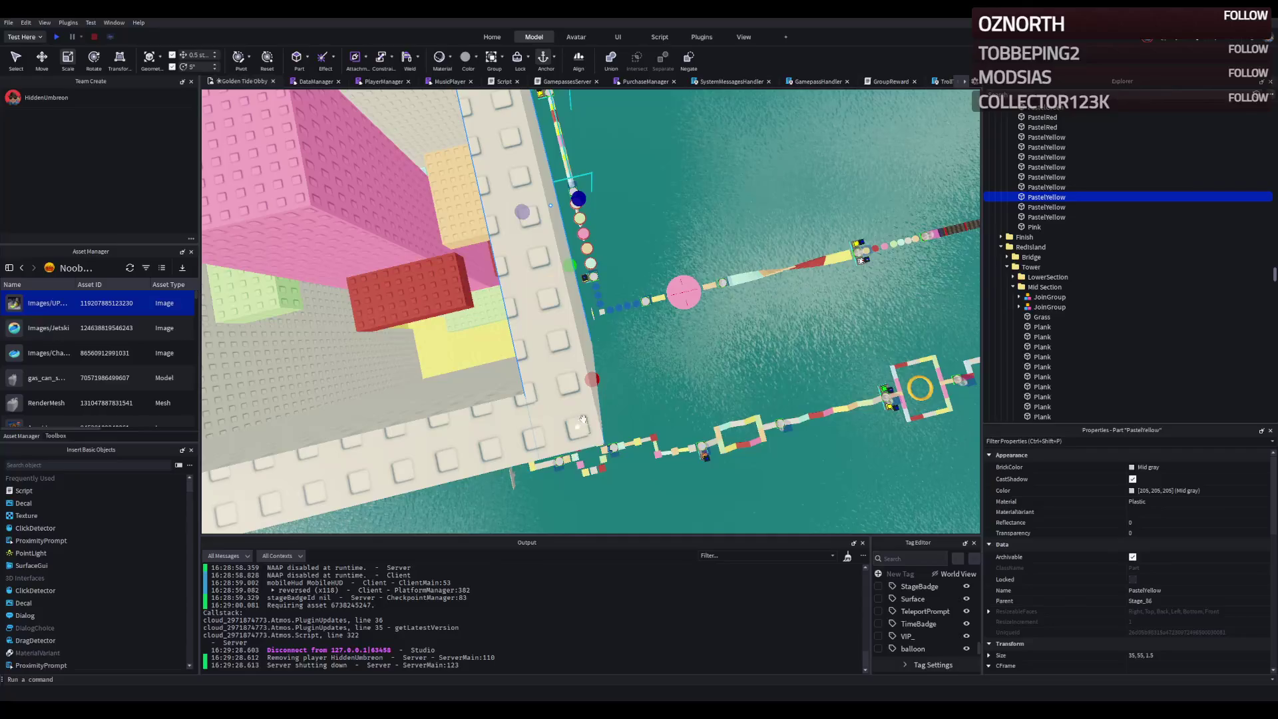
mouse_move(592, 379)
mouse_down()
mouse_move(574, 377)
mouse_move(583, 370)
mouse_up()
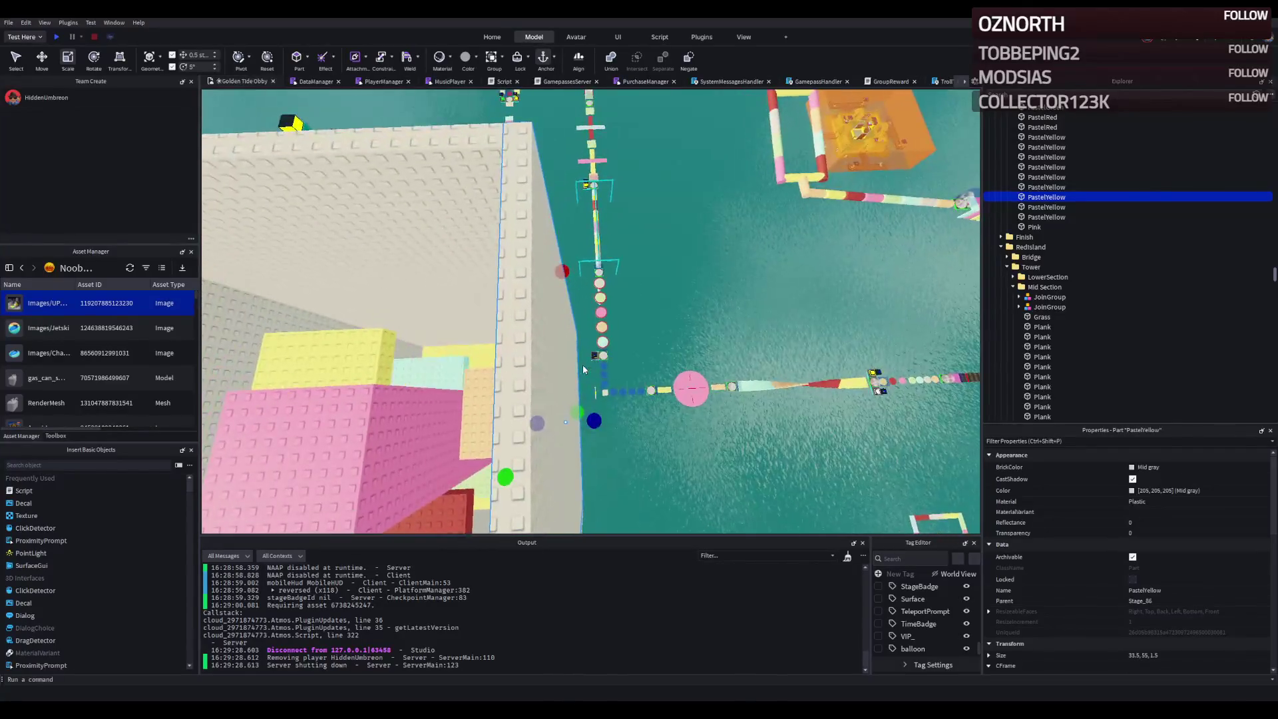
drag(588, 473, 590, 483)
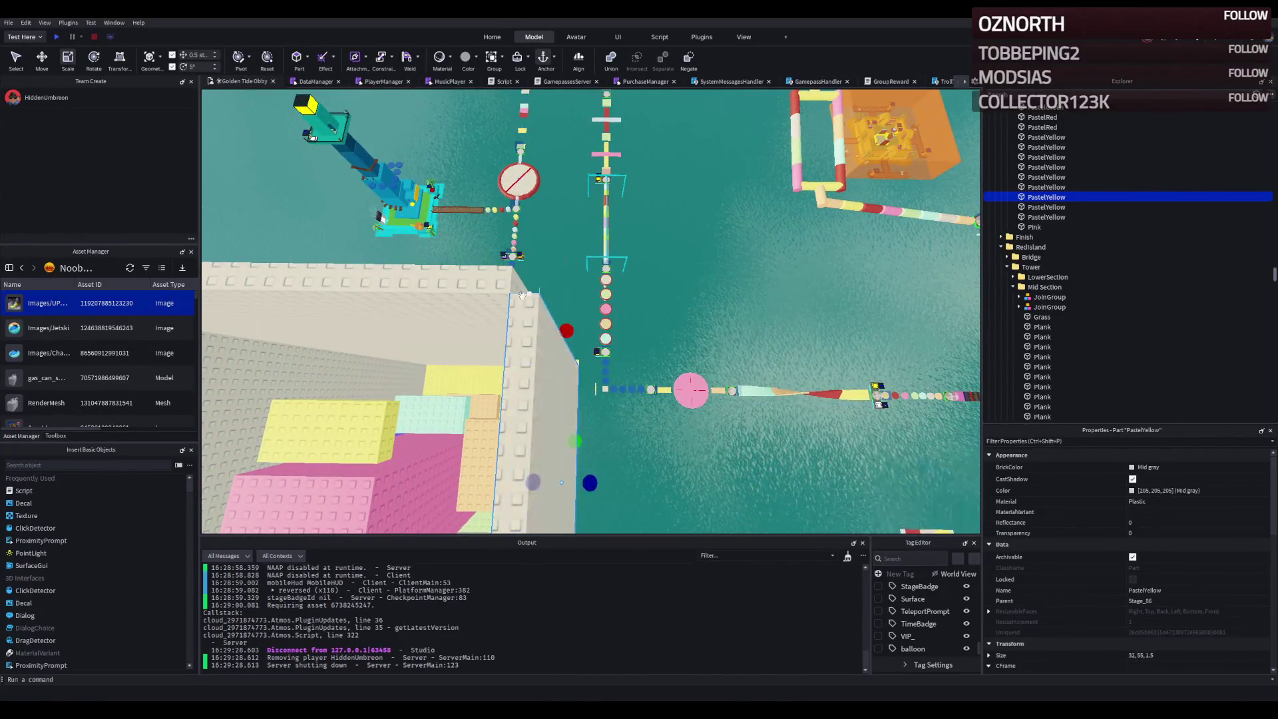
click(528, 297)
drag(586, 346, 597, 342)
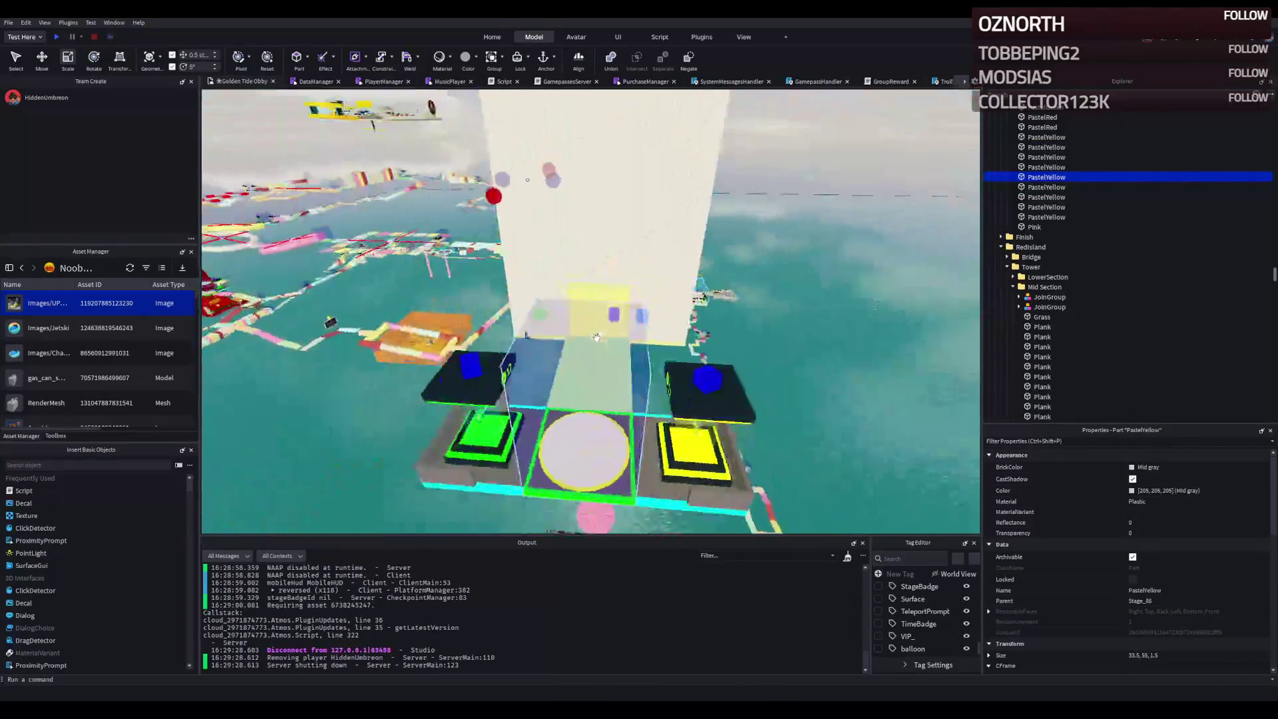
key(f)
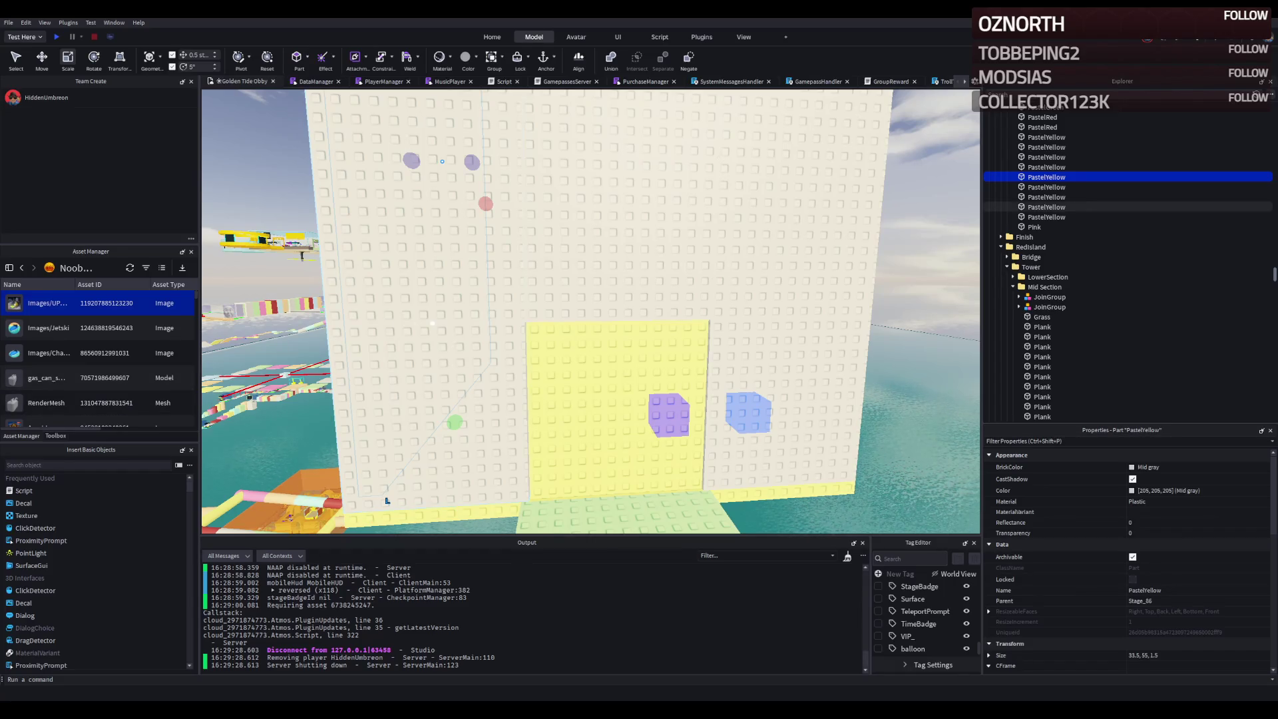
scroll(426, 310, down, 5)
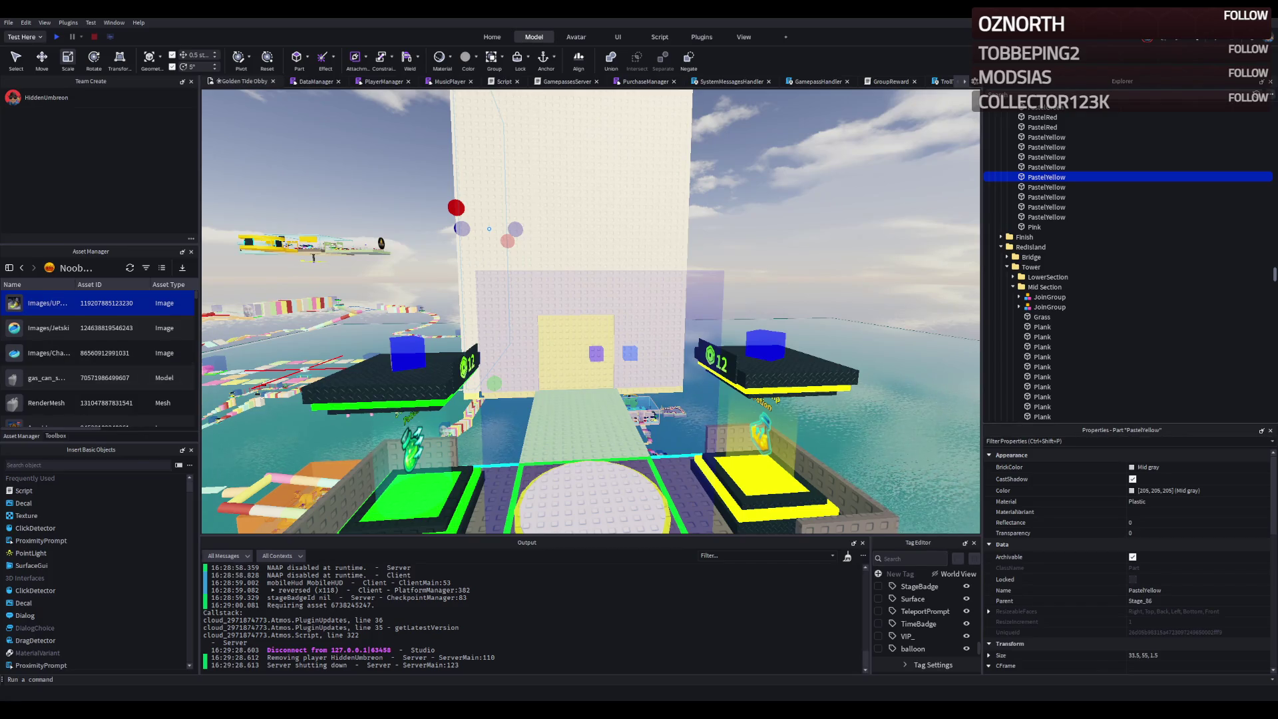
- Widen a pale yellow tower wall from 33 to 35 studs
scroll(470, 285, up, 5)
key(f)
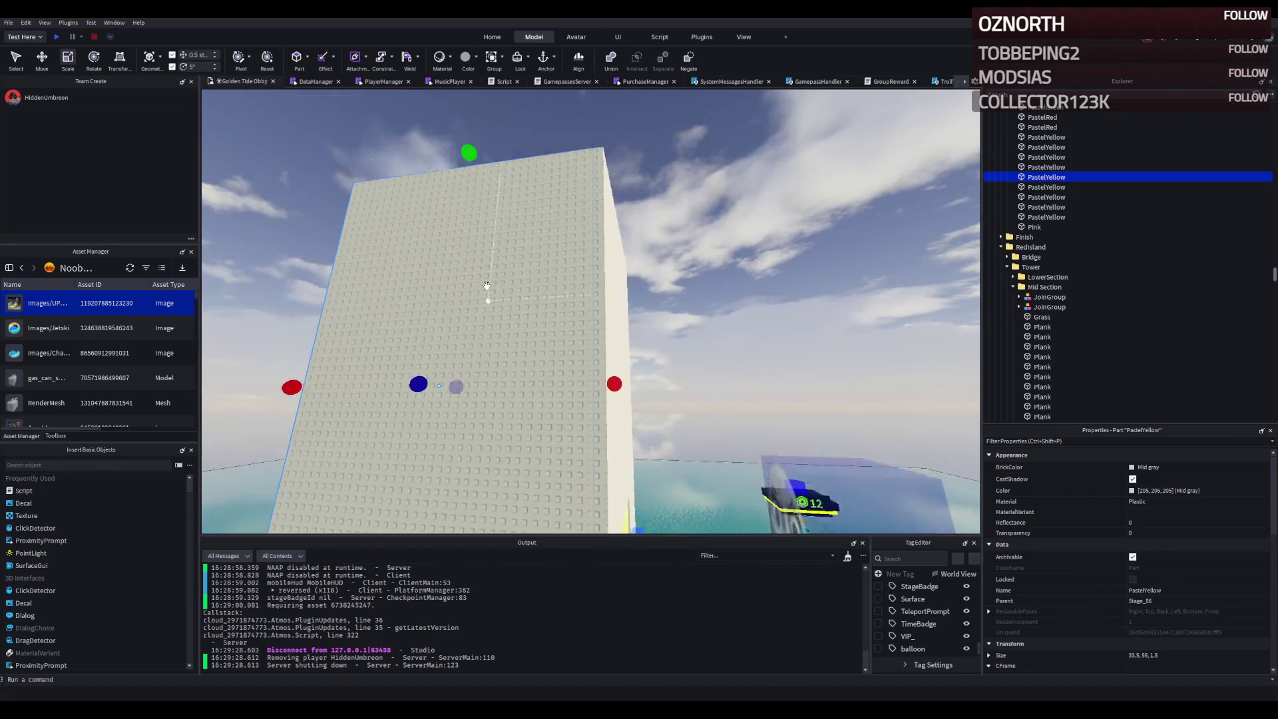
scroll(486, 287, down, 5)
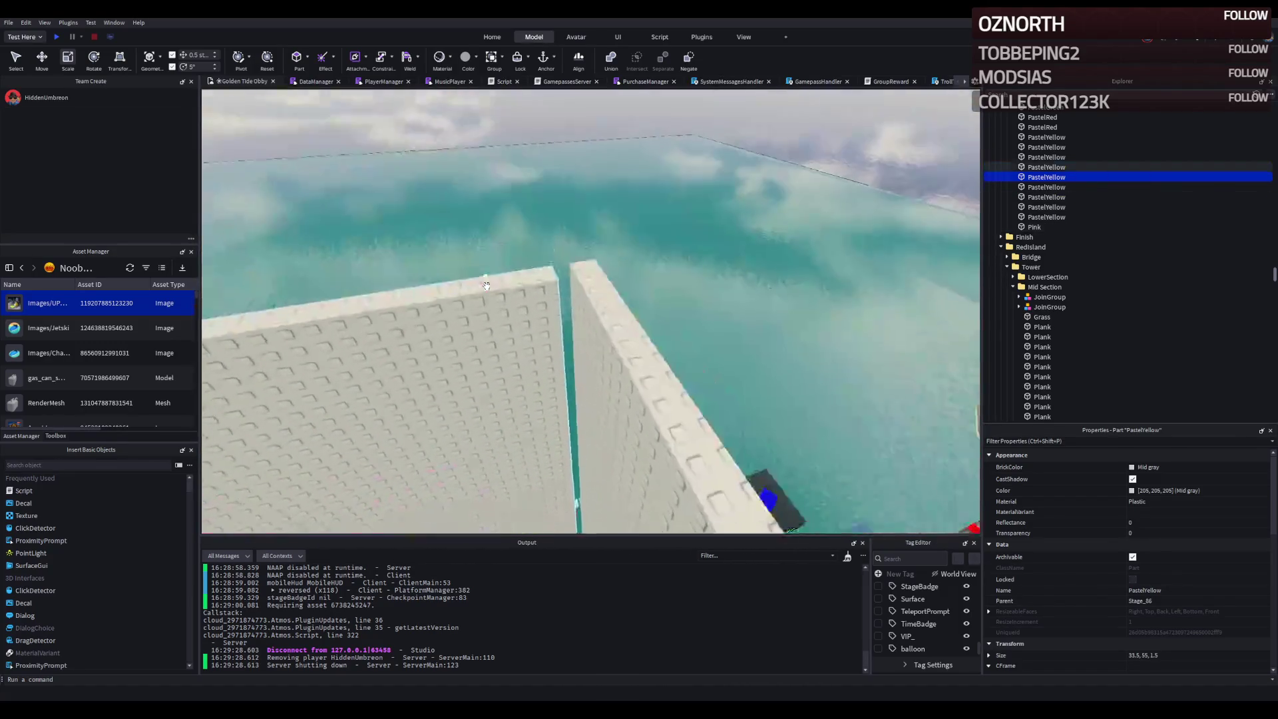
click(484, 304)
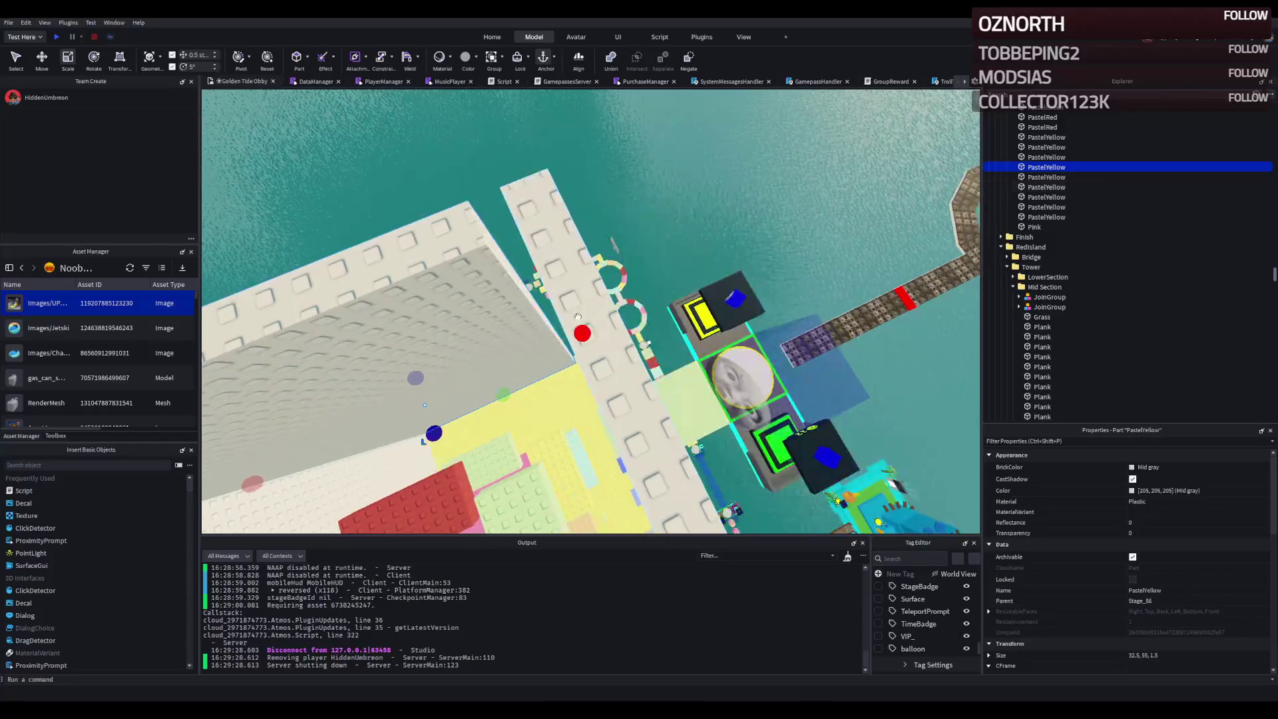
drag(594, 329, 599, 326)
- Narrow a pale yellow wall piece from 11.5 to 10 wide
scroll(601, 325, up, 3)
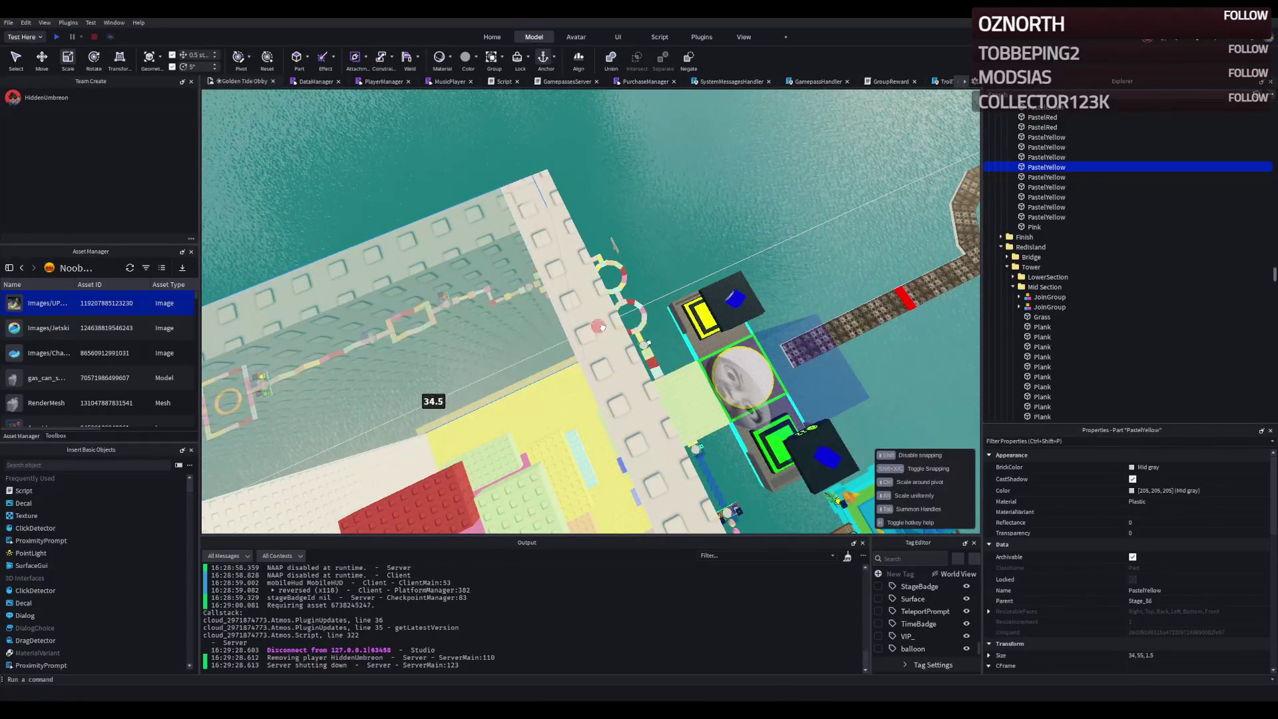
scroll(602, 325, up, 3)
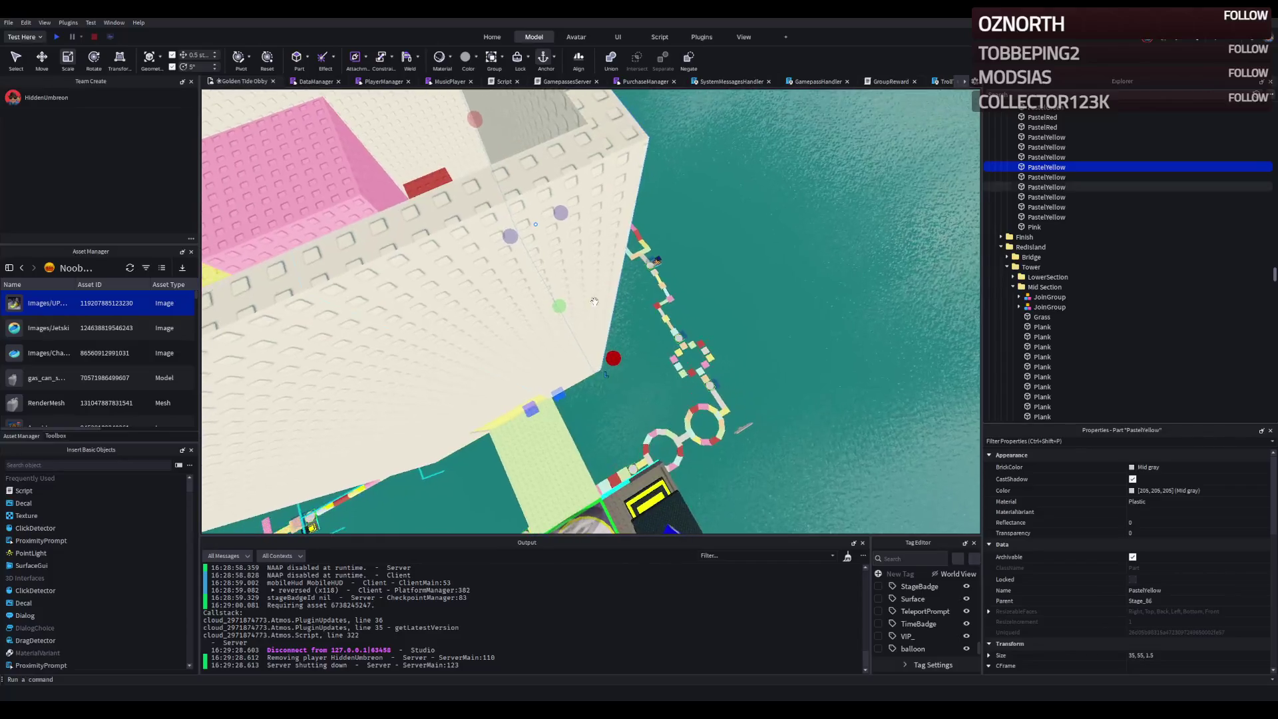
click(568, 186)
drag(631, 320, 618, 321)
- Lengthen the yellow ledge block inside the tower from 10 to 12.5
scroll(616, 321, up, 3)
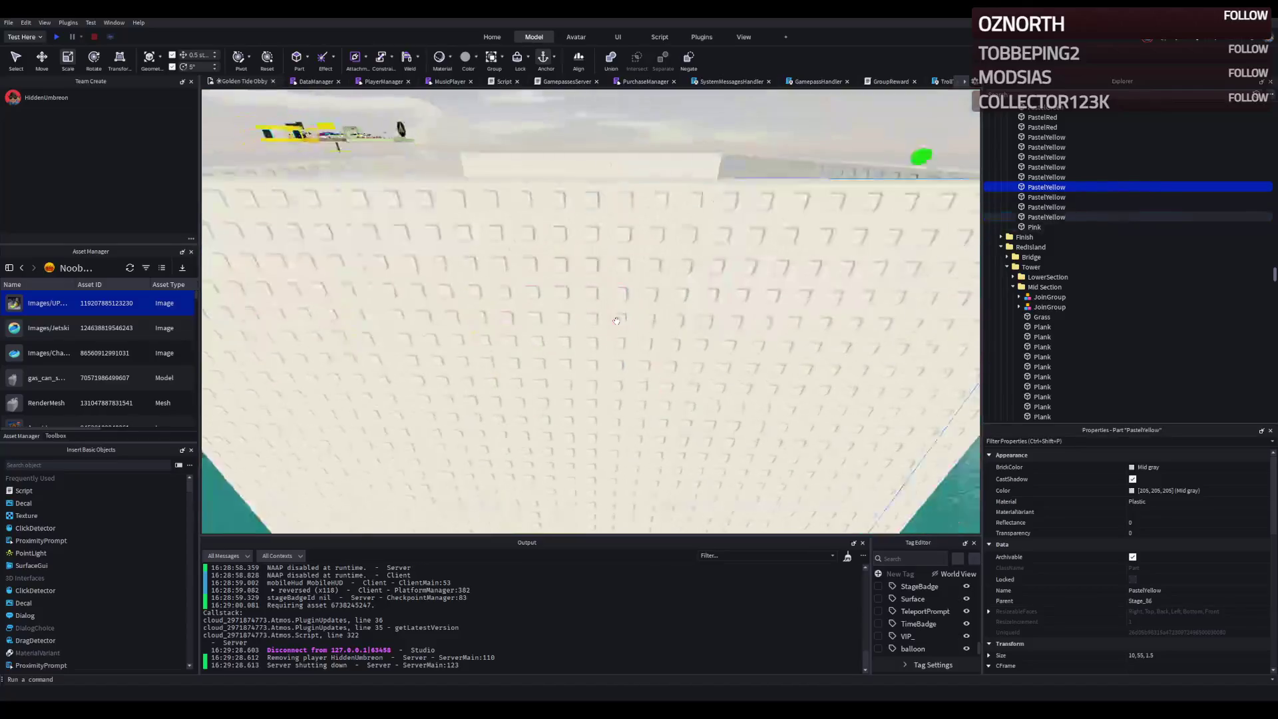
key(f)
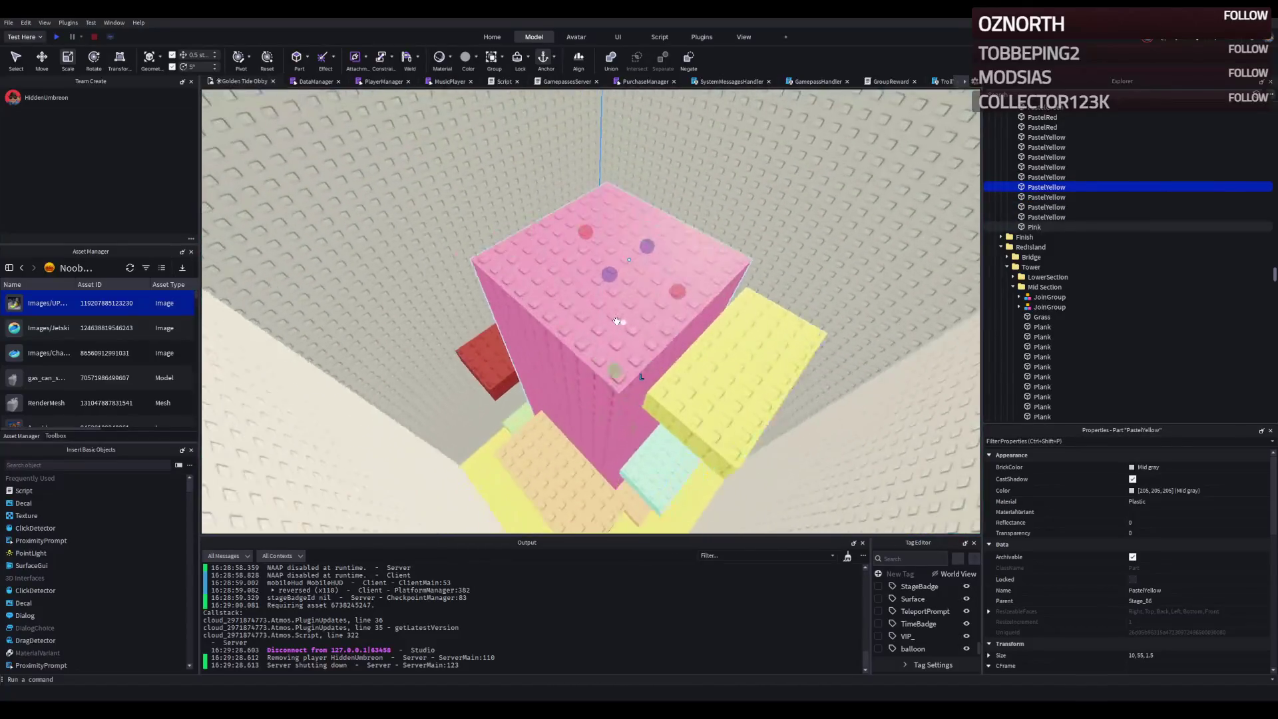
click(617, 321)
mouse_move(596, 406)
mouse_down()
mouse_move(517, 439)
mouse_move(532, 466)
mouse_up()
- Inspect the pink and yellow blocks from above and select the 32 × 55 tower wall
drag(544, 413, 544, 413)
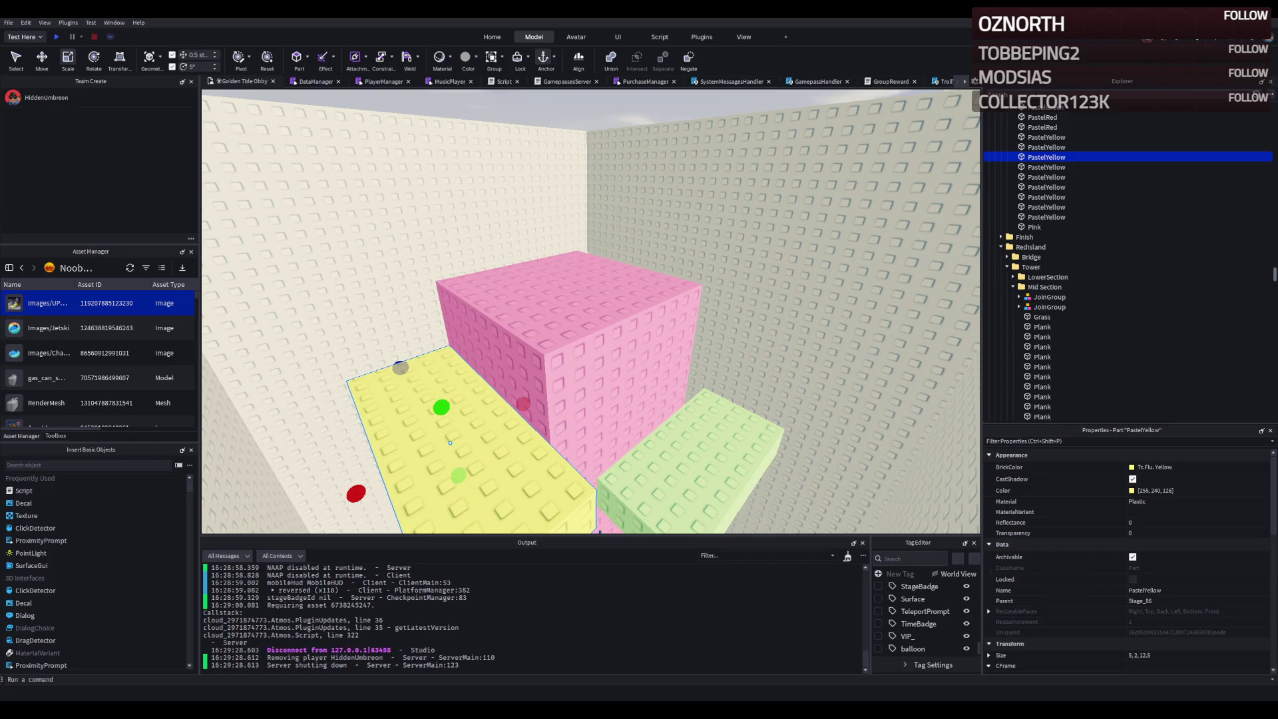
key(w)
key(w)
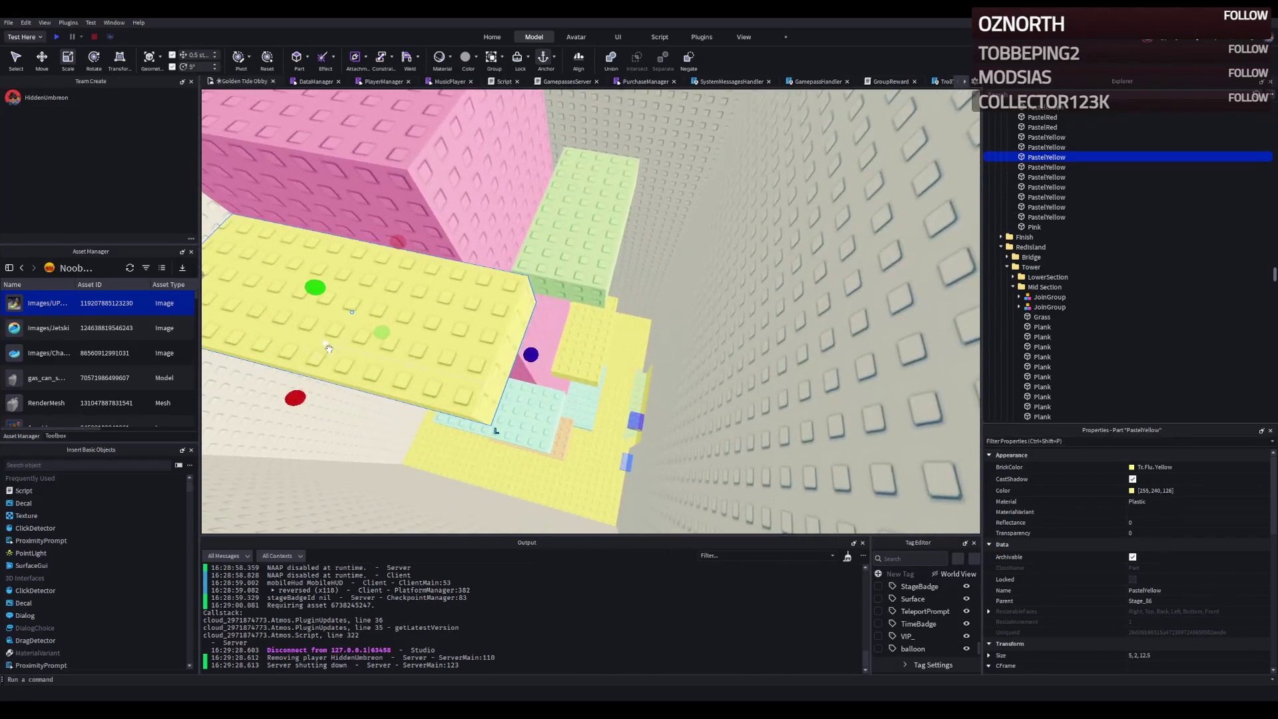
key(f)
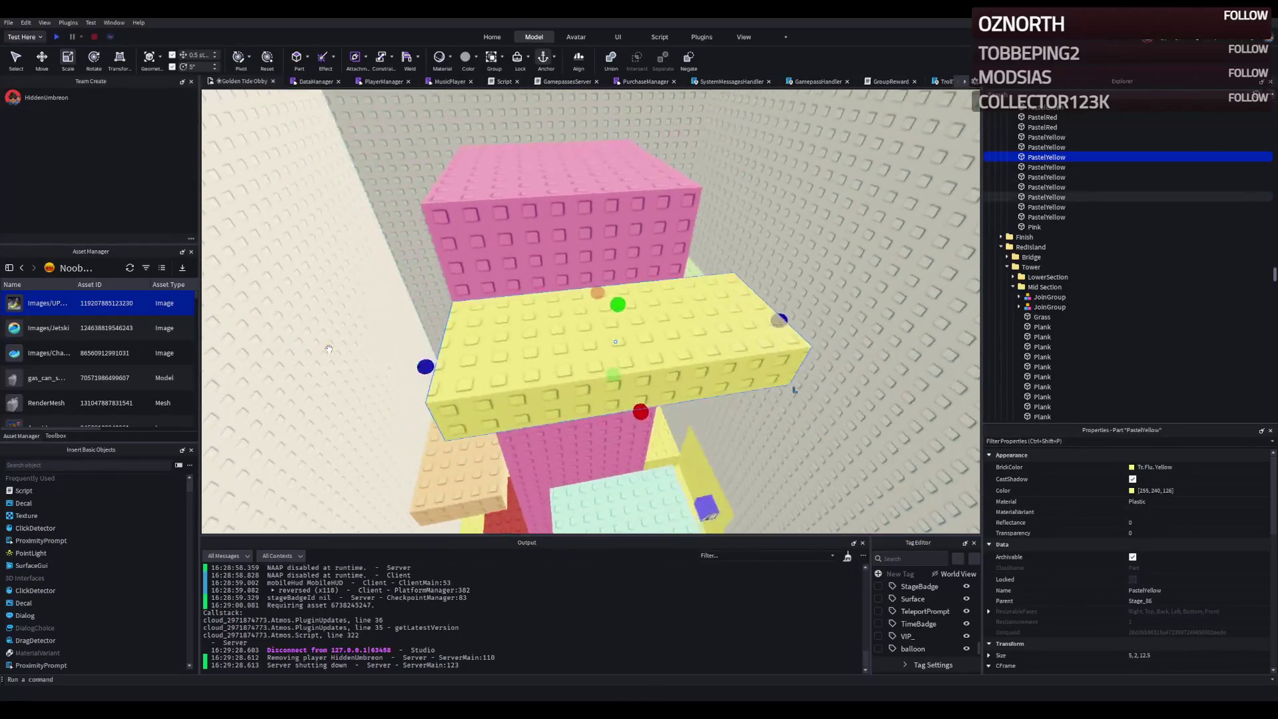
key(d)
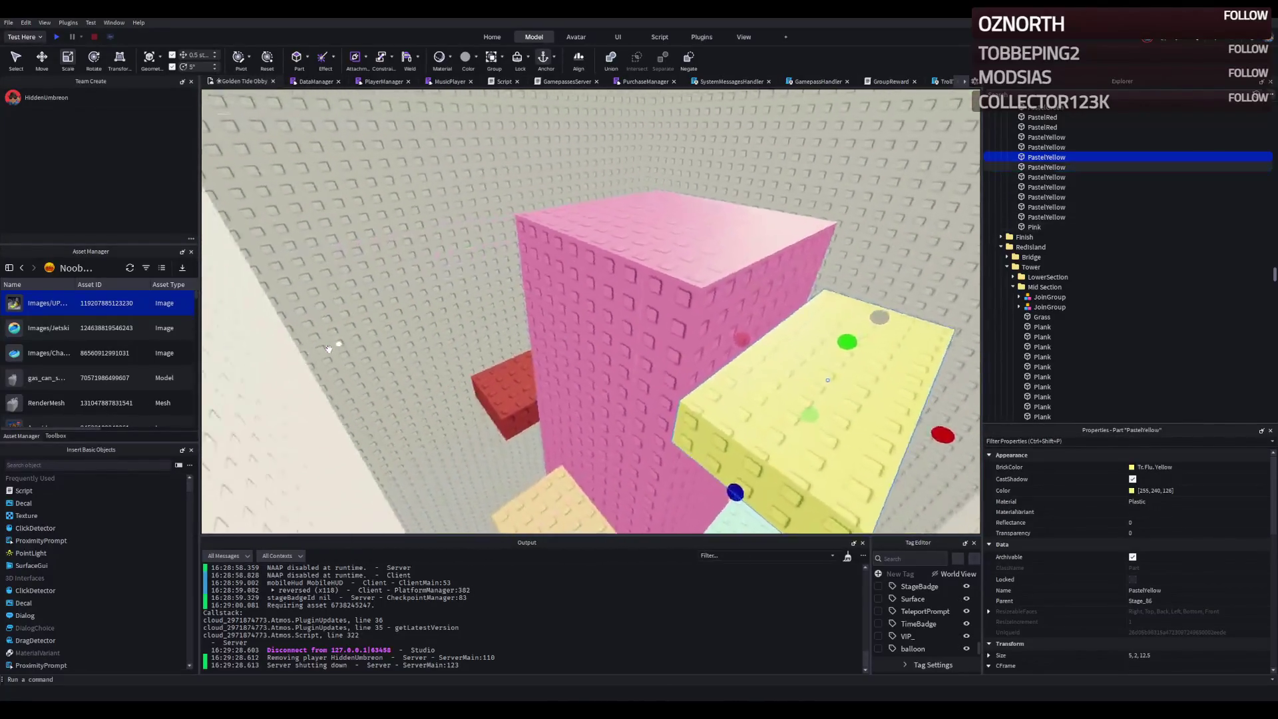
key(e)
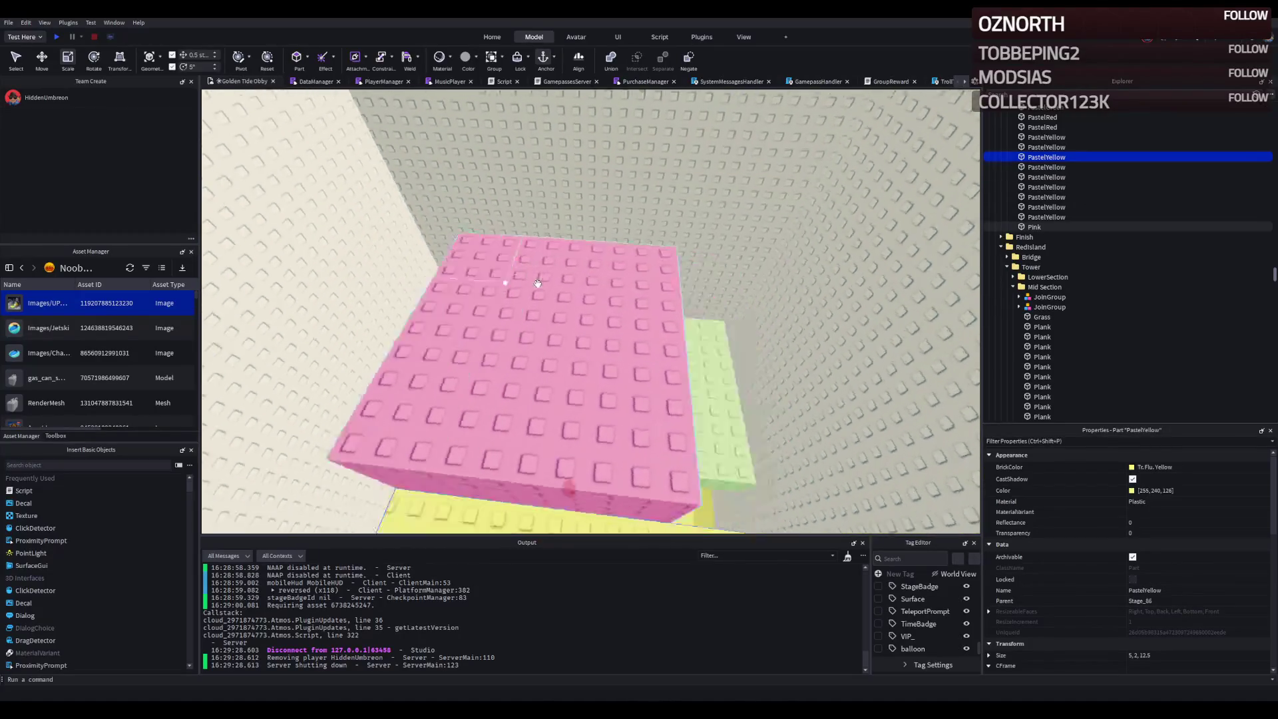
scroll(538, 283, down, 10)
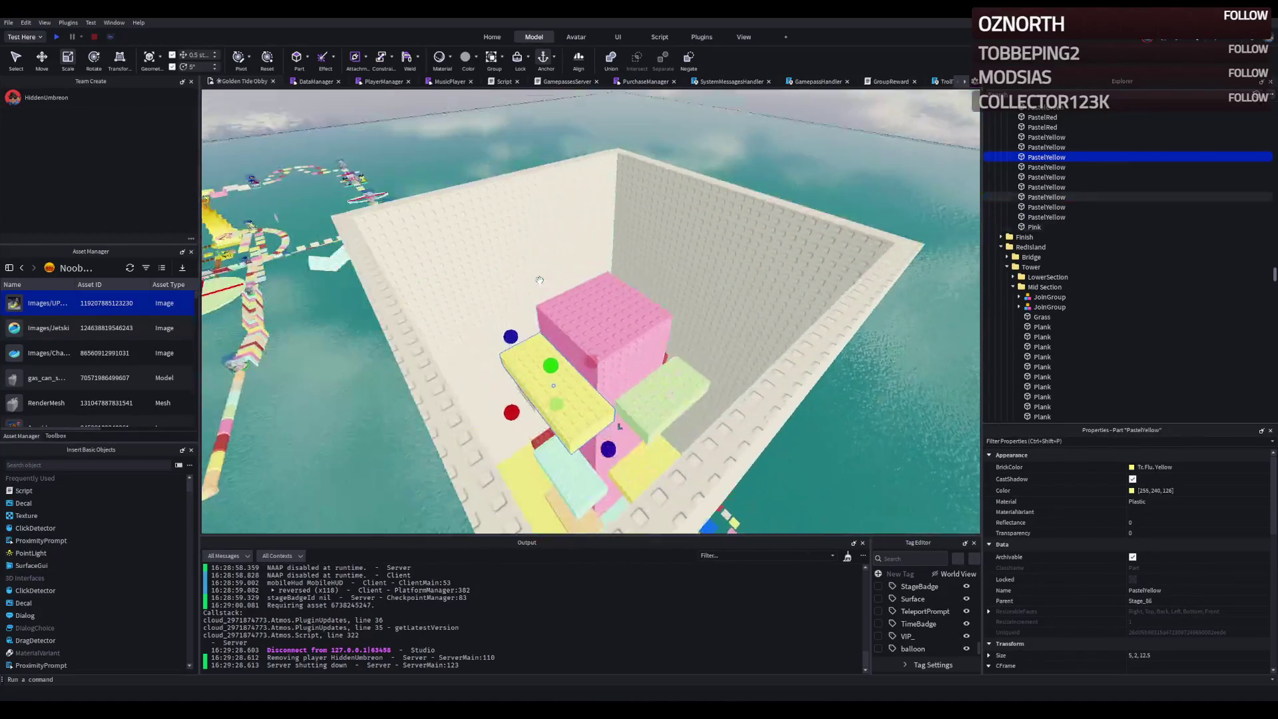
scroll(522, 248, up, 5)
click(522, 248)
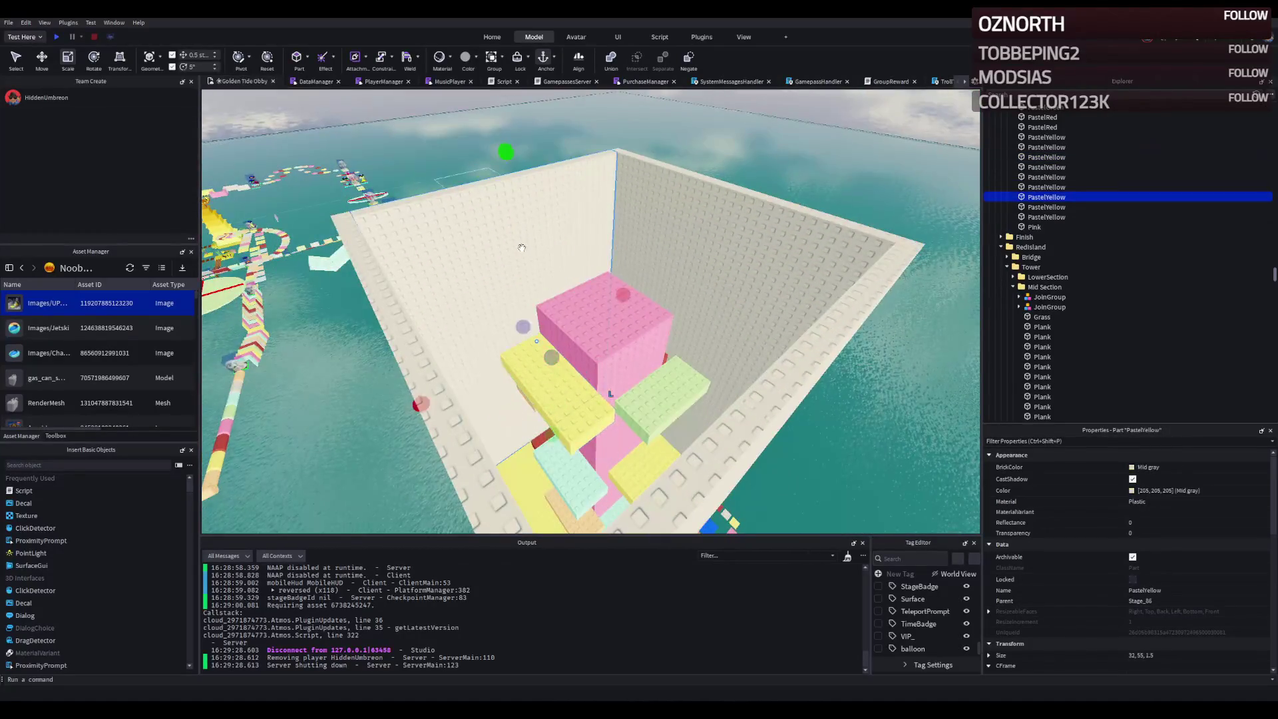
- Slide the 12 × 43 pale yellow piece about 28.5 studs along the tower wall with Move
scroll(522, 248, up, 5)
click(486, 284)
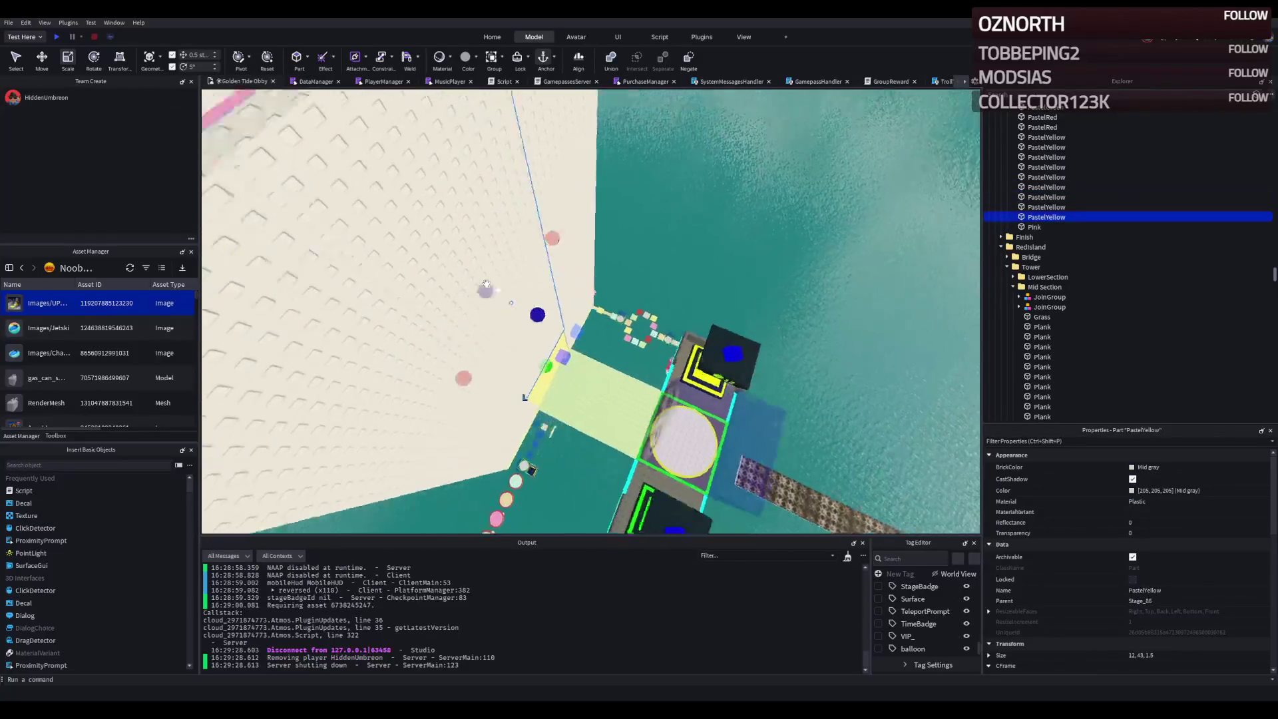
scroll(487, 284, down, 5)
key(ctrl+d)
key(ctrl+2)
drag(673, 316, 555, 333)
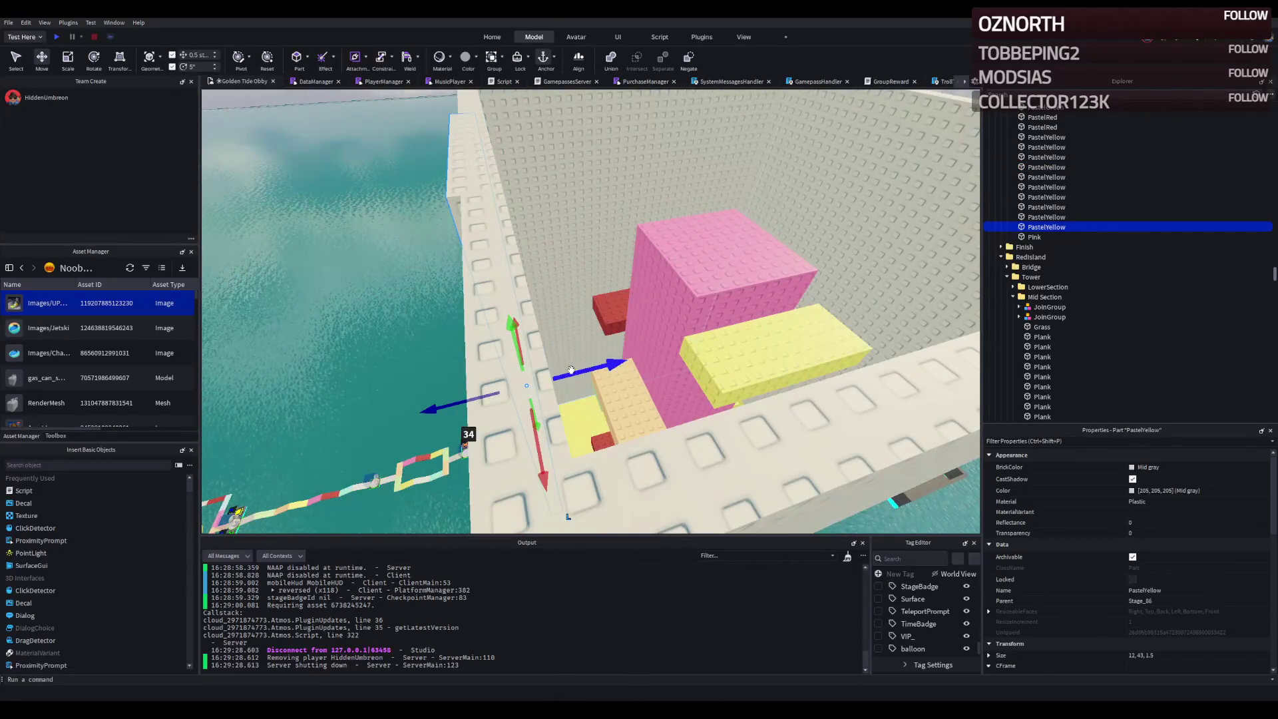
mouse_move(577, 367)
mouse_down()
mouse_move(673, 126)
mouse_move(690, 178)
mouse_move(702, 178)
mouse_move(722, 94)
mouse_move(704, 192)
mouse_move(571, 241)
mouse_up()
- Stretch the thin pale yellow wall sliver from 0.5 to 12 studs wide
click(530, 347)
key(f)
key(ctrl+3)
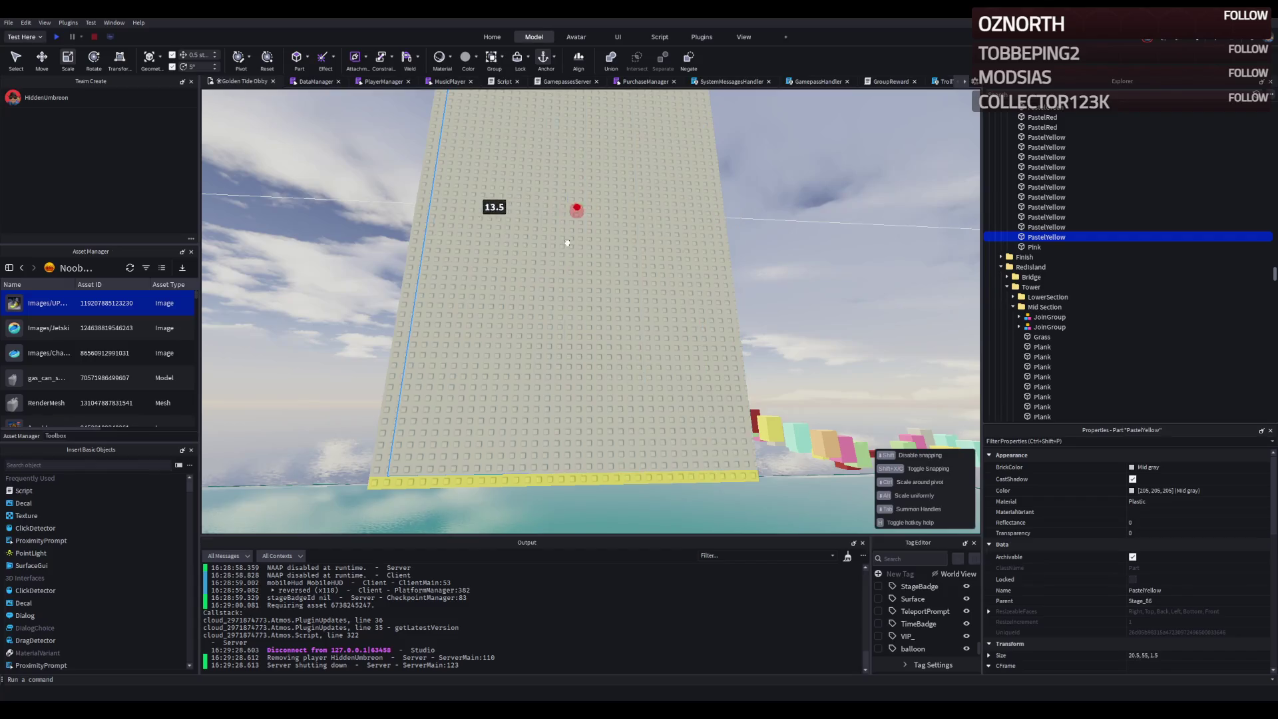
click(574, 266)
click(576, 269)
scroll(559, 276, up, 5)
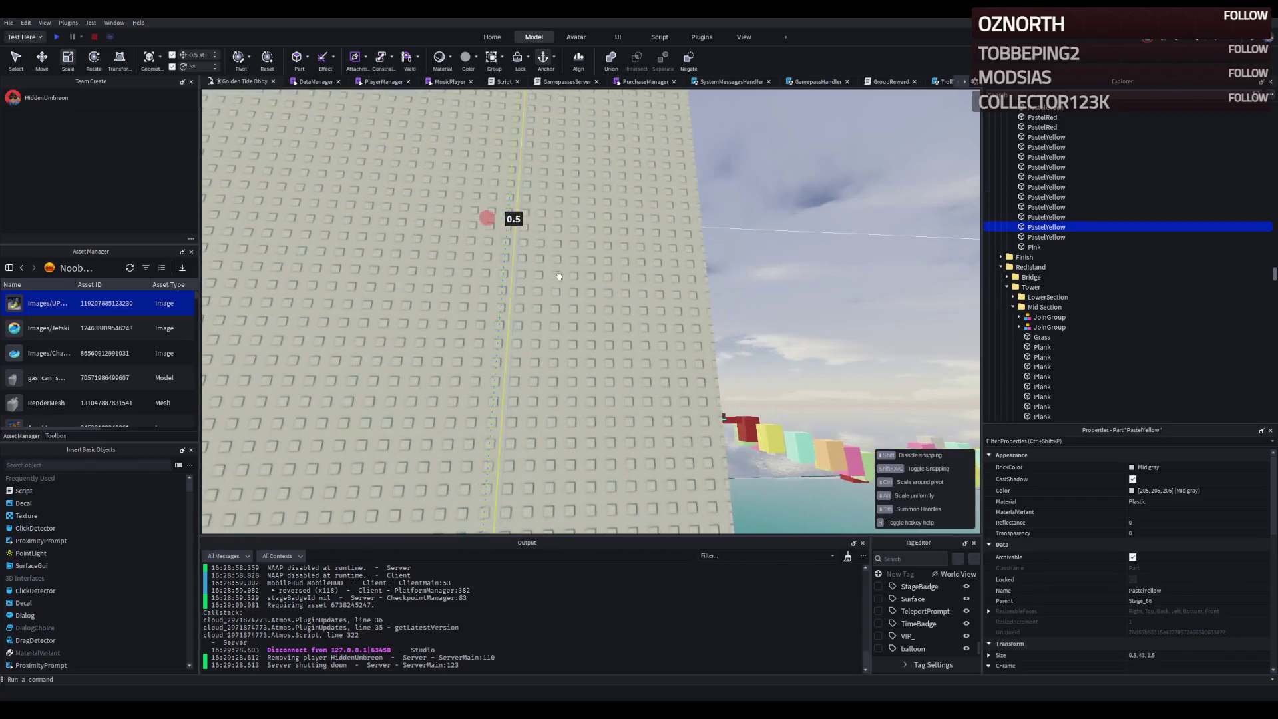
key(q)
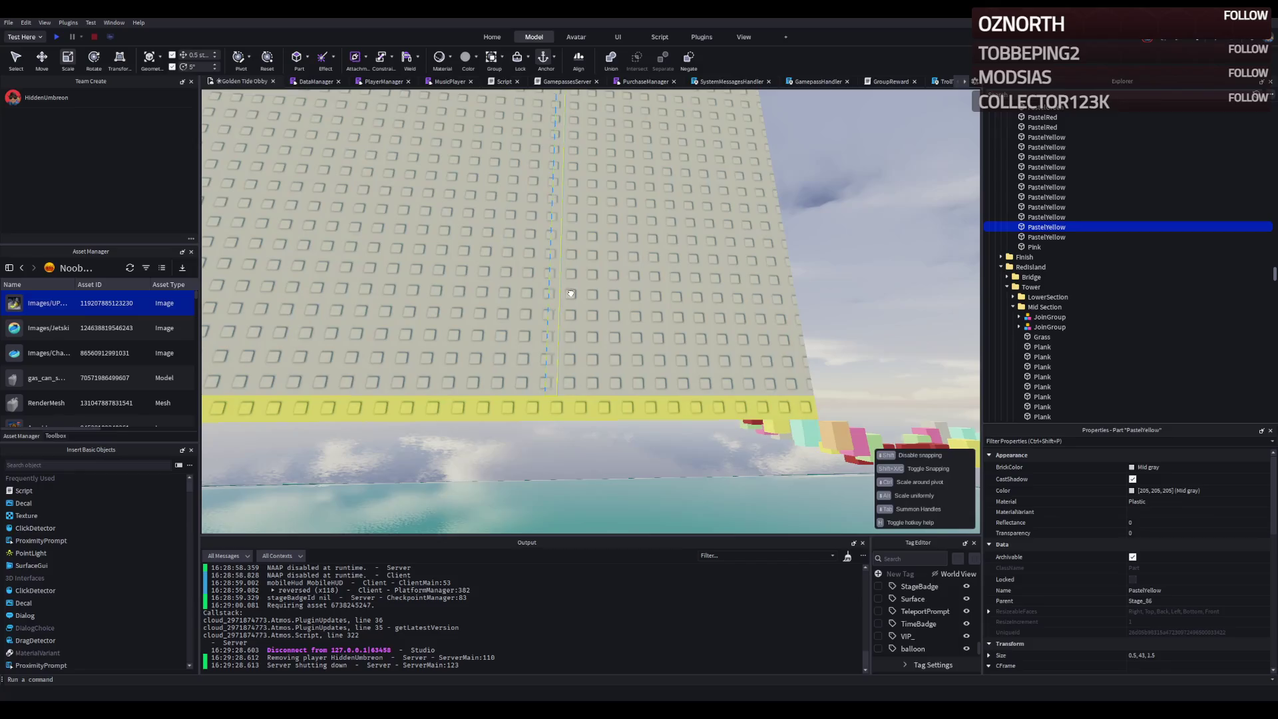
key(e)
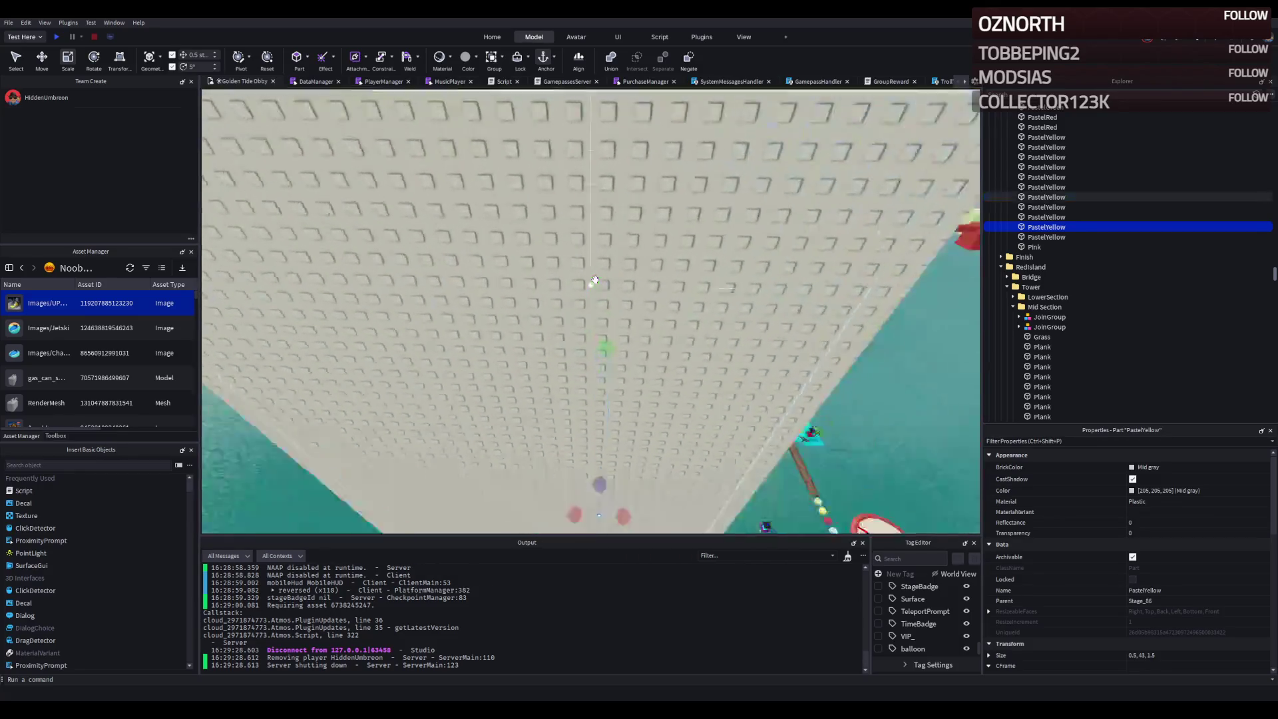
drag(572, 353, 498, 350)
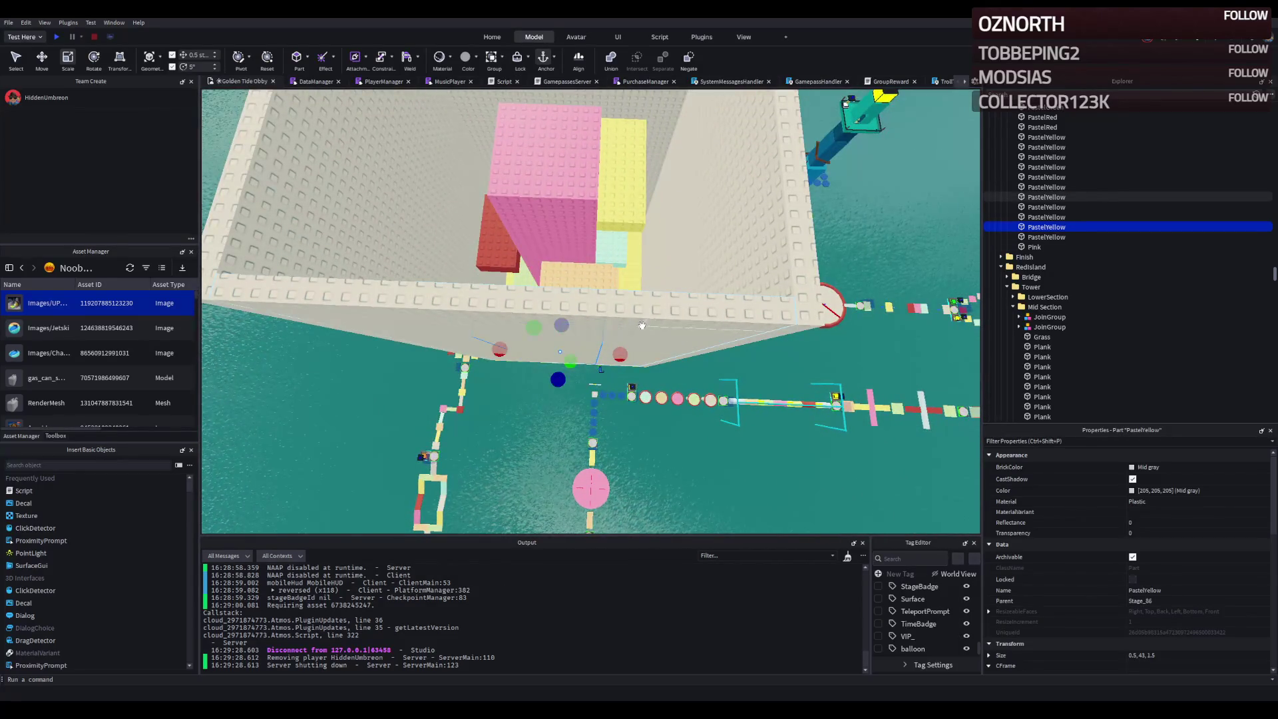
- Resize another inner tower wall to about 10.5 wide, then focus on the 11 × 55 wall
click(656, 294)
drag(600, 359, 581, 342)
click(597, 366)
key(f)
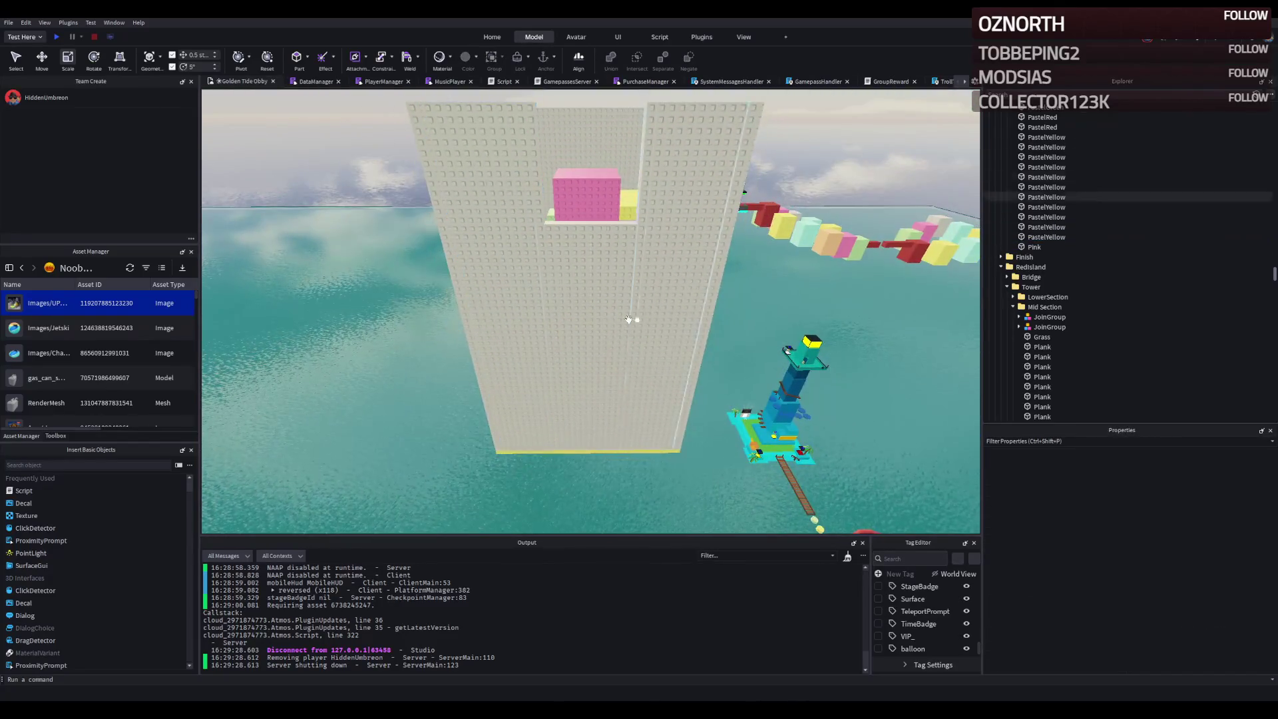
- Reduce the lower PastelYellow wall's Size X from 11 to 10 and frame it in view
drag(574, 331, 565, 329)
click(751, 337)
scroll(751, 337, up, 5)
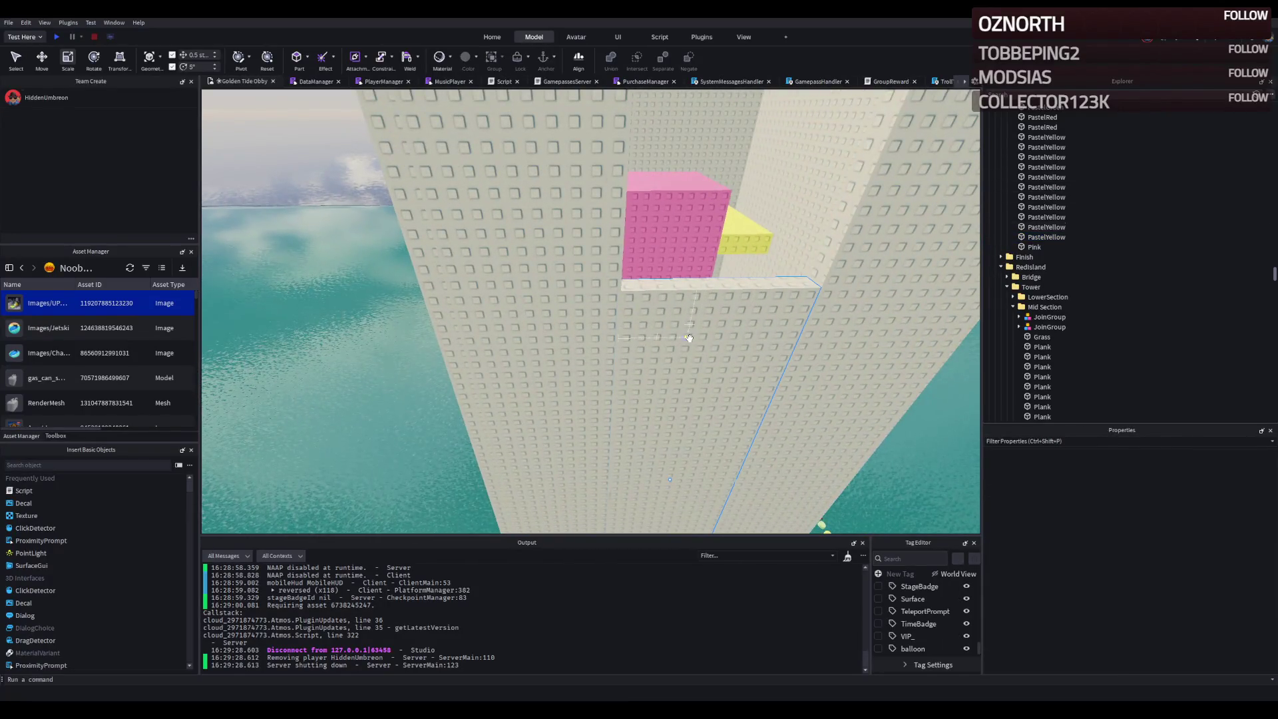
click(690, 337)
key(f)
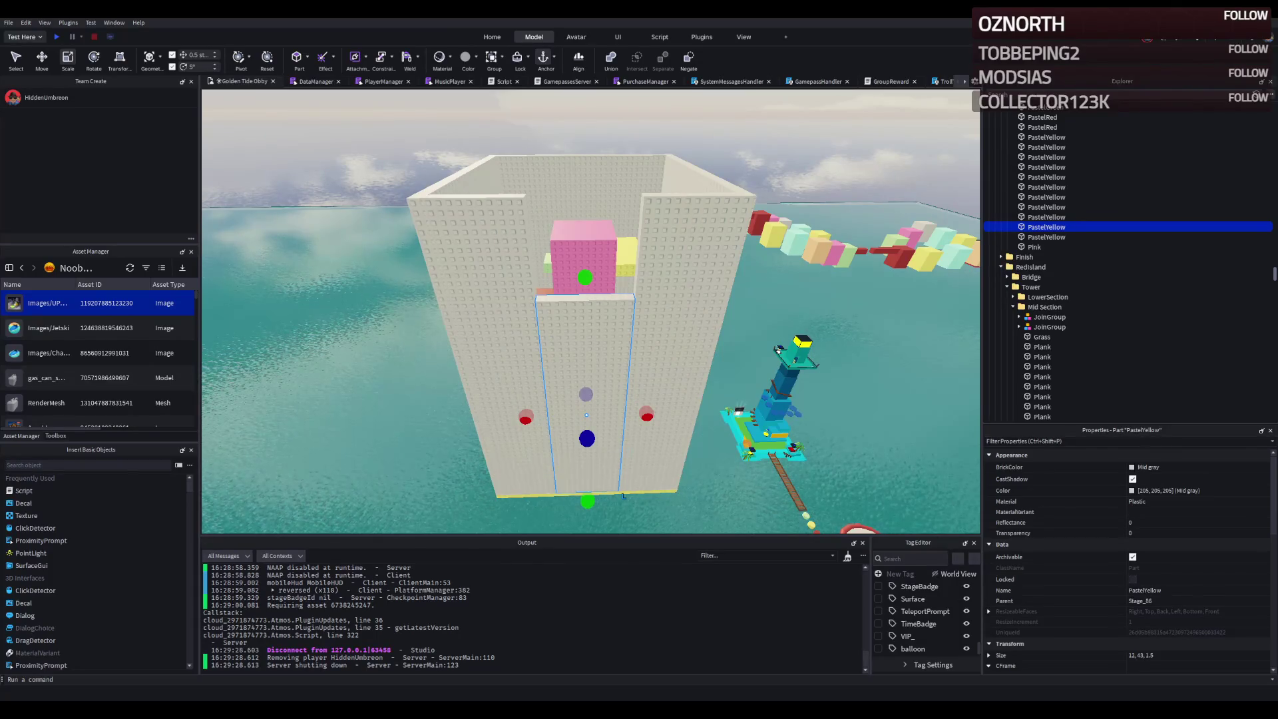
scroll(623, 496, up, 10)
scroll(472, 371, down, 5)
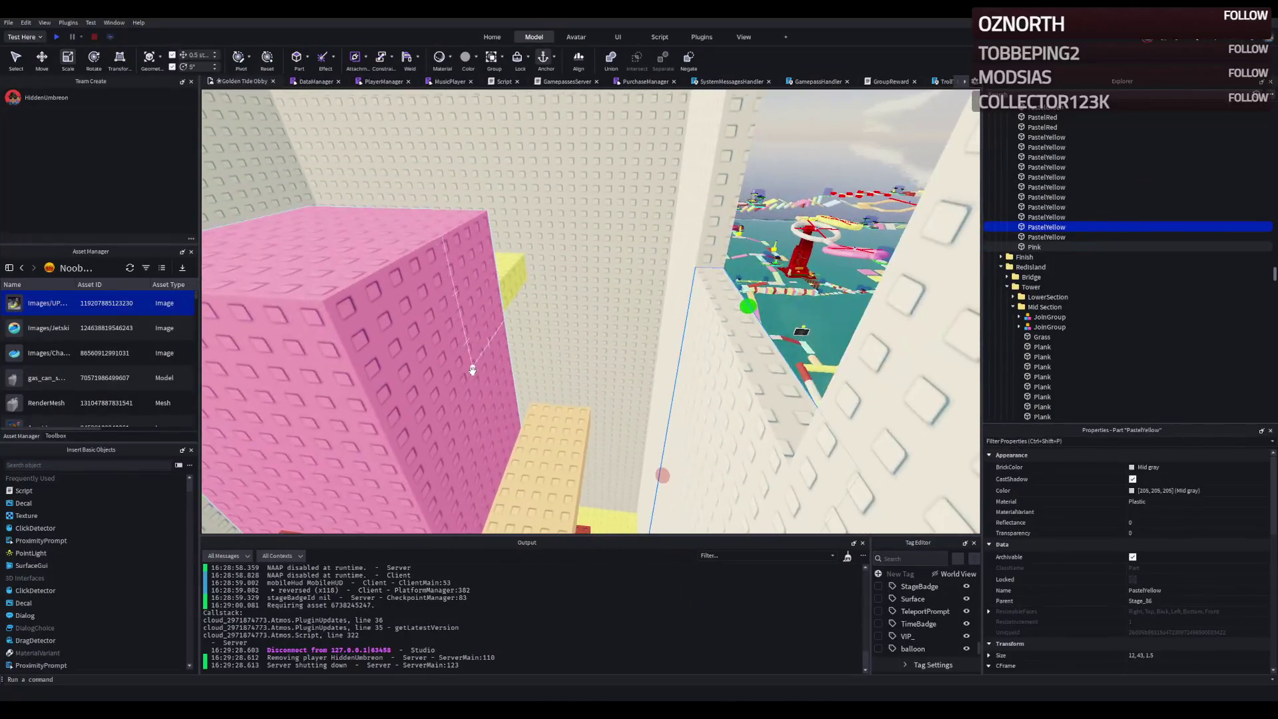
click(405, 354)
scroll(408, 356, up, 3)
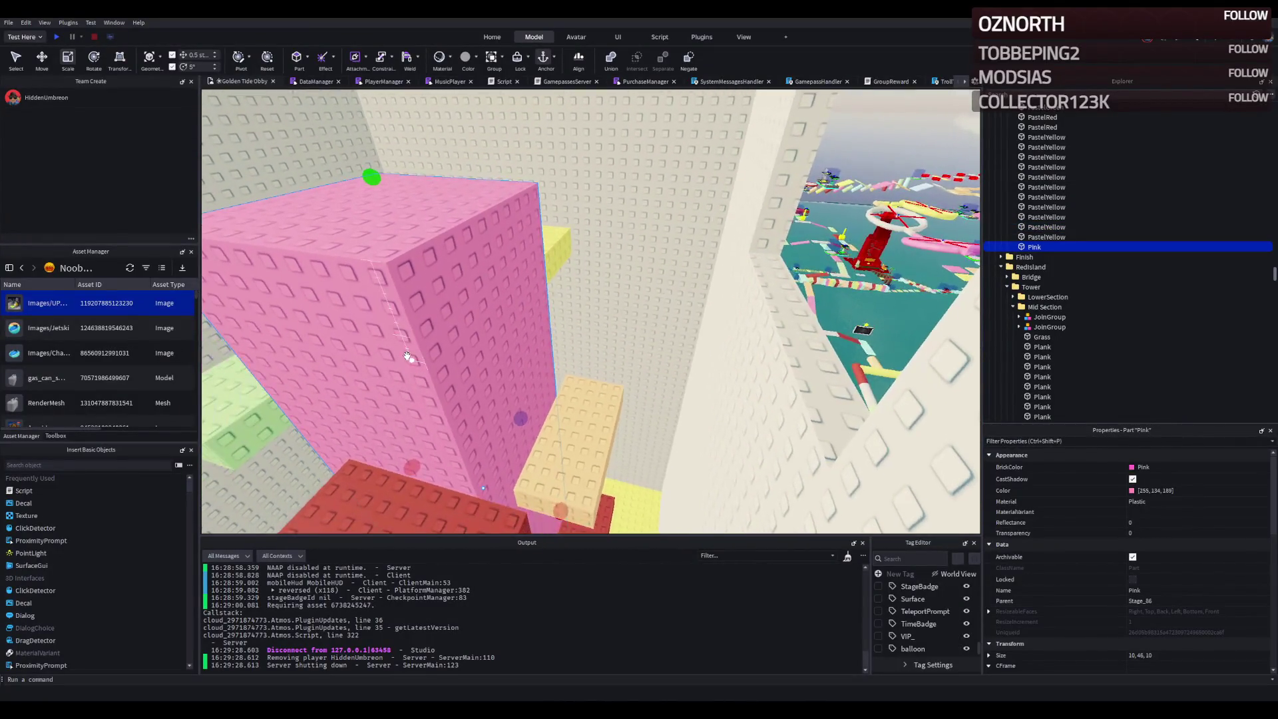
- Duplicate the Pink block and flatten the copy to 1.5 studs tall
key(ctrl+d)
scroll(522, 399, up, 3)
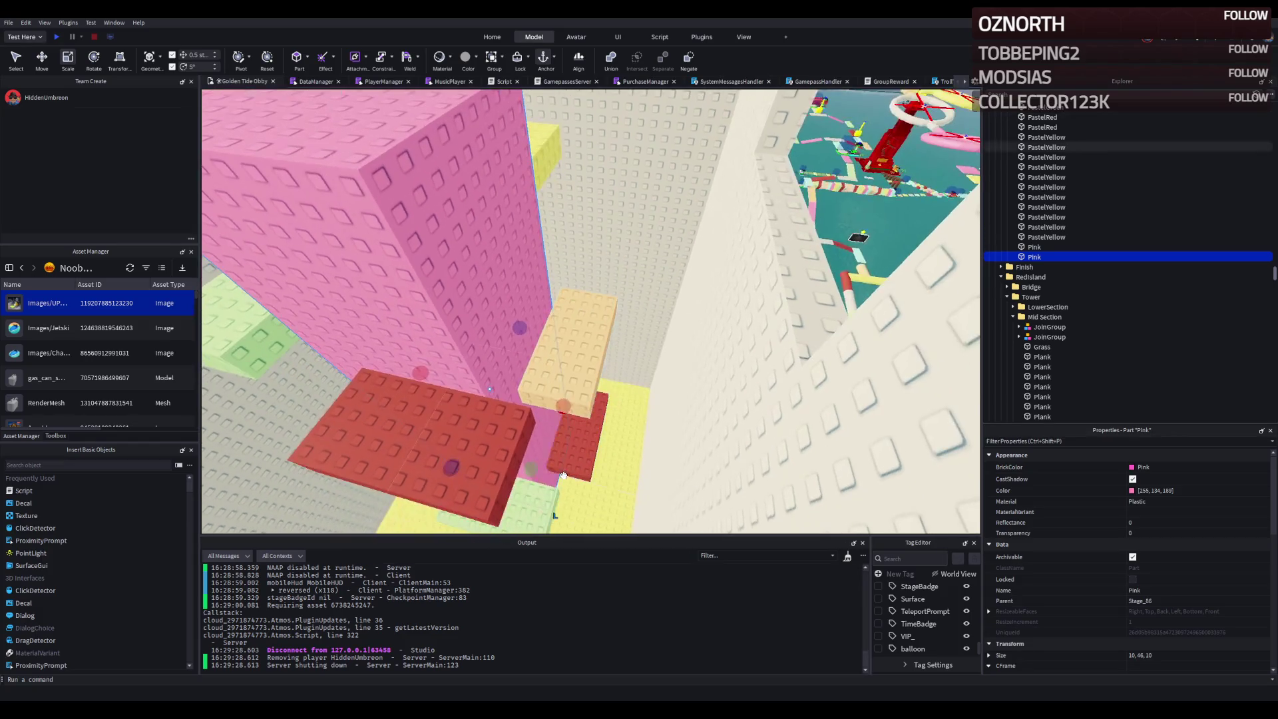
drag(530, 468, 372, 157)
- Slide the flat pink copy across the tower and widen it into a 20 × 1.5 × 10 platform
key(ctrl+2)
drag(353, 200, 692, 198)
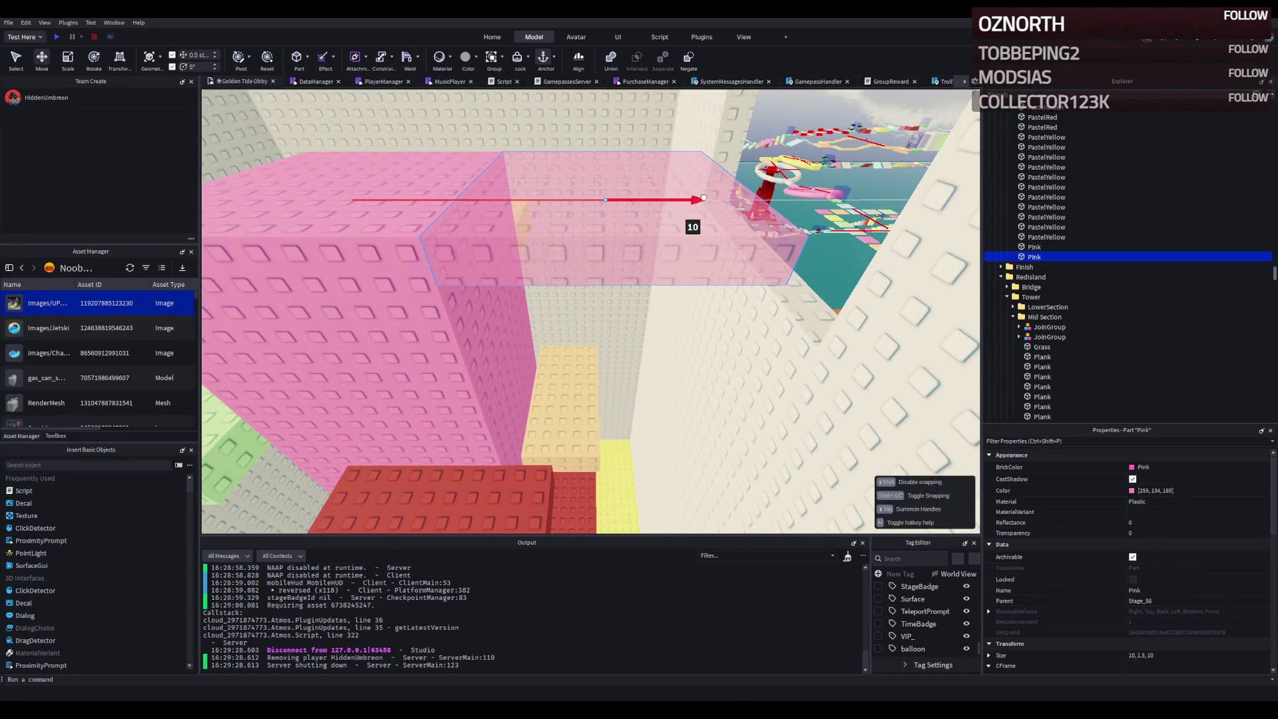
drag(605, 250, 604, 247)
scroll(610, 208, up, 3)
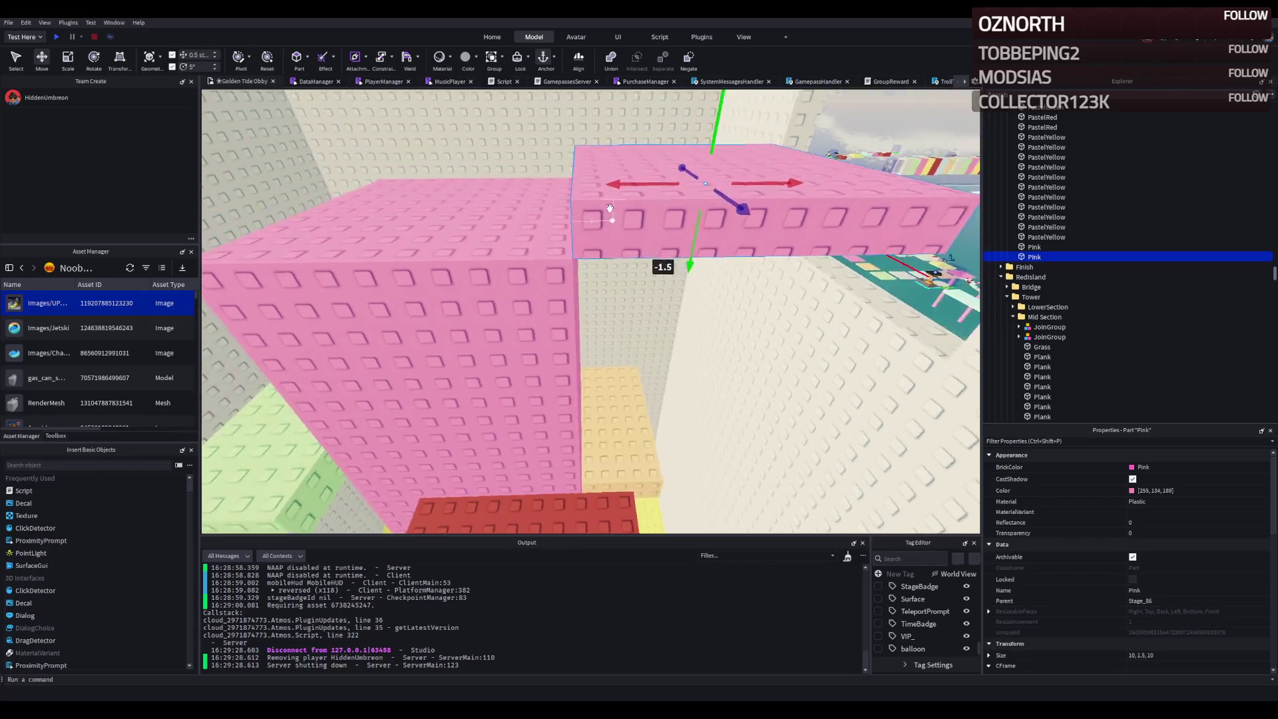
scroll(610, 208, up, 3)
scroll(870, 286, down, 4)
mouse_move(662, 214)
mouse_down()
mouse_move(635, 220)
mouse_move(719, 223)
mouse_up()
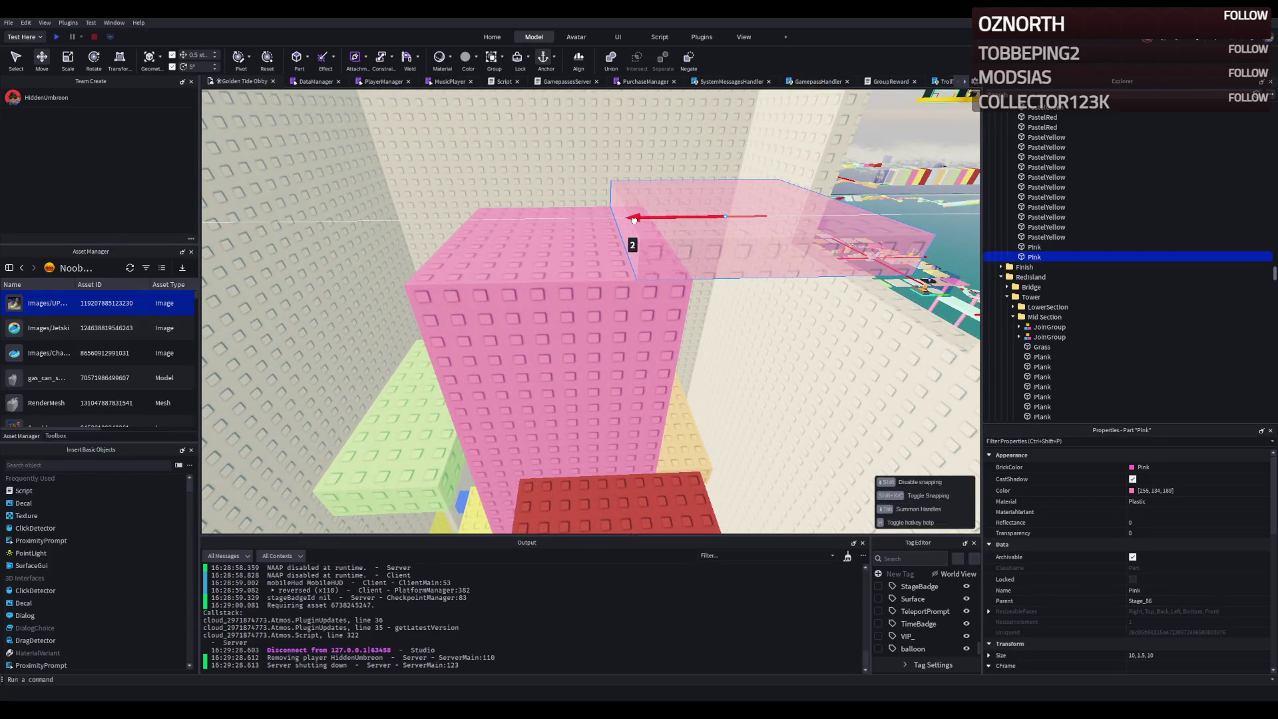
key(d)
key(w)
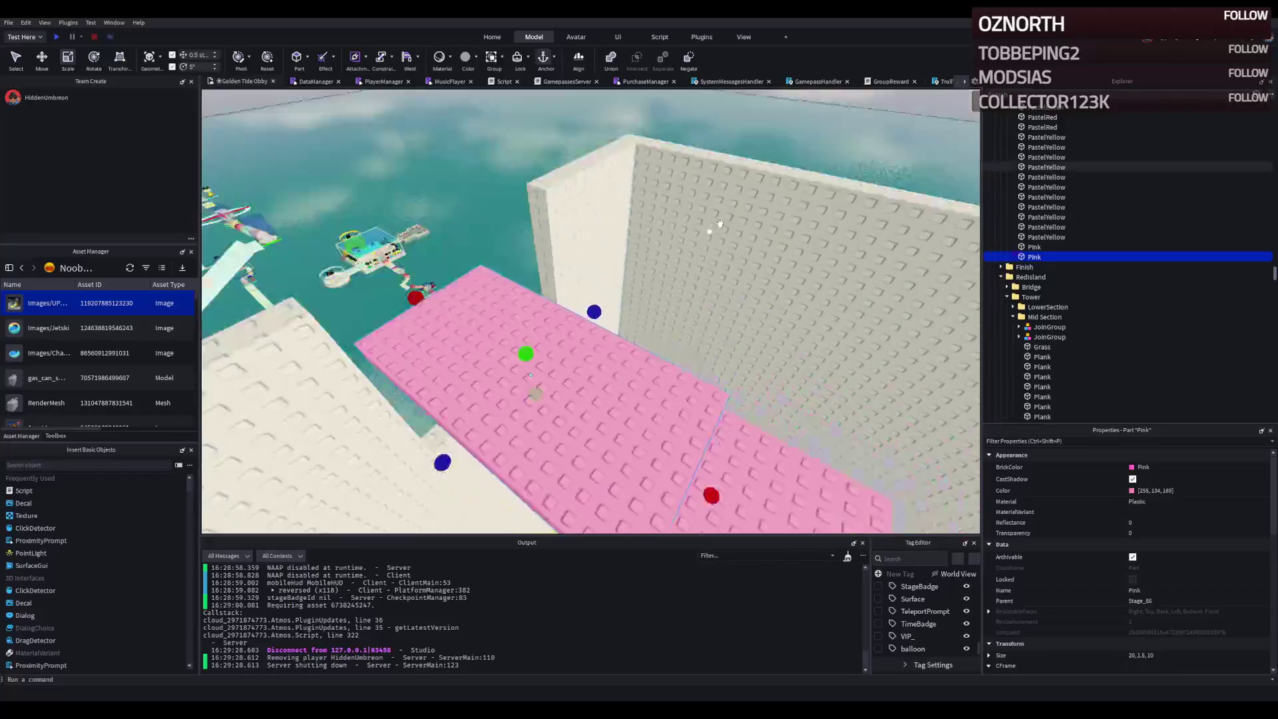
- Stretch the first three PastelYellow walls from 55 up to about 60–62 studs tall
click(484, 297)
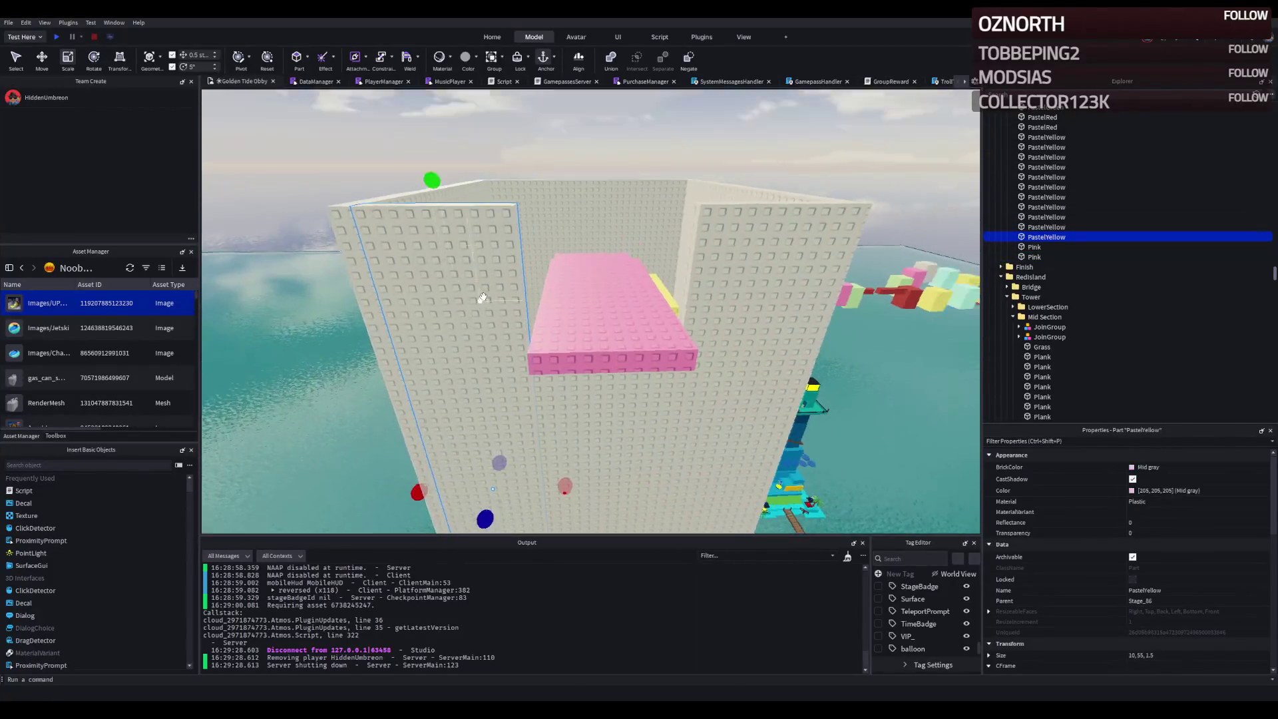
scroll(484, 297, down, 5)
key(ctrl+1)
key(d)
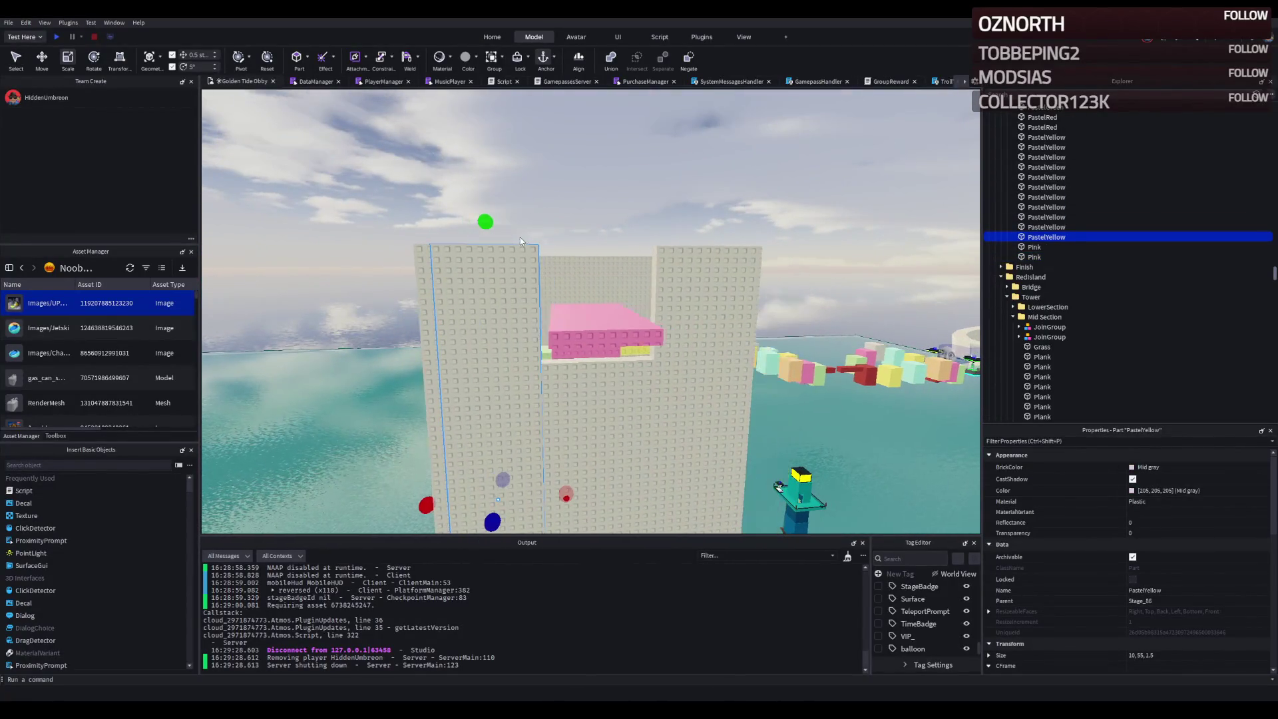
drag(491, 219, 488, 213)
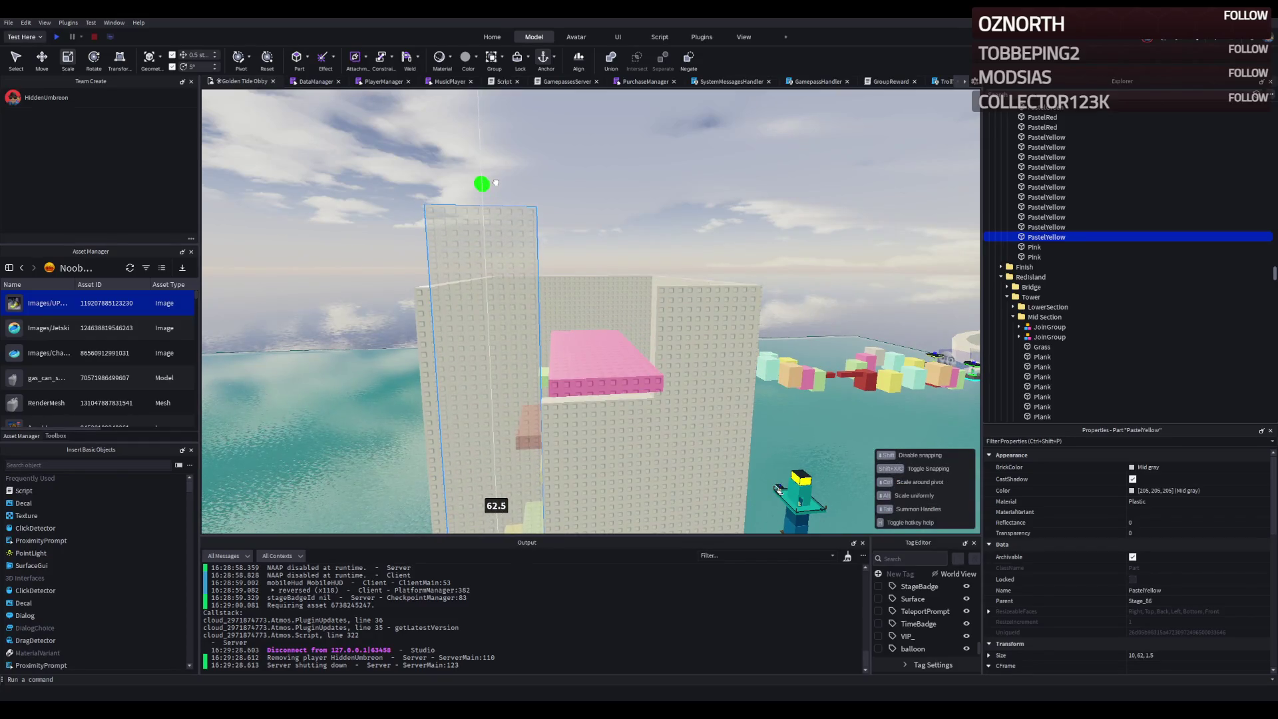
click(703, 299)
drag(700, 263, 699, 198)
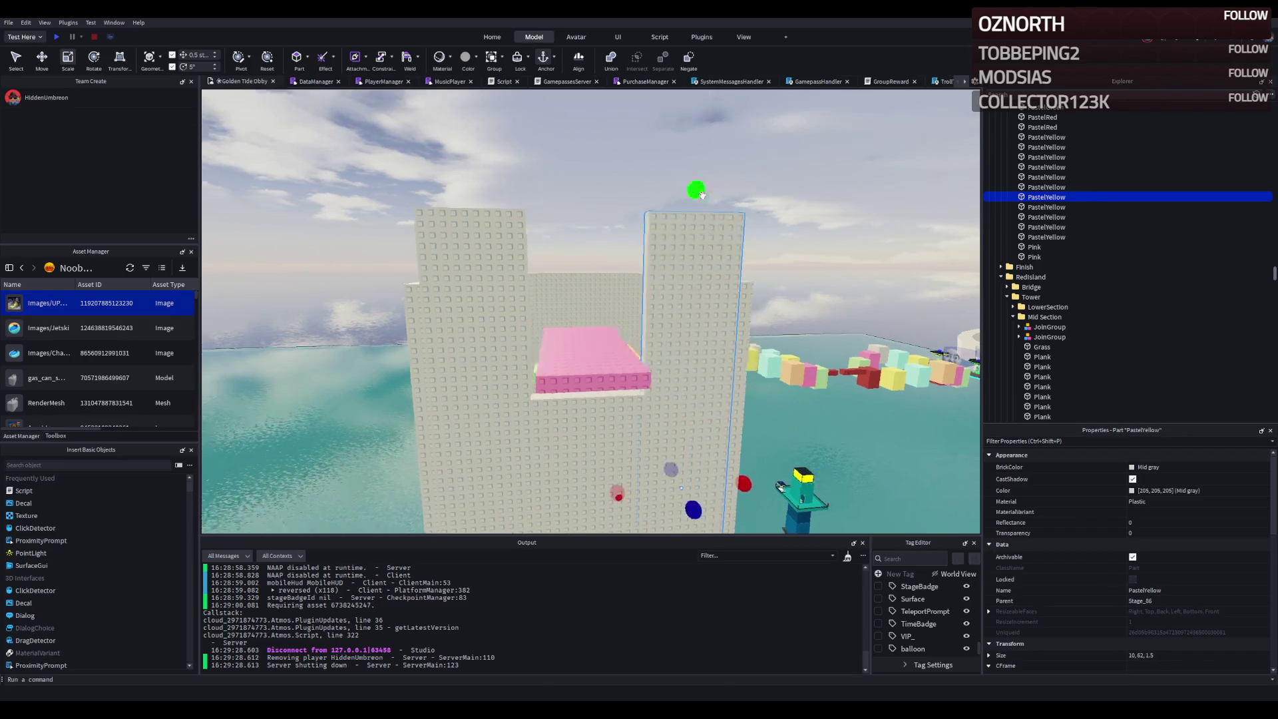
click(635, 286)
scroll(626, 276, down, 3)
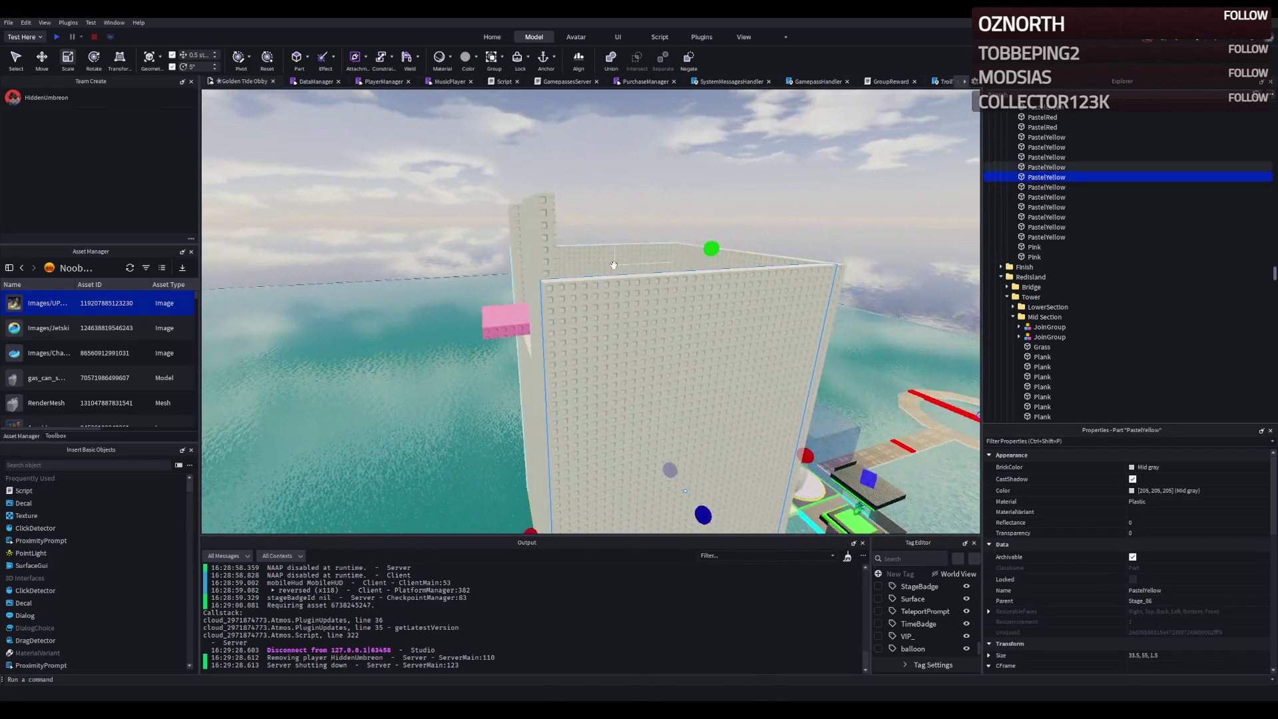
drag(708, 246, 719, 169)
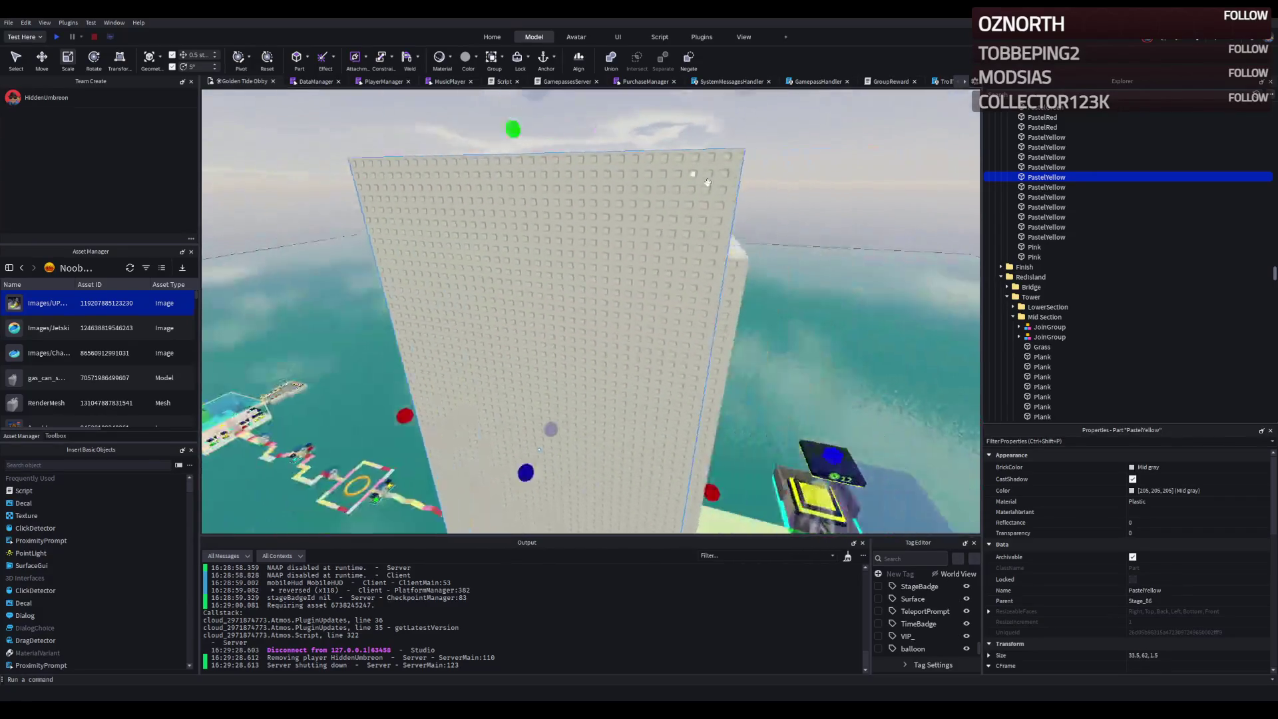
- Stretch the remaining narrow and wide PastelYellow wall pieces to about 61.5 studs, undoing an accidental resize
click(602, 277)
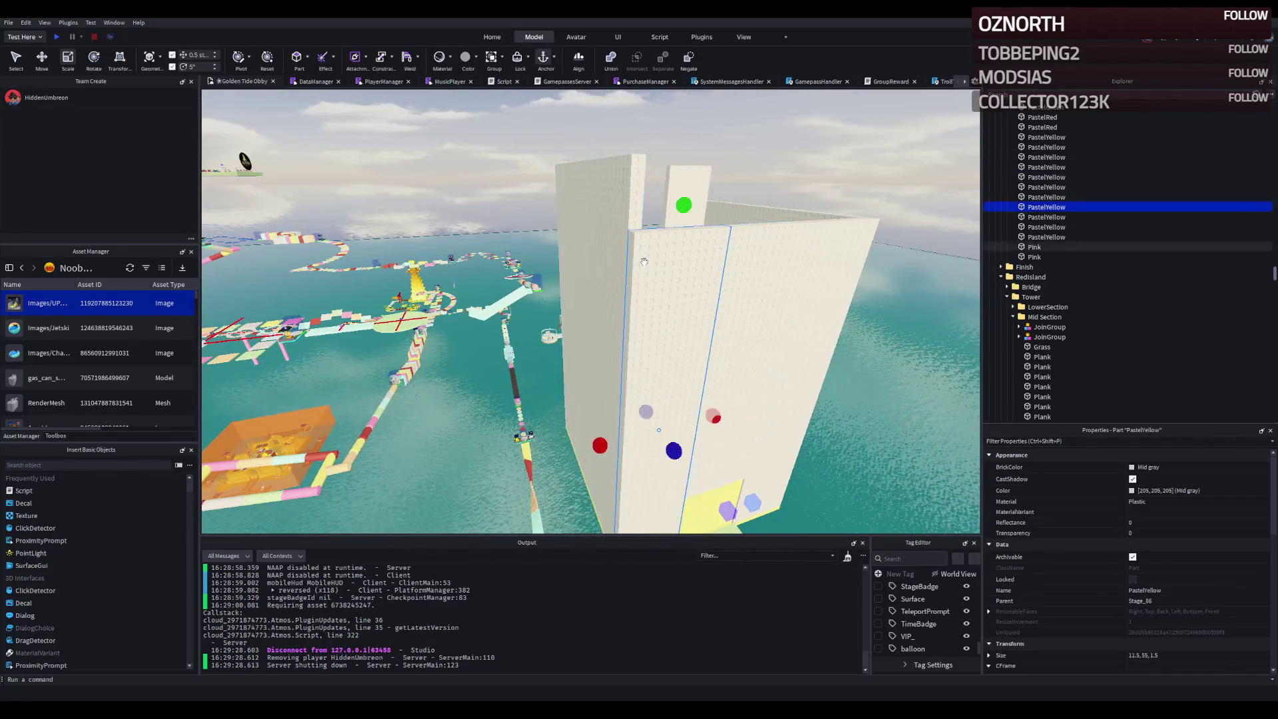
drag(566, 277, 562, 200)
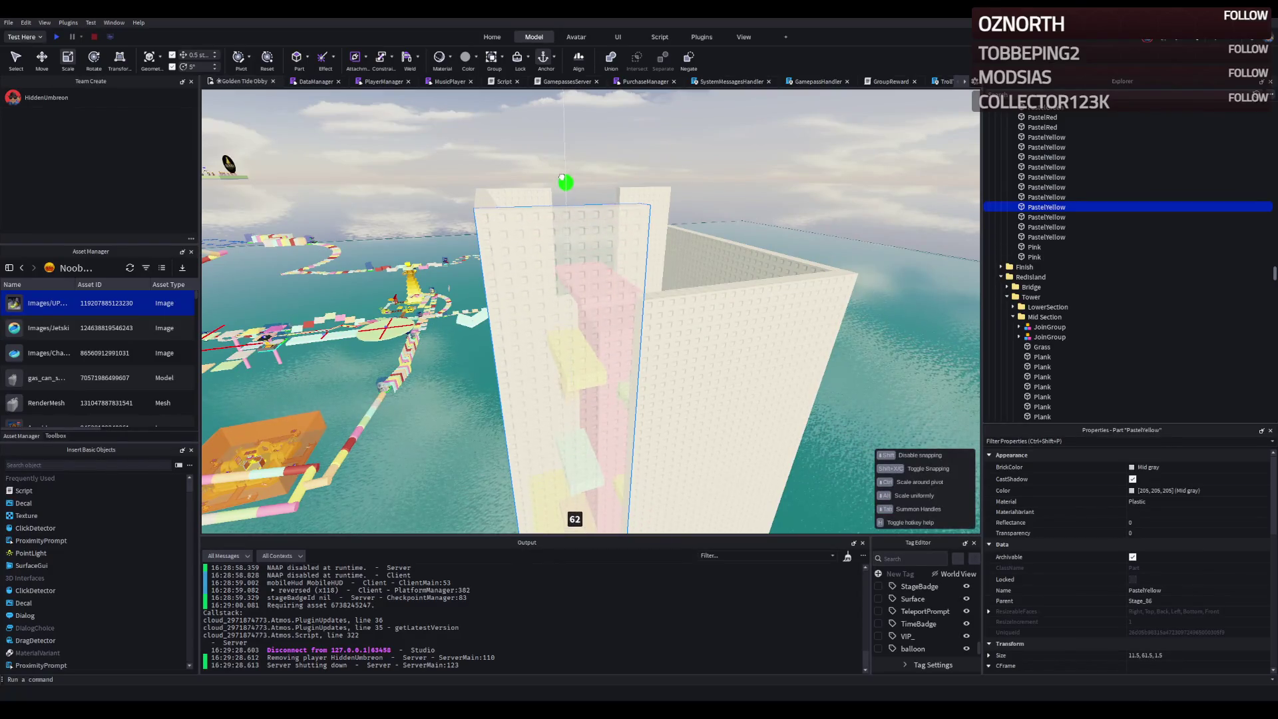
click(506, 333)
mouse_move(502, 265)
mouse_down()
mouse_move(490, 279)
mouse_move(493, 176)
mouse_up()
click(650, 328)
drag(624, 251, 613, 175)
click(520, 333)
drag(544, 192, 545, 186)
click(522, 107)
key(ctrl+z)
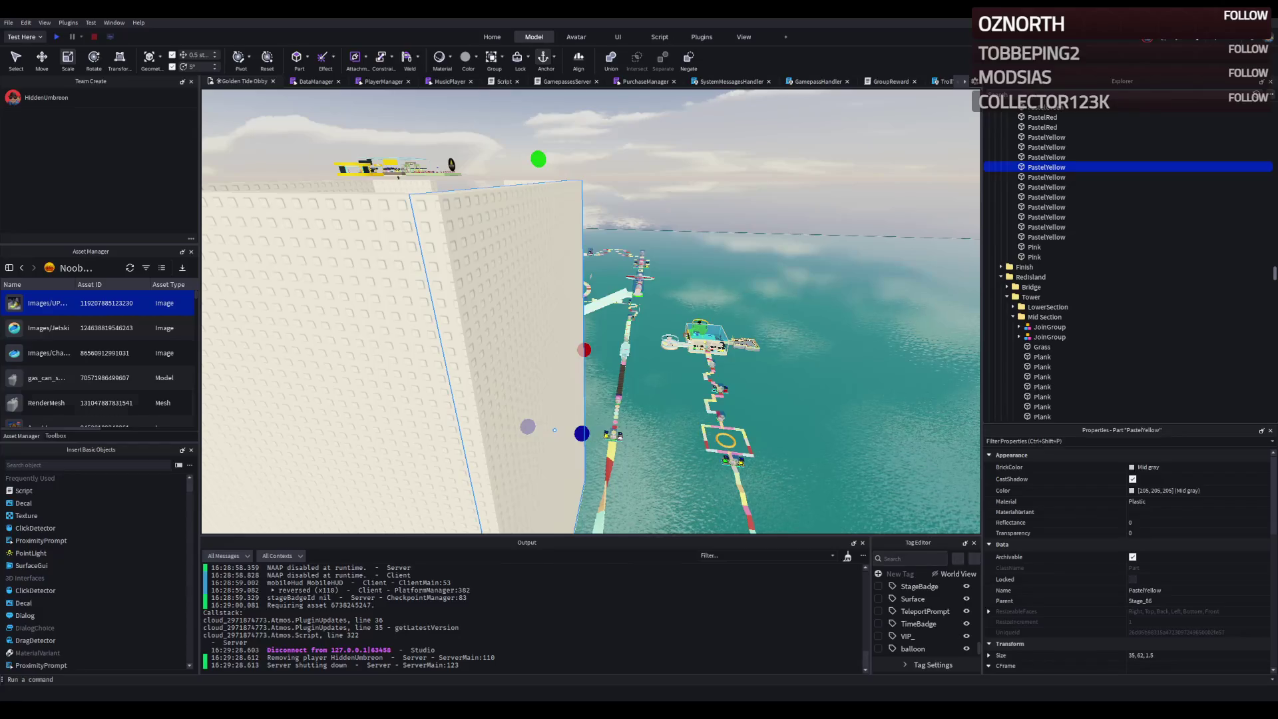
key(w)
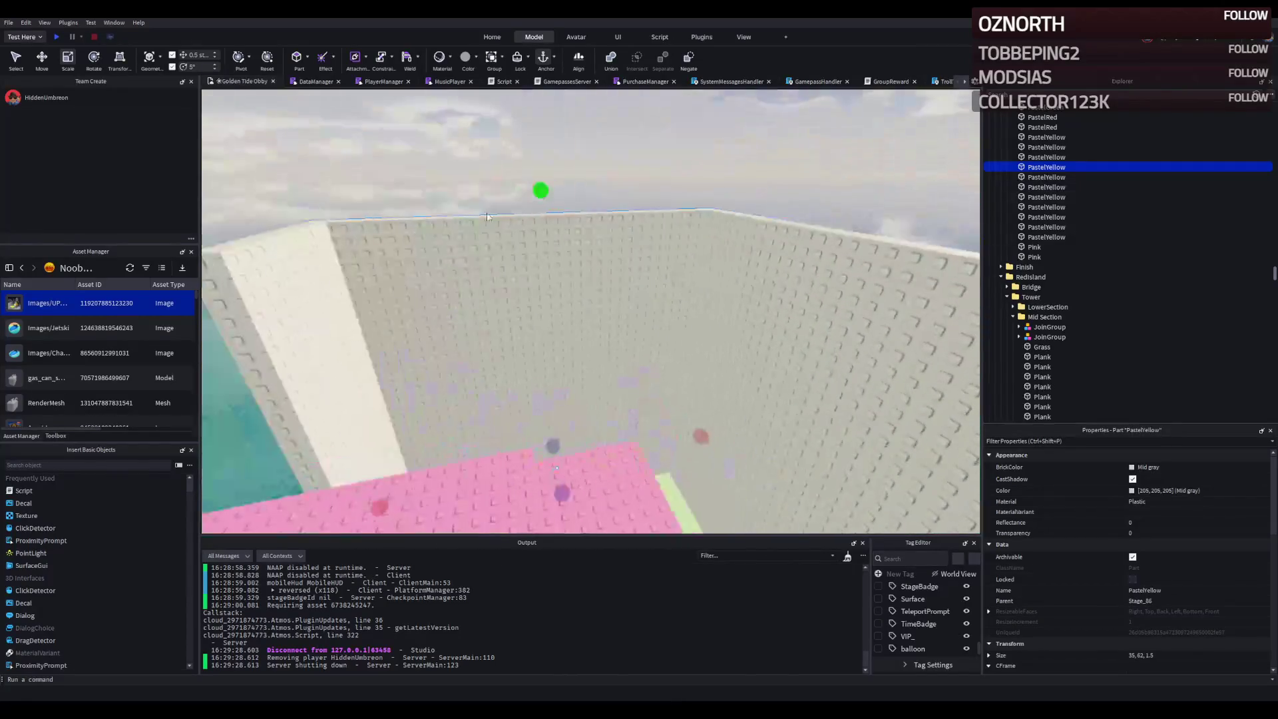
key(w)
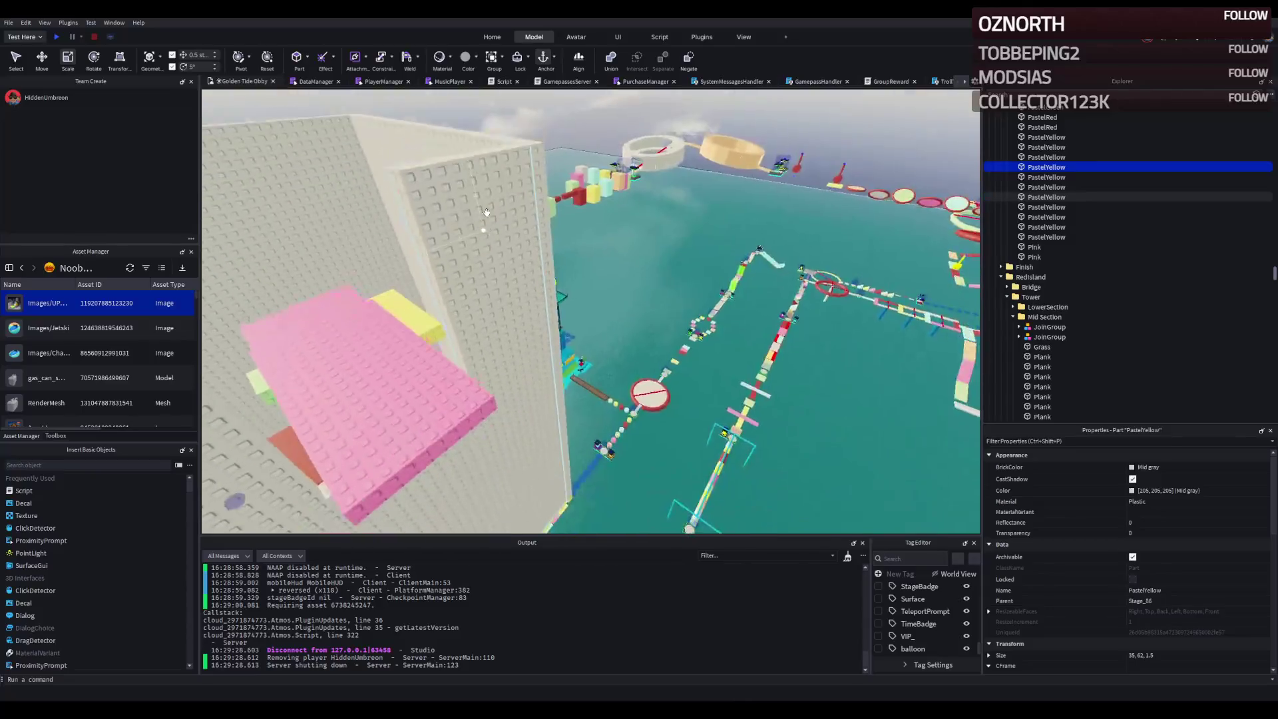
key(w)
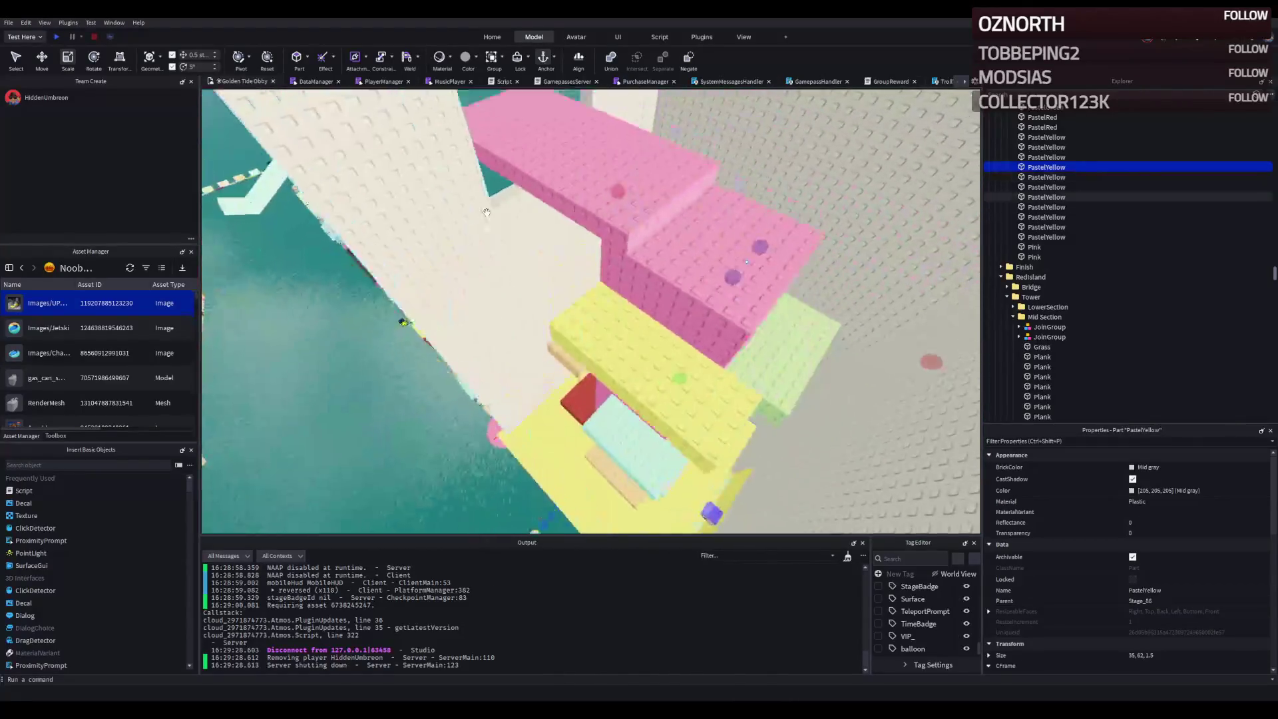
click(652, 280)
key(s)
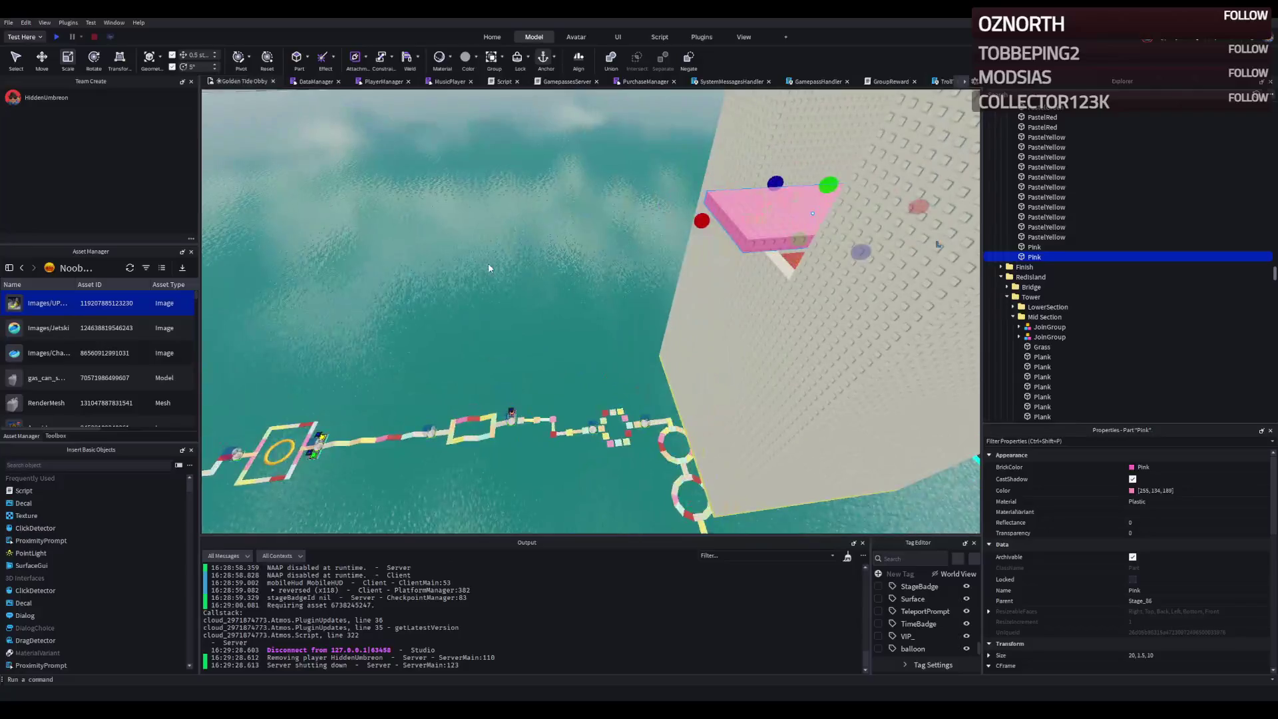
click(458, 267)
key(w)
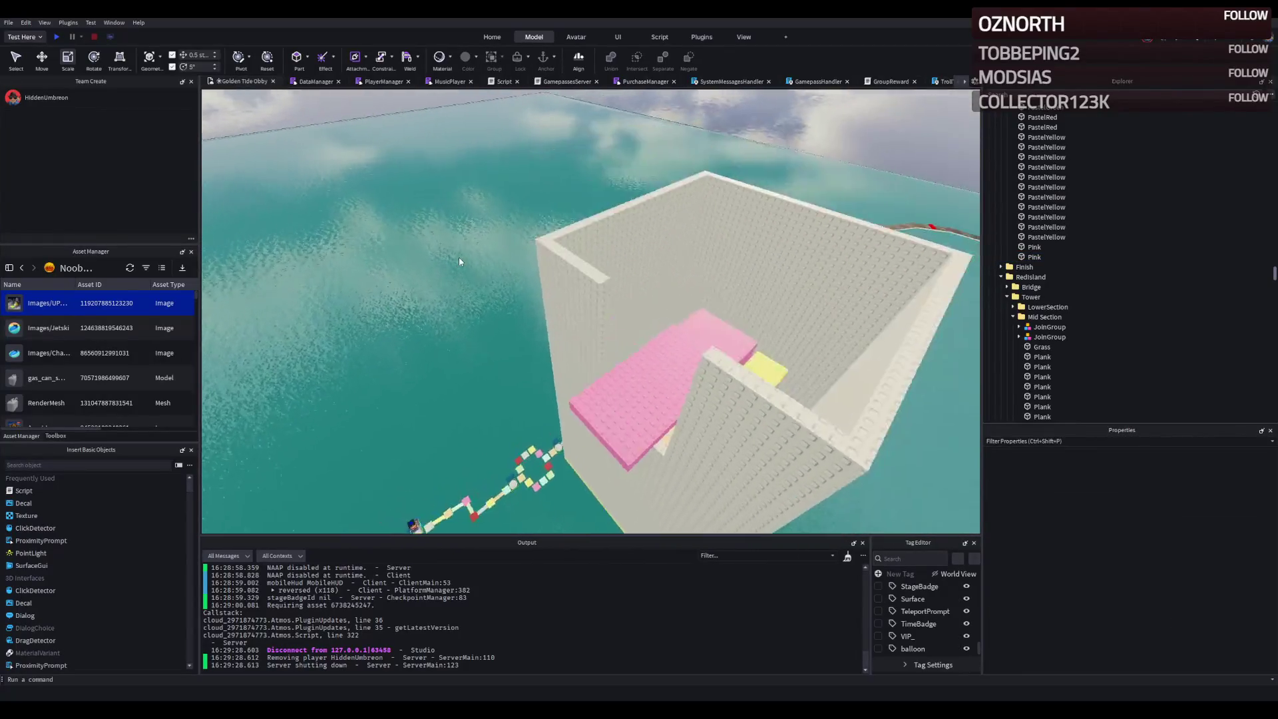
key(w)
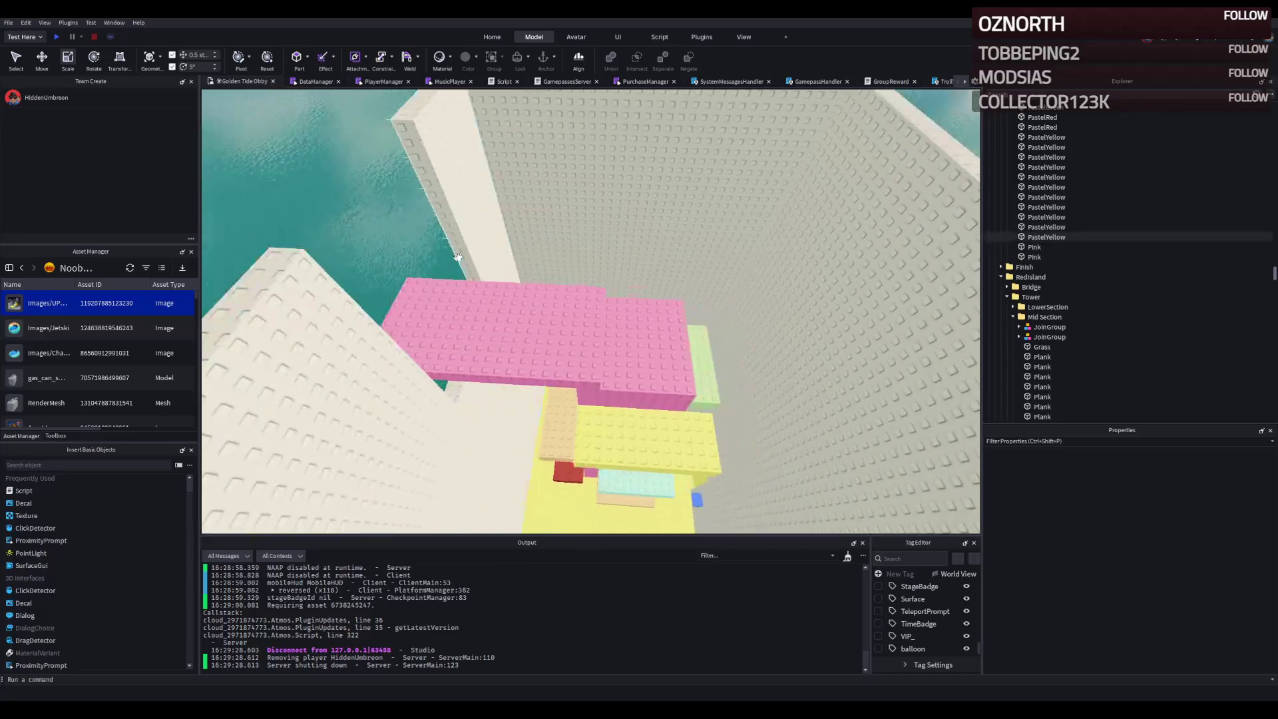
key(s)
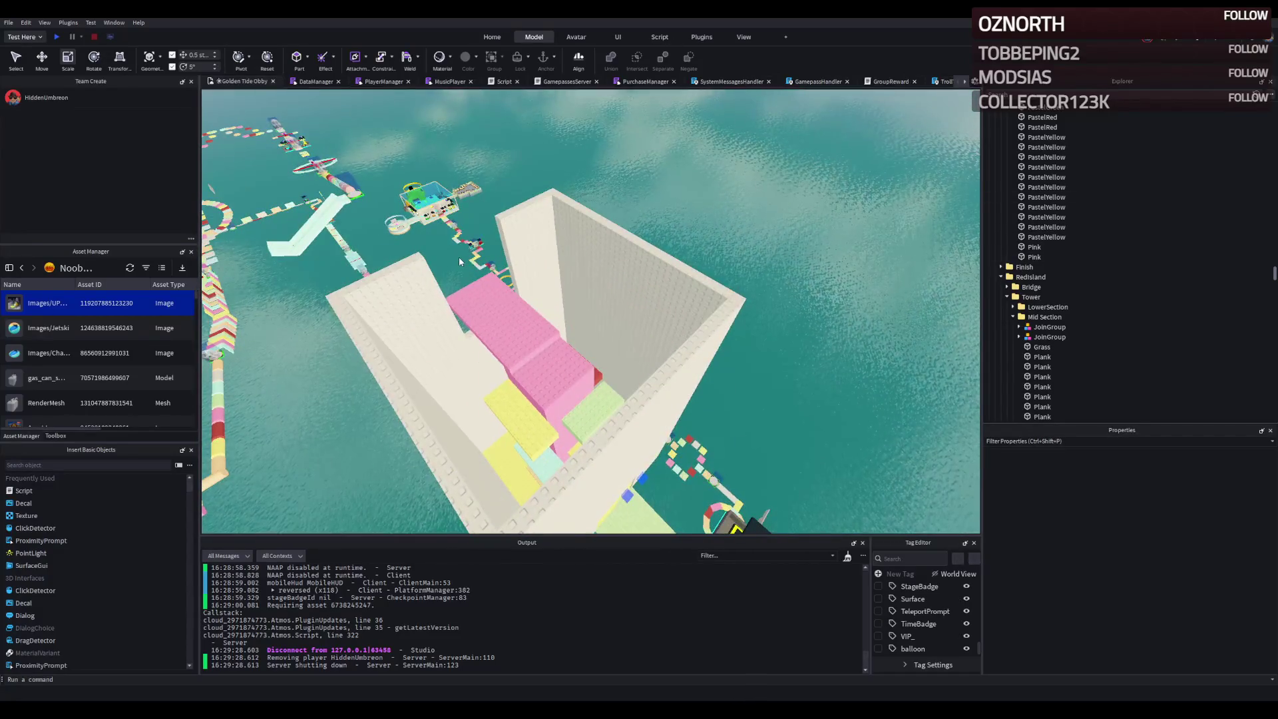
key(w)
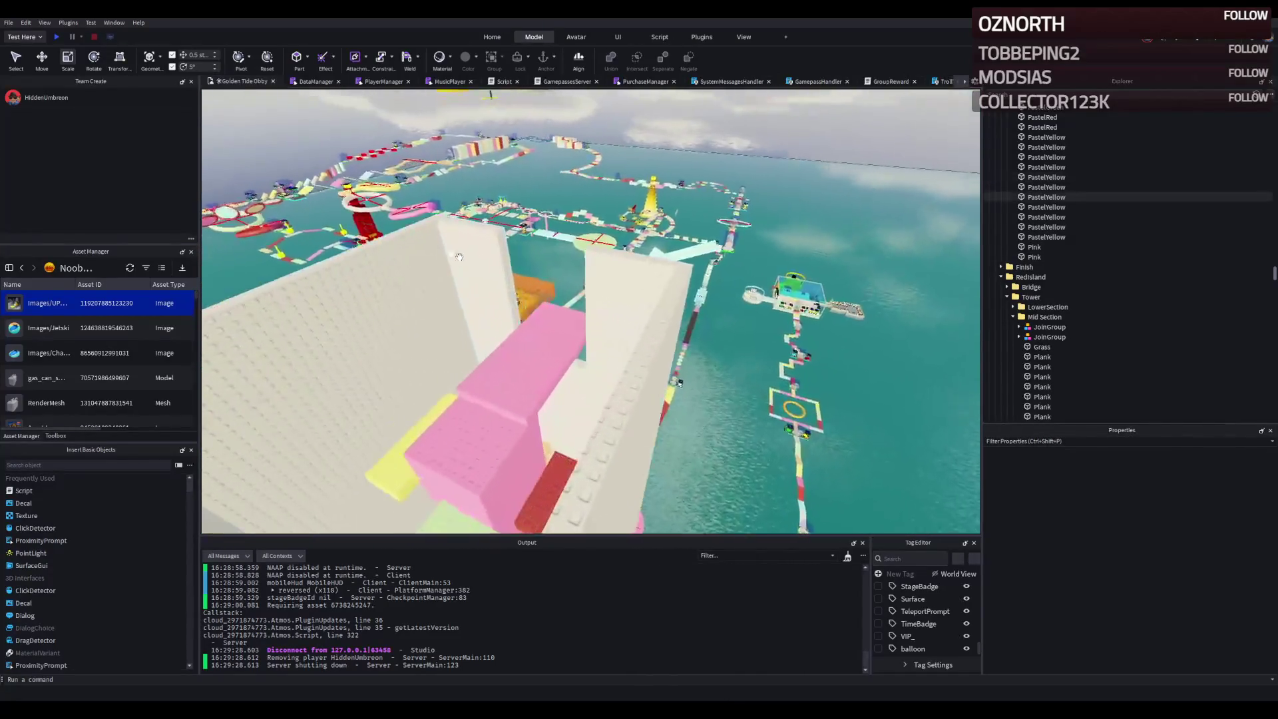
key(d)
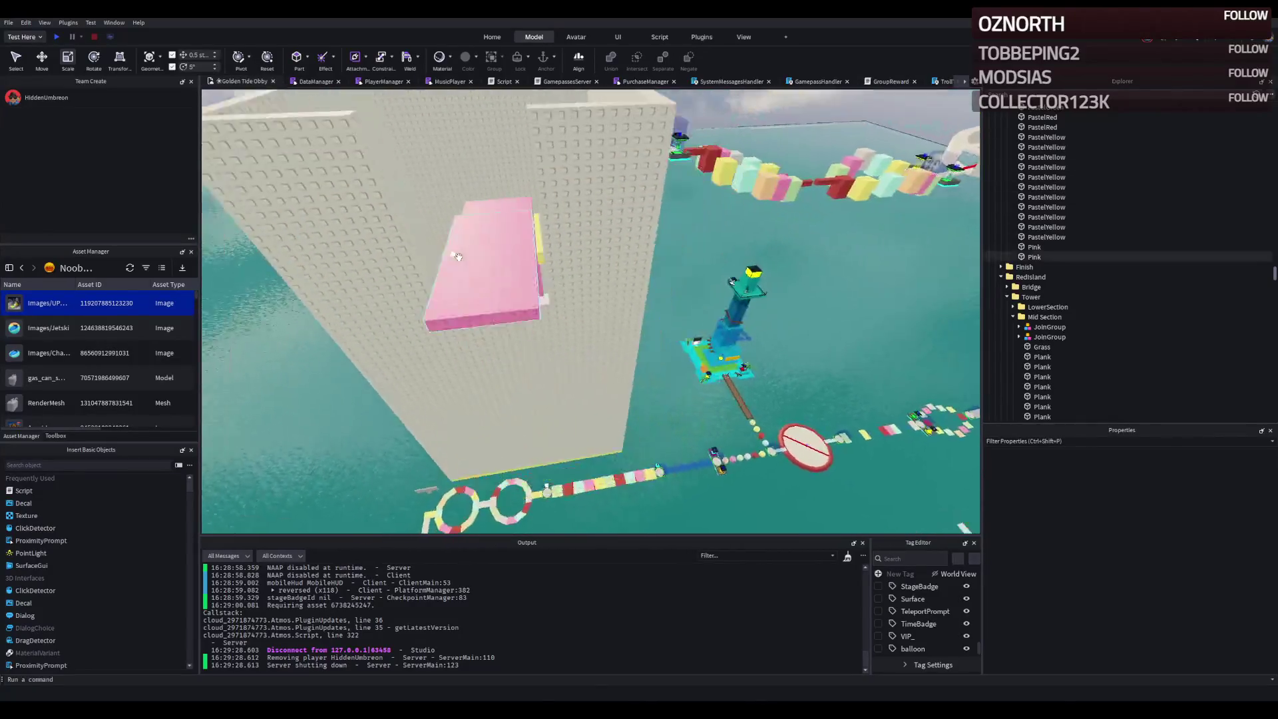
key(w)
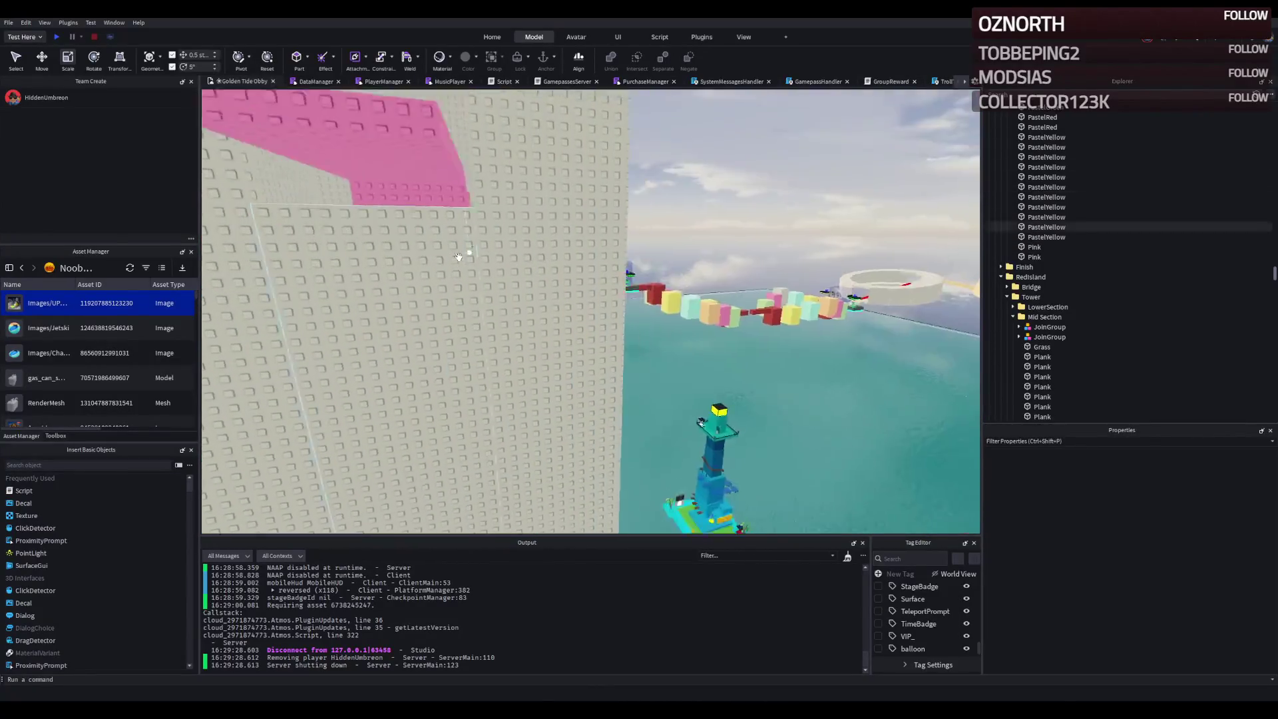
key(s)
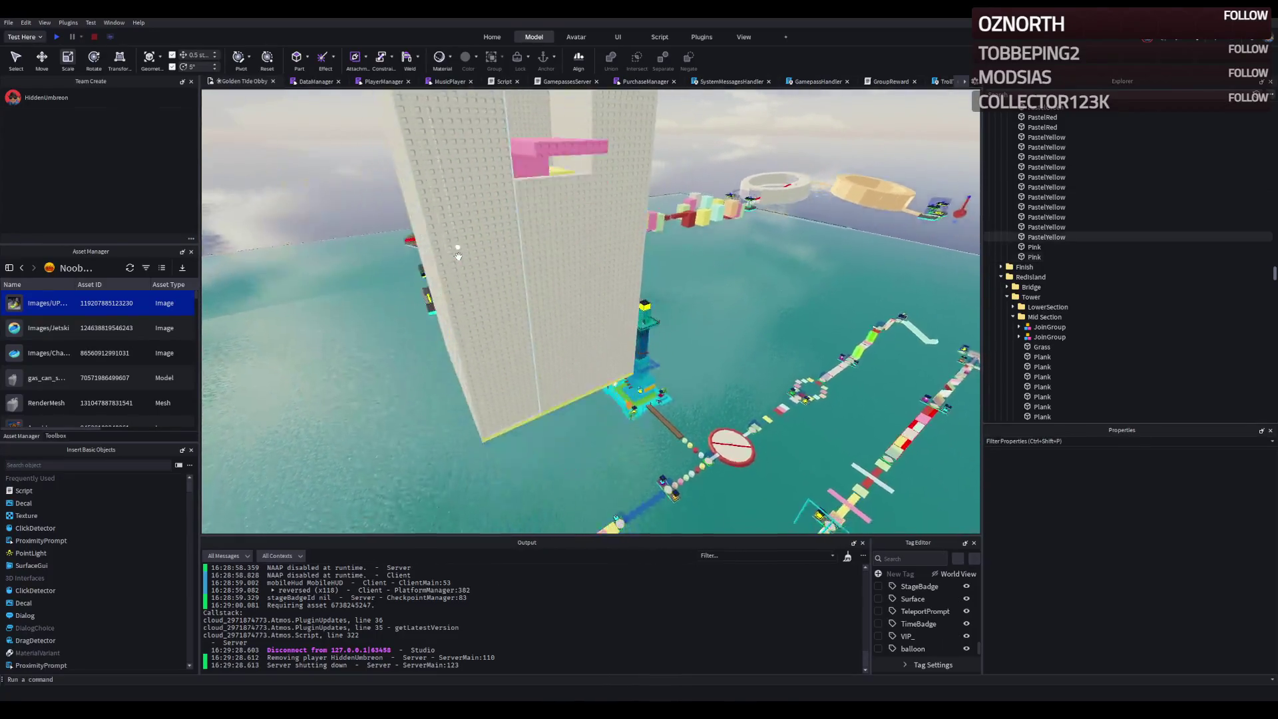
key(w)
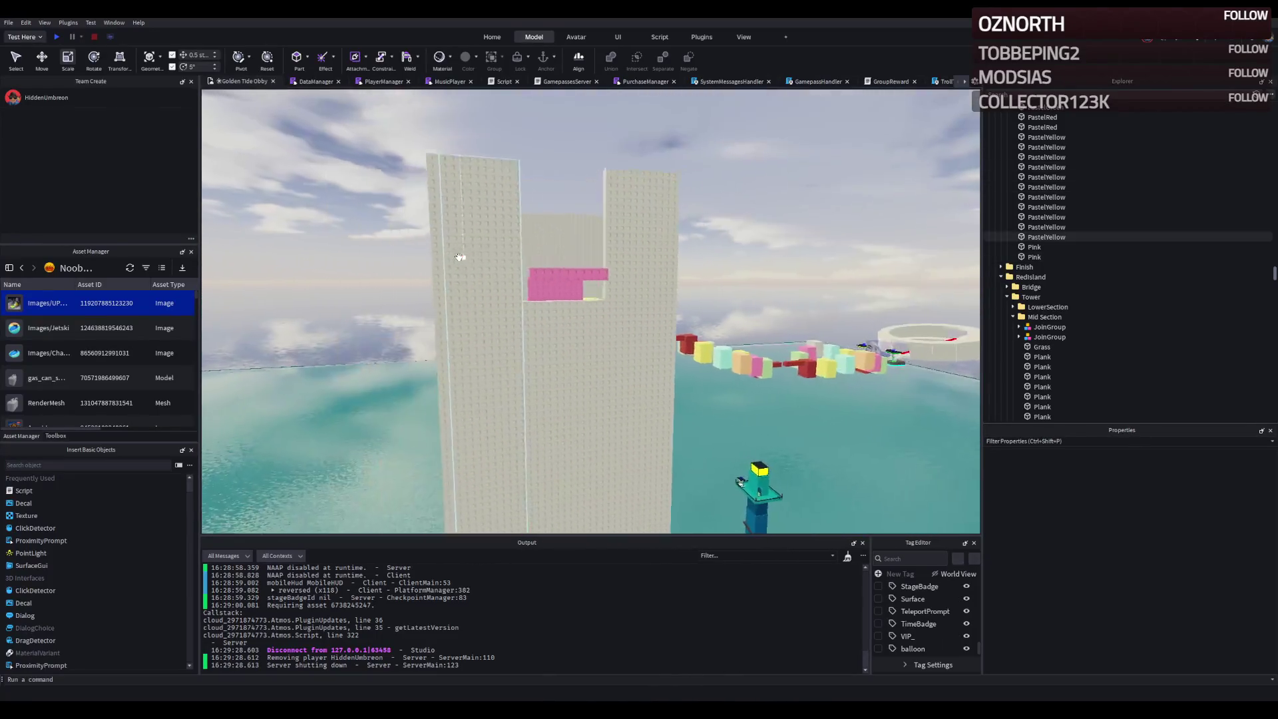
click(530, 283)
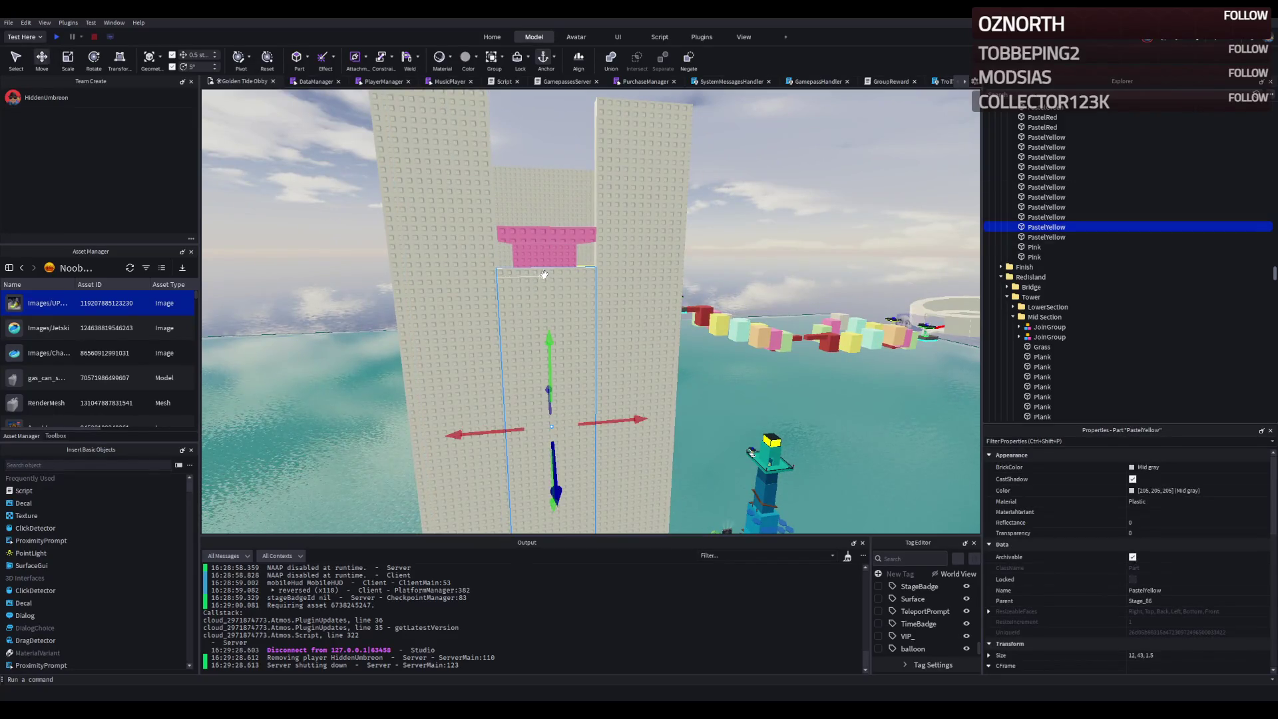
- Raise the wall piece under the pink block 2.5 studs and stretch it to about 46 studs tall
drag(550, 331, 552, 312)
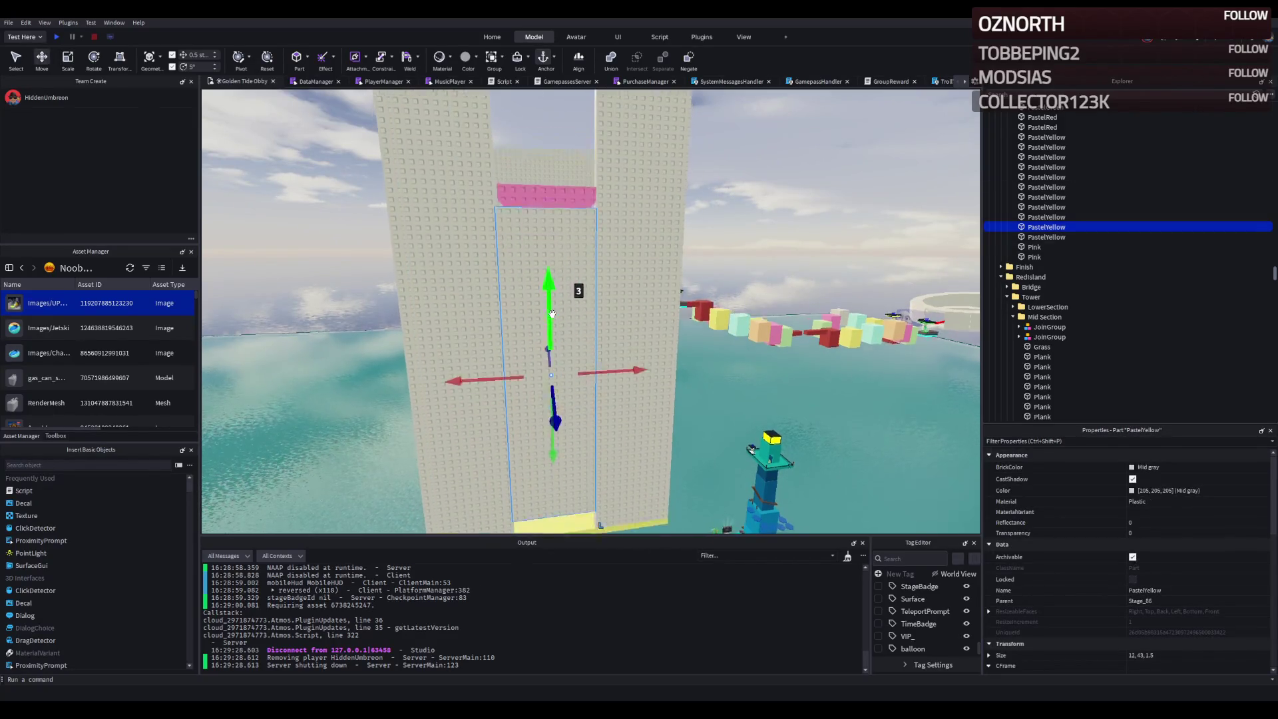
key(ctrl+3)
scroll(526, 319, up, 5)
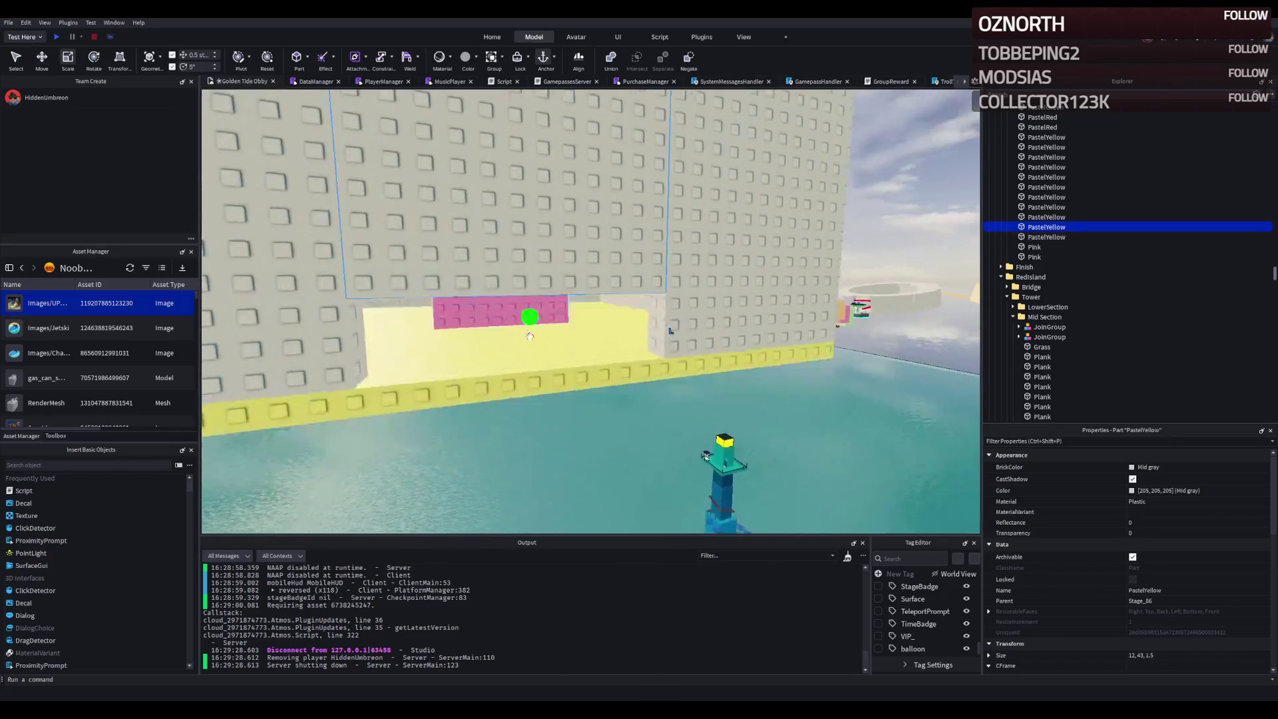
drag(528, 246, 516, 322)
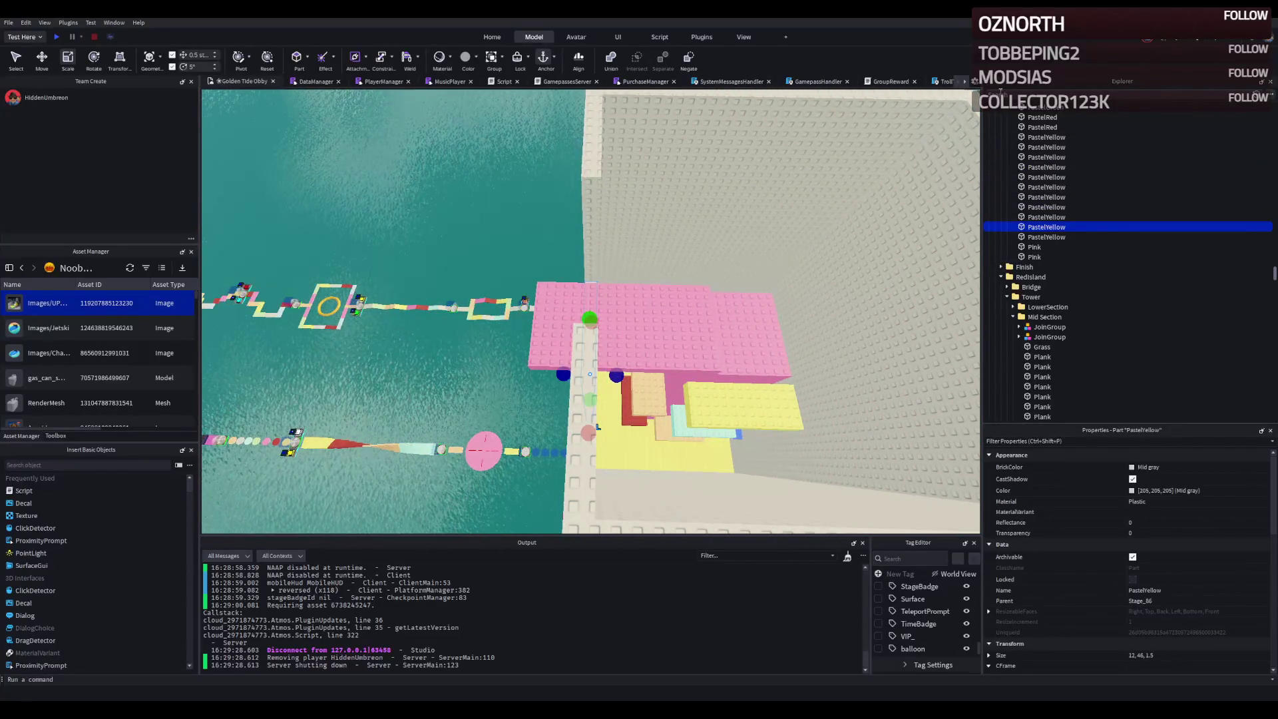
- Select the five green PhaseSurface tiles and group them into a Model in the Upper folder
text(FreeFalling)
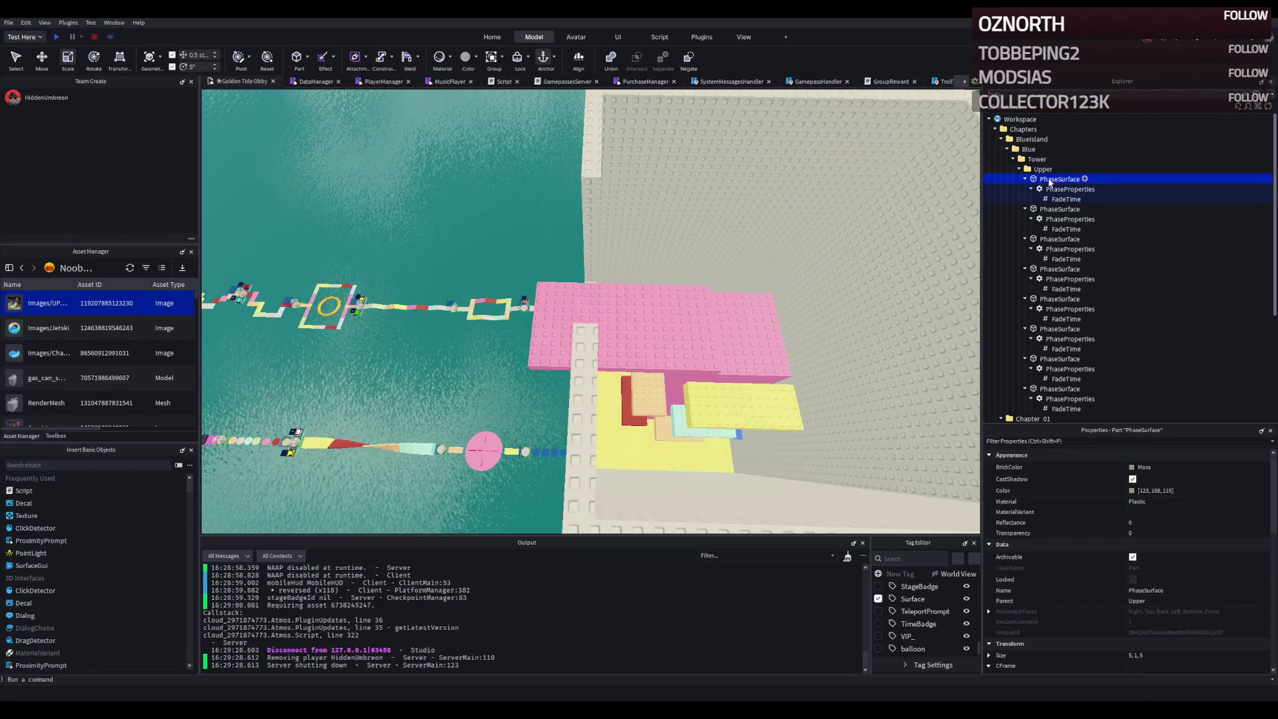
key(f)
scroll(610, 199, up, 5)
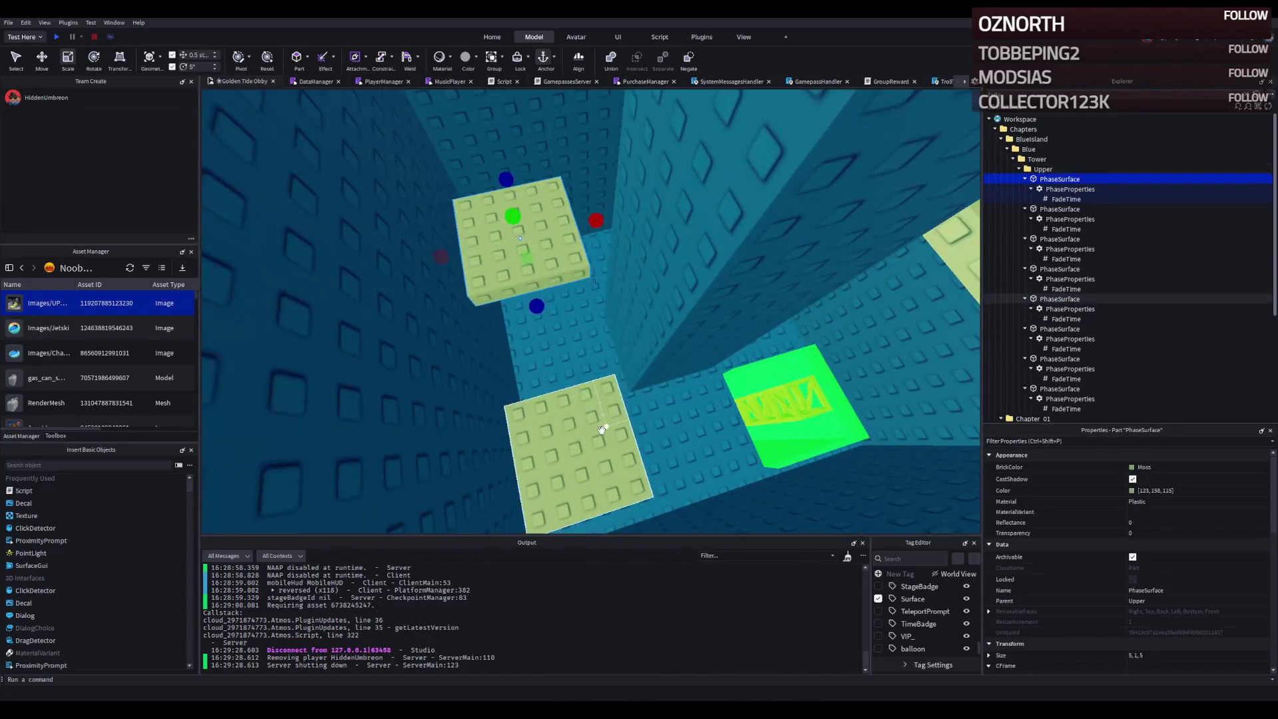
ctrl+click(602, 429)
scroll(508, 243, up, 3)
ctrl+click(513, 257)
scroll(513, 256, up, 3)
ctrl+click(599, 300)
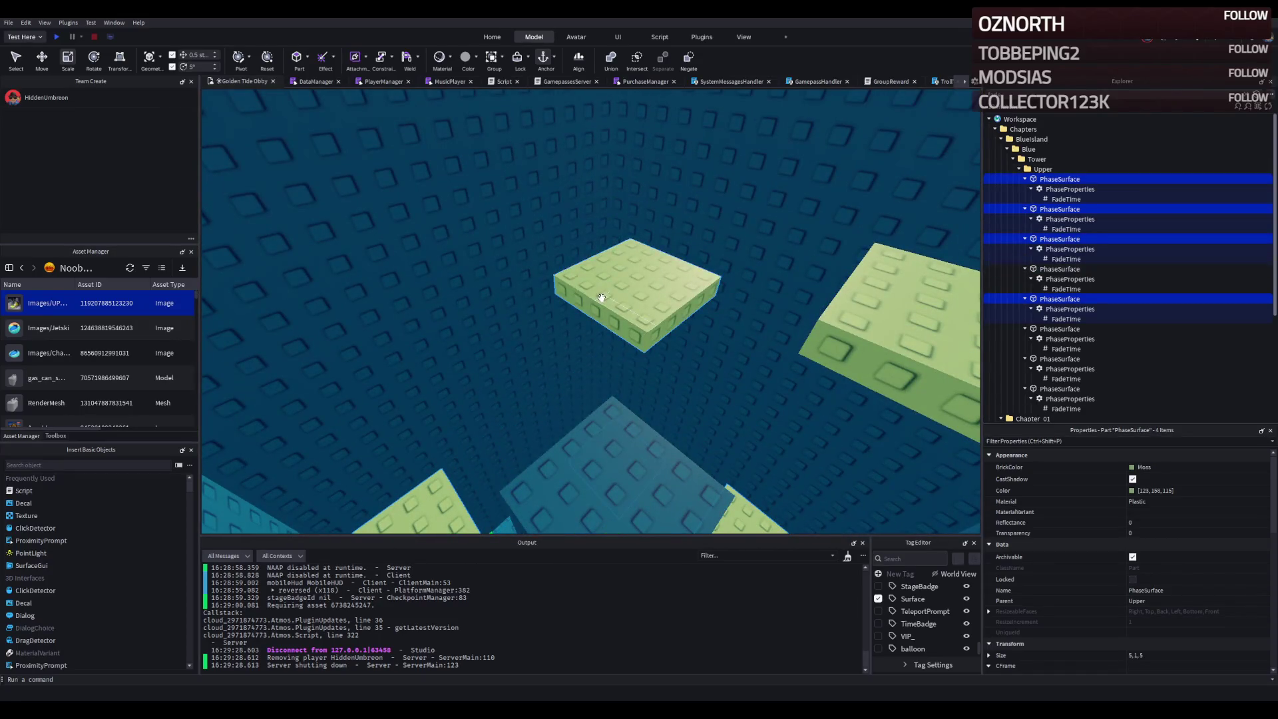
scroll(988, 210, down, 3)
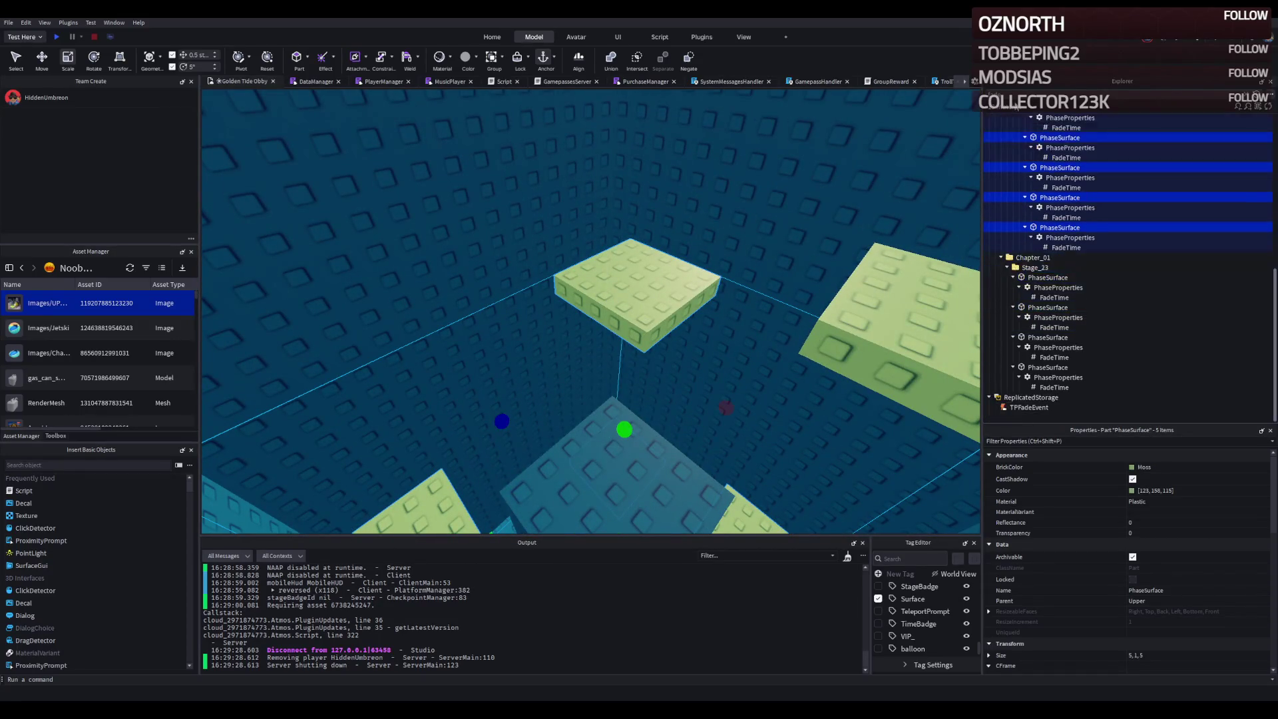
scroll(597, 251, up, 3)
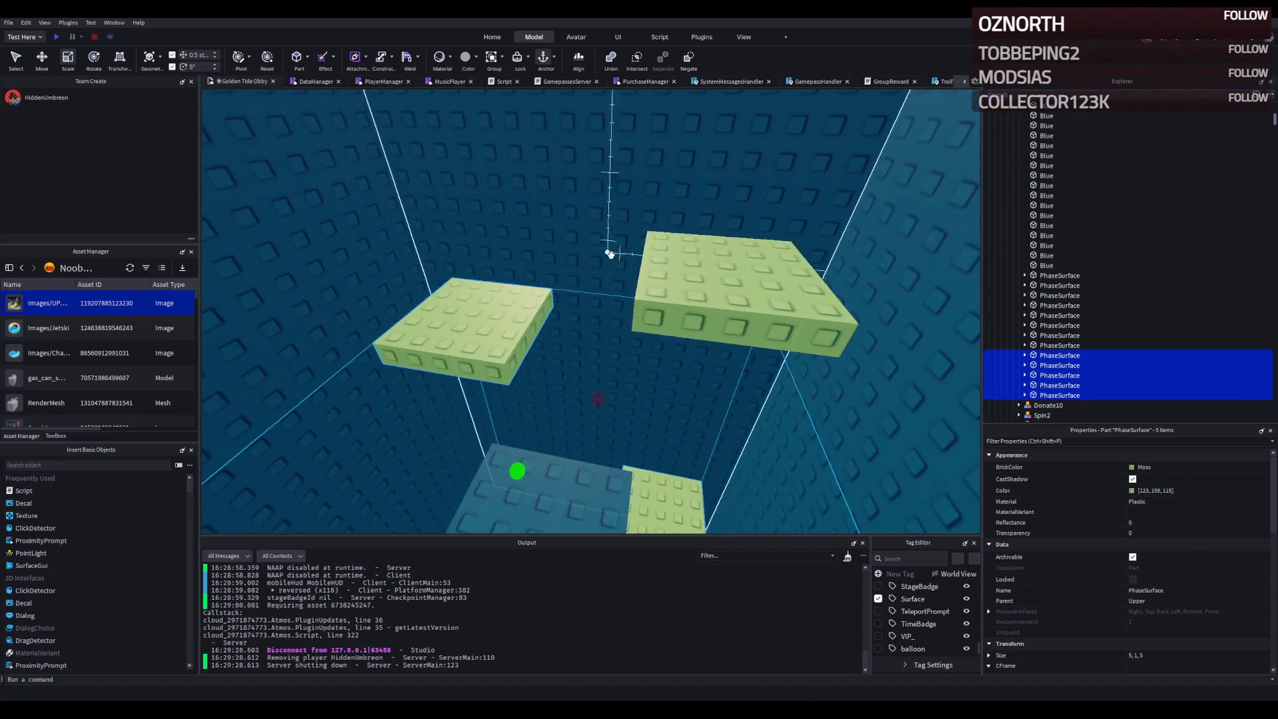
click(767, 278)
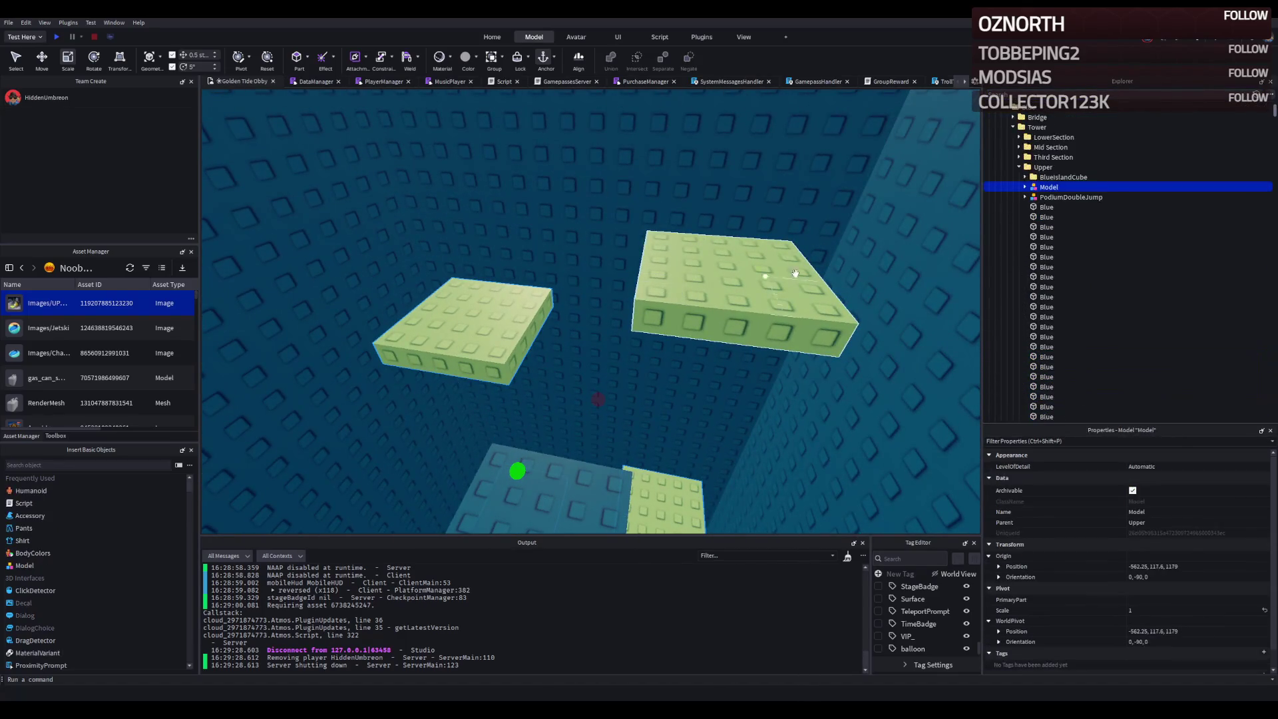
- Raise the phase platform model and move it onto the tall white wall by the pink ledge
key(f)
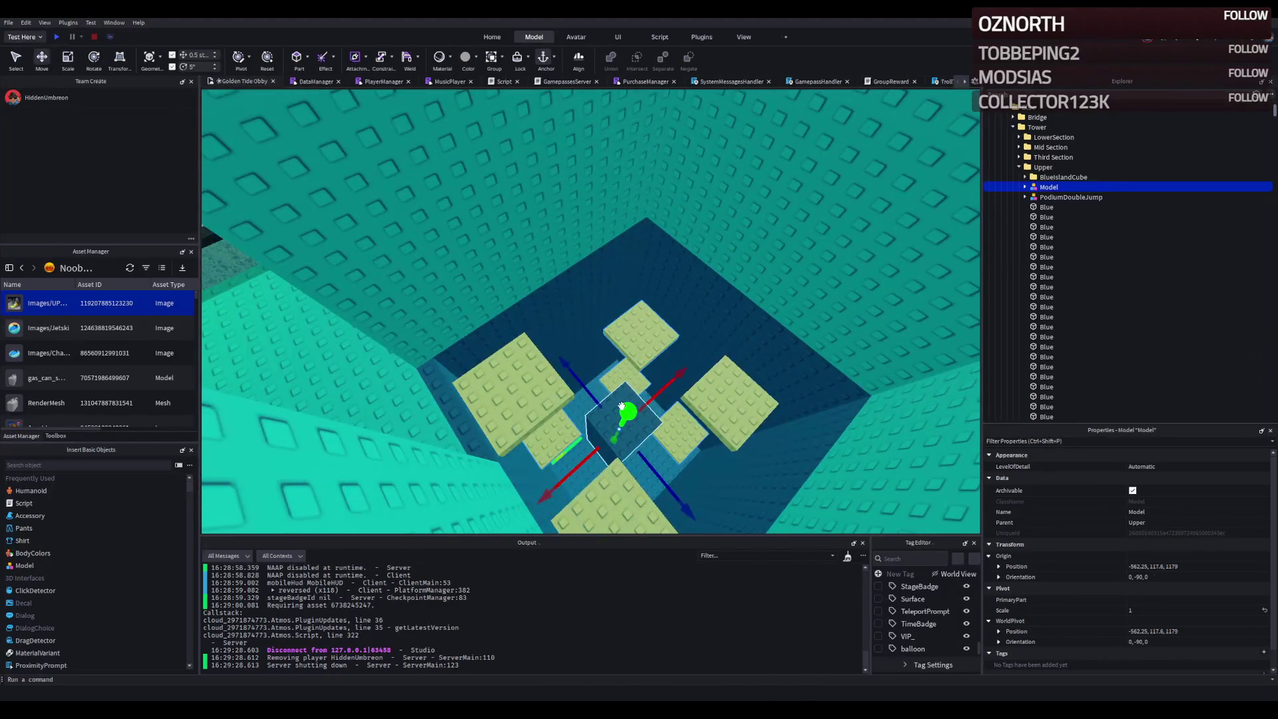
mouse_move(626, 386)
mouse_down()
mouse_move(652, 261)
mouse_move(595, 353)
mouse_move(686, 329)
mouse_move(644, 334)
mouse_move(605, 281)
mouse_move(609, 360)
mouse_move(603, 298)
mouse_up()
key(f)
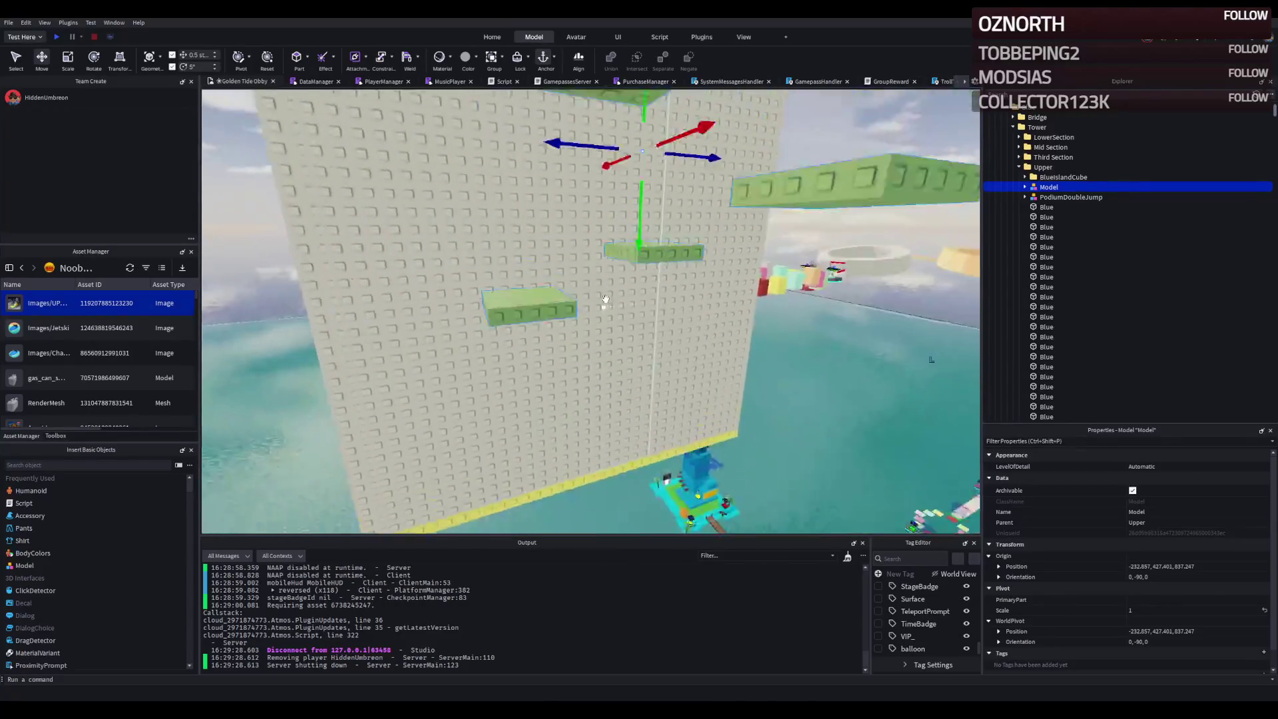
drag(494, 370, 663, 327)
- Reposition the upper green slab within the model, then reselect the whole model
alt+click(554, 377)
mouse_move(693, 237)
mouse_down()
mouse_move(672, 286)
mouse_move(452, 432)
mouse_move(461, 359)
mouse_up()
key(f)
click(1049, 190)
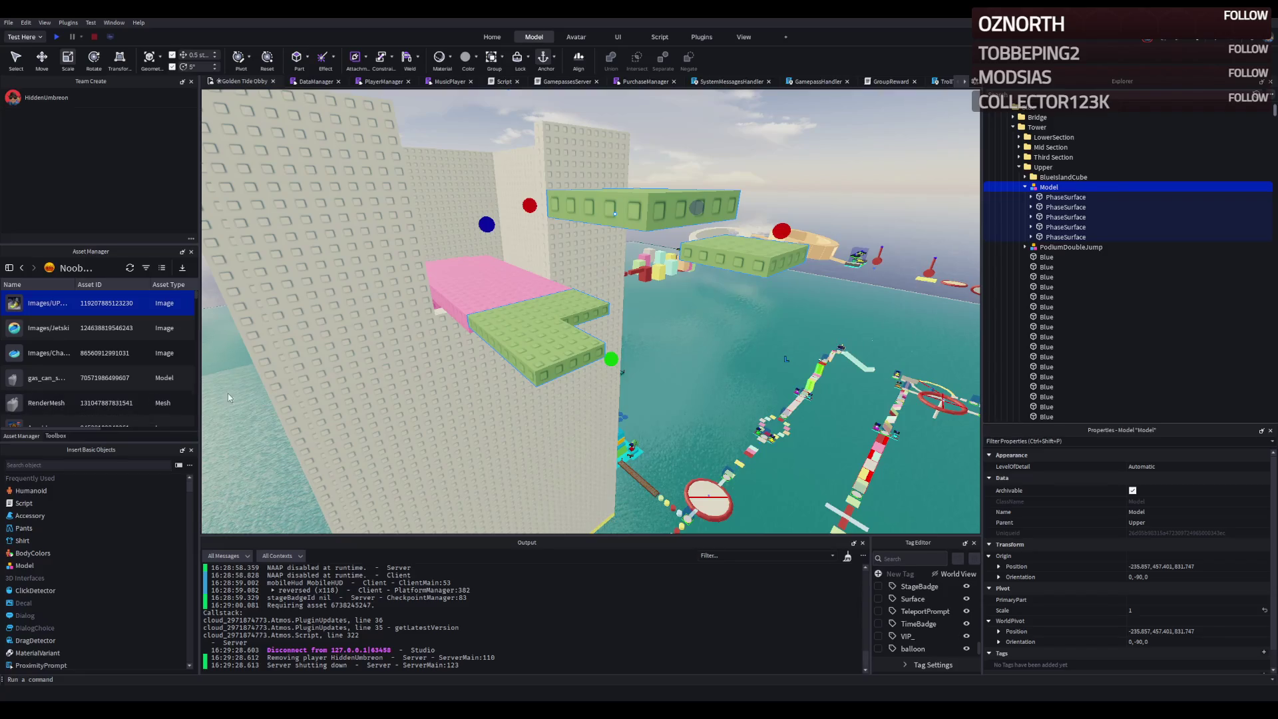
- Lengthen green platforms to 10, 9 and 8 studs and line them up into a walkway off the pink ledge
click(470, 411)
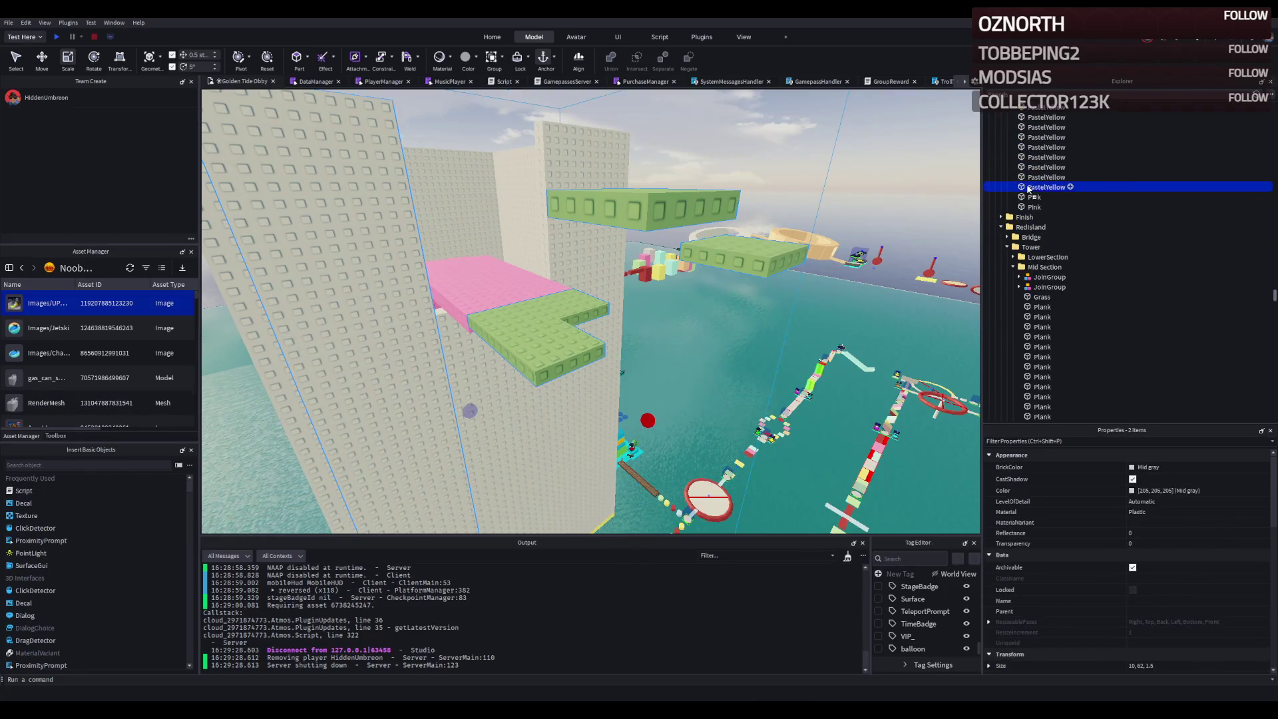
scroll(1031, 189, up, 5)
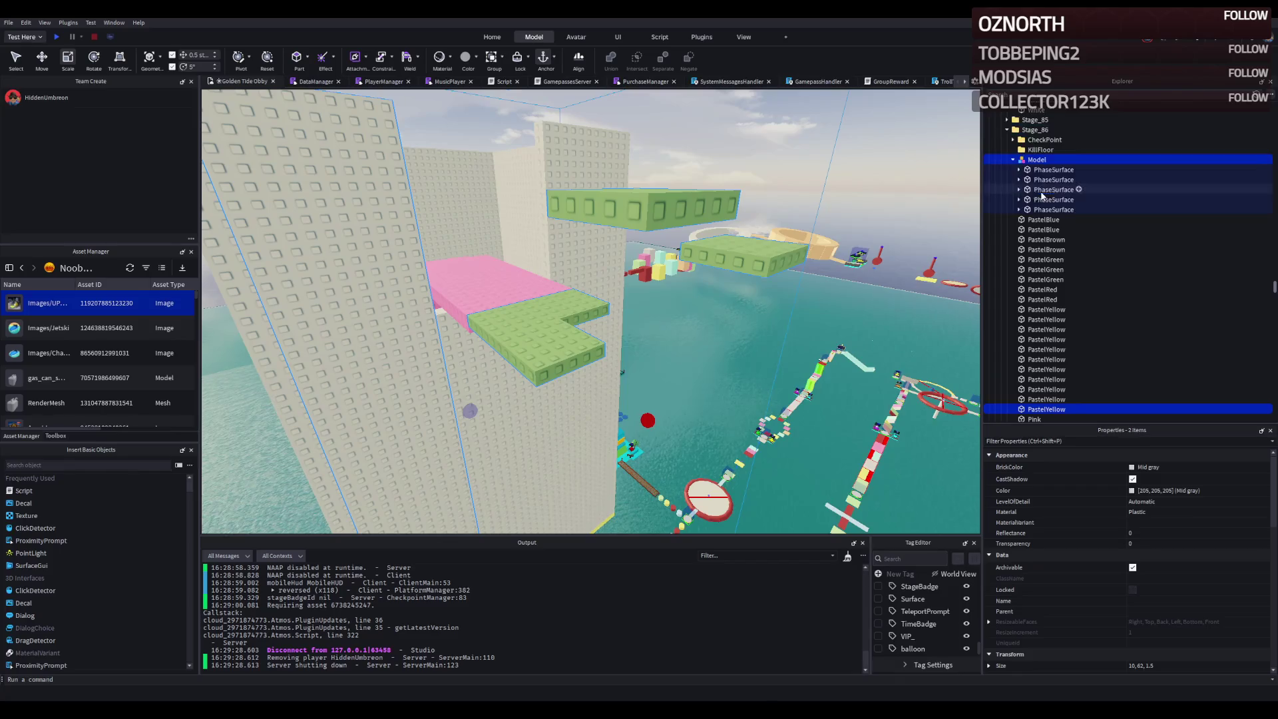
click(592, 313)
drag(583, 327, 636, 316)
mouse_move(480, 373)
mouse_down()
mouse_move(455, 378)
mouse_move(466, 393)
mouse_up()
drag(586, 376, 692, 353)
drag(573, 372, 572, 401)
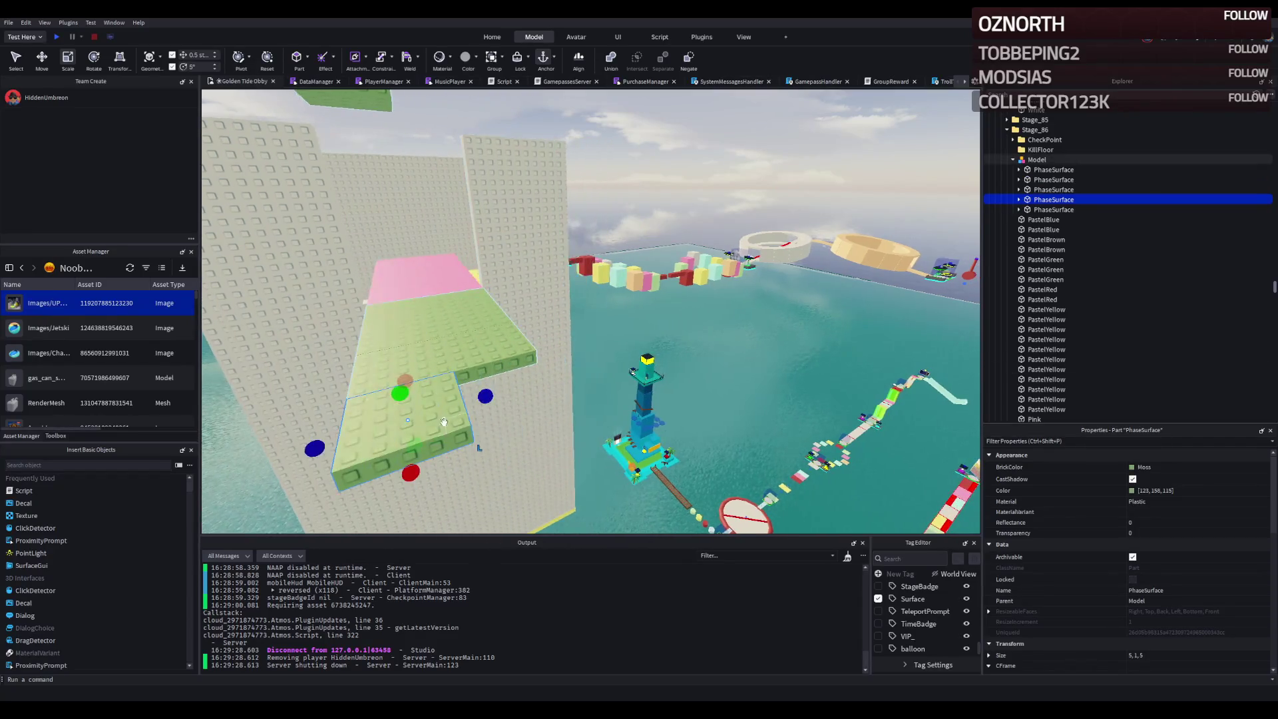
drag(474, 400, 573, 369)
mouse_move(503, 306)
mouse_down()
mouse_move(526, 400)
mouse_move(586, 439)
mouse_move(765, 372)
mouse_up()
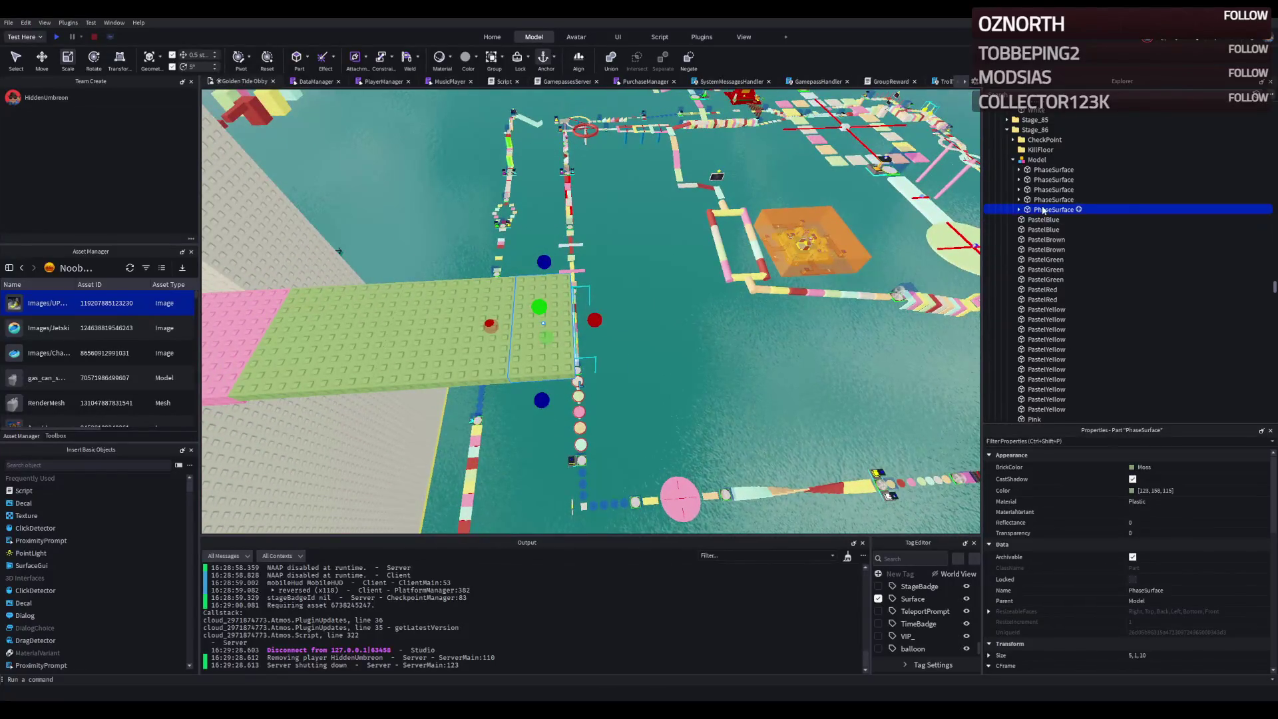
double_click(1057, 223)
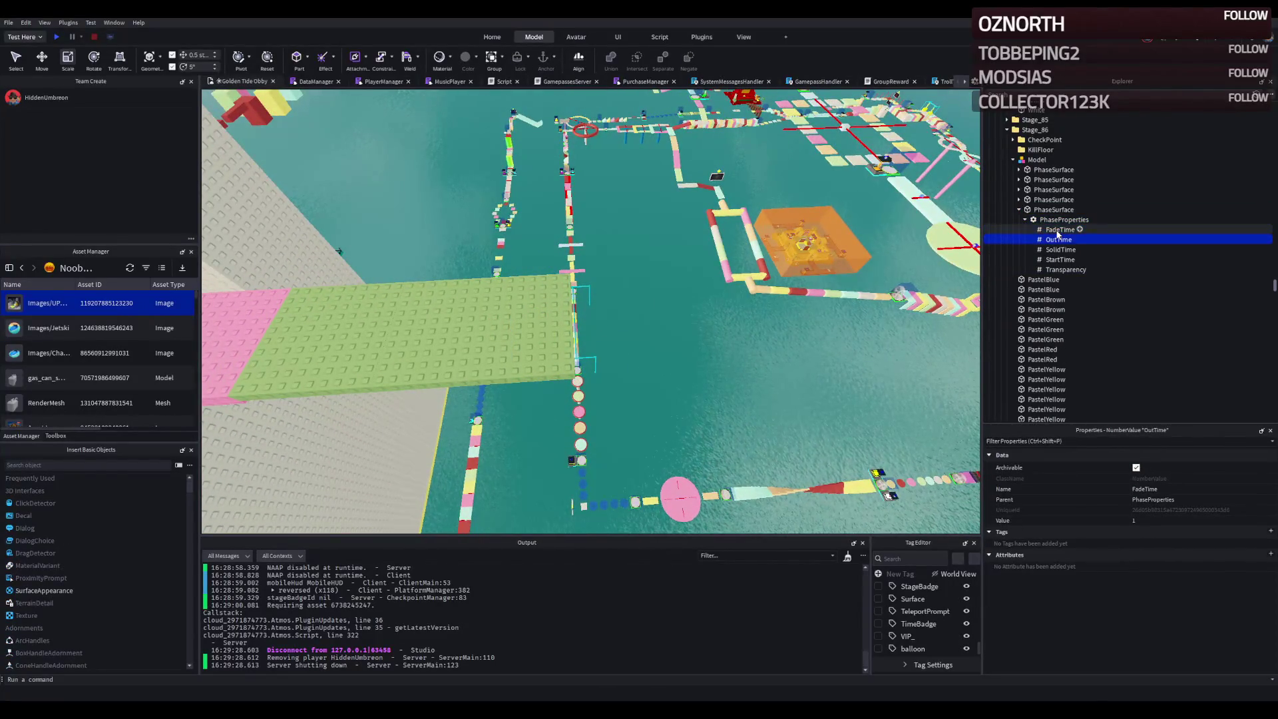
key(Down)
key(Up)
key(Down)
key(Down)
key(Up)
key(Up)
key(Up)
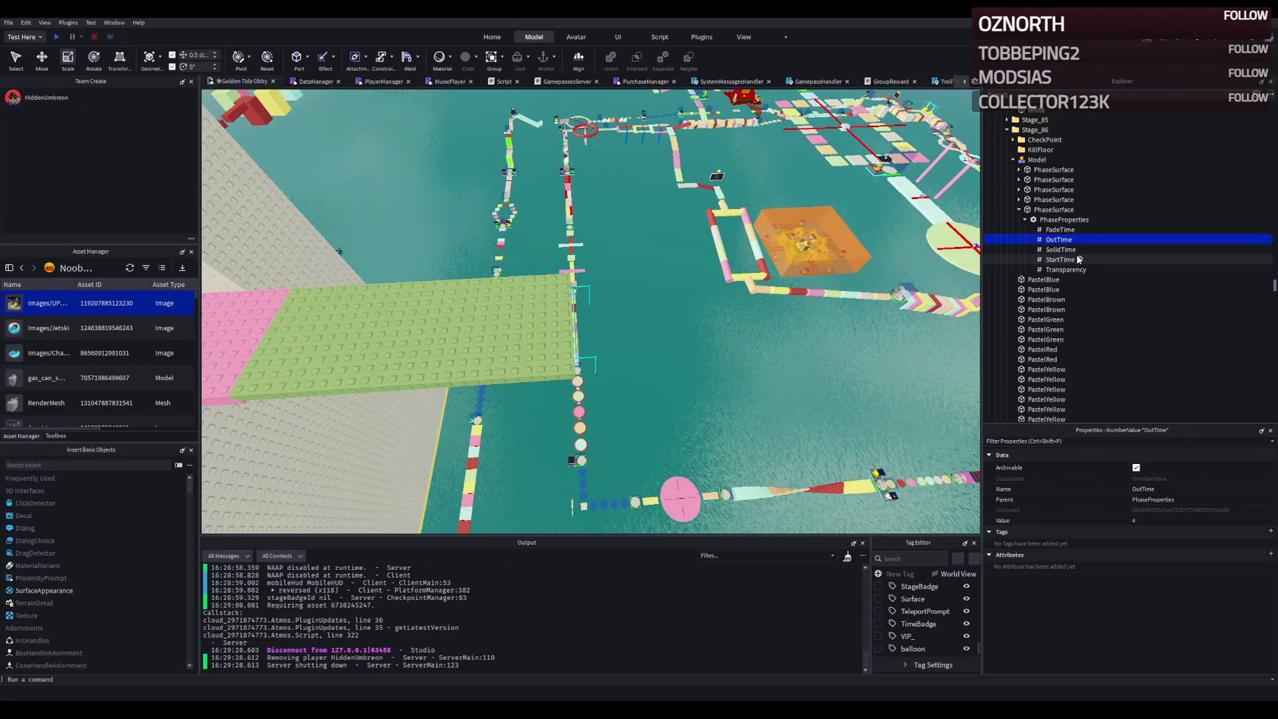
double_click(1049, 201)
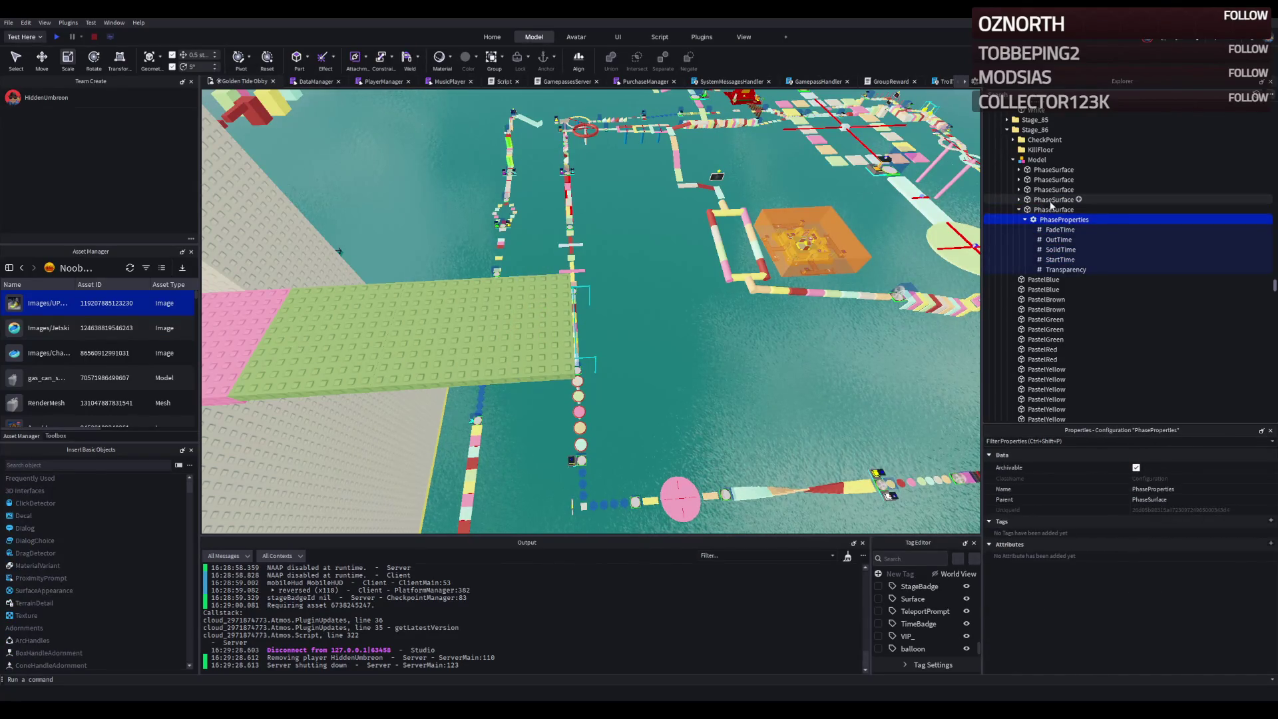
key(Right)
key(Down)
key(Down)
key(Down)
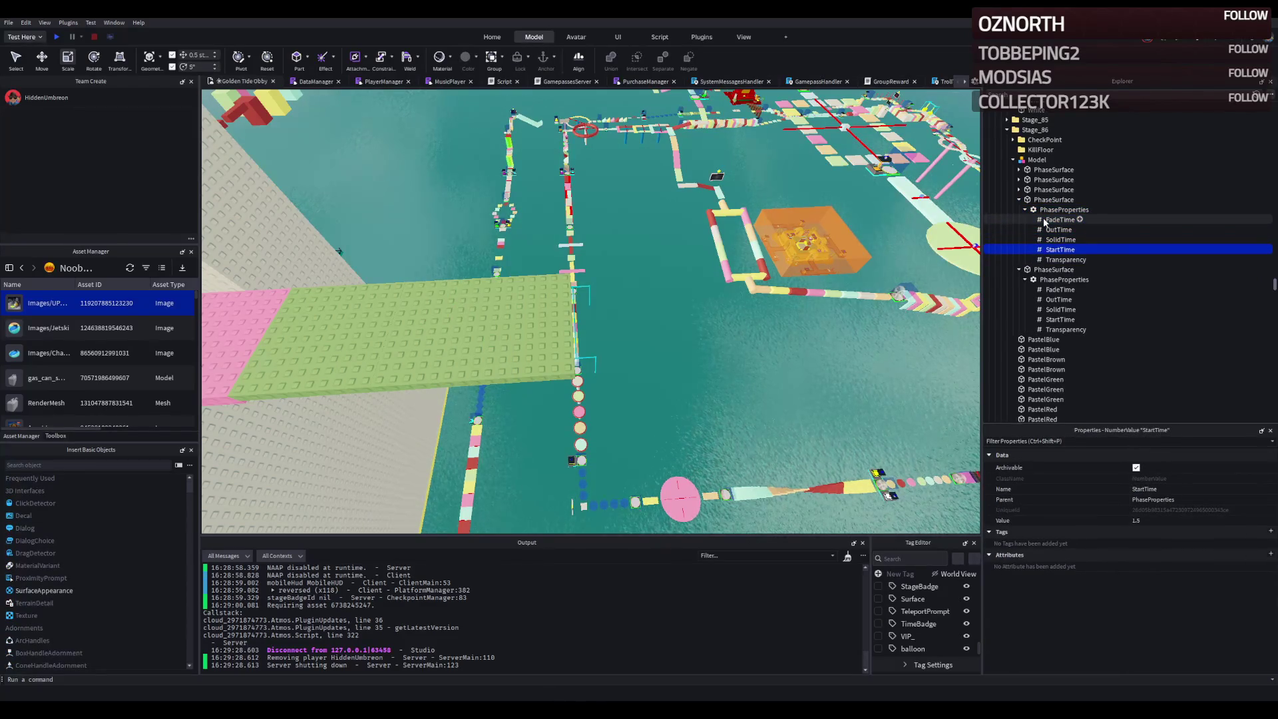
click(1048, 209)
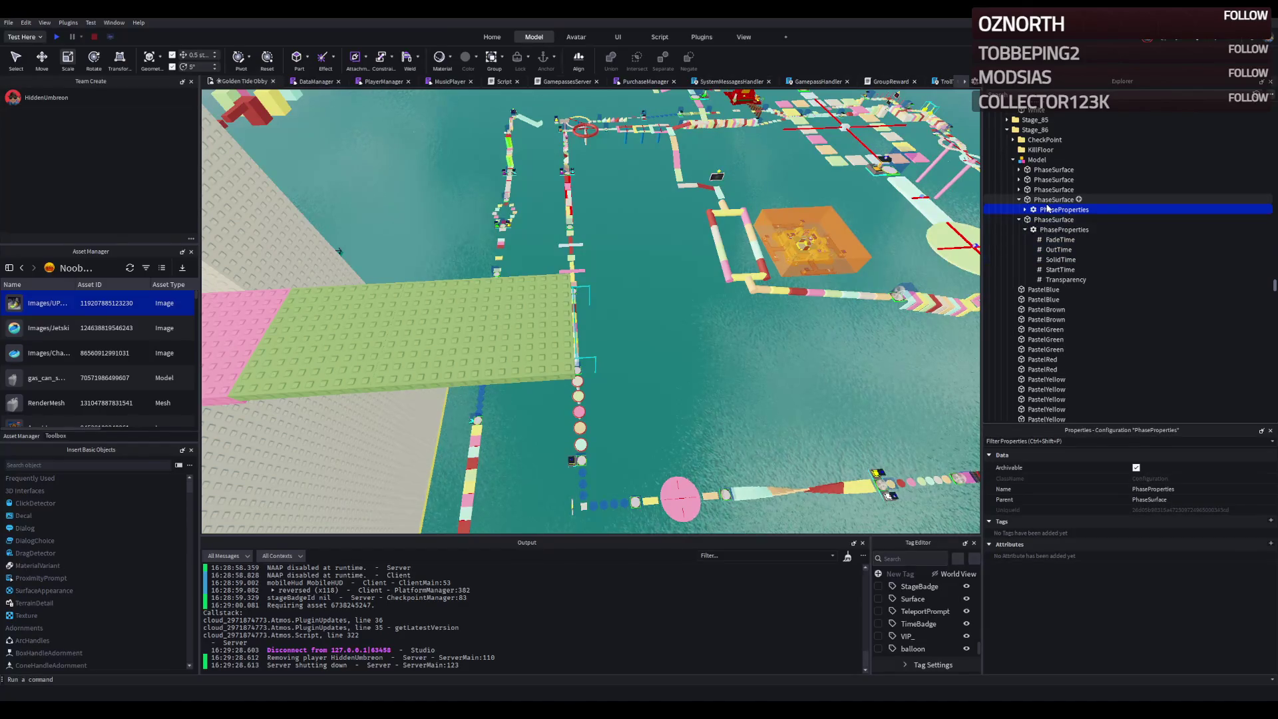
key(Left)
key(Left)
key(Down)
key(Left)
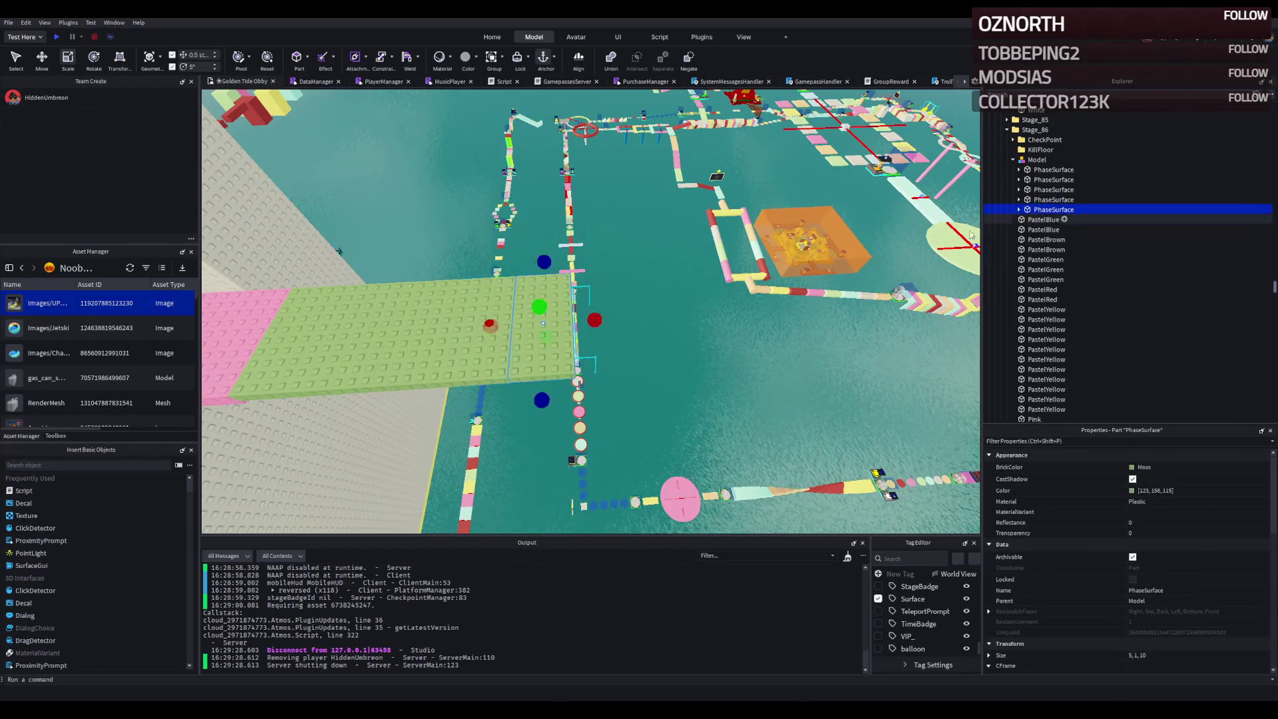
key(f)
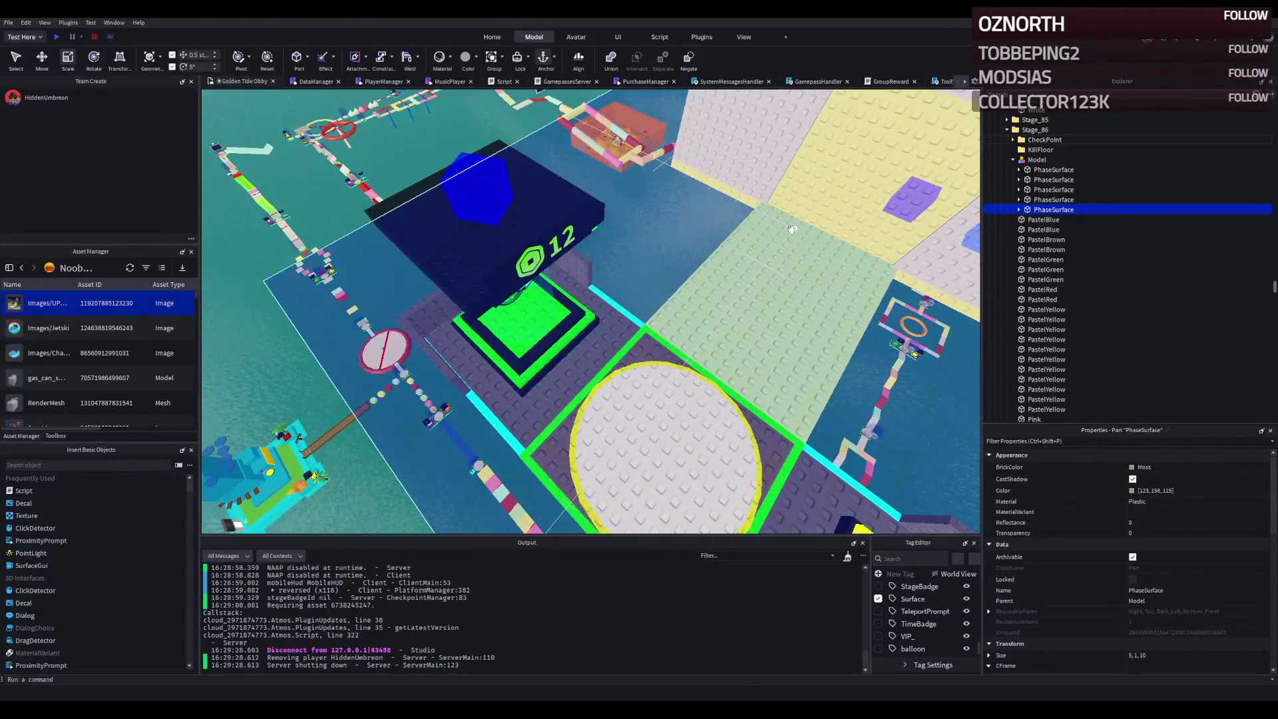
click(59, 36)
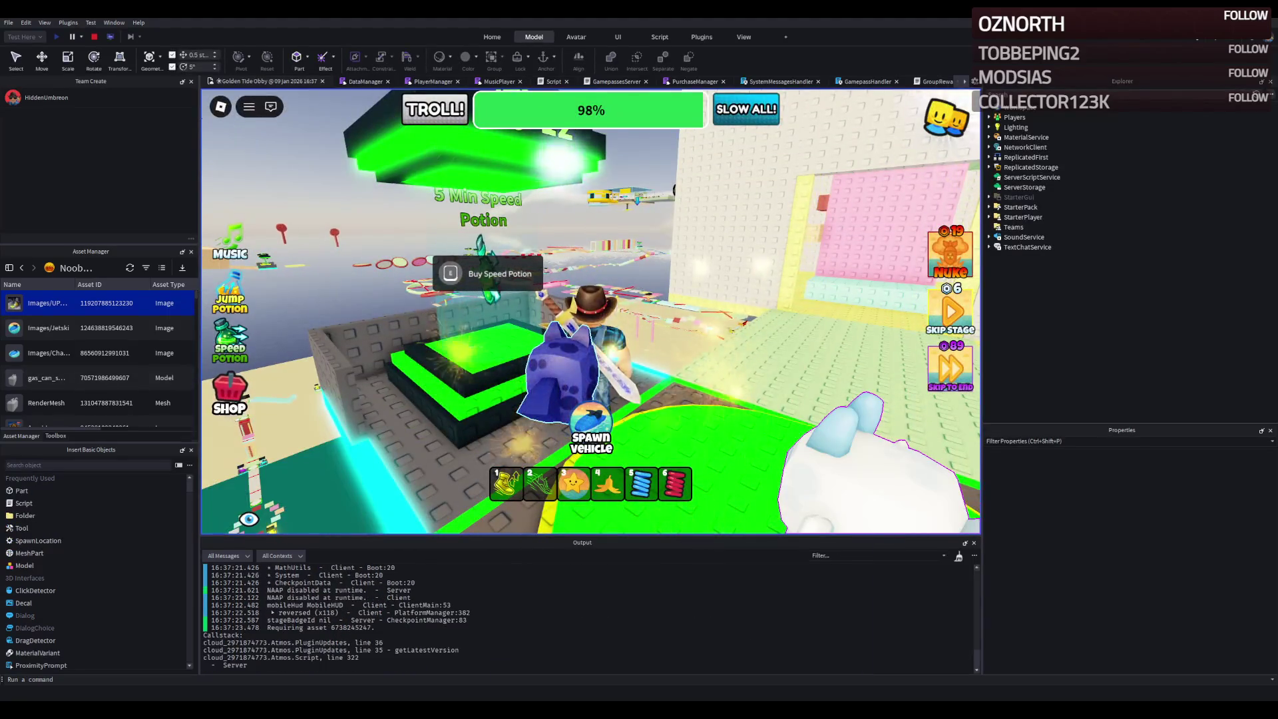
- Walk the character past the yellow block and along the pink wall corridor to the green platforms, then stop
drag(515, 290, 692, 293)
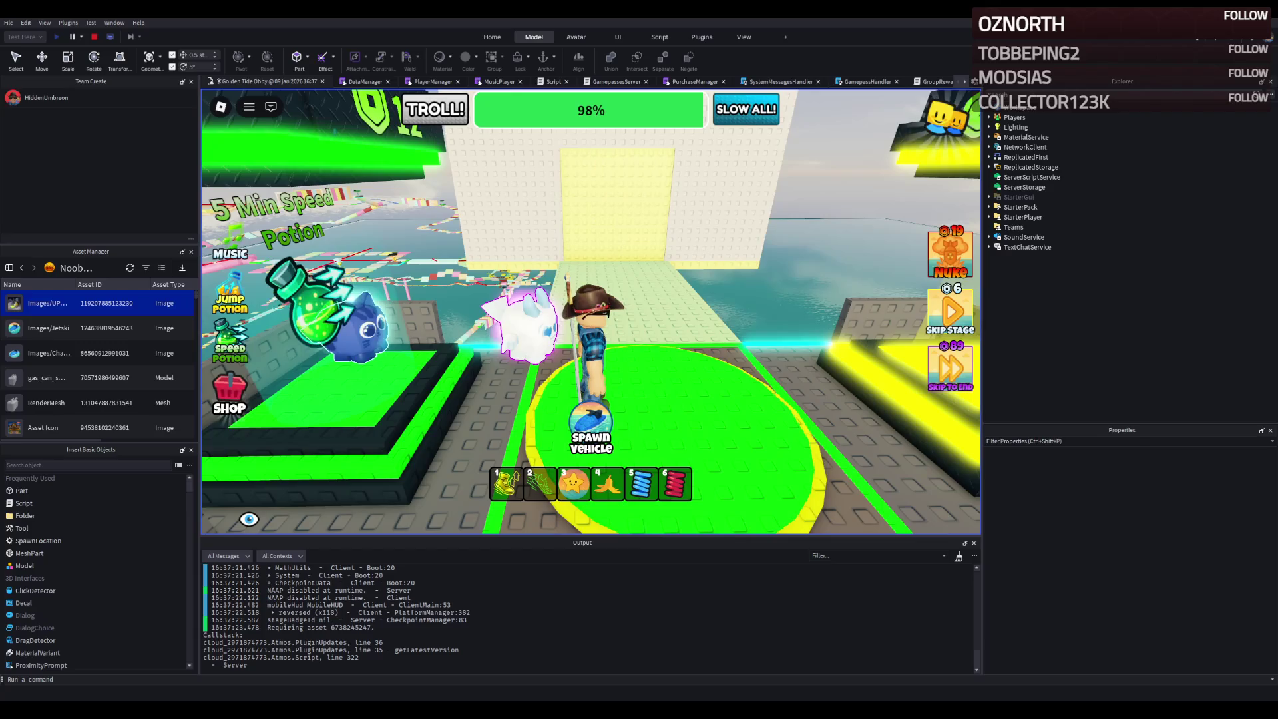
key(w)
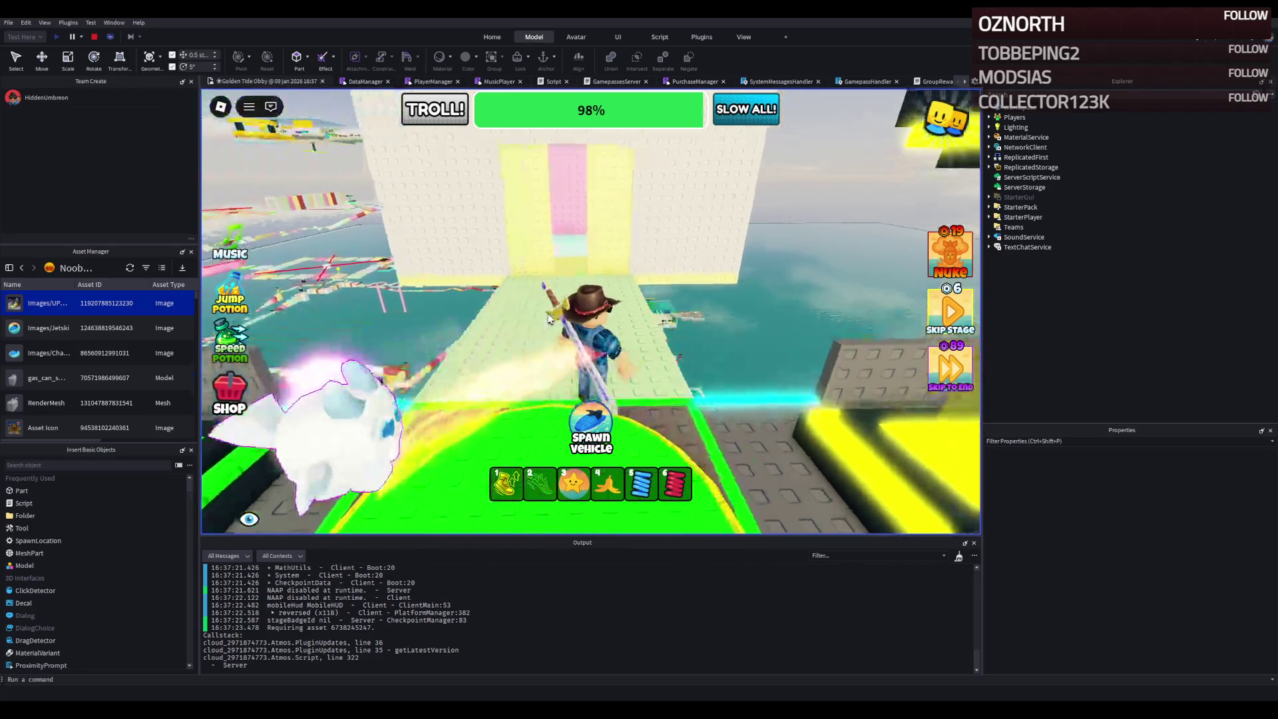
key(w)
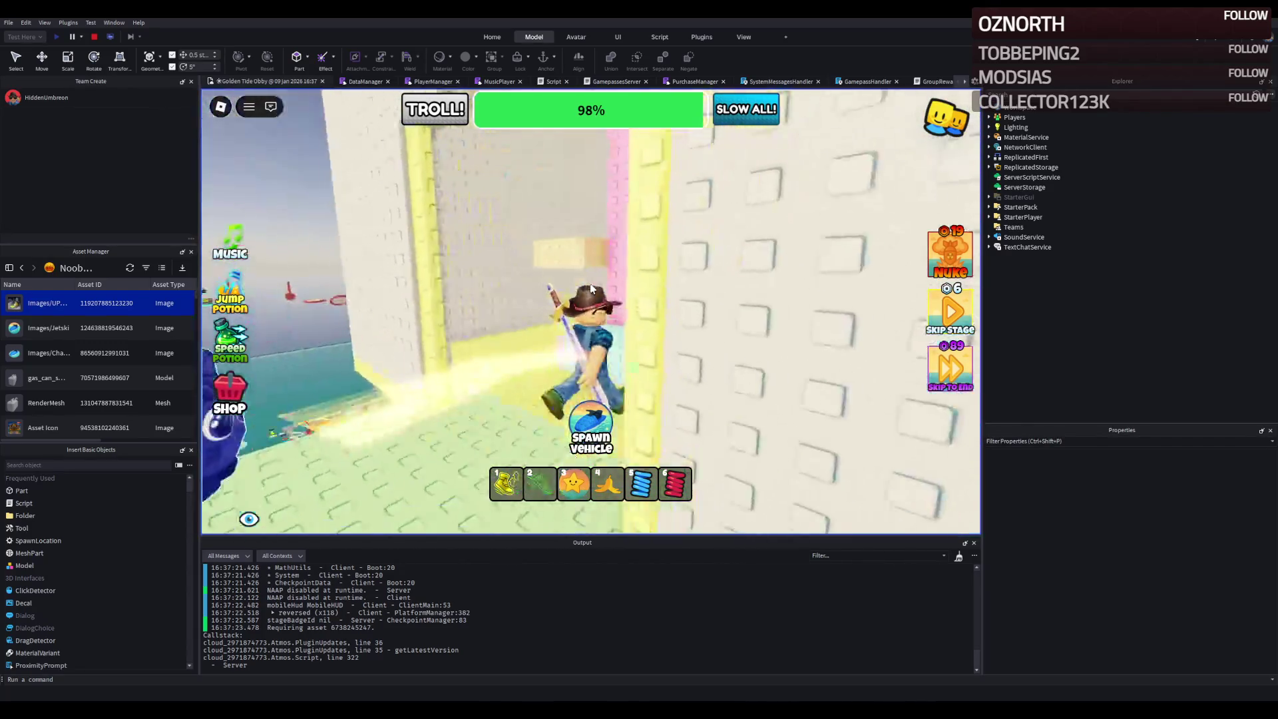
key(w)
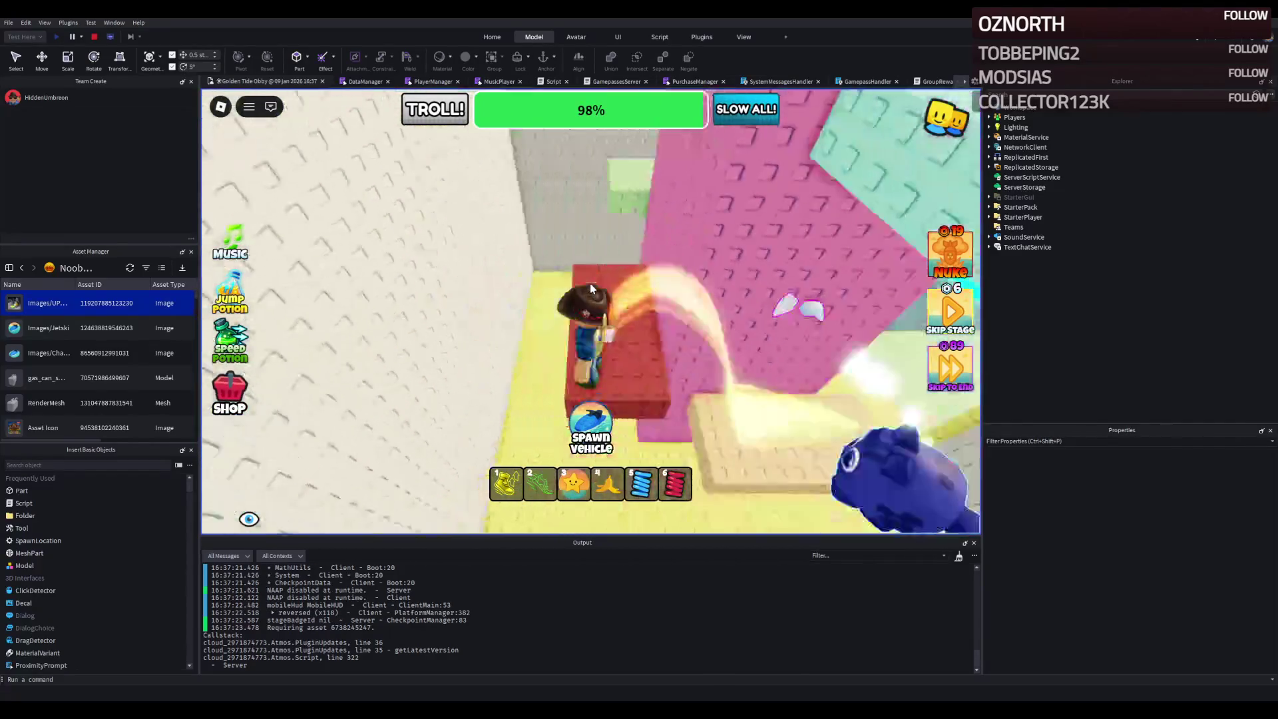
key(w)
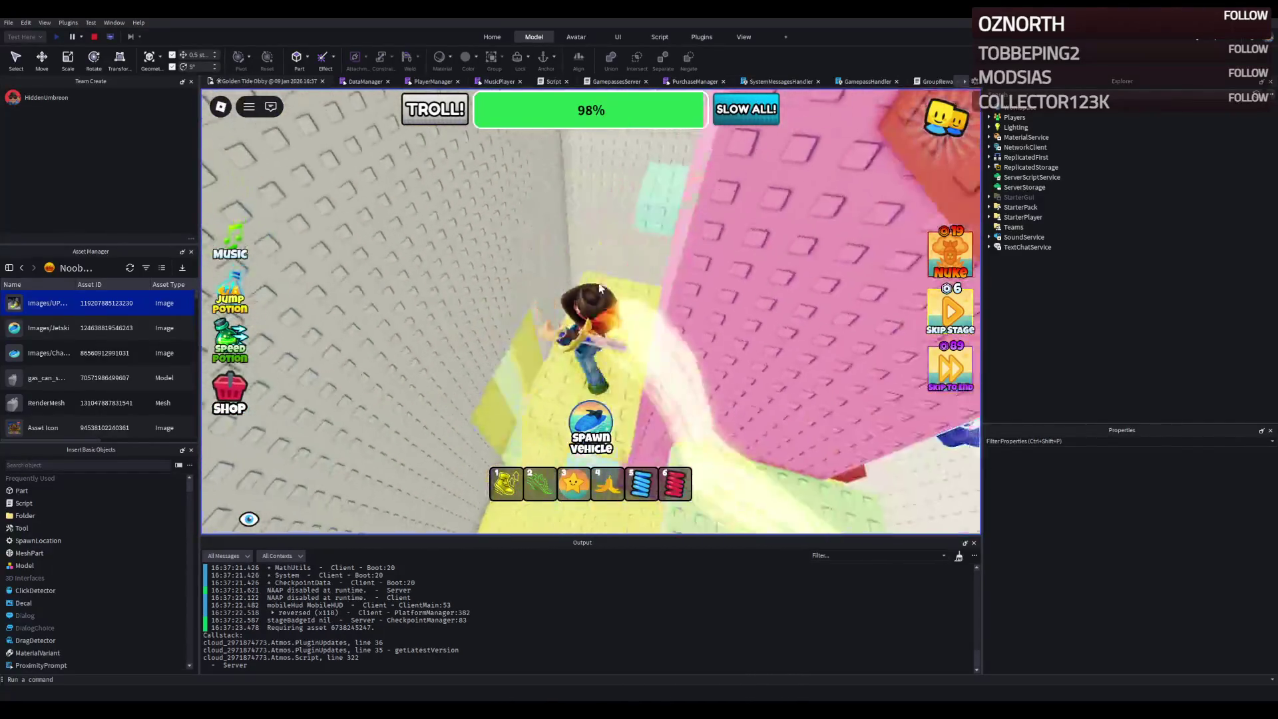
key(w)
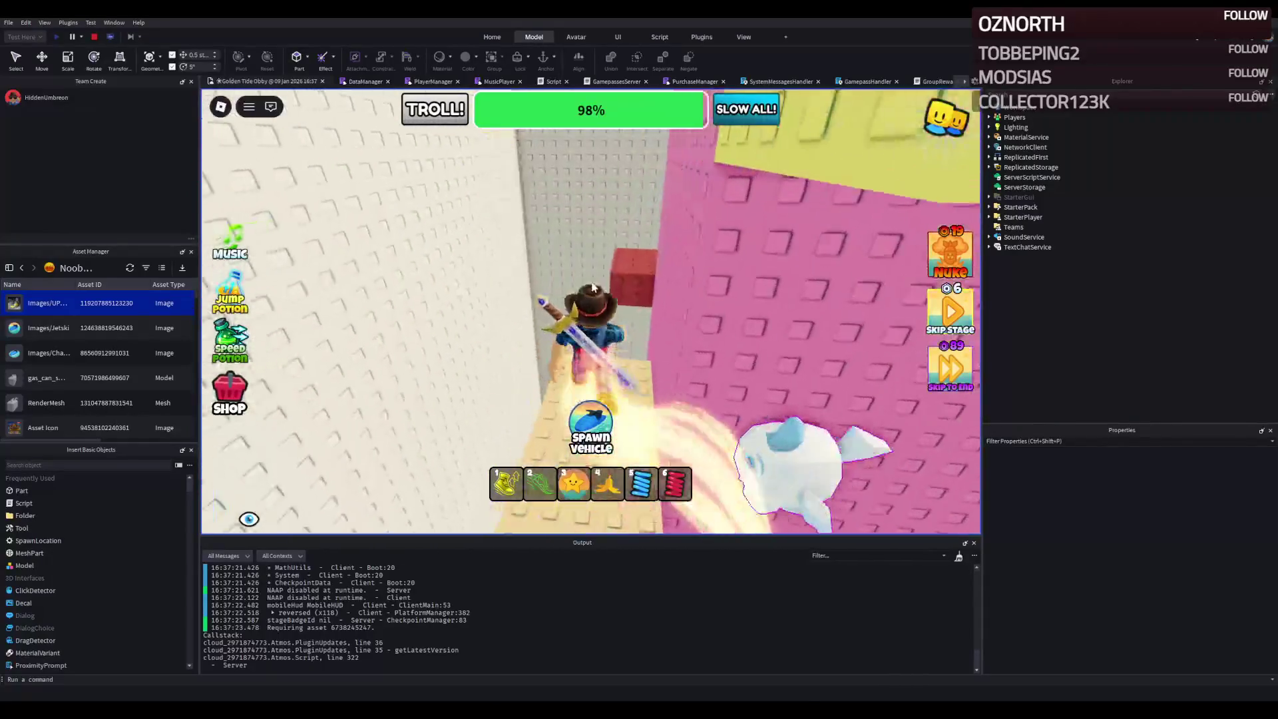
key(w)
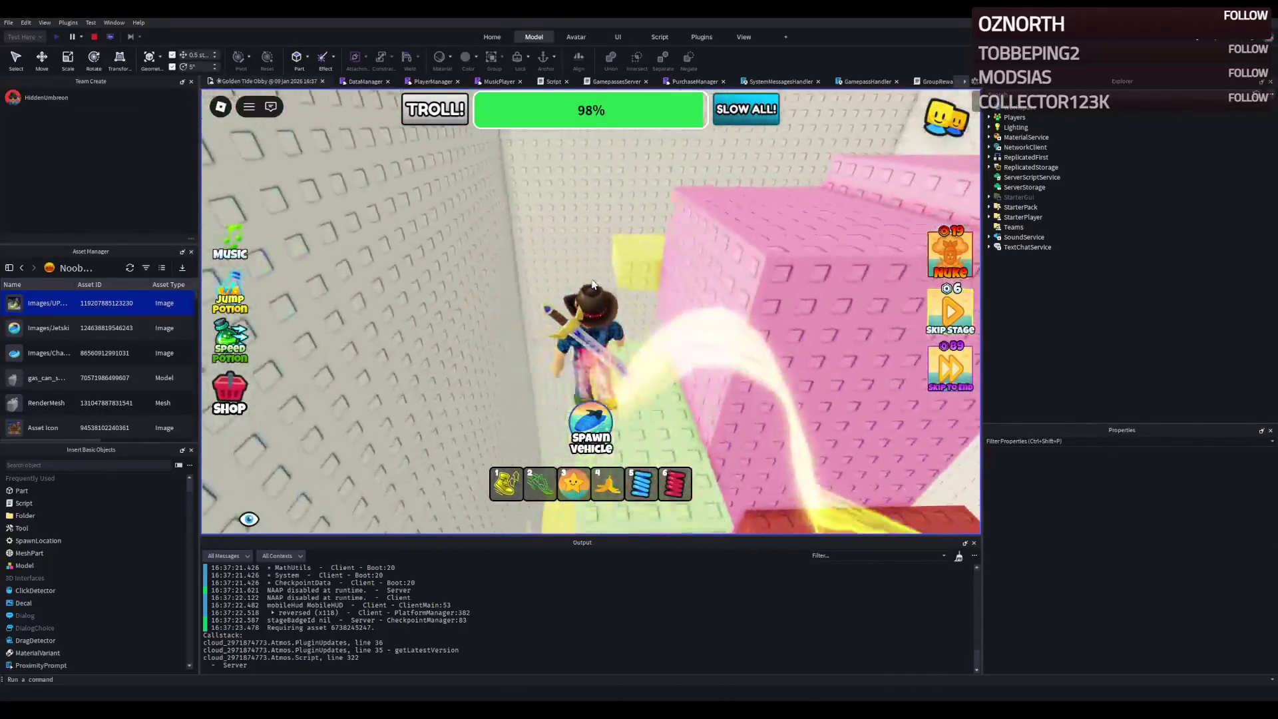
key(w)
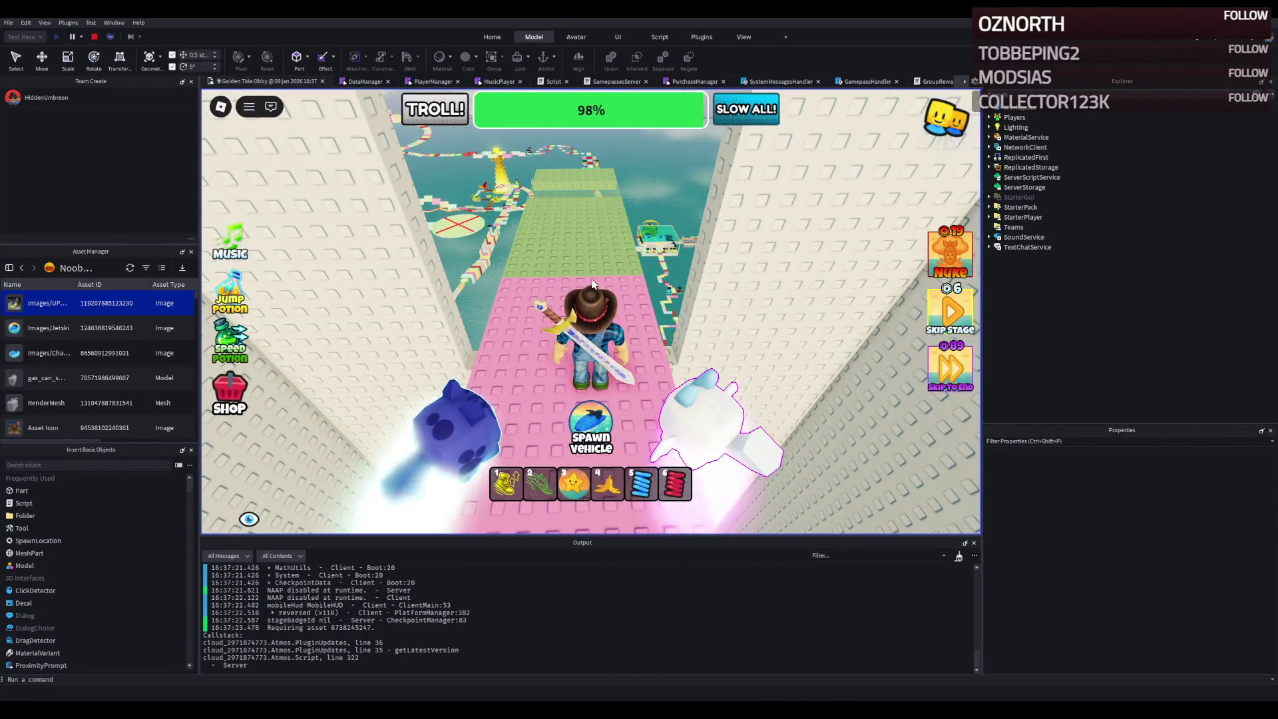
key(w)
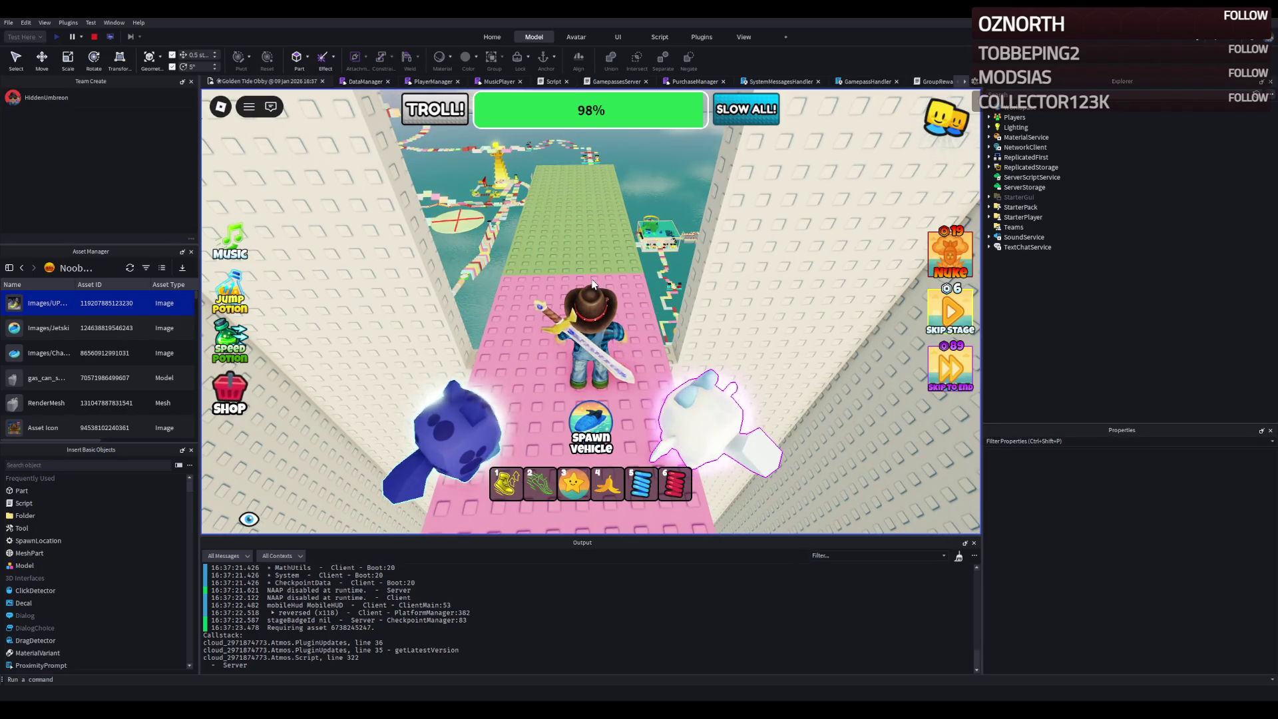
key(w)
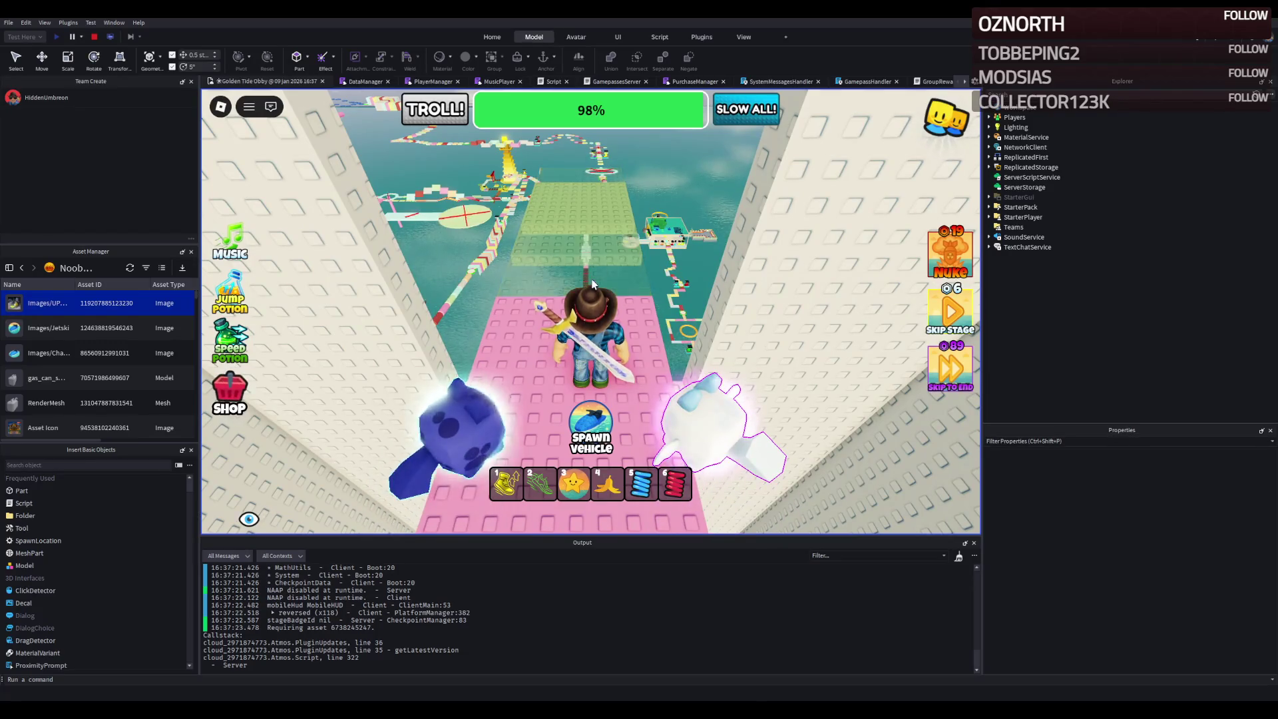
click(94, 37)
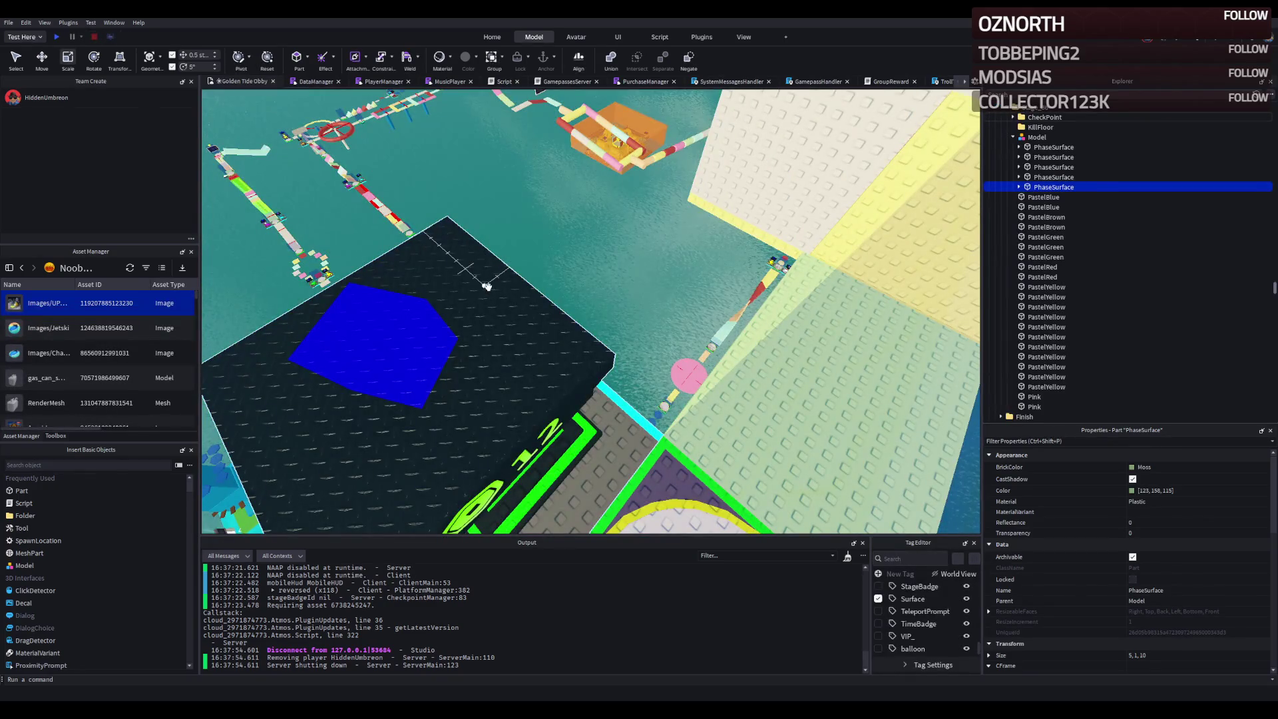
- Expand the first two phase platforms' PhaseProperties and check the second one's StartTime
key(f)
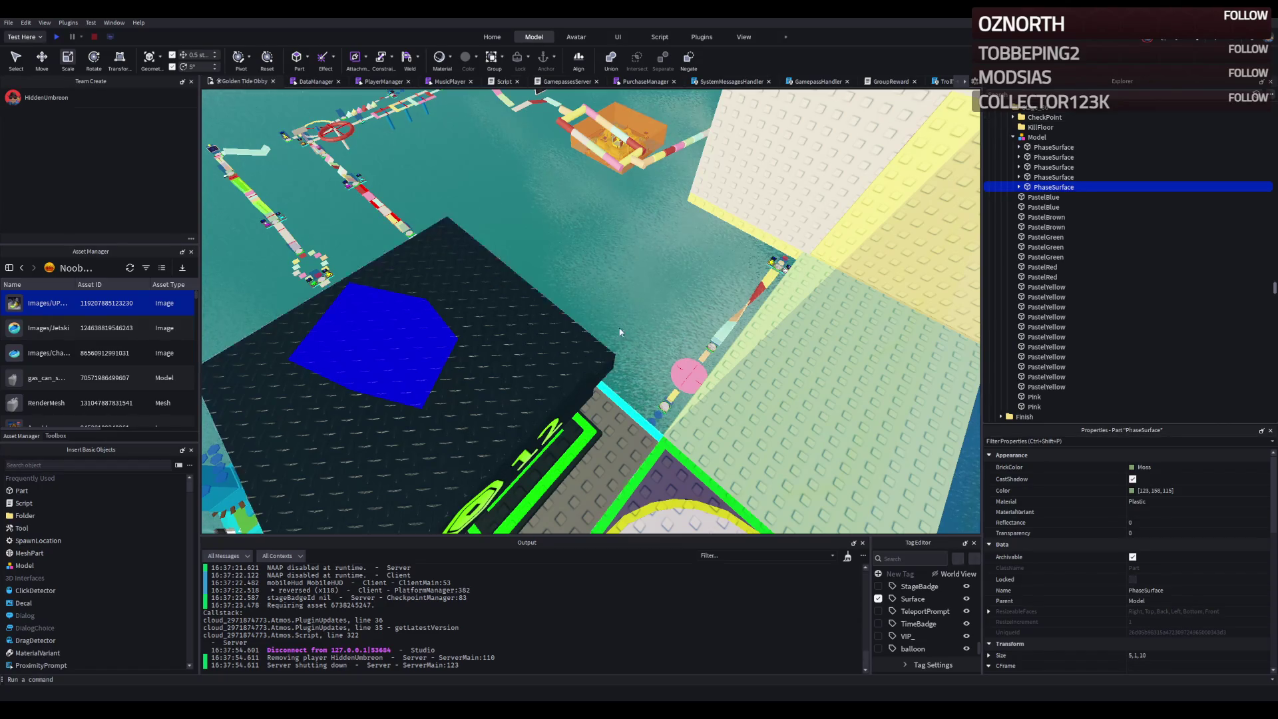
scroll(663, 328, down, 10)
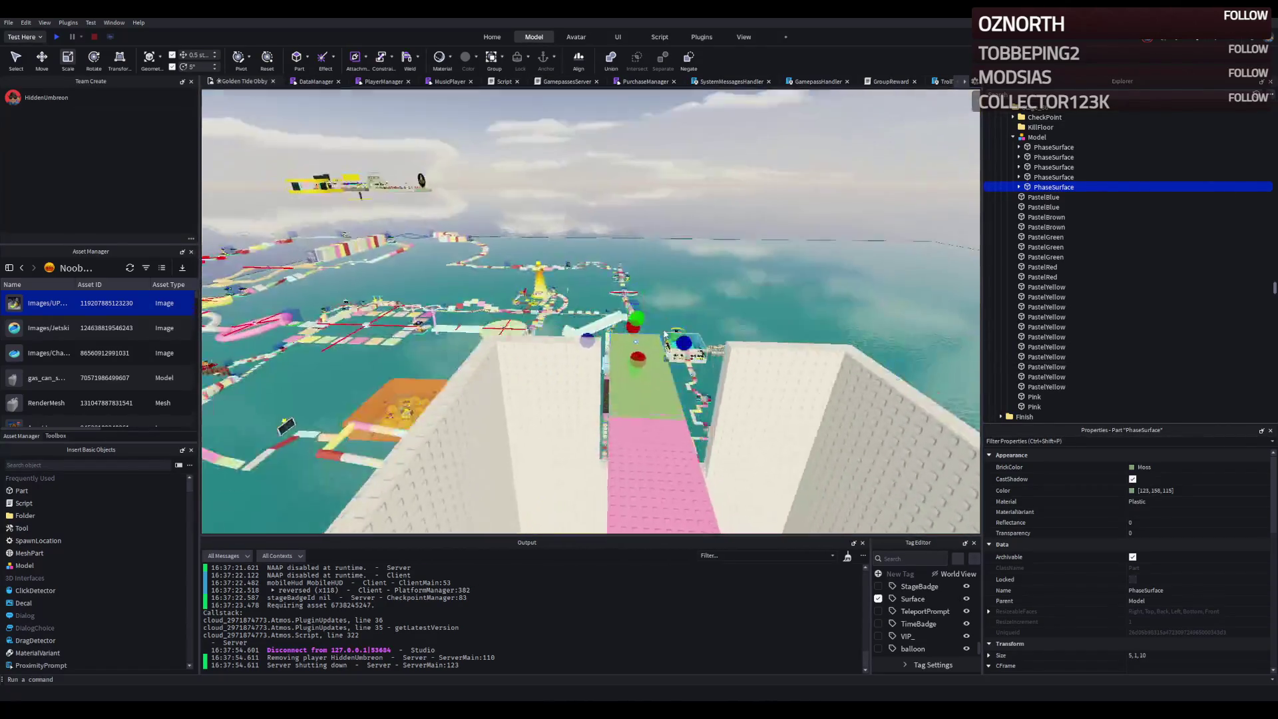
click(594, 412)
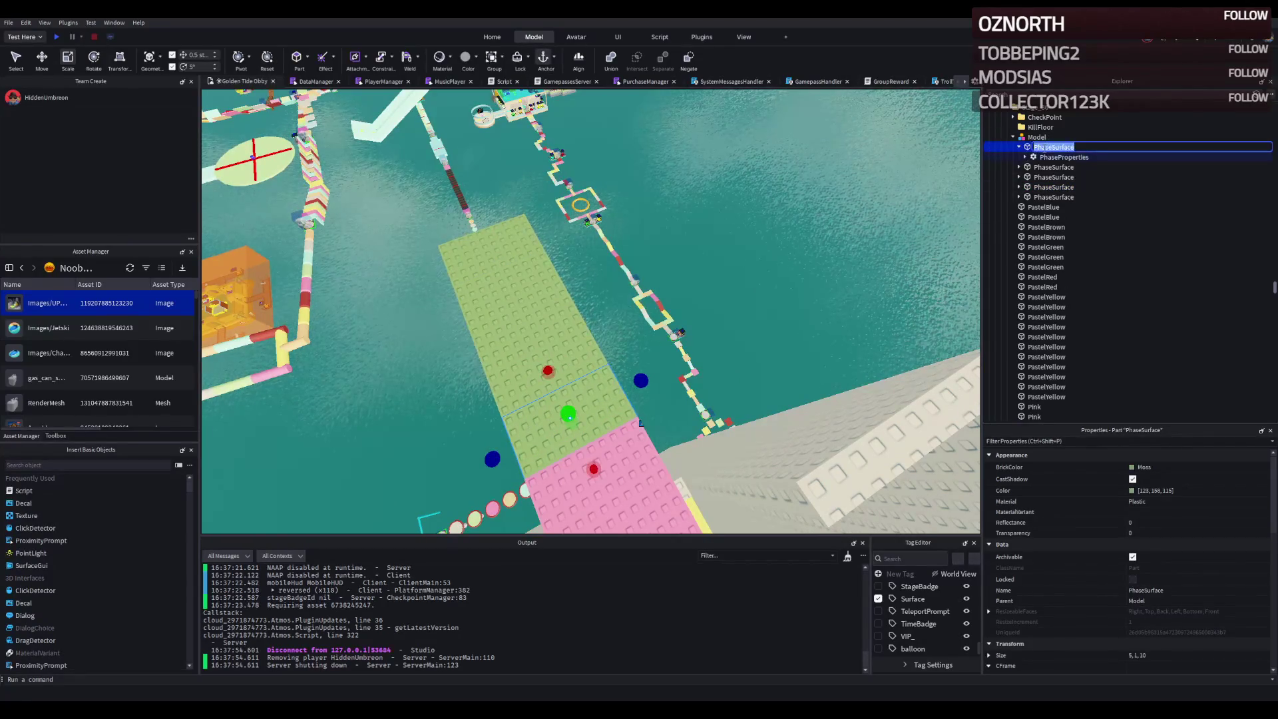
key(Right)
key(Right)
key(Right)
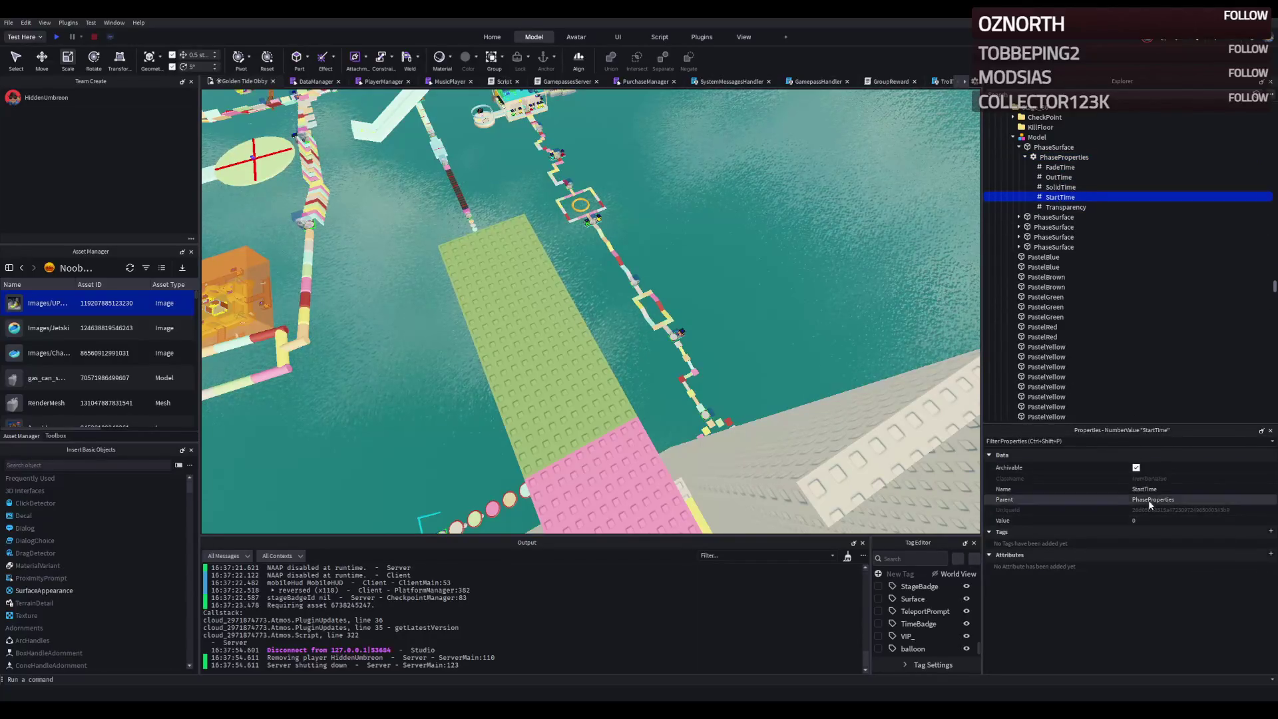
click(585, 384)
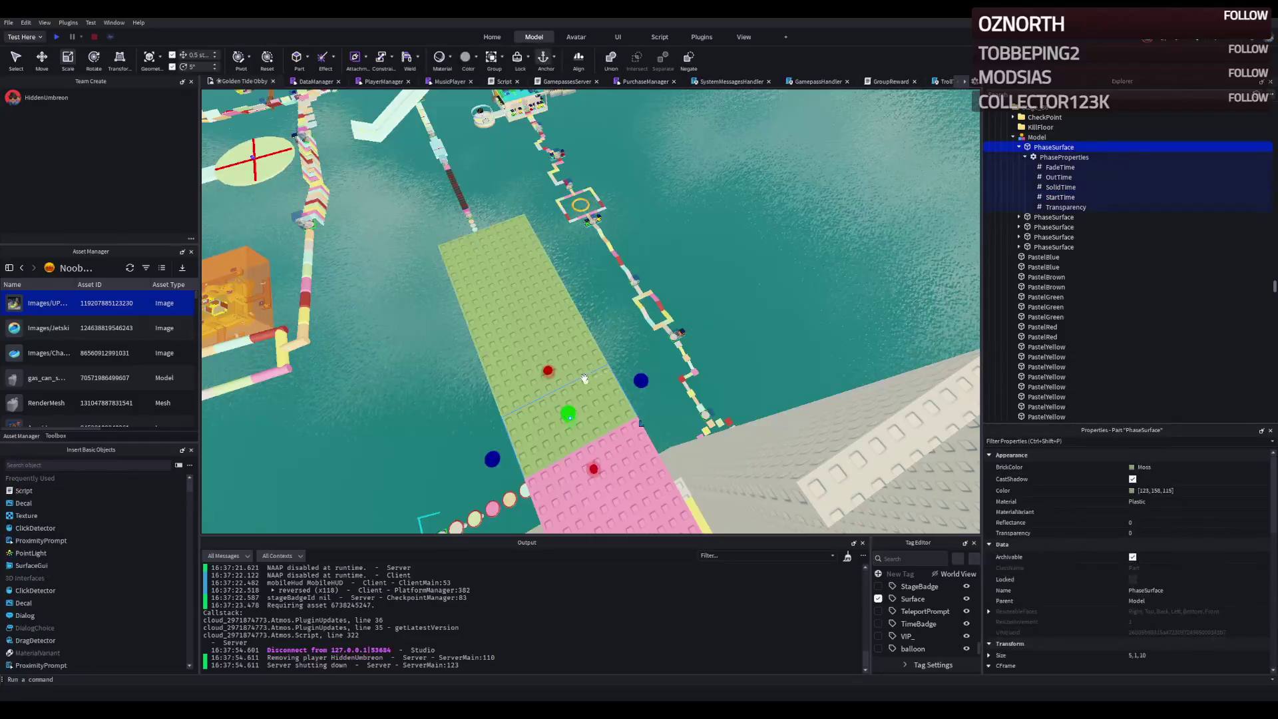
click(1078, 217)
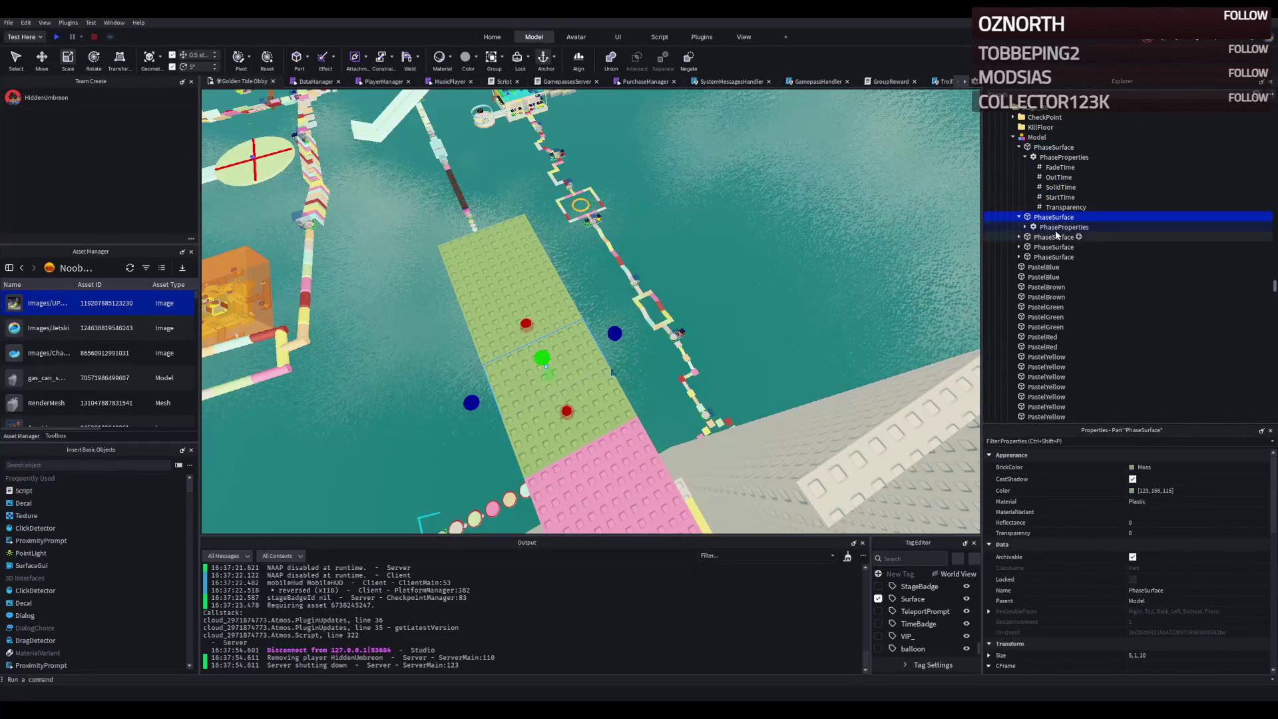
double_click(1060, 227)
click(1060, 267)
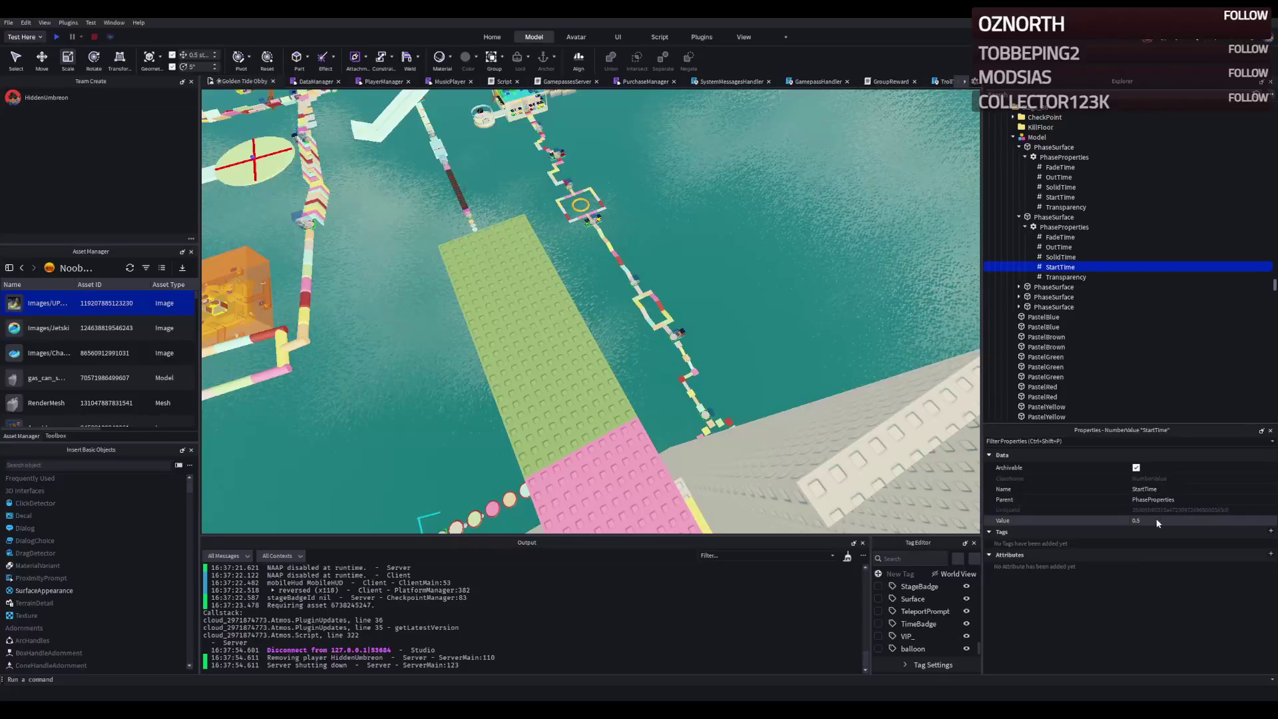
scroll(573, 309, up, 3)
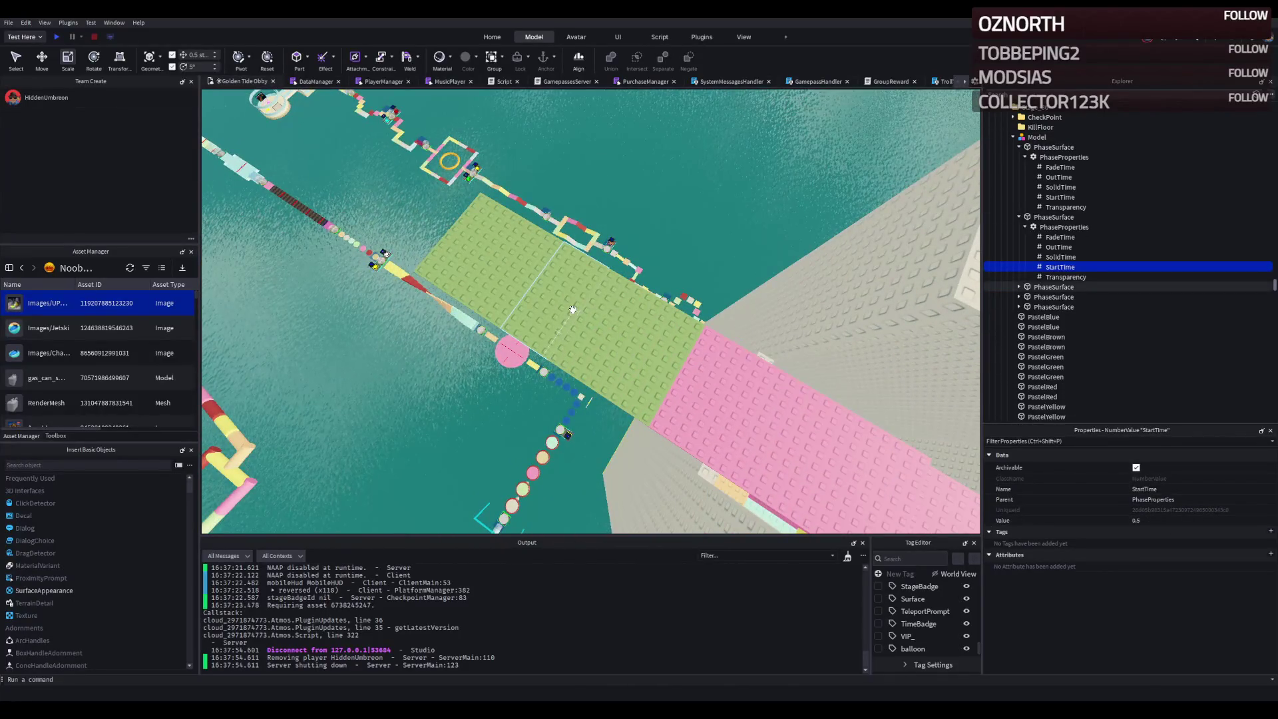
- Expand the third platform's PhaseProperties and compare StartTime values, the fourth showing 1.5
click(1053, 287)
double_click(1055, 287)
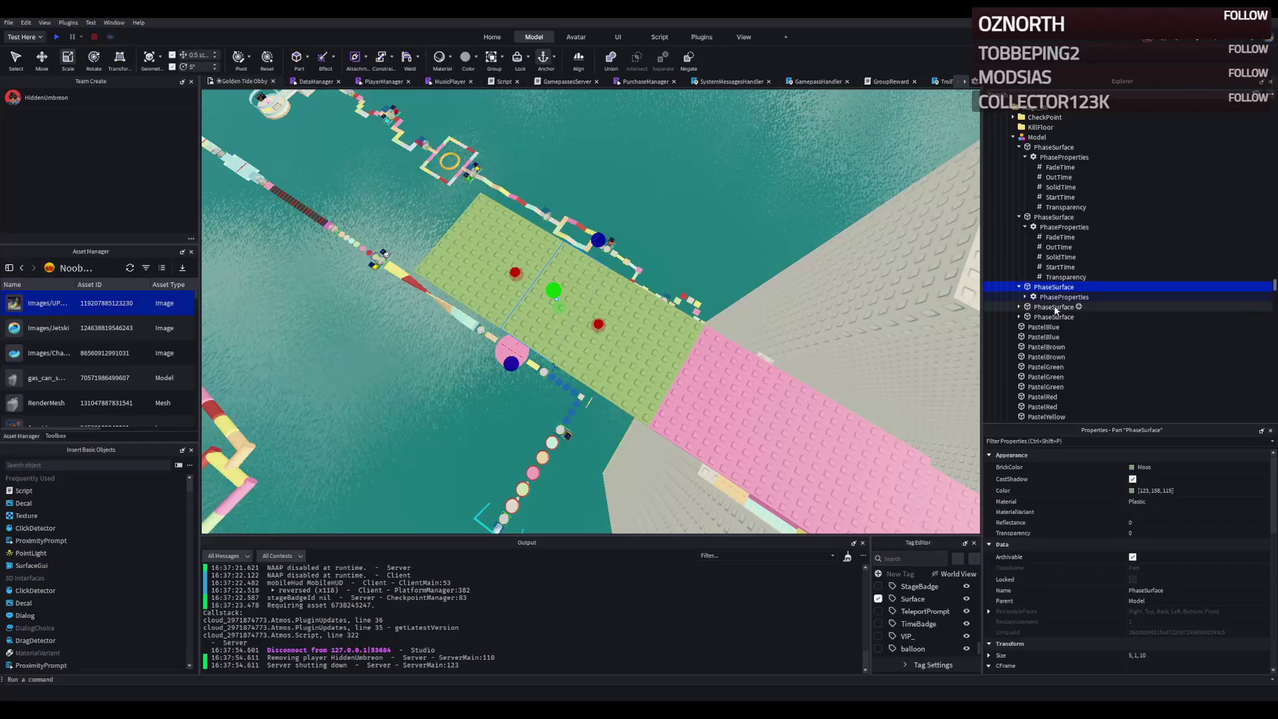
double_click(1053, 298)
click(1061, 327)
click(1061, 337)
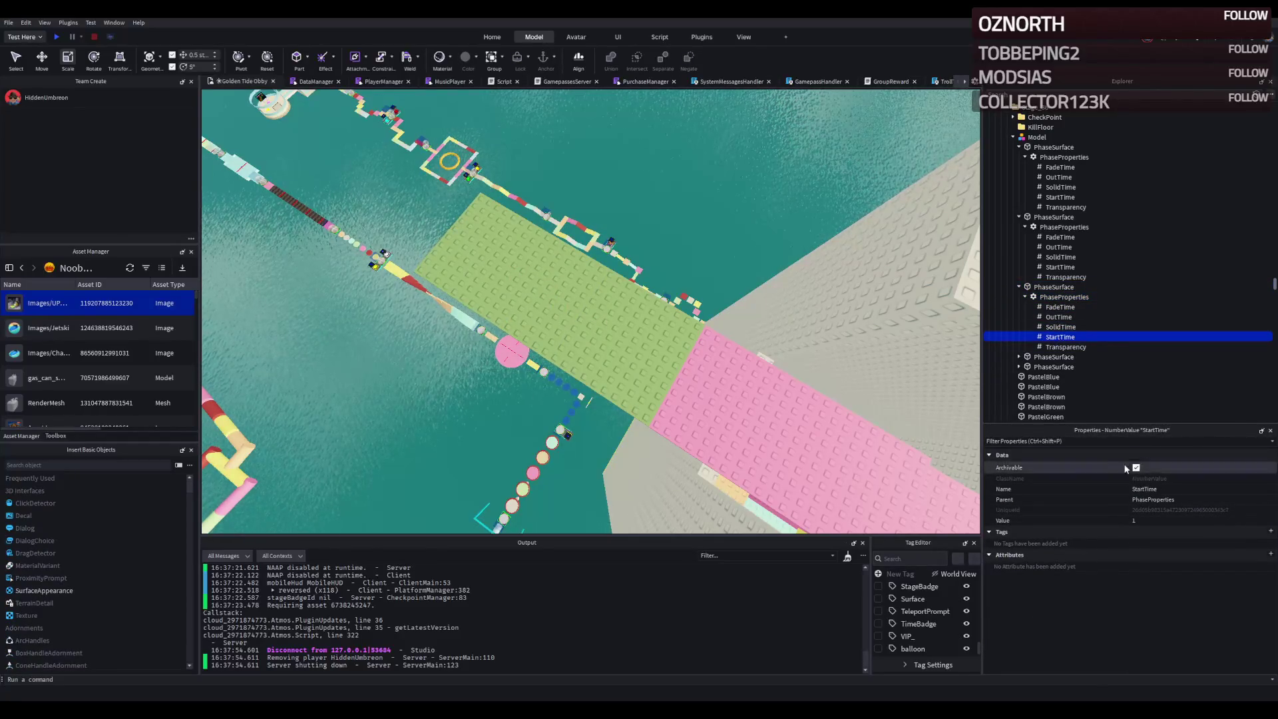
click(518, 282)
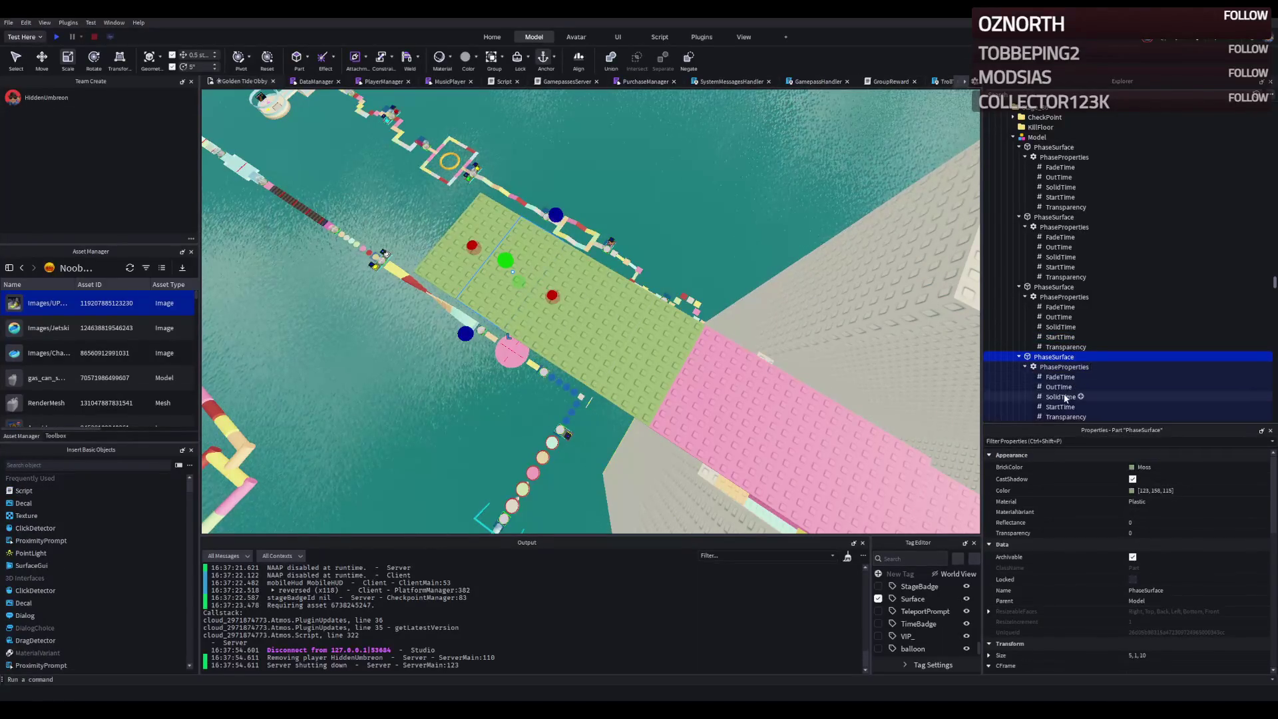
click(1059, 406)
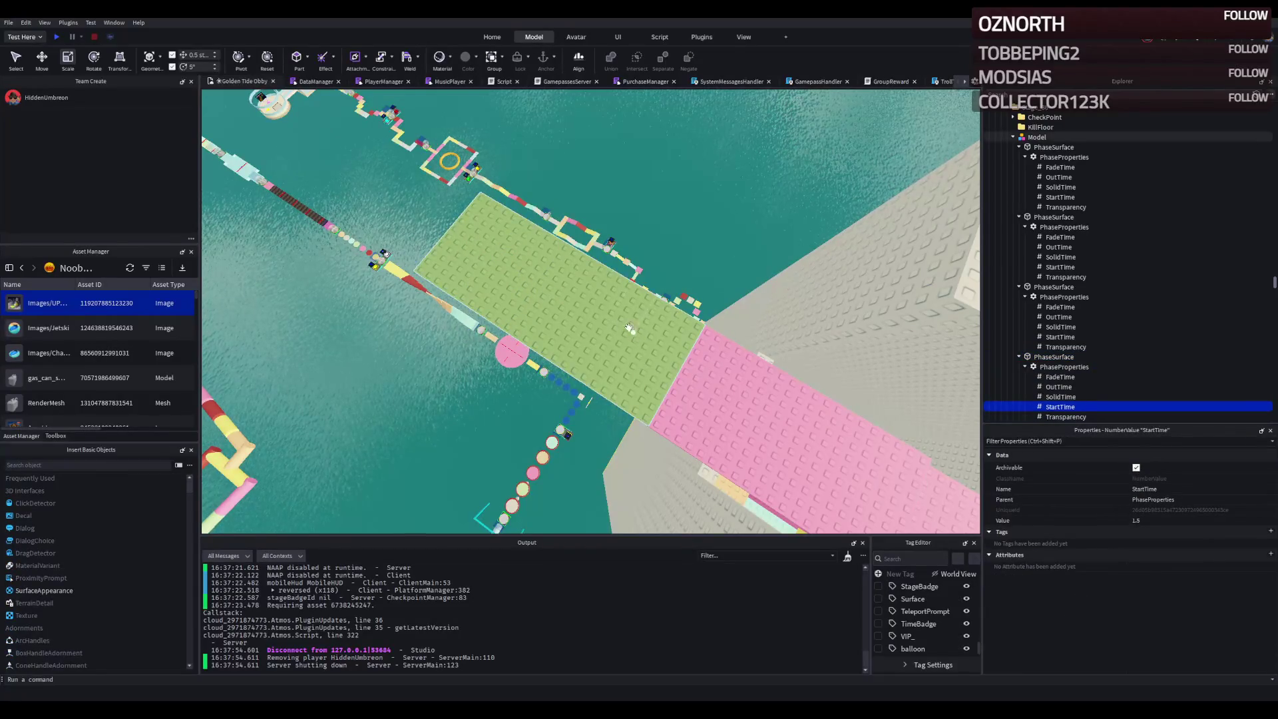
click(1058, 336)
scroll(1029, 366, down, 2)
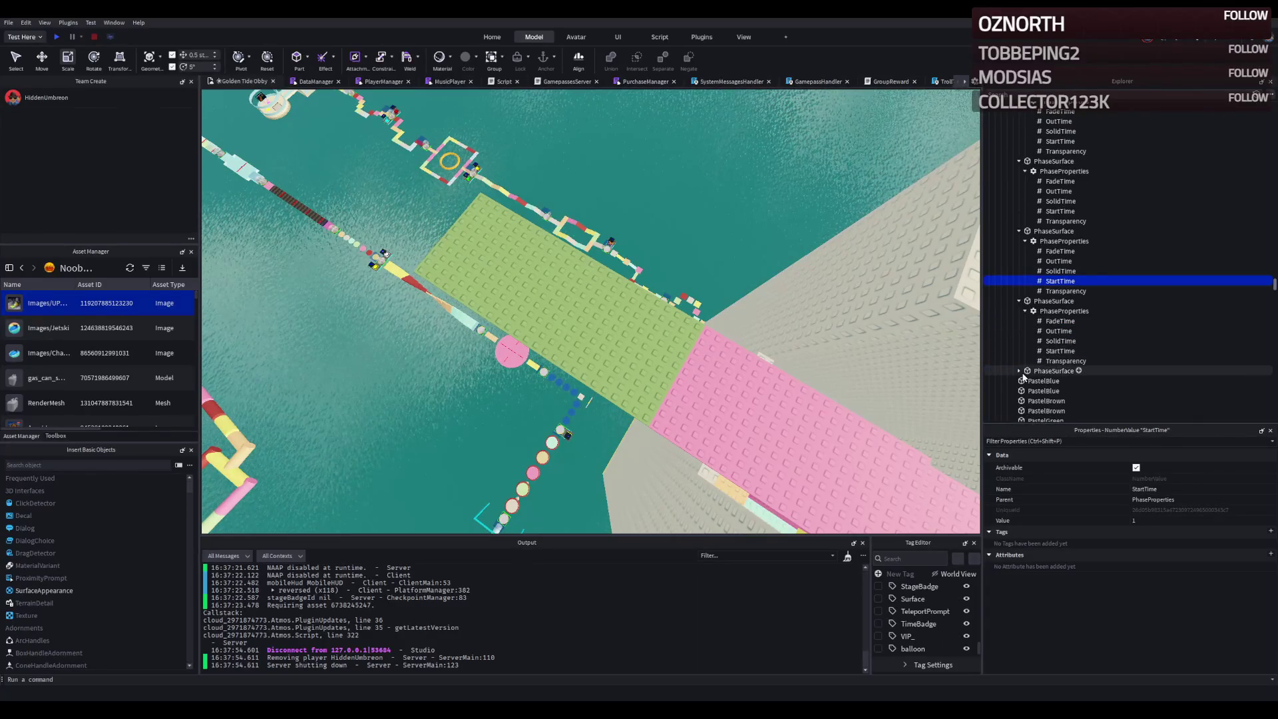
click(1060, 351)
- Expand the last platform's PhaseProperties and compare FadeTime values across all platforms
click(1019, 371)
scroll(1018, 376, down, 2)
click(1050, 336)
click(1056, 266)
scroll(1061, 247, up, 1)
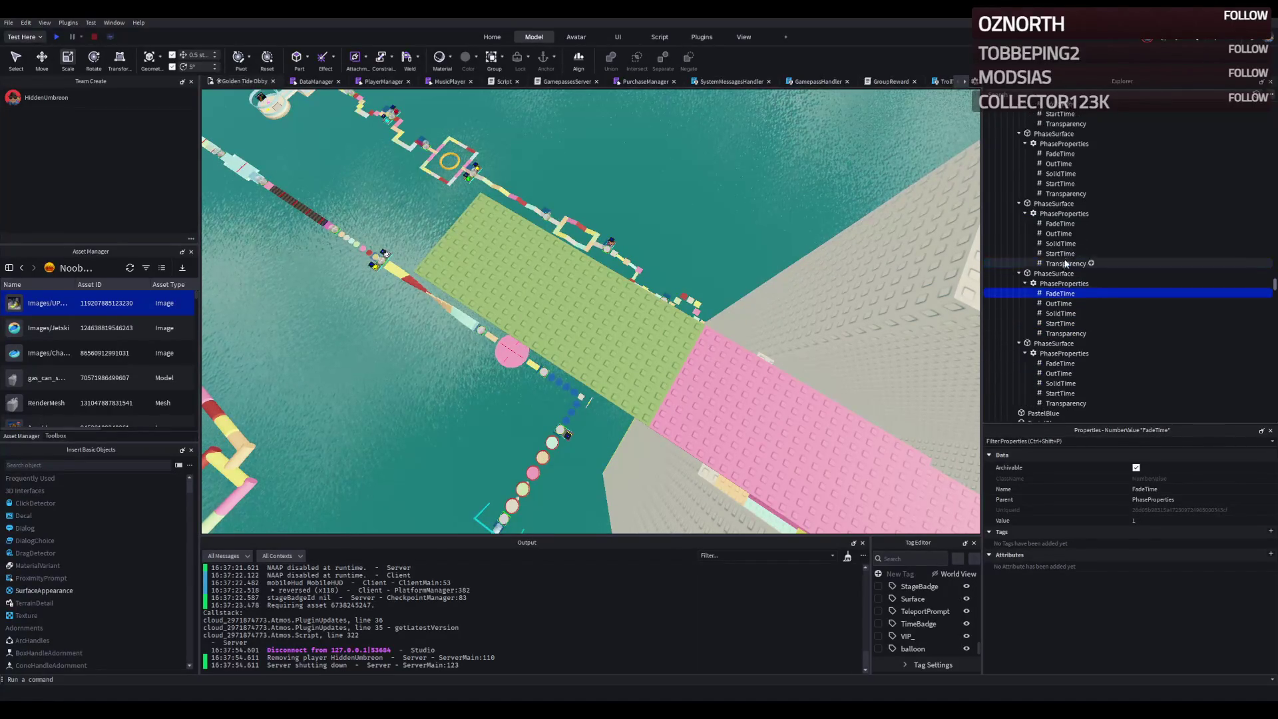
scroll(1064, 226, down, 1)
click(1062, 211)
scroll(1062, 217, up, 2)
click(1059, 195)
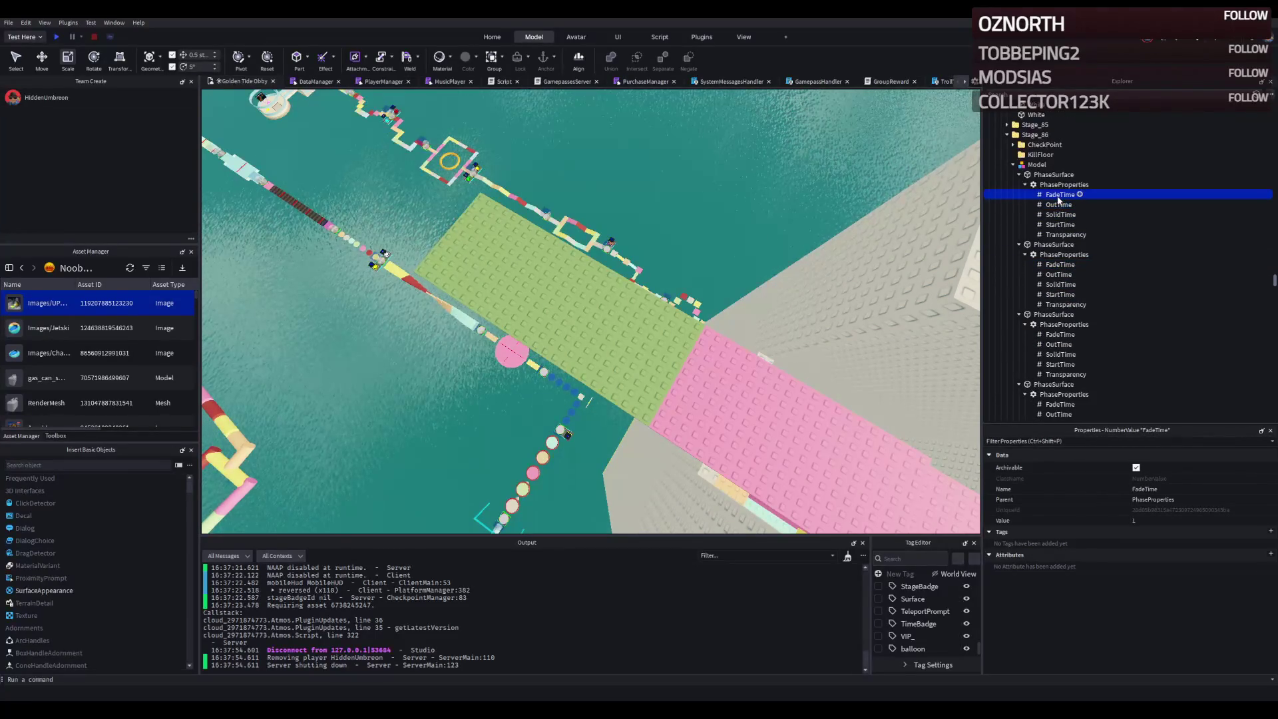
- Compare OutTime values from the second through the last phase platform
click(1055, 273)
scroll(1058, 279, down, 1)
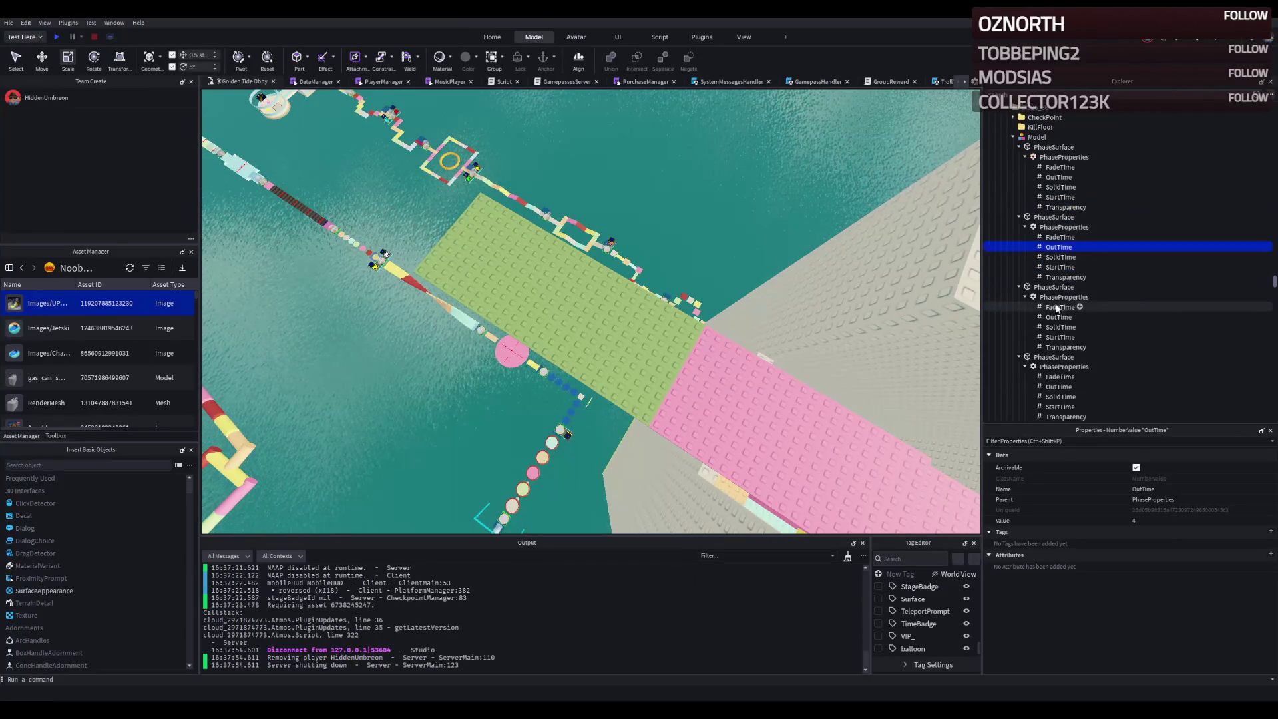
click(1062, 319)
scroll(1063, 326, down, 2)
click(1063, 333)
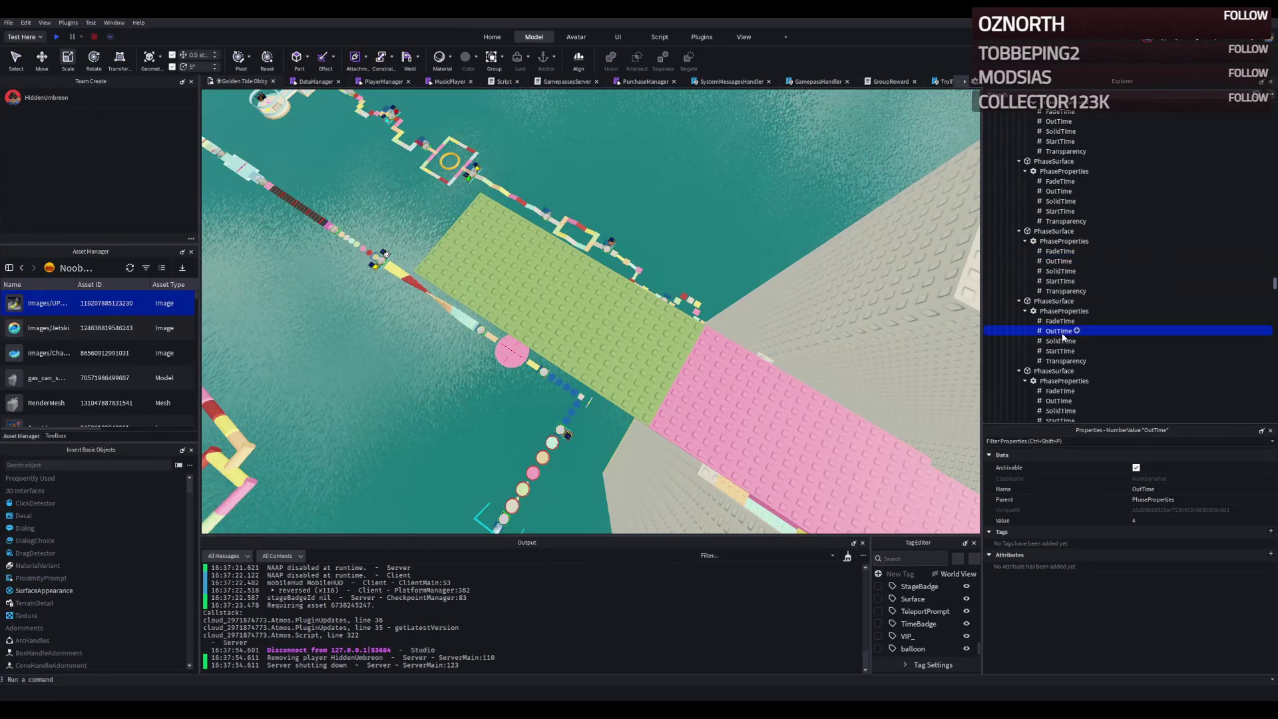
scroll(1066, 342, down, 1)
click(1059, 373)
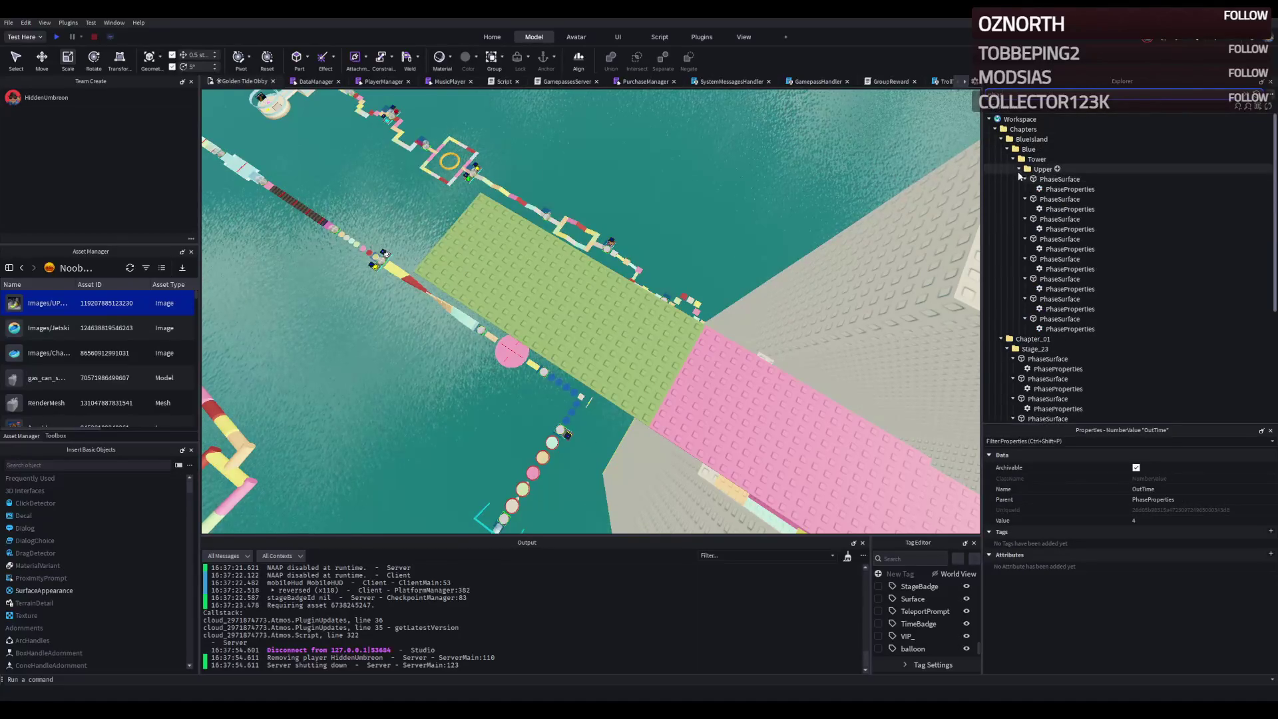
- Collapse the Upper folder and inspect Stage_23 phase platforms' StartTime, the first showing 1.5
click(1020, 169)
click(1041, 199)
key(f)
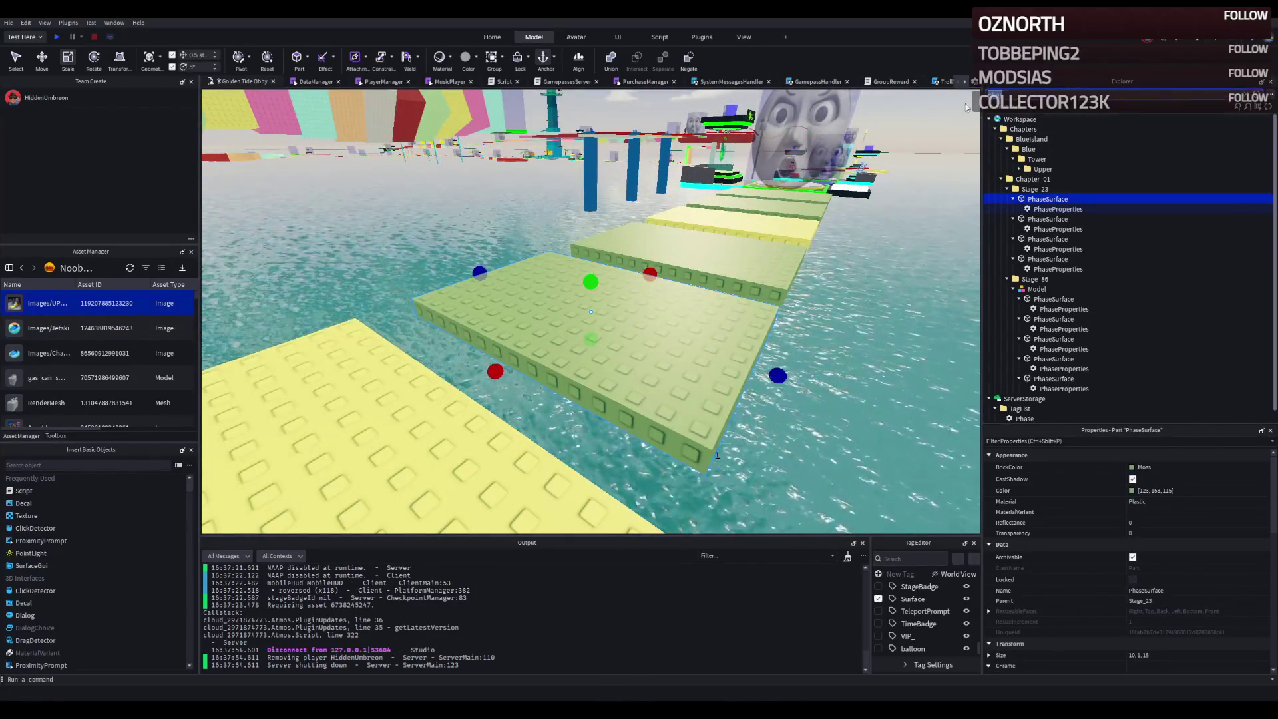
click(1043, 185)
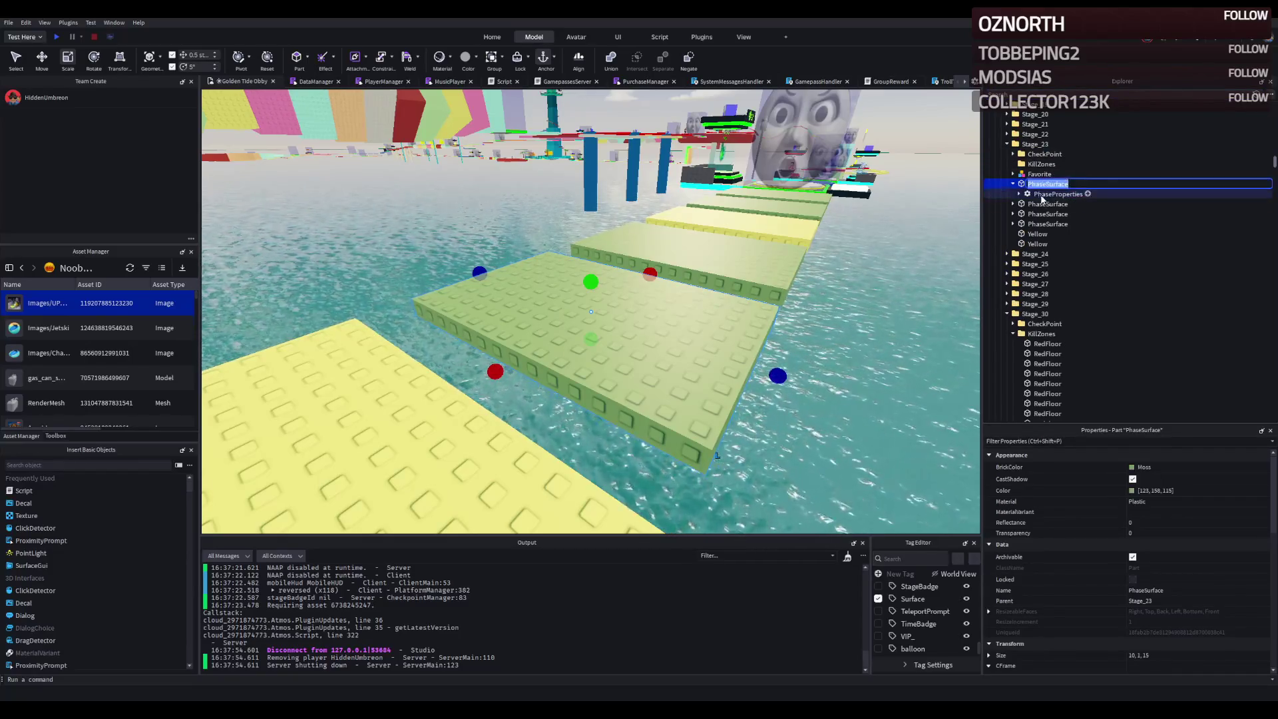
double_click(1043, 194)
key(Down)
key(Down)
key(Down)
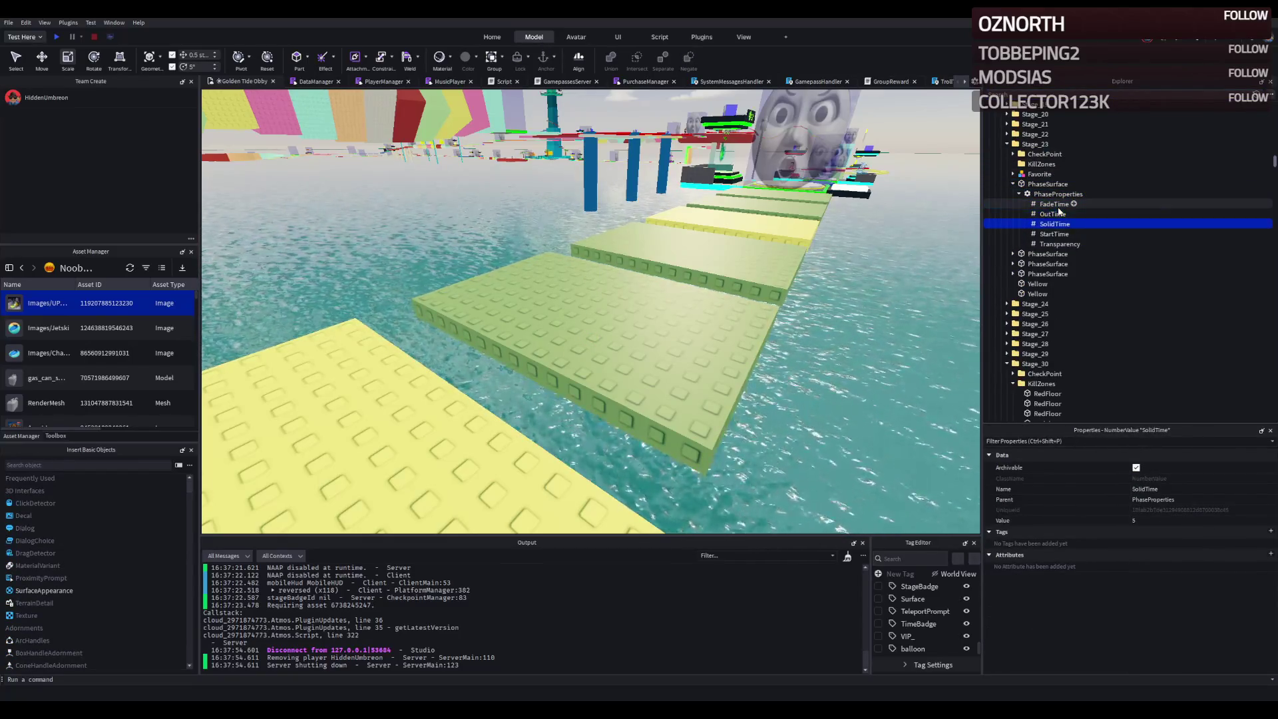
key(Down)
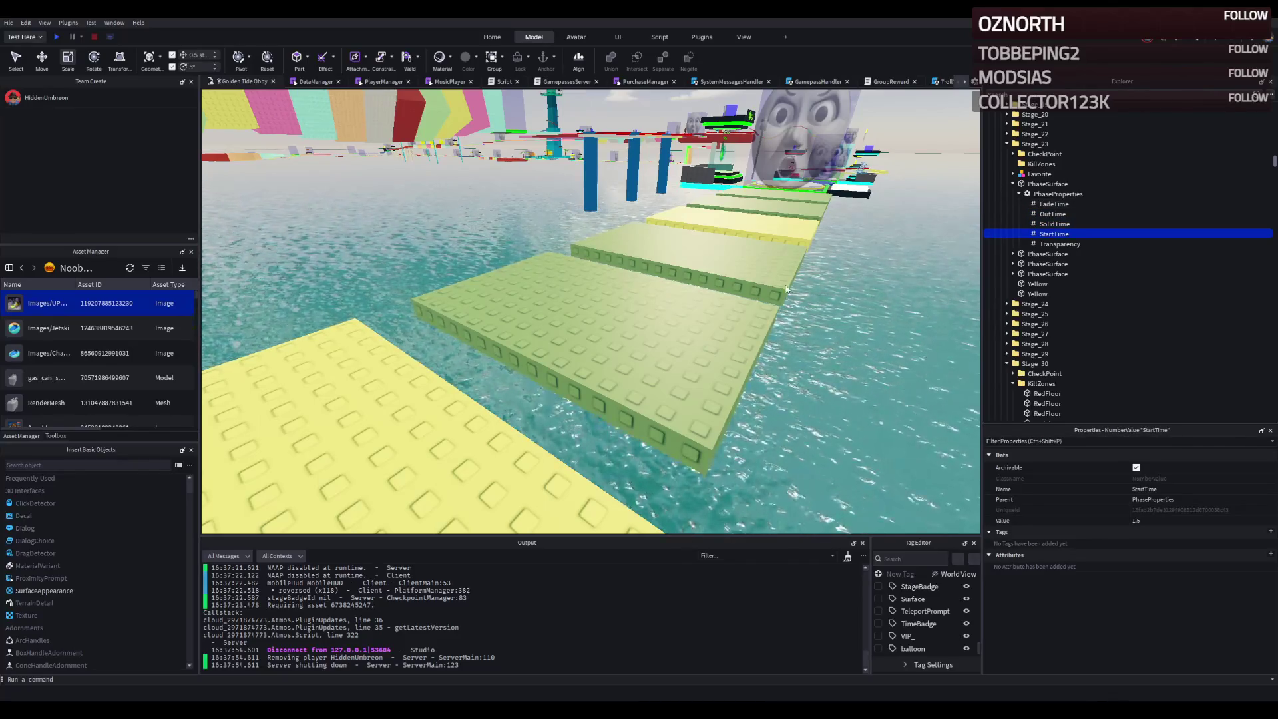
click(1048, 253)
double_click(1048, 254)
double_click(1055, 263)
click(1054, 304)
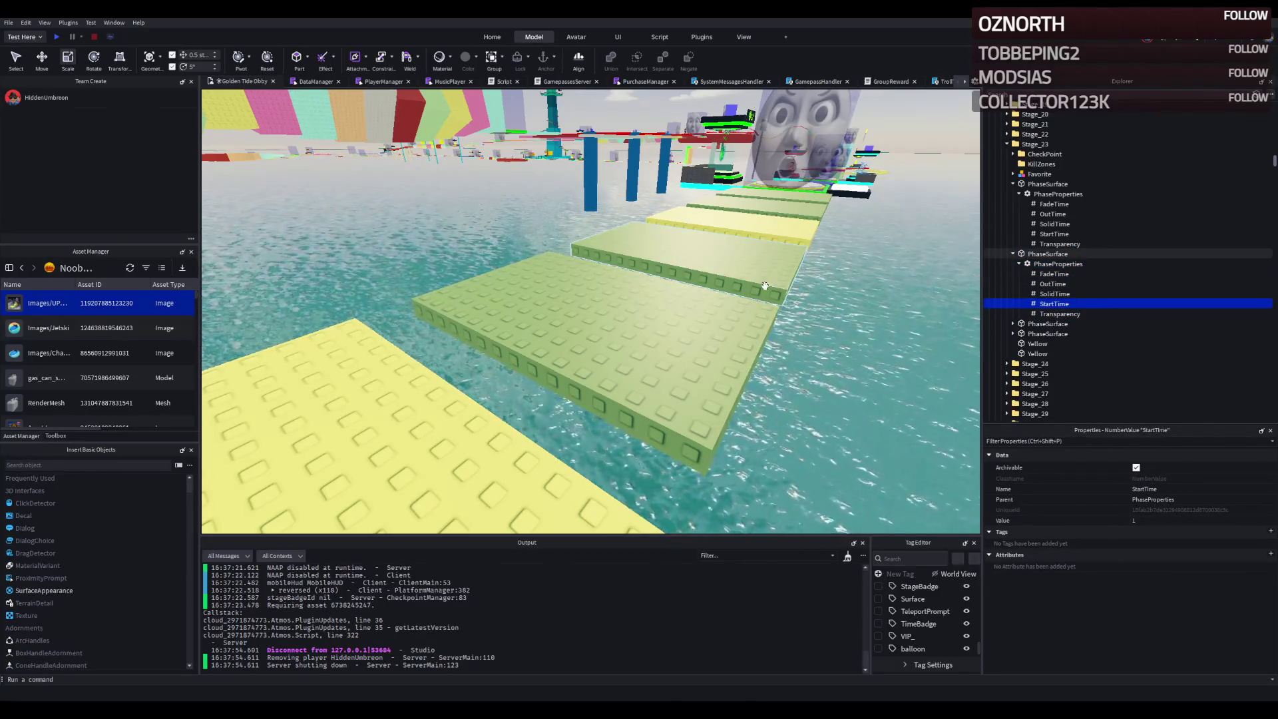
- Check StartTime on the remaining Stage_23 phase platforms, finding 0 on the third
key(a)
key(s)
key(a)
key(s)
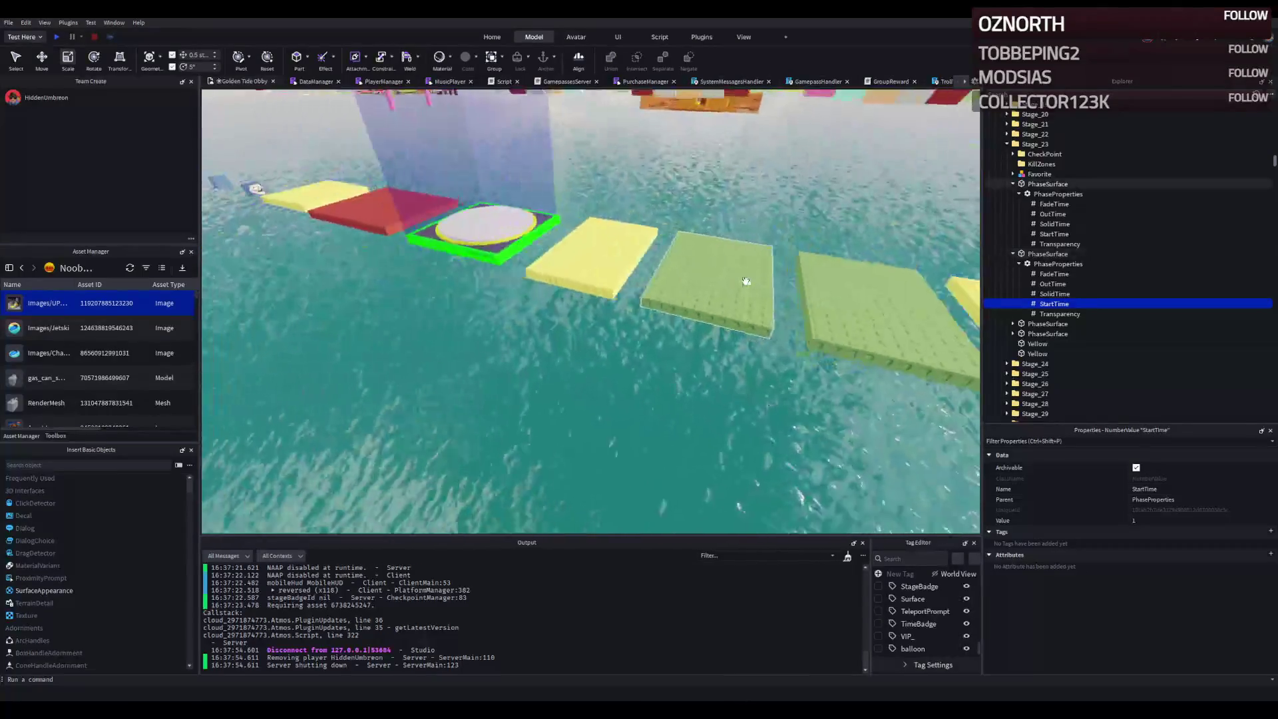
click(786, 280)
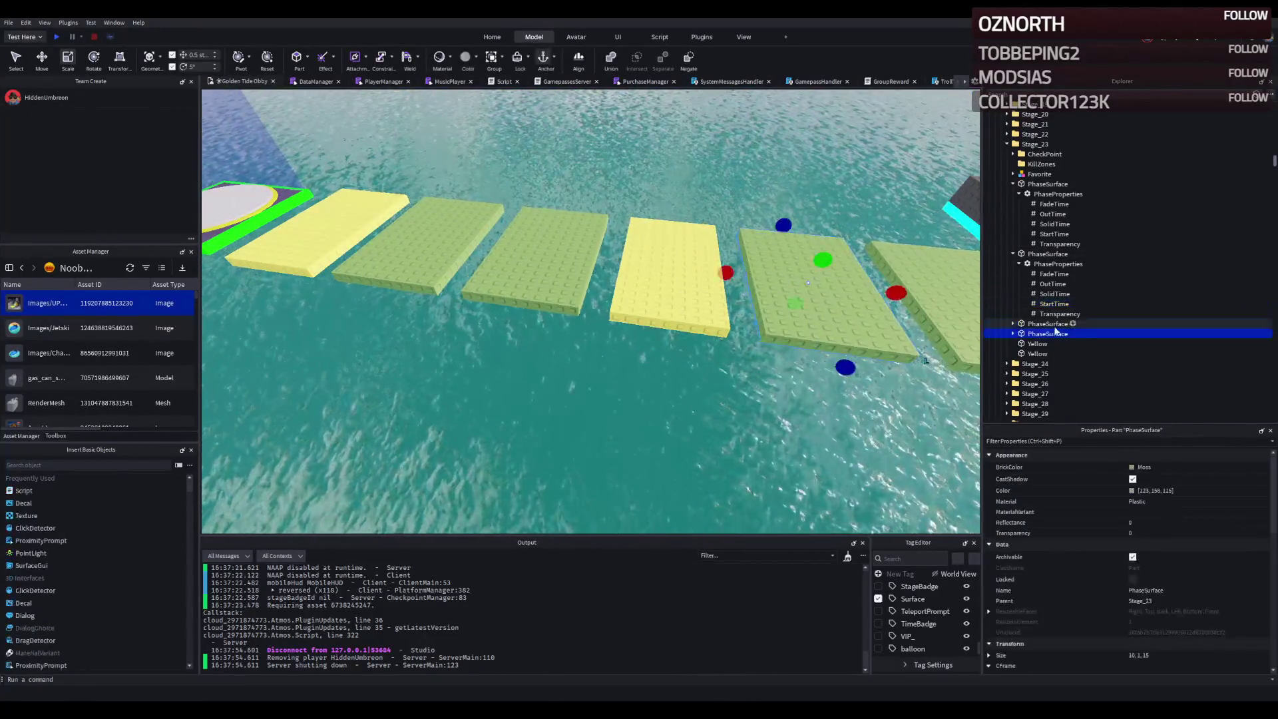
double_click(1051, 344)
click(1052, 384)
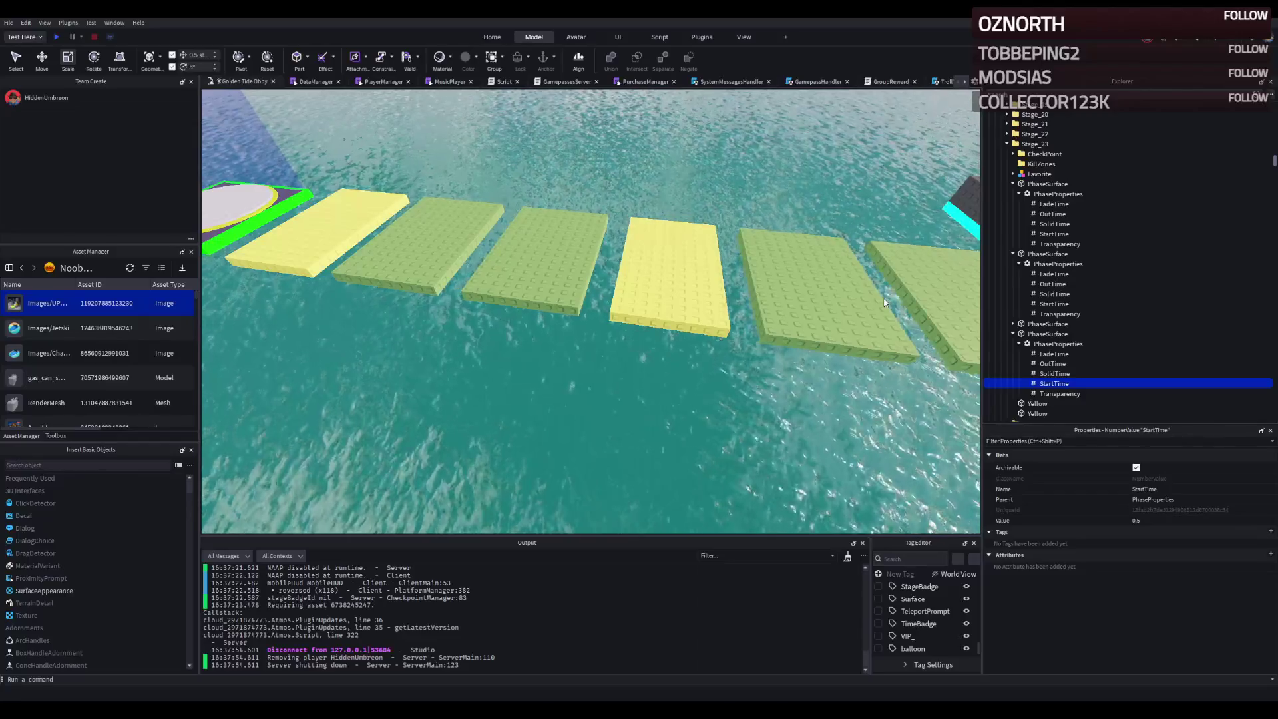
click(1052, 324)
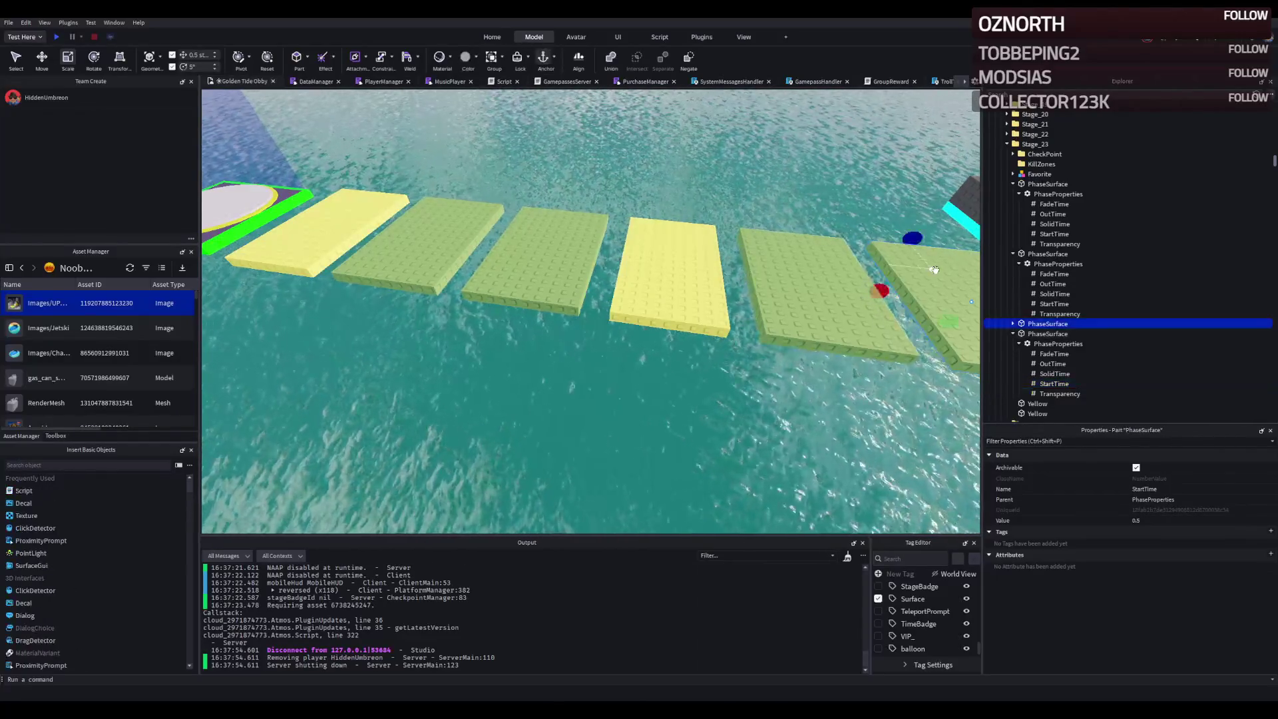
double_click(1052, 324)
click(1059, 333)
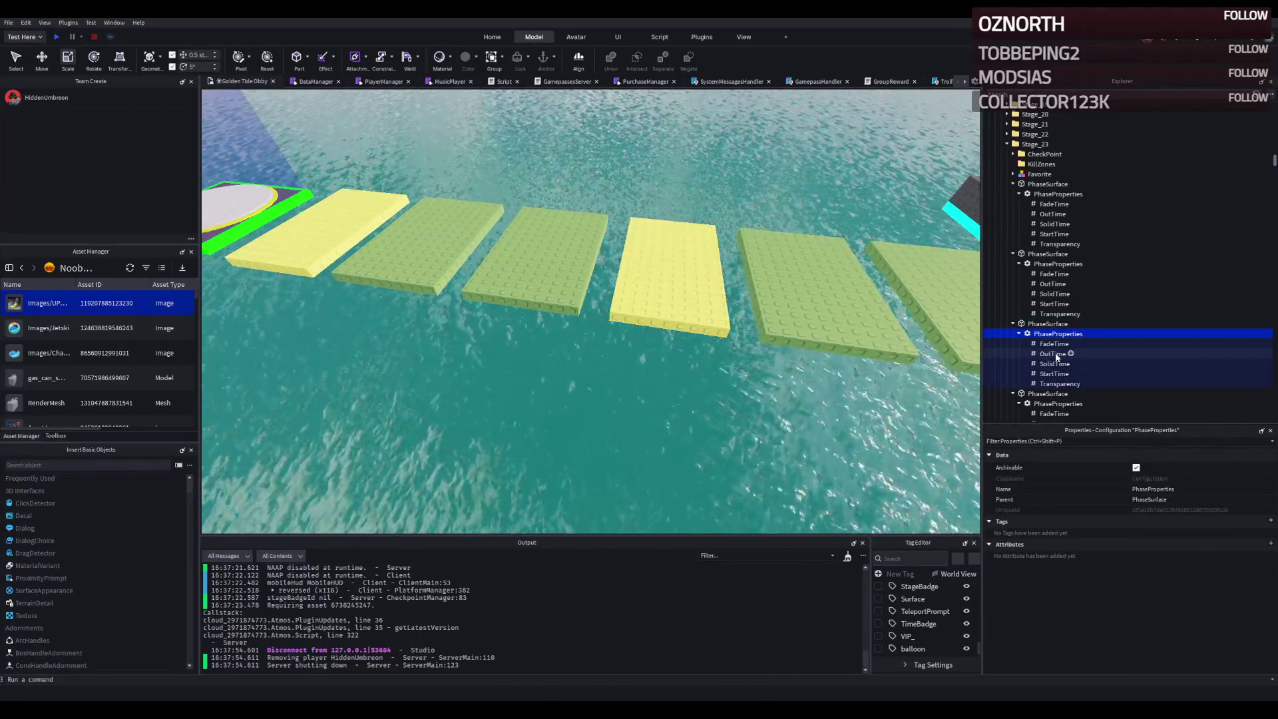
click(1055, 374)
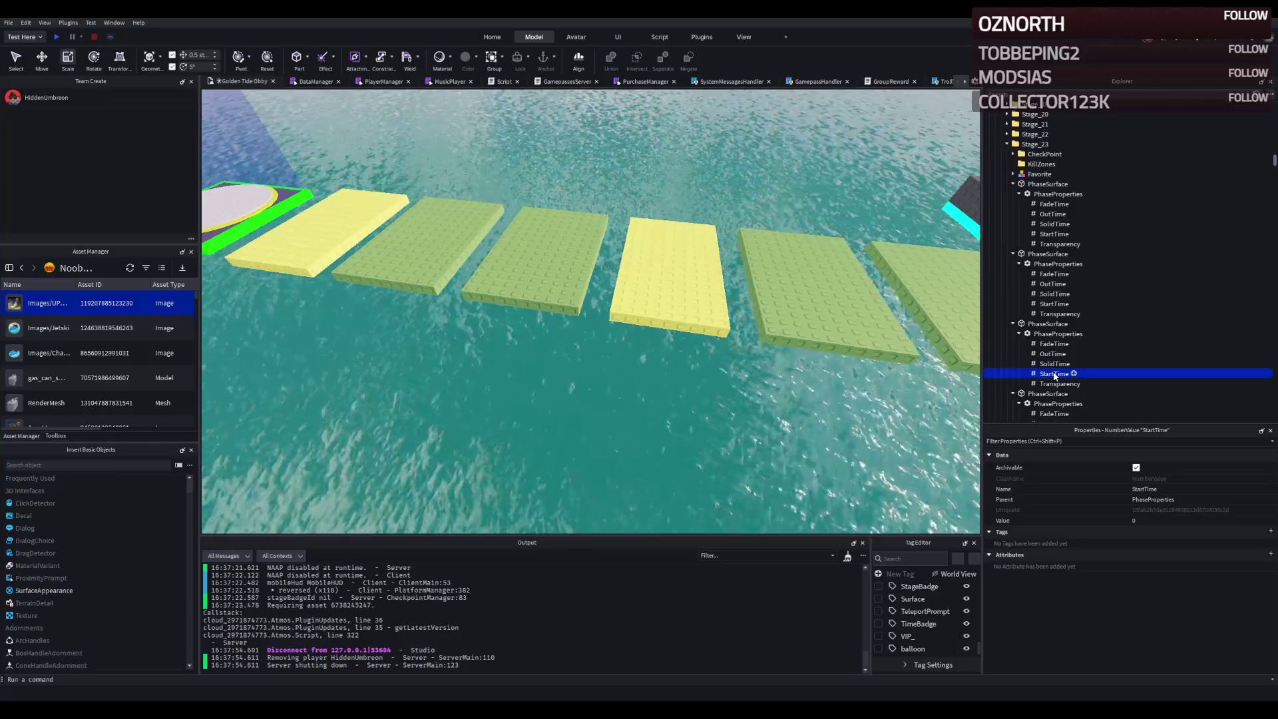
- Orbit the view over the obby and select the tall PastelYellow wall part
key(f)
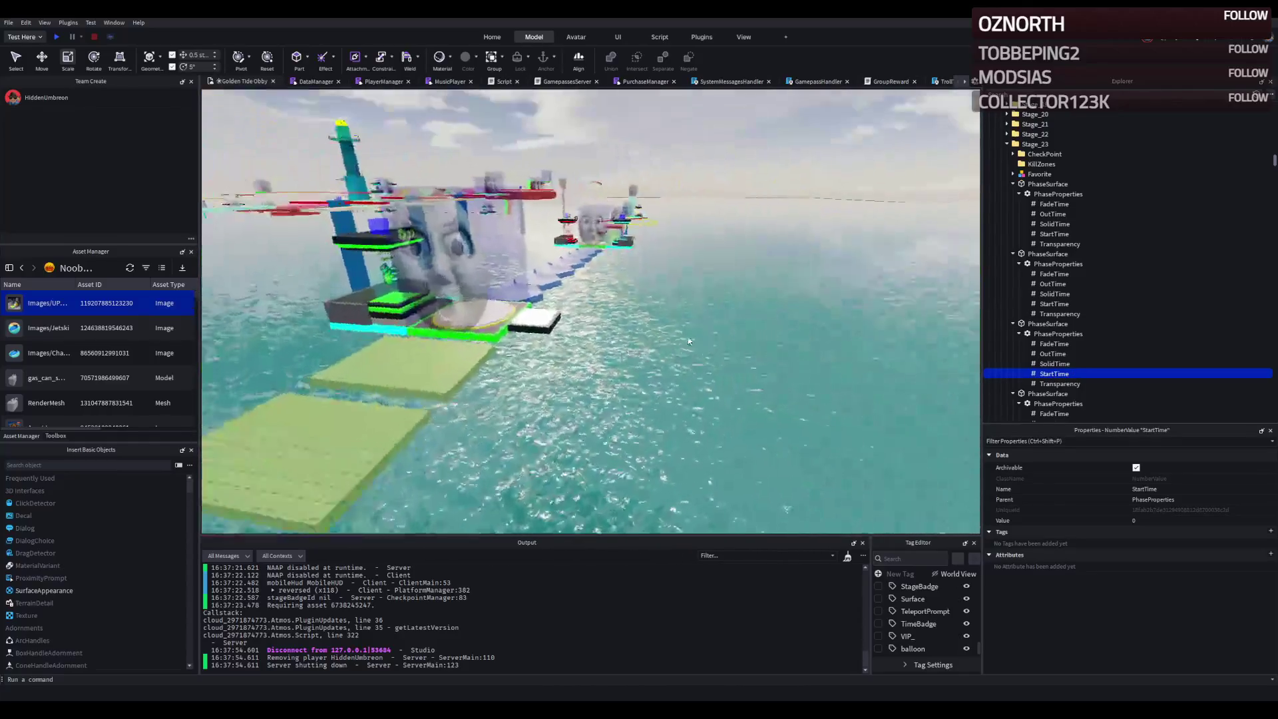
drag(597, 214, 596, 214)
drag(642, 263, 681, 221)
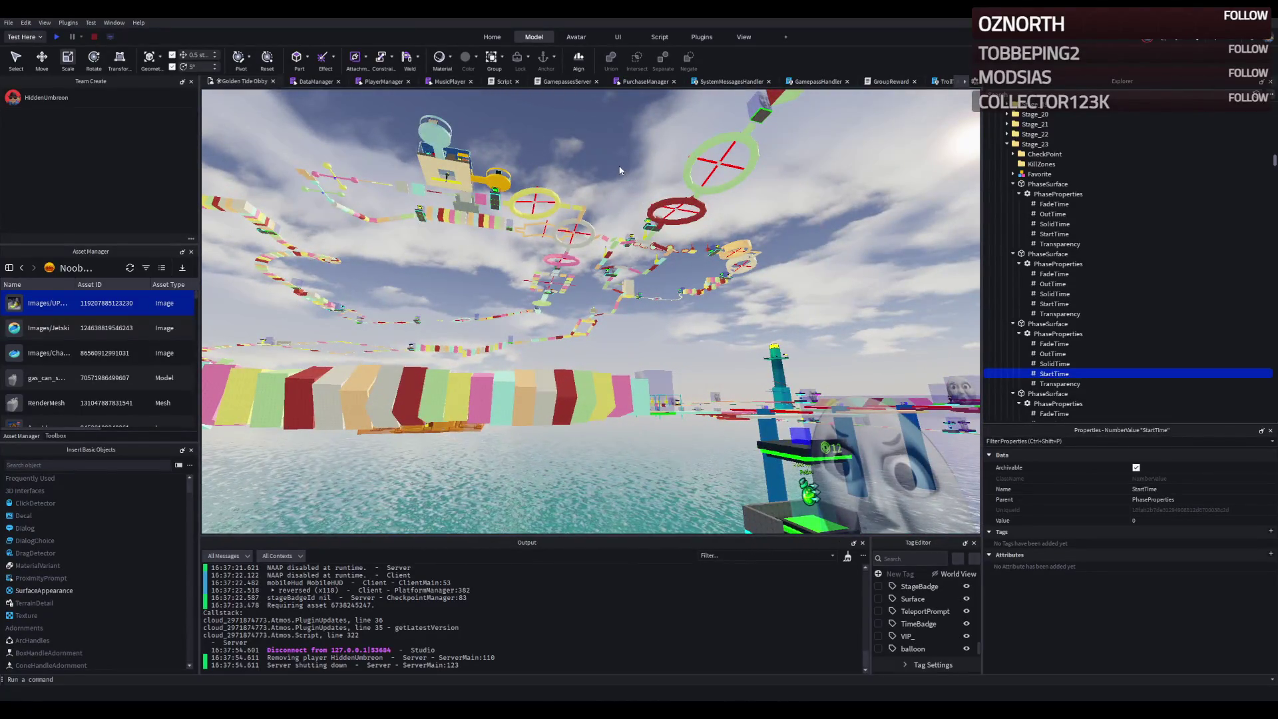
click(631, 286)
- Widen the selected green phase platform to 8 studs, making it 8, 1, 10
key(f)
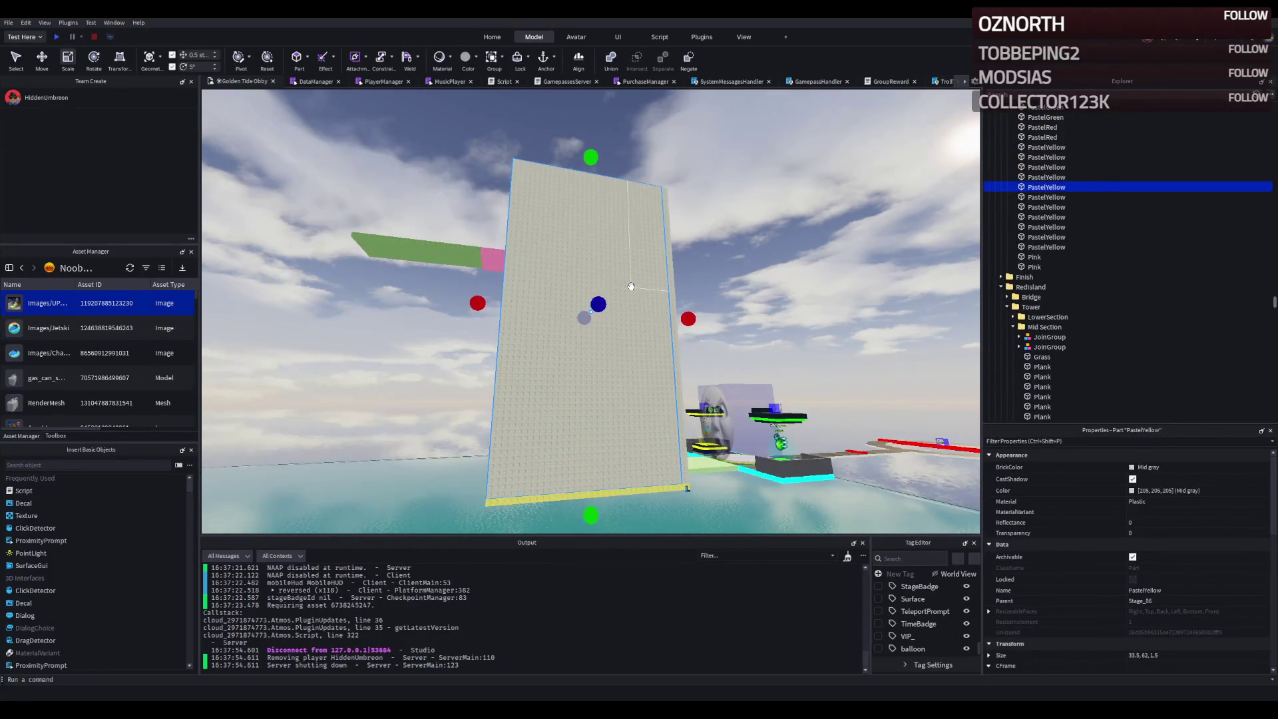
mouse_move(603, 271)
mouse_down()
mouse_move(554, 274)
mouse_move(466, 346)
mouse_move(409, 438)
mouse_move(381, 440)
mouse_up()
click(442, 399)
drag(445, 408, 440, 493)
drag(386, 431, 371, 434)
click(1198, 655)
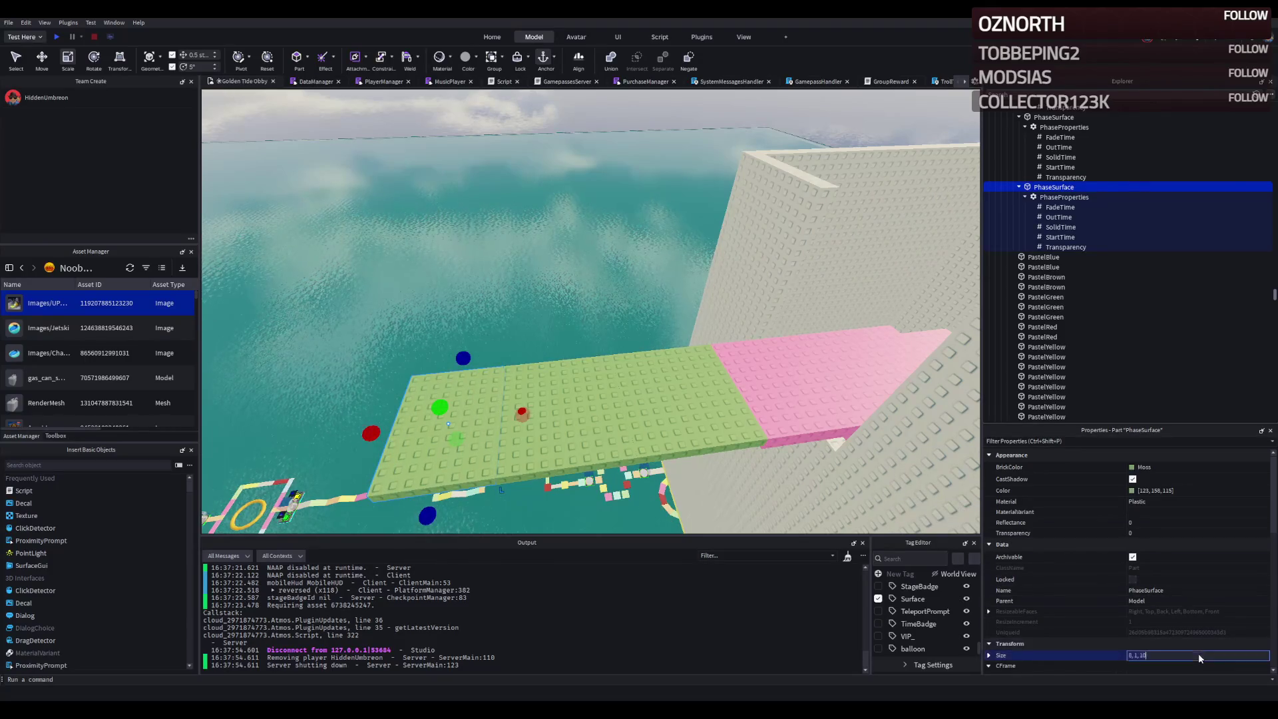
- Select all five PhaseSurface platforms in Explorer and group them into a new folder with Ctrl+Alt+G
click(687, 391)
click(1018, 197)
click(1019, 208)
click(1019, 217)
click(1018, 227)
click(1018, 237)
click(1049, 237)
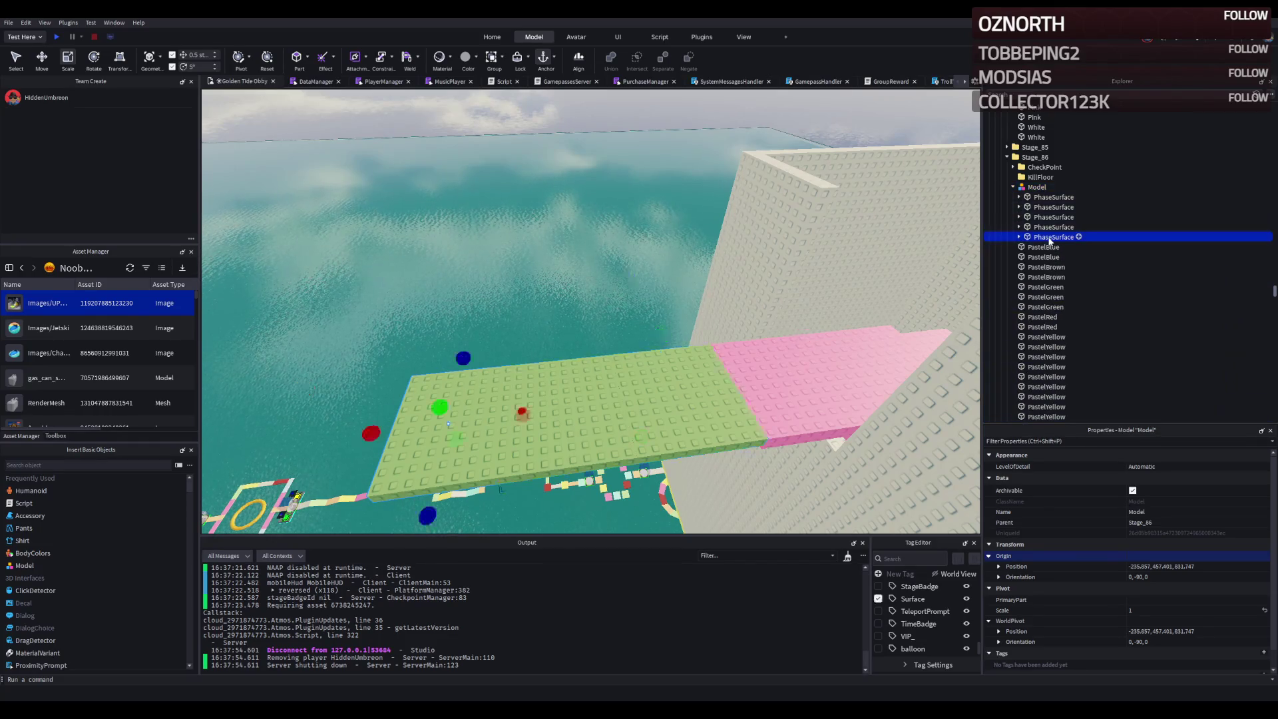
shift+click(1050, 197)
scroll(1205, 587, down, 3)
click(1198, 562)
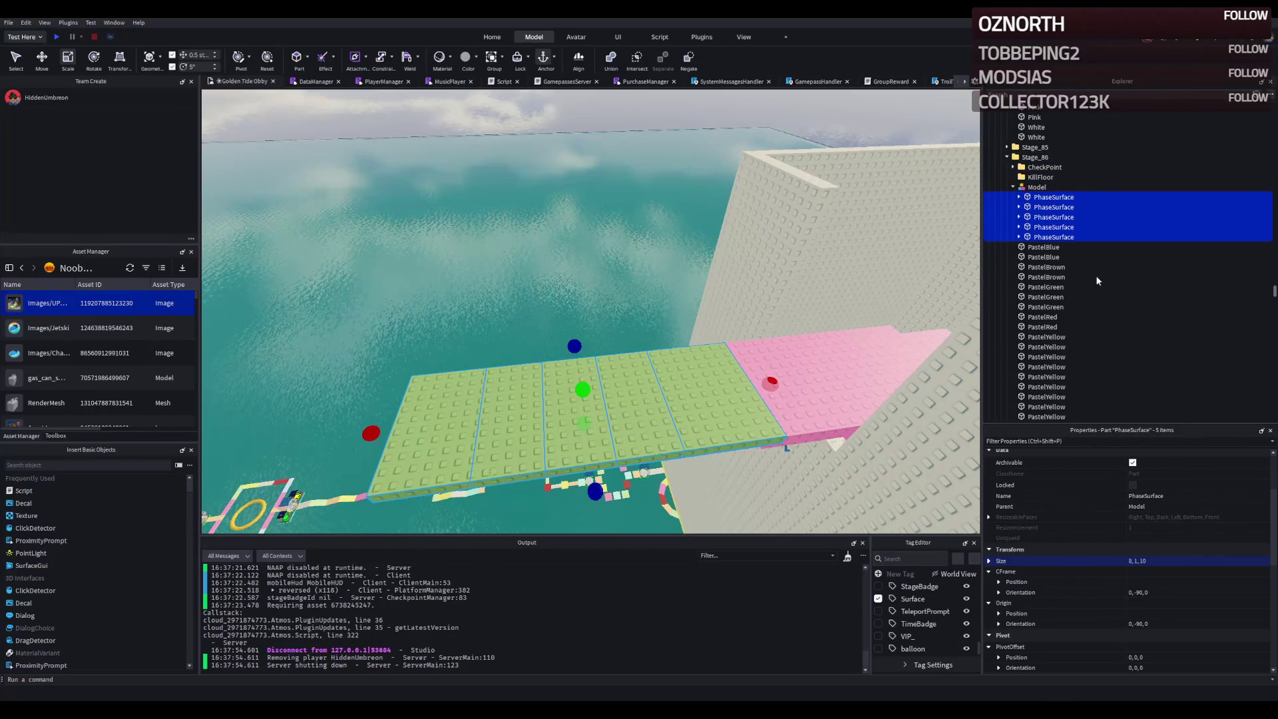
key(ctrl+alt+g)
- Place the new folder under Stage_86 and move the leftover Model into it
drag(1037, 162, 1038, 163)
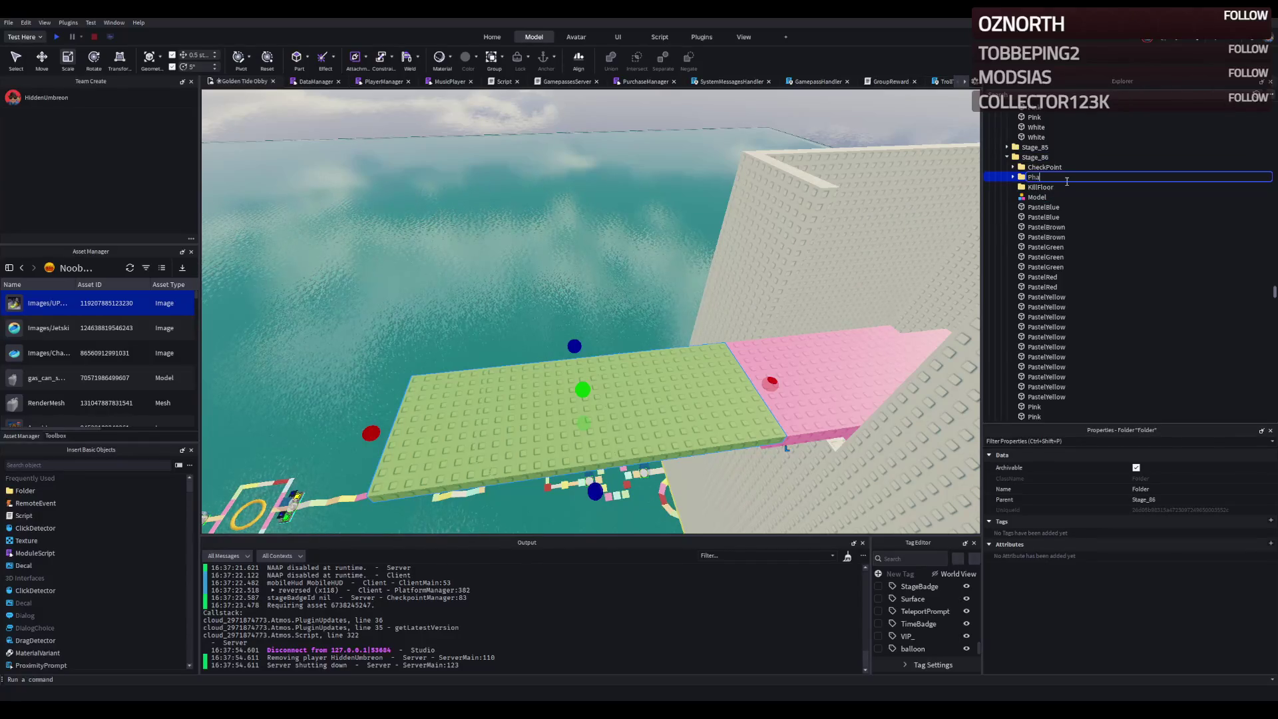
click(1036, 197)
drag(1037, 197, 1034, 179)
- Slide the green platforms left along X into one walkway reaching the pink ledge
click(495, 442)
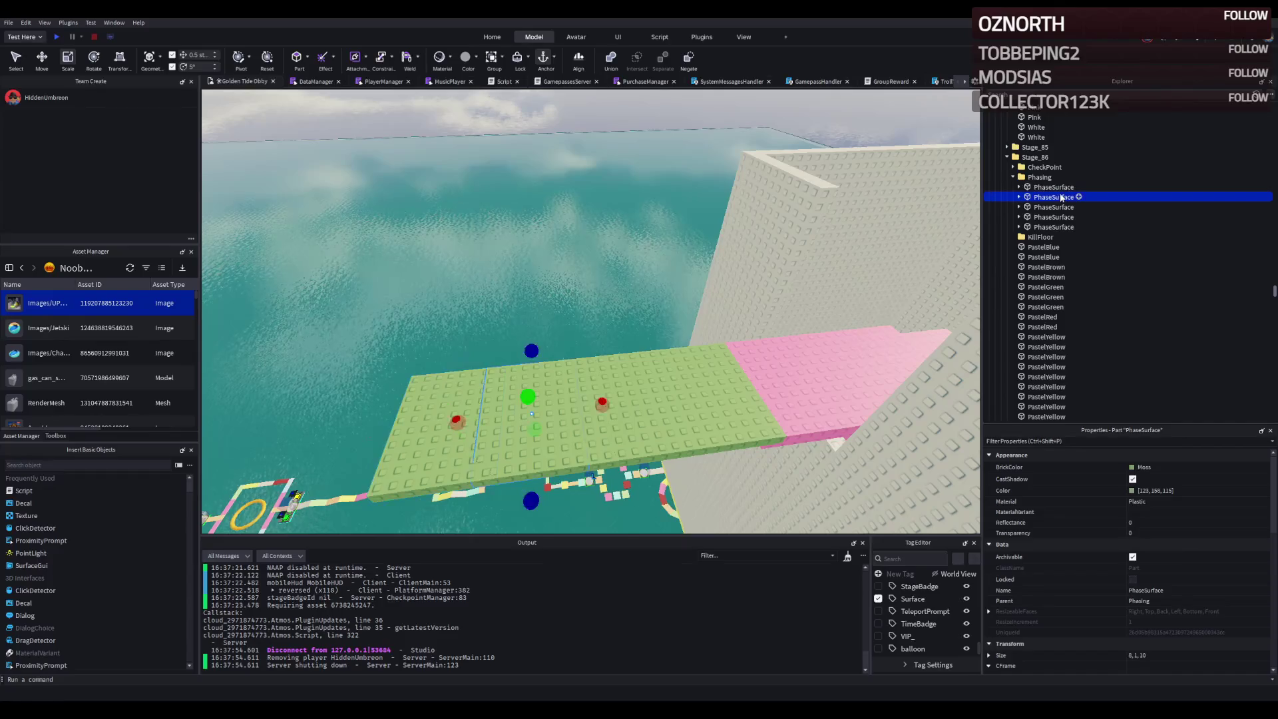
drag(582, 407, 522, 400)
drag(424, 439, 411, 427)
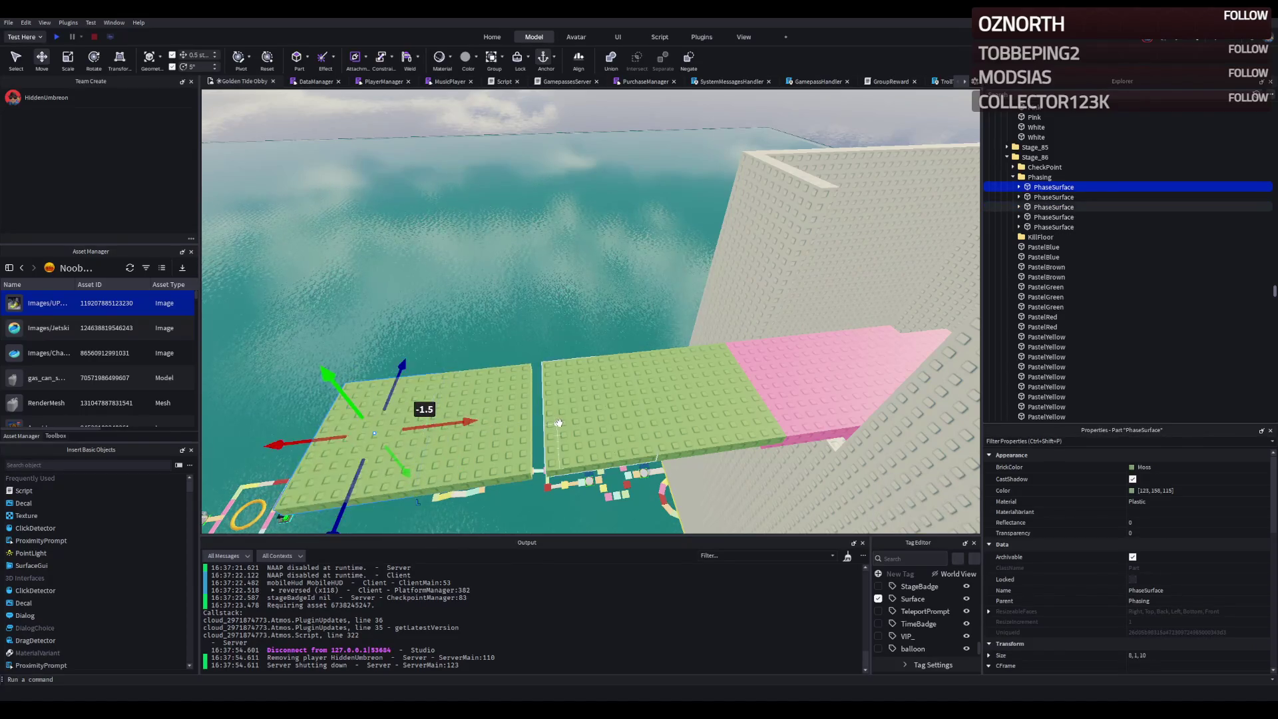
mouse_move(556, 423)
mouse_down()
mouse_move(517, 419)
mouse_move(542, 410)
mouse_move(433, 410)
mouse_up()
ctrl+click(434, 458)
key(d)
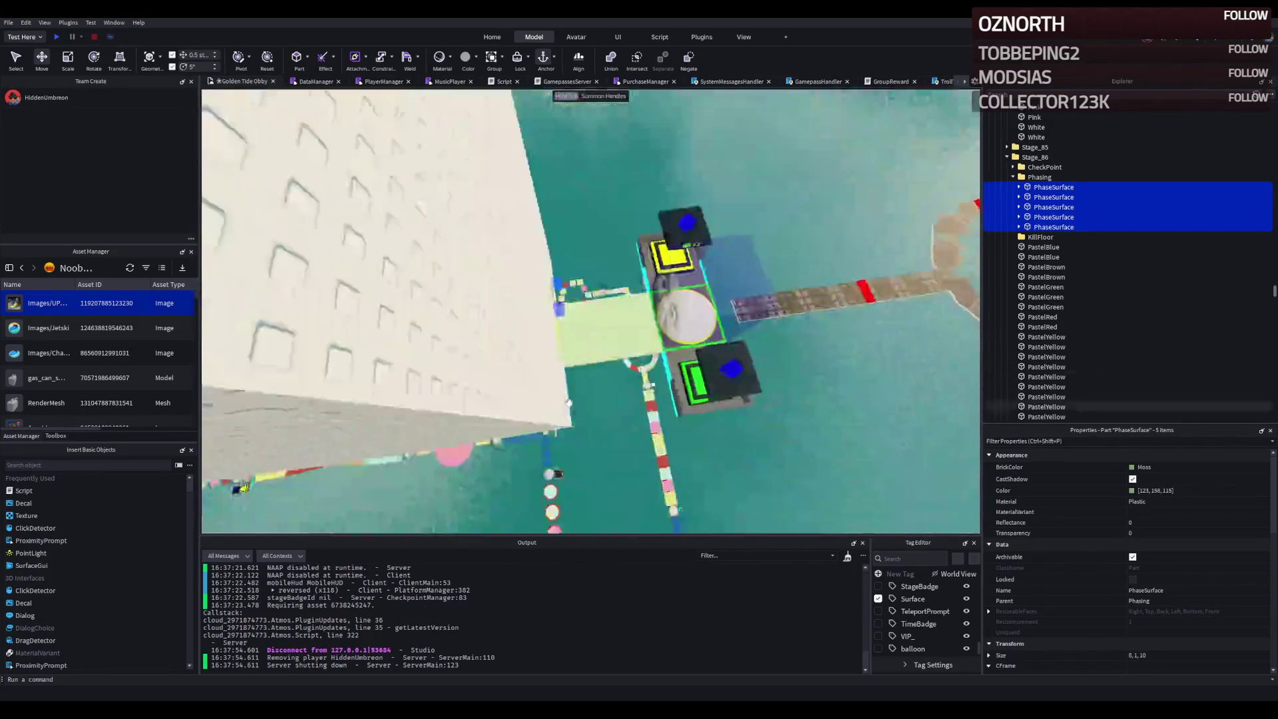
- Lengthen the mint PastelGreen platform from 19.2 to 19.5 studs (13, 1, 19.5)
click(560, 328)
drag(477, 294, 527, 294)
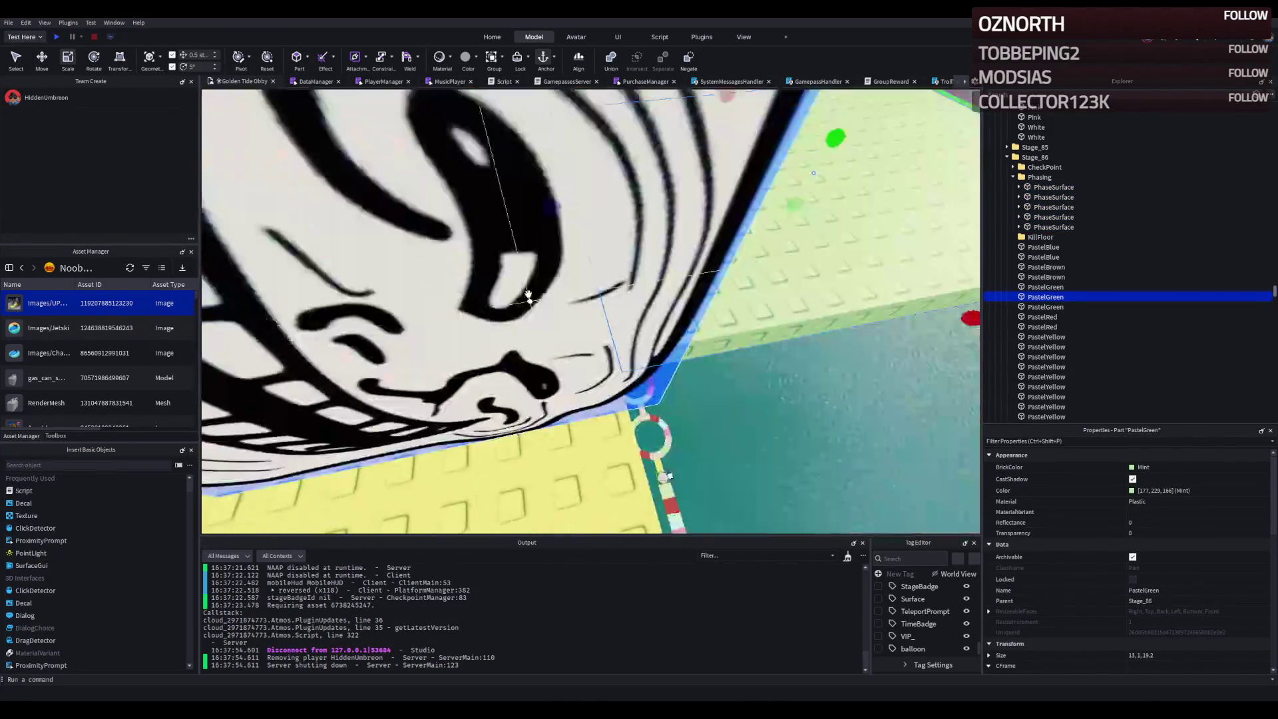
drag(498, 207, 485, 205)
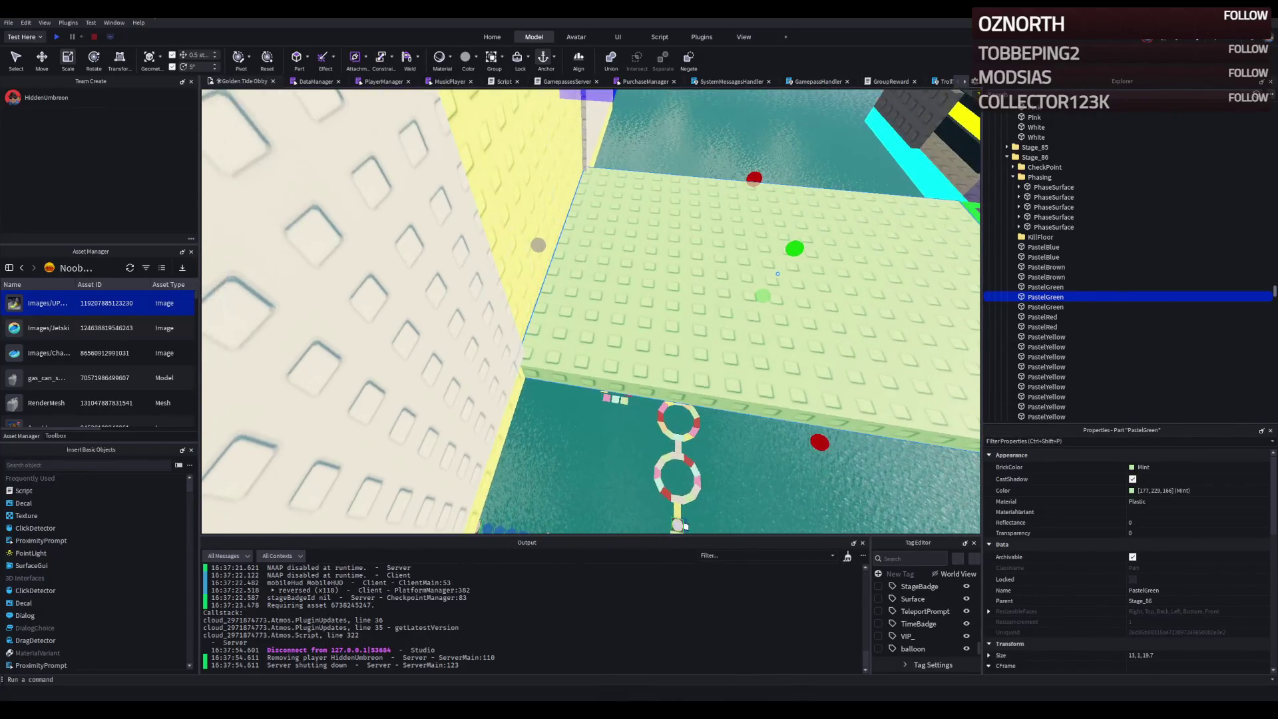
drag(533, 250, 536, 250)
- Check the platform against the yellow wall and view the last platform's StartTime of 0
scroll(550, 250, up, 5)
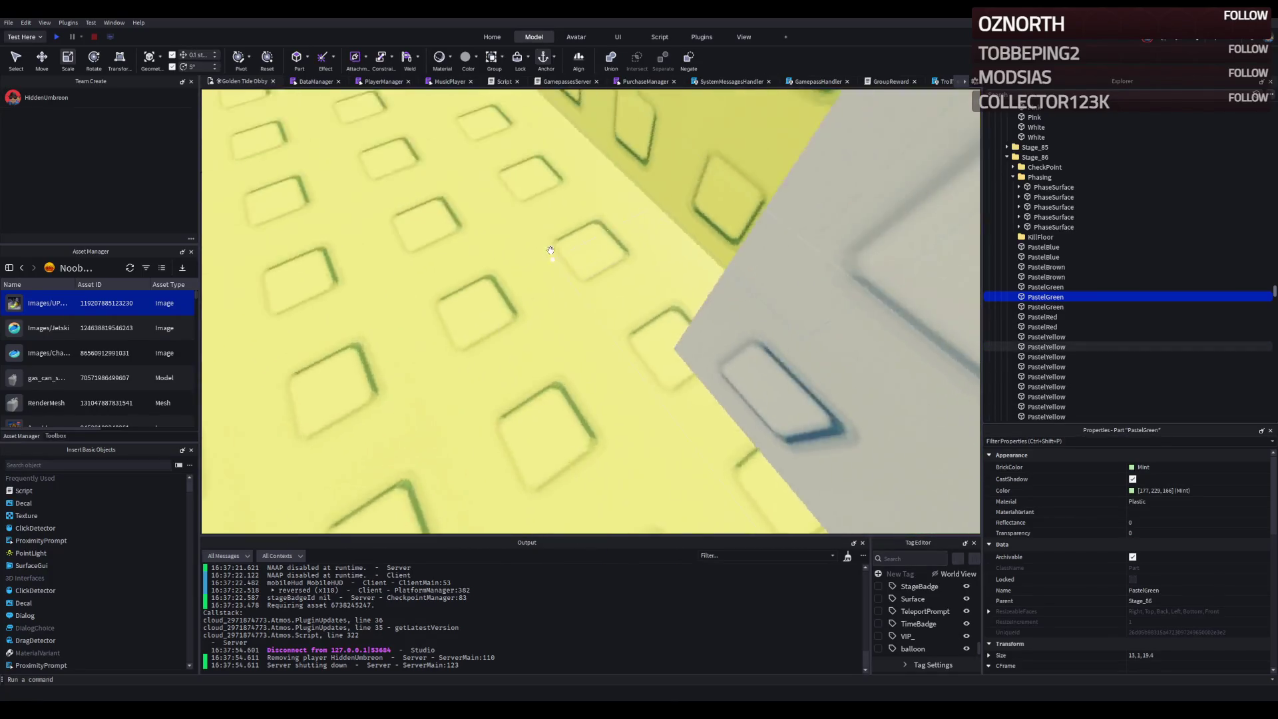
scroll(550, 250, down, 5)
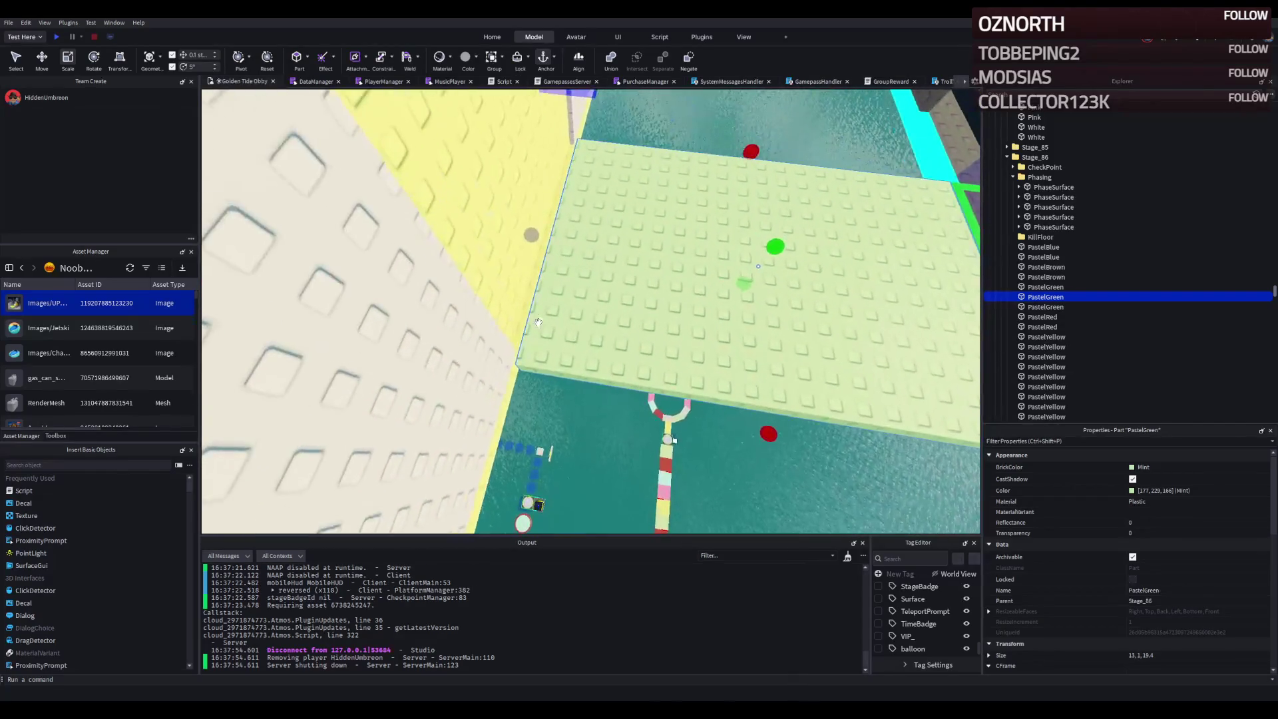
scroll(538, 322, up, 8)
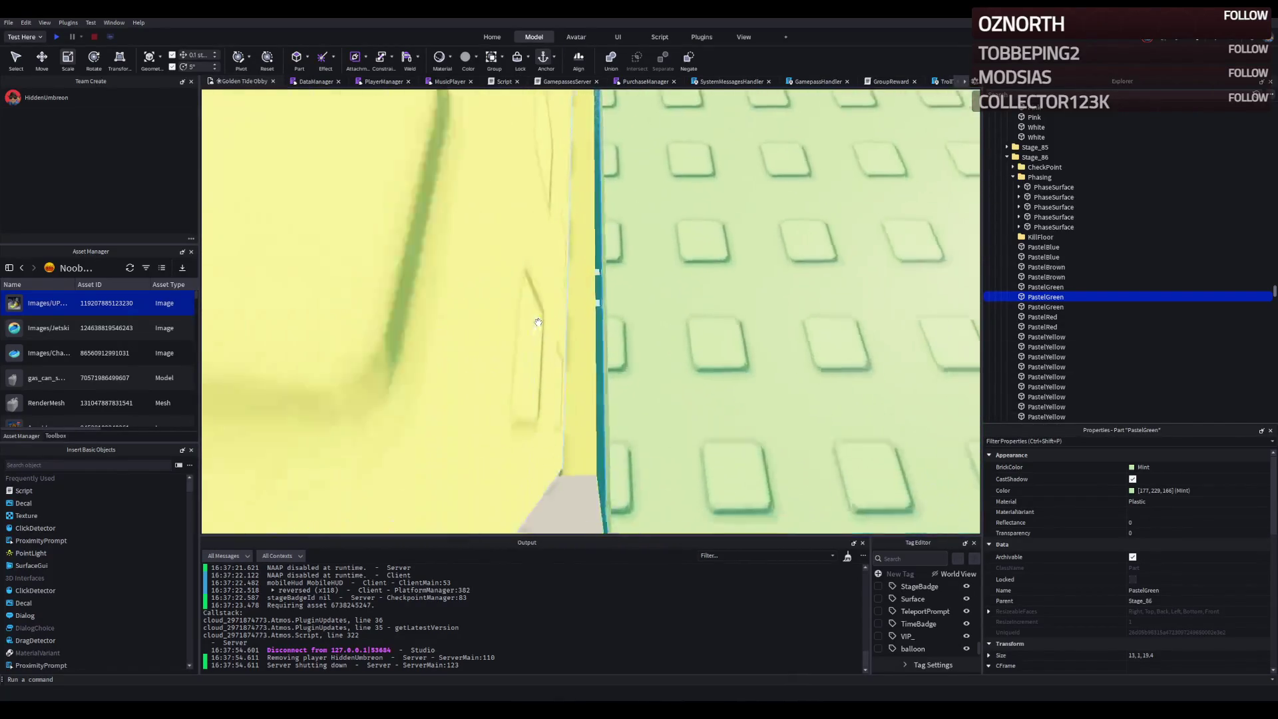
scroll(528, 148, down, 3)
scroll(558, 153, down, 6)
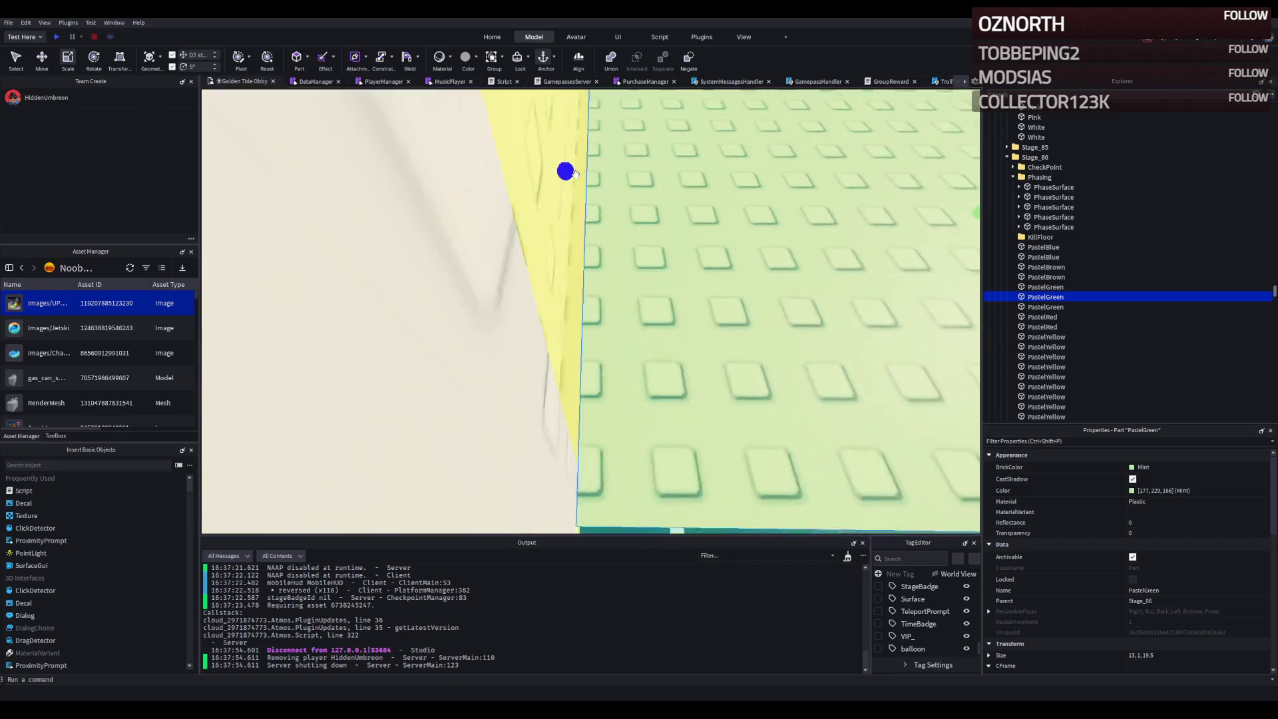
scroll(576, 174, down, 10)
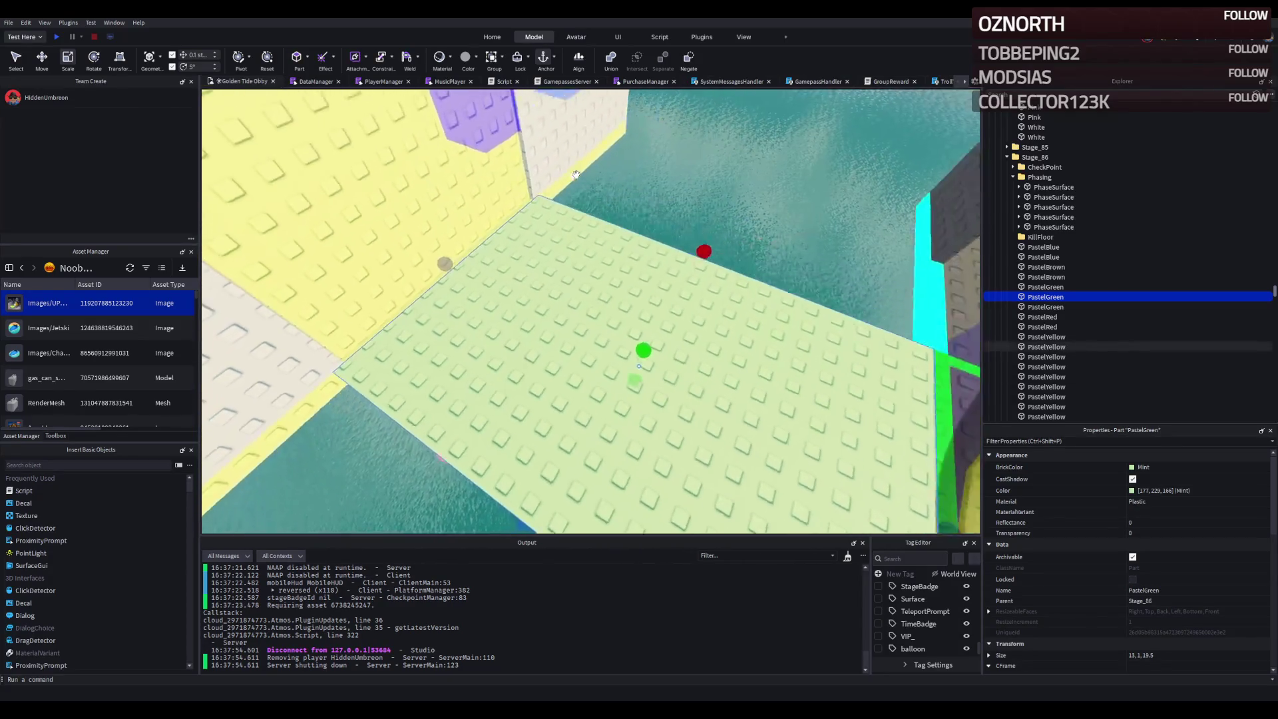
scroll(577, 174, up, 10)
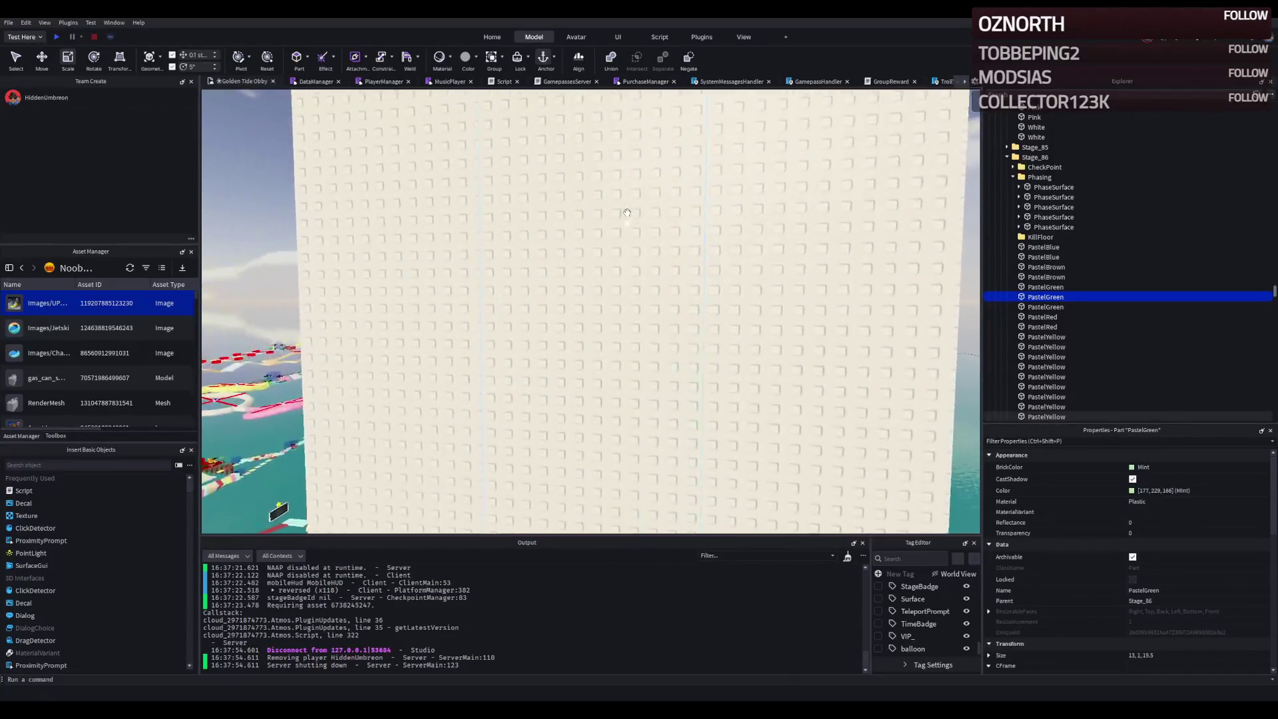
scroll(628, 213, down, 10)
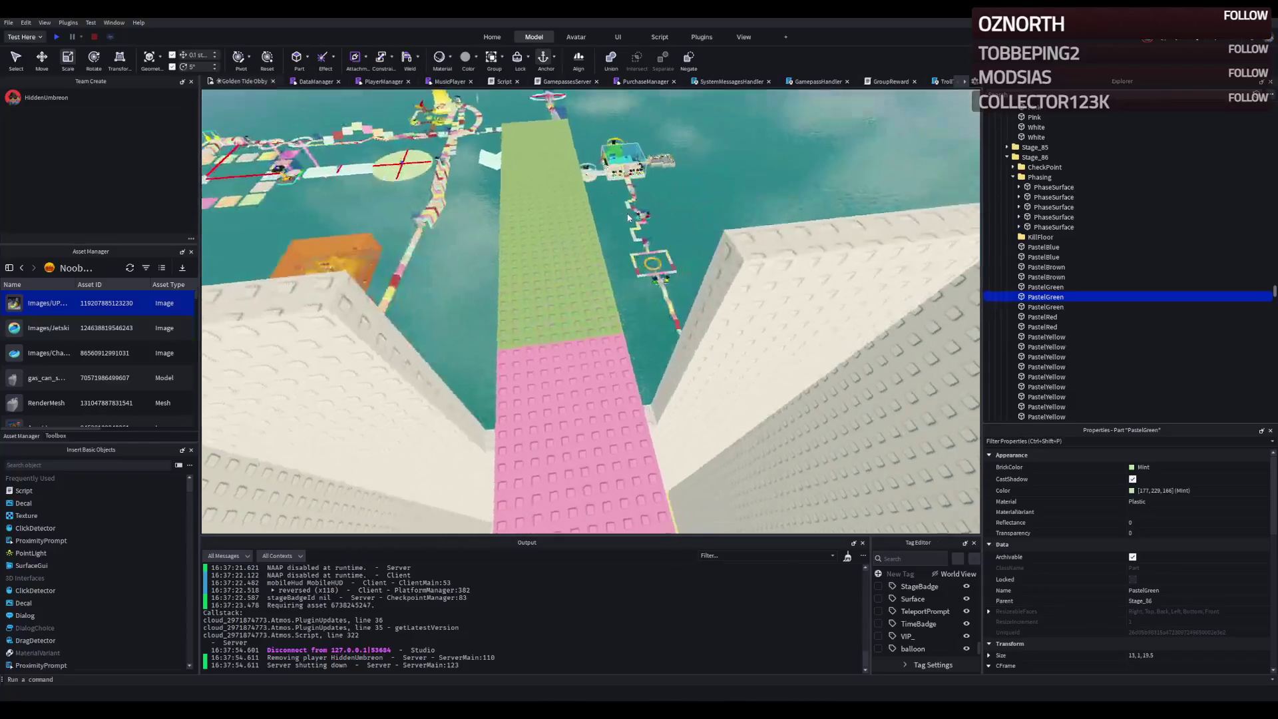
scroll(627, 214, up, 10)
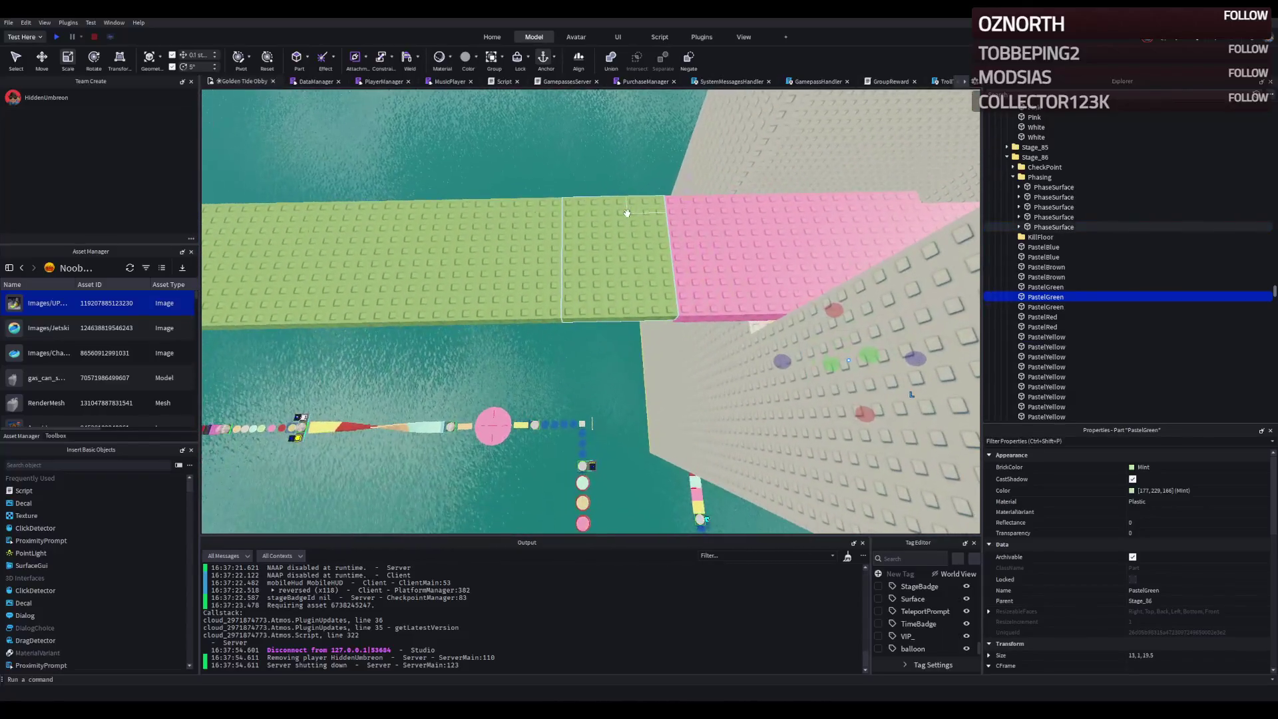
scroll(627, 212, up, 5)
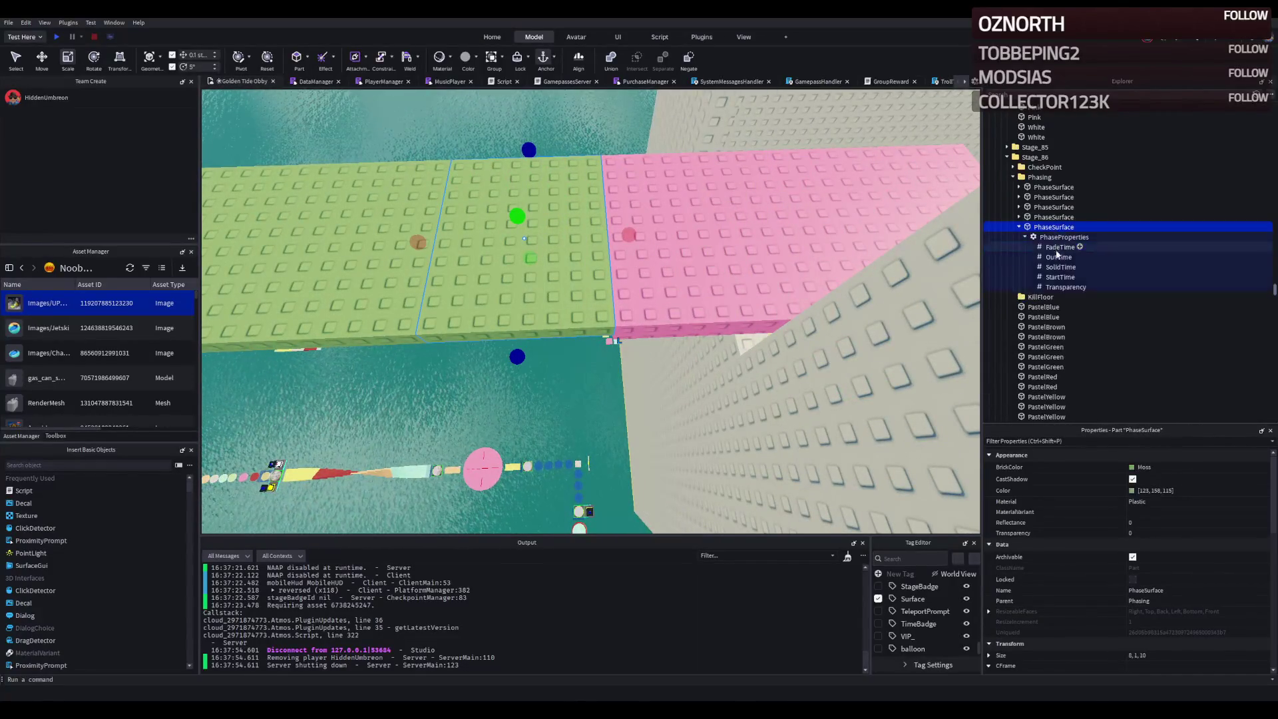
click(1068, 276)
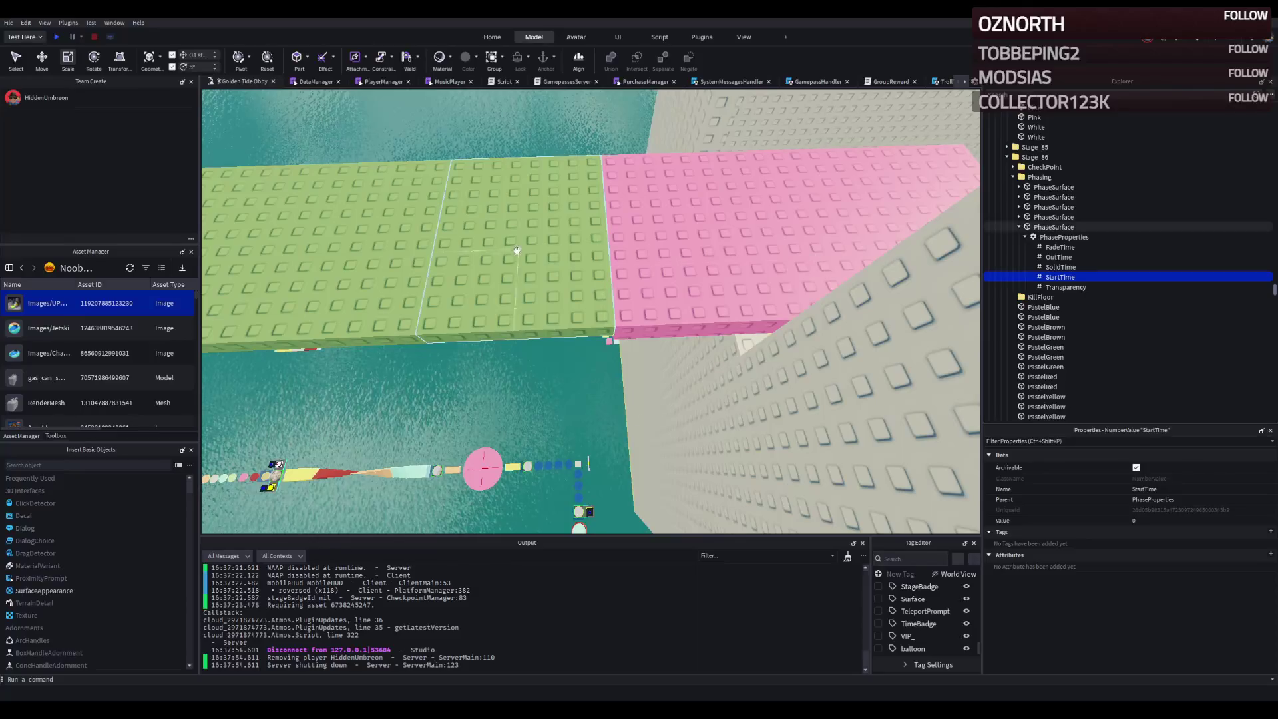
- Check a green platform's StartTime, then delete the extra green platform
click(389, 274)
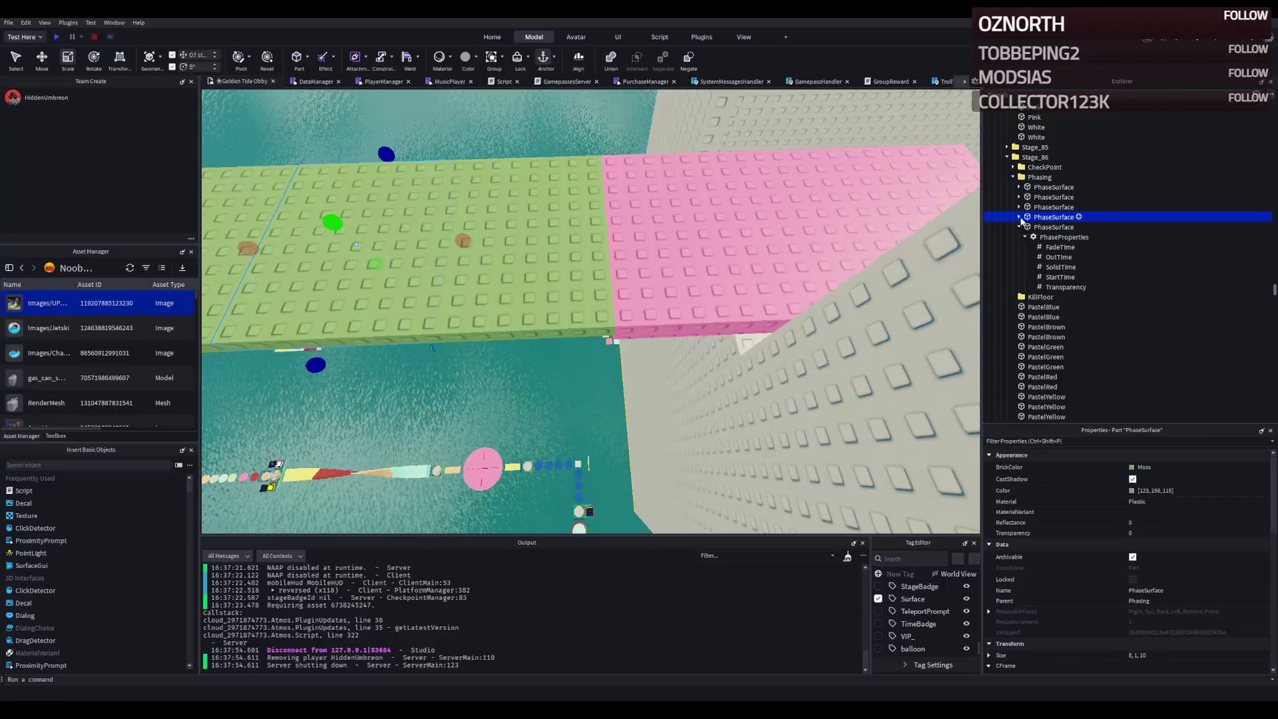
click(1060, 266)
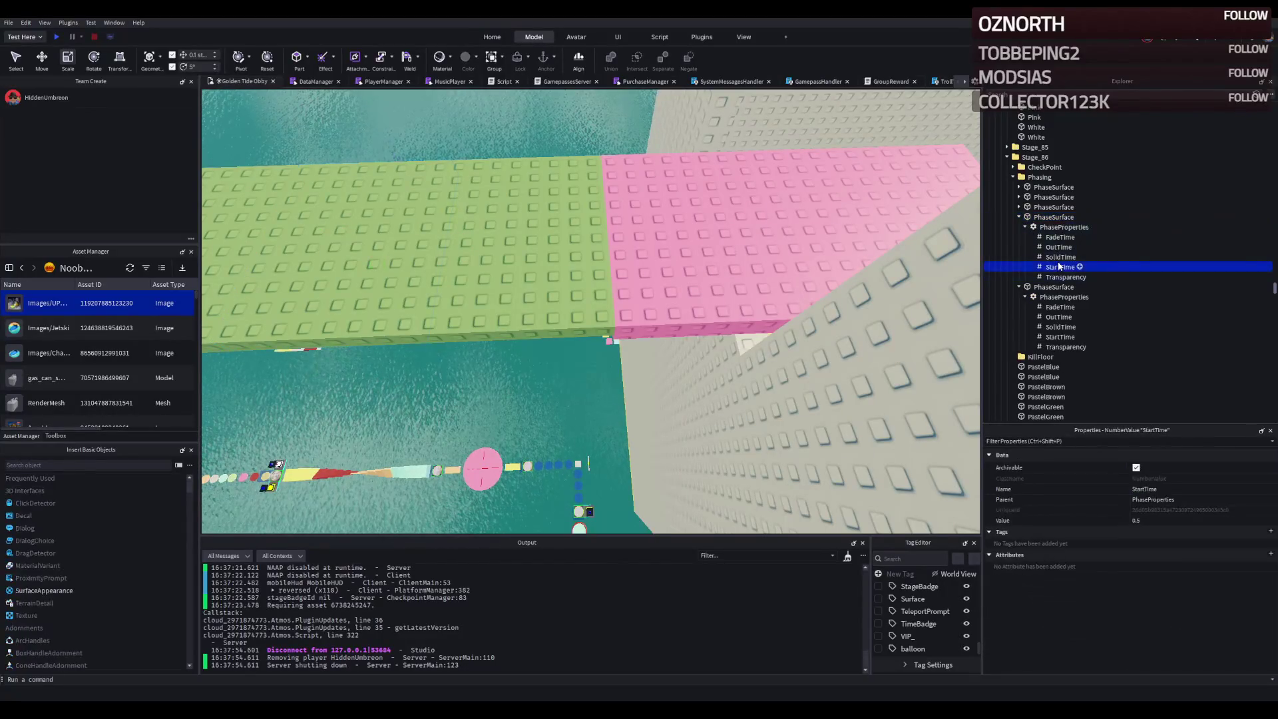
click(558, 279)
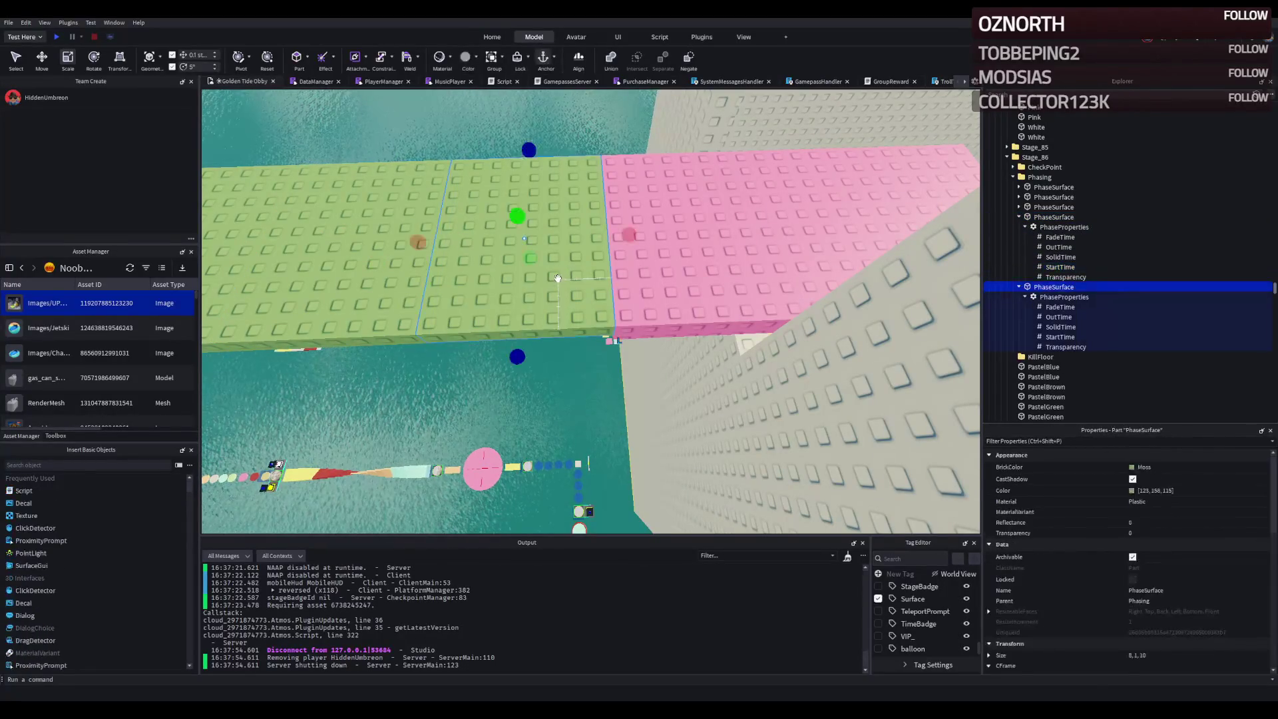
key(Delete)
- Select the four remaining green platforms and slide them toward the pink block
drag(326, 227, 465, 223)
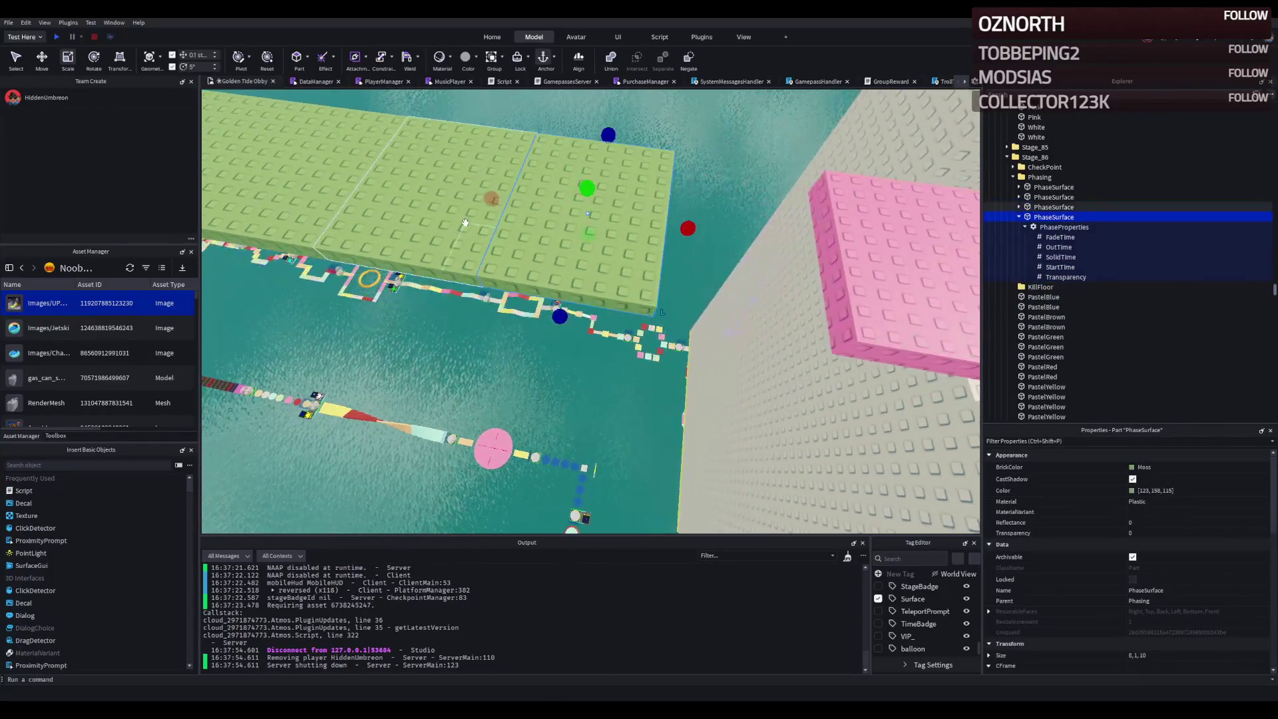
ctrl+click(293, 205)
scroll(293, 205, down, 3)
ctrl+click(872, 156)
key(ctrl+2)
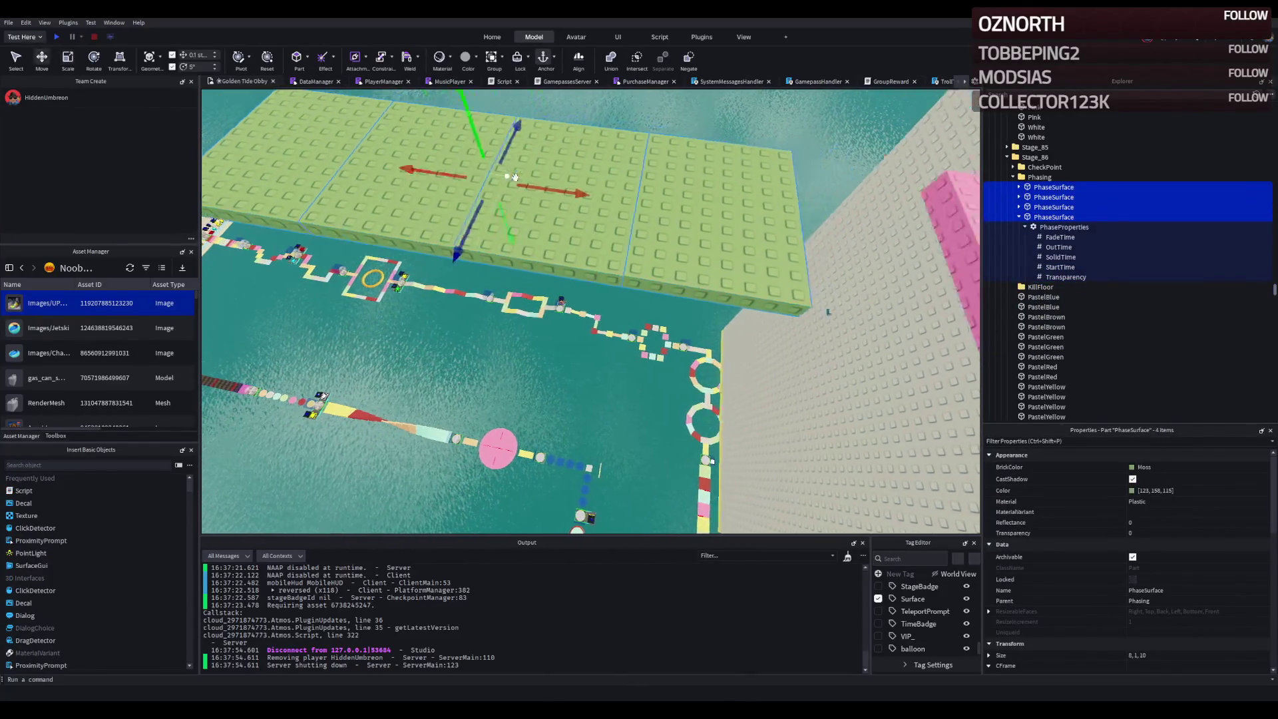
scroll(461, 188, up, 3)
drag(461, 188, 526, 265)
- Duplicate one green platform and move the copy along the path
click(526, 265)
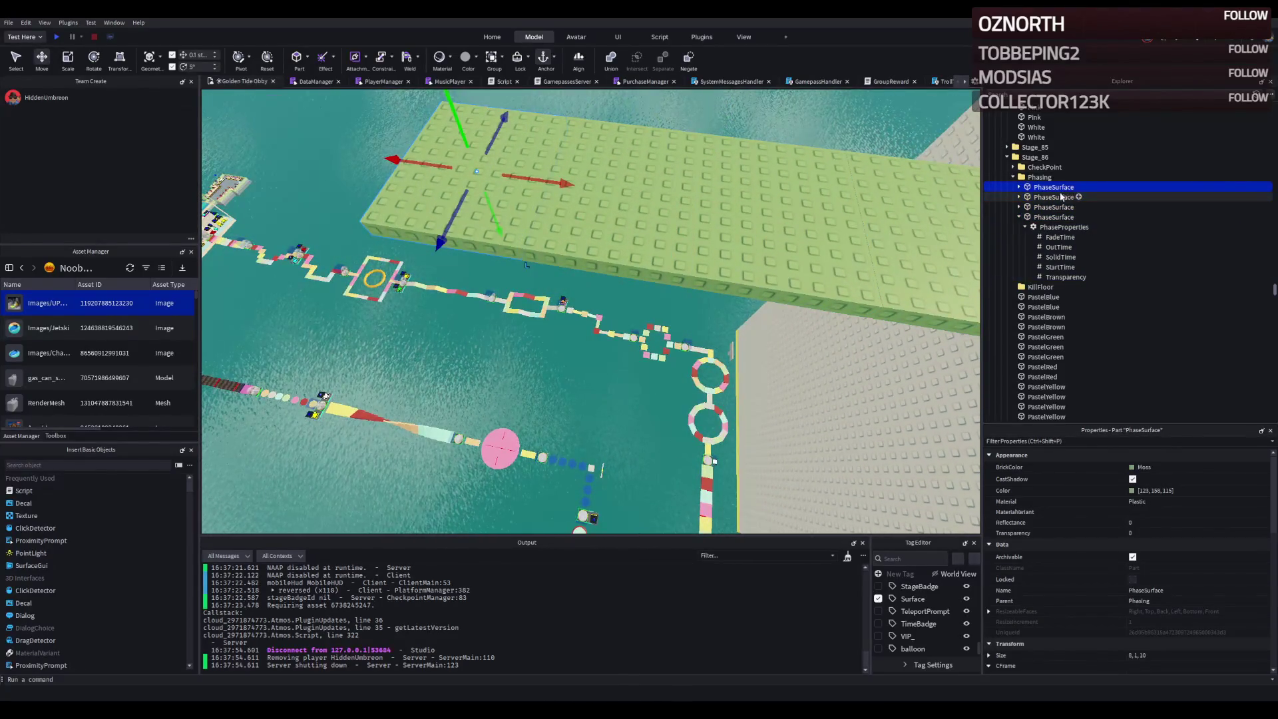
key(ctrl+d)
scroll(572, 200, up, 3)
mouse_move(621, 198)
mouse_down()
mouse_move(523, 205)
mouse_move(543, 201)
mouse_up()
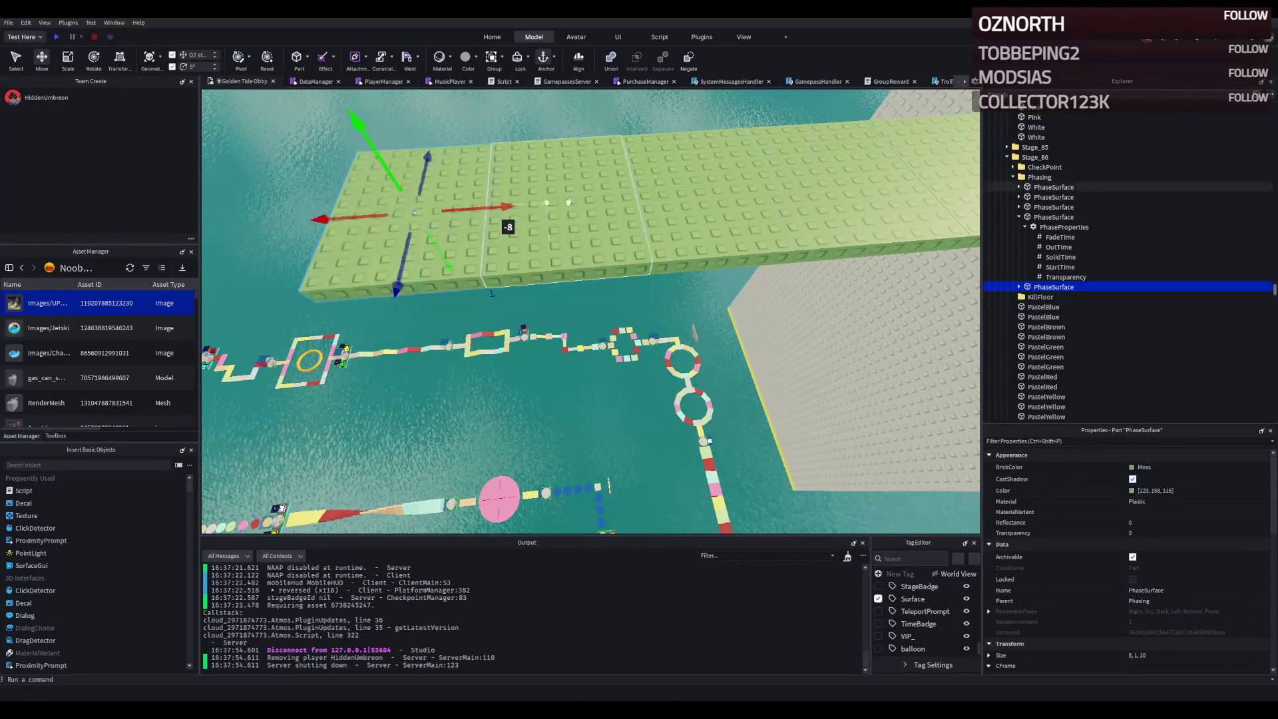
- Inspect the PhaseProperties StartTime of the first green platform
double_click(1048, 298)
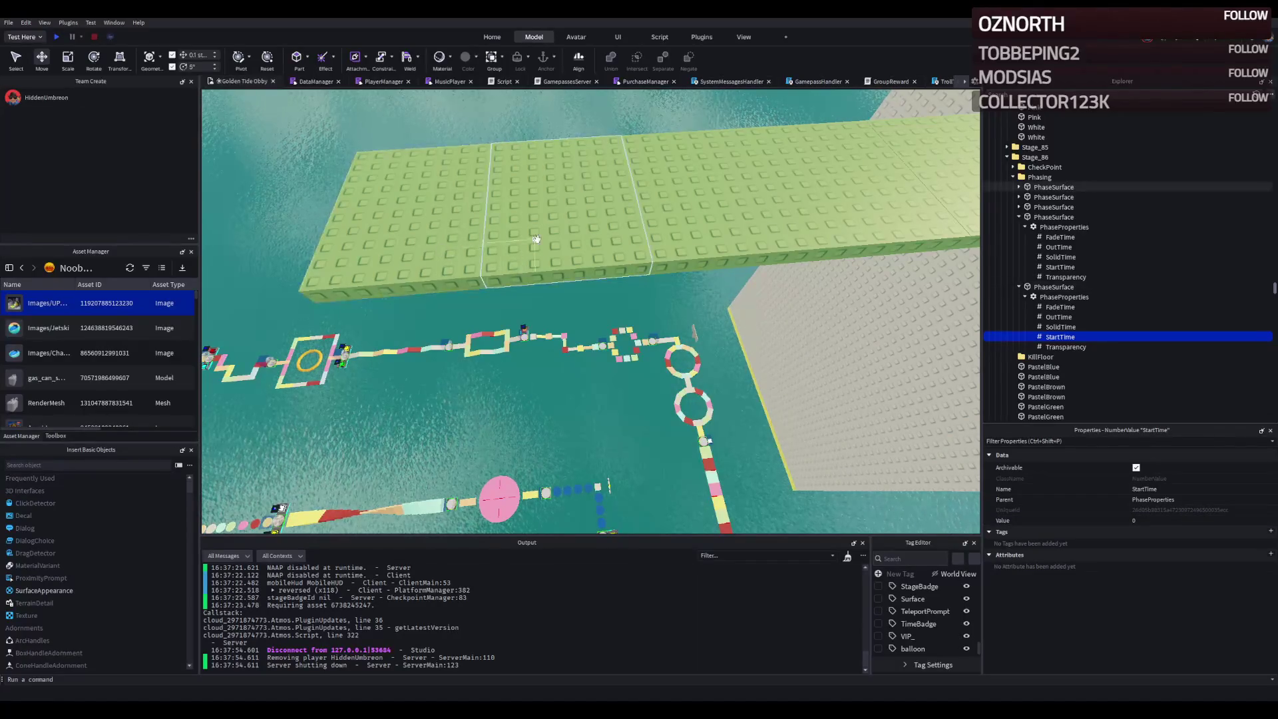
click(1054, 187)
key(Right)
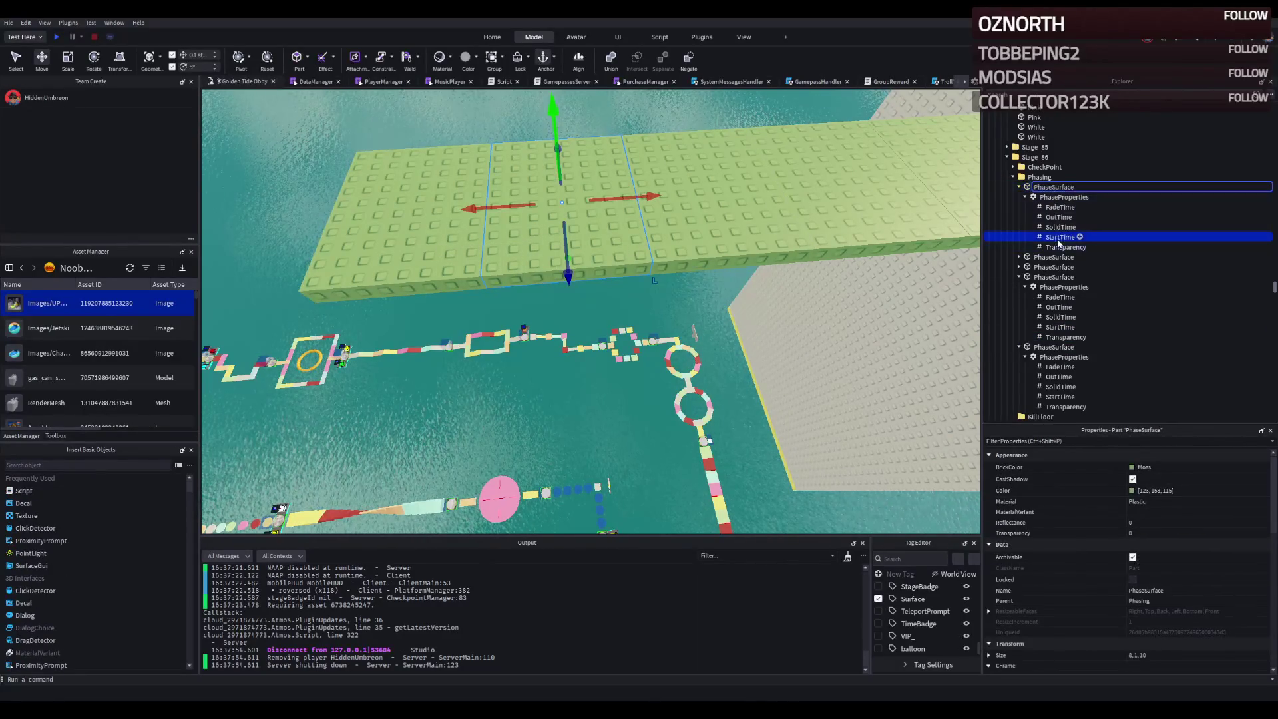
click(1059, 237)
- Delete two platform sections, then undo to restore the four-platform arrangement
click(466, 226)
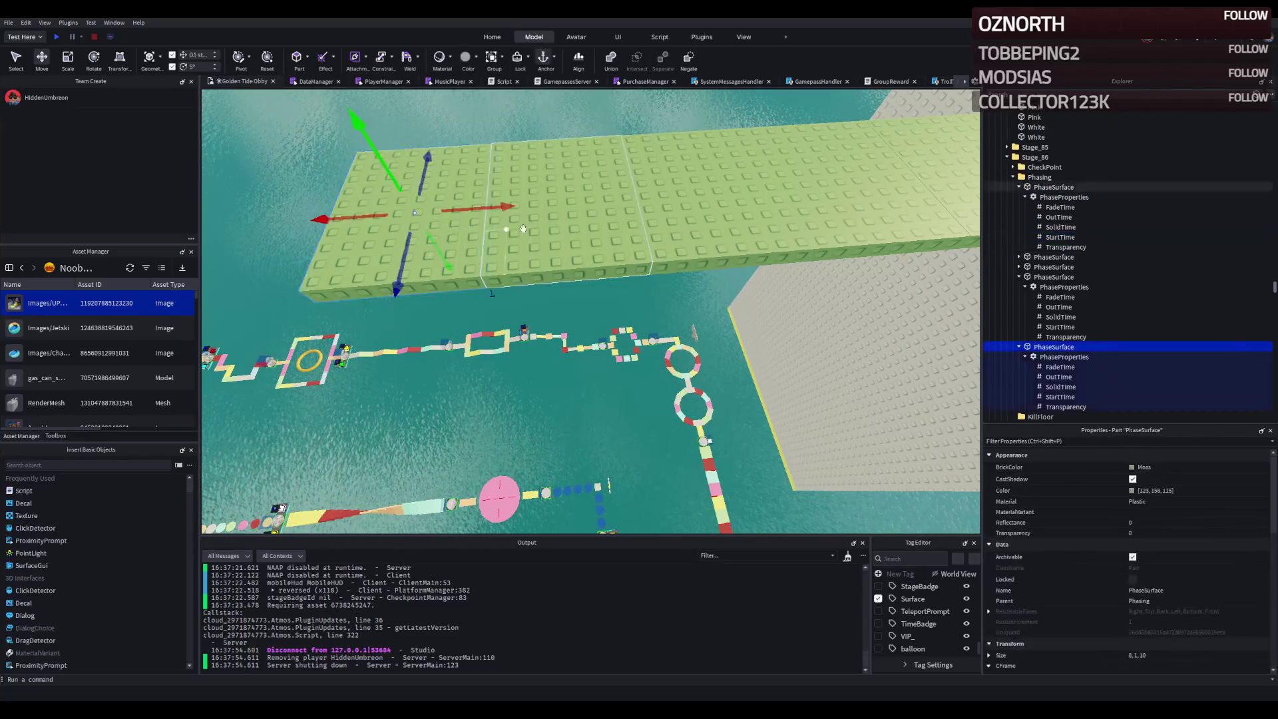
key(Delete)
click(1040, 188)
key(Delete)
click(1040, 189)
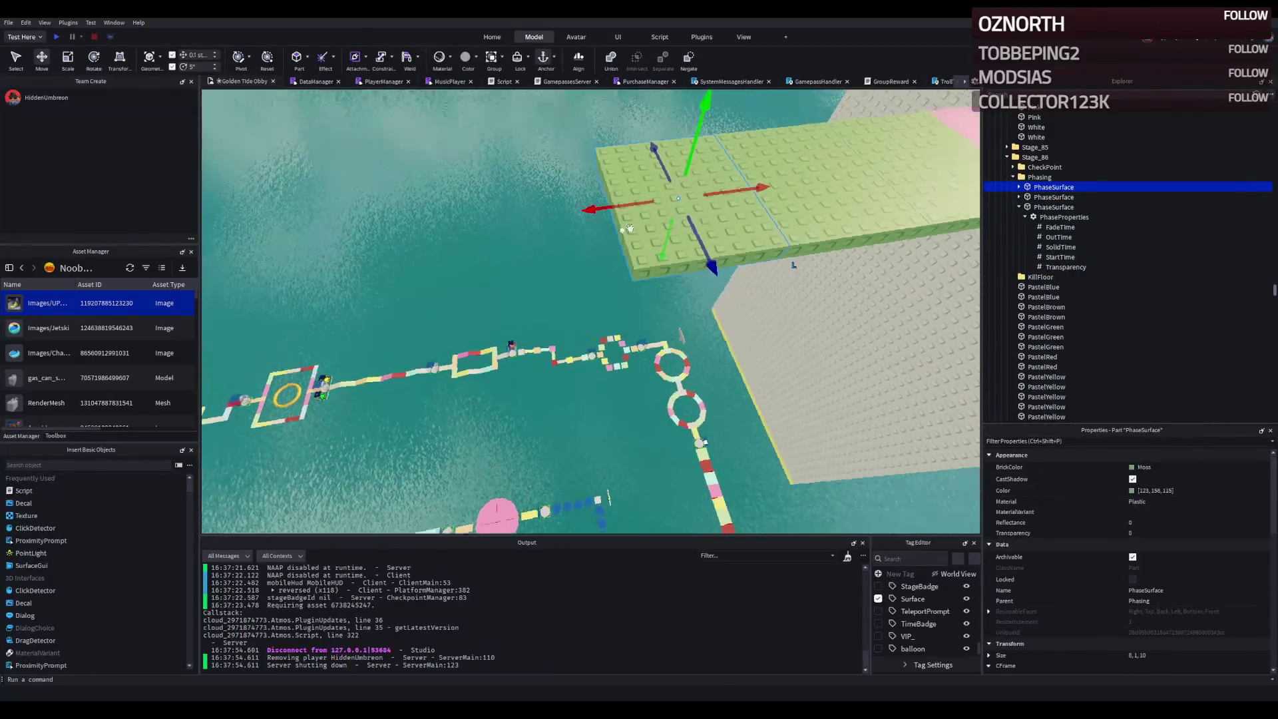
key(ctrl+z)
key(ctrl+z)
key(ctrl+z)
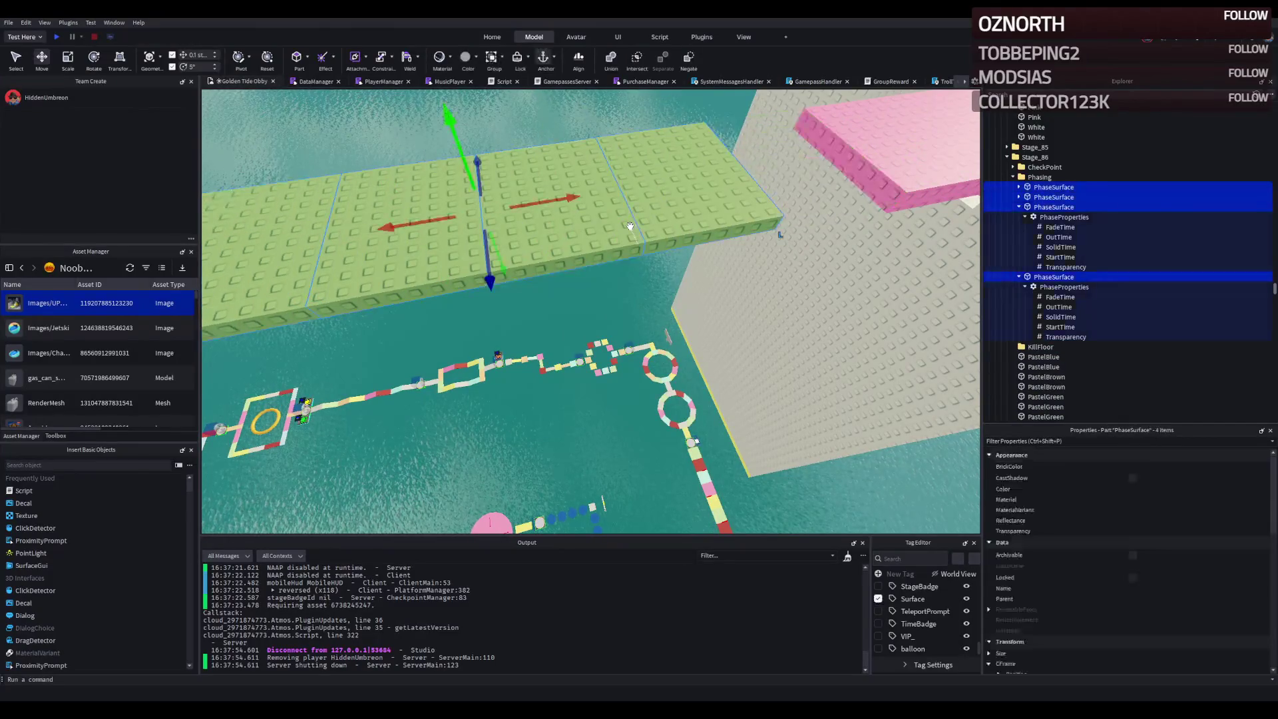
key(ctrl+z)
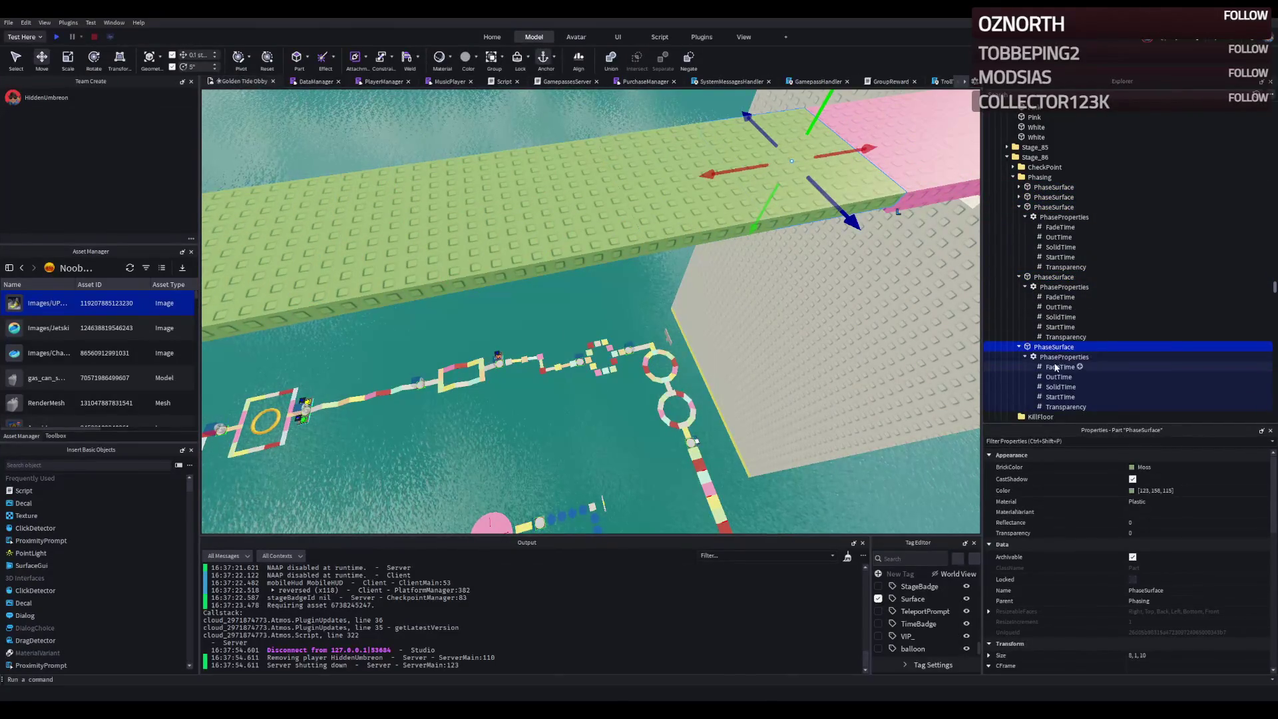
- Review the StartTime values of the last and third phase platforms, setting 2.5
click(1060, 397)
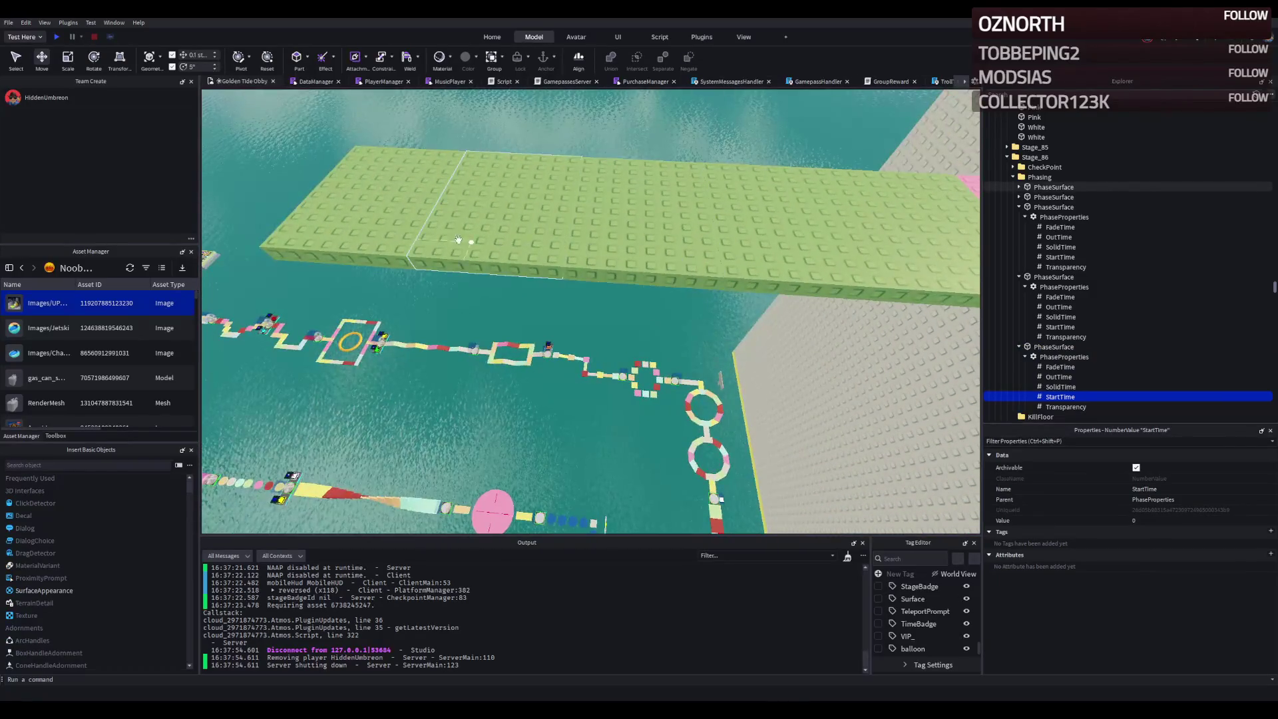
click(566, 222)
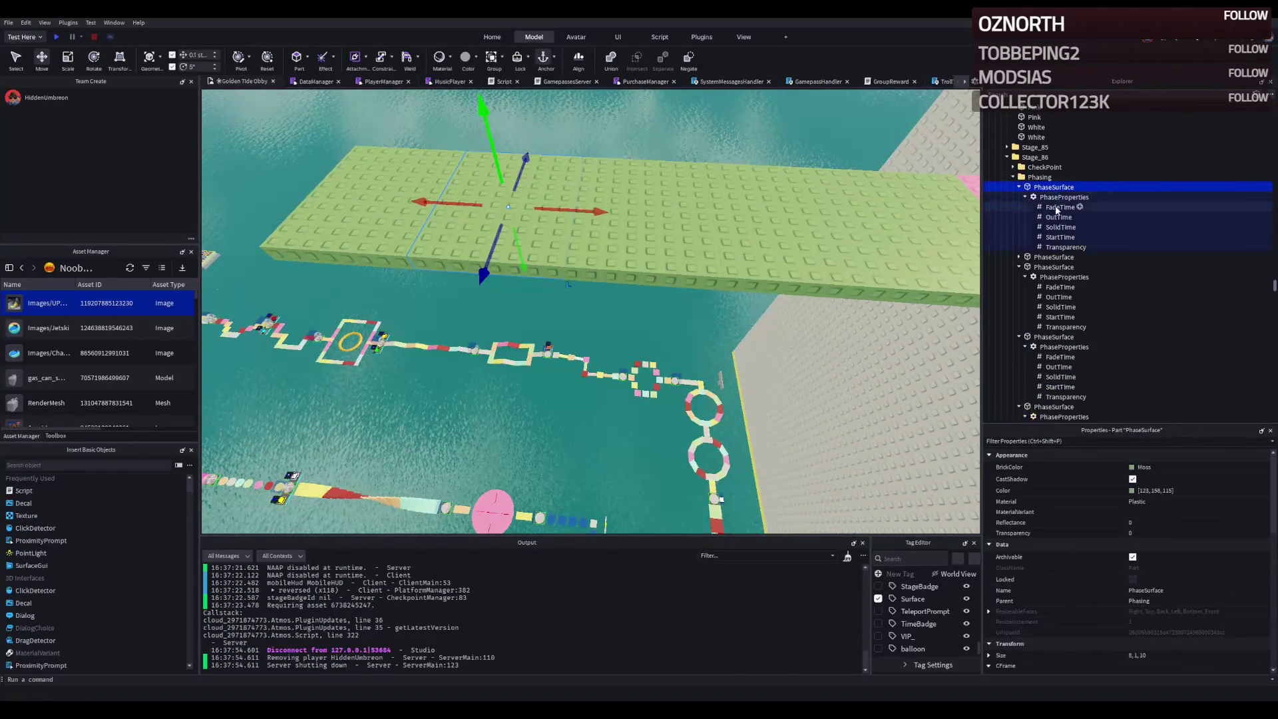
click(1054, 337)
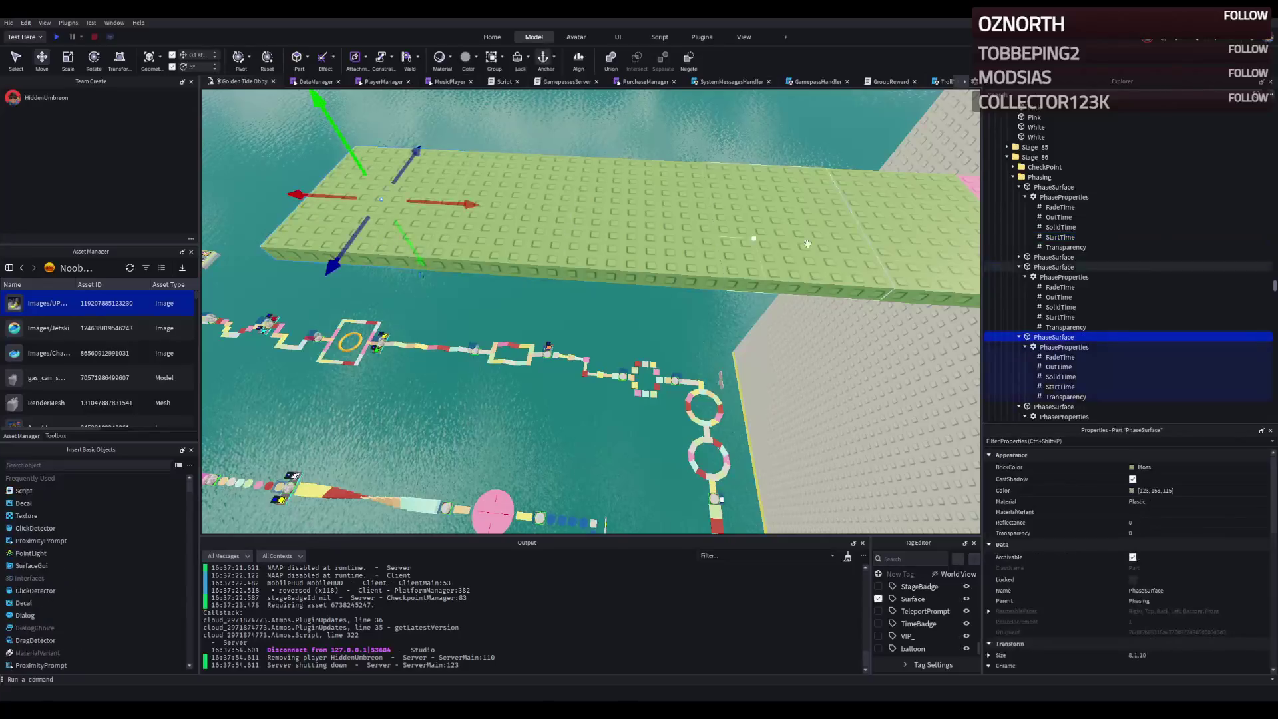
click(1061, 387)
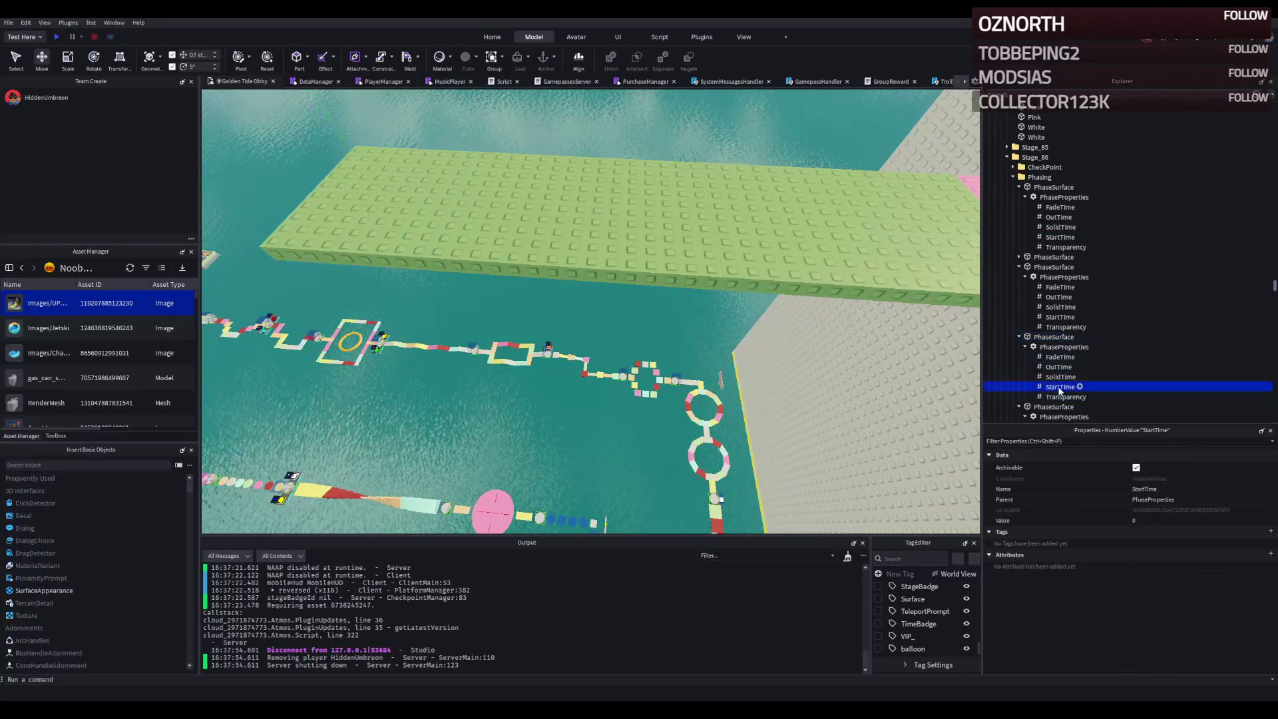
- Delete the left green section and duplicate another, sliding the copy into place on the bridge
click(373, 213)
key(Delete)
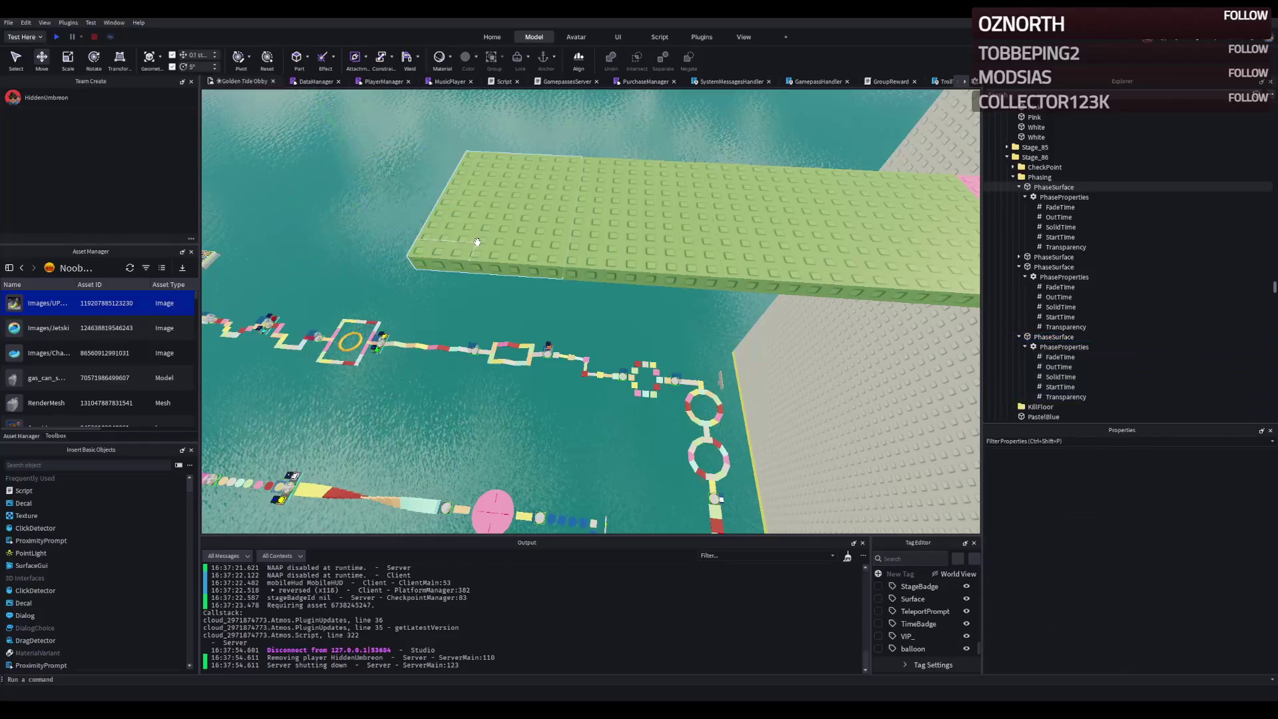
click(500, 241)
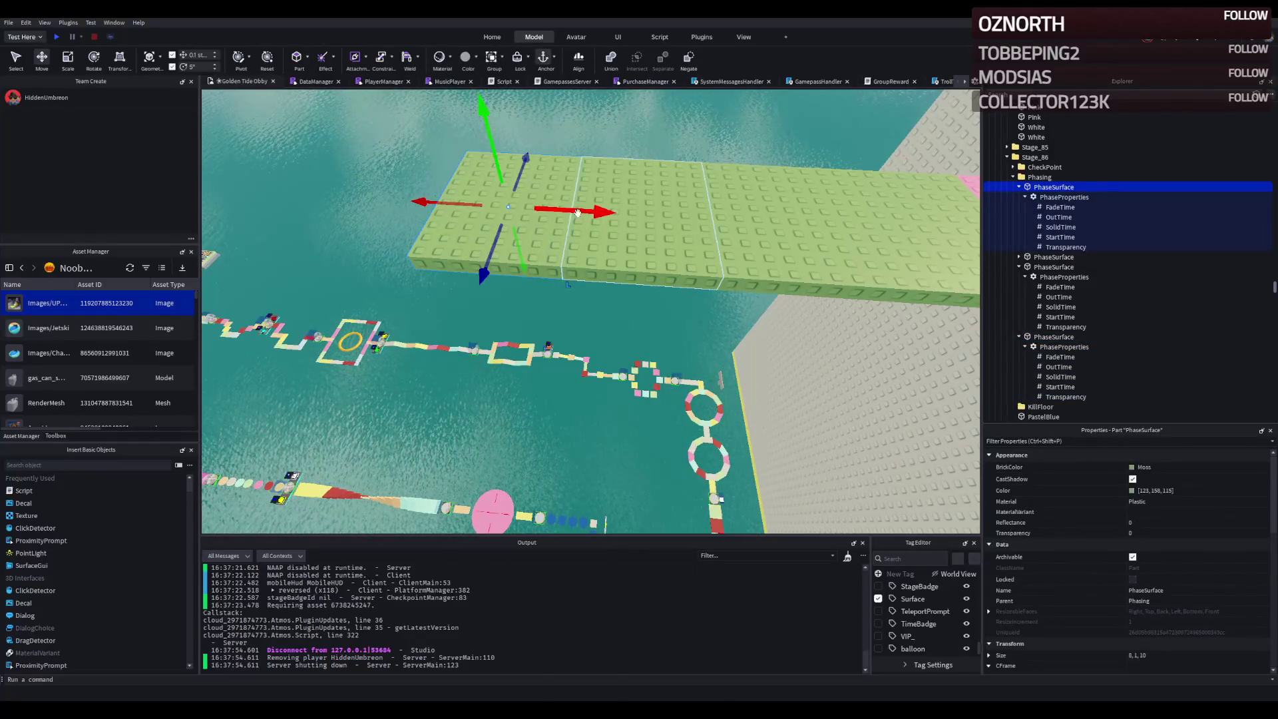
scroll(578, 213, up, 2)
key(ctrl+d)
drag(626, 212, 553, 222)
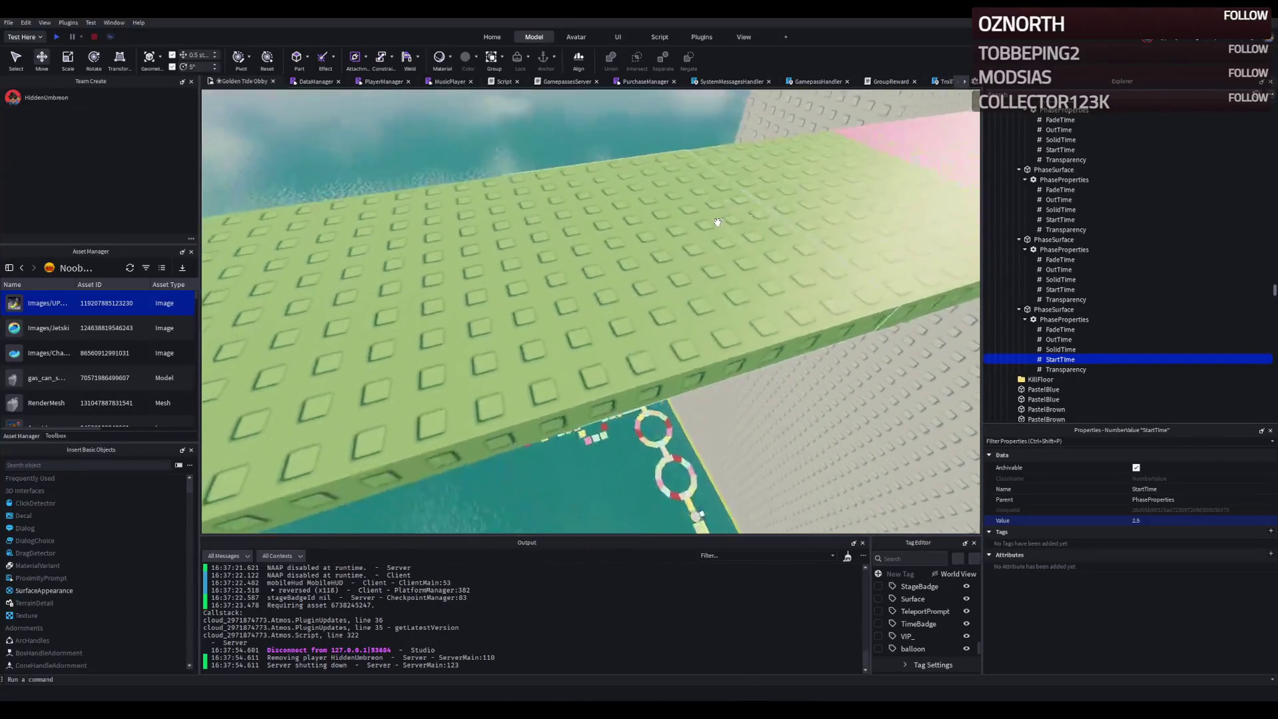
- Stretch the PastelRed block into a 35 × 2 × 35 slab atop the white tower
key(e)
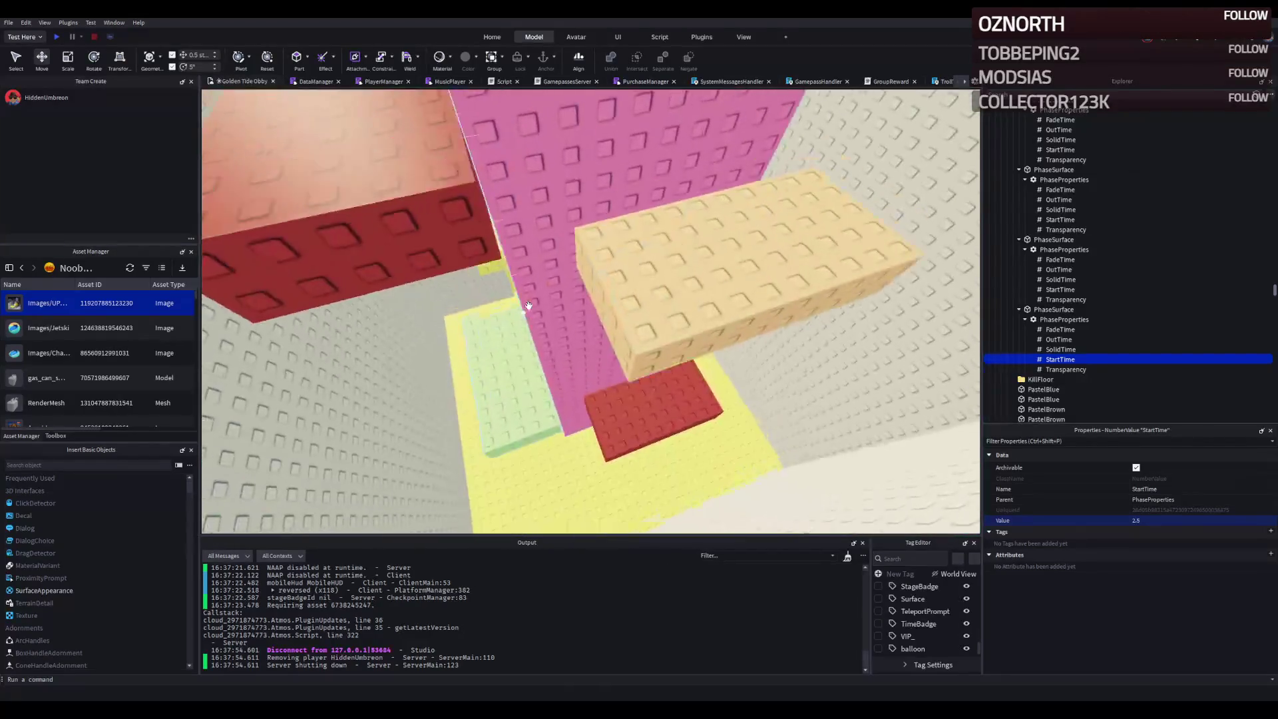
click(407, 291)
scroll(494, 320, down, 10)
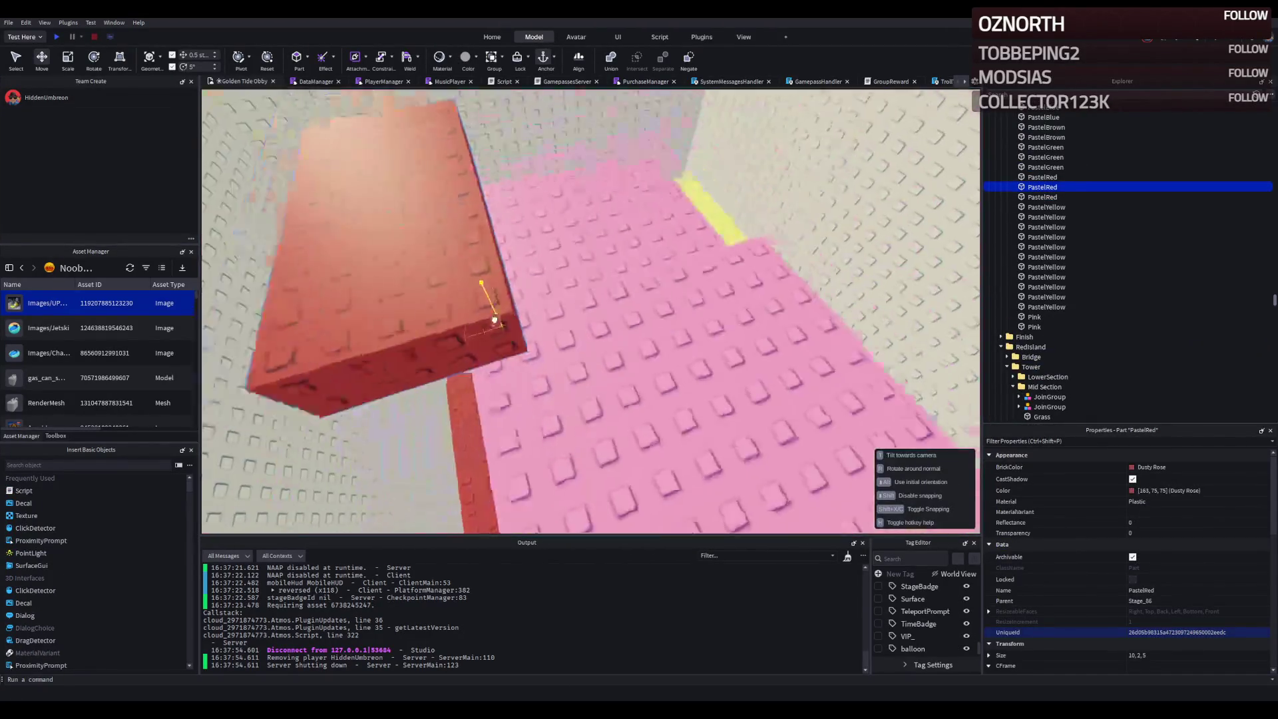
scroll(494, 320, up, 2)
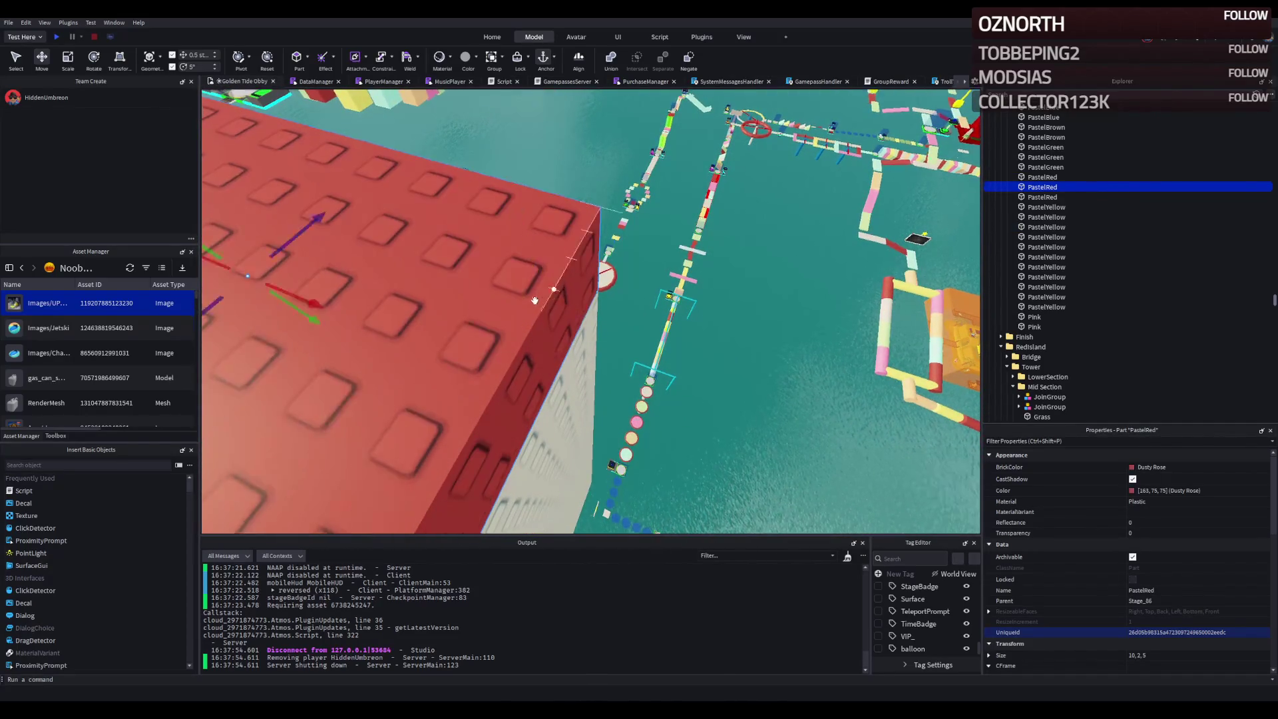
scroll(536, 300, up, 5)
mouse_move(680, 271)
mouse_down()
mouse_move(680, 288)
mouse_move(625, 294)
mouse_up()
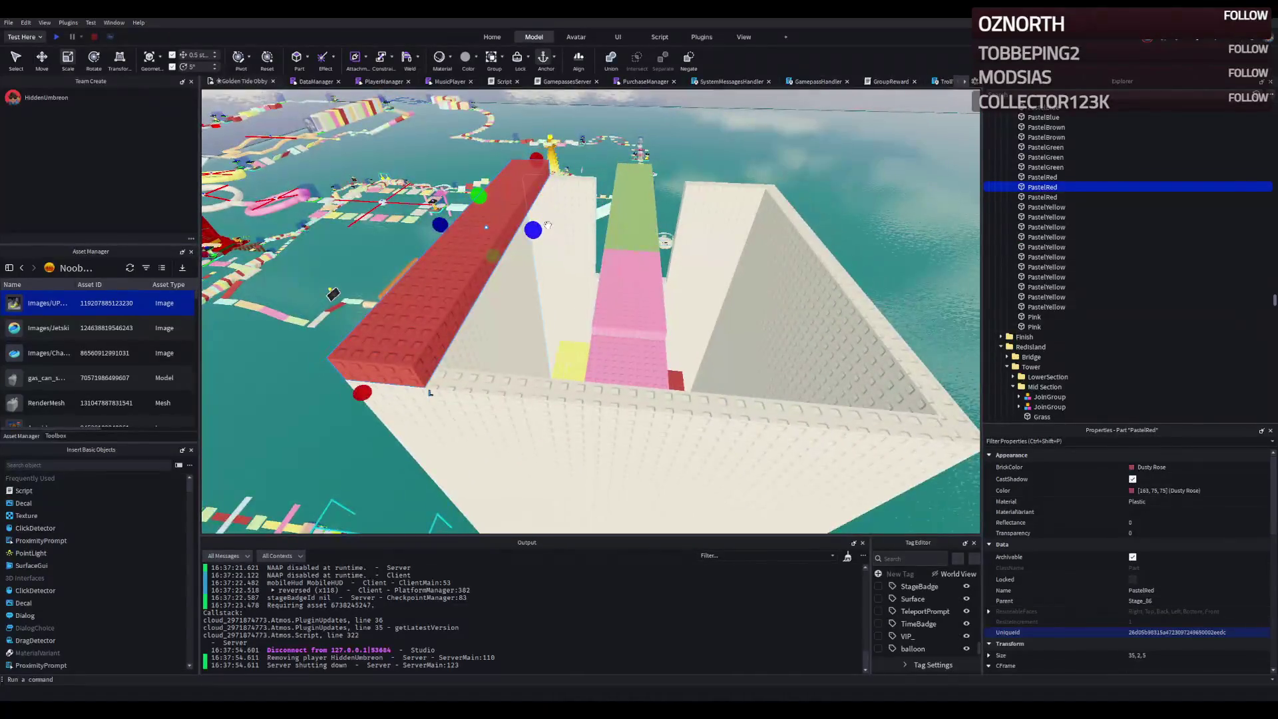
mouse_move(533, 225)
mouse_down()
mouse_move(582, 234)
mouse_move(609, 214)
mouse_move(656, 213)
mouse_move(612, 354)
mouse_up()
- Fly the camera to the white tower and start a playtest
scroll(644, 250, down, 3)
key(w)
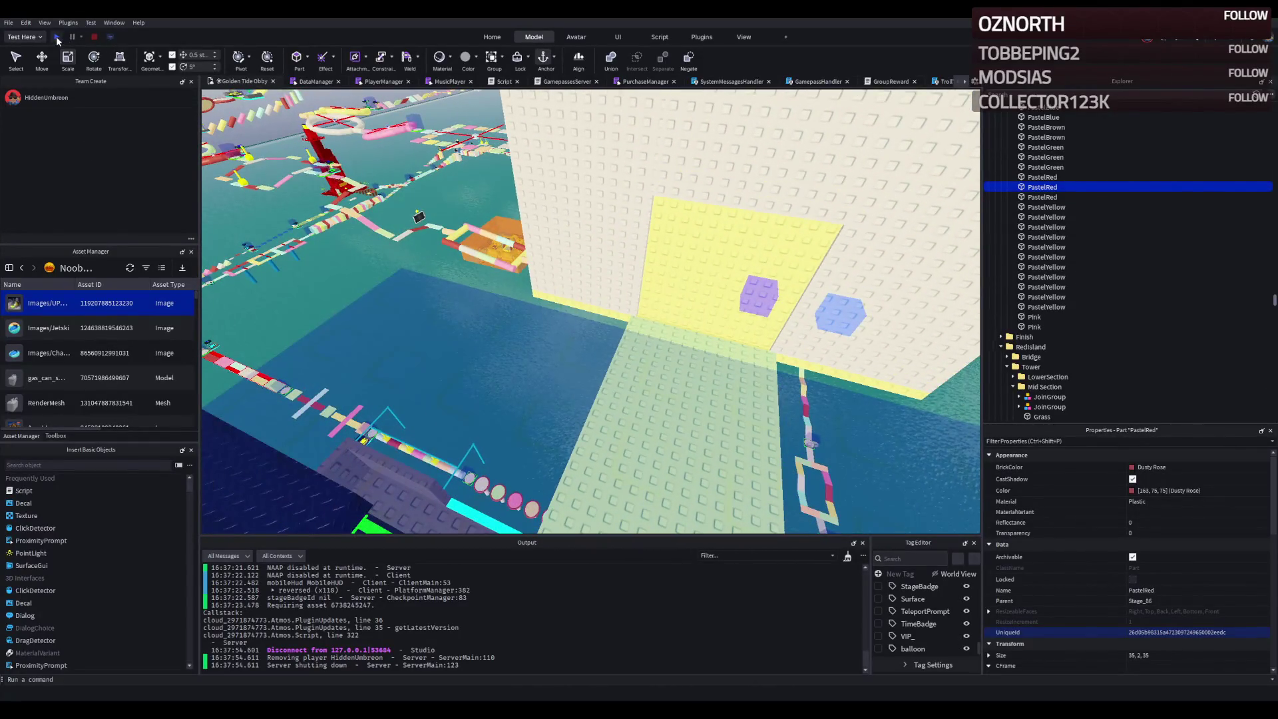
click(57, 36)
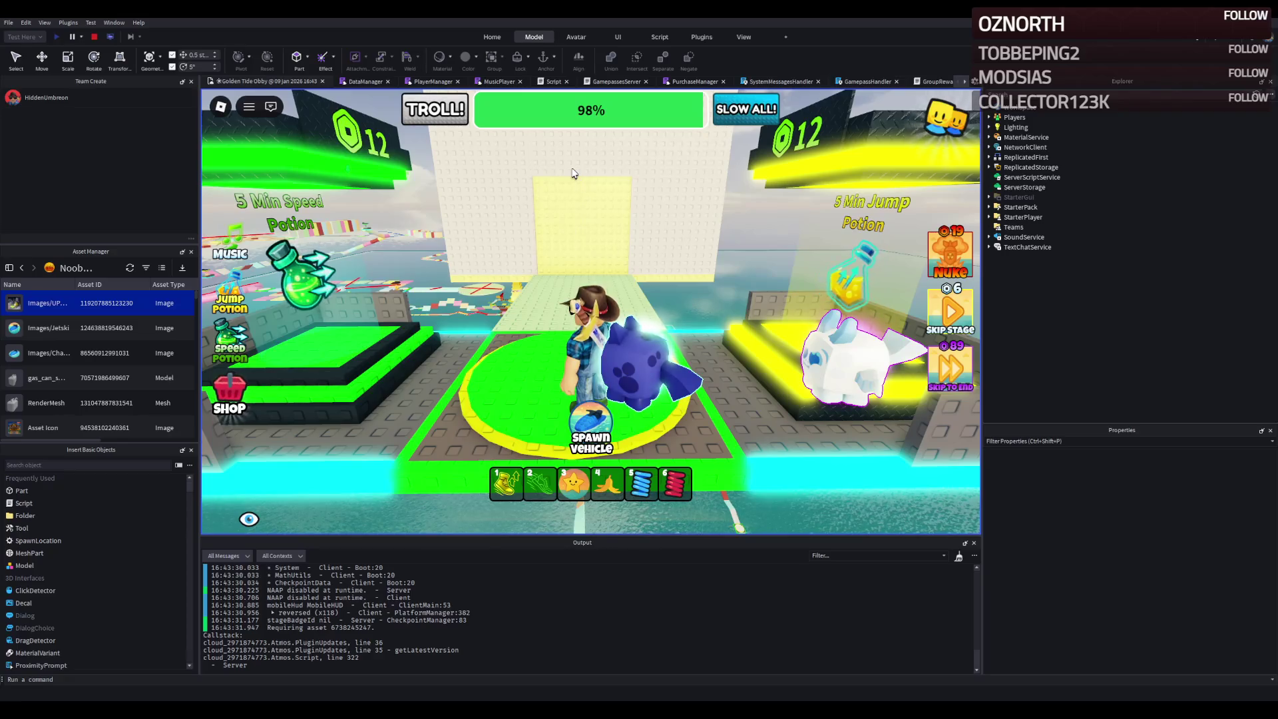
- Run the character through the doorway, along the pink wall and pink blocks onto the green path
key(w)
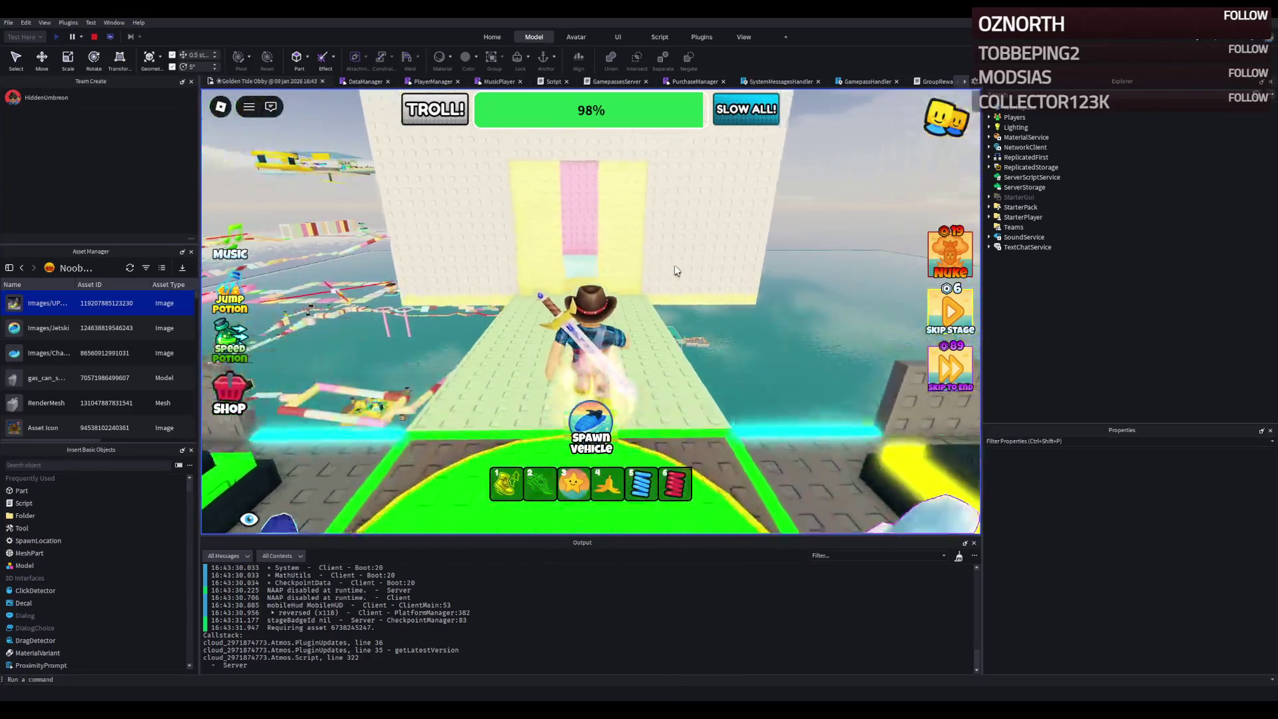
key(w)
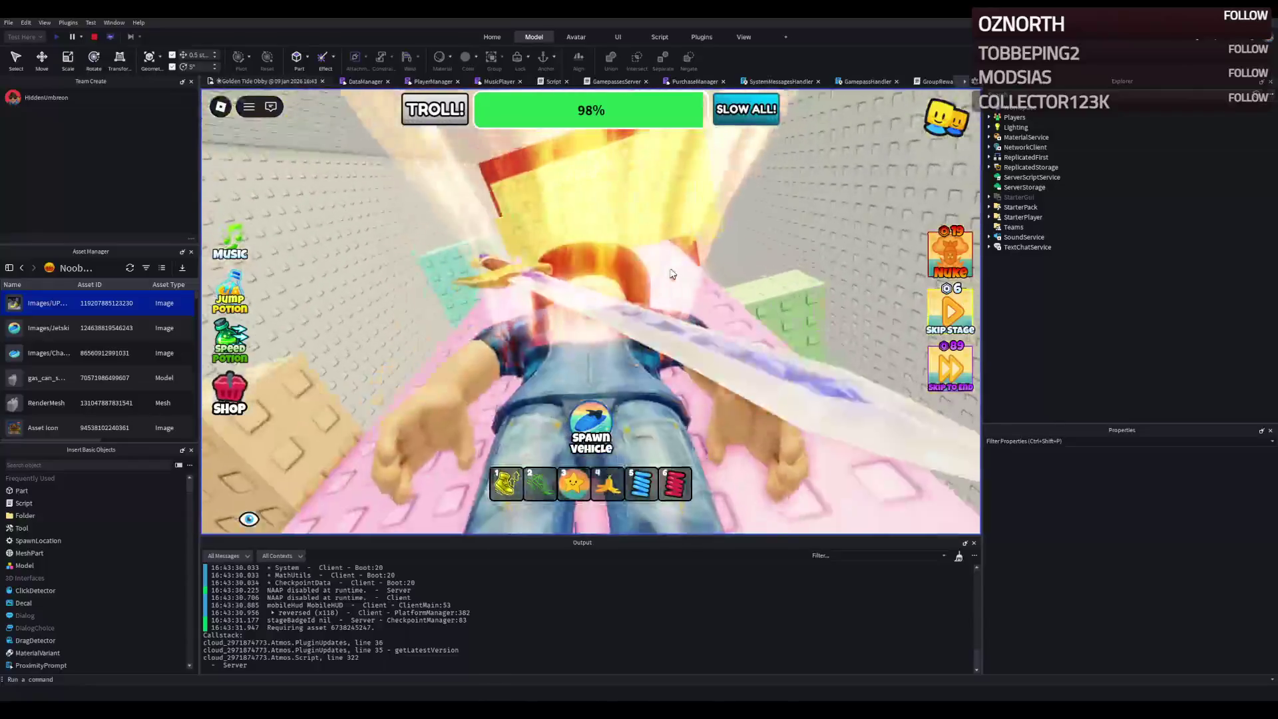
key(w)
key(w)
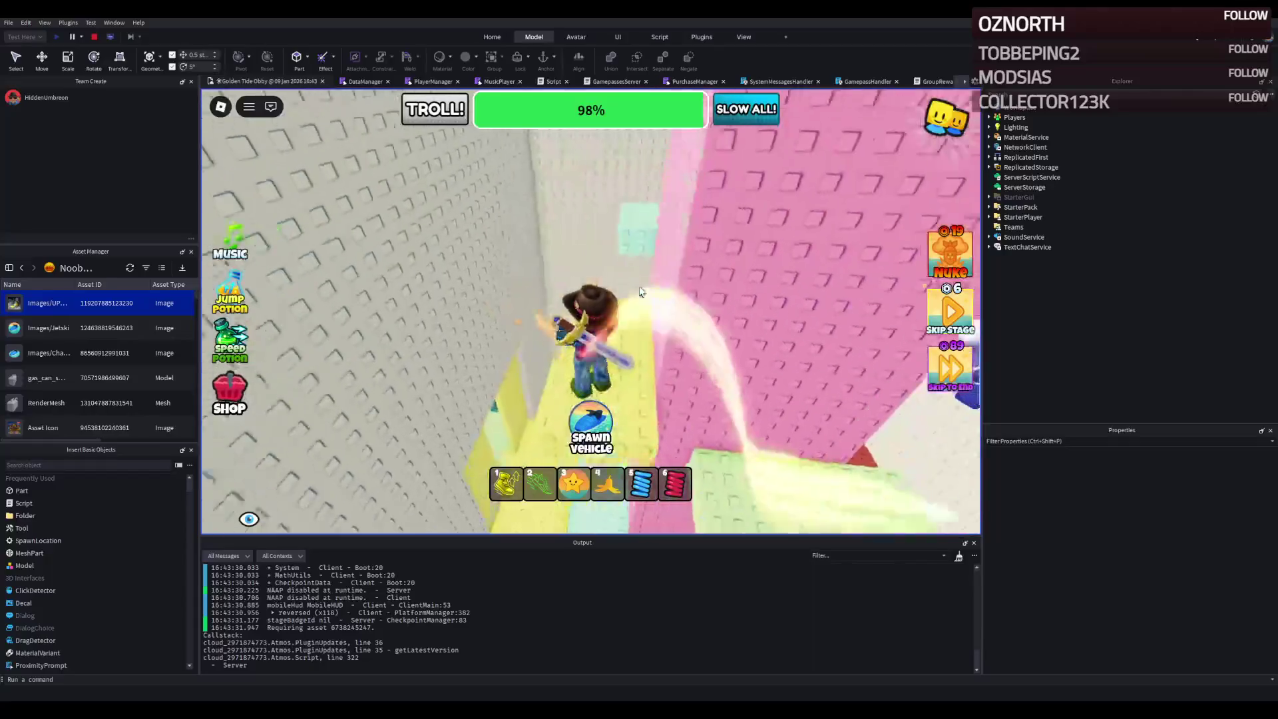
key(w)
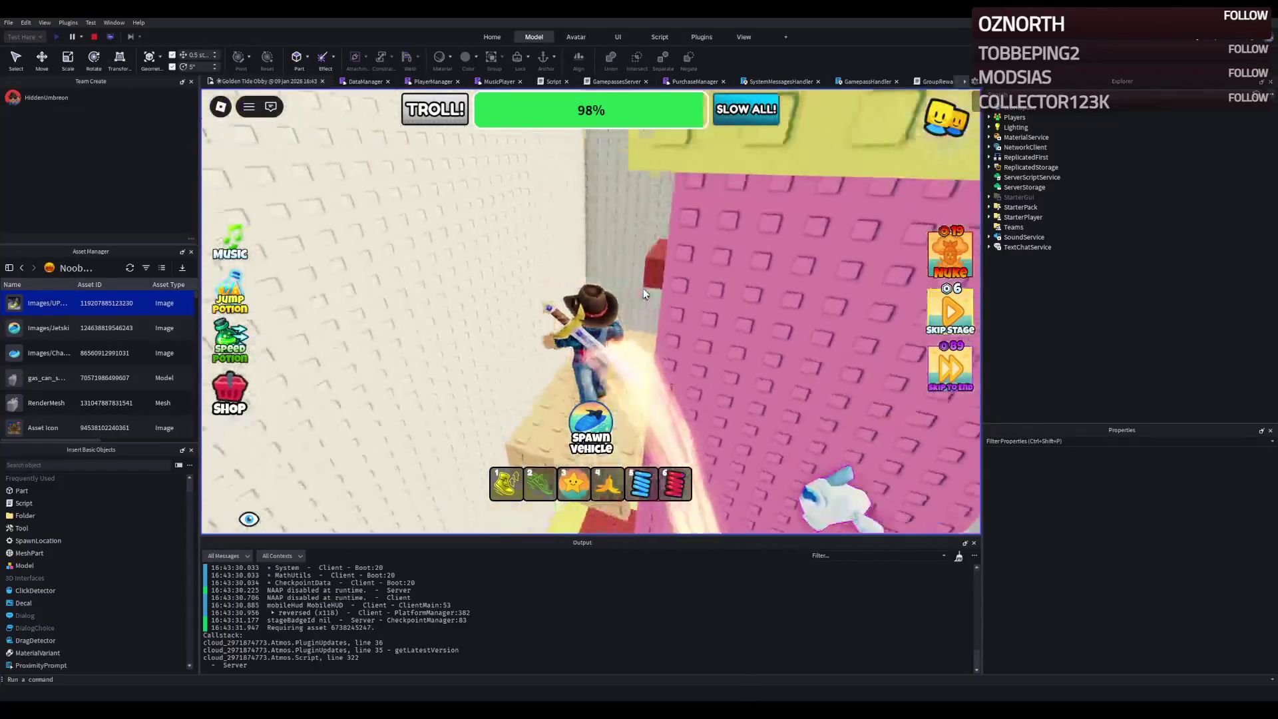
key(w)
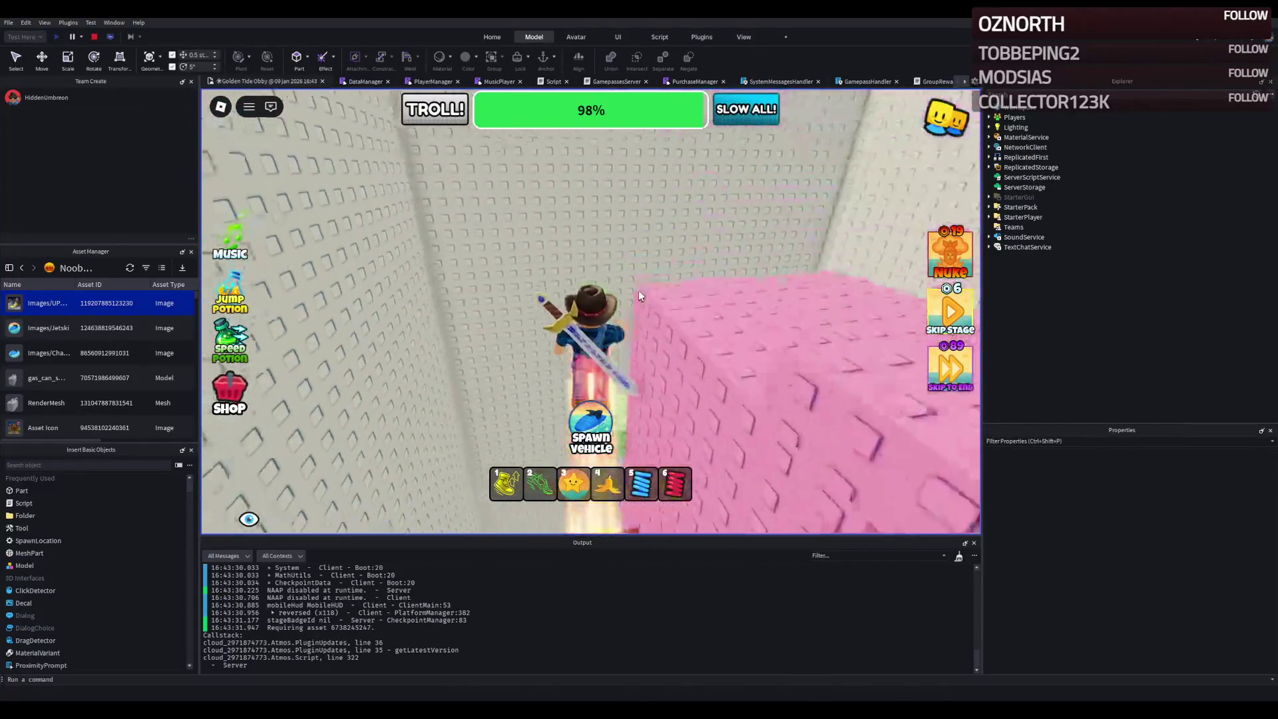
key(w)
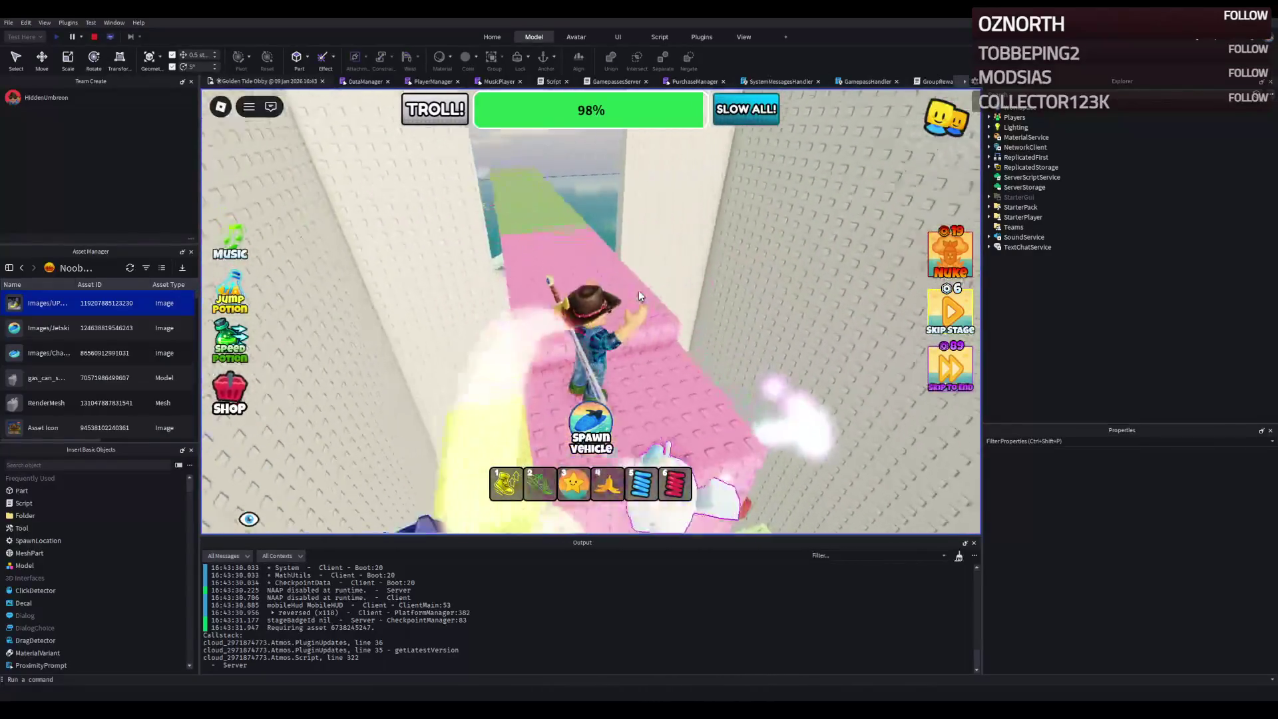
key(w)
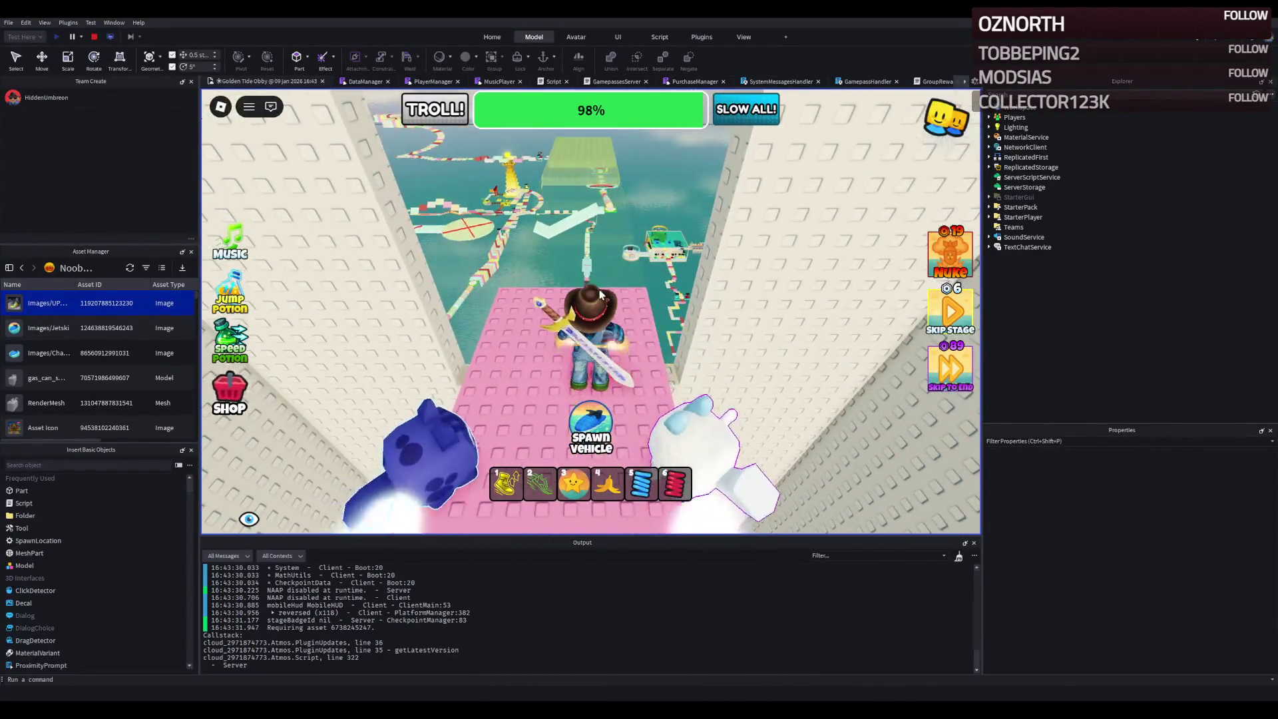
key(w)
key(w)
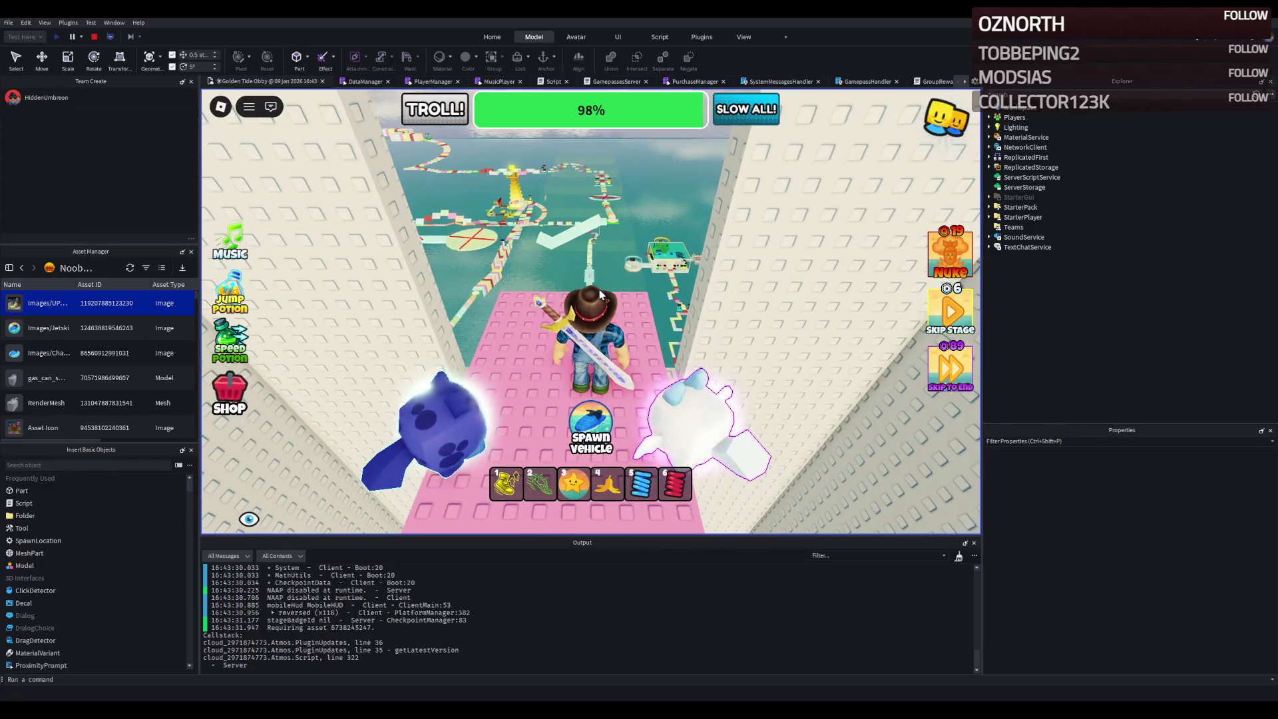
key(w)
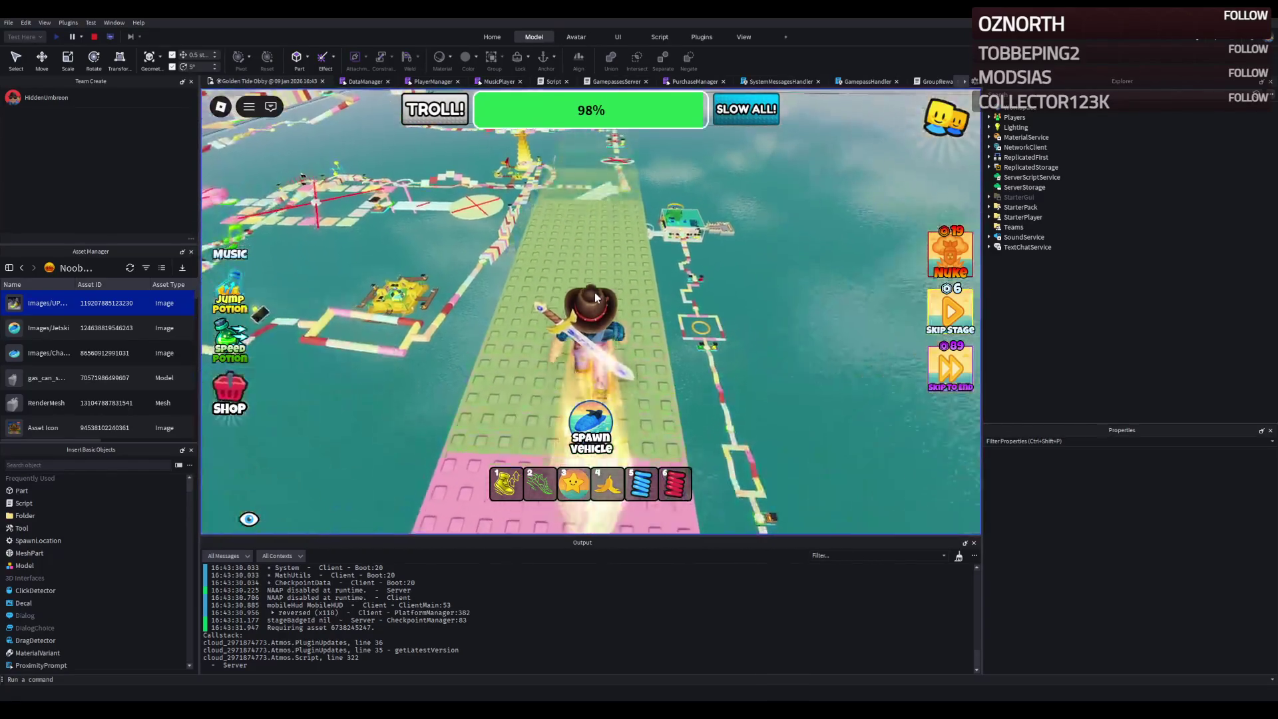
key(w)
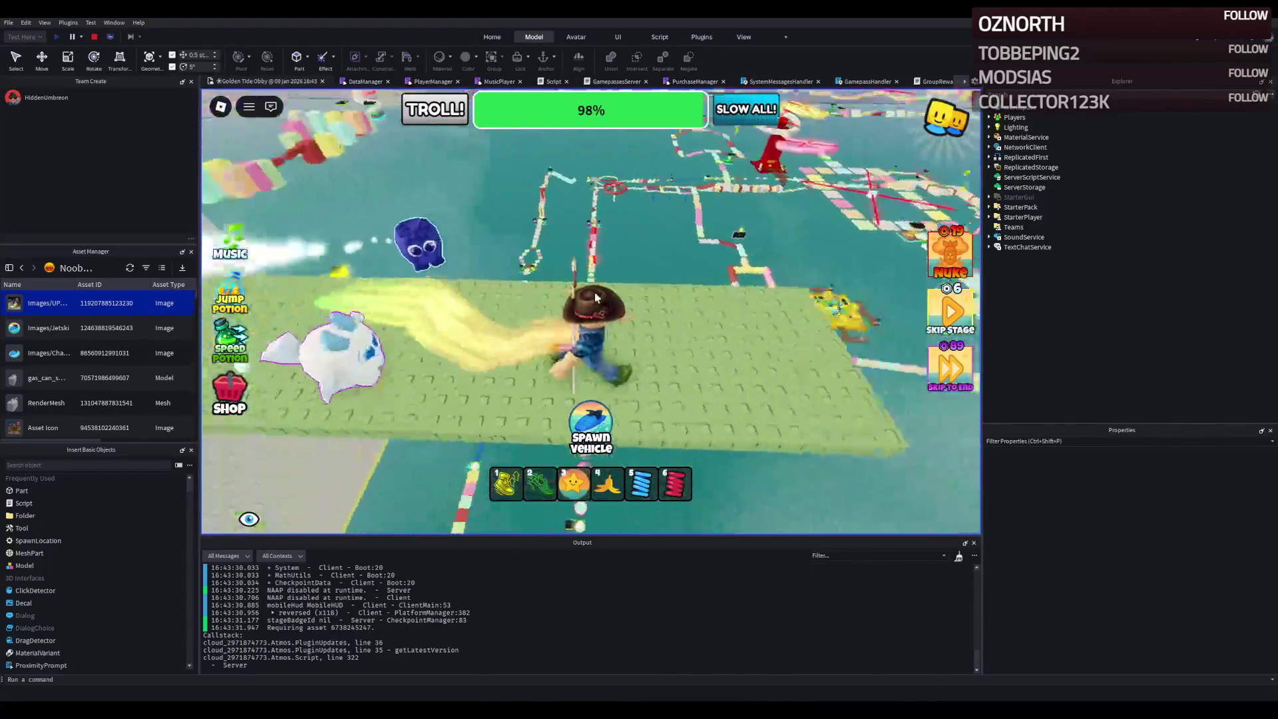
key(Right)
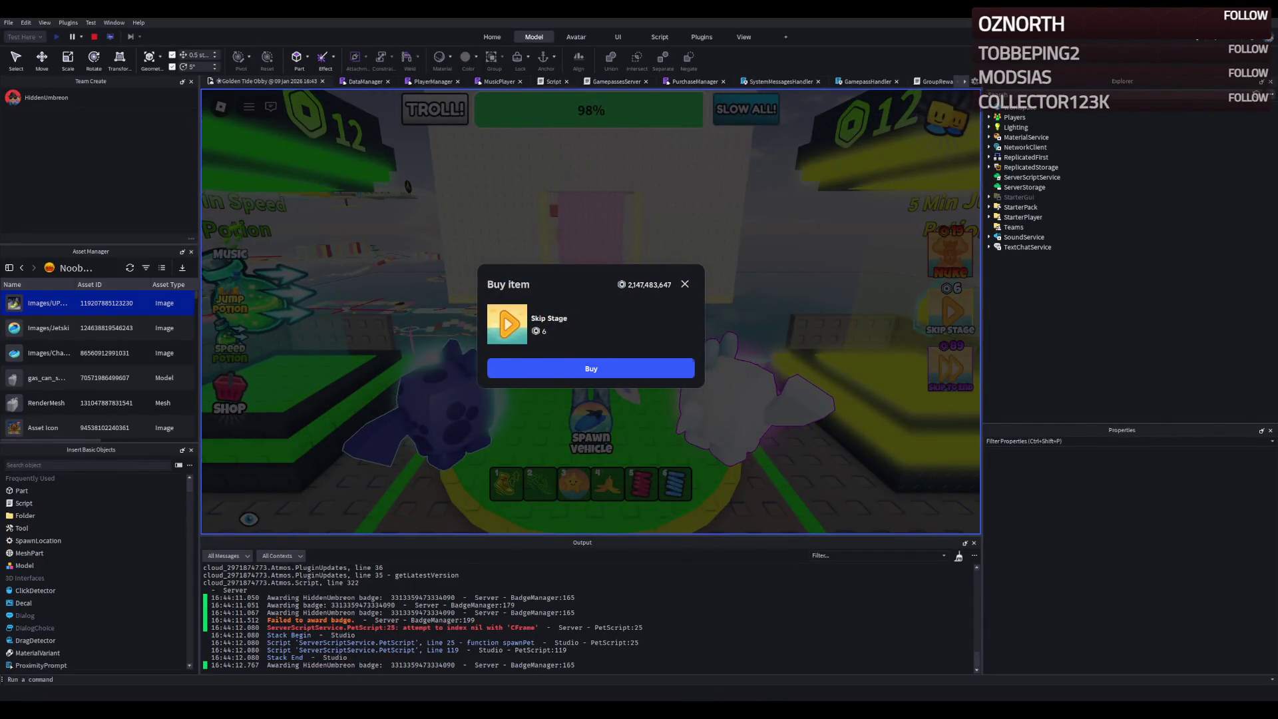
- Close the 6 Robux Skip Stage Buy item prompt
click(686, 286)
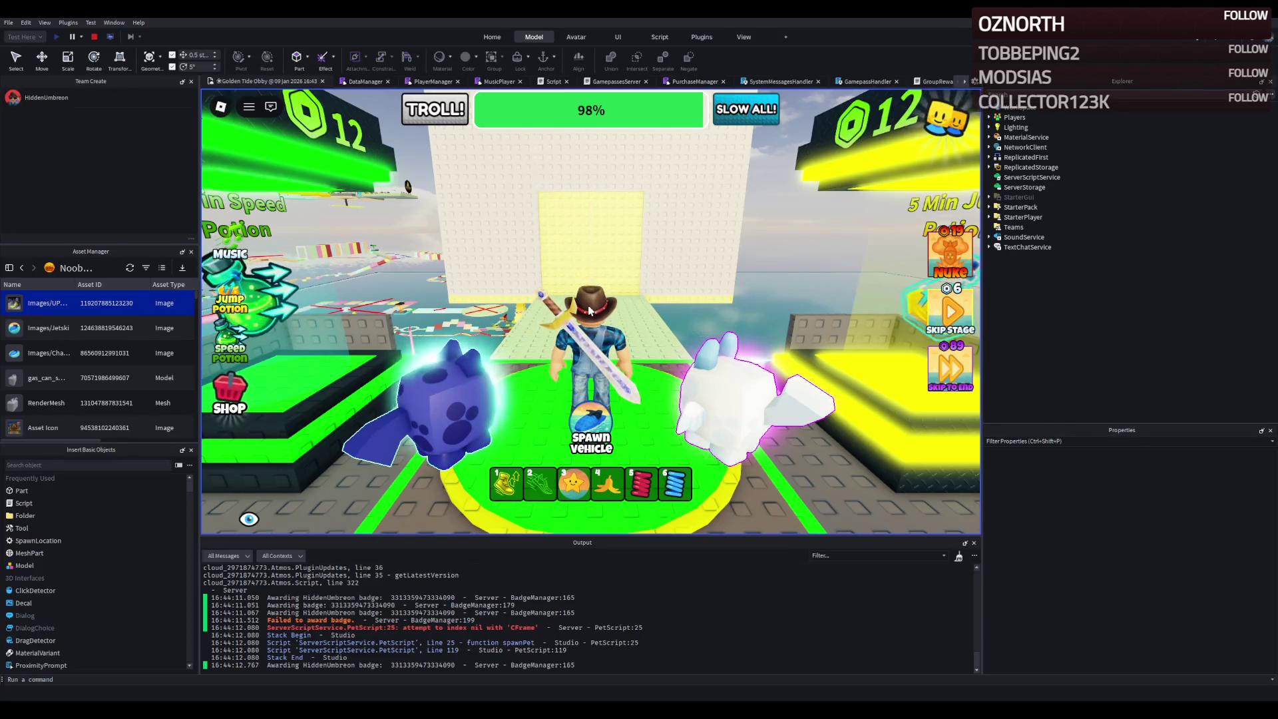
- Run through the pink wall corridor, across the teal and red platforms onto the pink path
key(w)
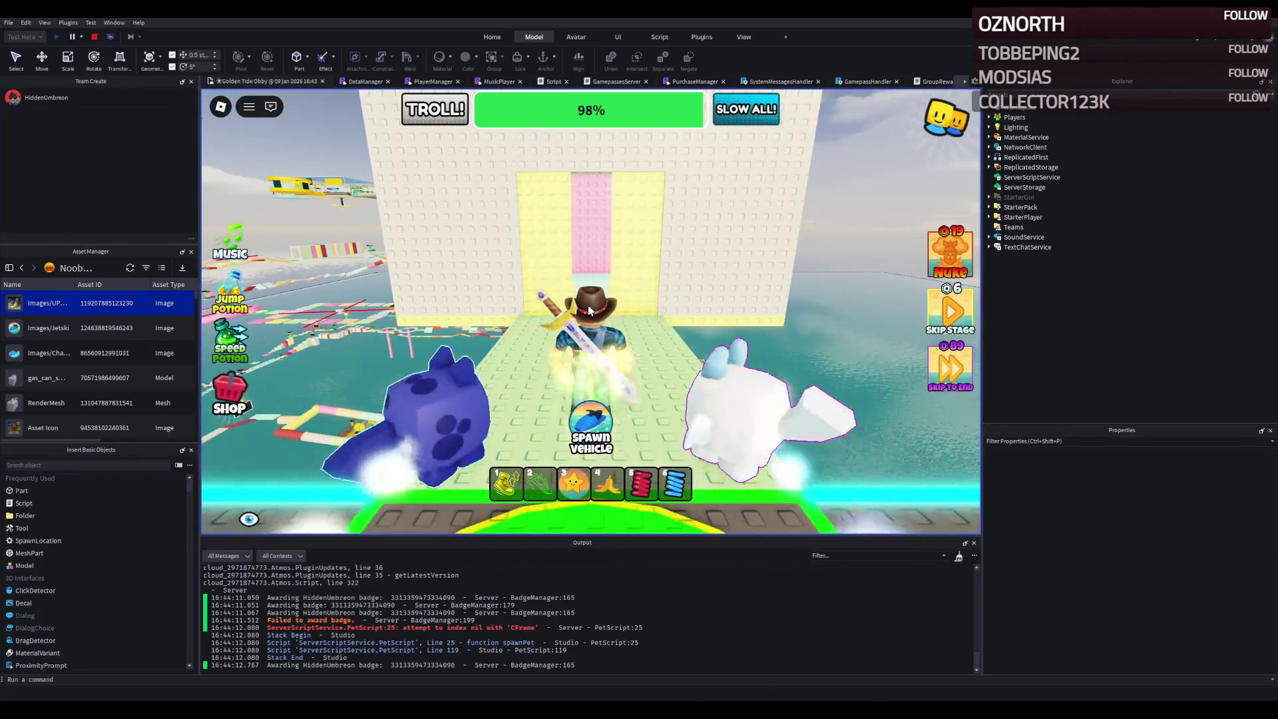
key(w)
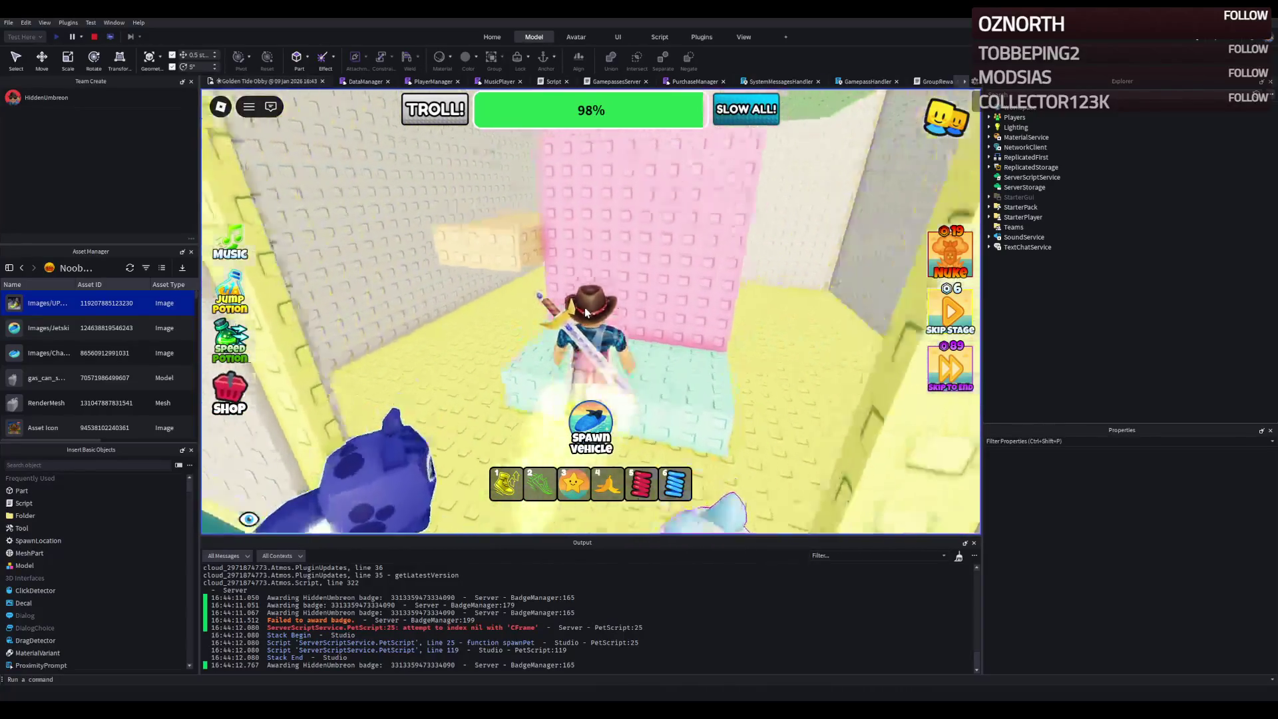
key(w)
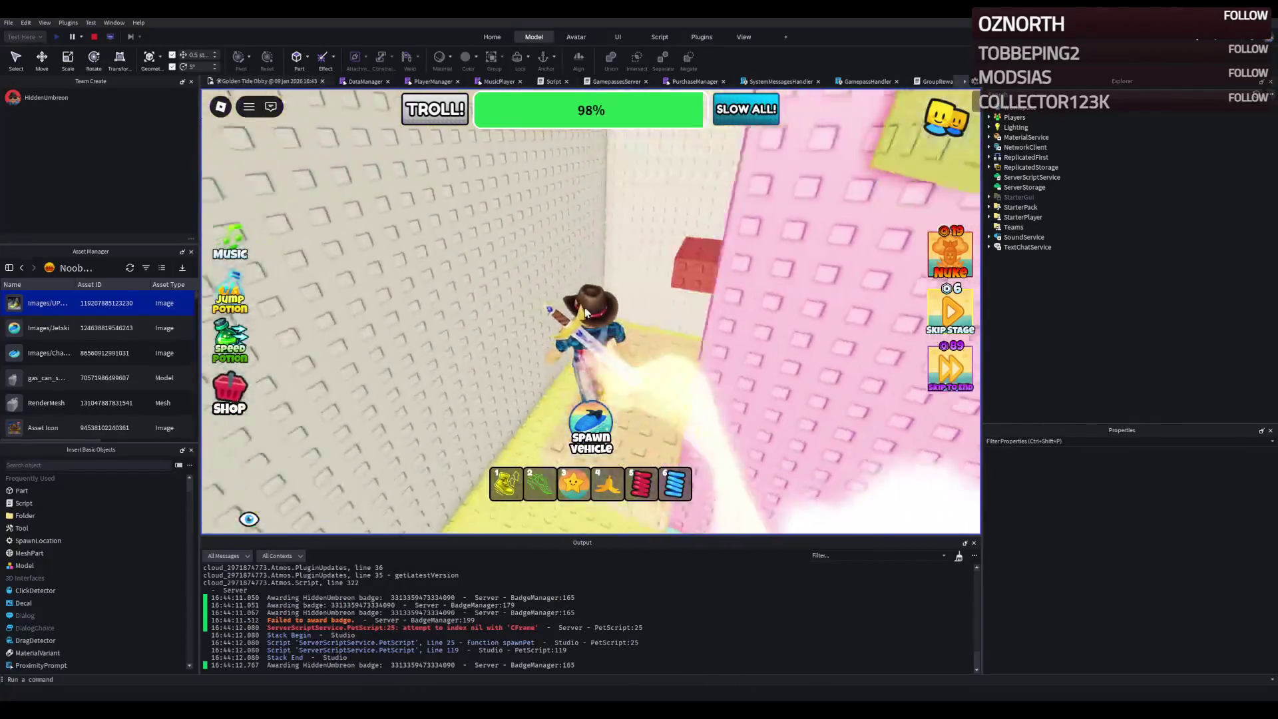
key(w)
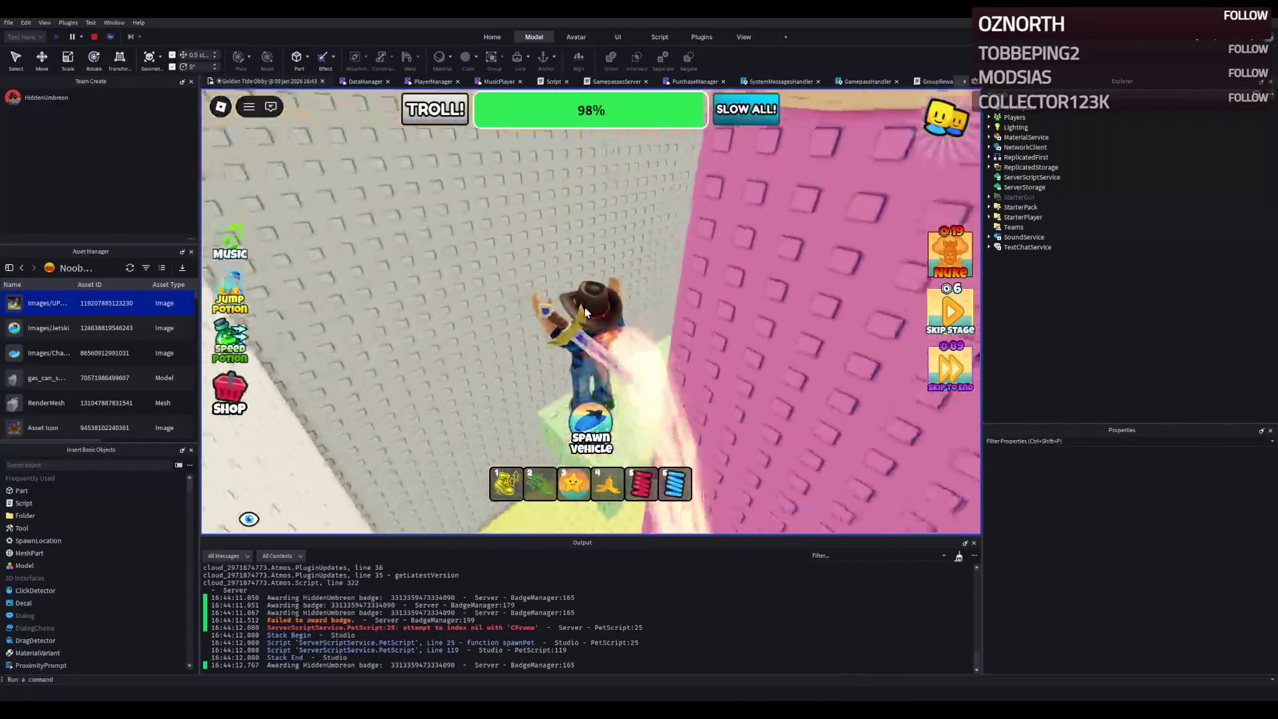
key(w)
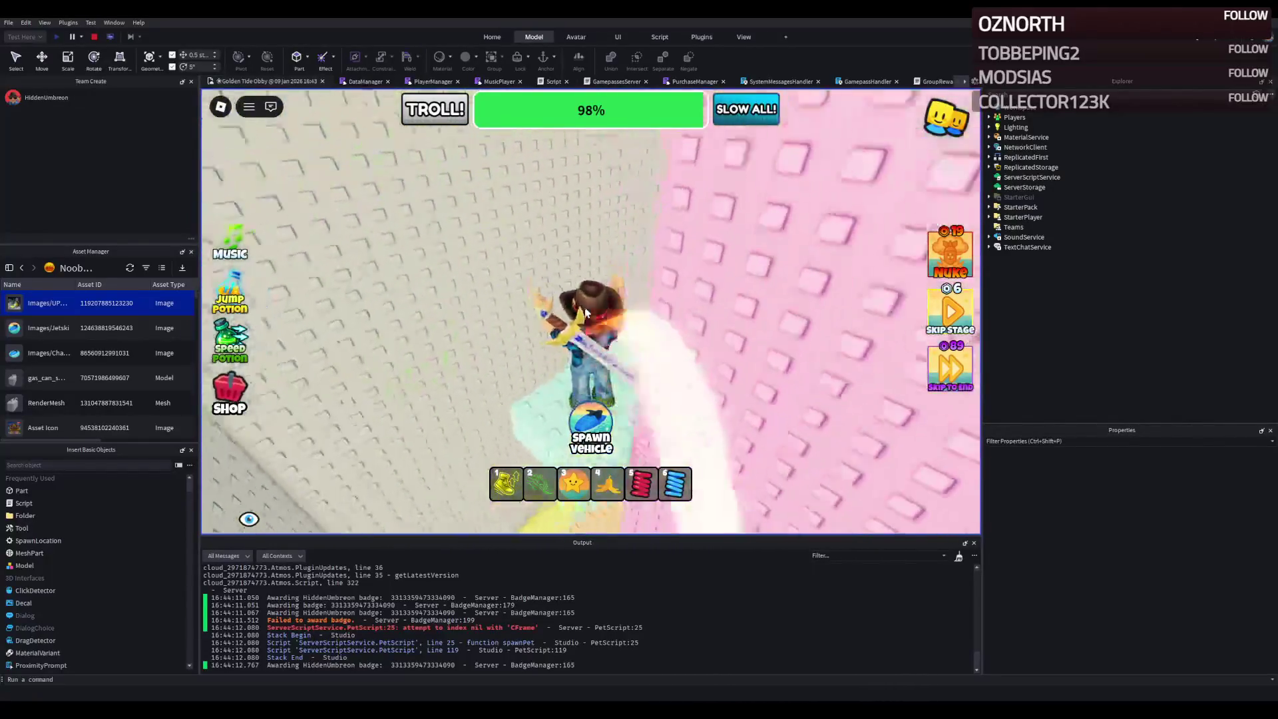
key(w)
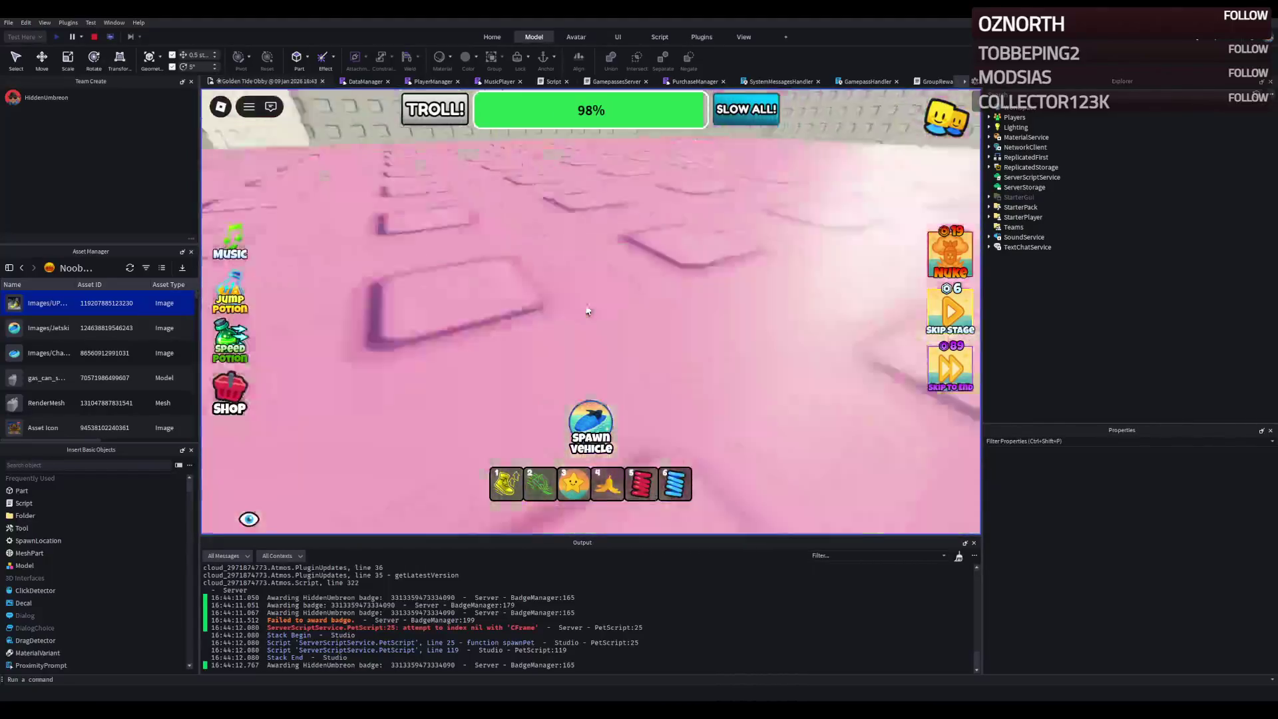
key(w)
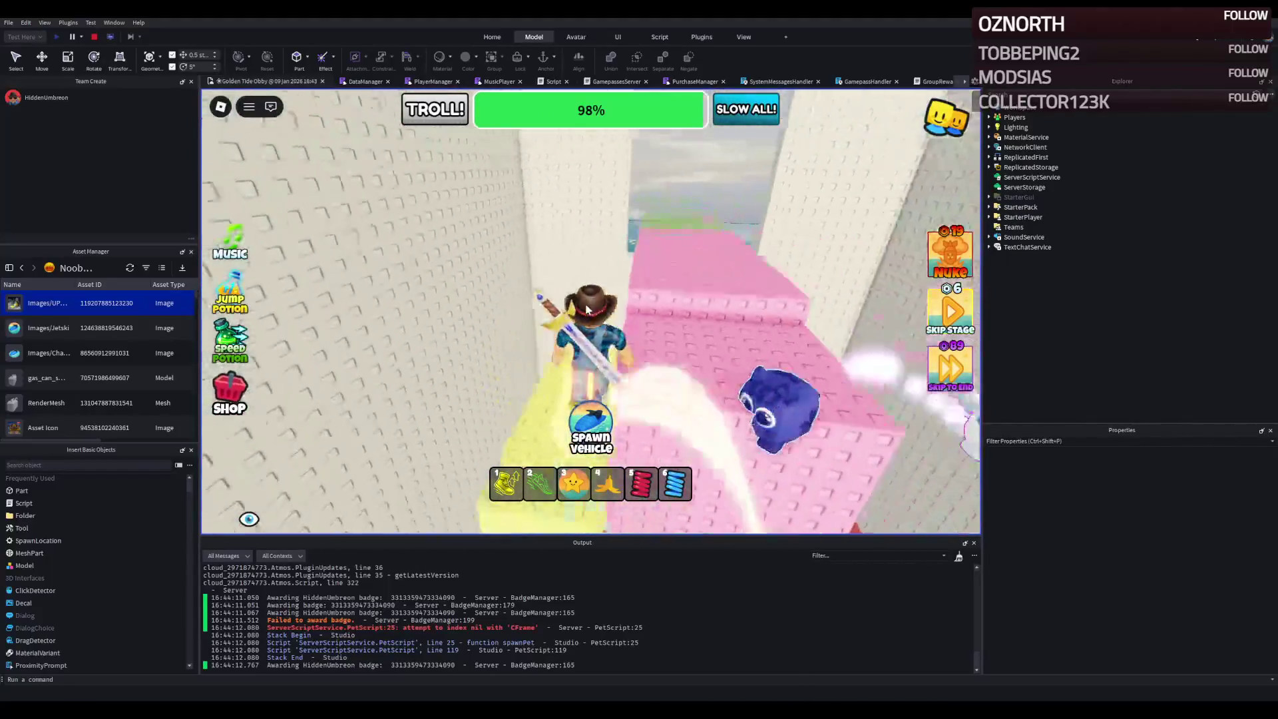
key(w)
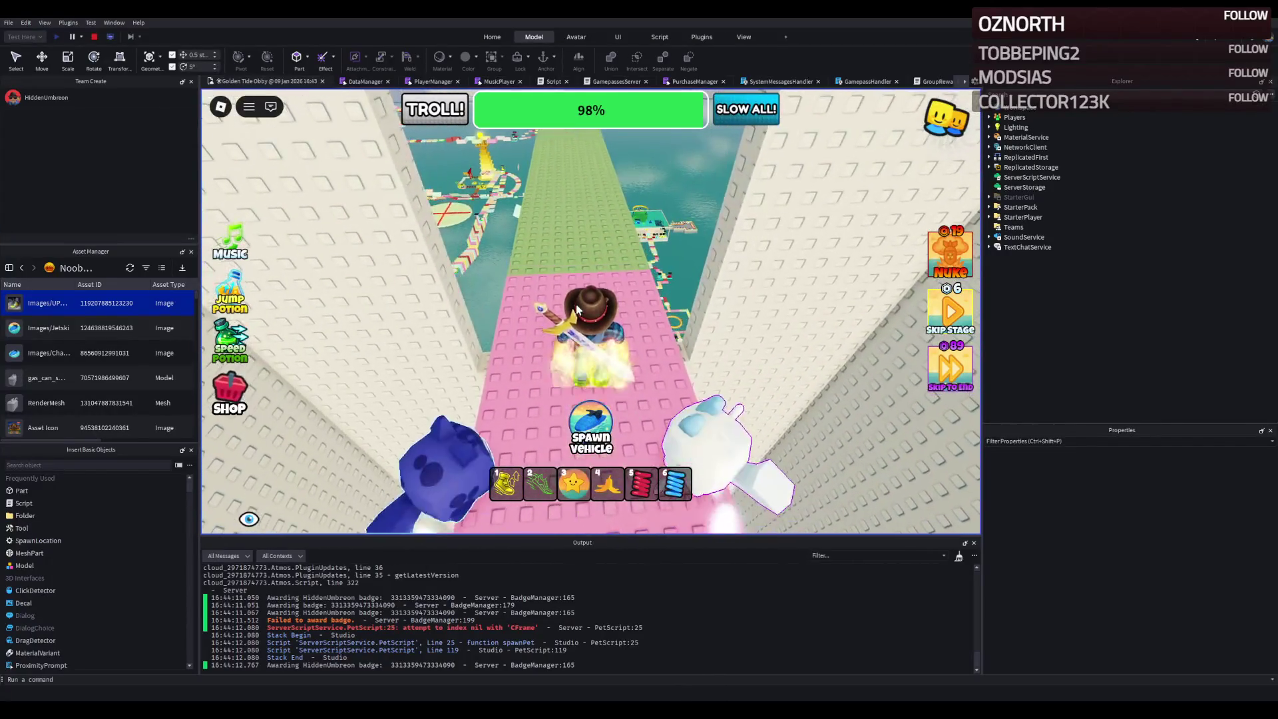
- Hide the game interface and continue along the green path past the white wall to the checkpoint pad
key(w)
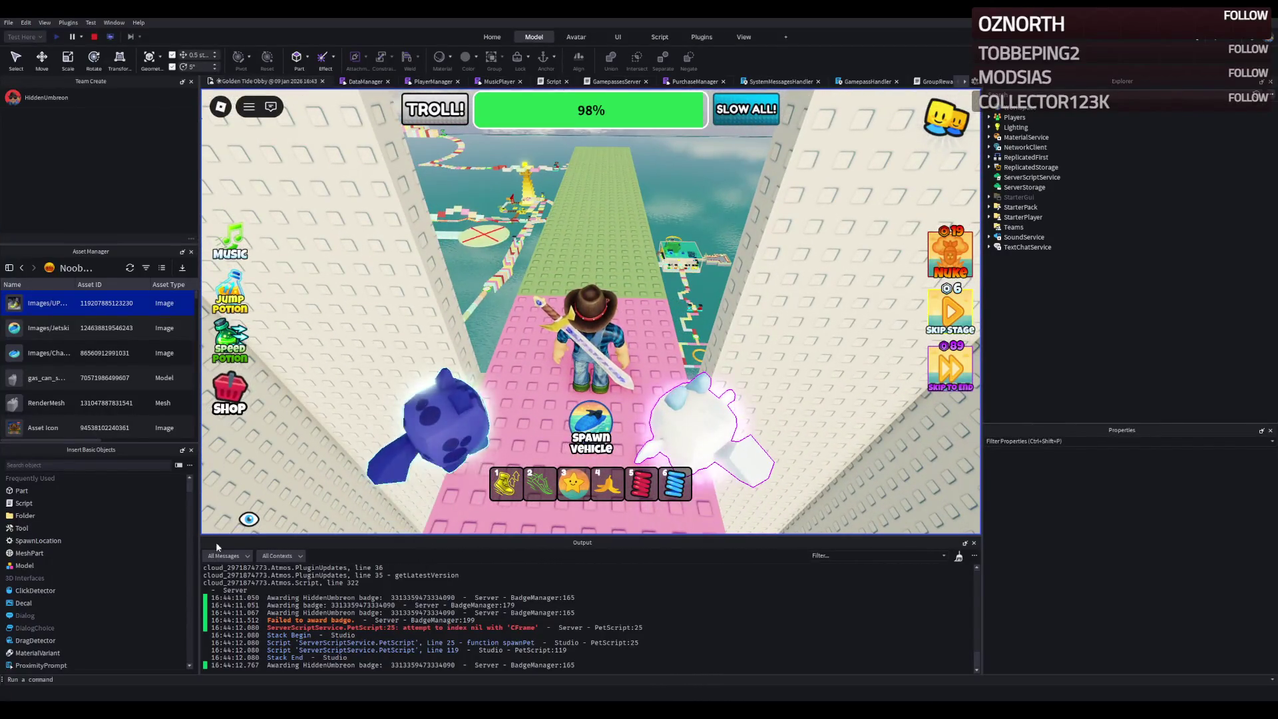
click(248, 522)
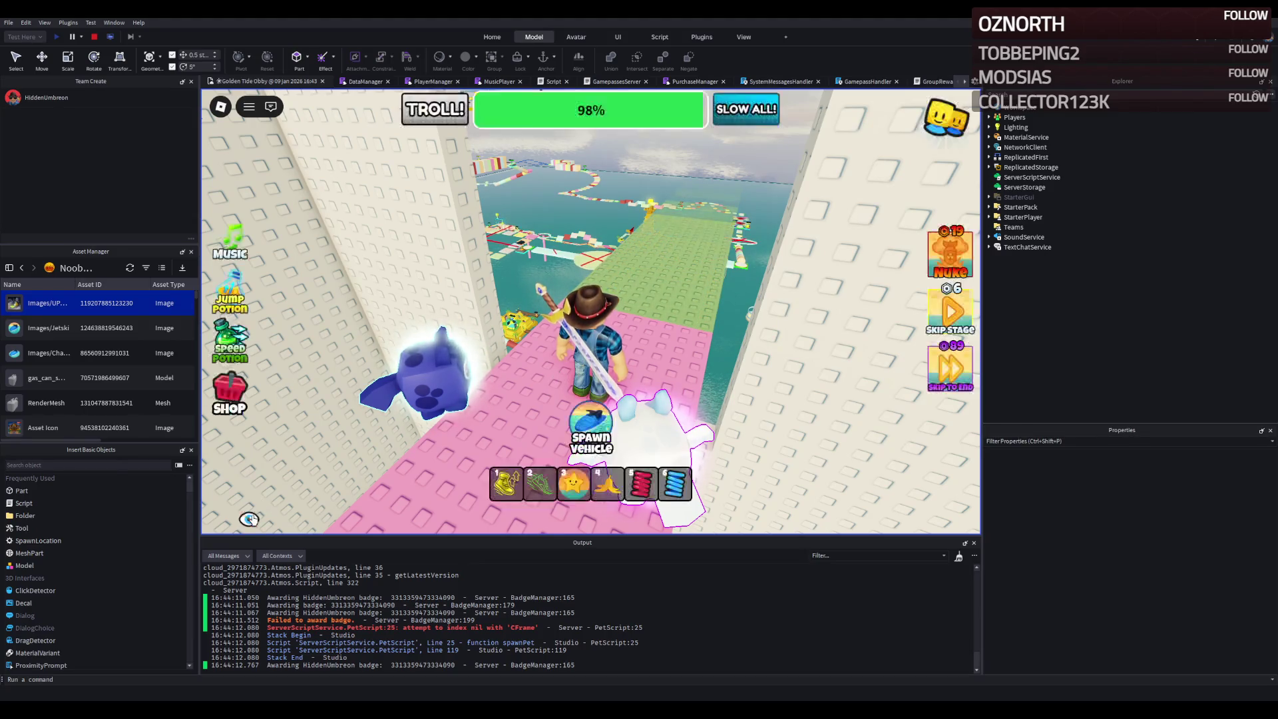
key(w)
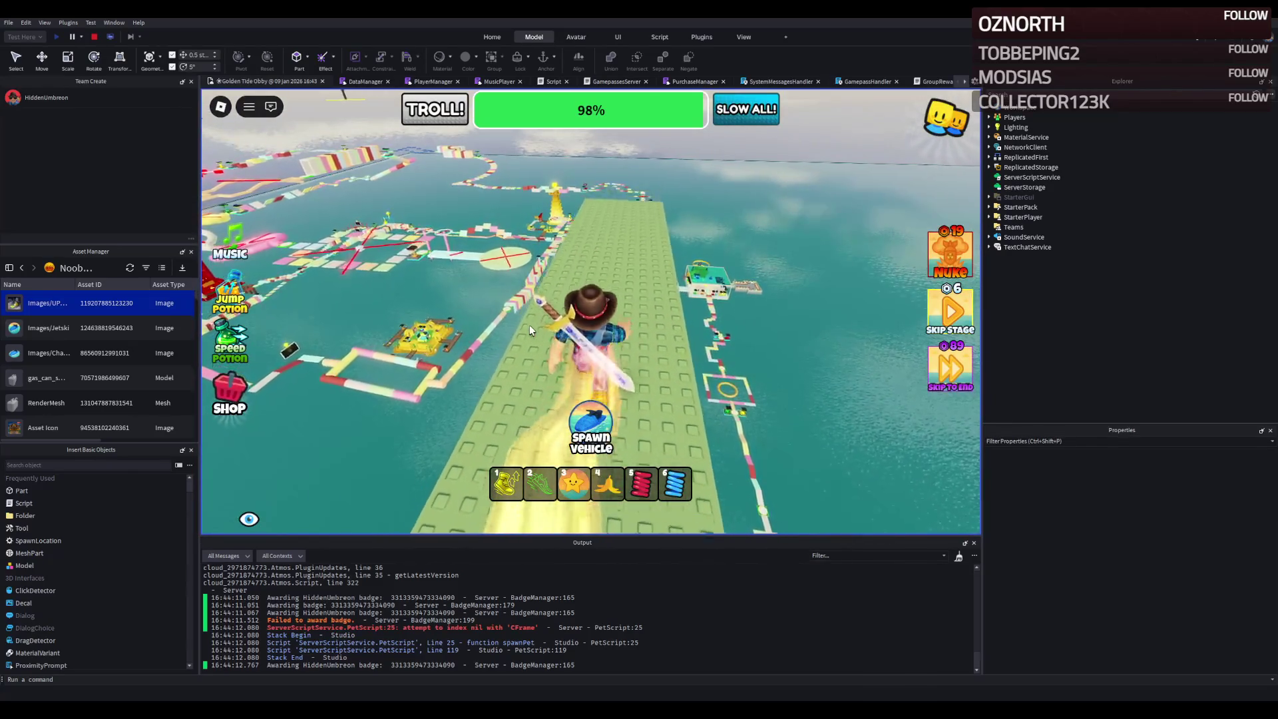
key(s)
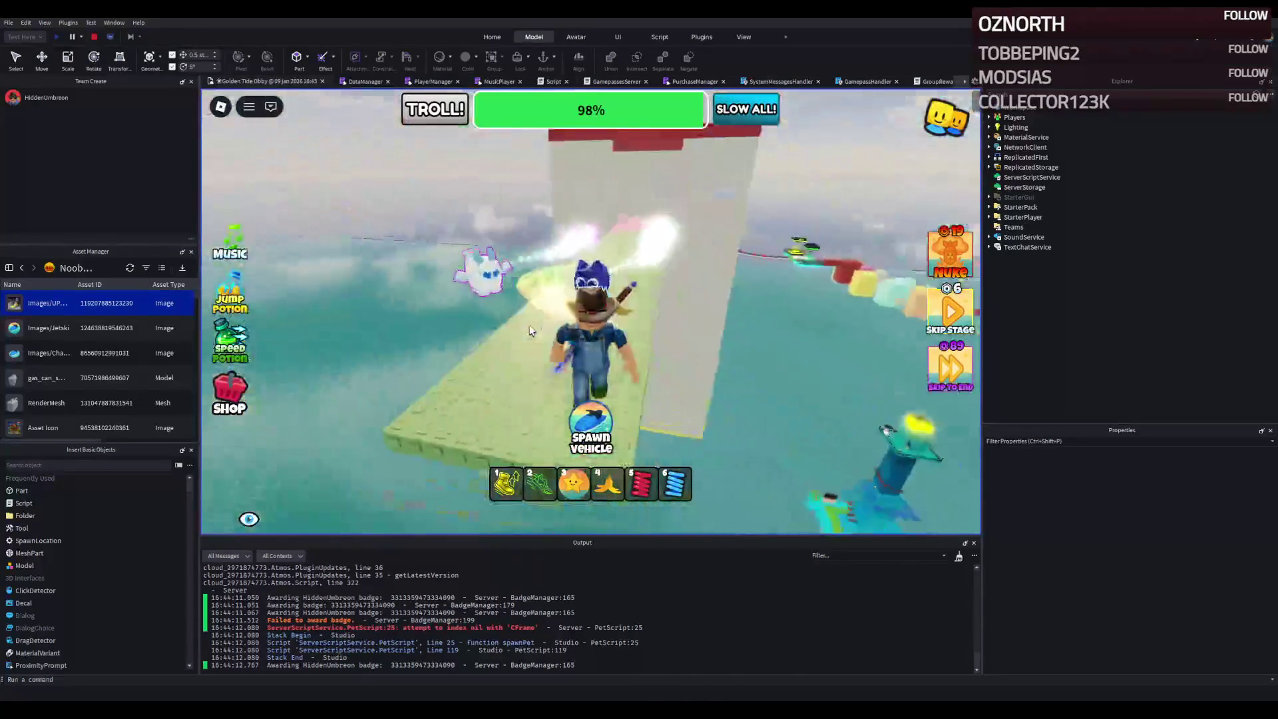
key(s)
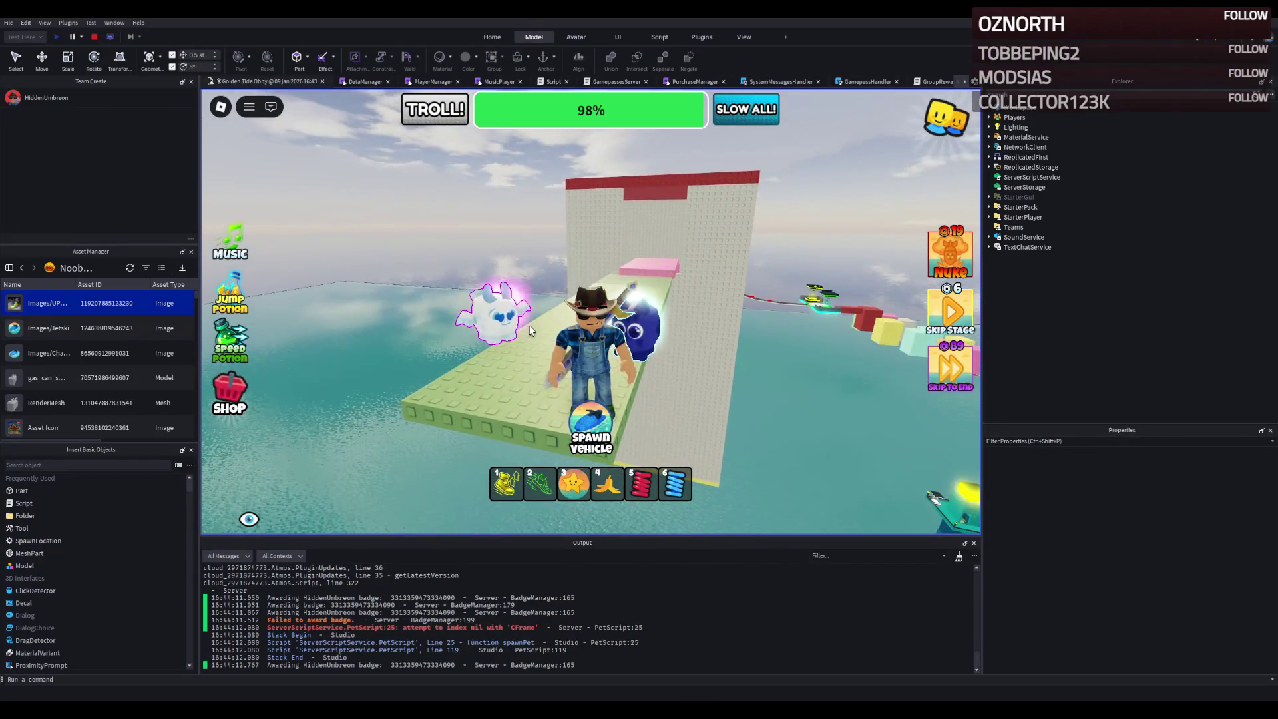
key(s)
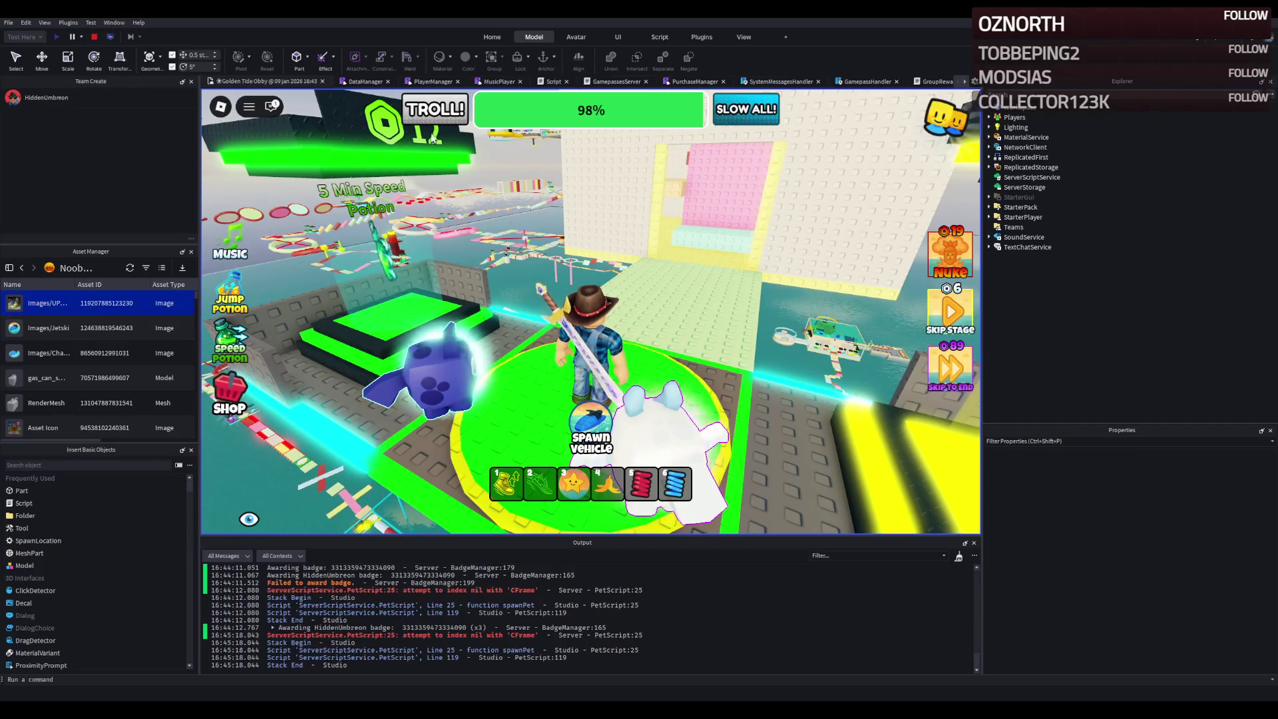
- Stop the running playtest
click(97, 40)
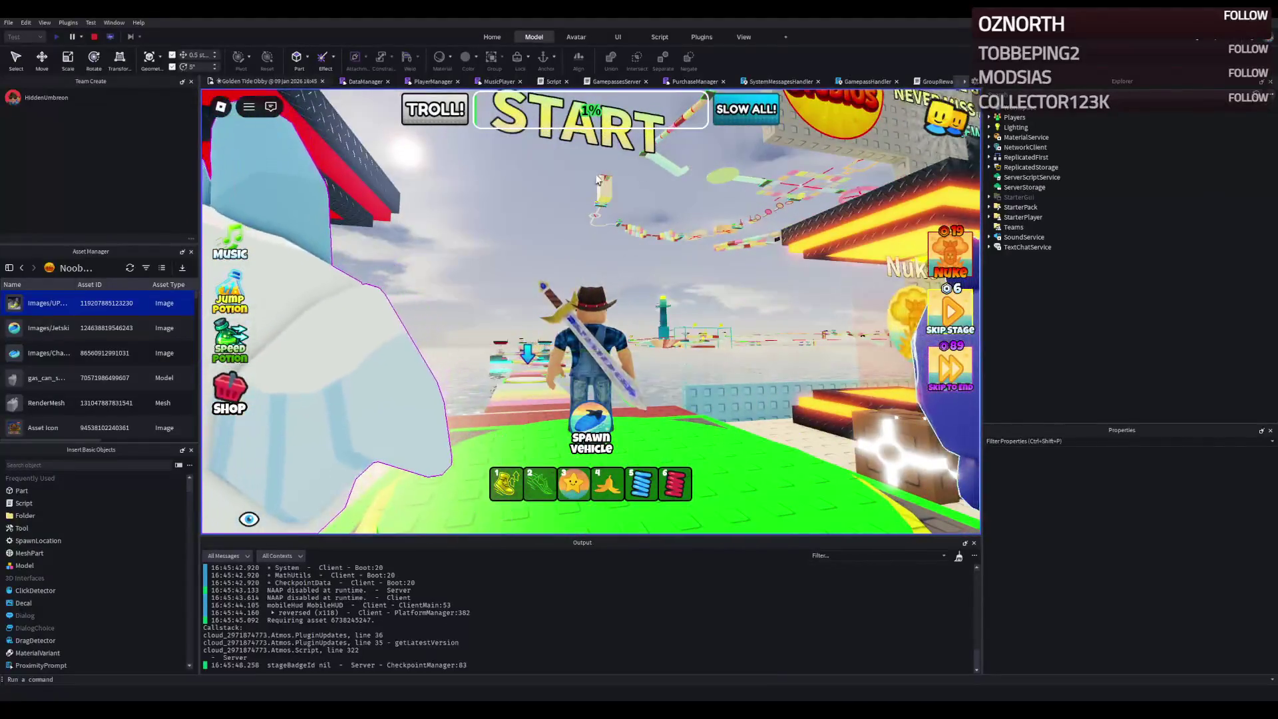
- Run off the START pad, spawn the jetski, and drive it out onto the water
key(w)
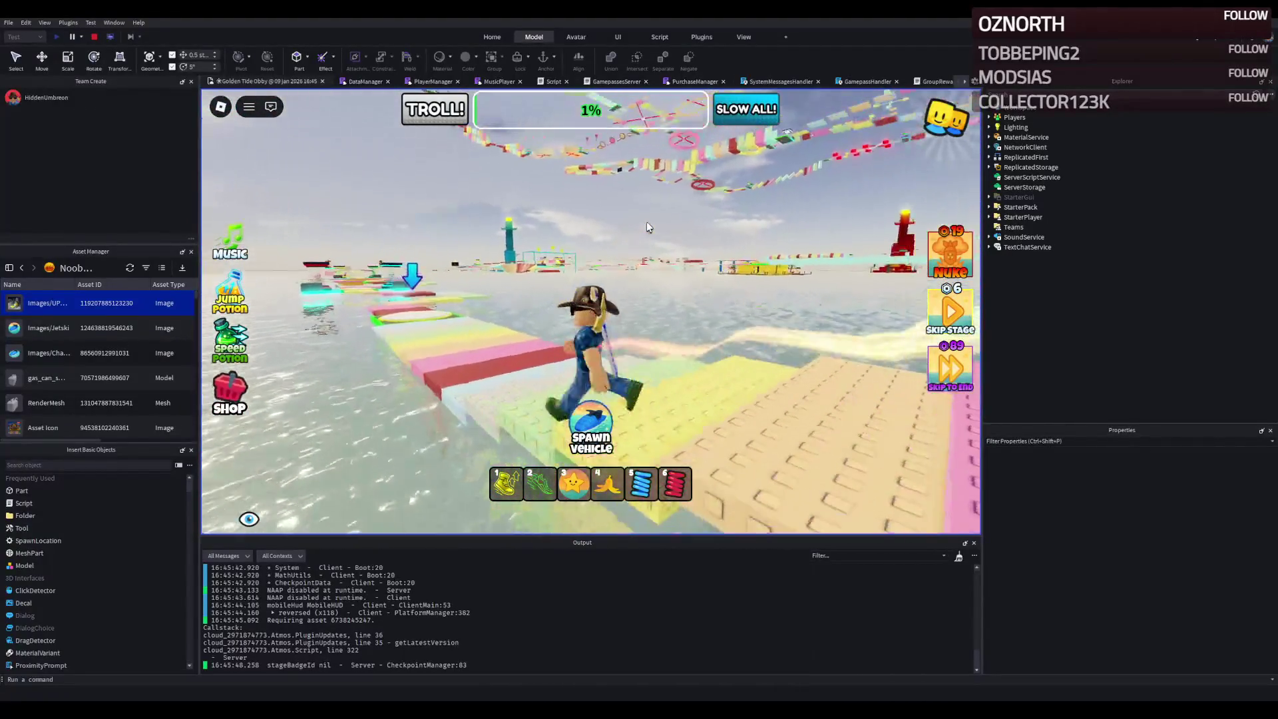
key(w)
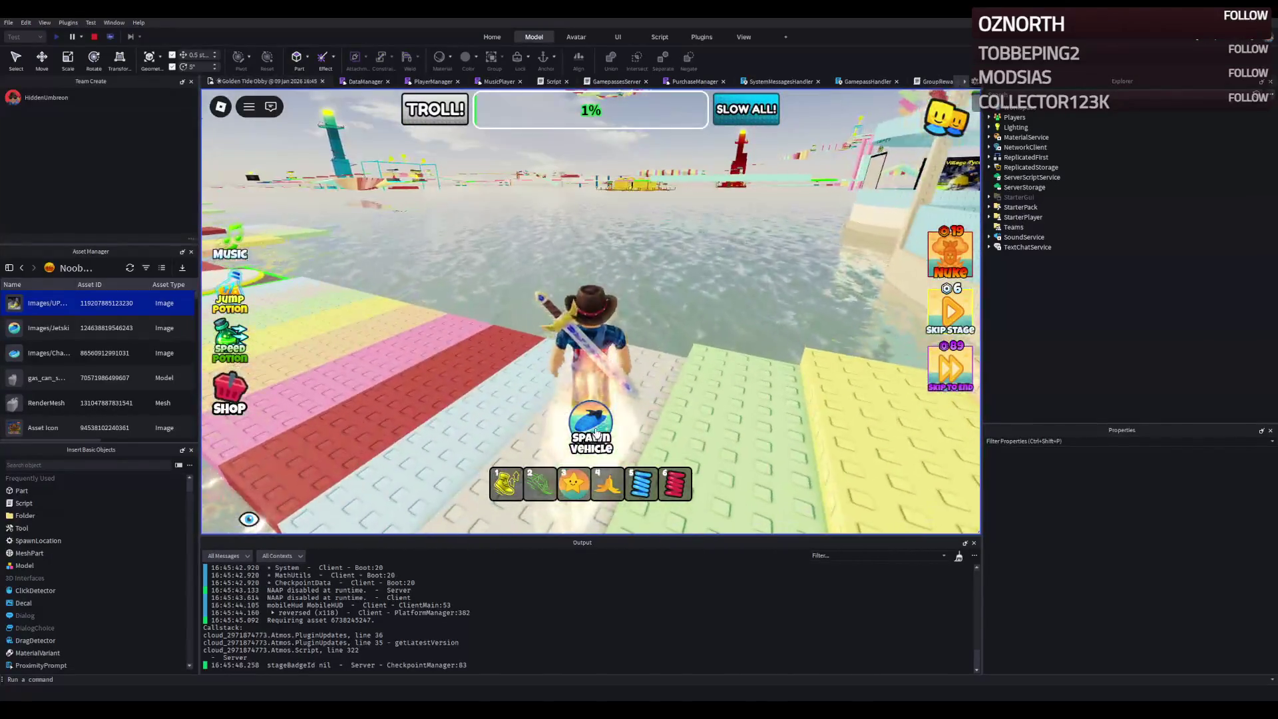
click(590, 436)
key(w)
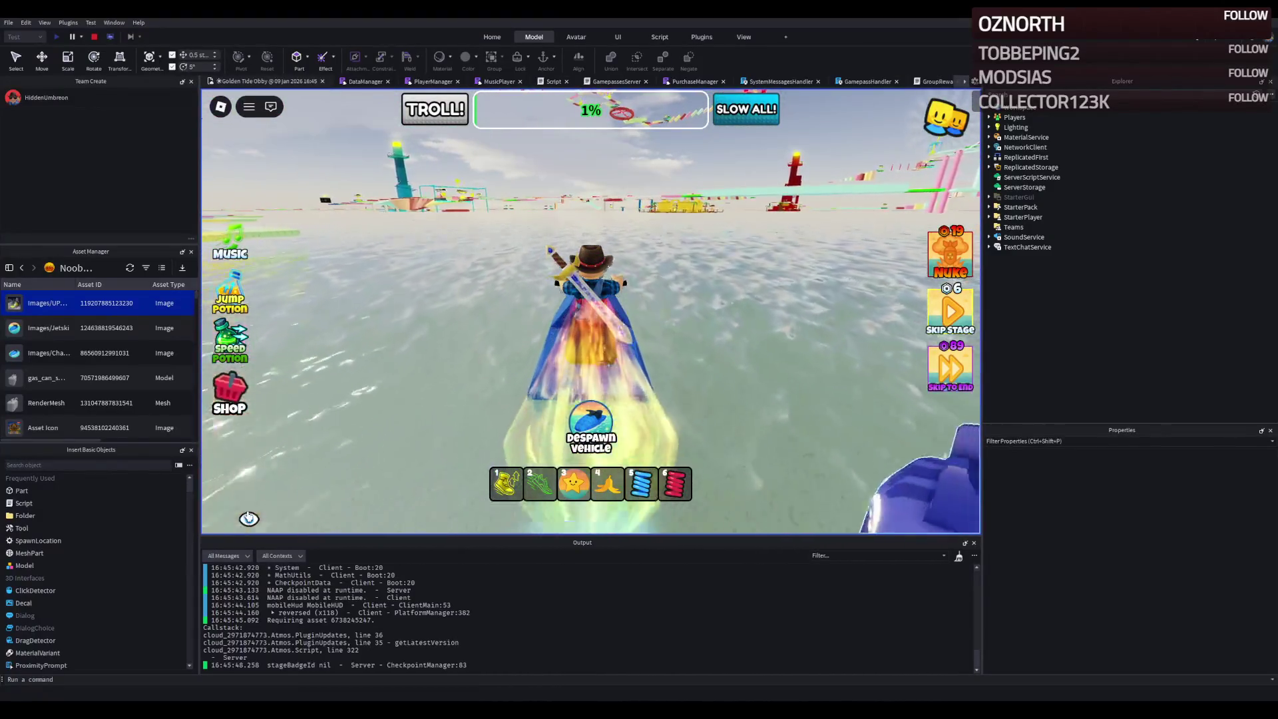
key(h)
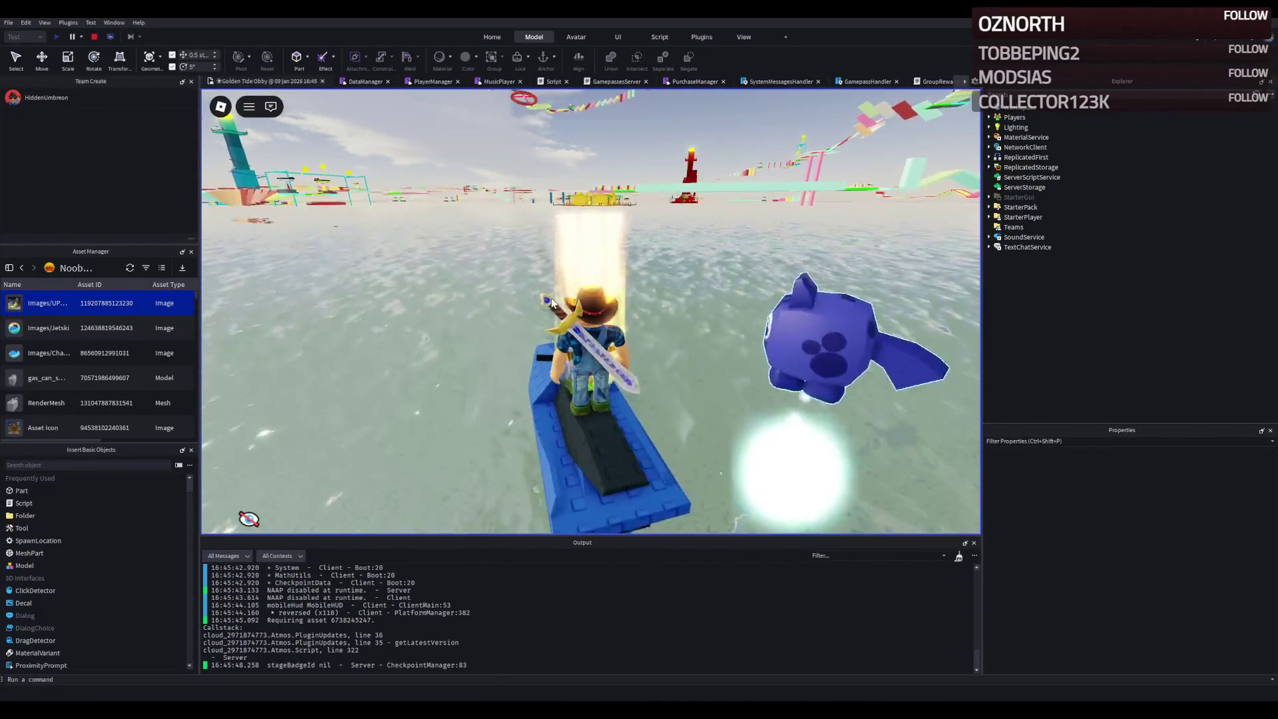
scroll(571, 289, up, 5)
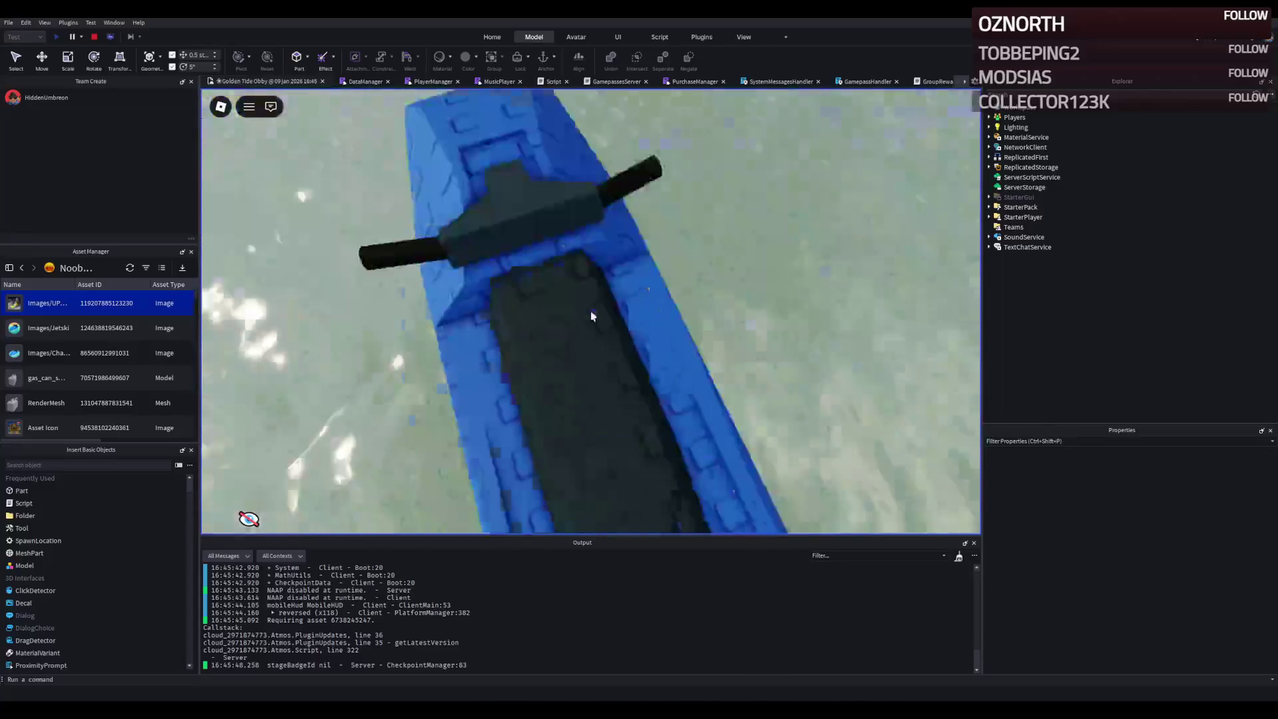
scroll(591, 315, down, 5)
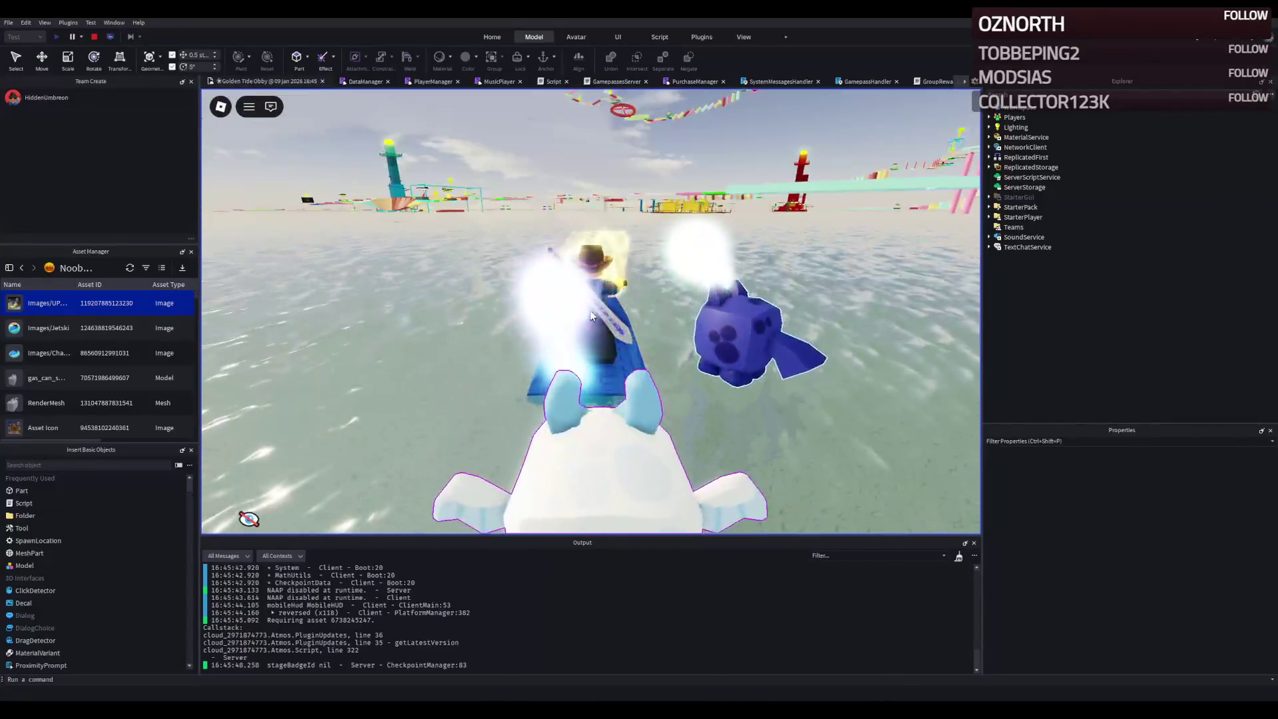
scroll(590, 310, up, 5)
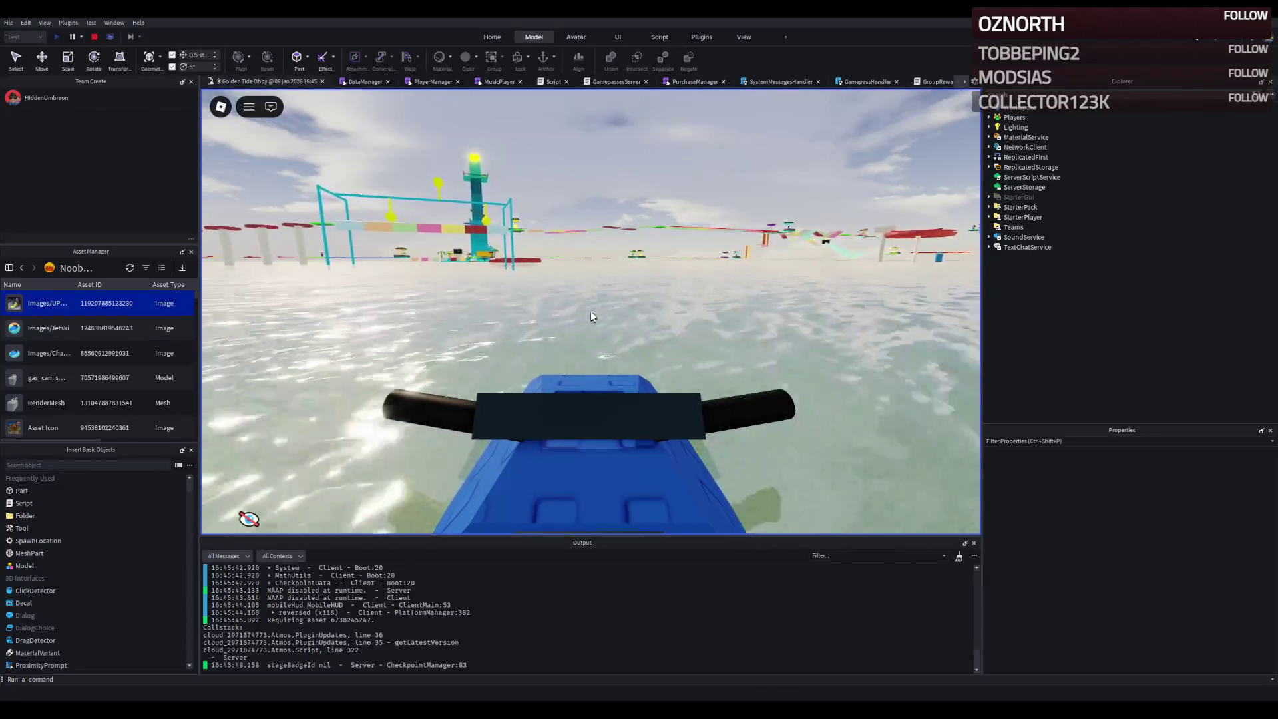
- Steer the jetski right toward VIP Island, then left past the teal tower toward the obby
key(d)
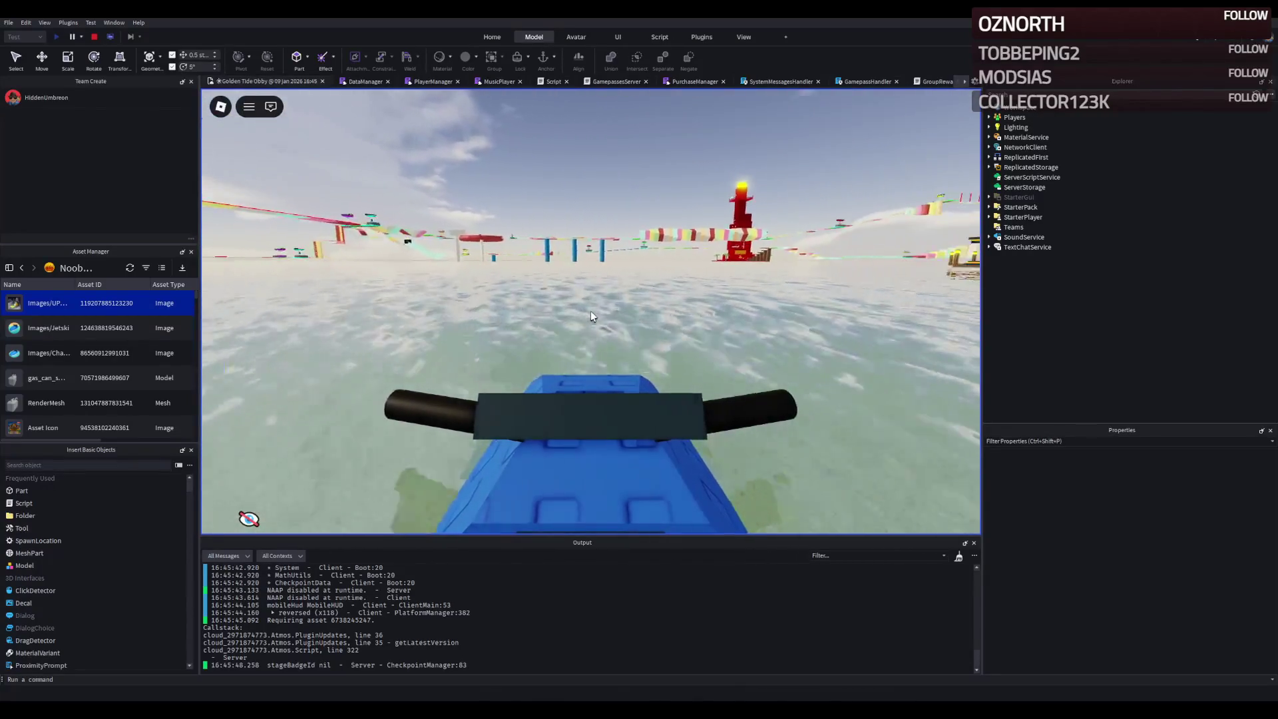
key(d)
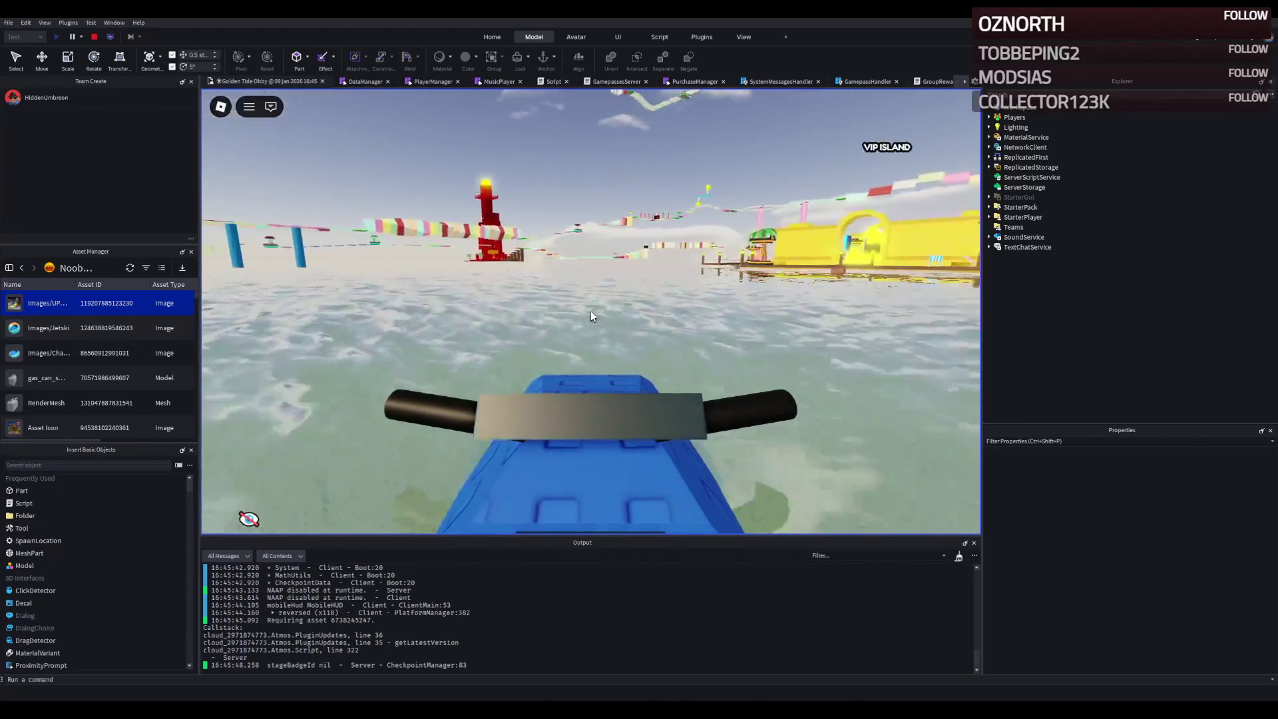
key(a)
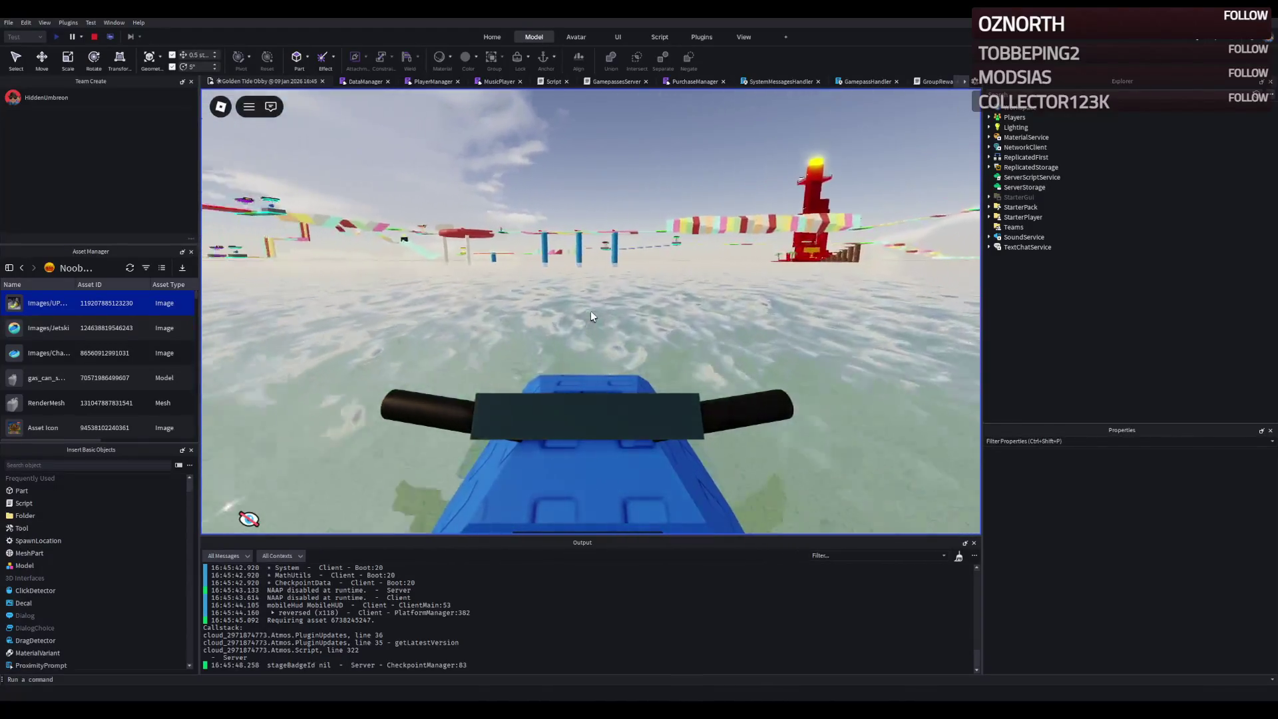
key(a)
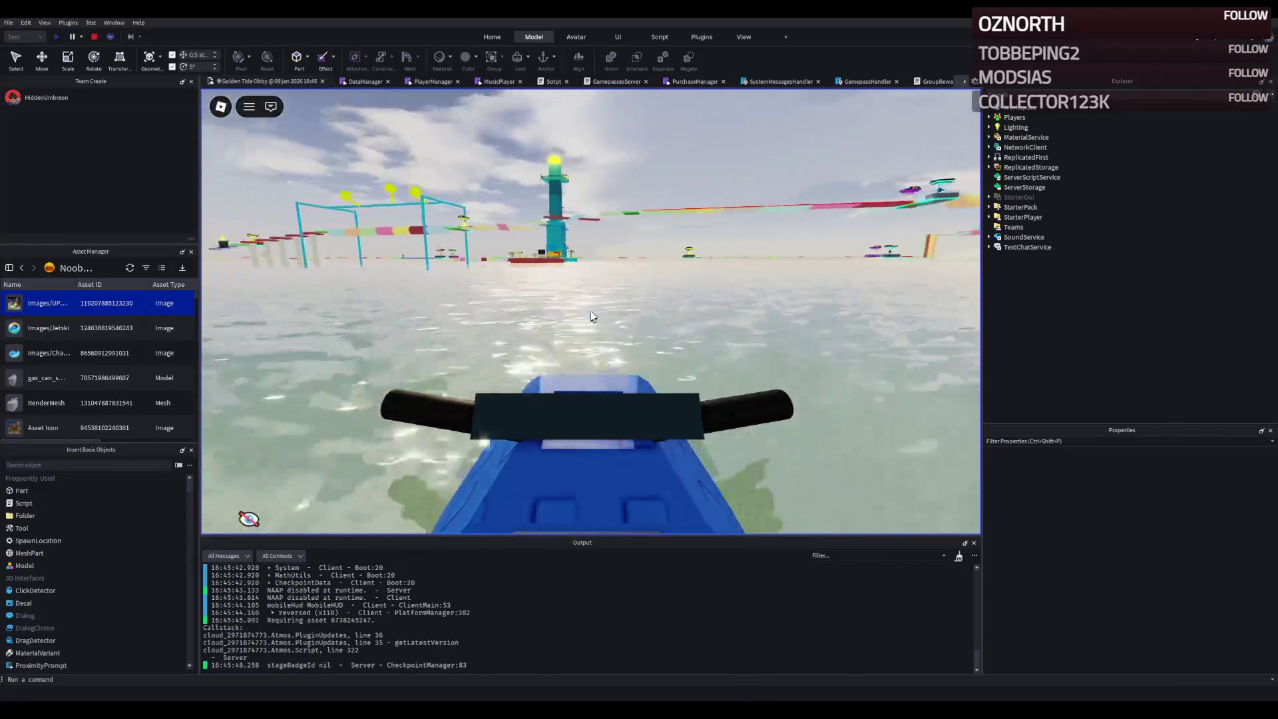
key(w)
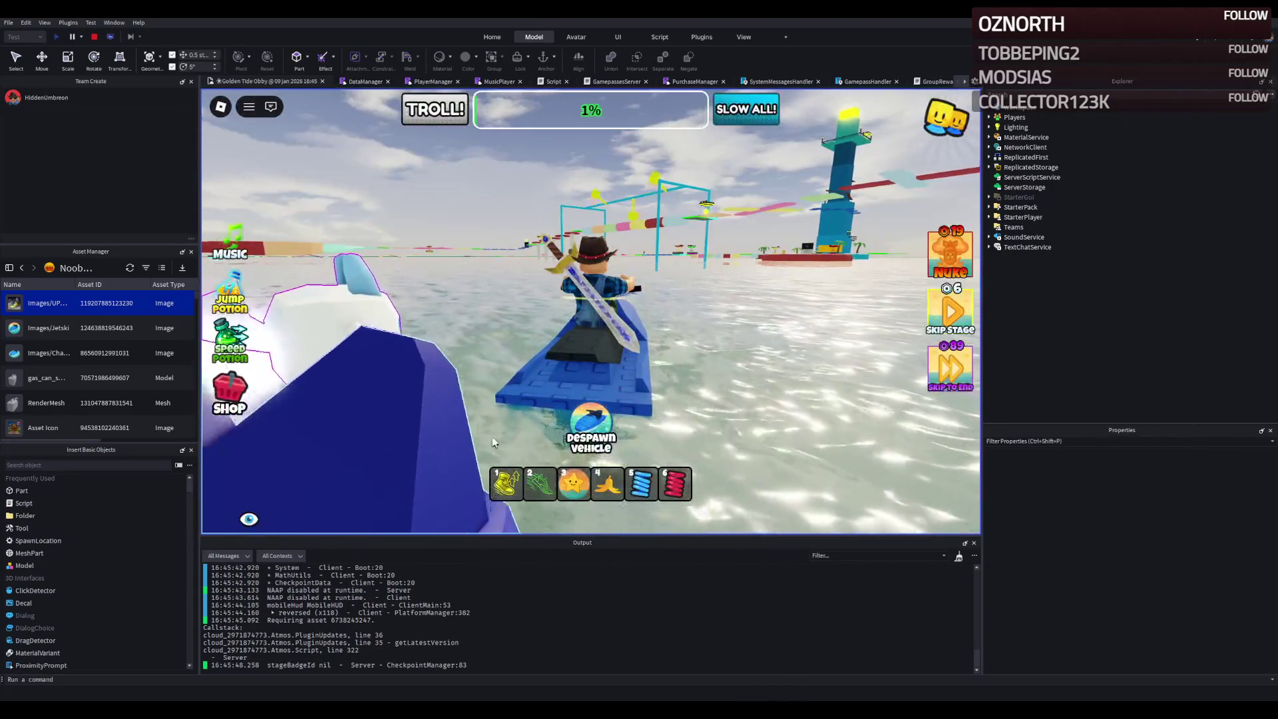
- Walk onto the green stage 12 checkpoint pad, bringing progress to 91%
scroll(459, 456, up, 5)
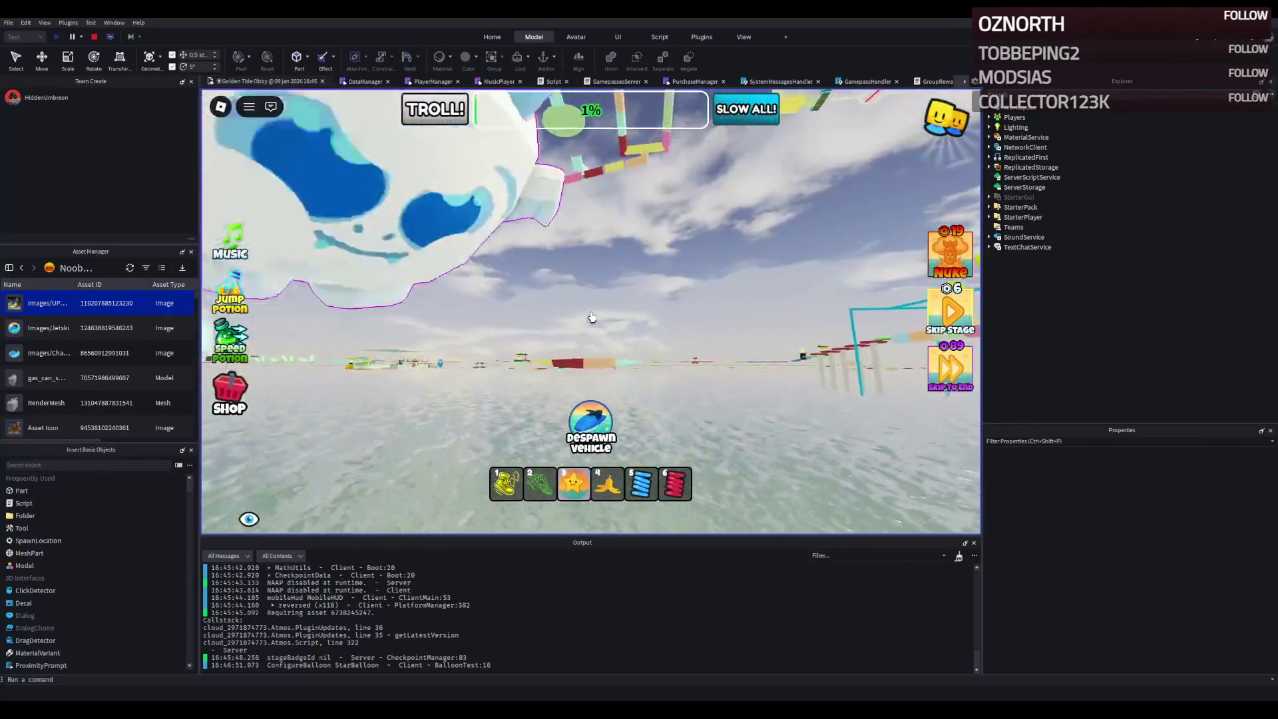
scroll(592, 317, down, 3)
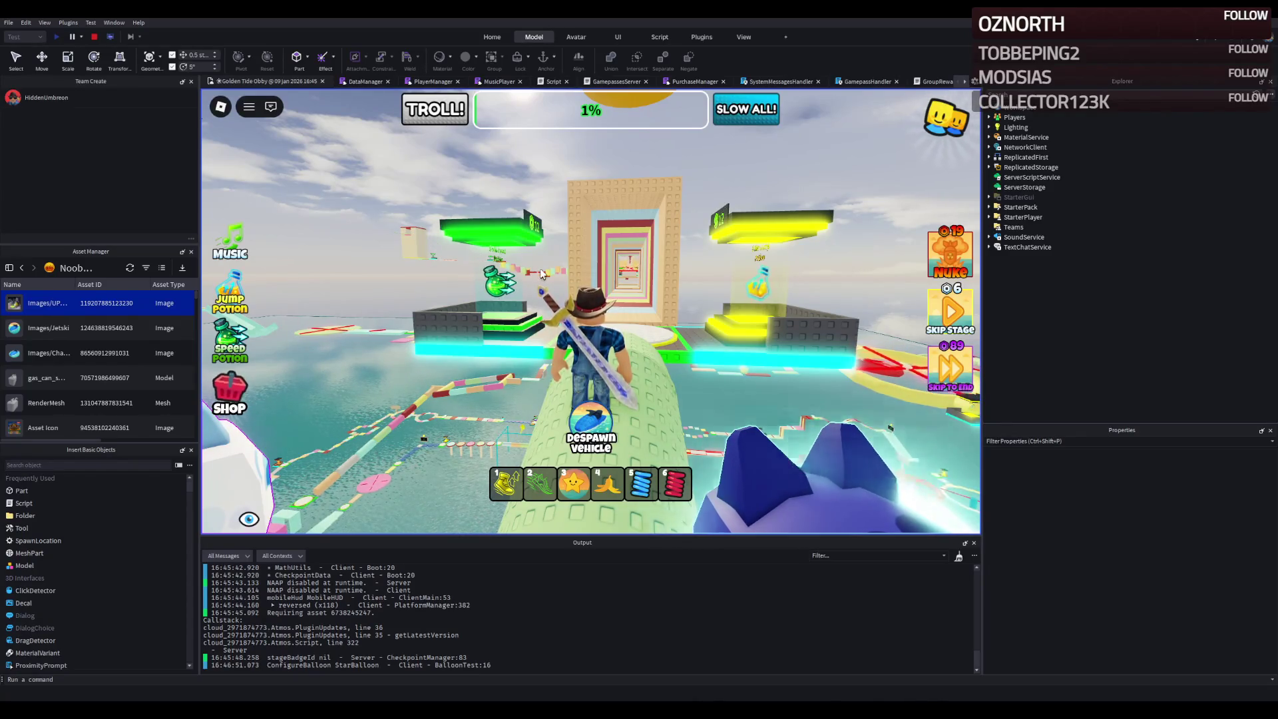
mouse_move(448, 299)
mouse_down()
mouse_move(524, 326)
mouse_move(502, 261)
mouse_move(418, 217)
mouse_move(429, 215)
mouse_up()
key(w)
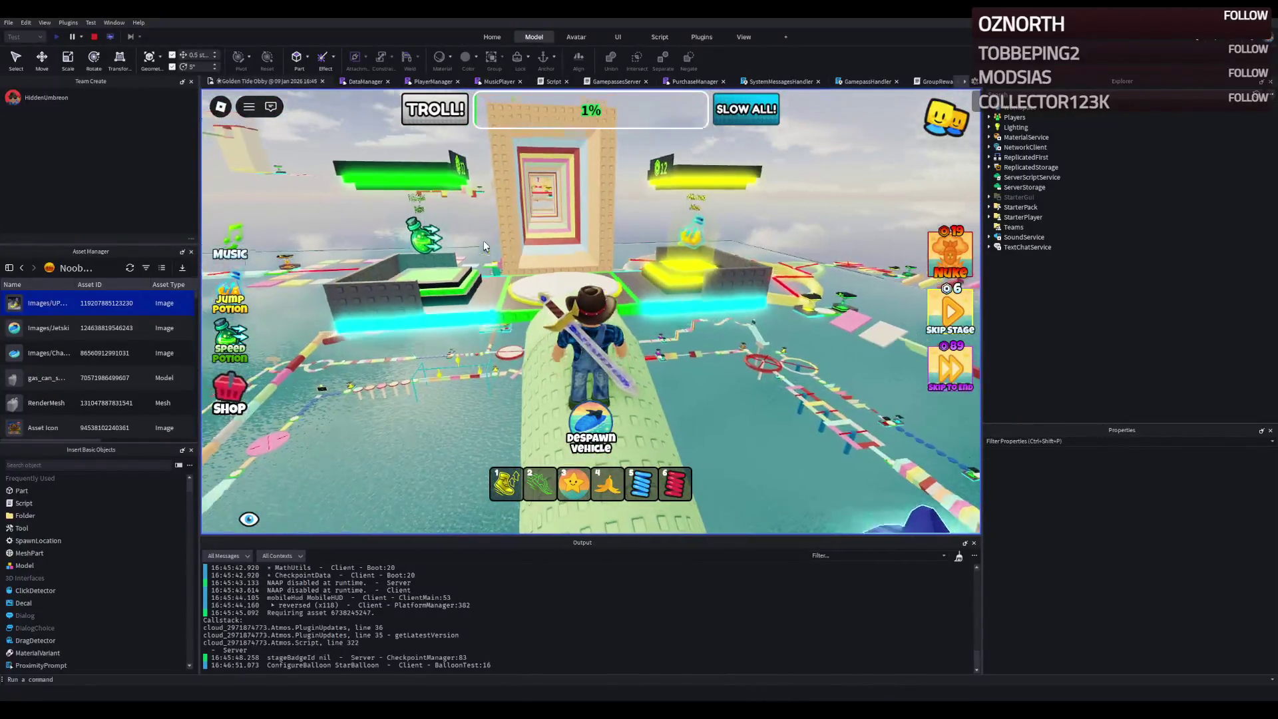
- Run off the edge toward the water, walk the respawned character on, then stop playtesting
key(w)
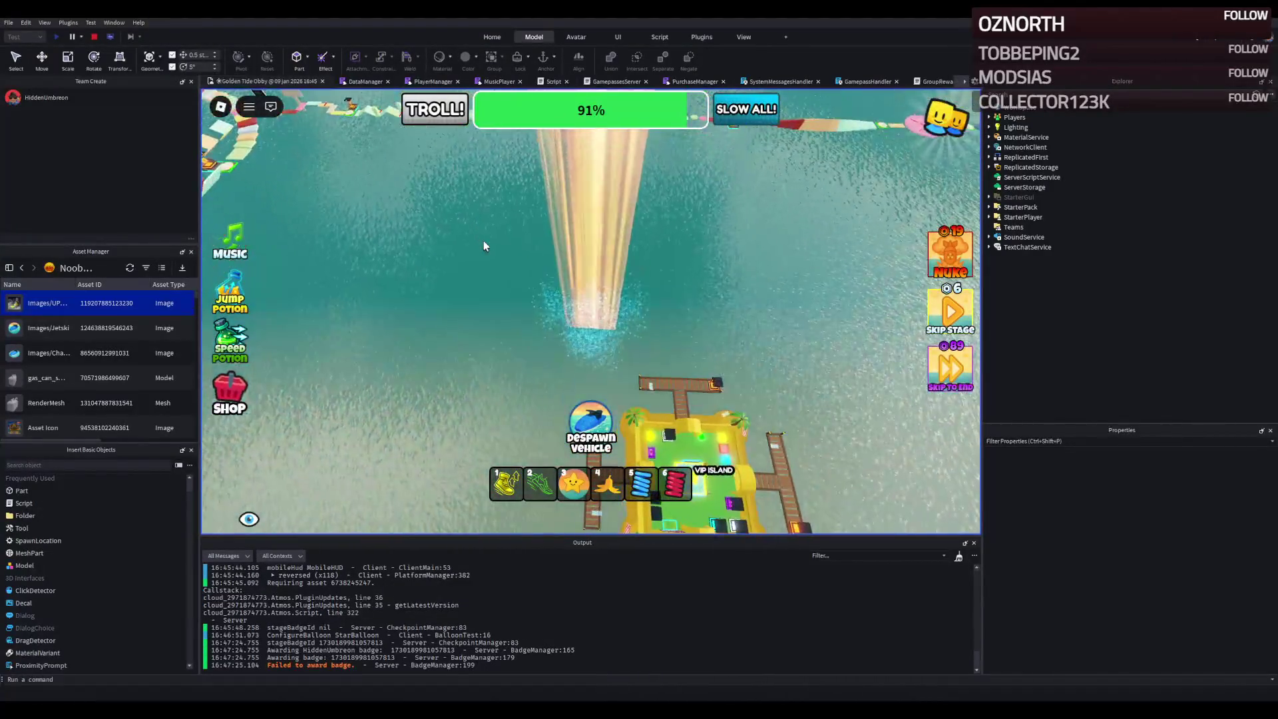
key(w)
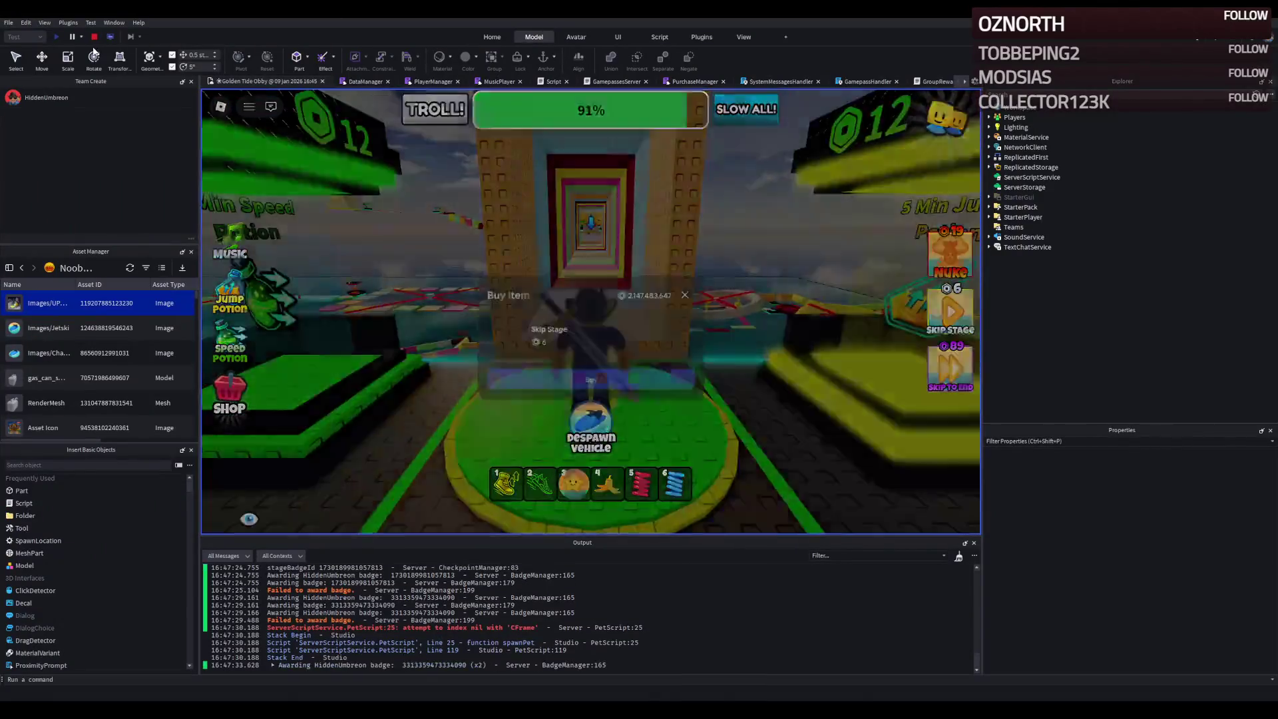
key(shift+F5)
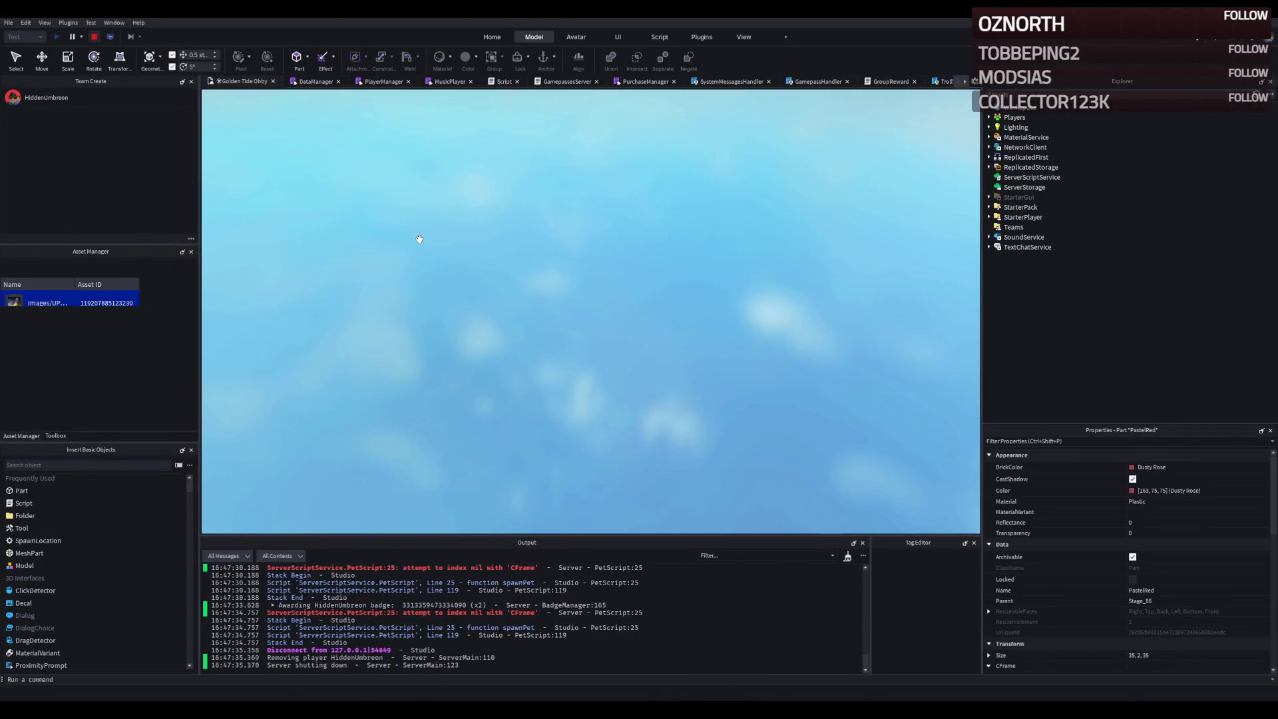
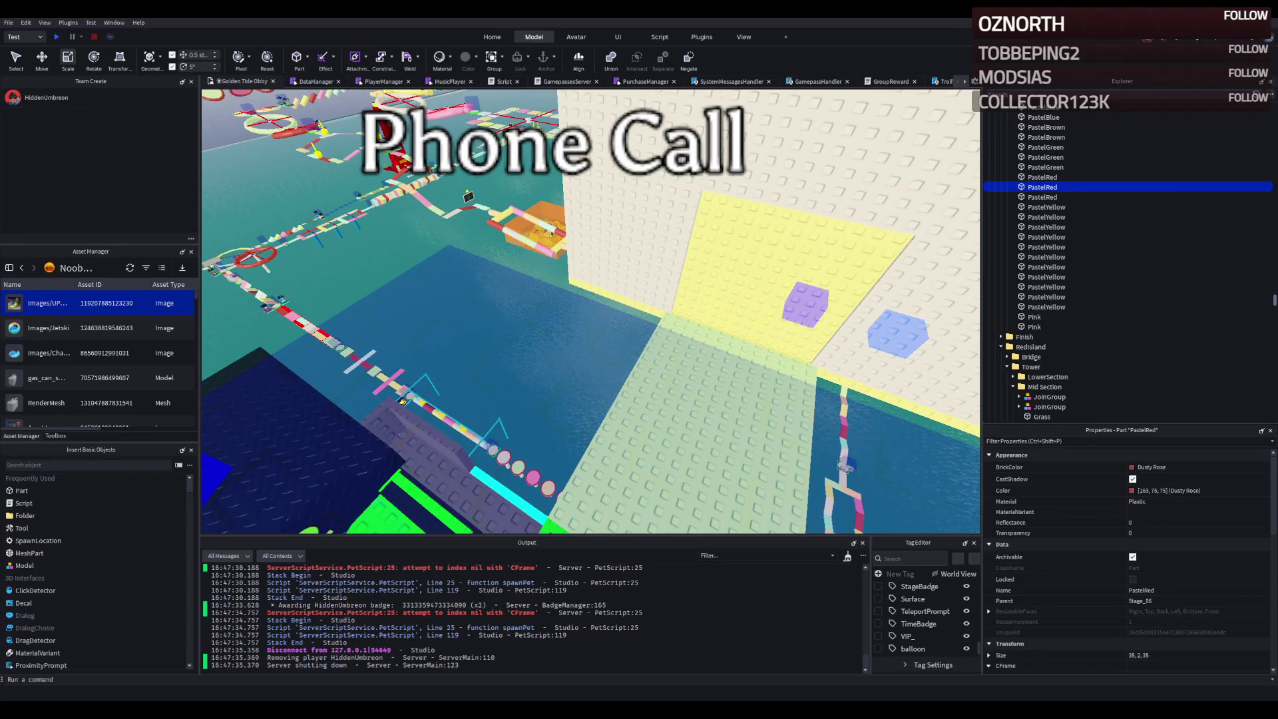
- Look around the white red-topped tower and select the PastelYellow part beside it
right_click(316, 249)
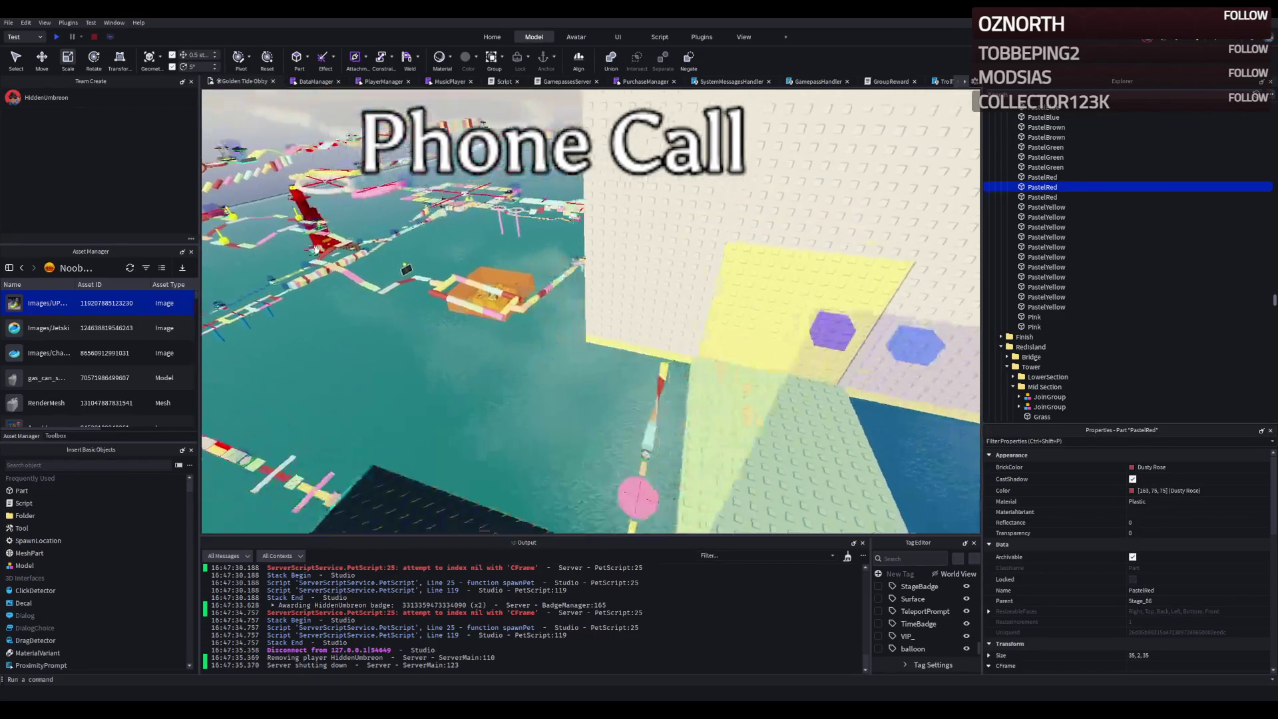
key(f)
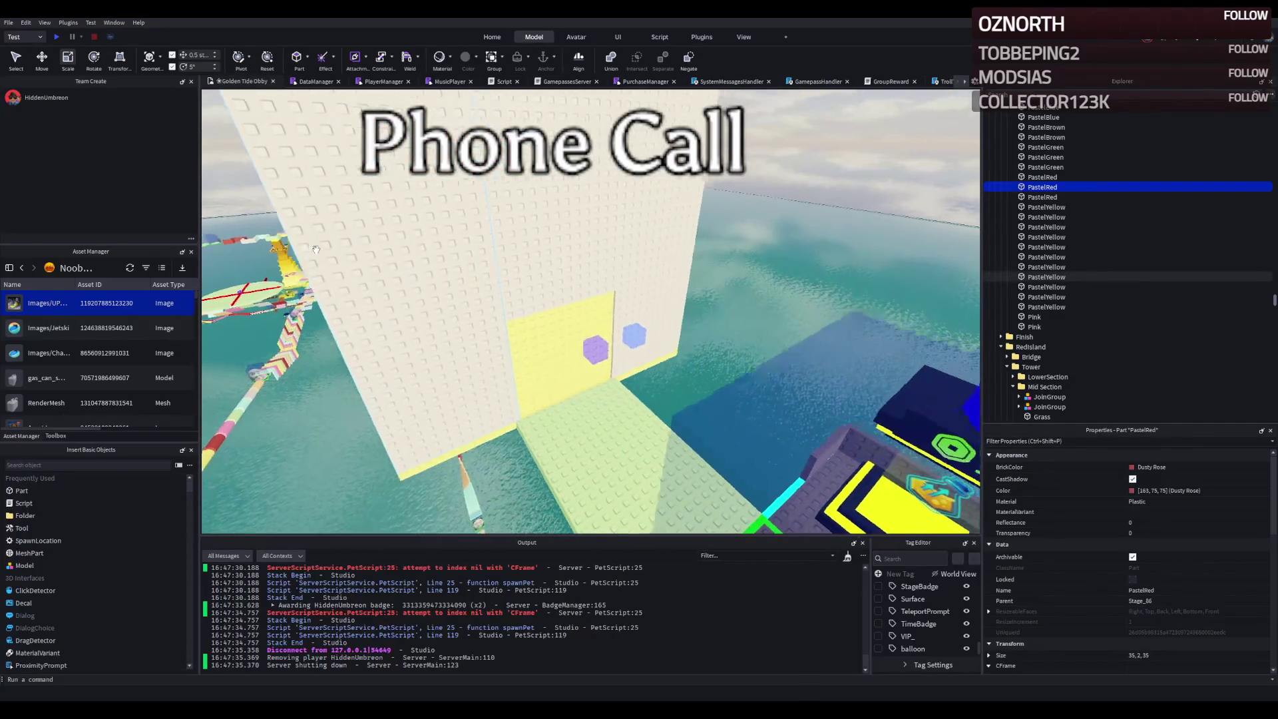
right_click(485, 264)
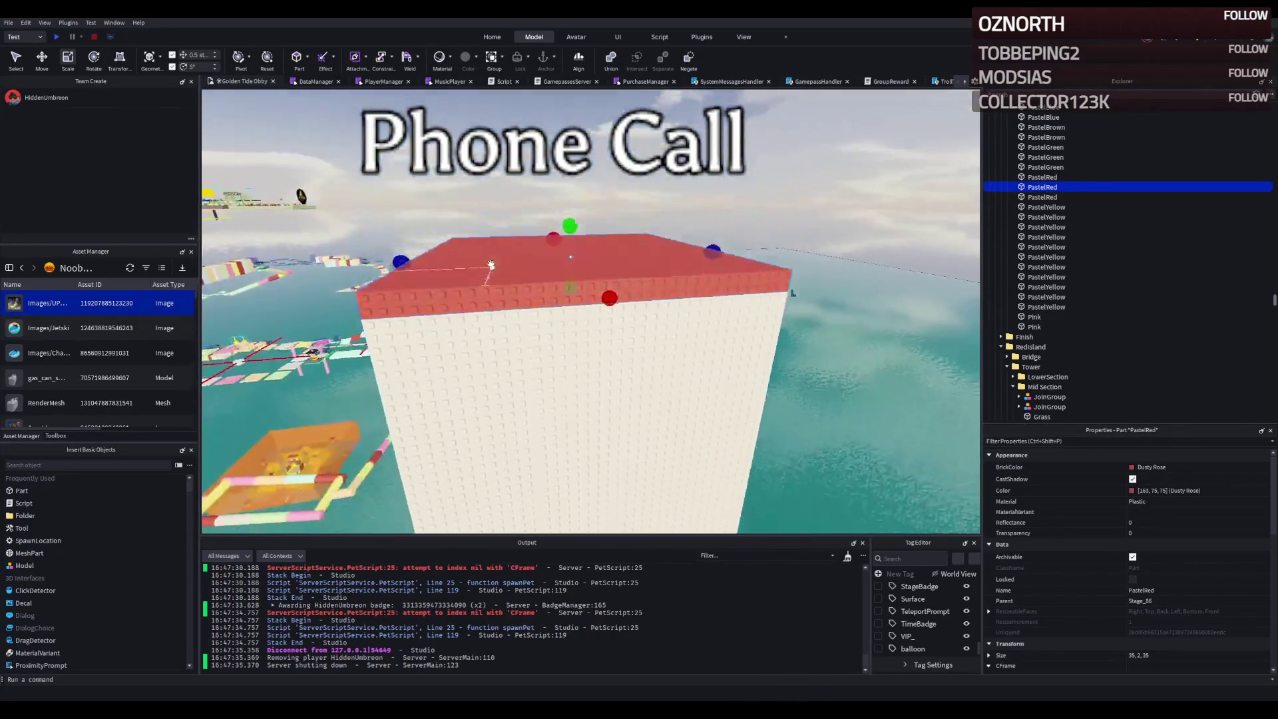
right_click(492, 268)
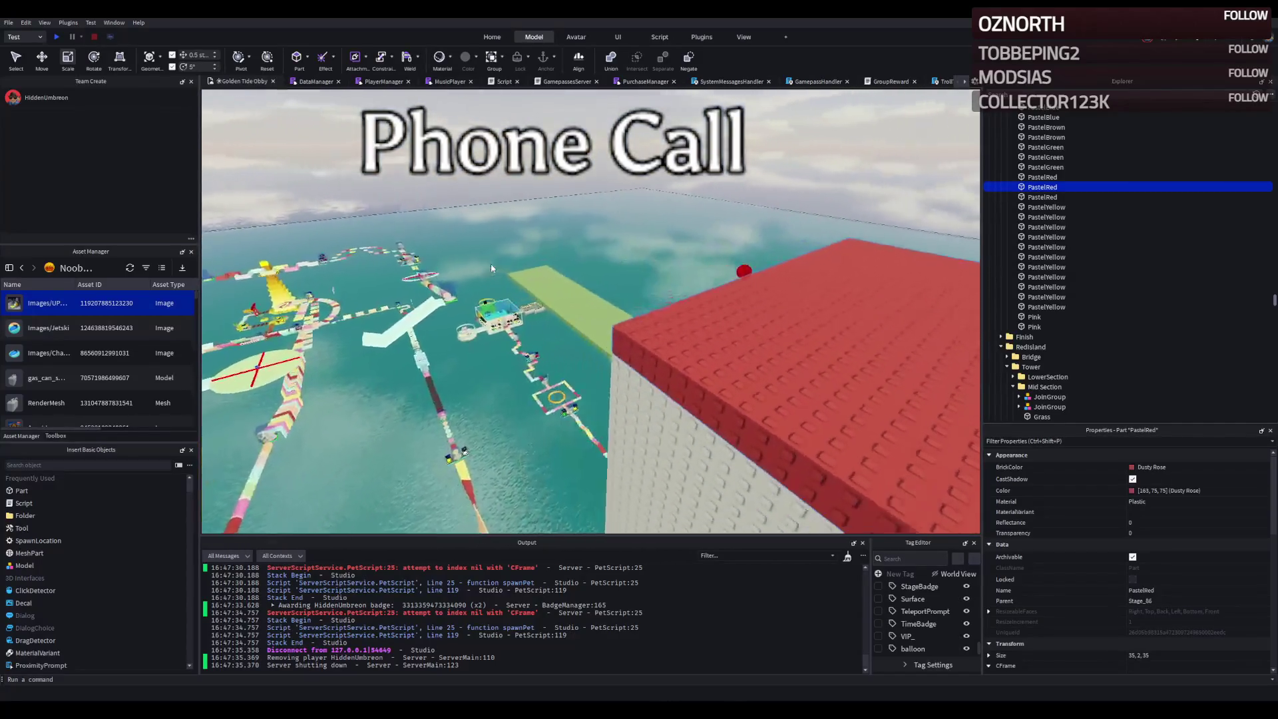
right_click(491, 269)
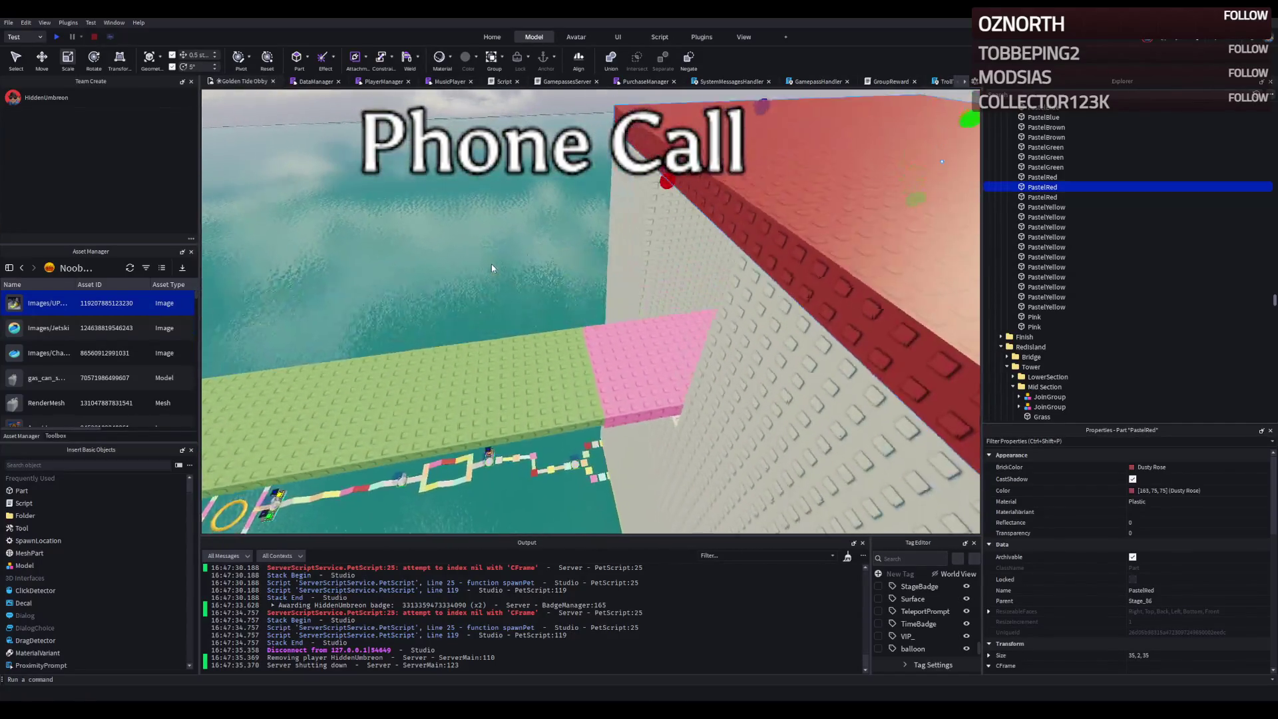
right_click(491, 269)
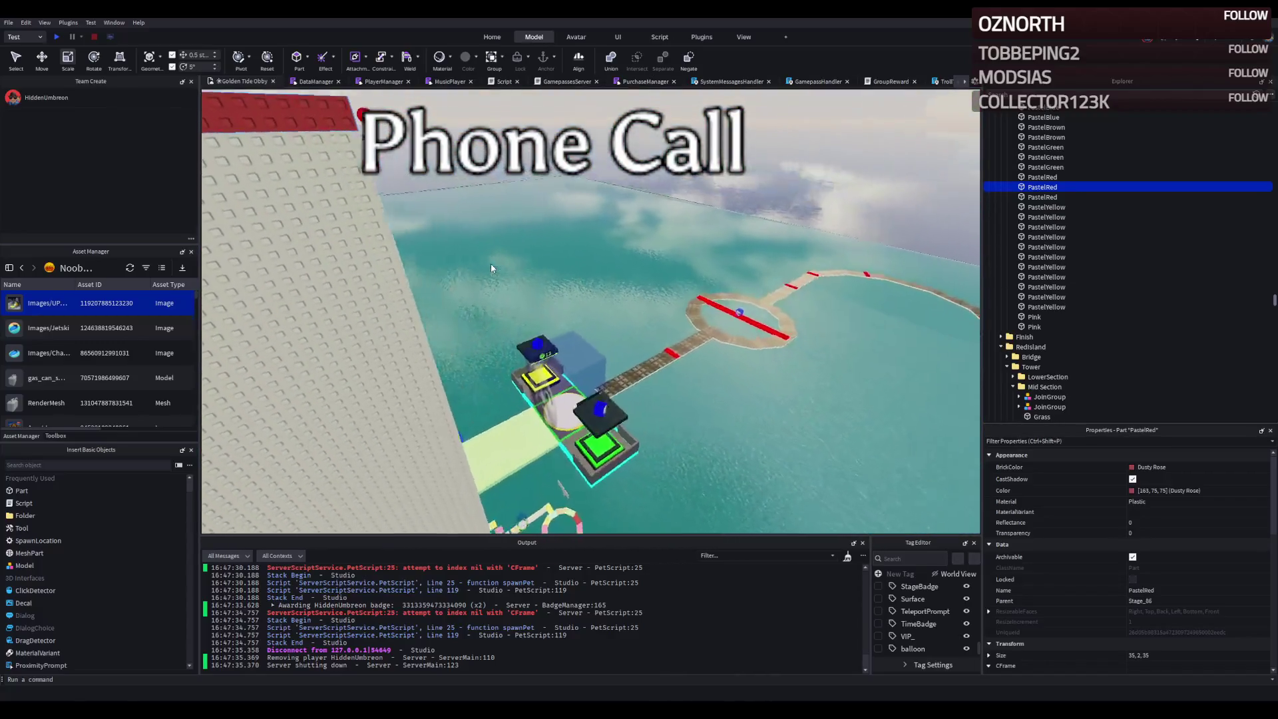
right_click(490, 264)
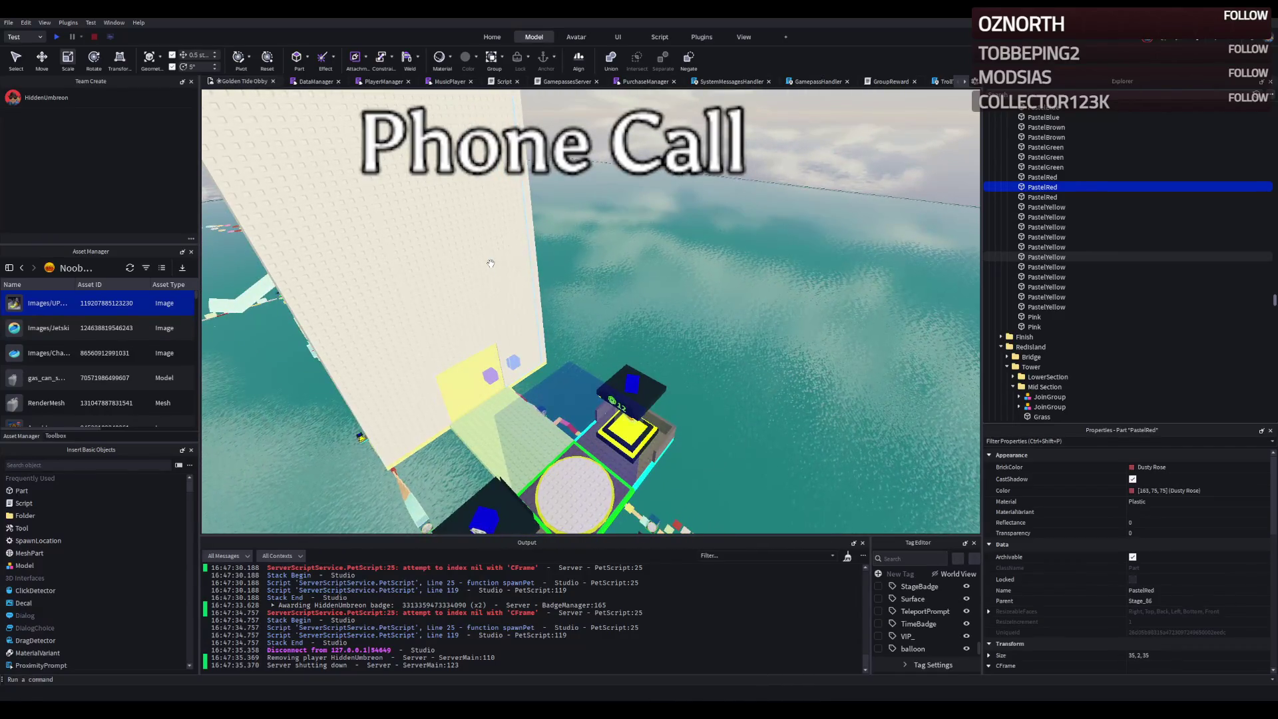
right_click(619, 306)
right_click(619, 306)
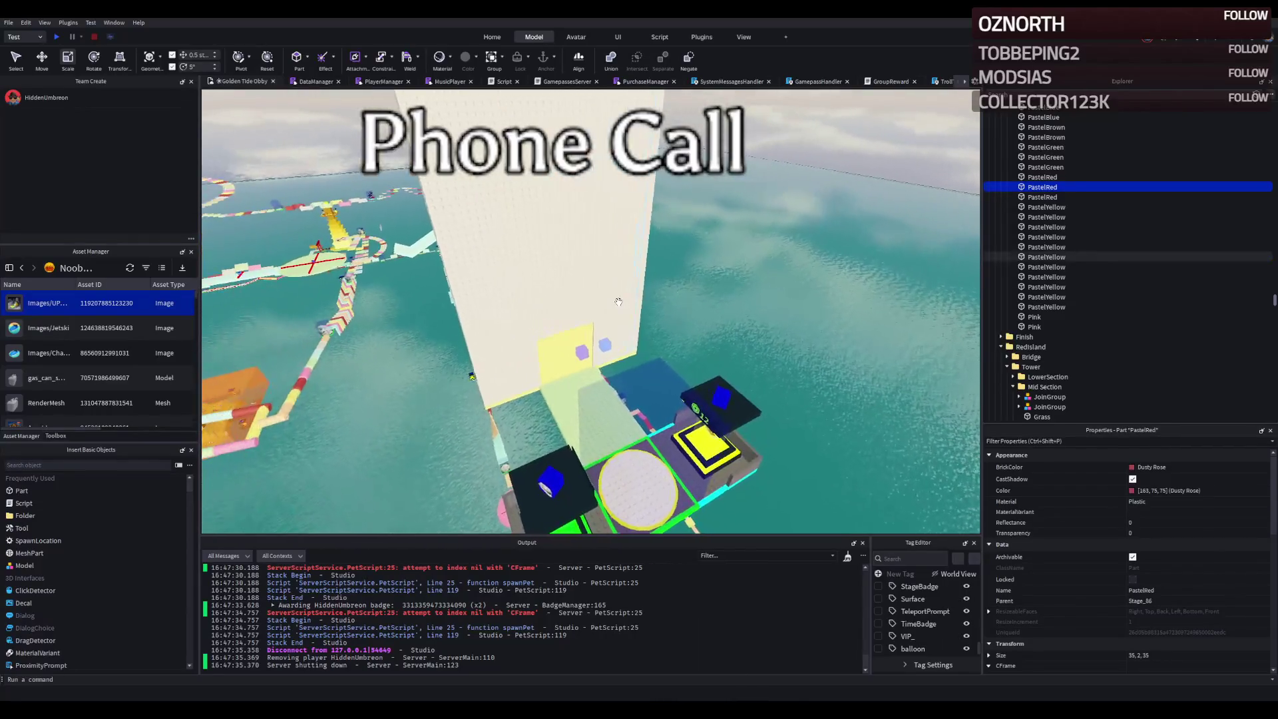
right_click(618, 301)
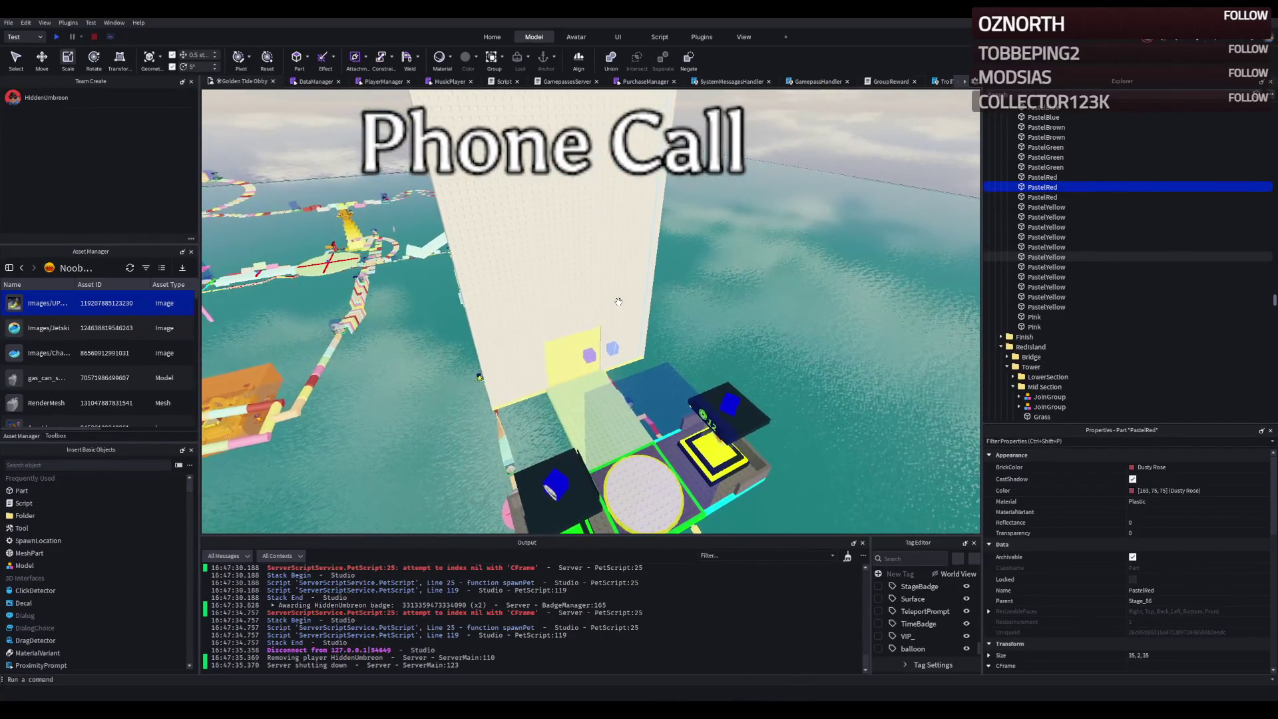
right_click(618, 302)
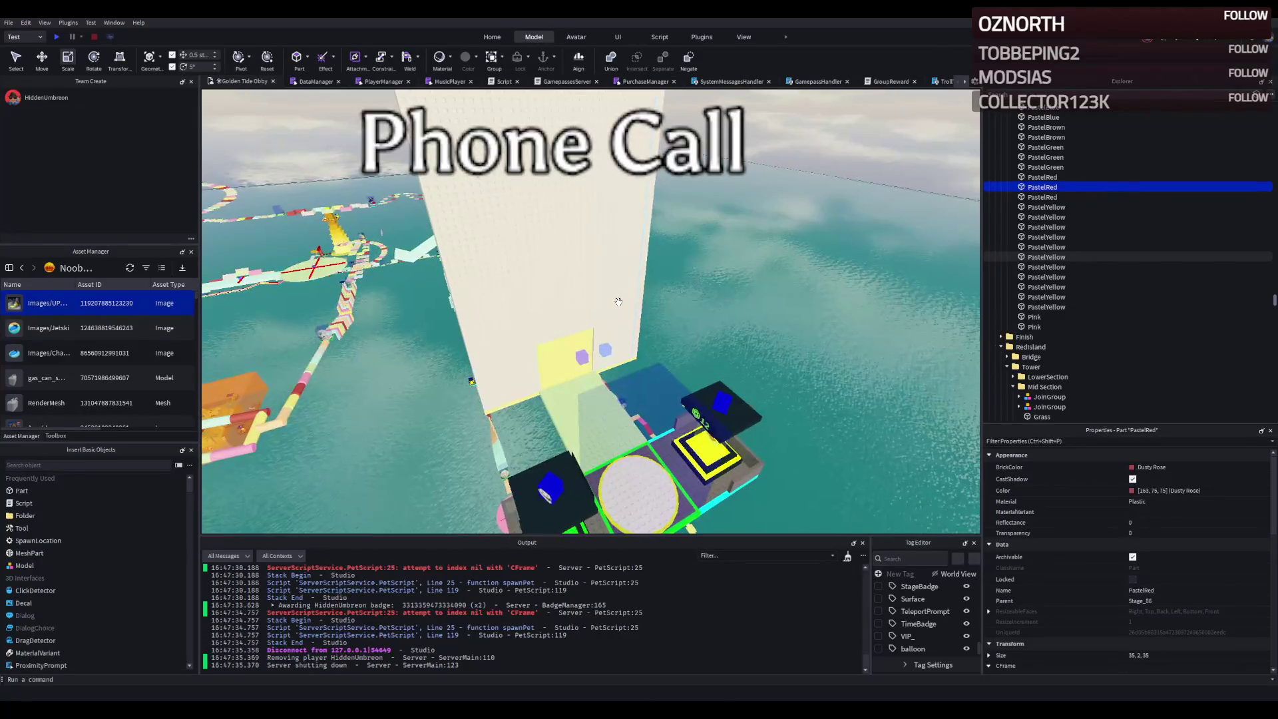
right_click(619, 302)
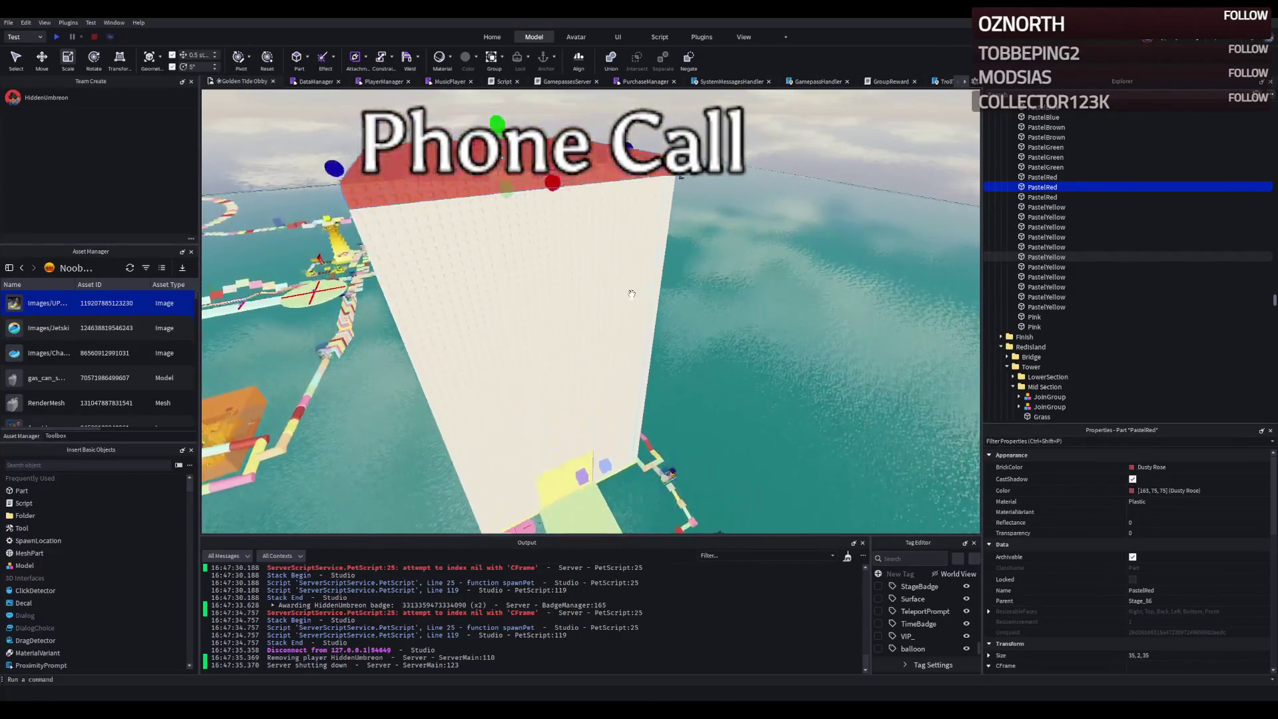
right_click(632, 293)
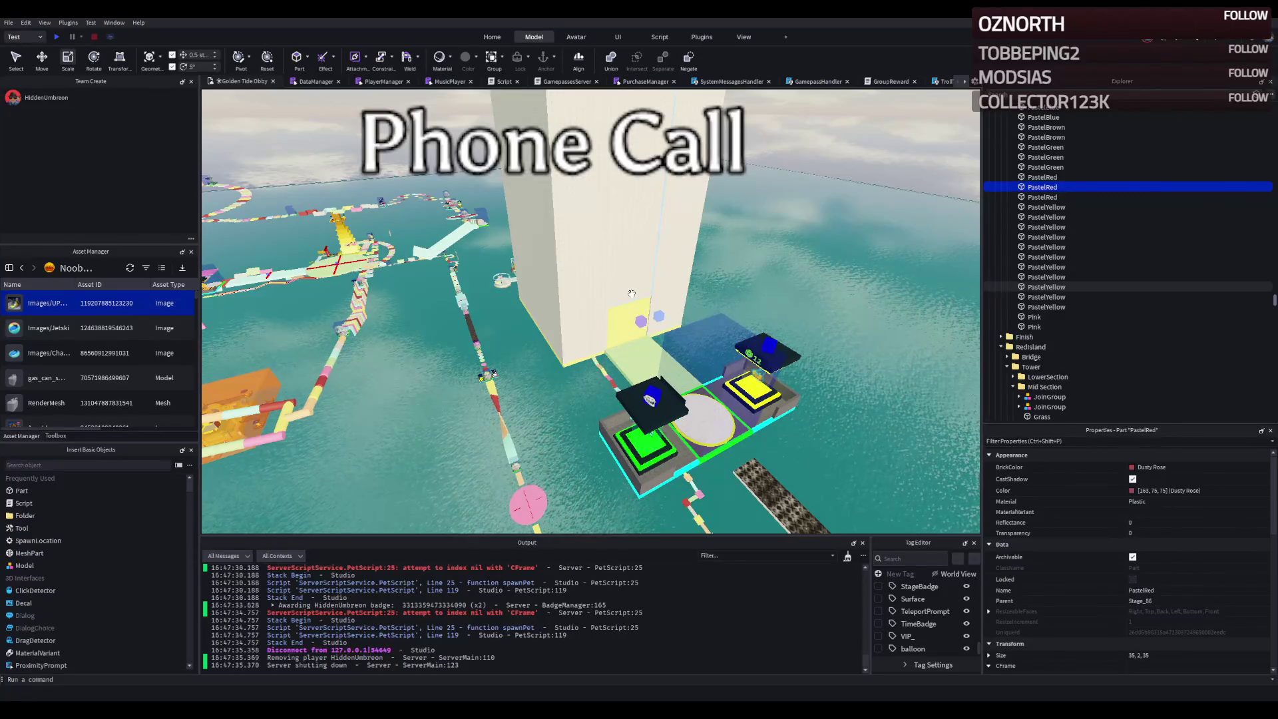
key(e)
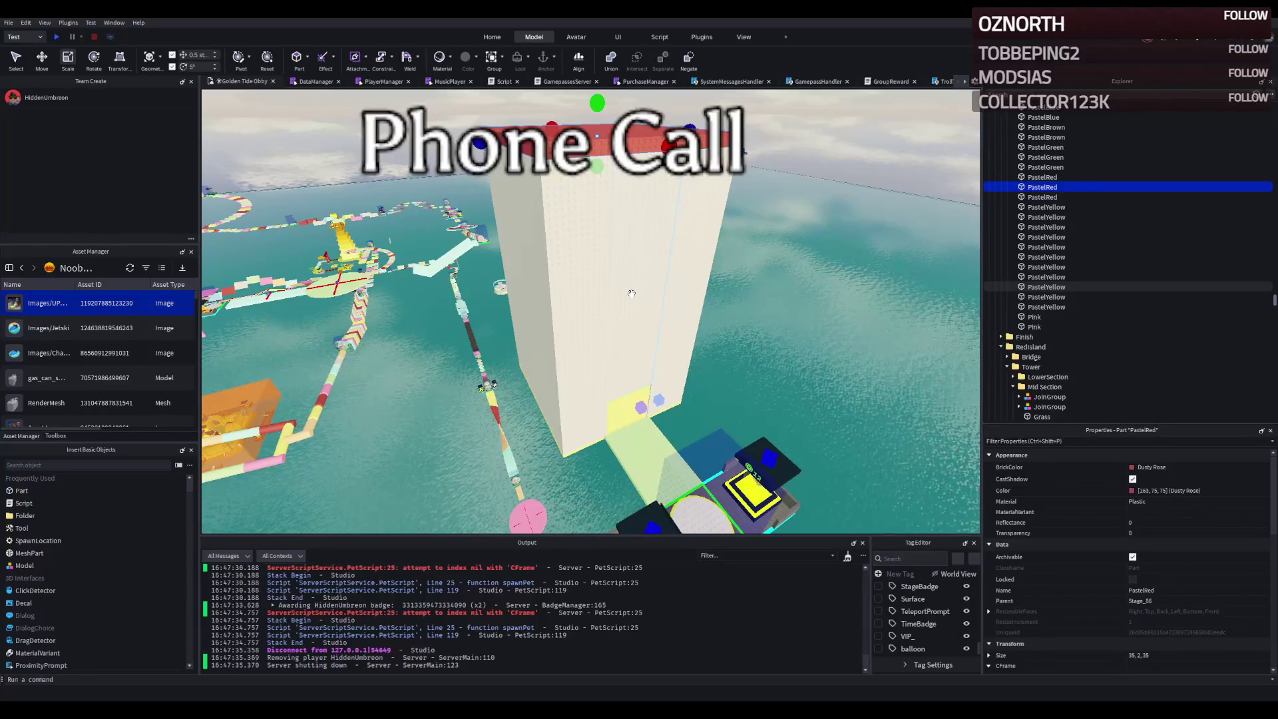
key(w)
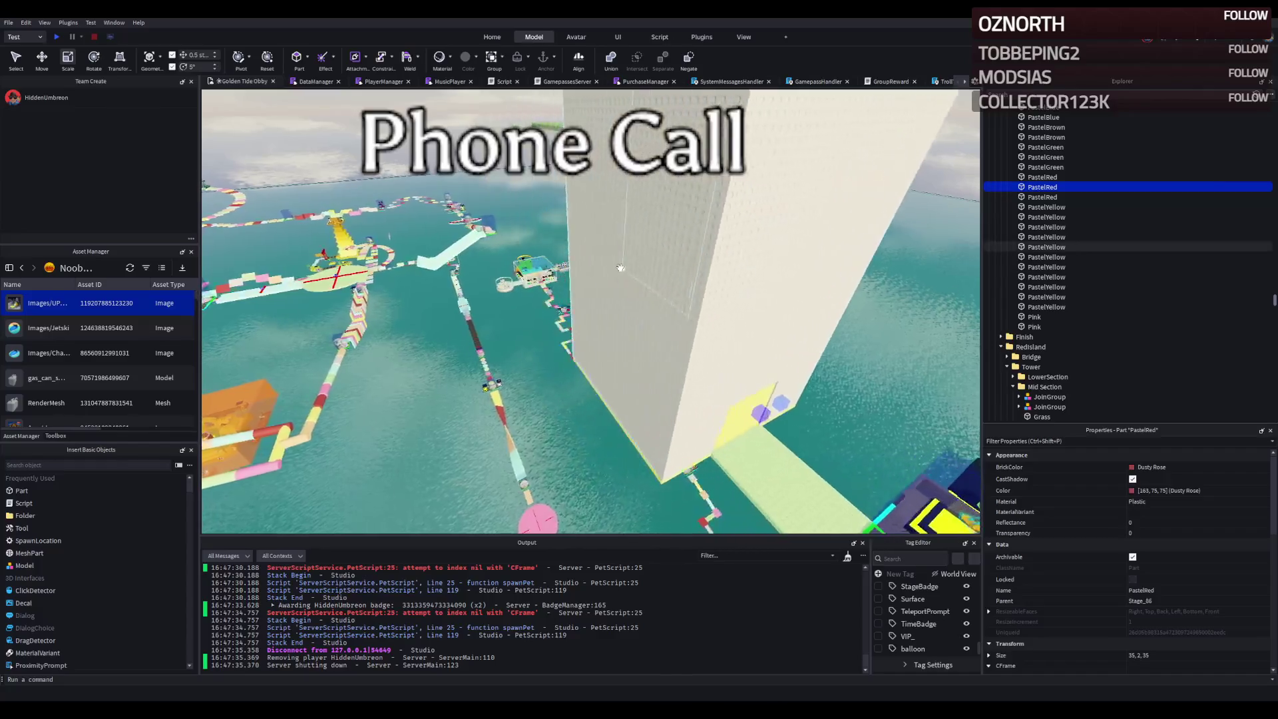
key(w)
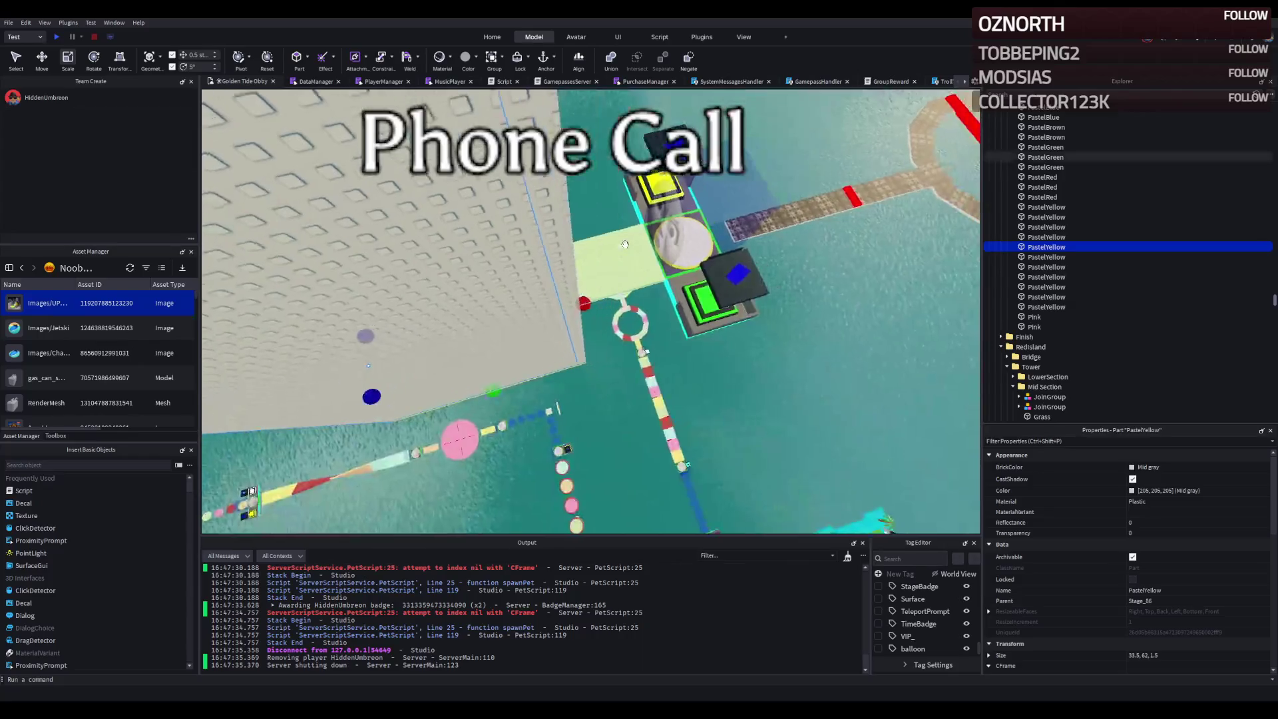
click(625, 244)
- Fly around the tower, green and pink slab and platforms to survey the wall parts
key(w)
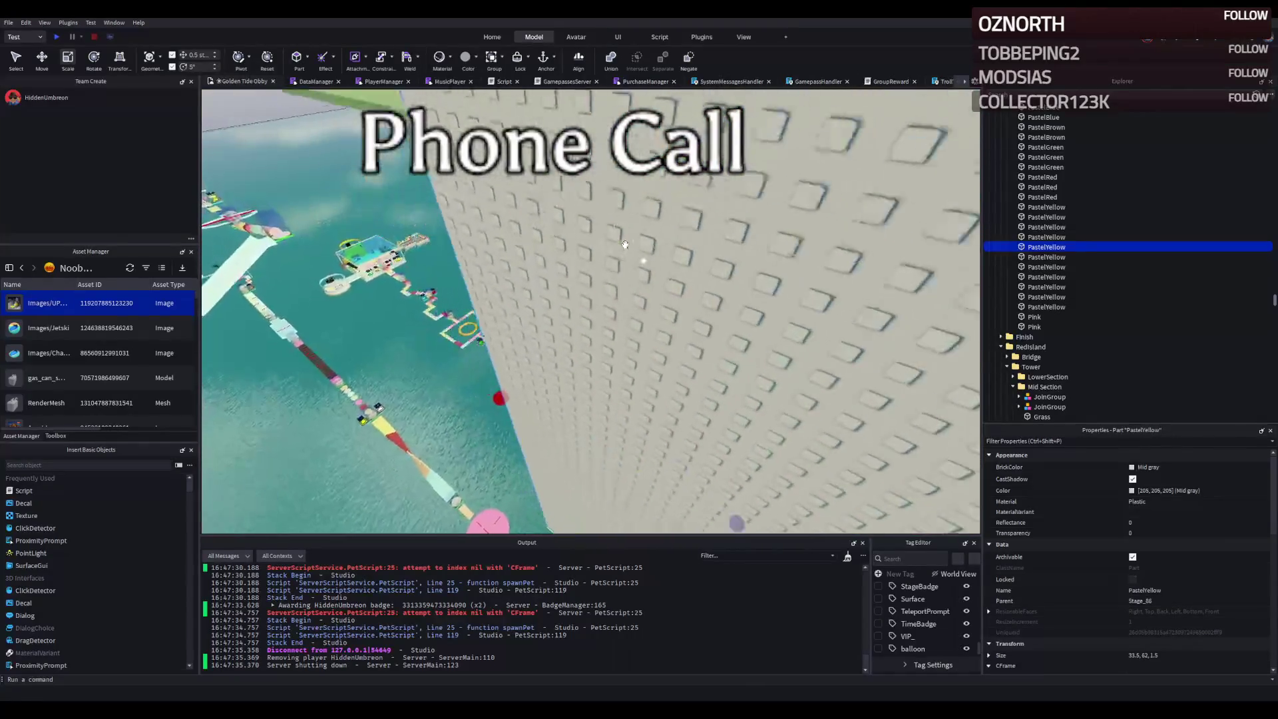
key(w)
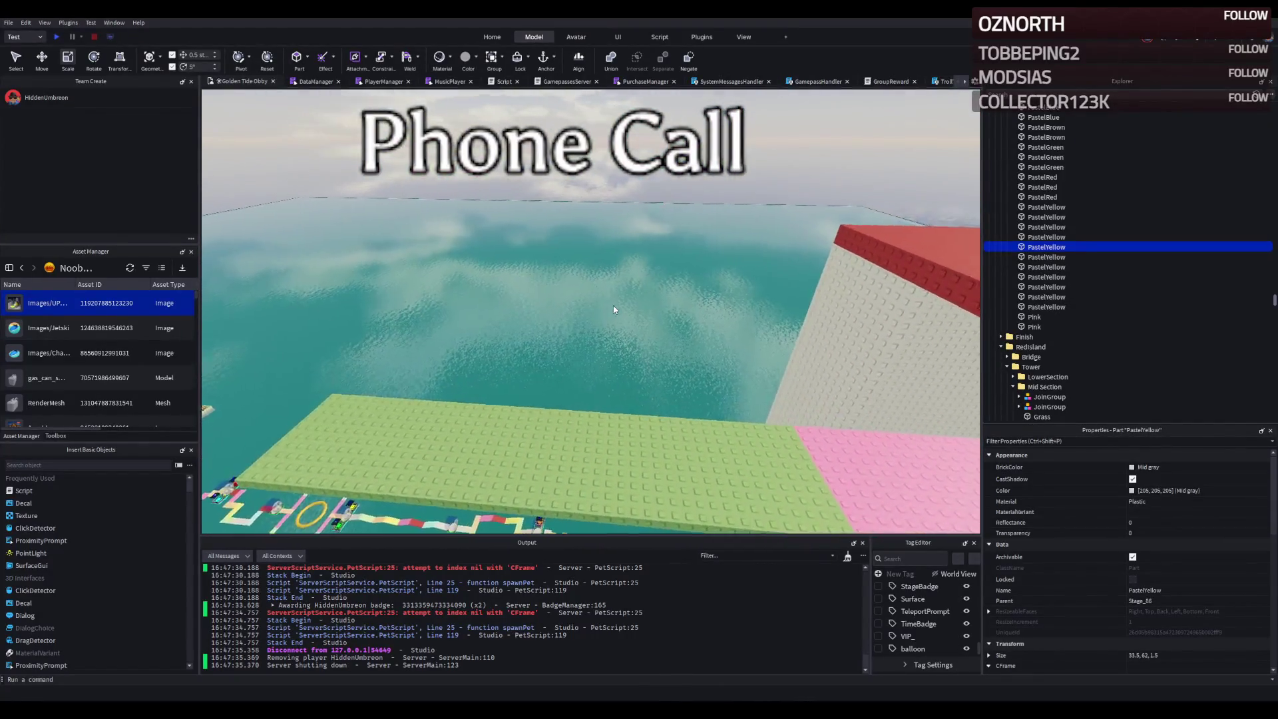
key(w)
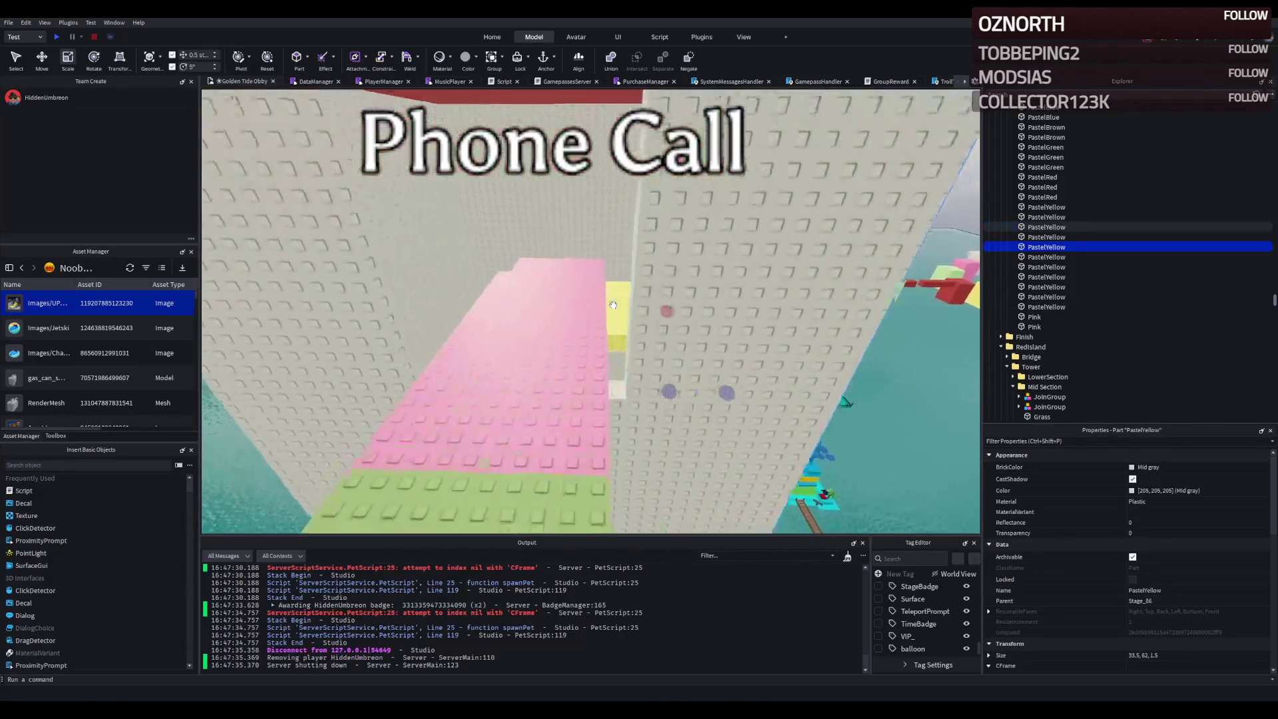
key(w)
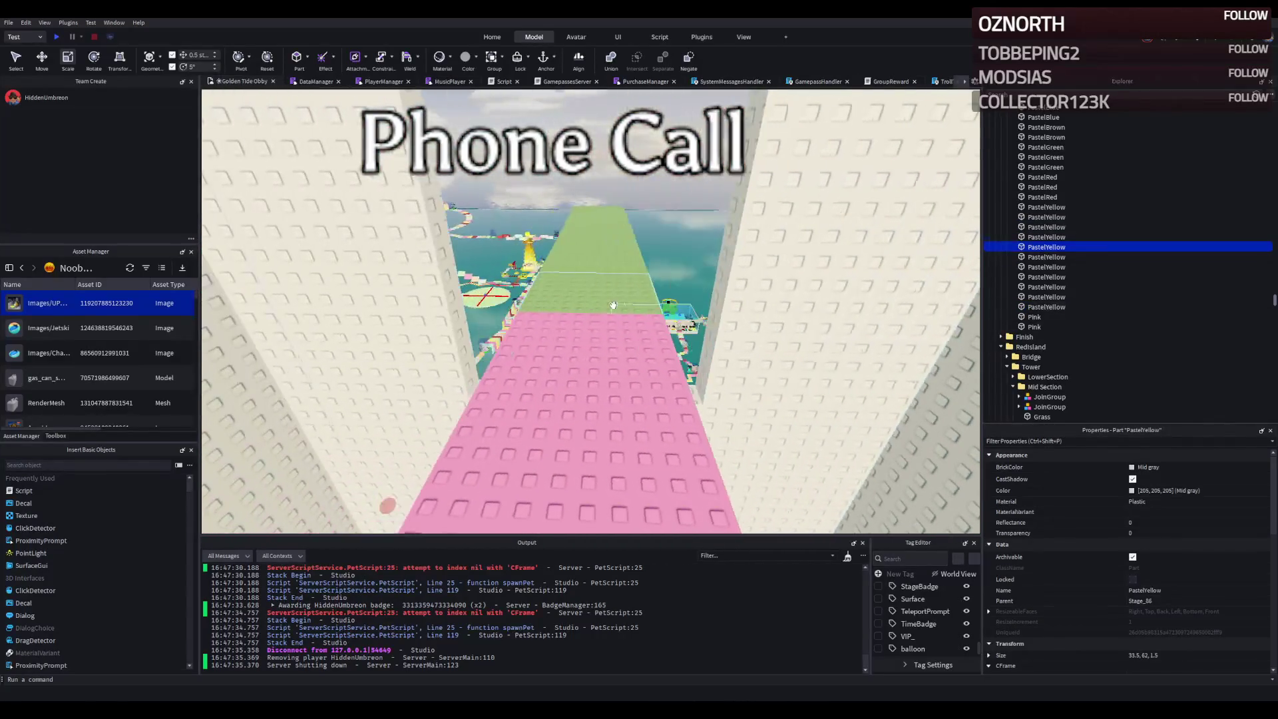
key(w)
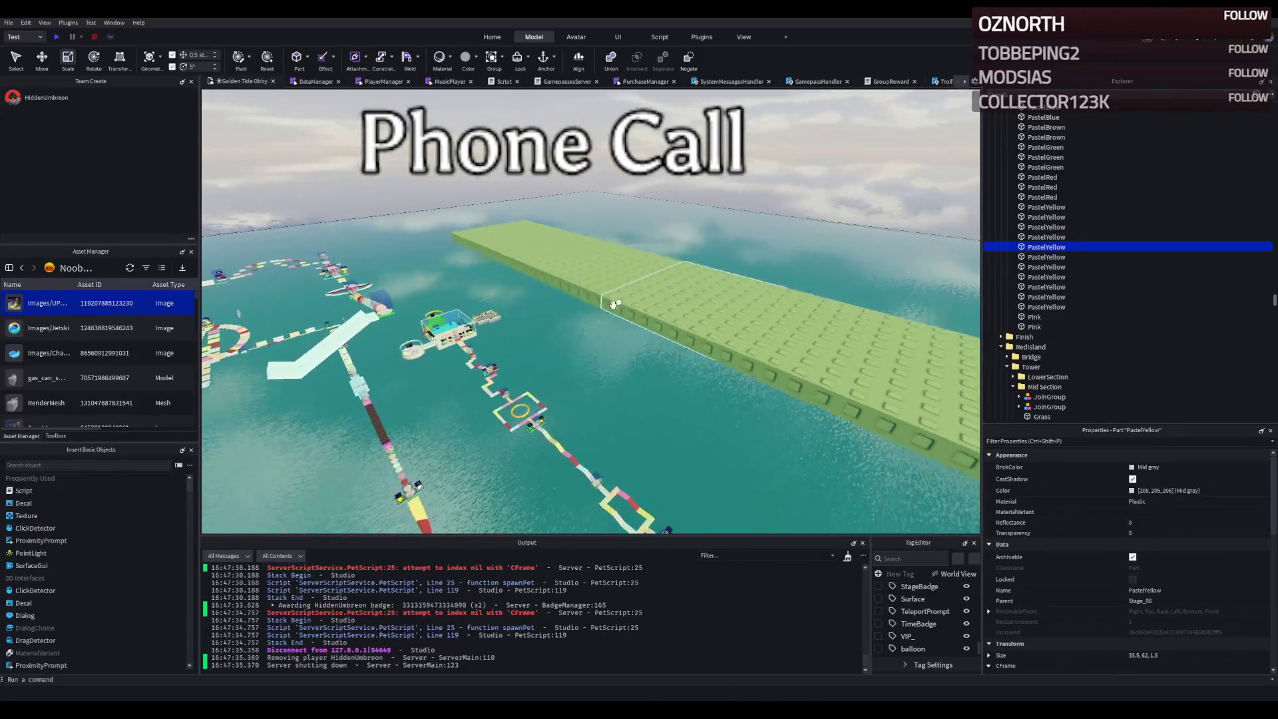
key(s)
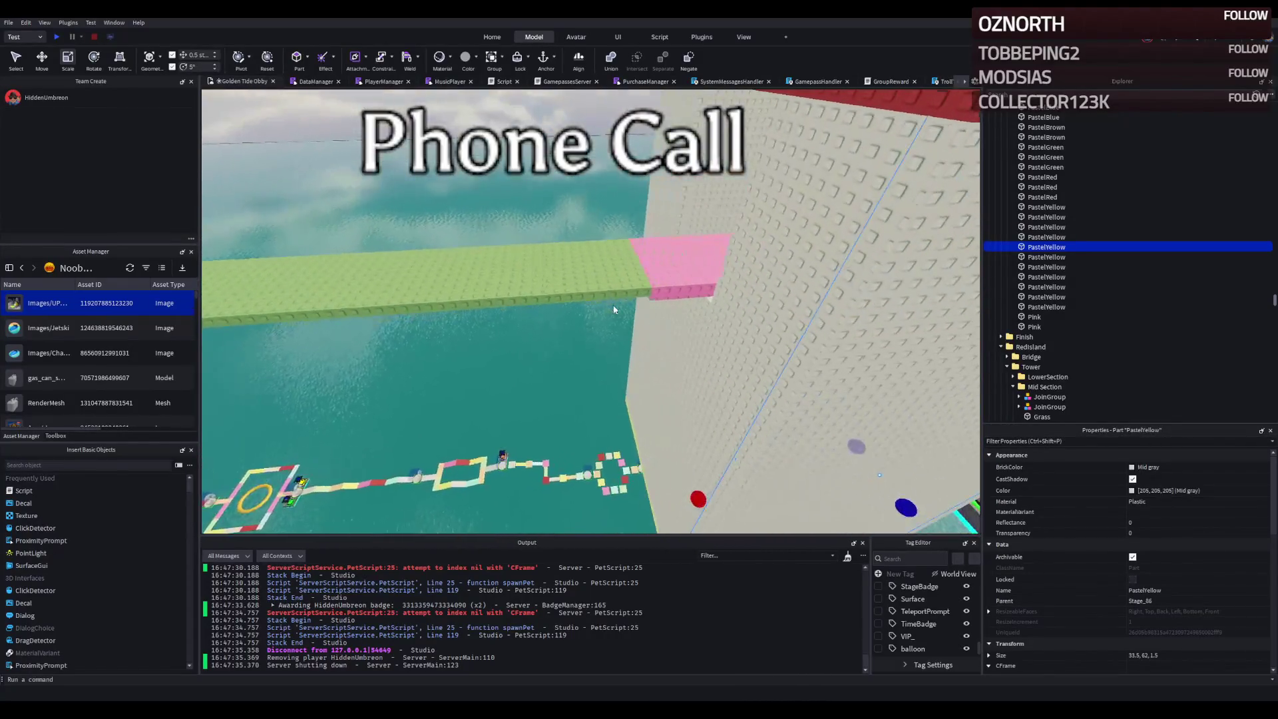
key(w)
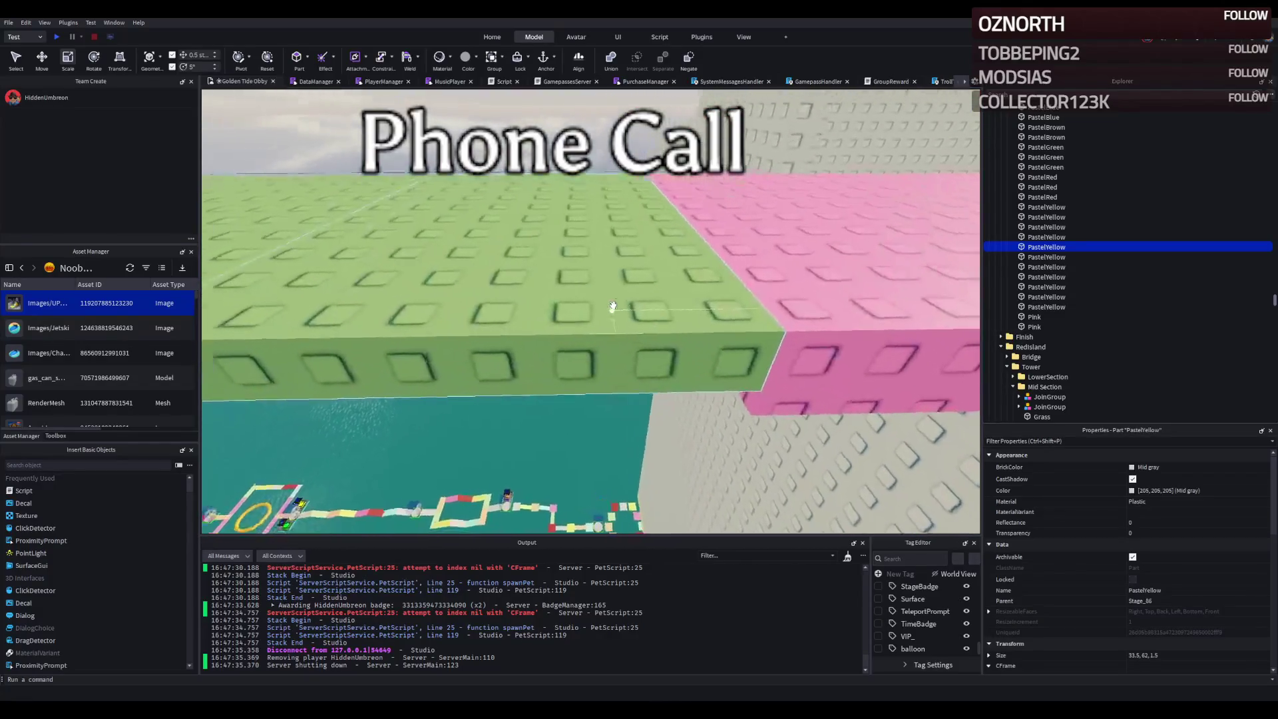
key(e)
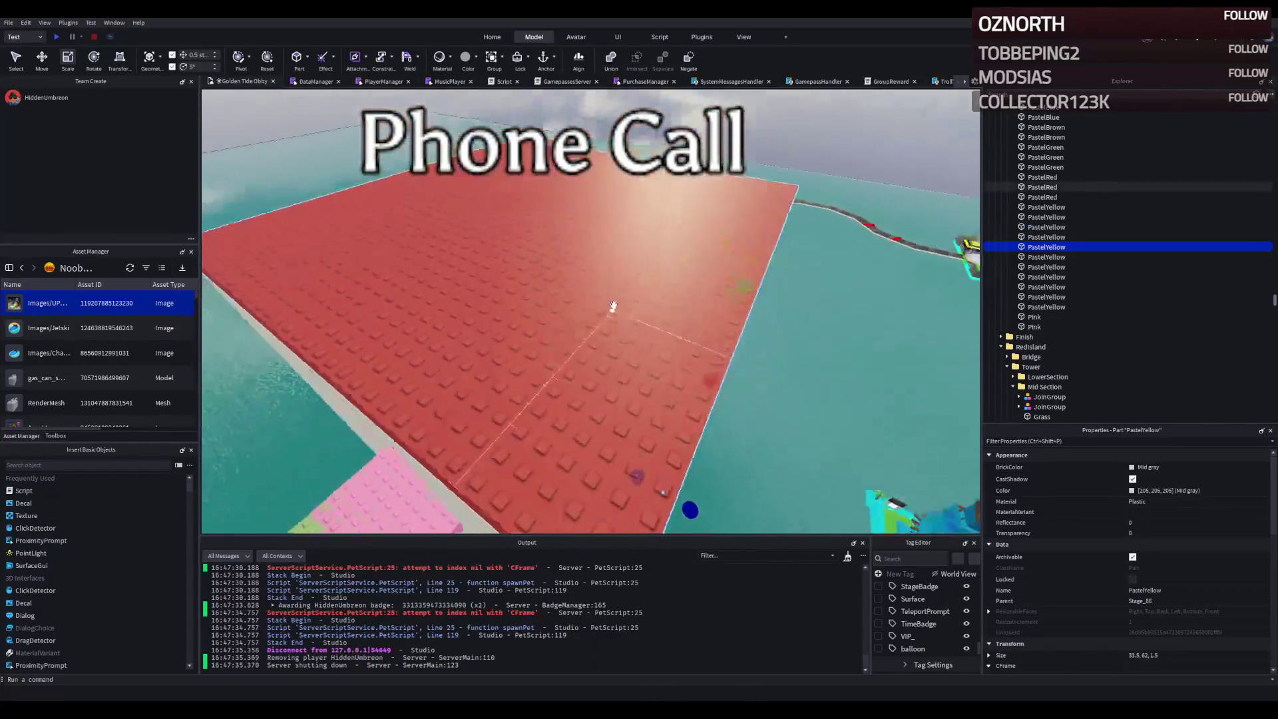
key(w)
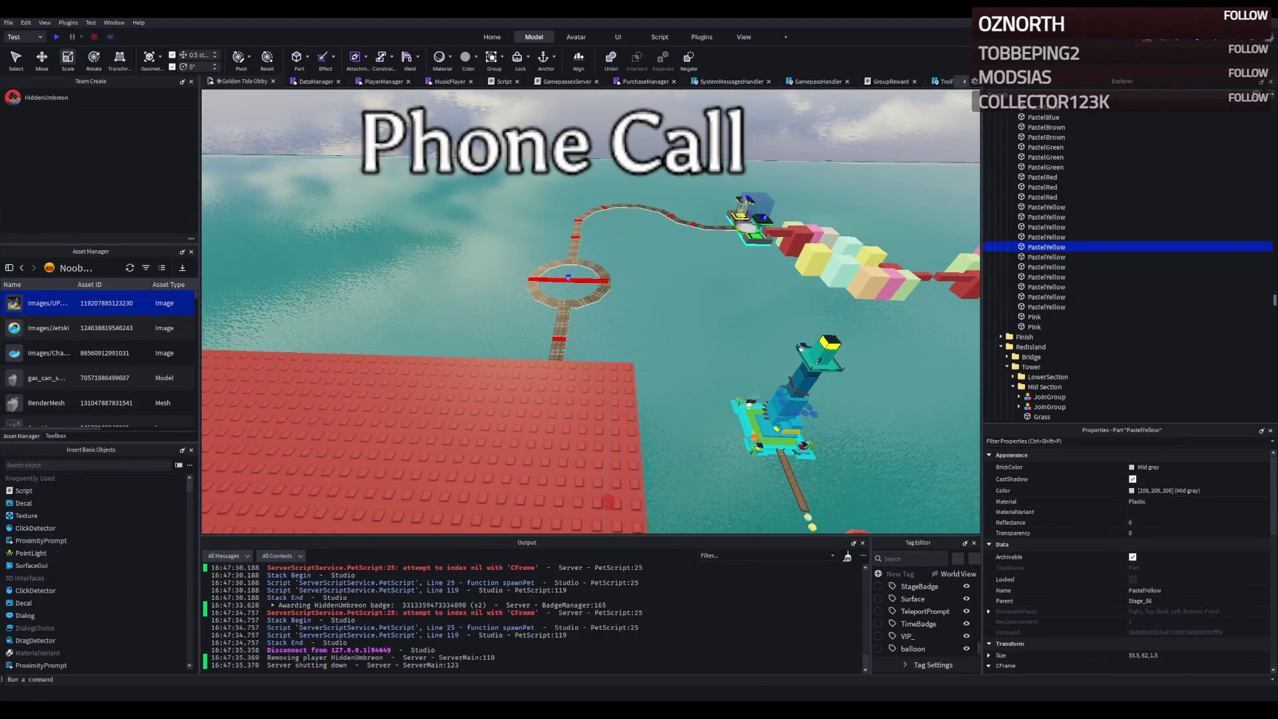
key(w)
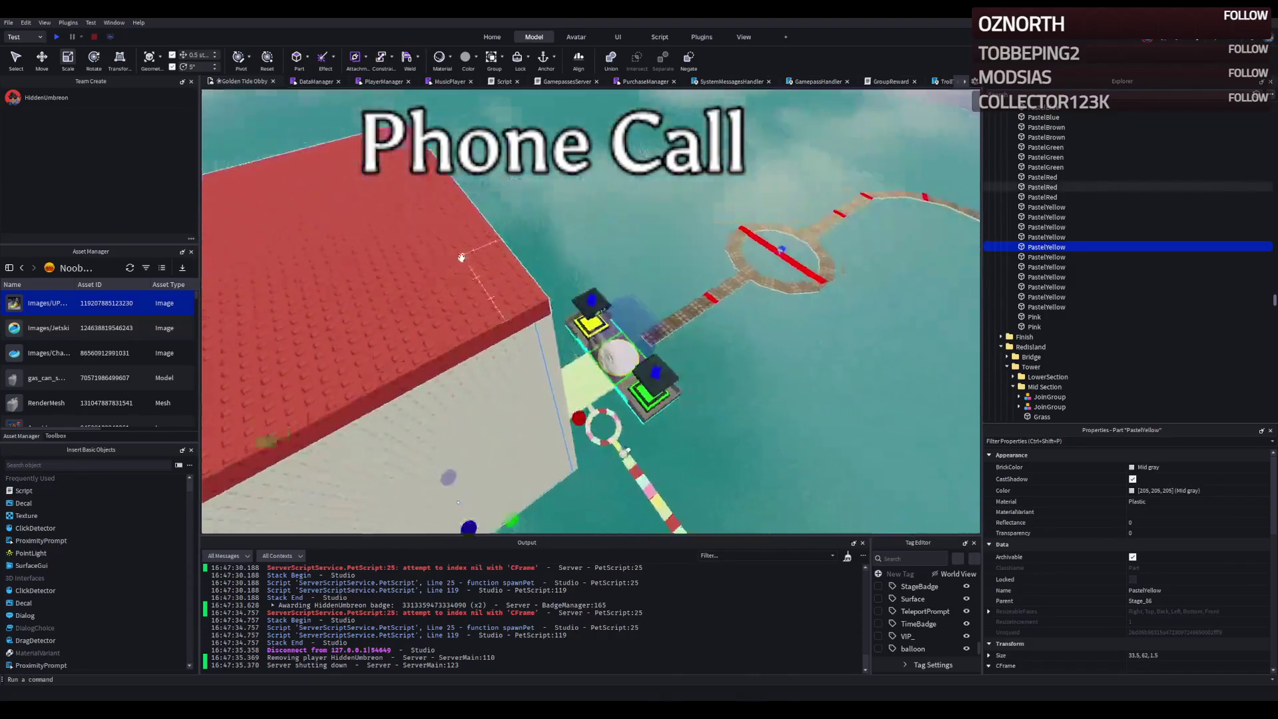
key(w)
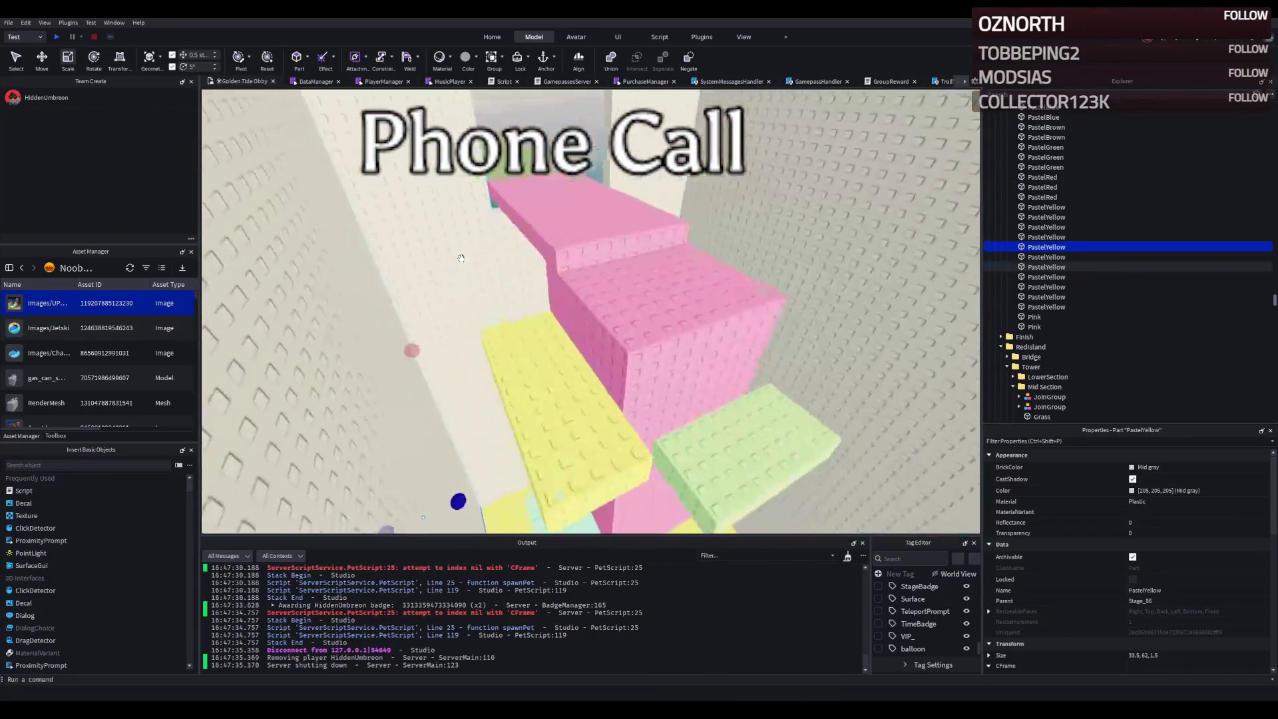
scroll(461, 257, down, 10)
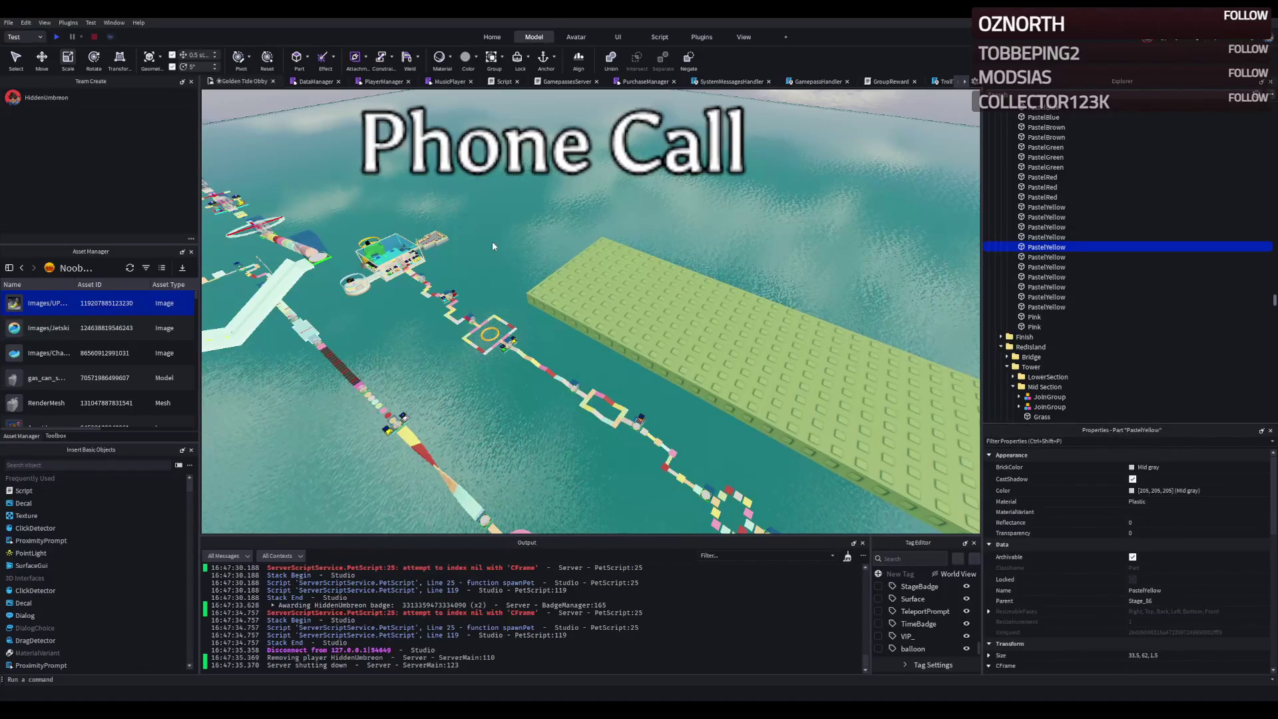
key(w)
key(d)
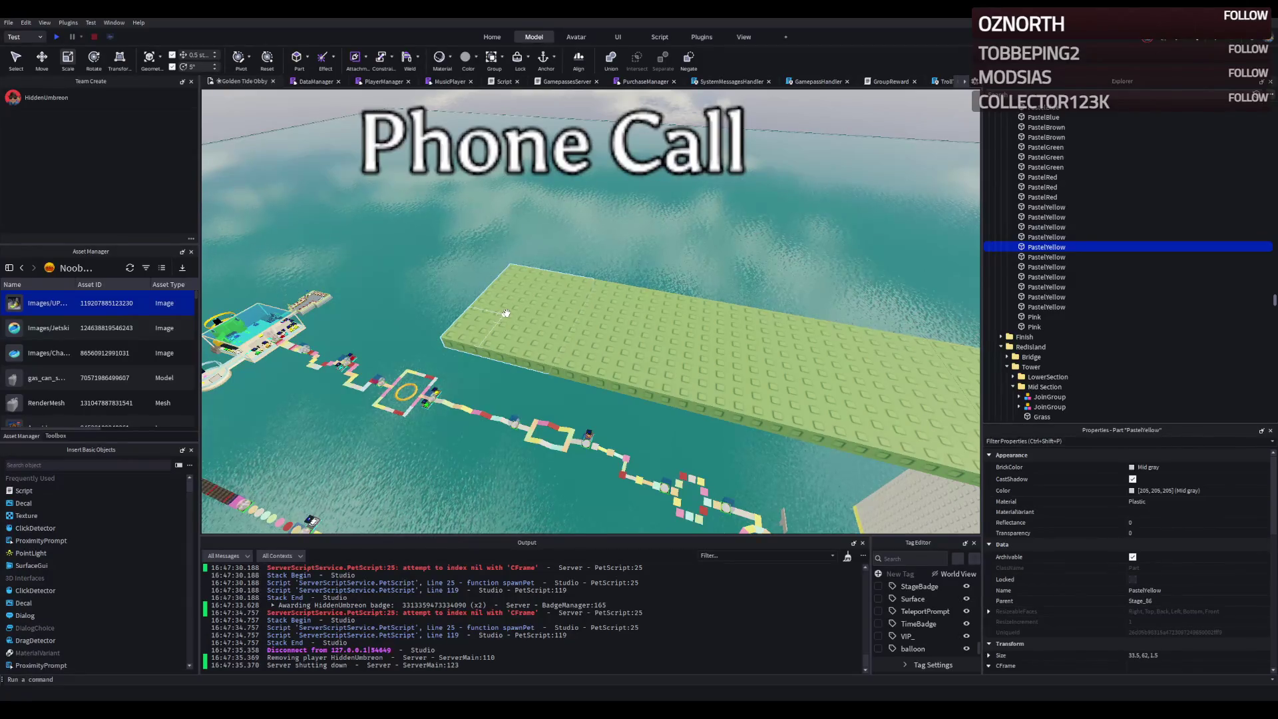
key(w)
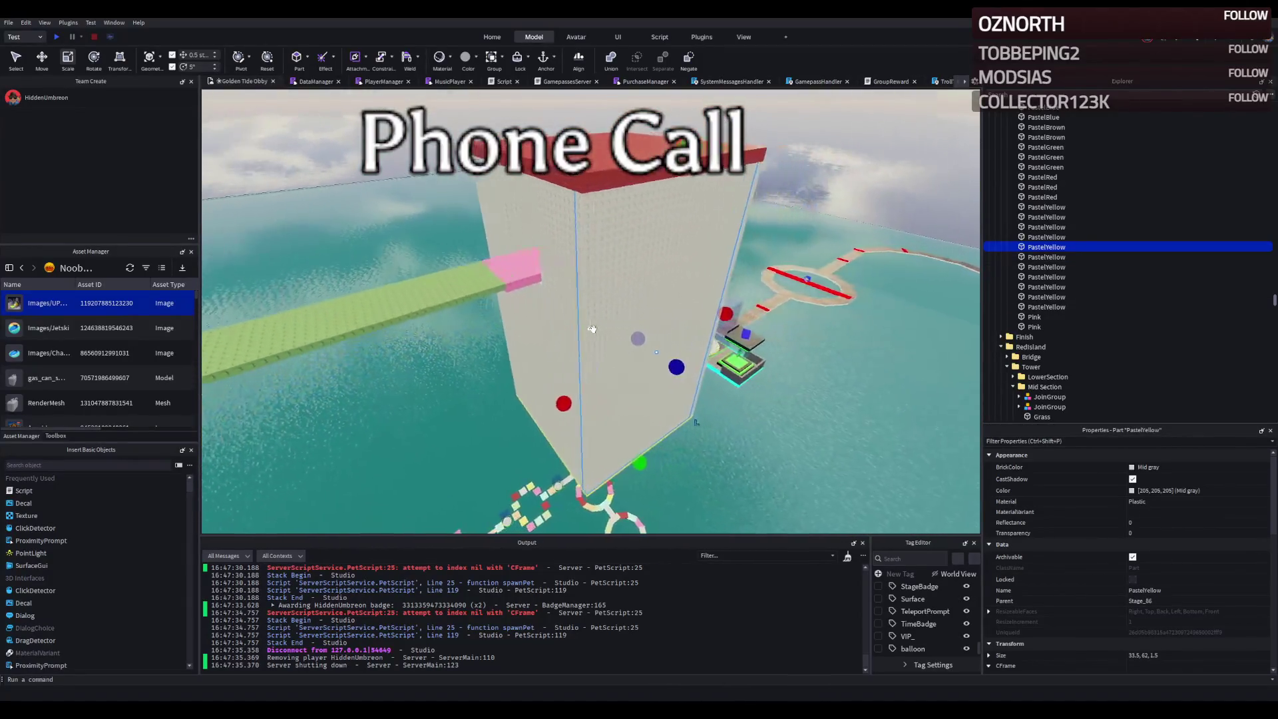
key(w)
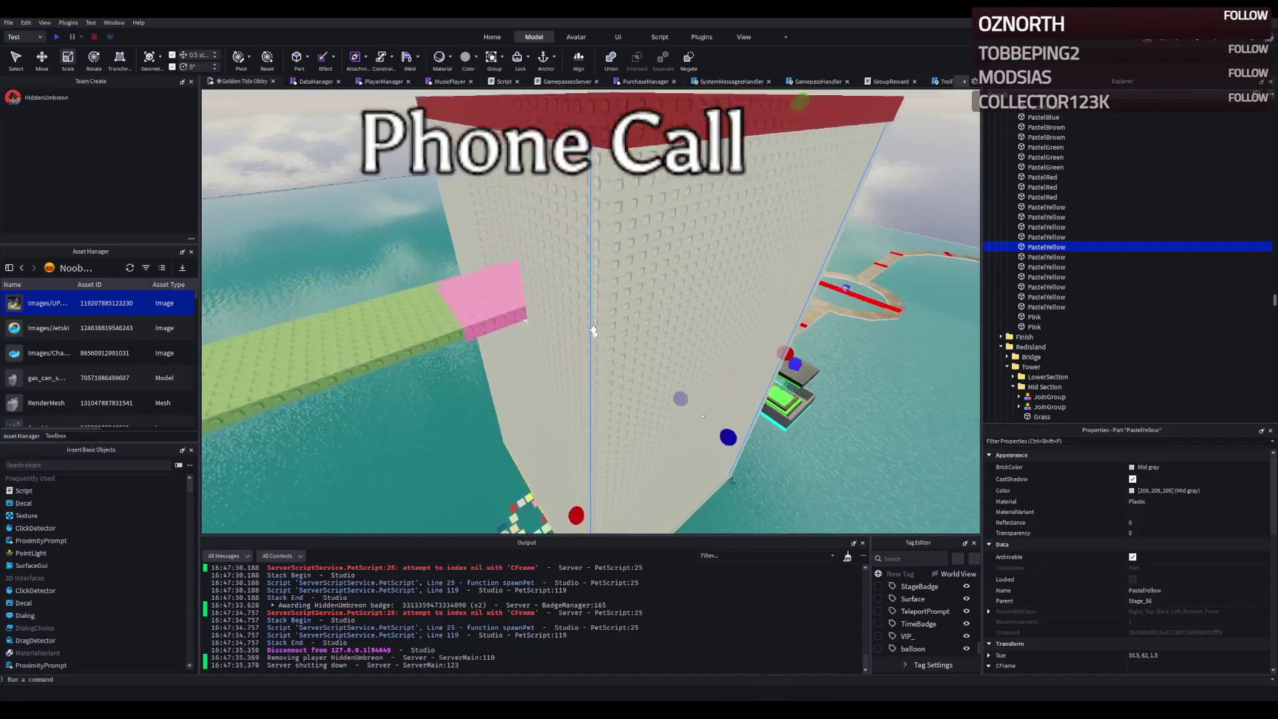
key(e)
key(s)
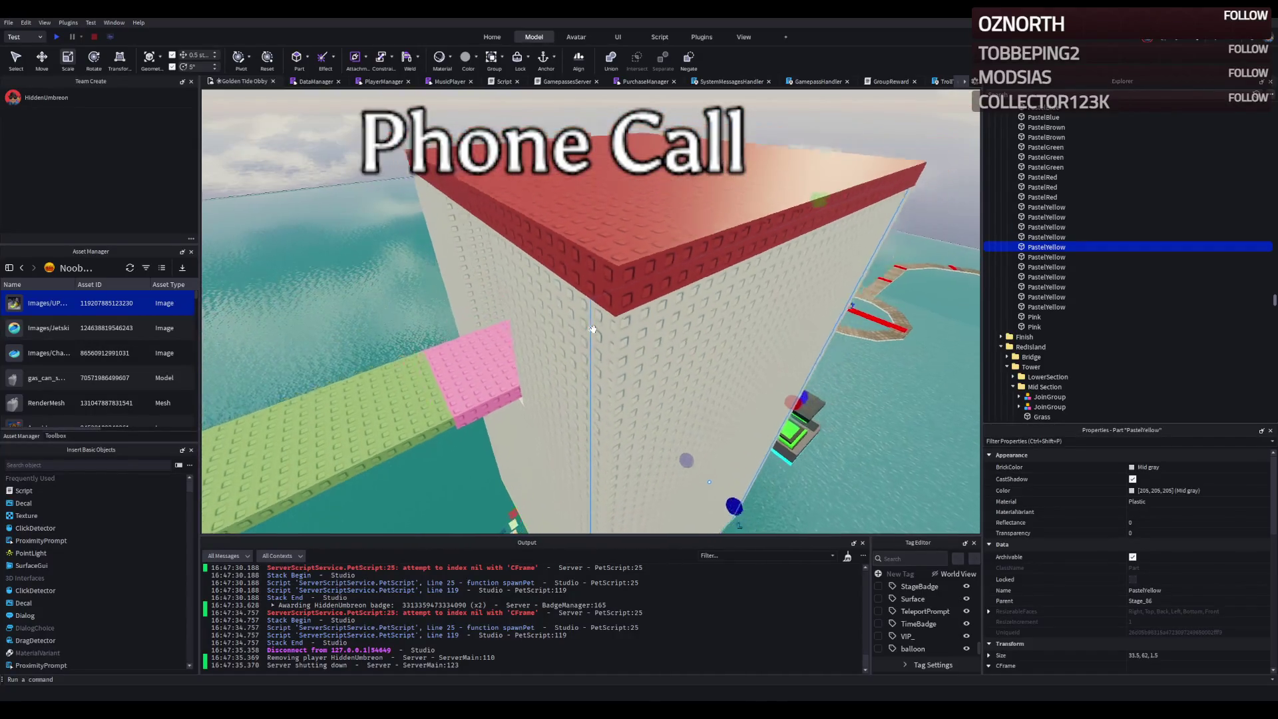
key(d)
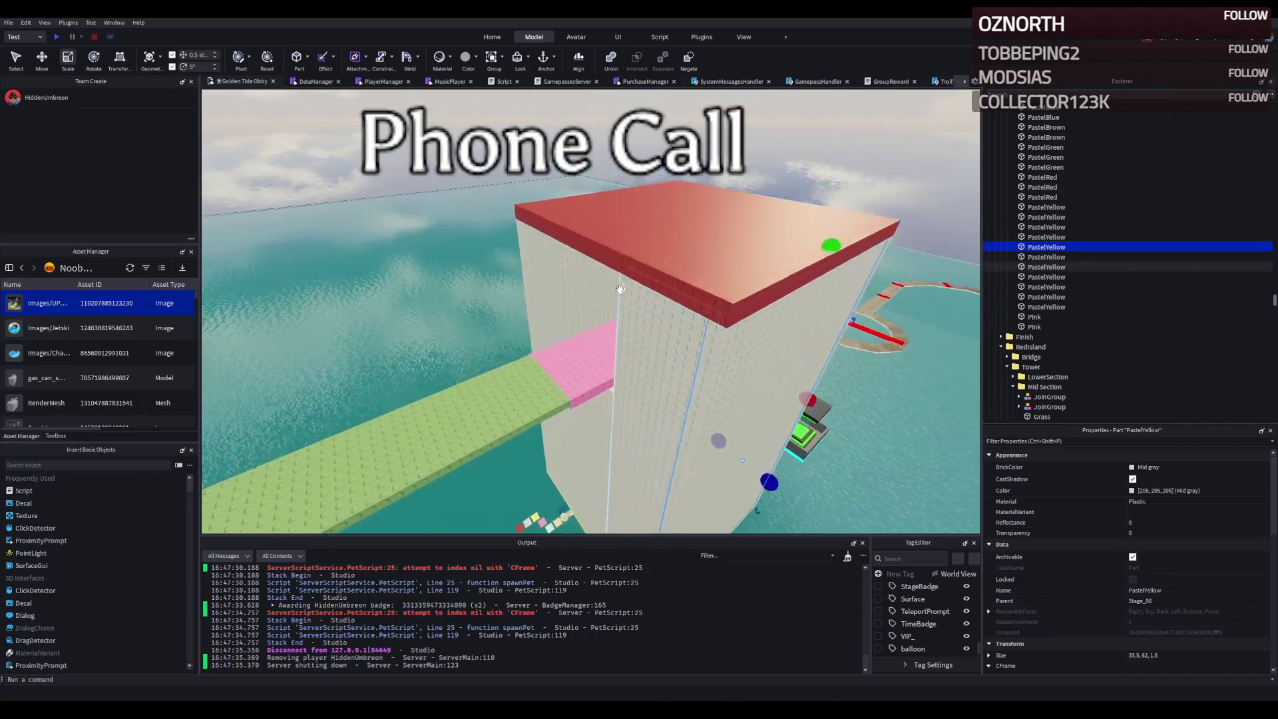
key(a)
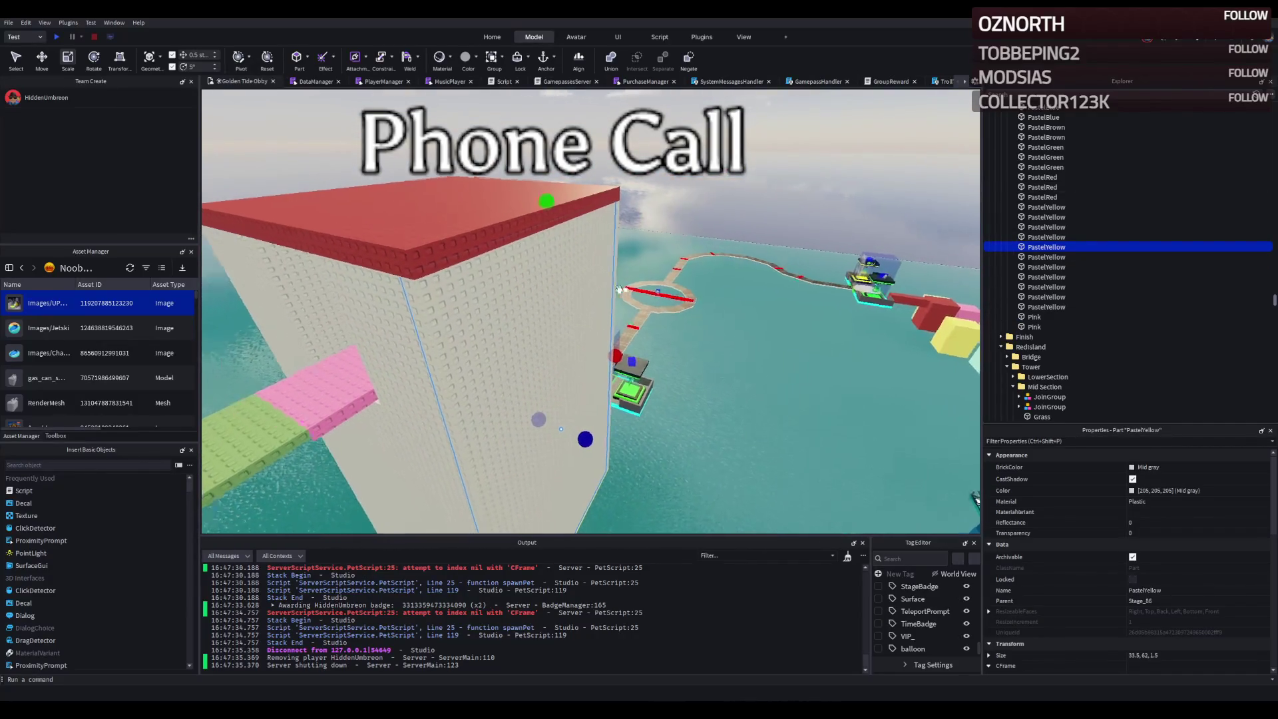
key(f)
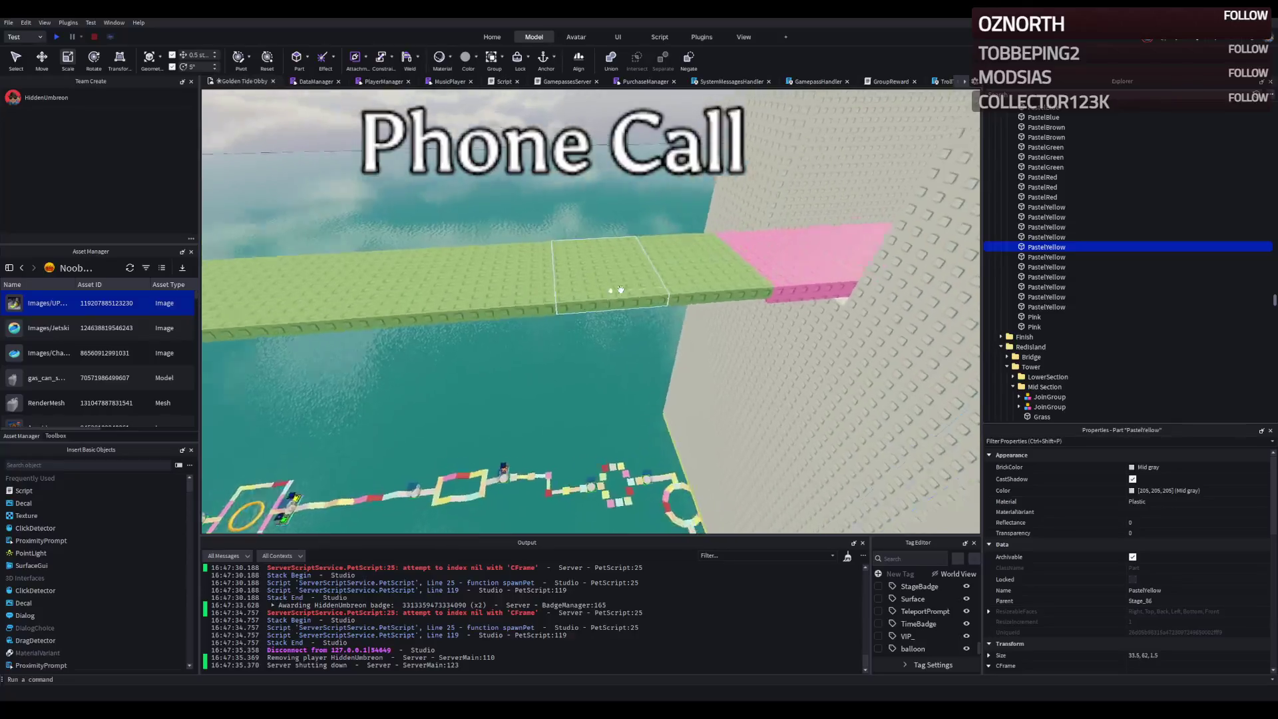
key(s)
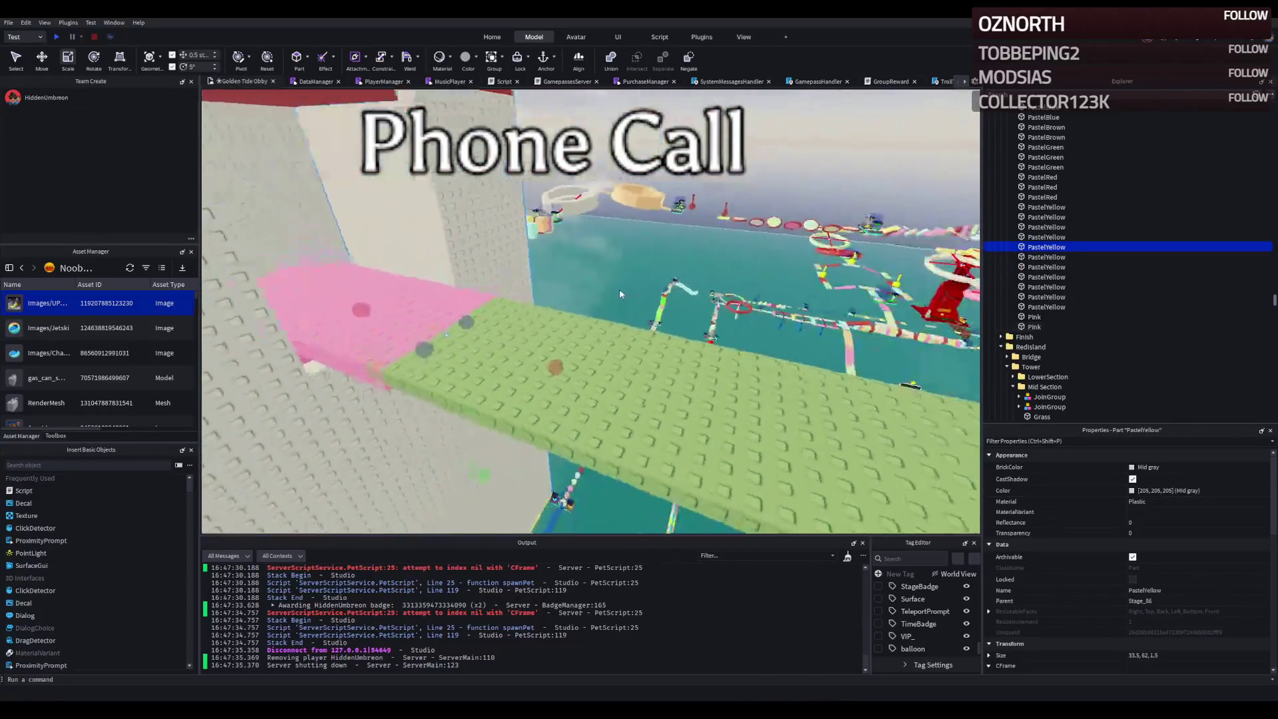
key(a)
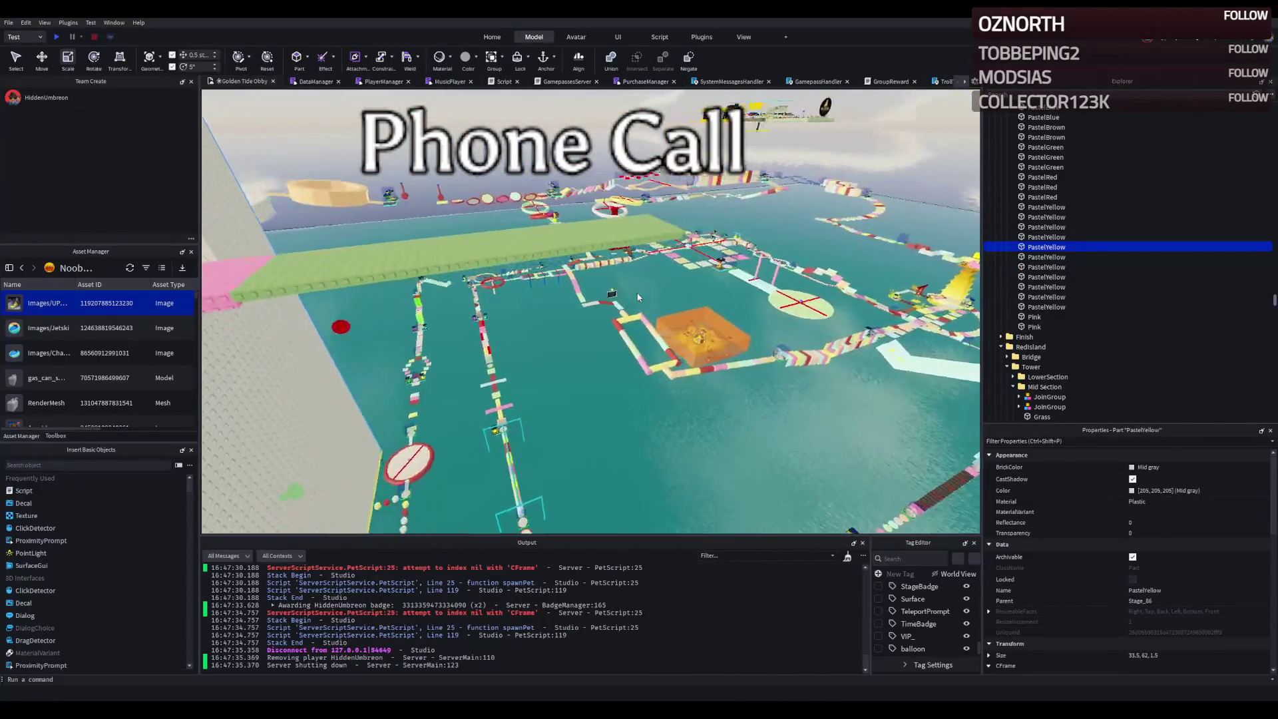
key(a)
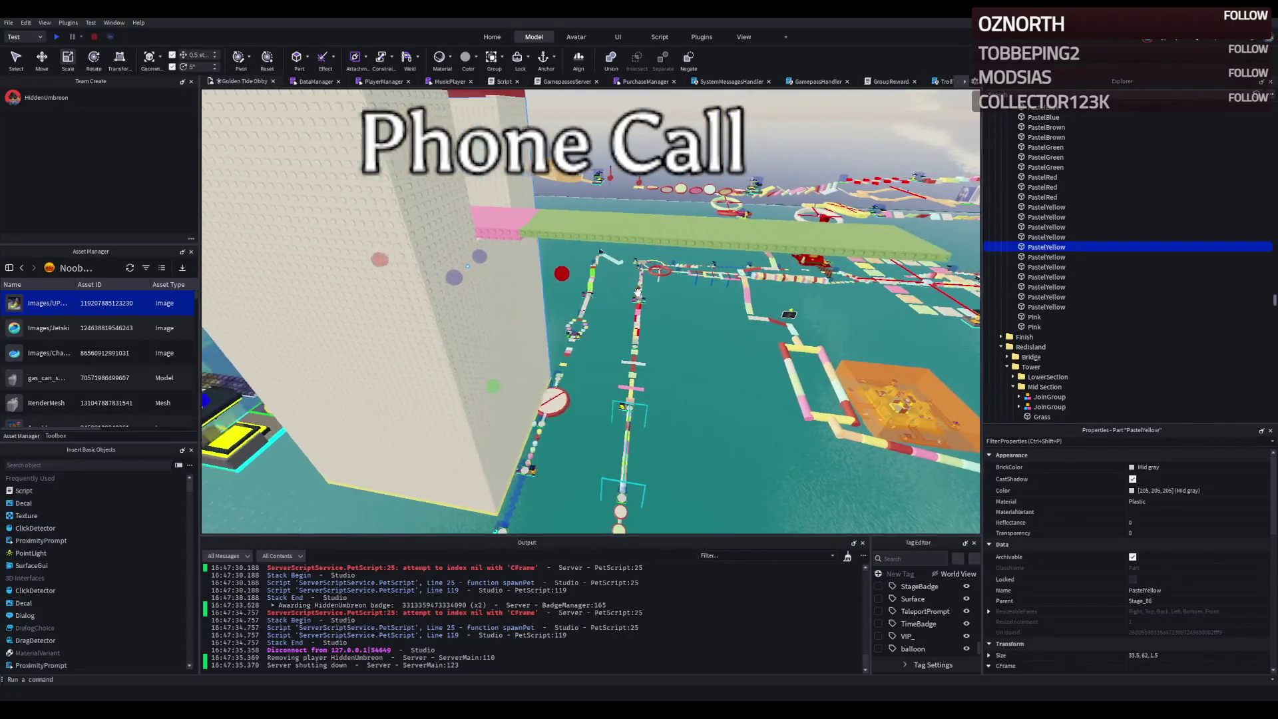
key(a)
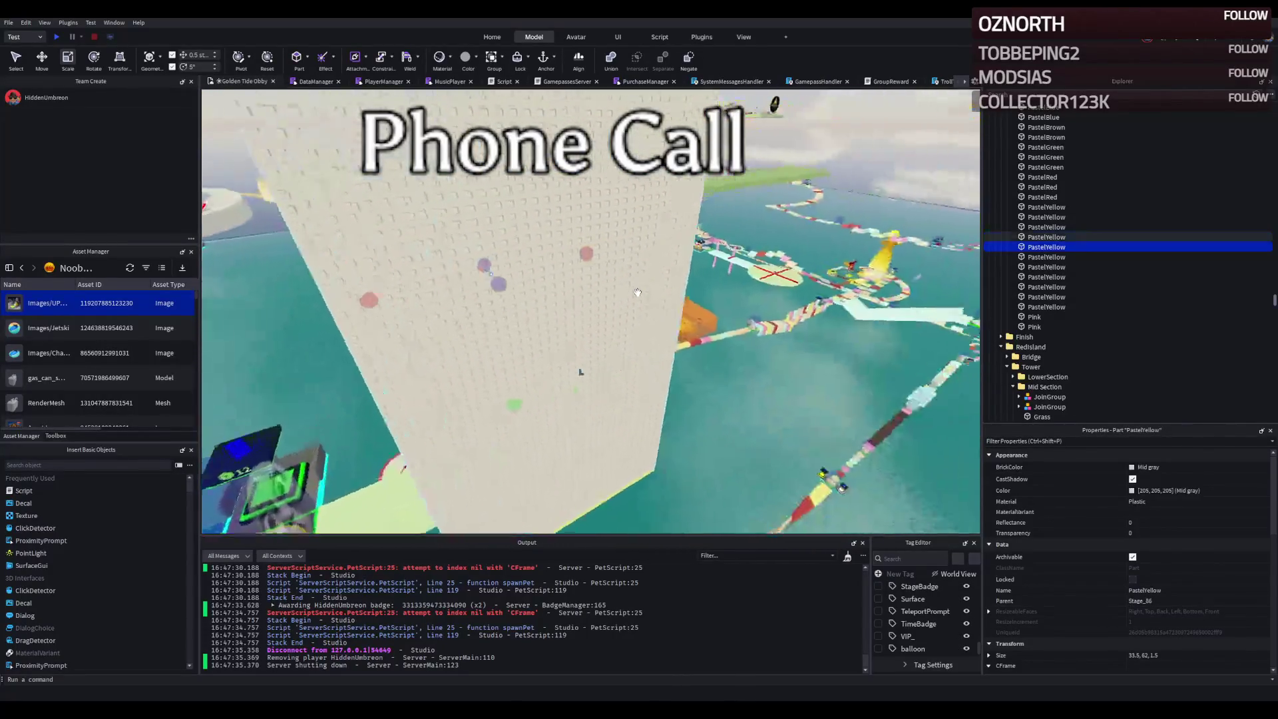
key(d)
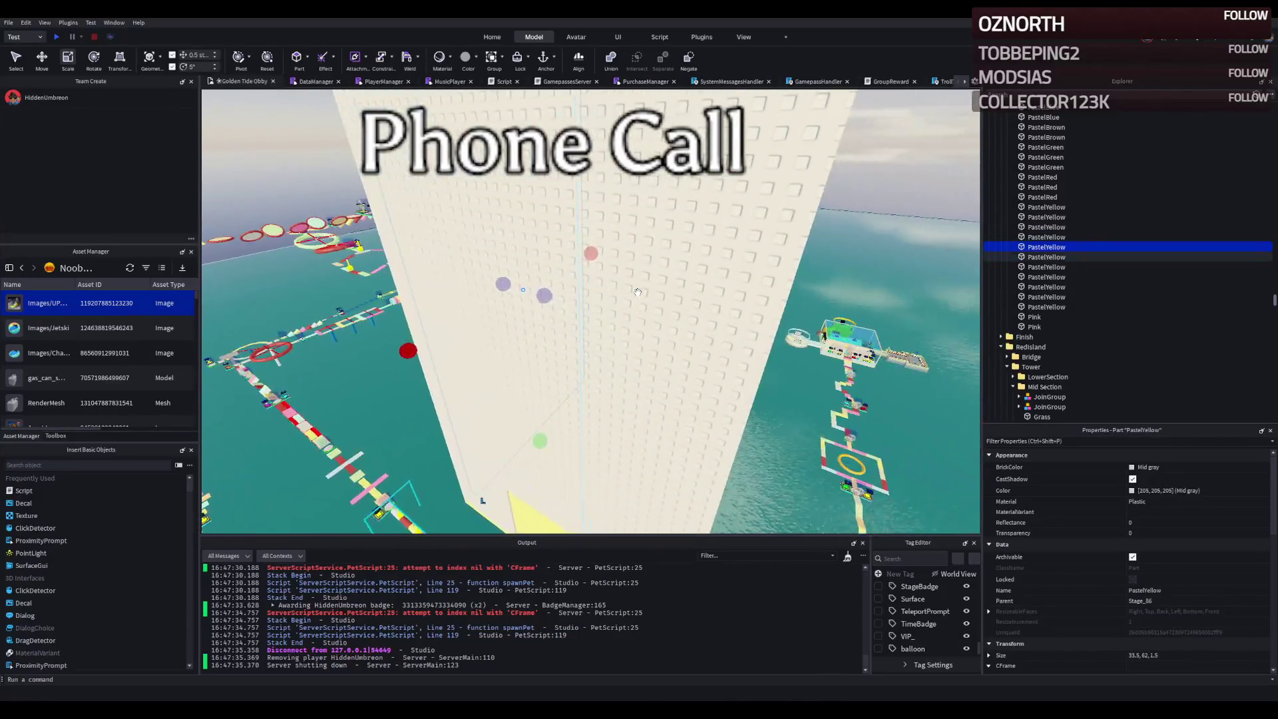
key(e)
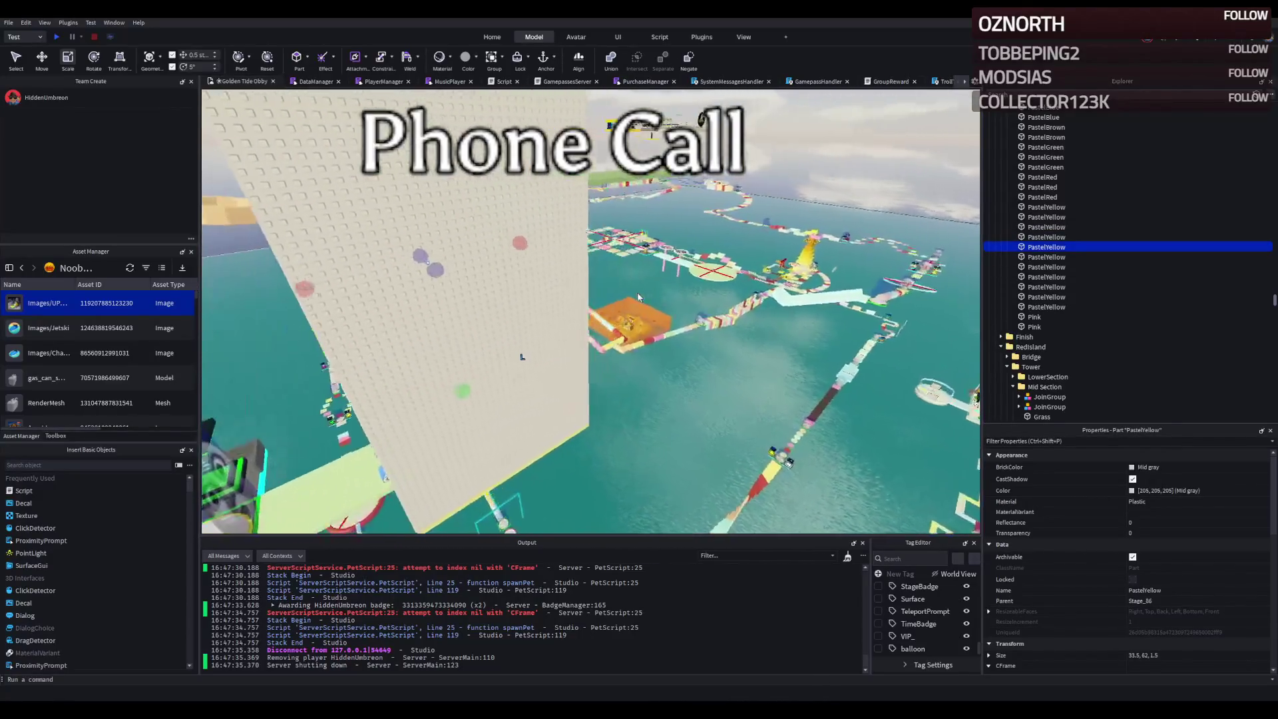
key(w)
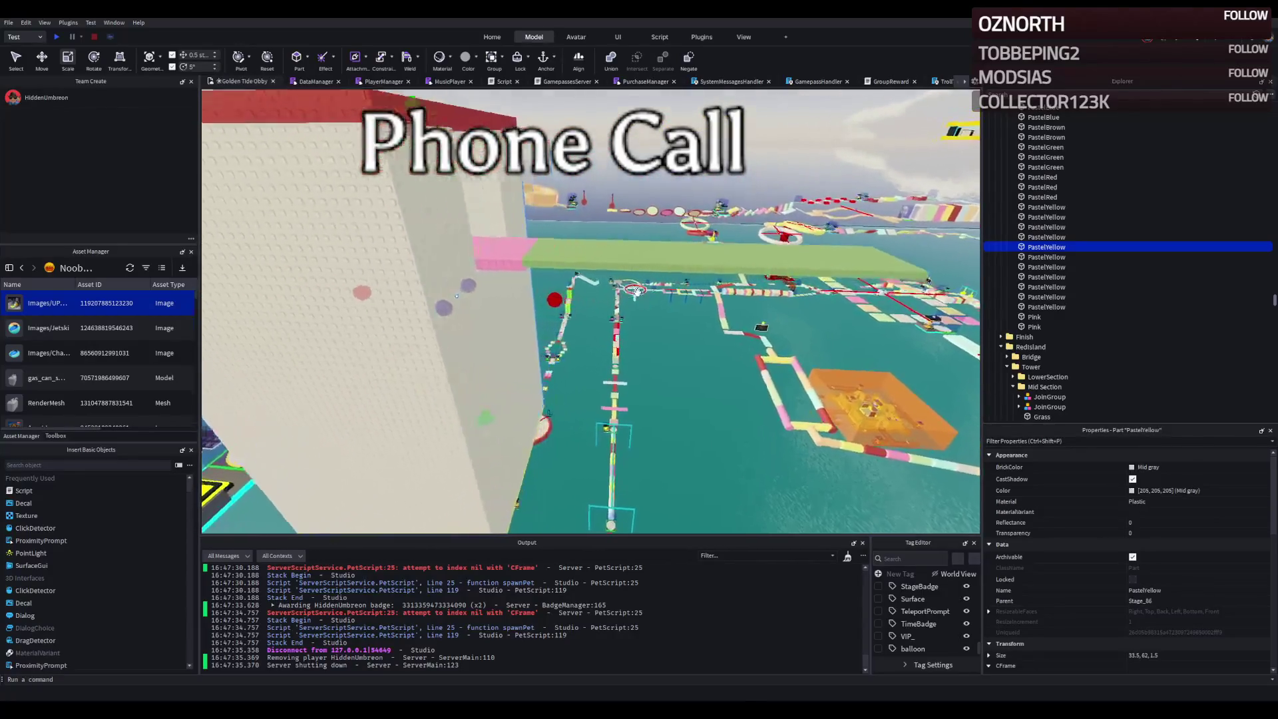
key(e)
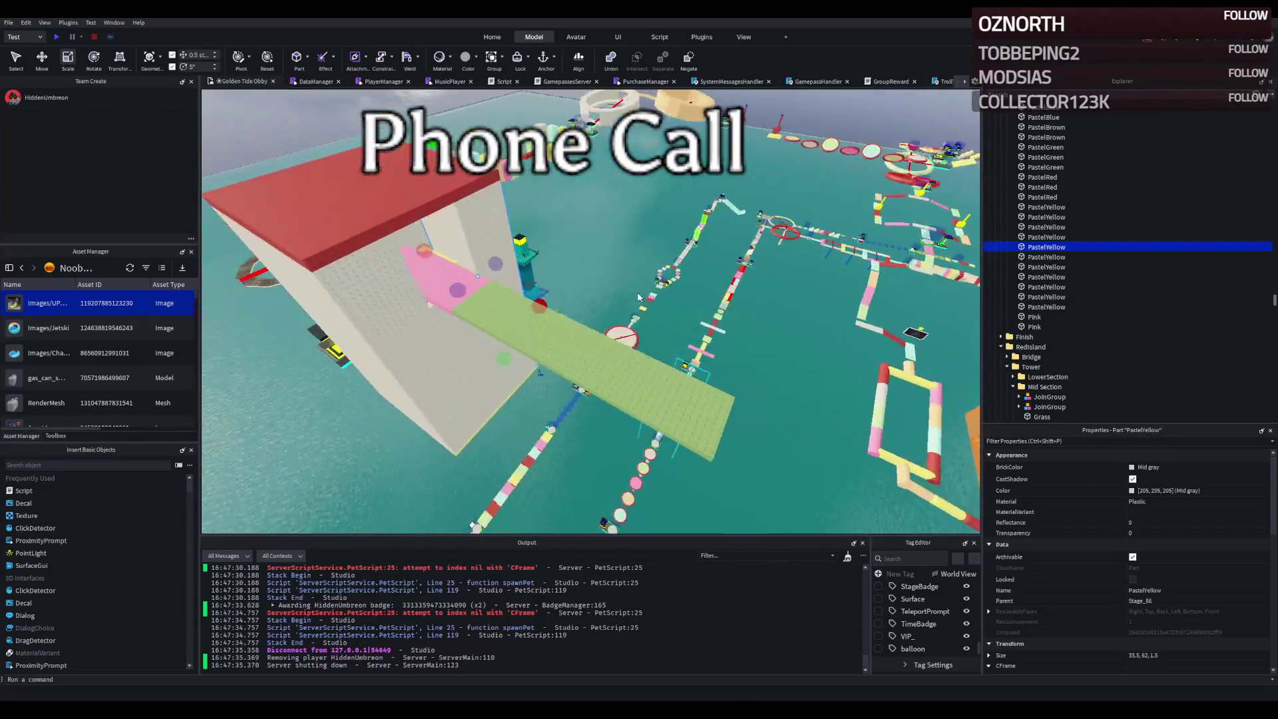
- Multi-select the tower's wall parts, dropping one stray part from the selection
click(406, 293)
key(w)
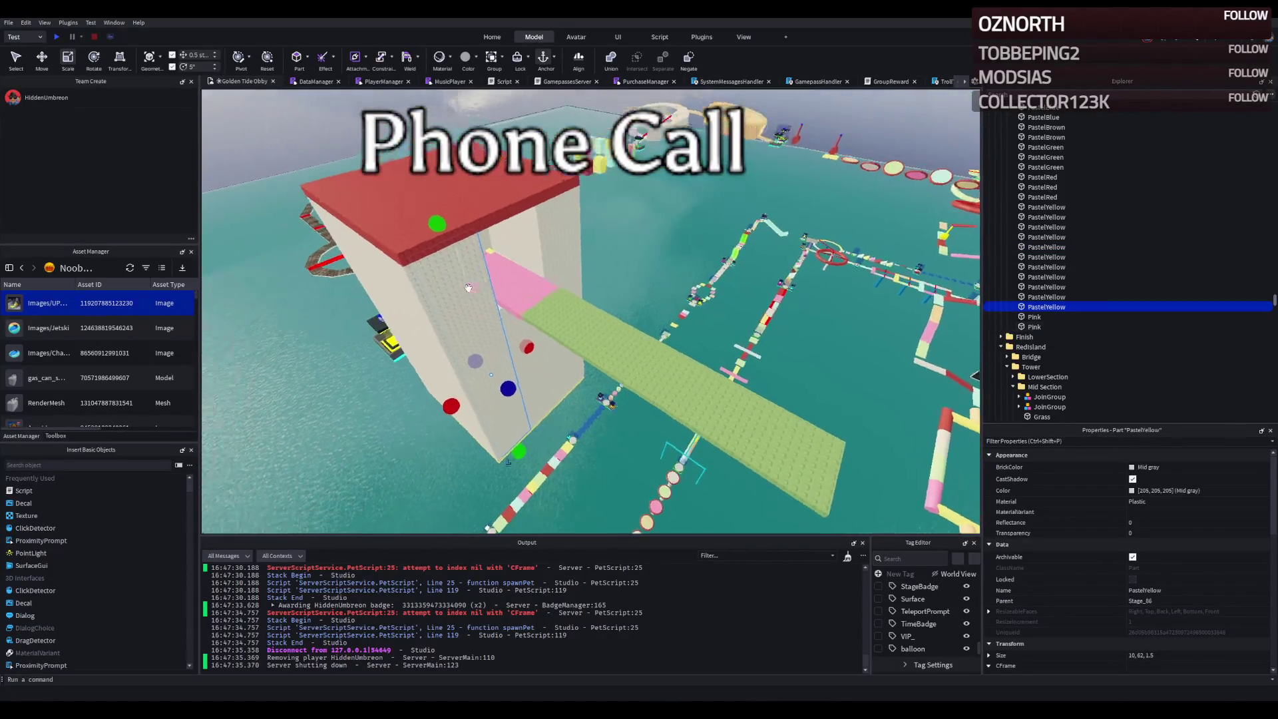
ctrl+click(500, 313)
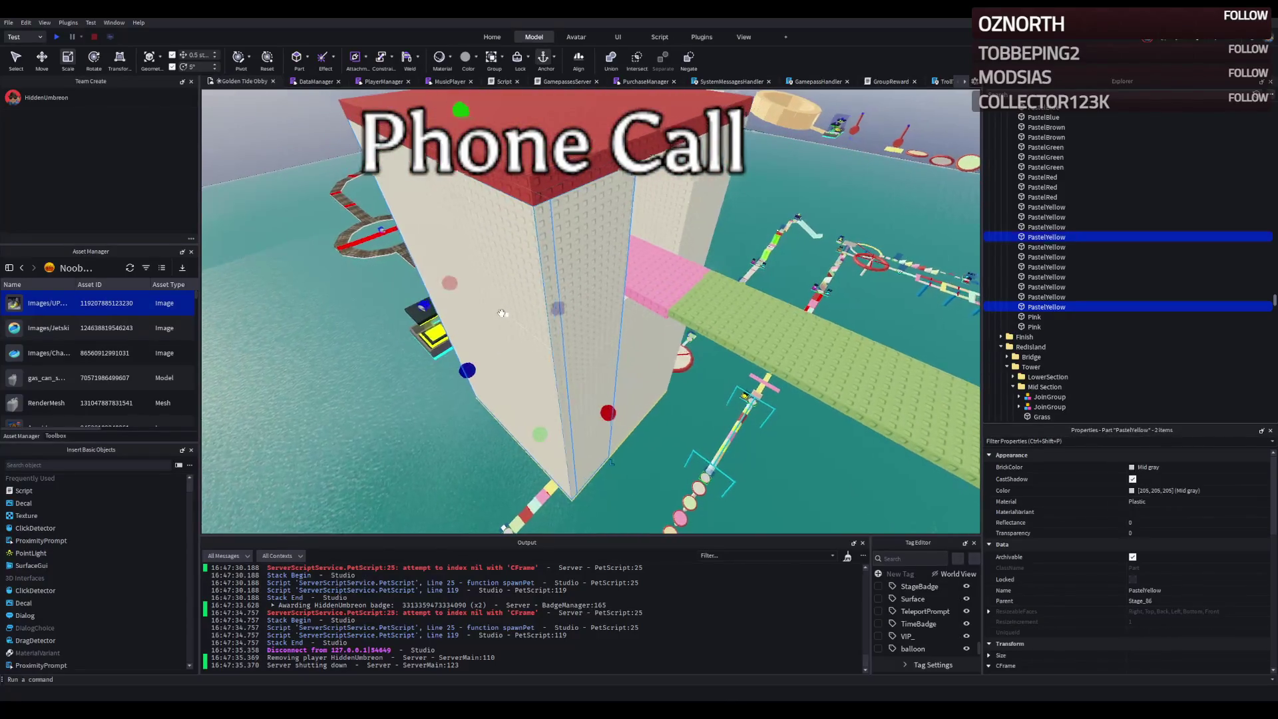
ctrl+click(640, 215)
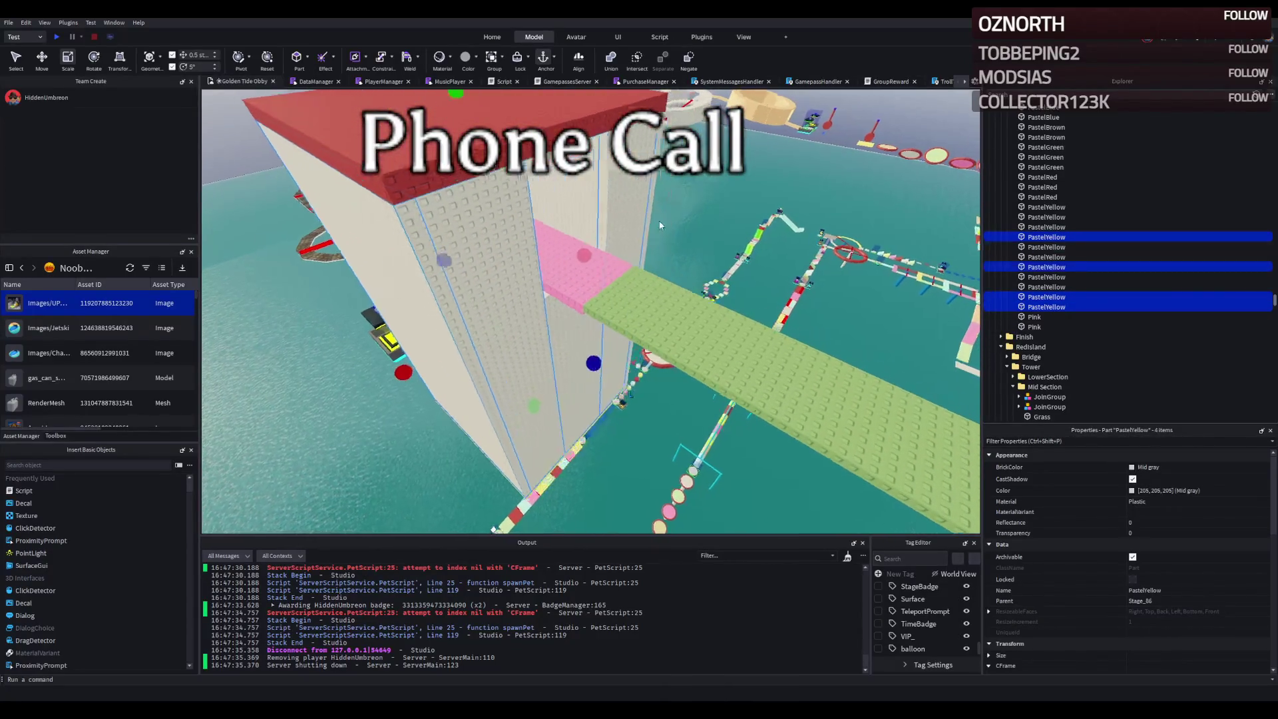
ctrl+click(658, 220)
ctrl+click(661, 227)
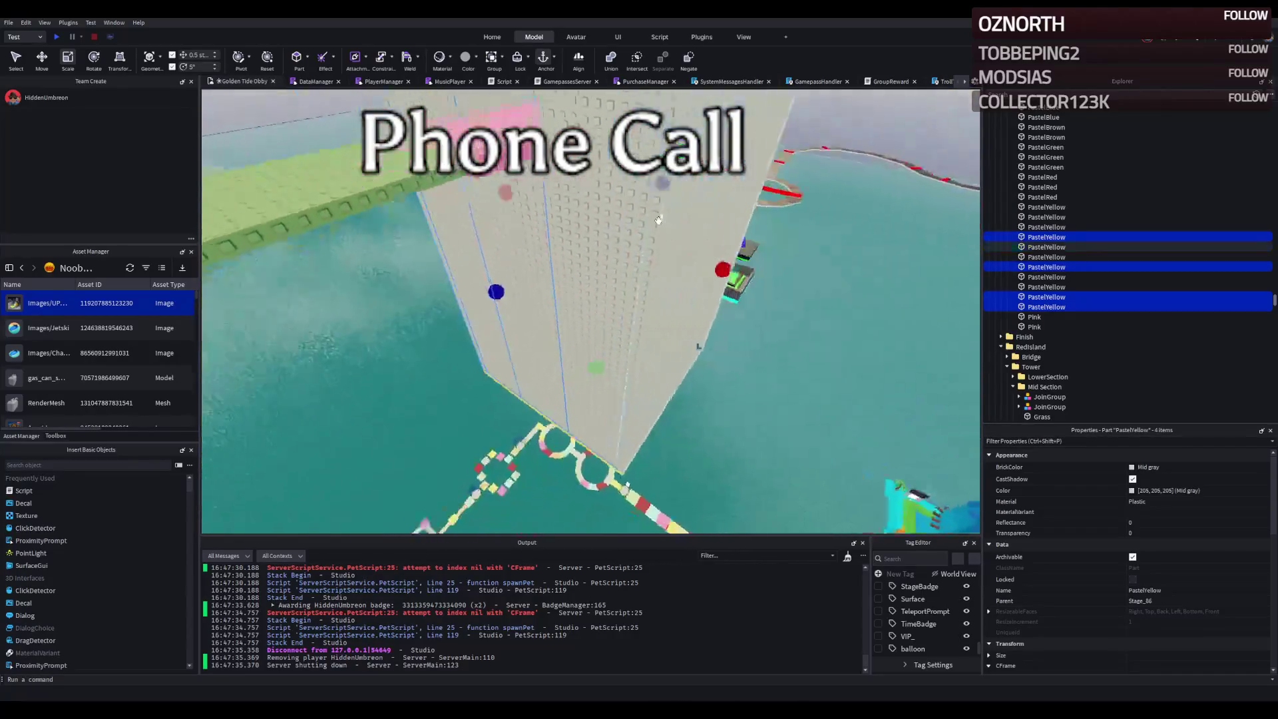
key(a)
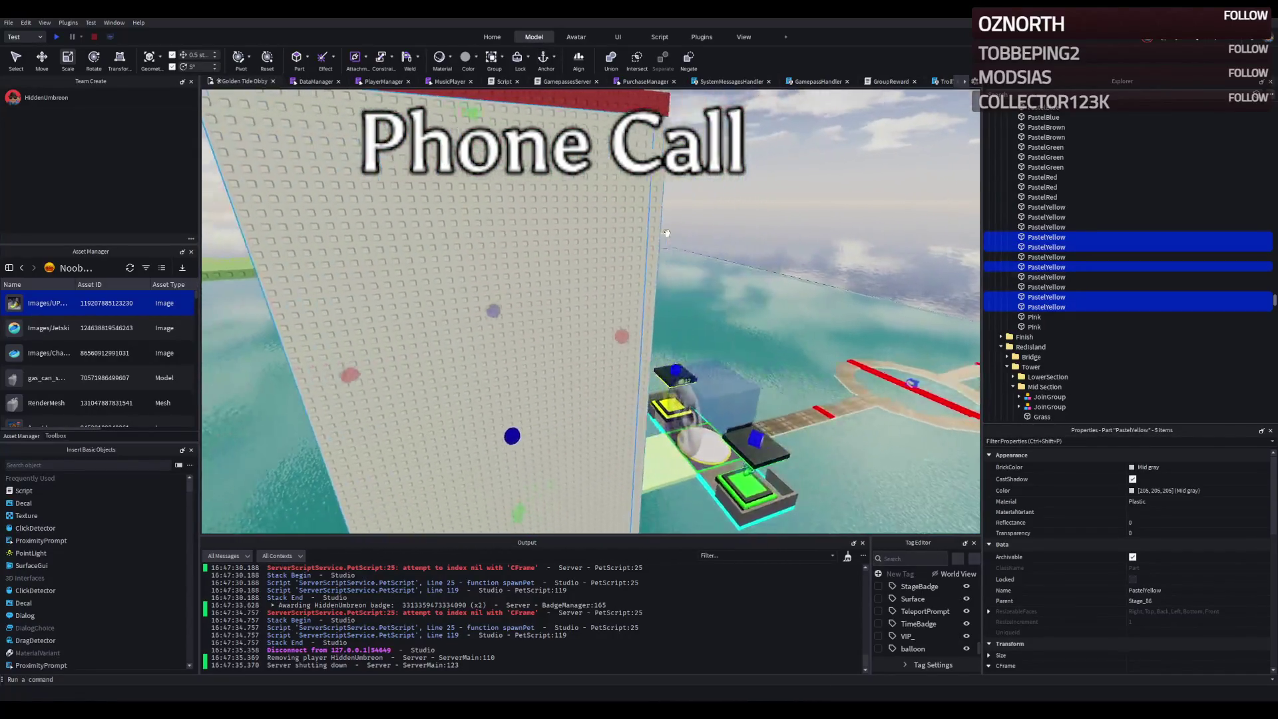
key(a)
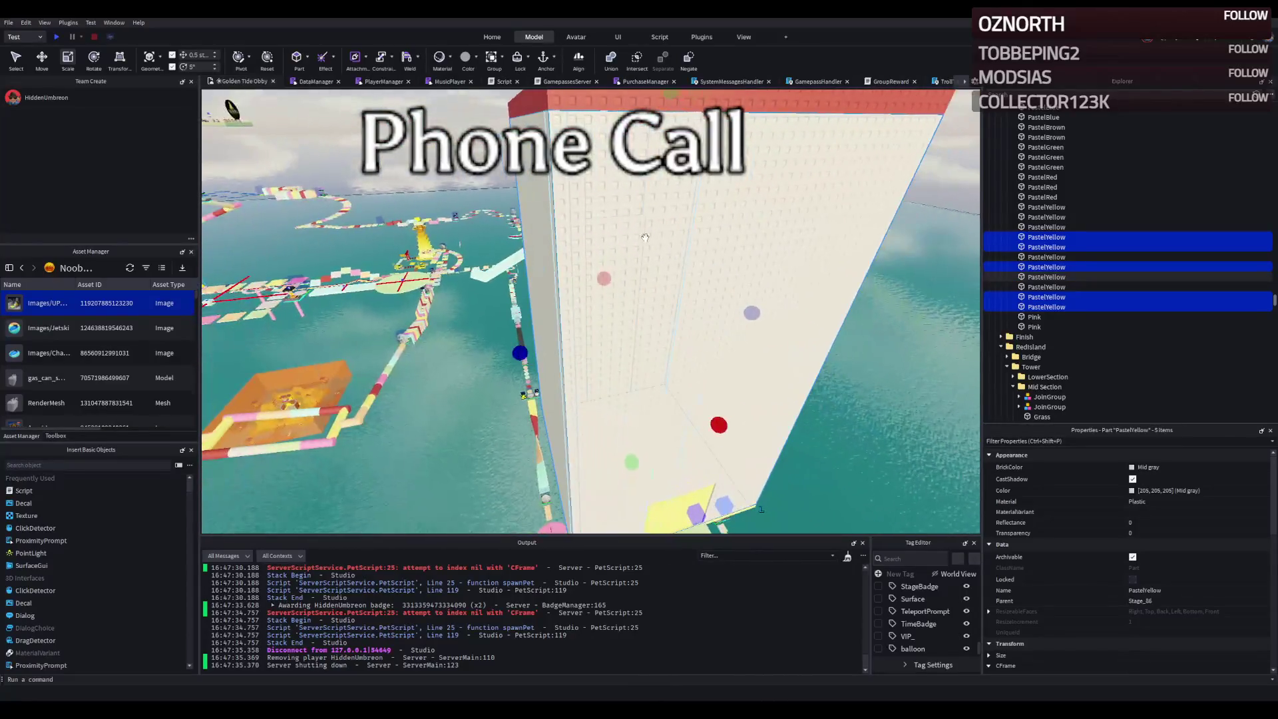
ctrl+click(707, 216)
ctrl+click(859, 200)
key(a)
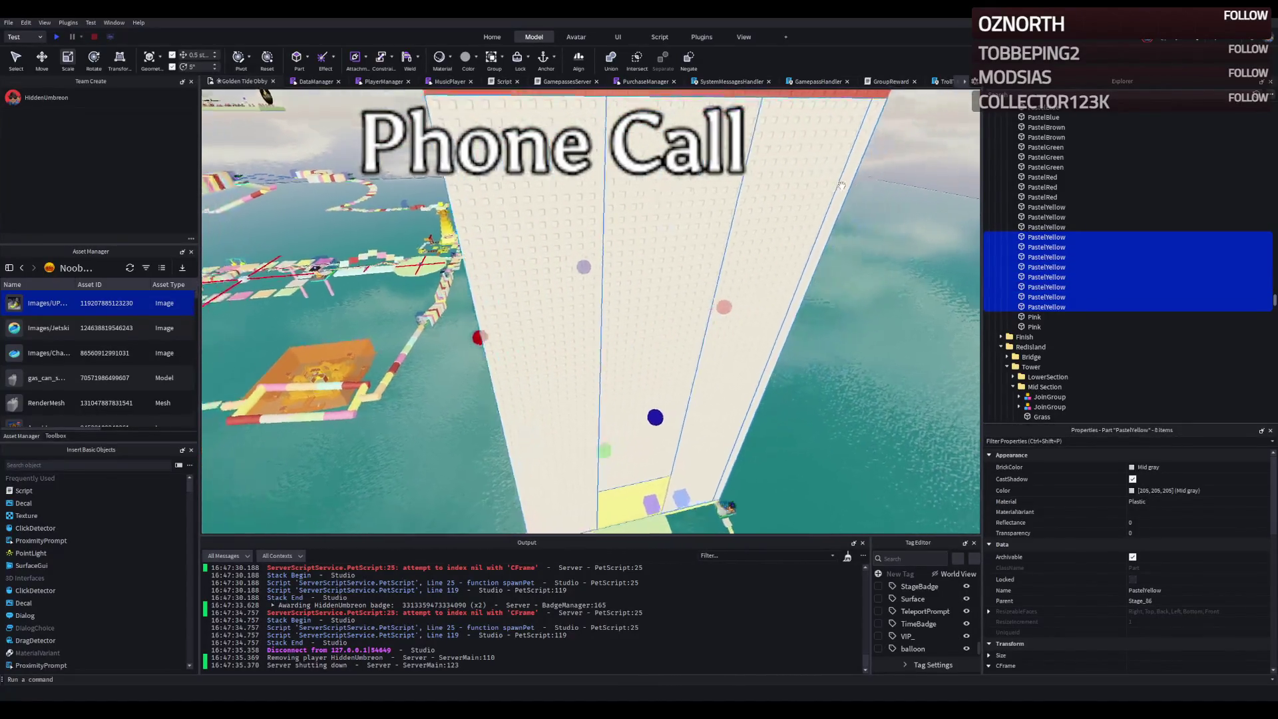
key(a)
ctrl+click(732, 214)
- Add the PastelRed and another PastelYellow part, then group the selection into a Model
key(a)
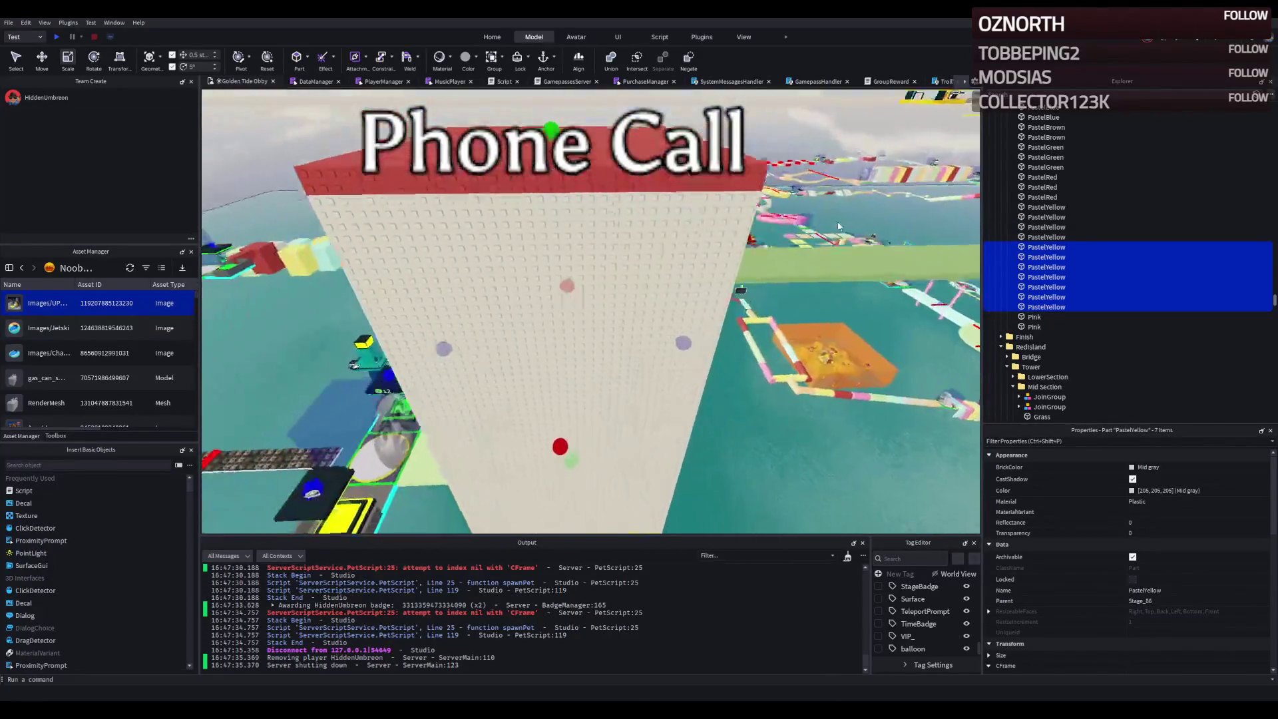
ctrl+click(705, 238)
key(a)
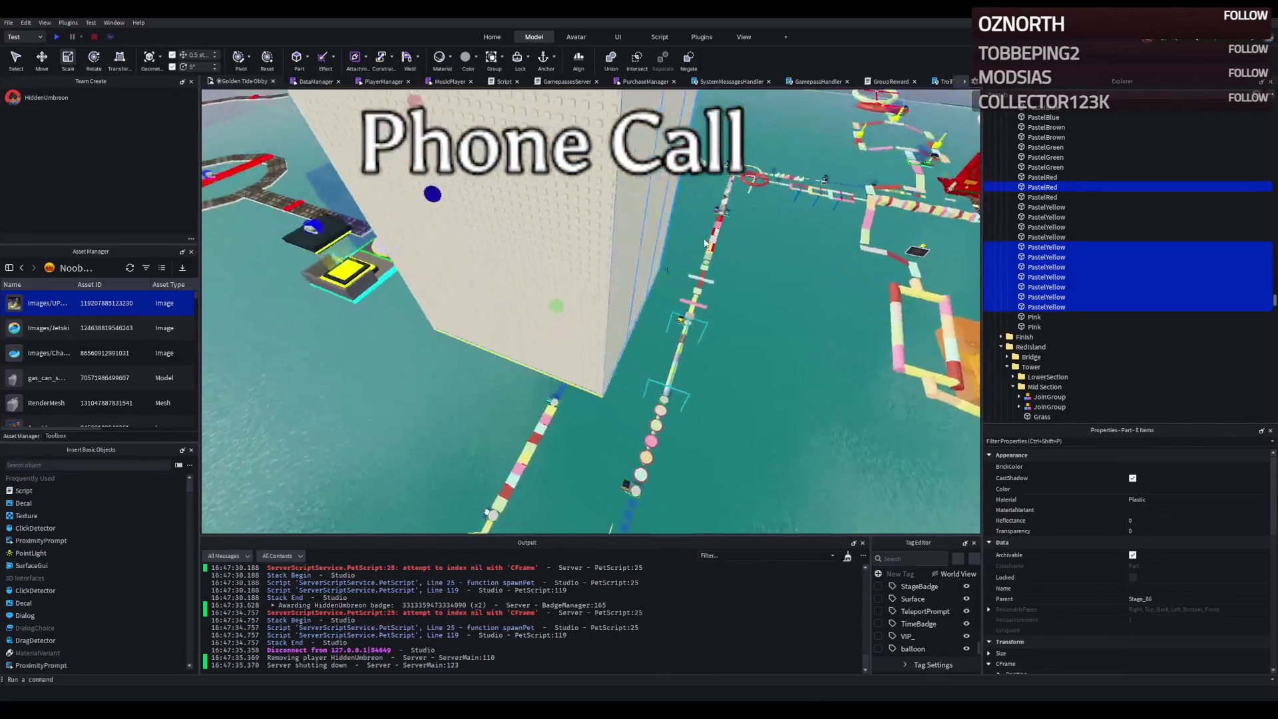
key(q)
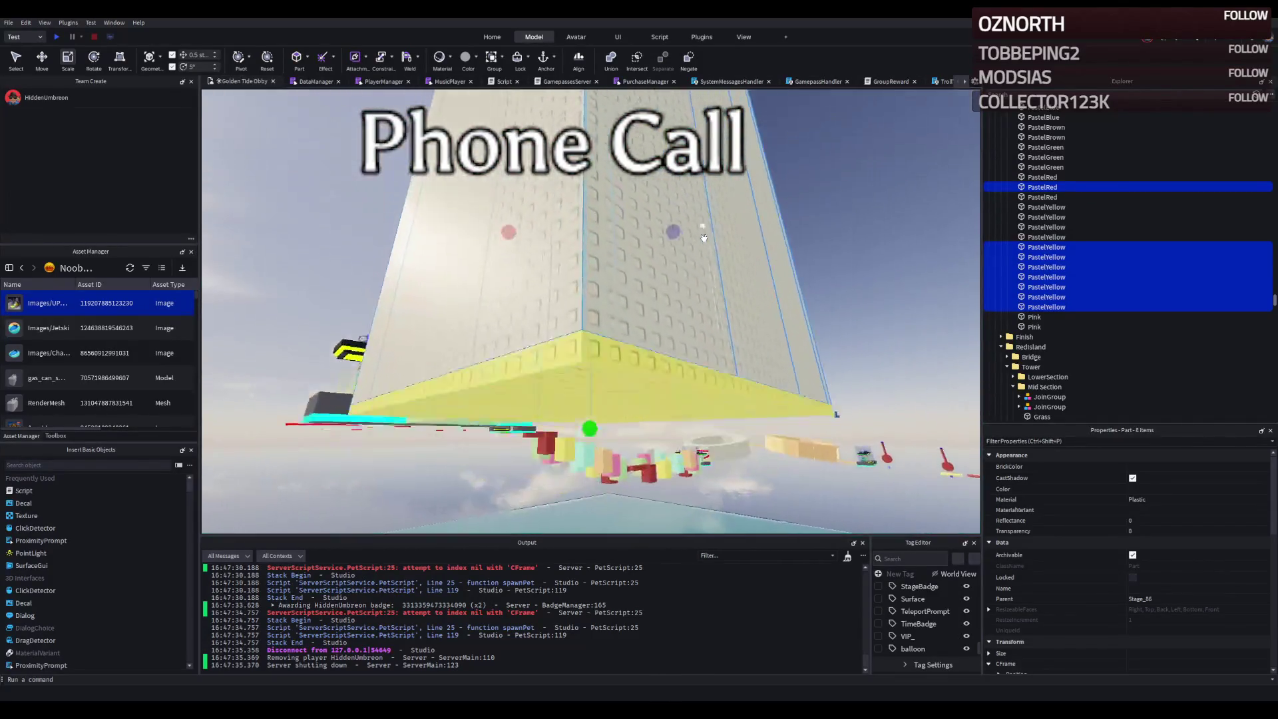
ctrl+click(773, 273)
key(a)
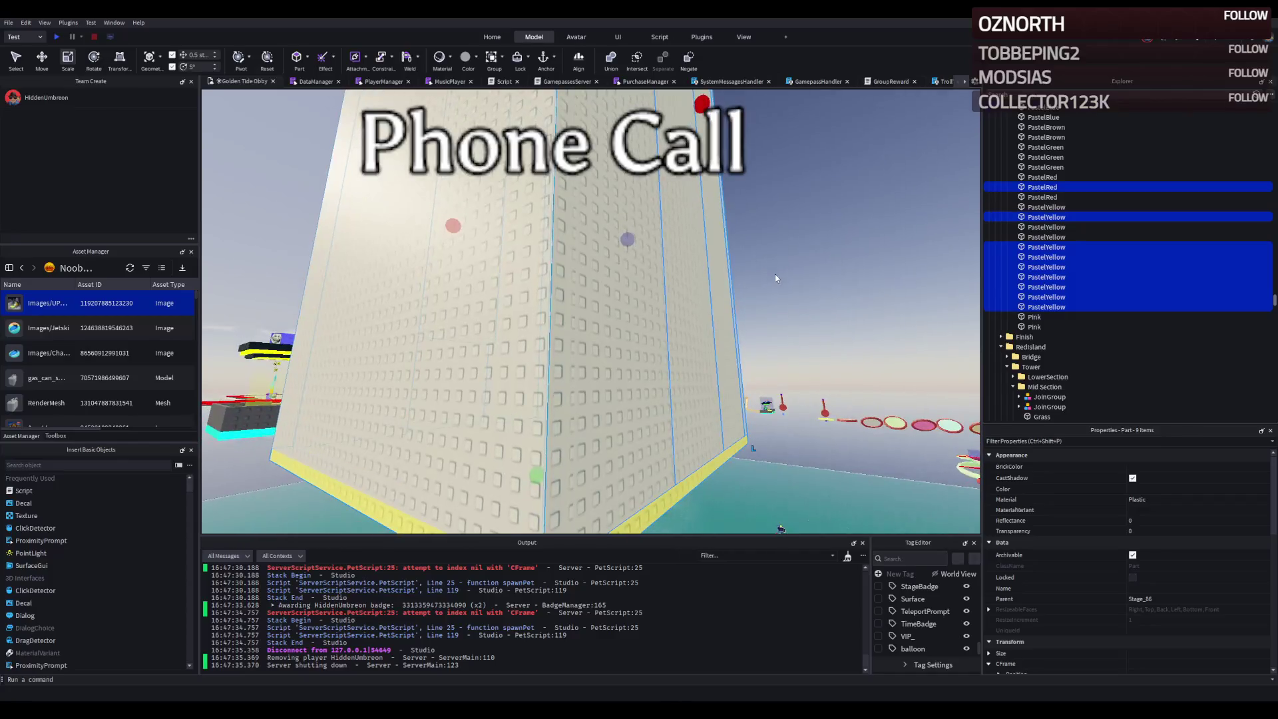
key(ctrl+g)
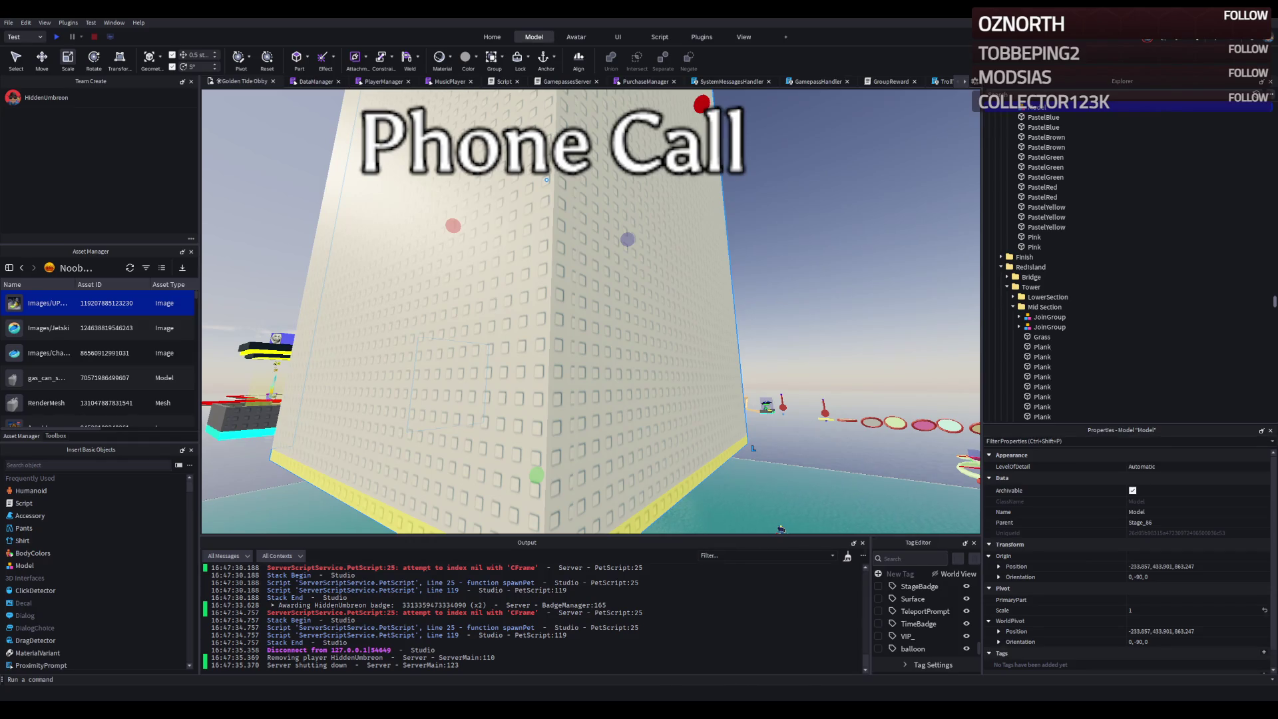
- Move the grouped wall Model 75.5 studs along the X axis with the Move tool
key(d)
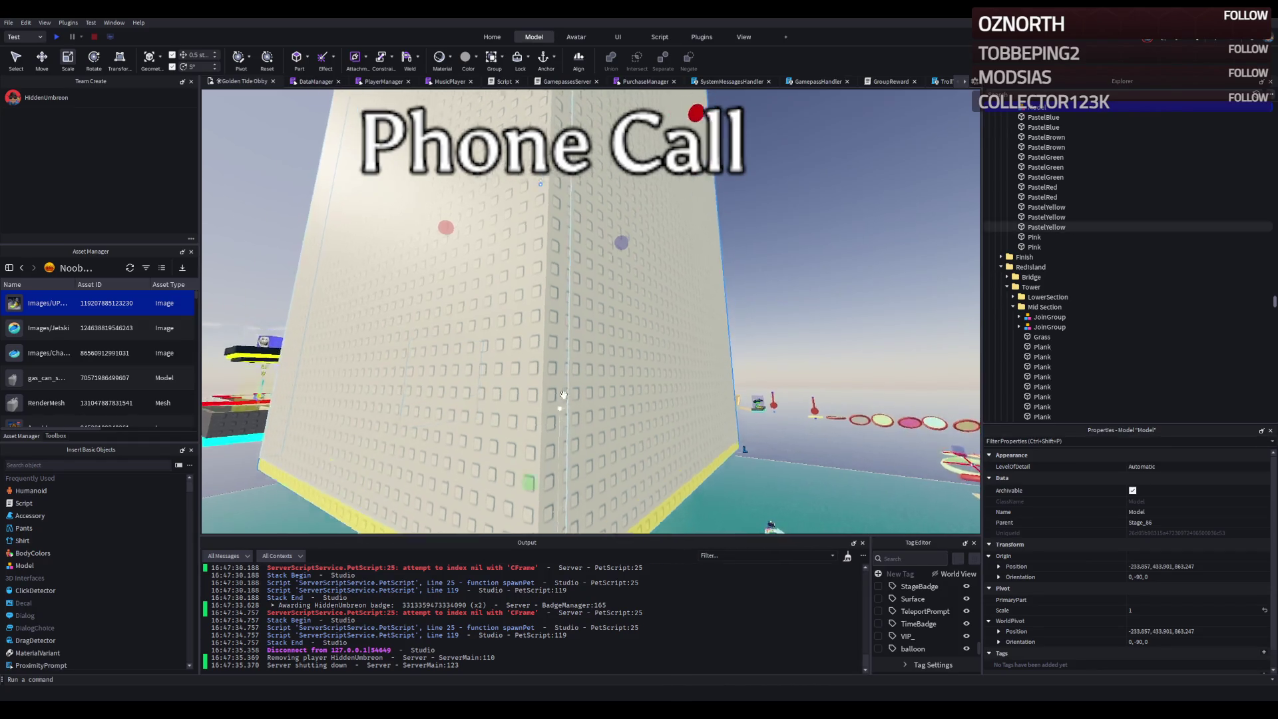
key(s)
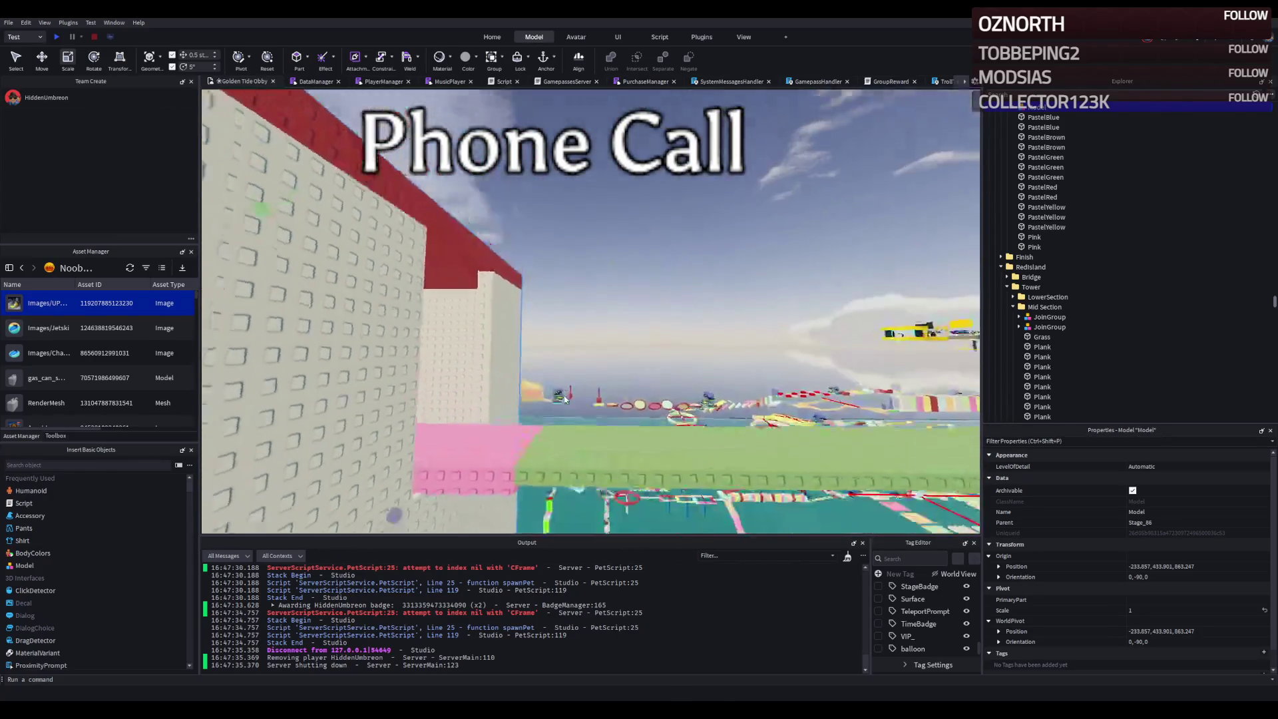
key(w)
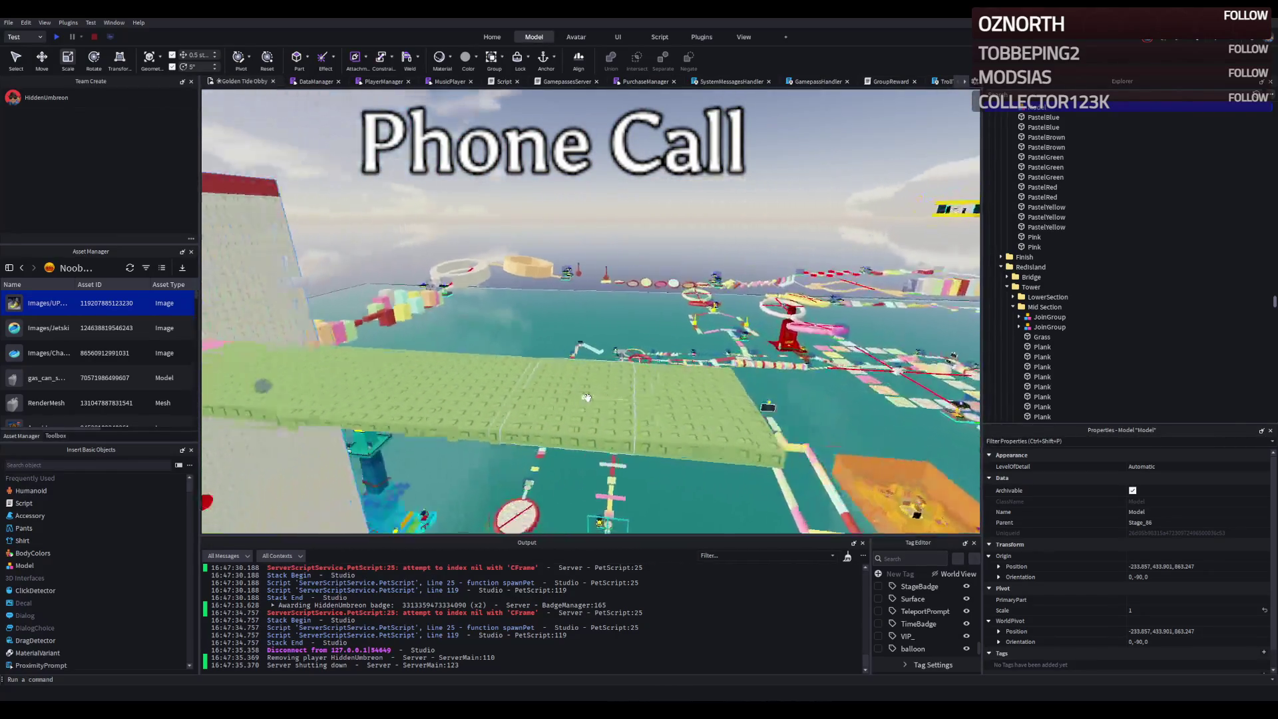
key(e)
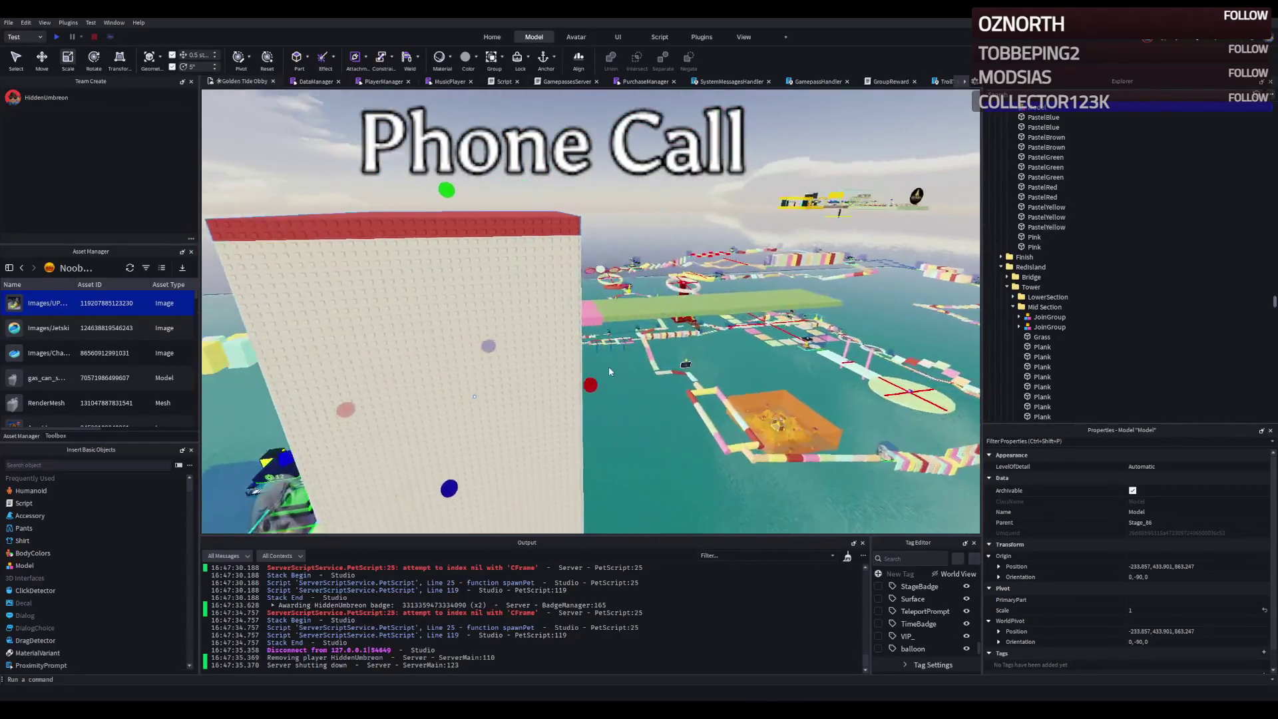
key(ctrl+2)
mouse_move(589, 360)
mouse_down()
mouse_move(810, 387)
mouse_move(550, 359)
mouse_move(630, 420)
mouse_move(728, 416)
mouse_move(666, 346)
mouse_up()
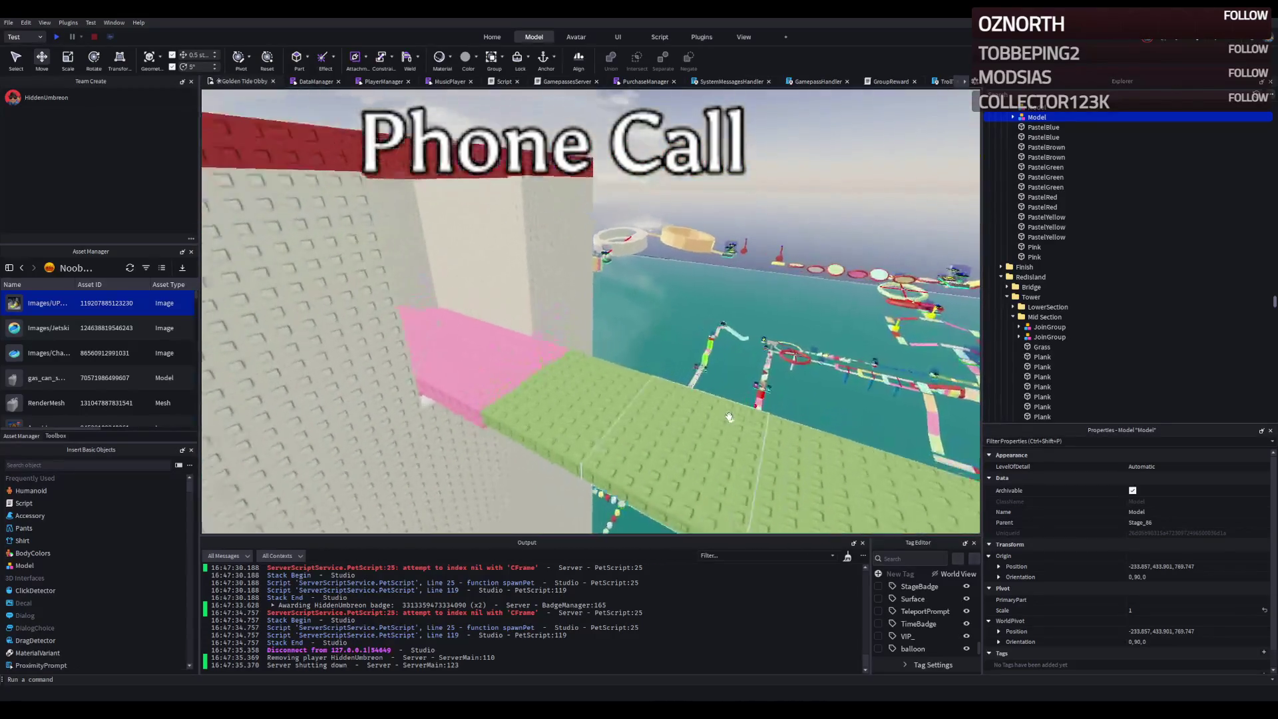
- Put the second PastelYellow part into the tower's Model in Explorer
click(533, 253)
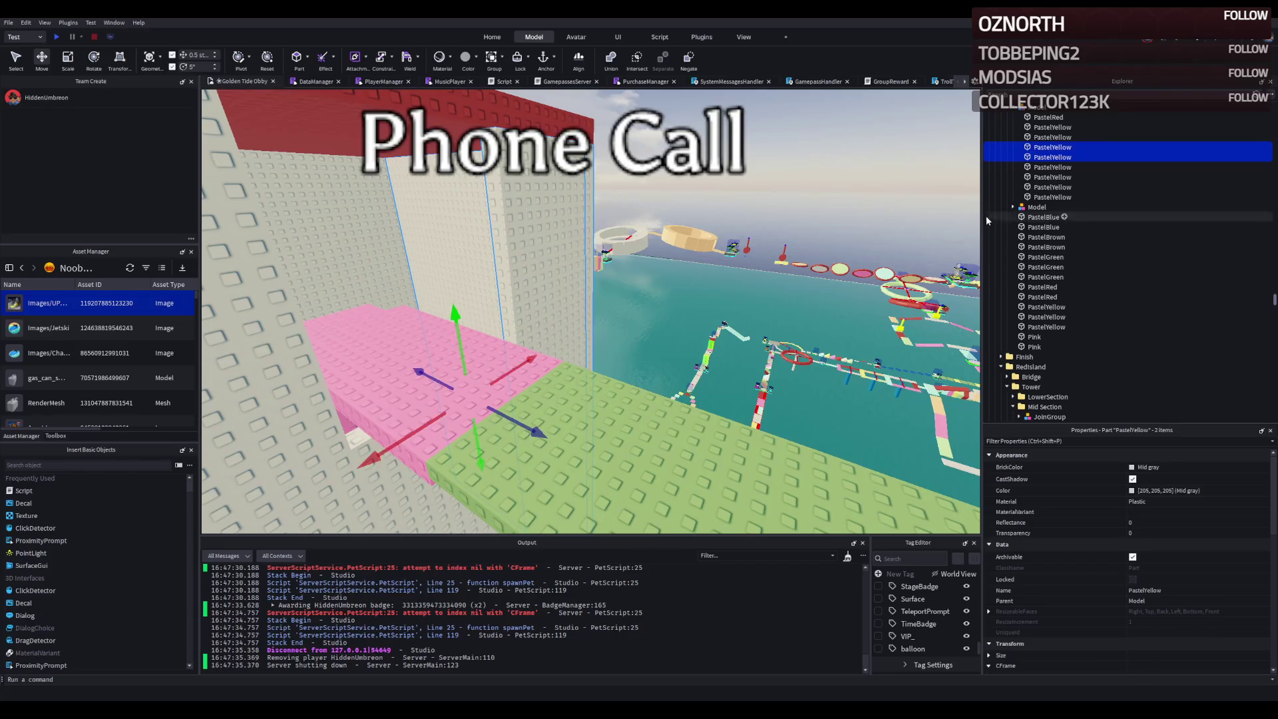
click(698, 201)
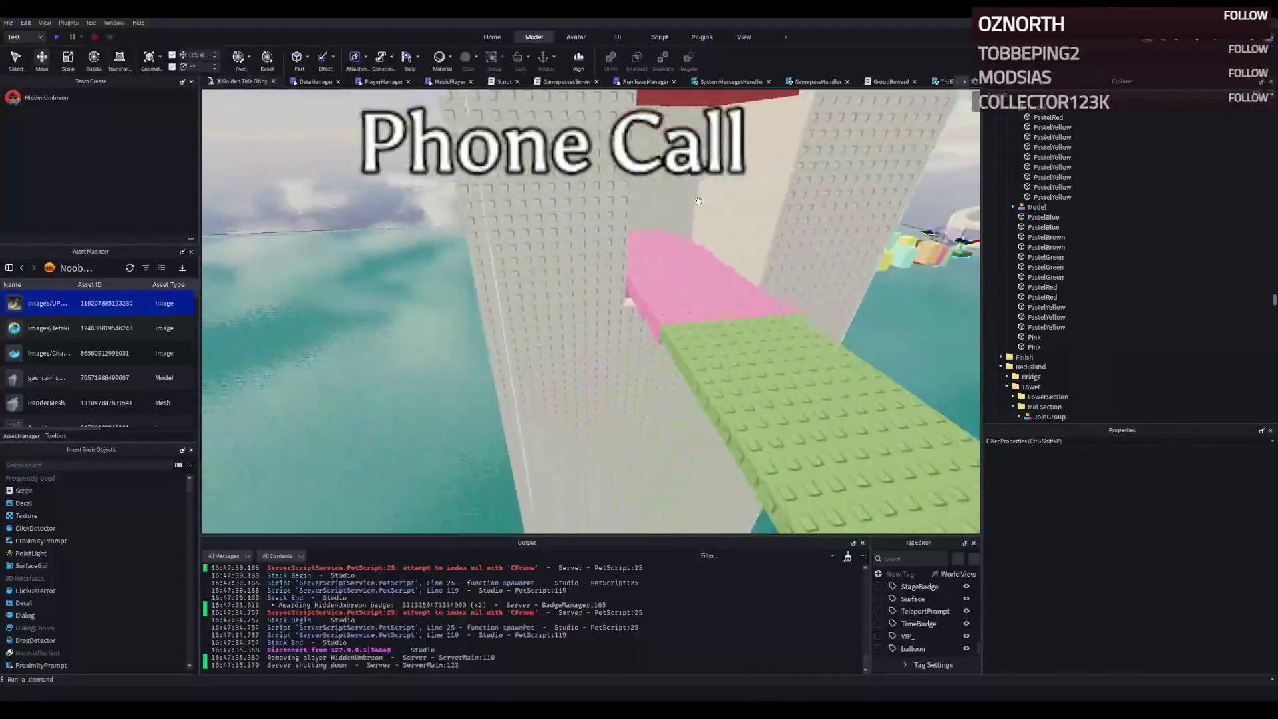
click(559, 237)
ctrl+click(1053, 128)
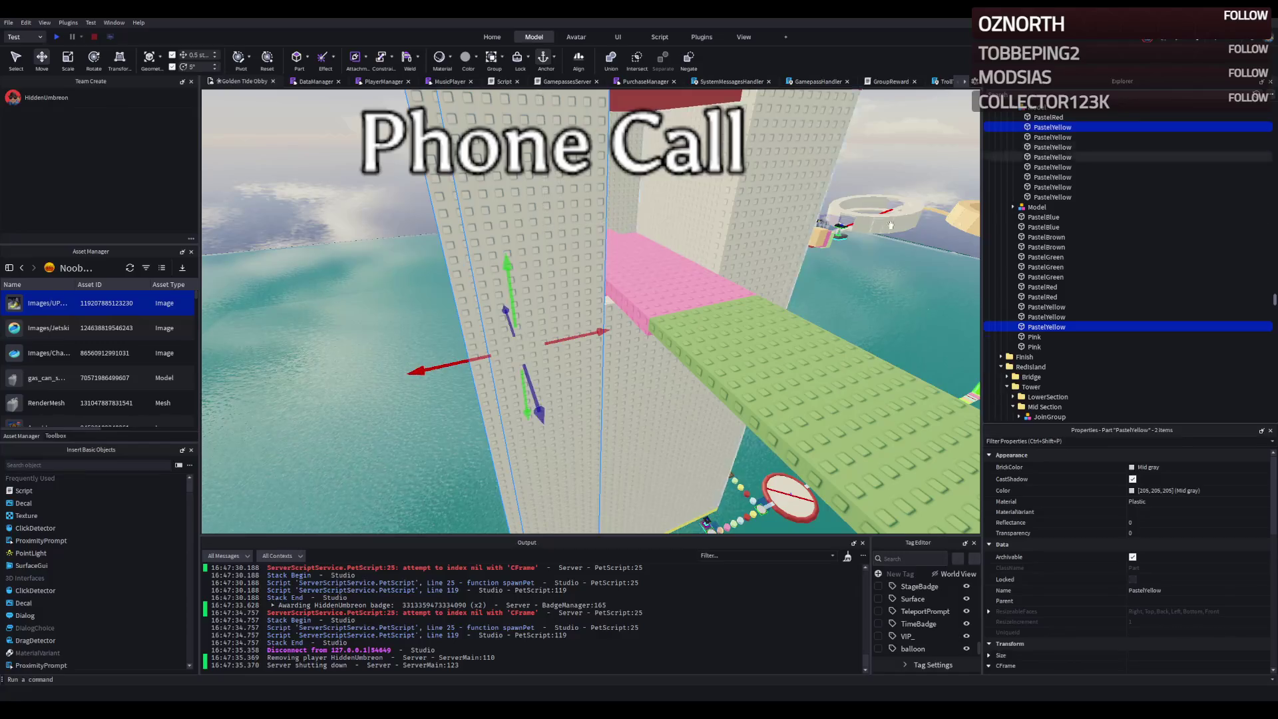
drag(1032, 114, 1033, 111)
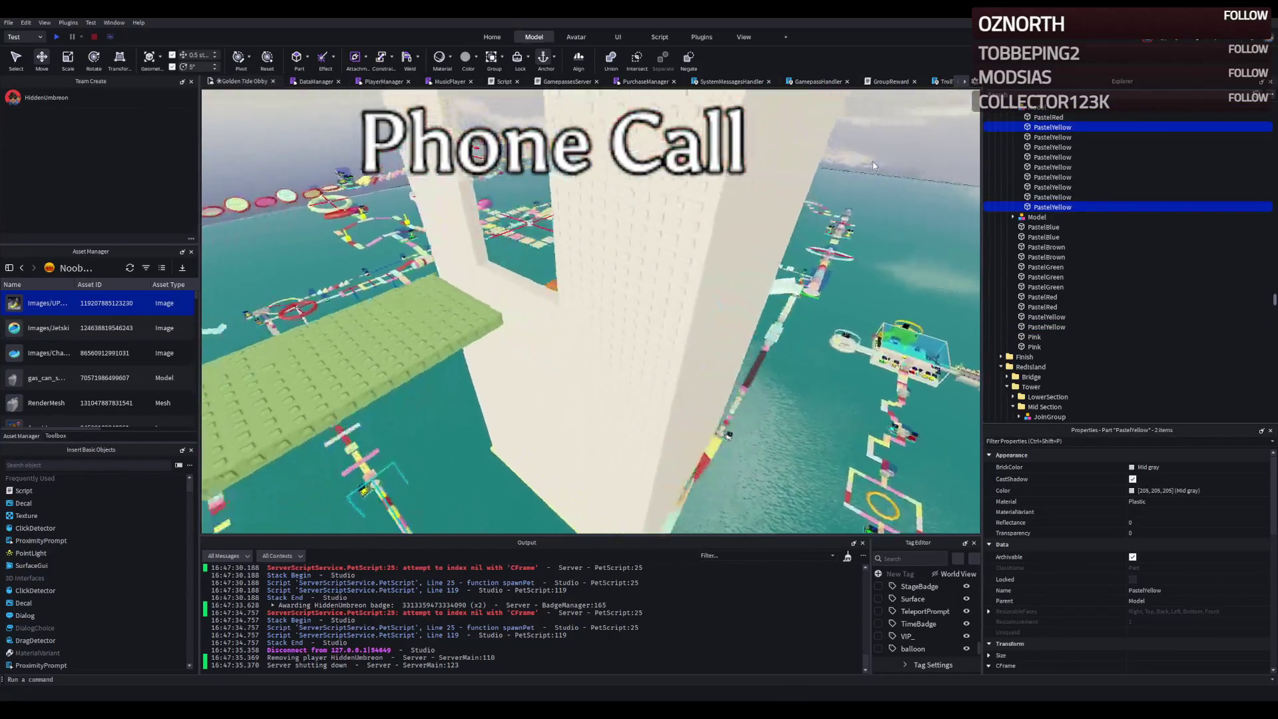
- Slide a PastelYellow part of the Model along its depth axis and select the pink bridge piece
click(694, 263)
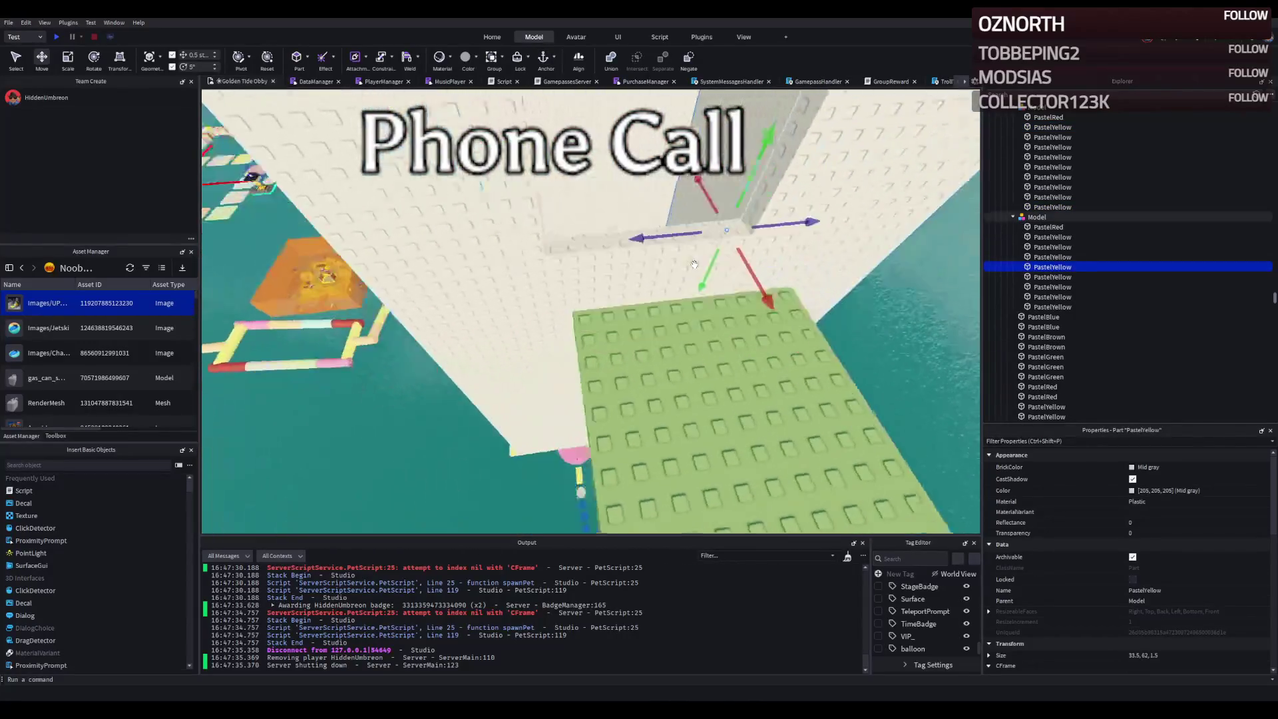
click(696, 253)
mouse_move(710, 207)
mouse_down()
mouse_move(535, 220)
mouse_move(699, 299)
mouse_move(293, 303)
mouse_move(590, 353)
mouse_up()
click(699, 299)
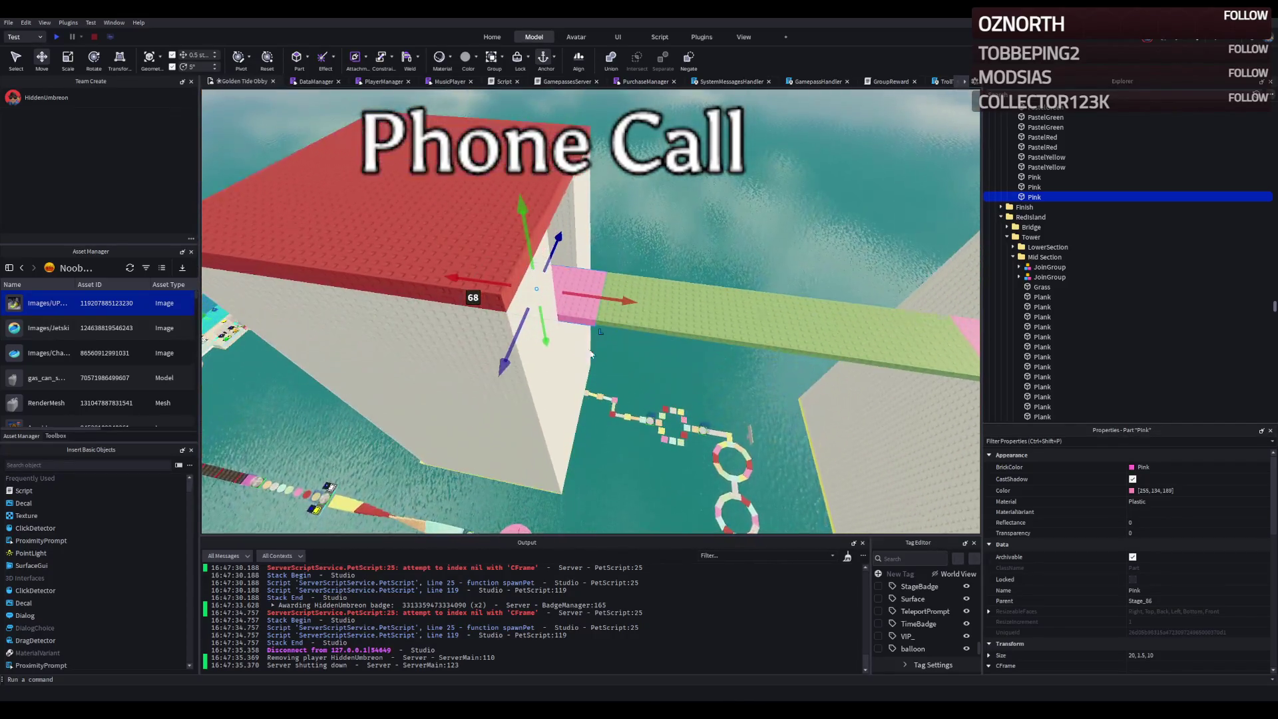
- Select the pink bridge piece and nudge it along its red axis
click(544, 380)
key(w)
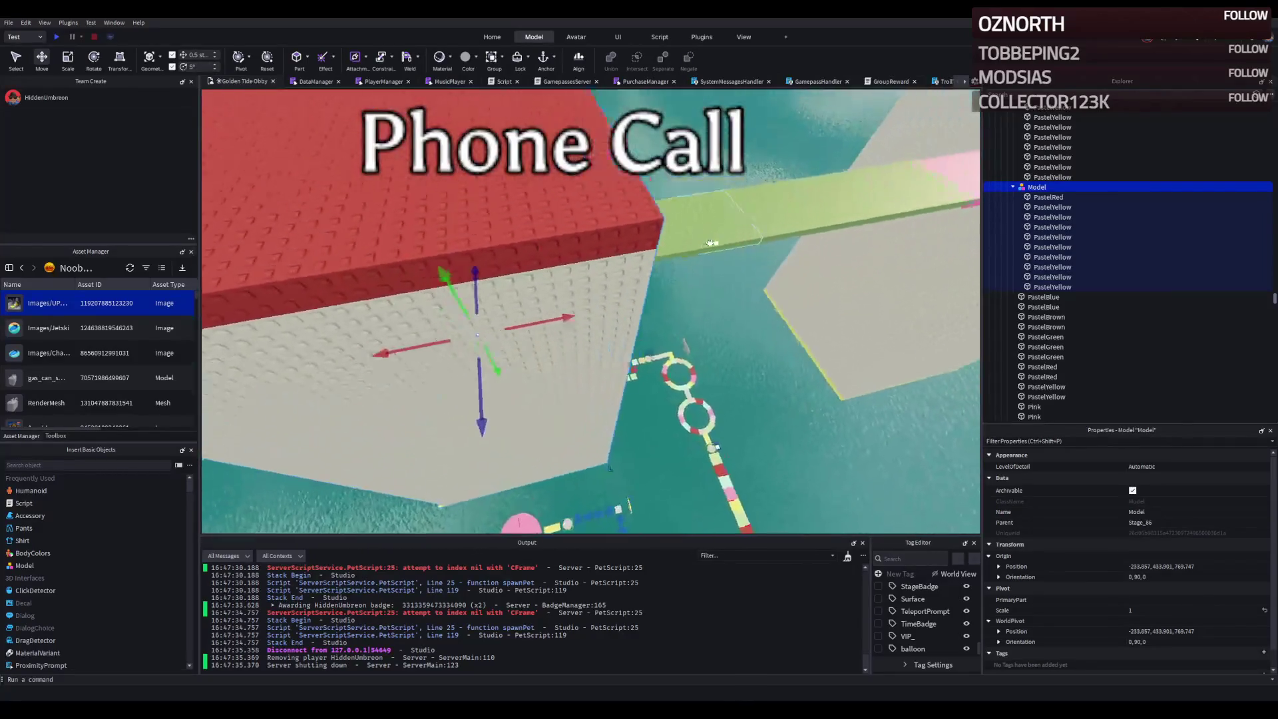
key(s)
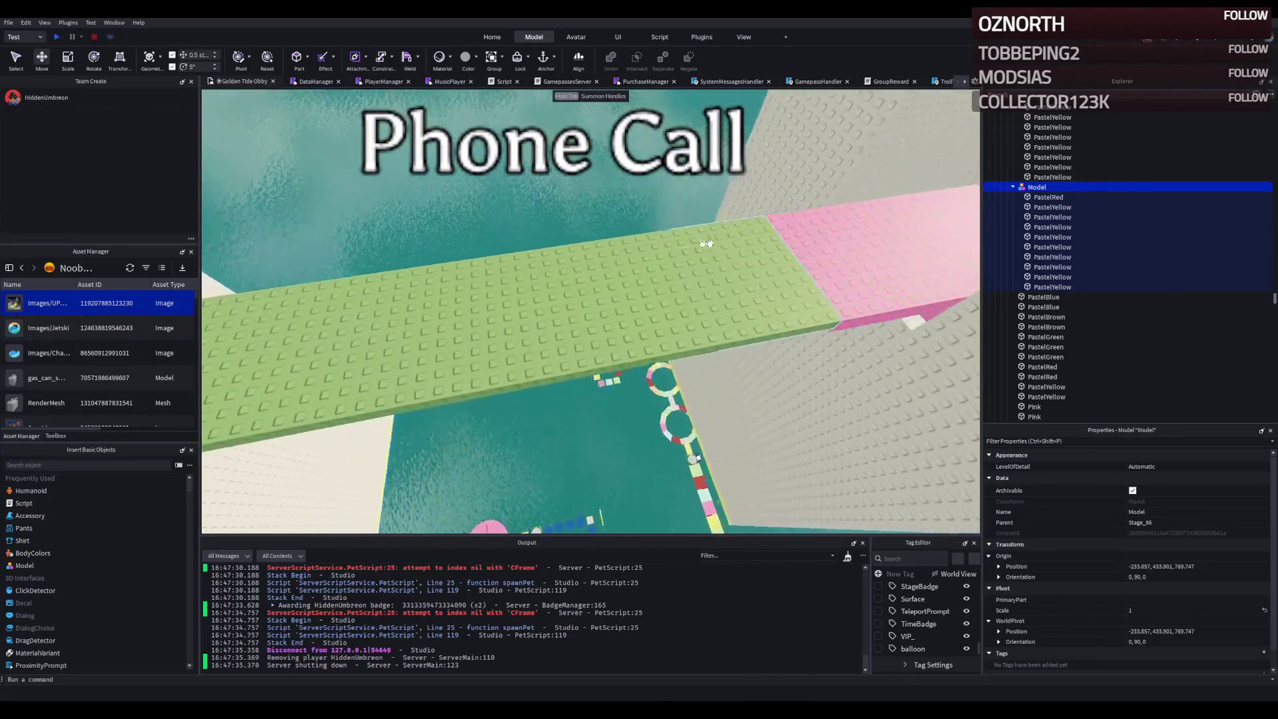
click(669, 400)
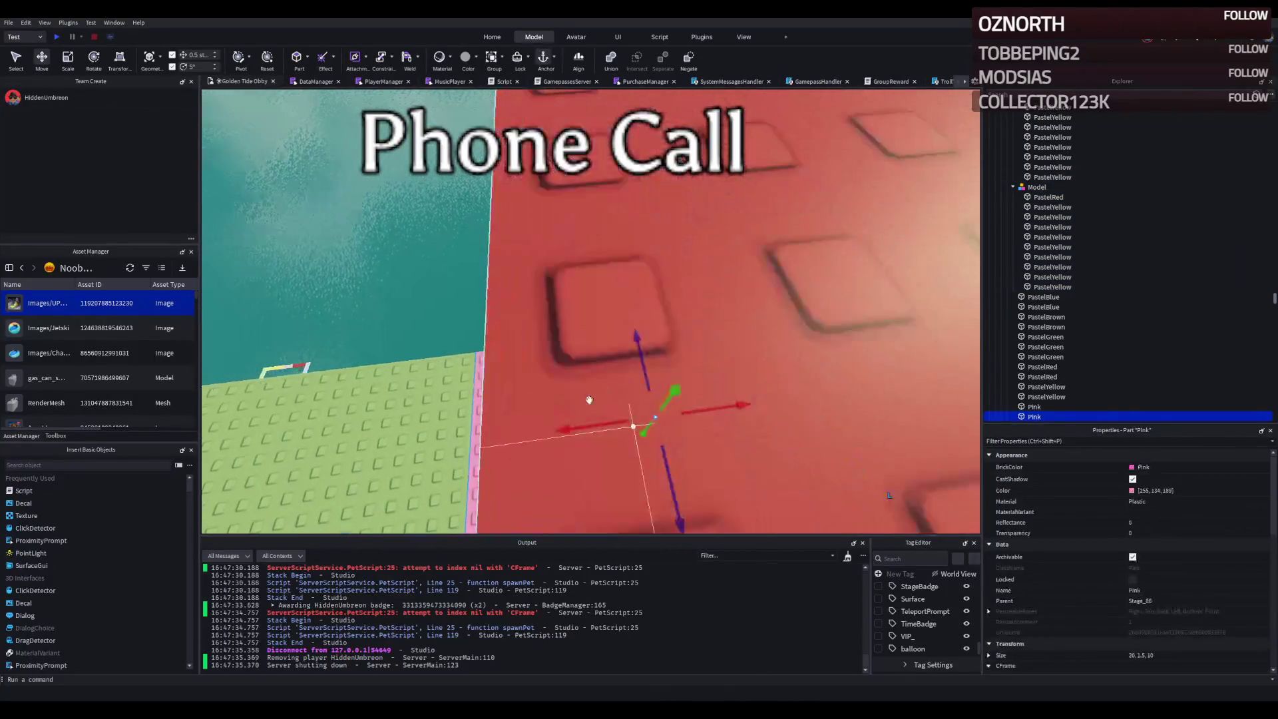
mouse_move(633, 425)
mouse_down()
mouse_move(717, 402)
mouse_move(708, 408)
mouse_up()
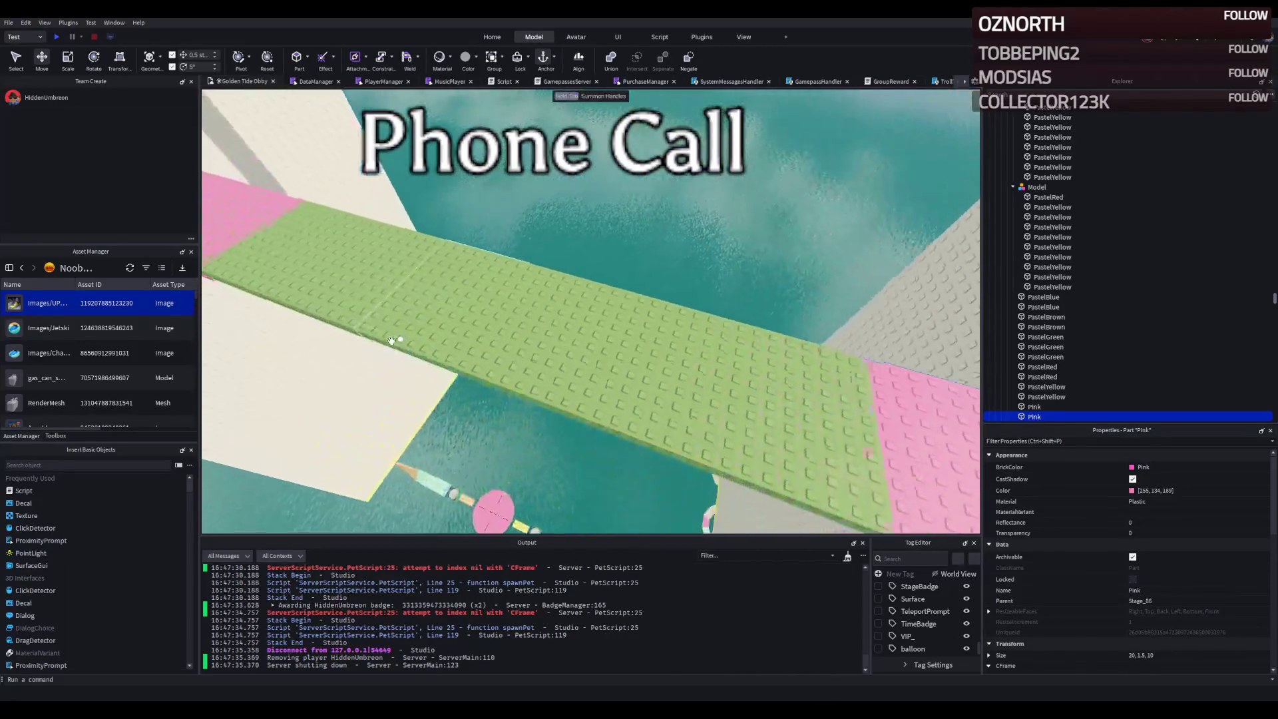
- Settle the pink piece against the green platform and shift the tower slightly along its red axis
key(a)
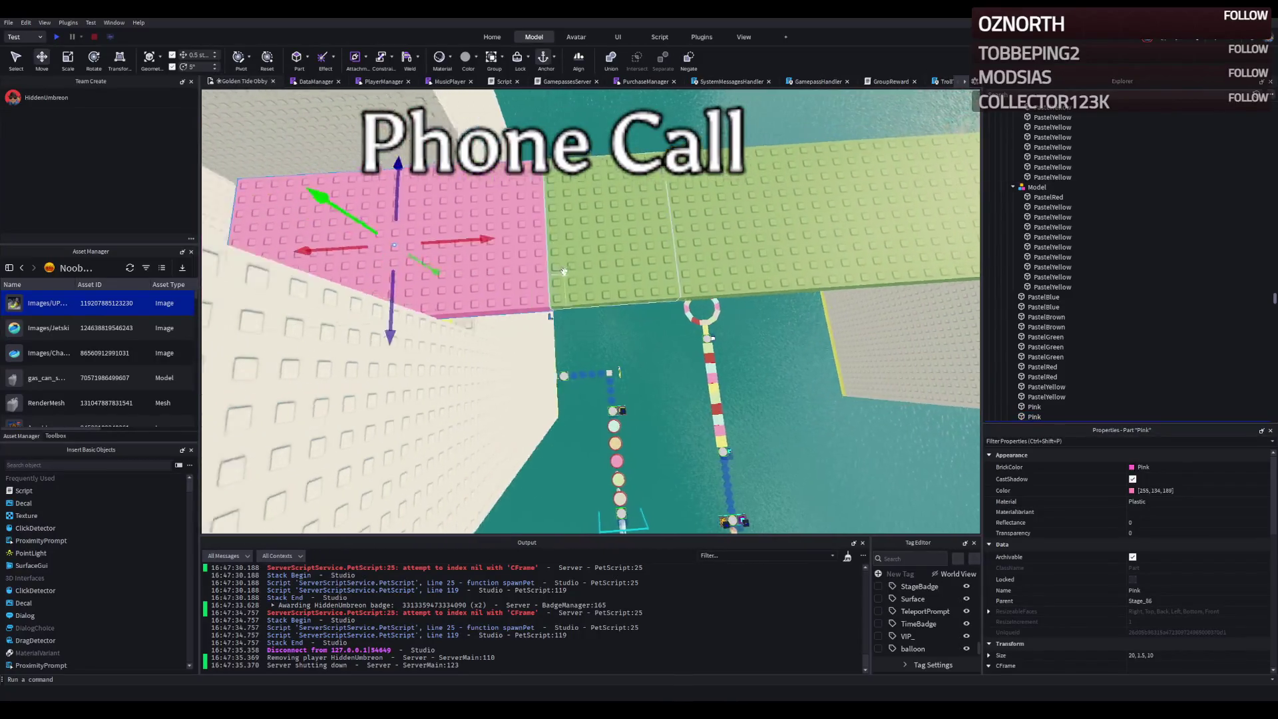
drag(532, 242, 439, 245)
key(ctrl+z)
mouse_move(482, 293)
mouse_down()
mouse_move(399, 299)
mouse_move(522, 299)
mouse_up()
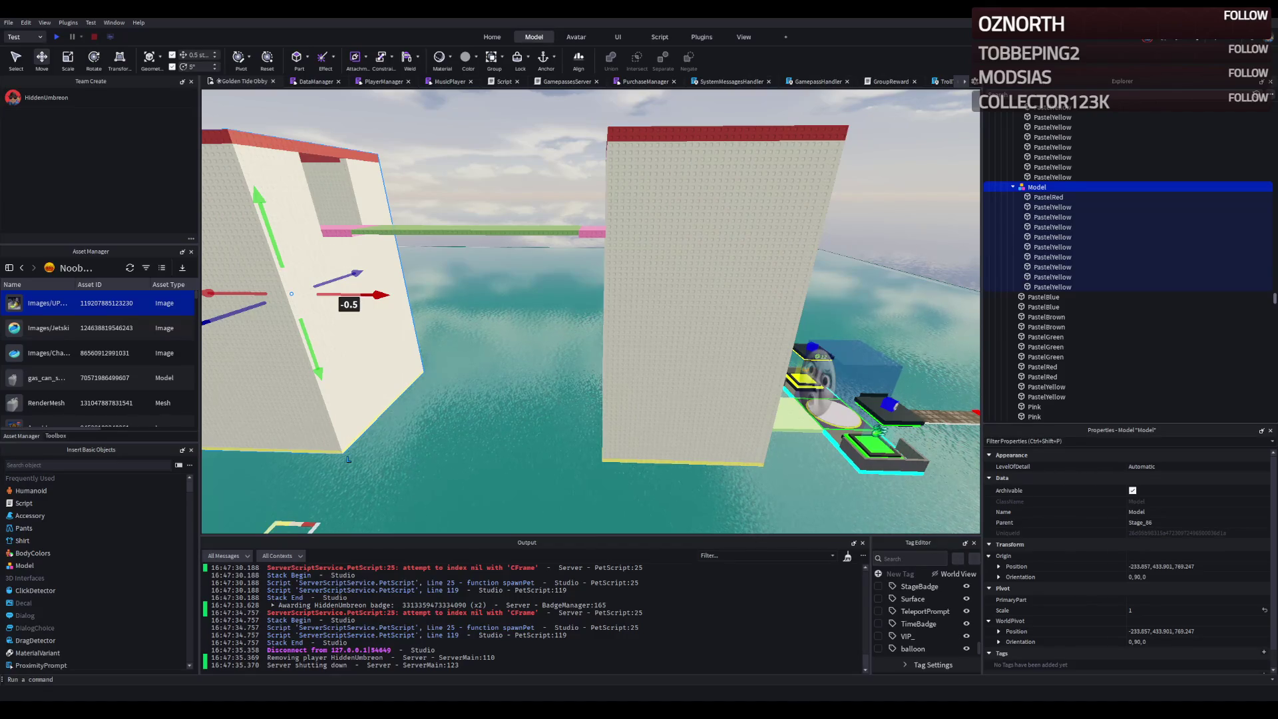
key(w)
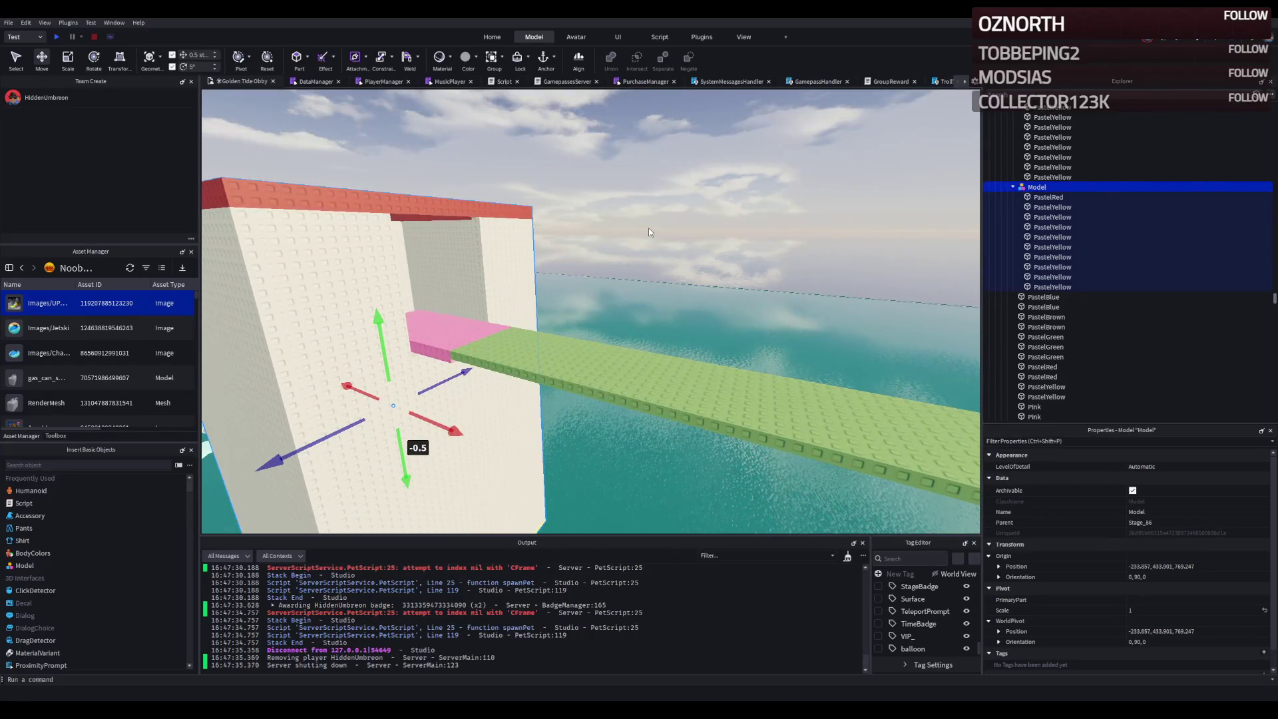
key(w)
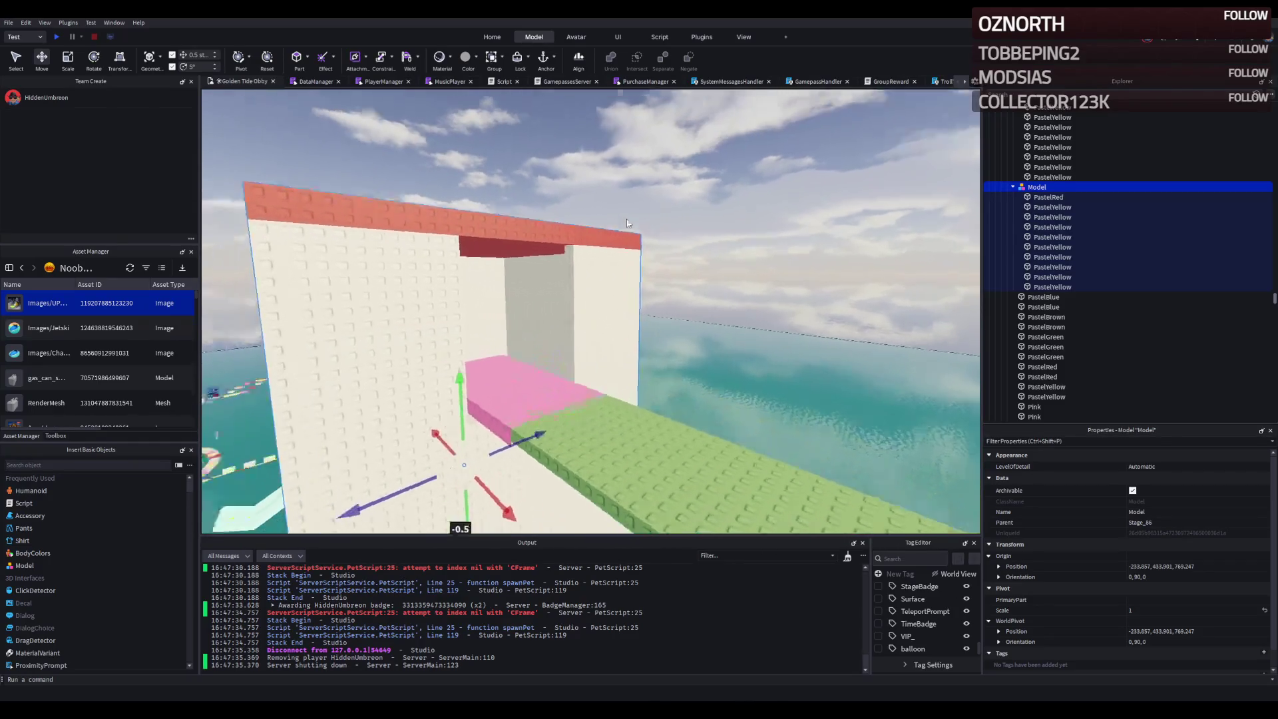
key(q)
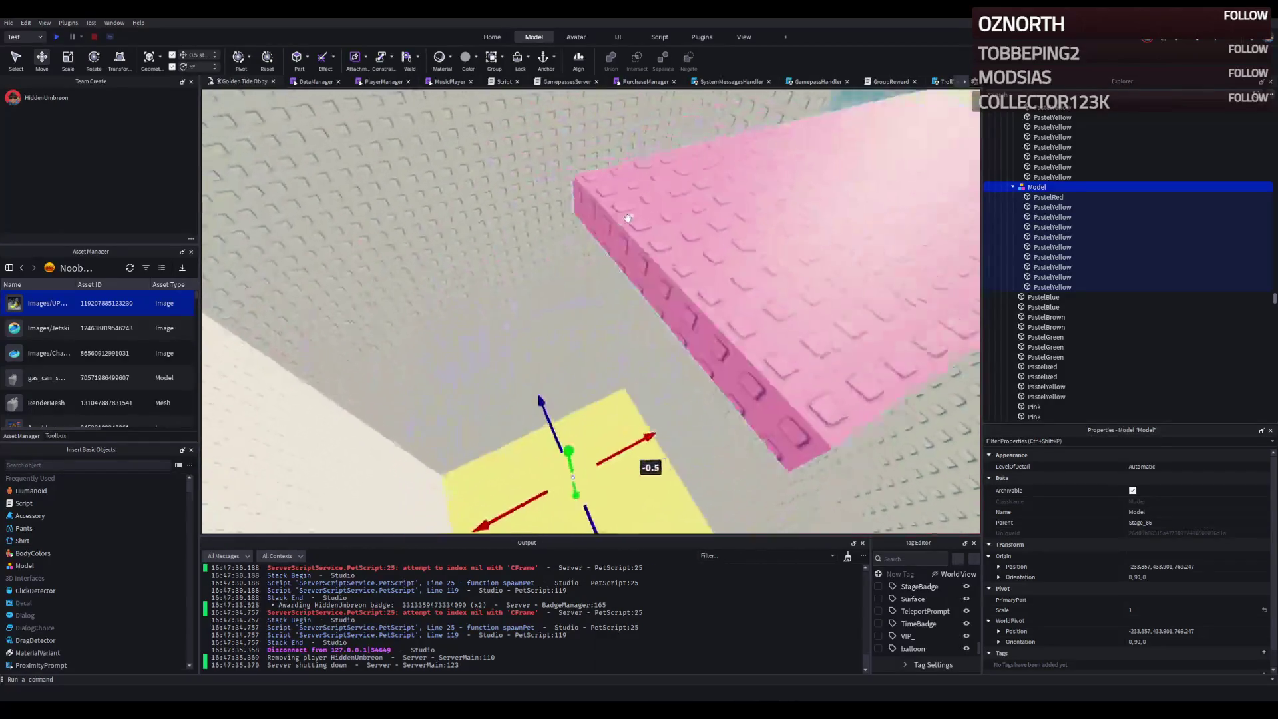
key(e)
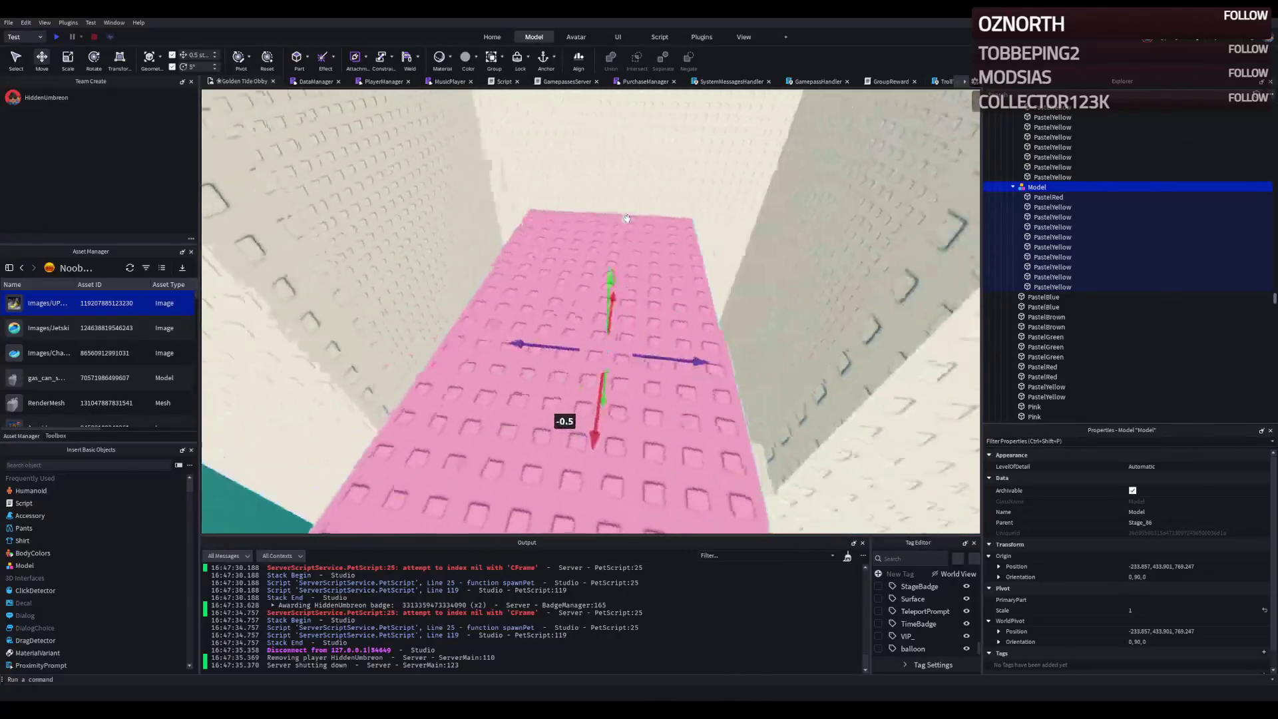
key(e)
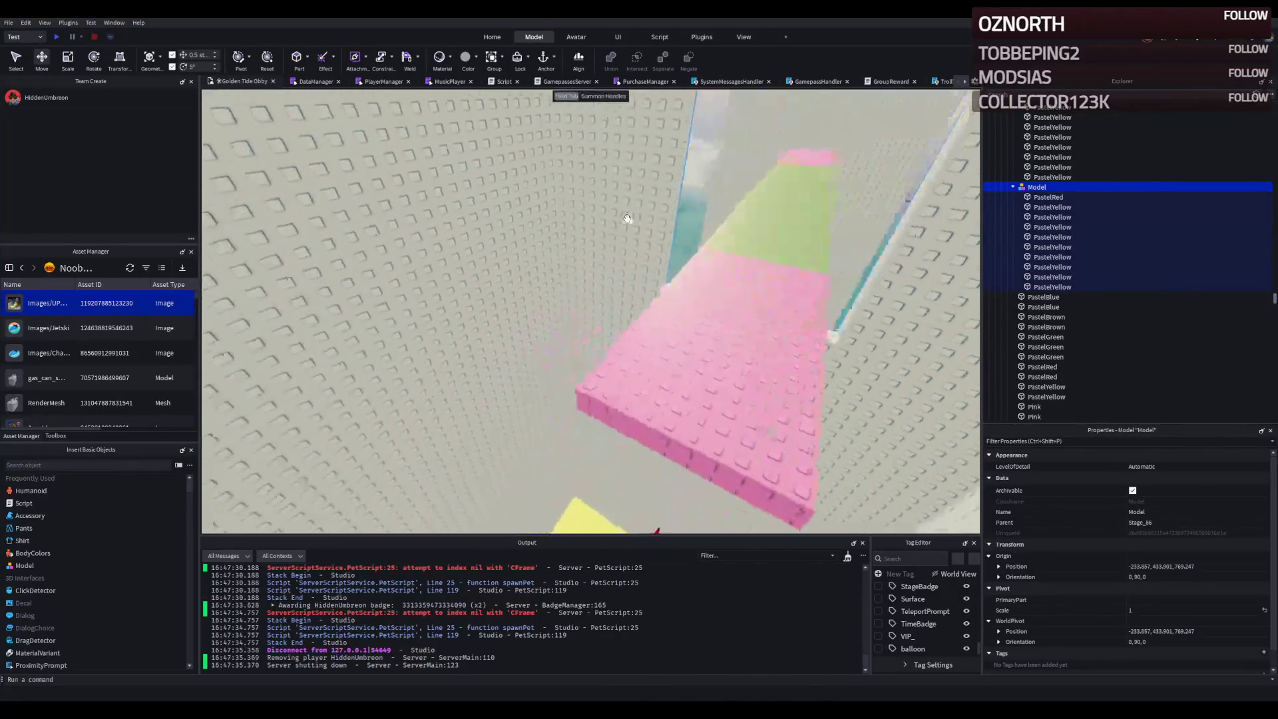
key(w)
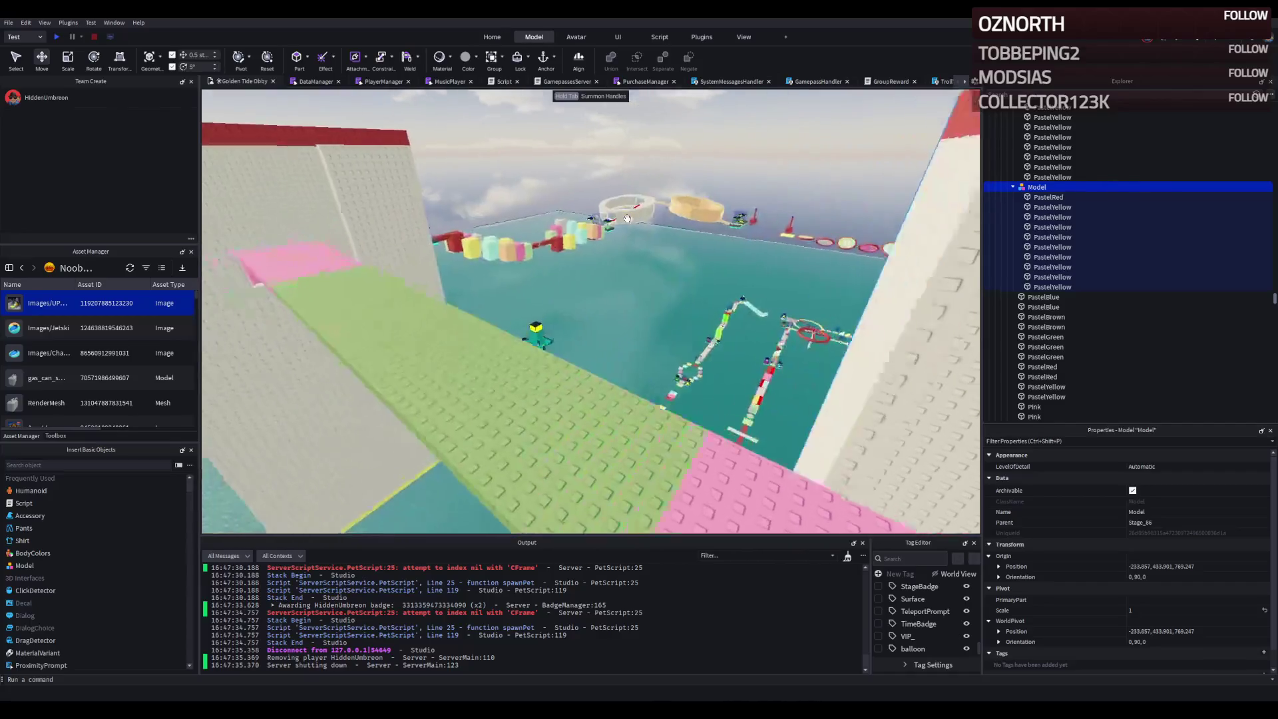
key(s)
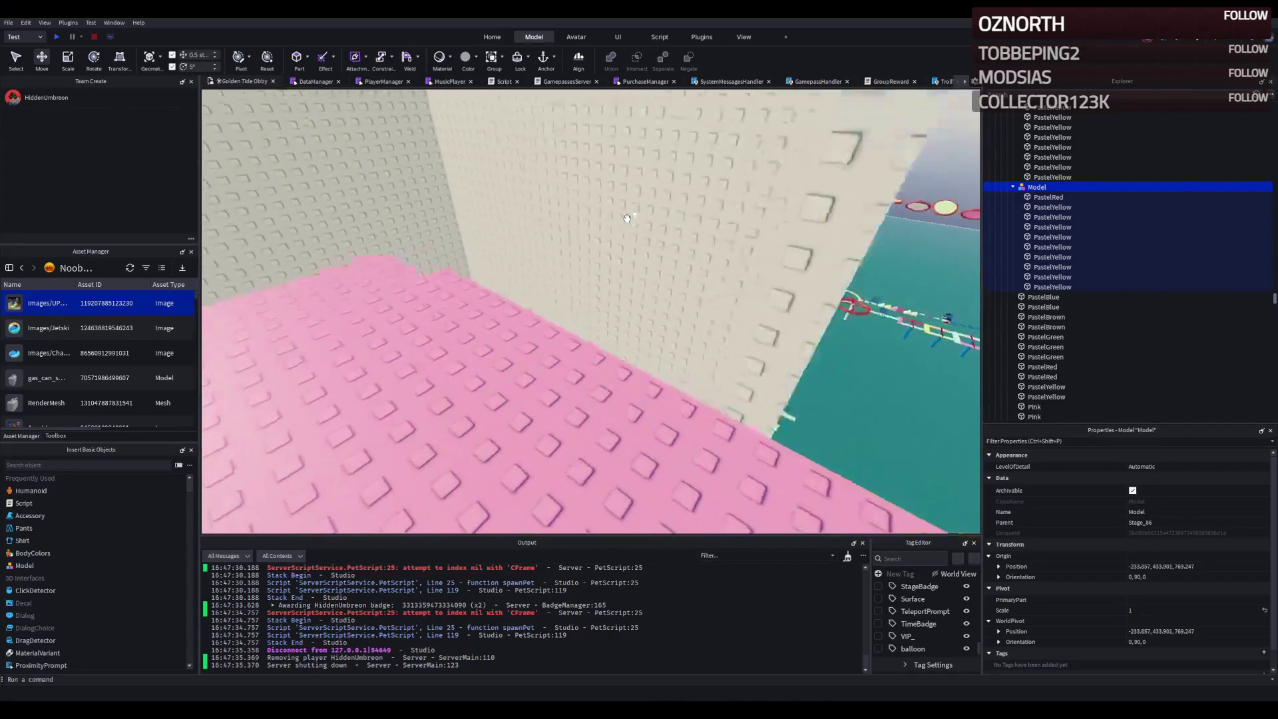
key(e)
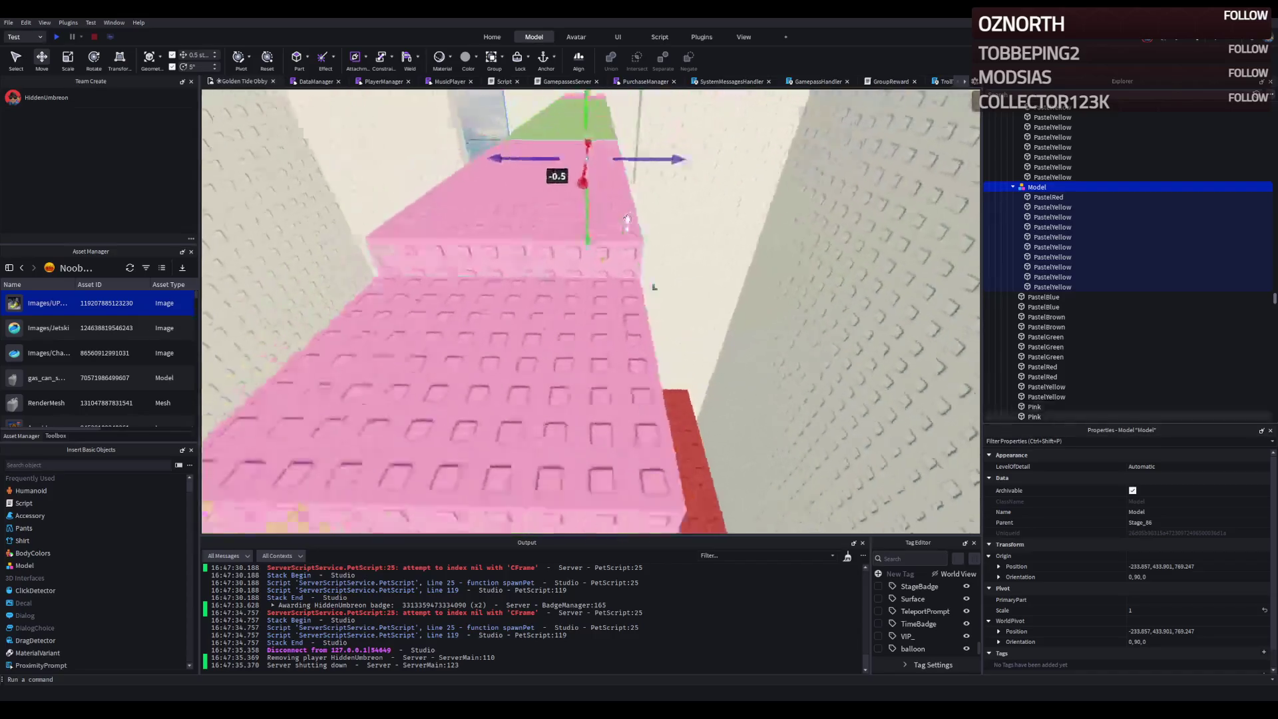
key(w)
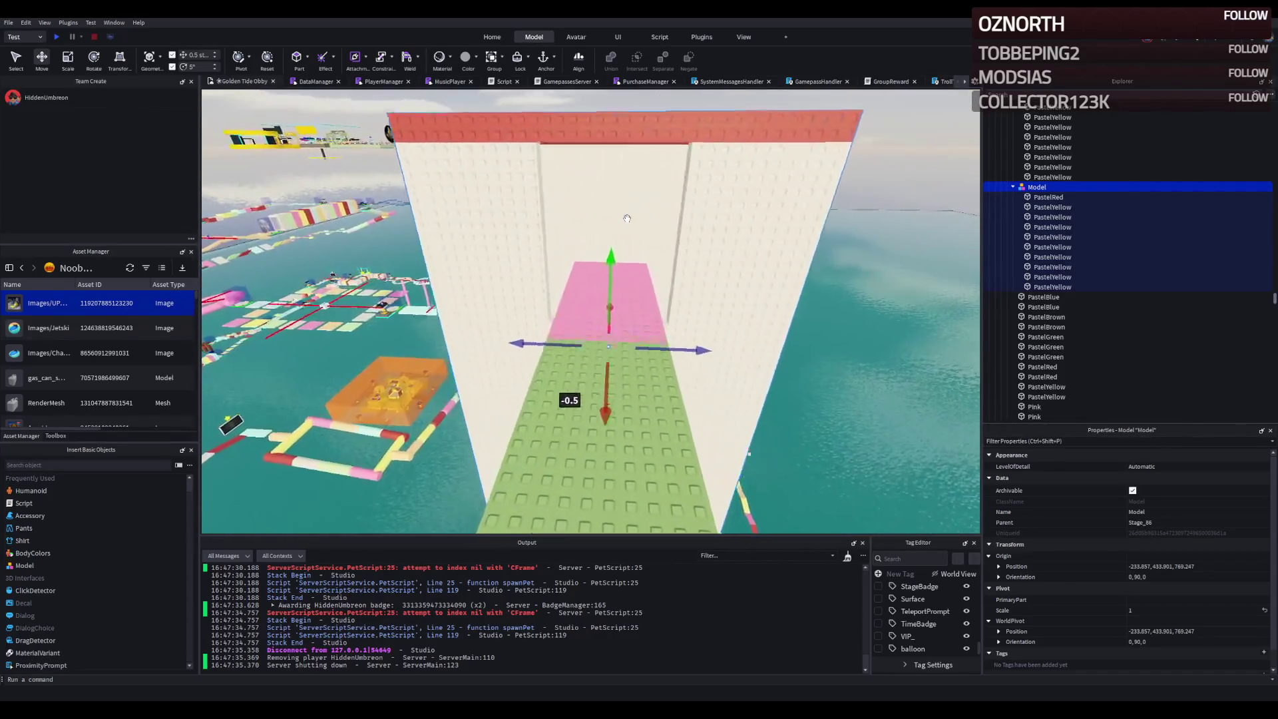
key(f)
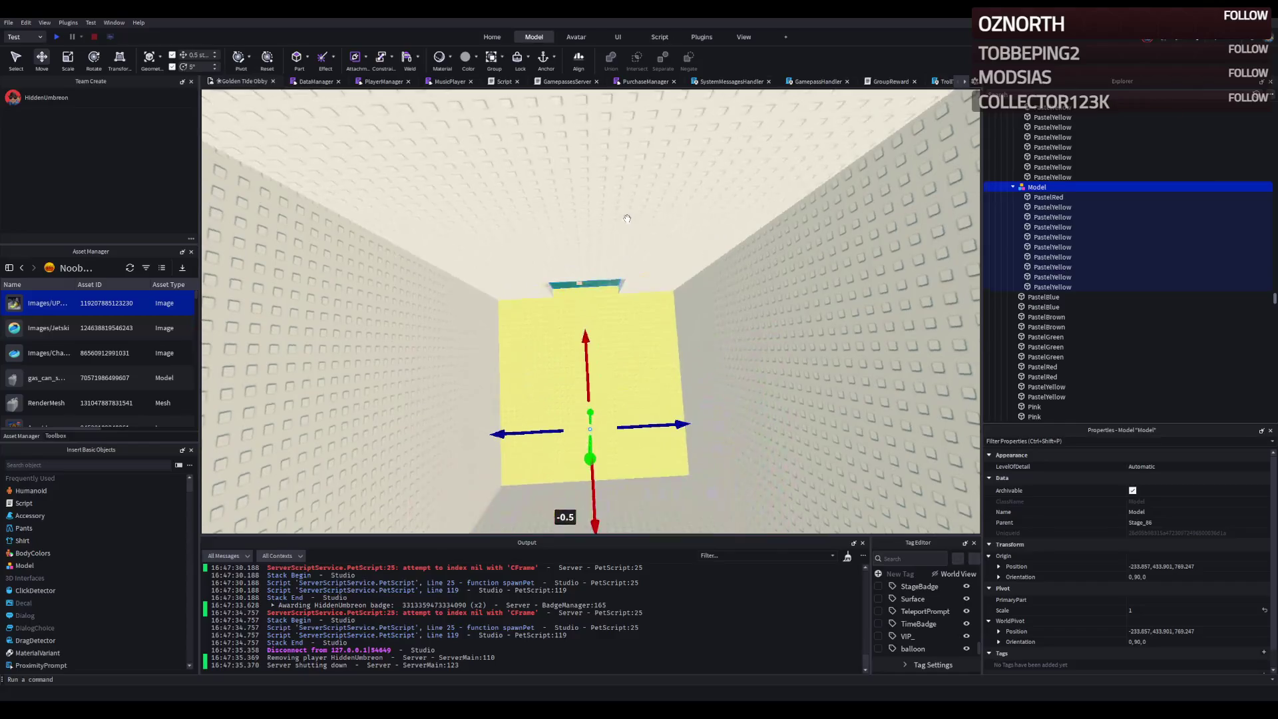
key(e)
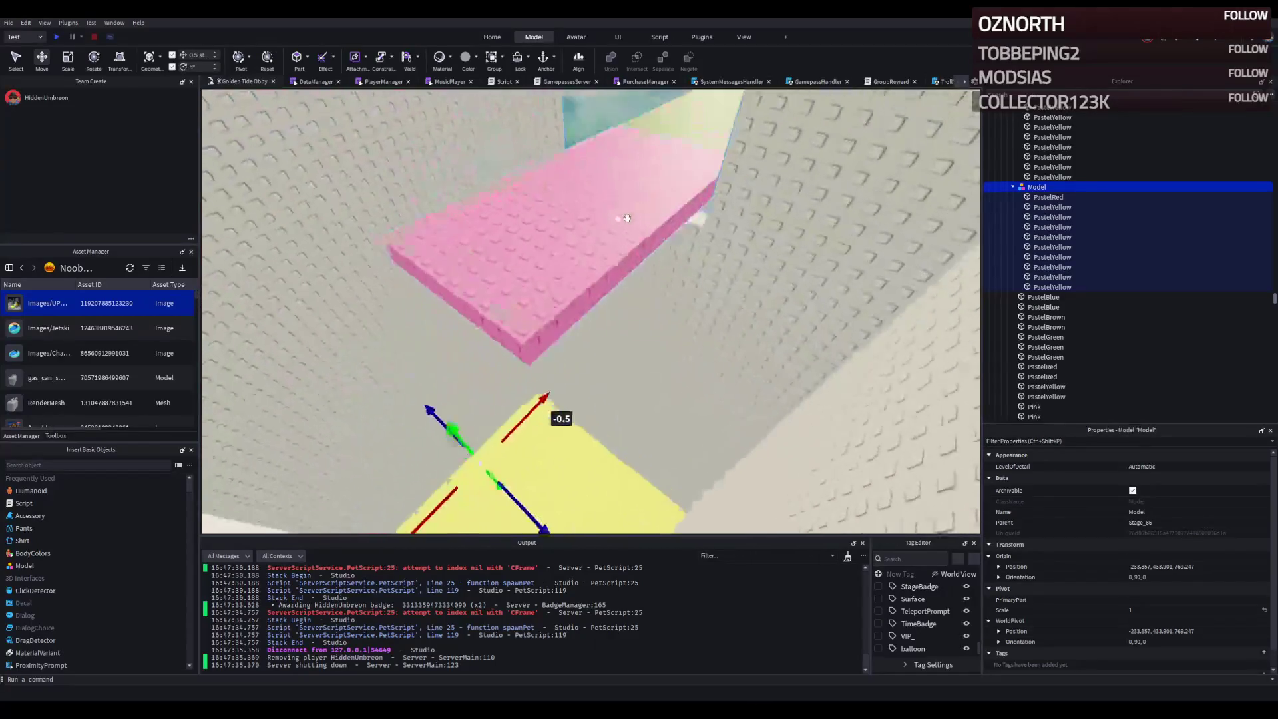
key(s)
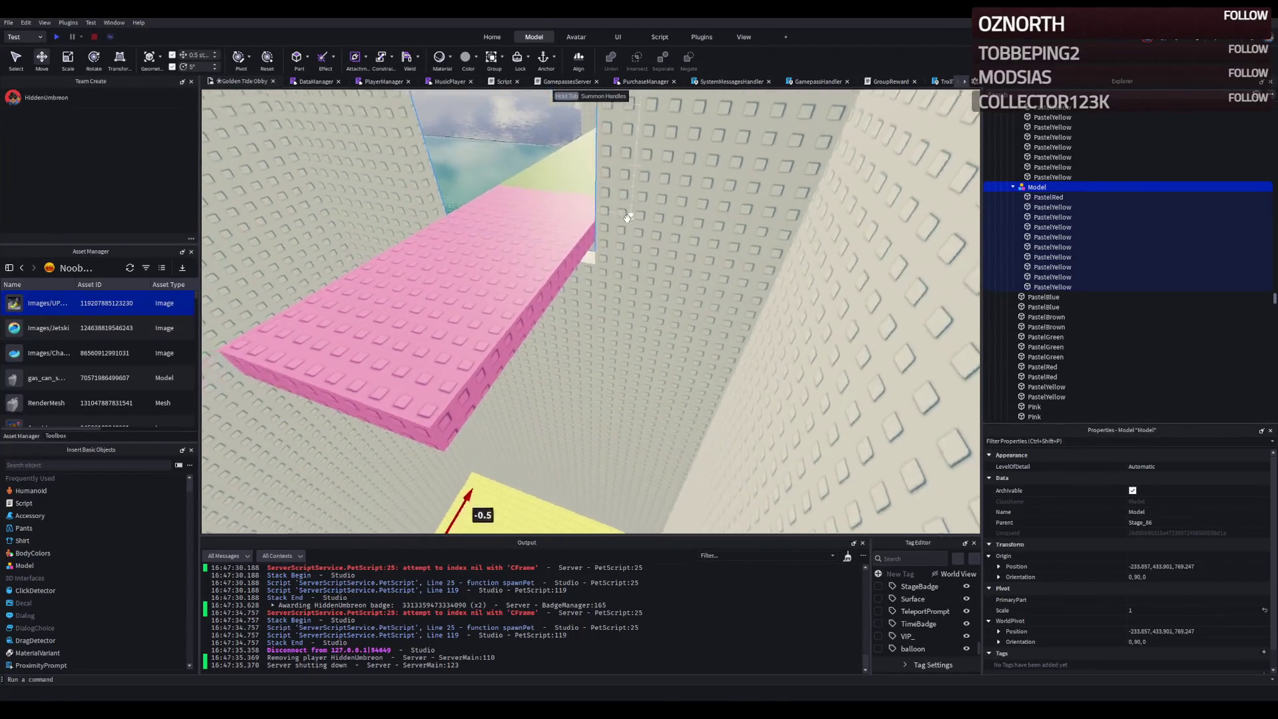
key(e)
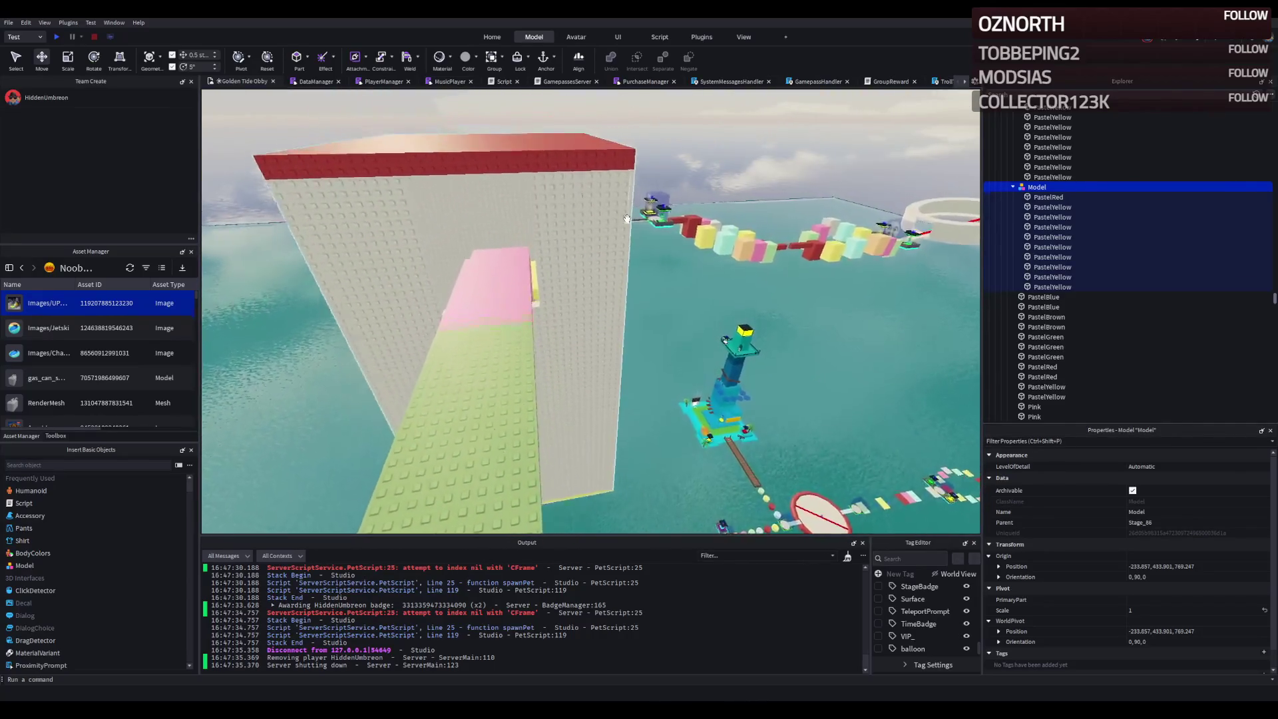
key(w)
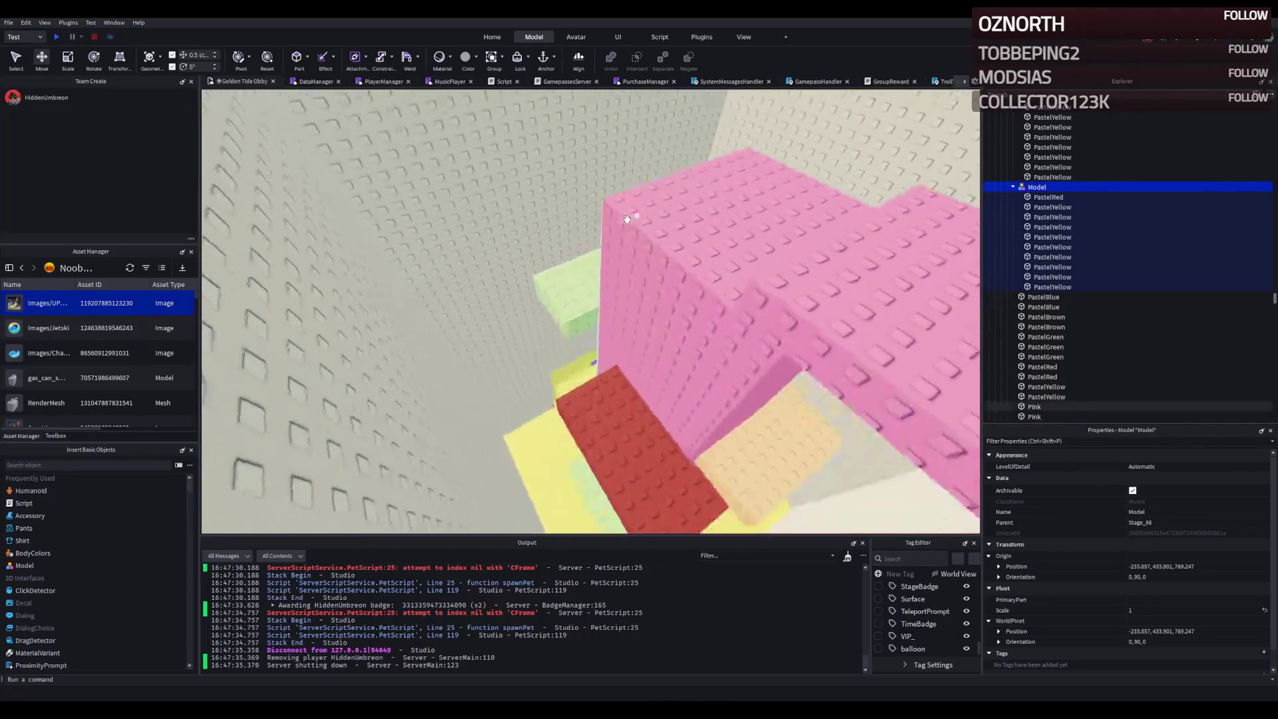
key(s)
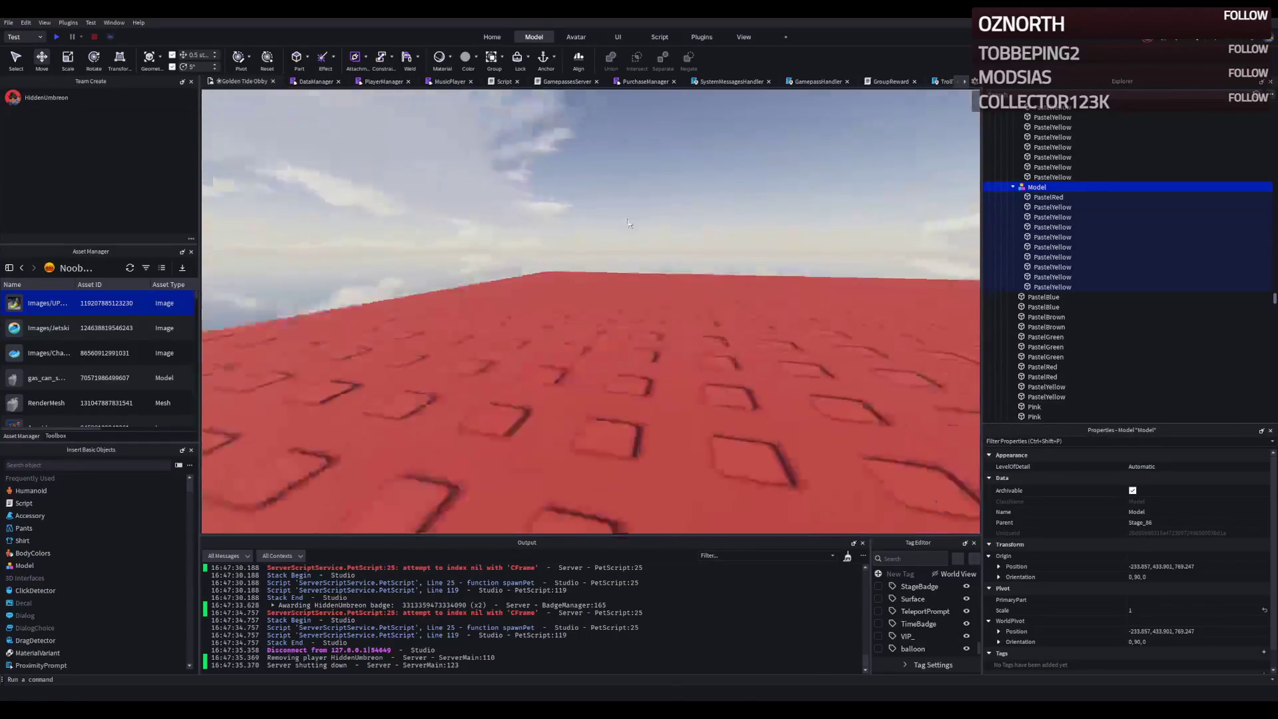
click(544, 332)
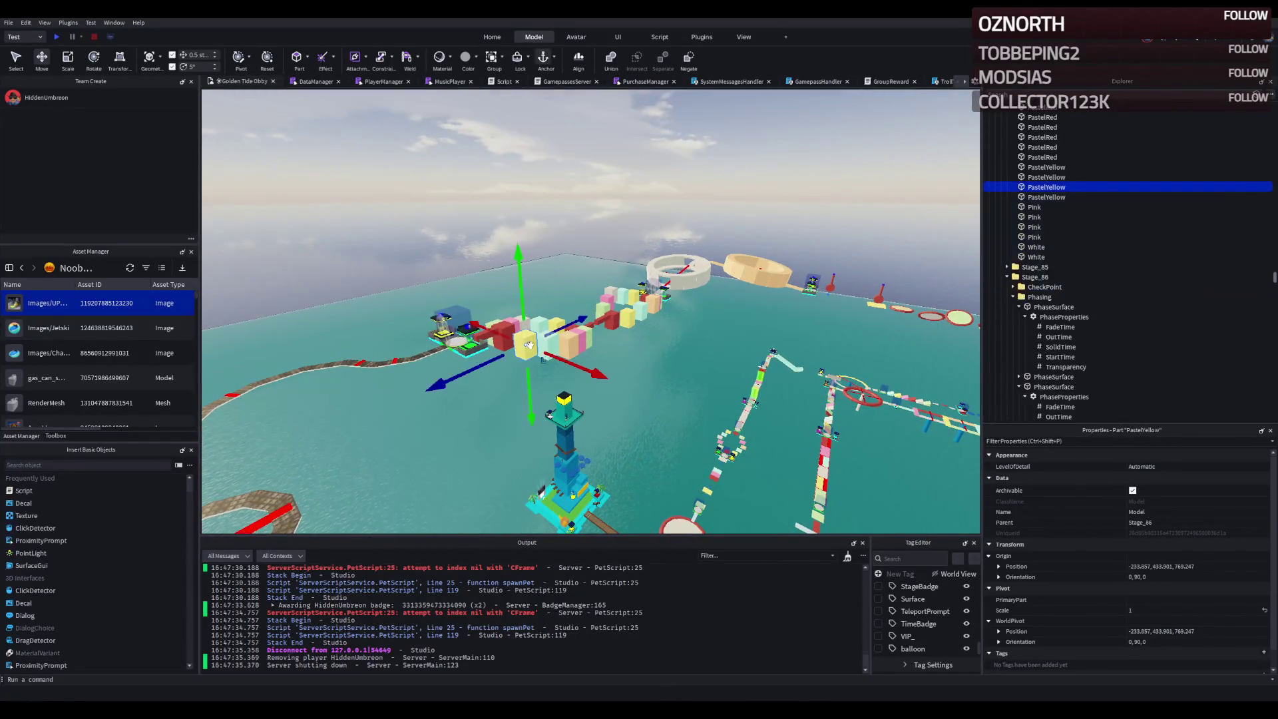
- Duplicate the PastelBrown, PastelYellow, PastelGreen and Pink parts and move the copies to the white tower
ctrl+click(562, 336)
ctrl+click(581, 339)
ctrl+click(586, 339)
ctrl+click(592, 340)
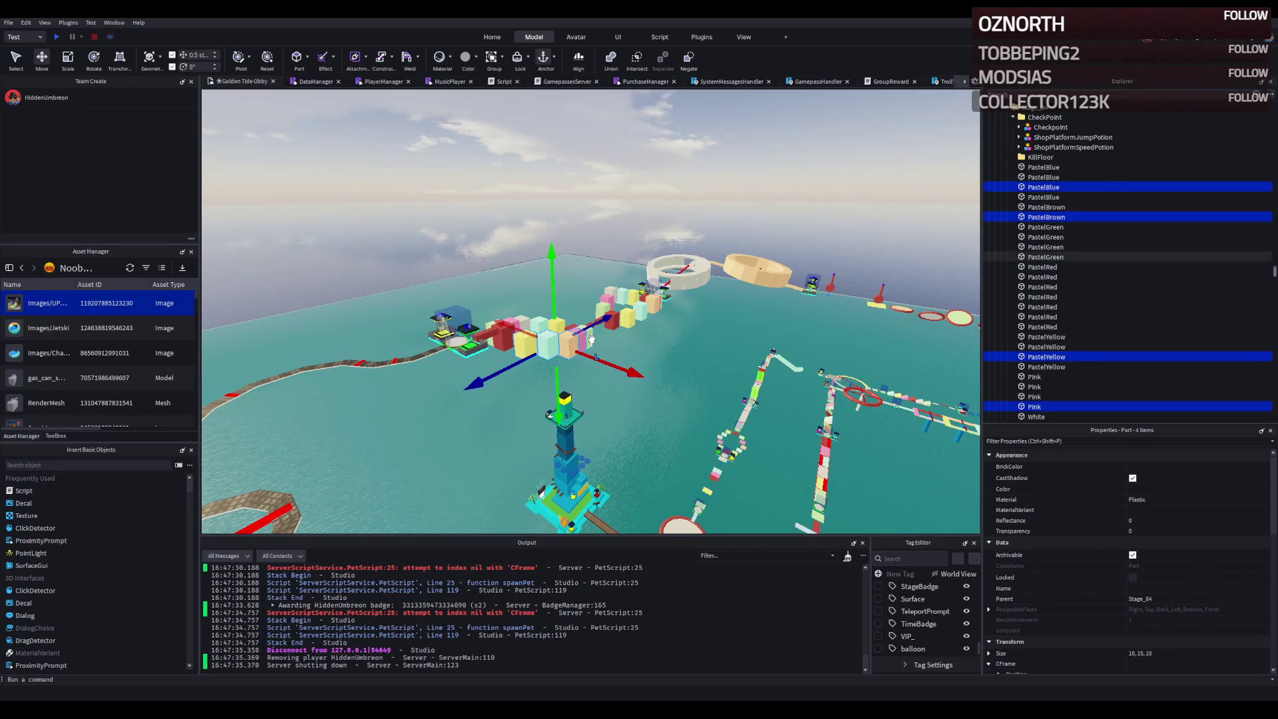
key(ctrl+d)
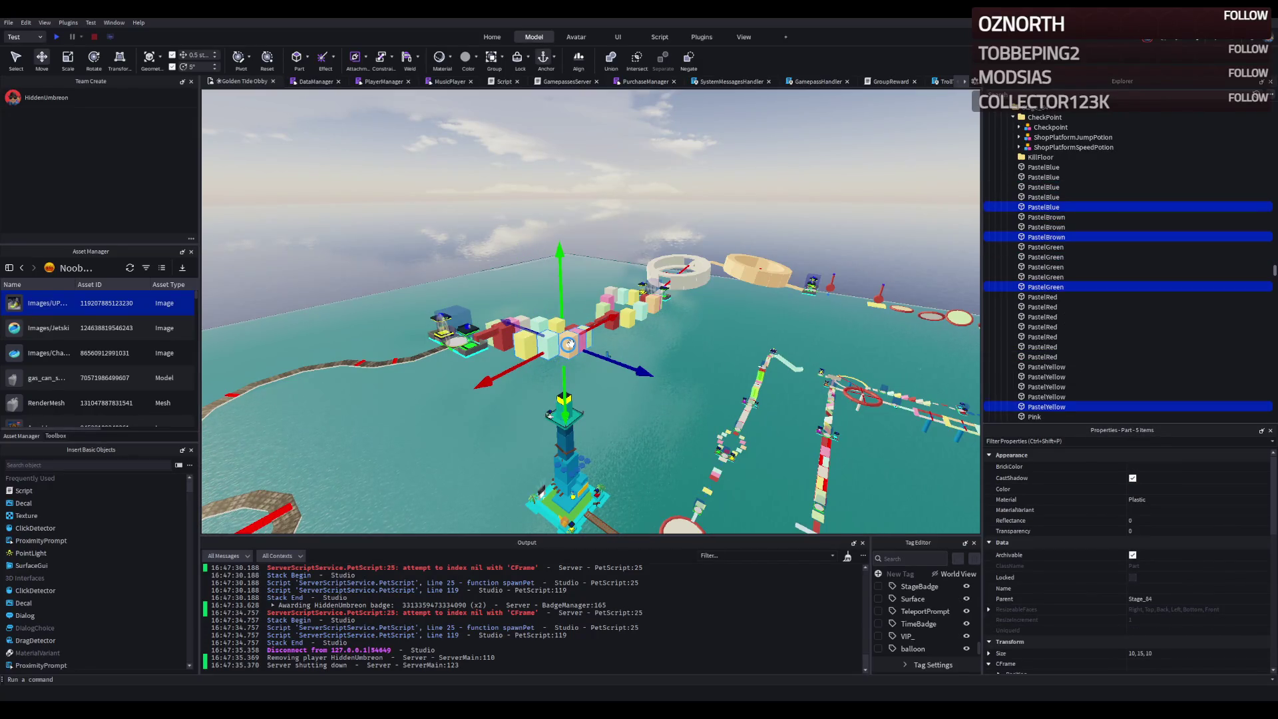
mouse_move(569, 343)
mouse_down()
mouse_move(593, 349)
mouse_move(619, 502)
mouse_move(666, 482)
mouse_up()
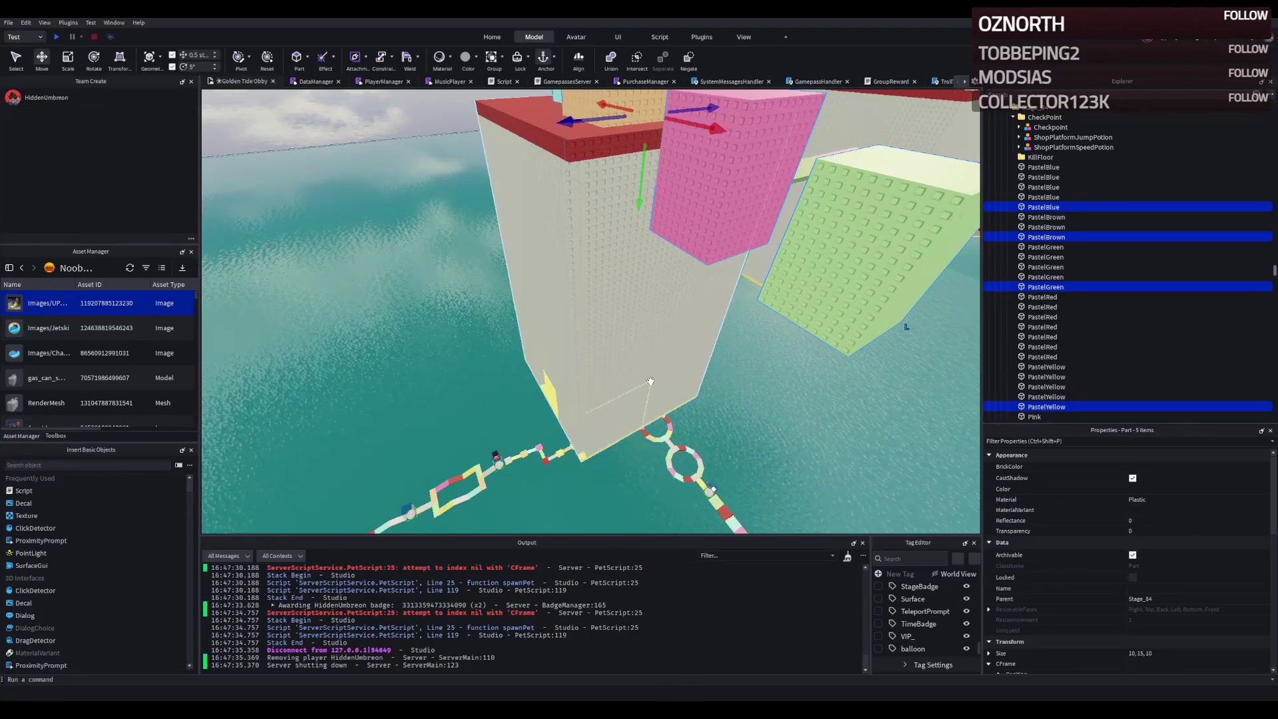
- Group the copied parts into a new Model, then select the Pink block alone
key(ctrl+g)
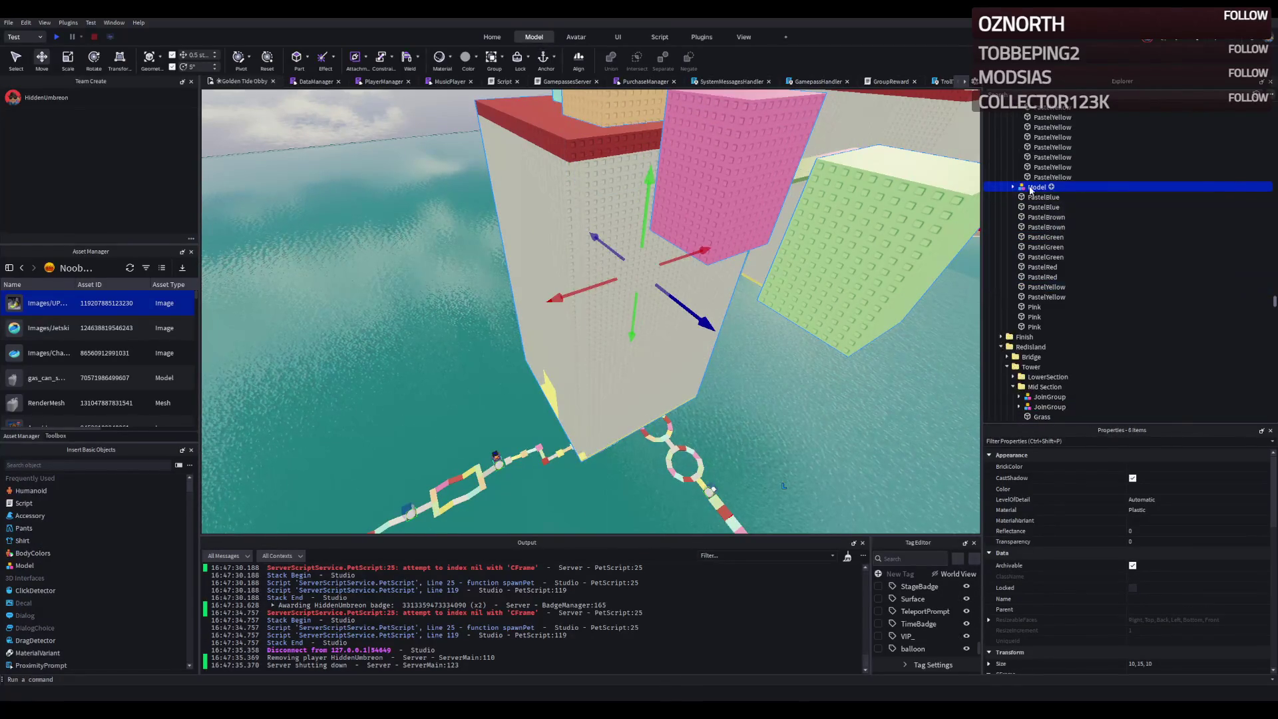
scroll(1032, 200, up, 6)
scroll(1043, 248, down, 3)
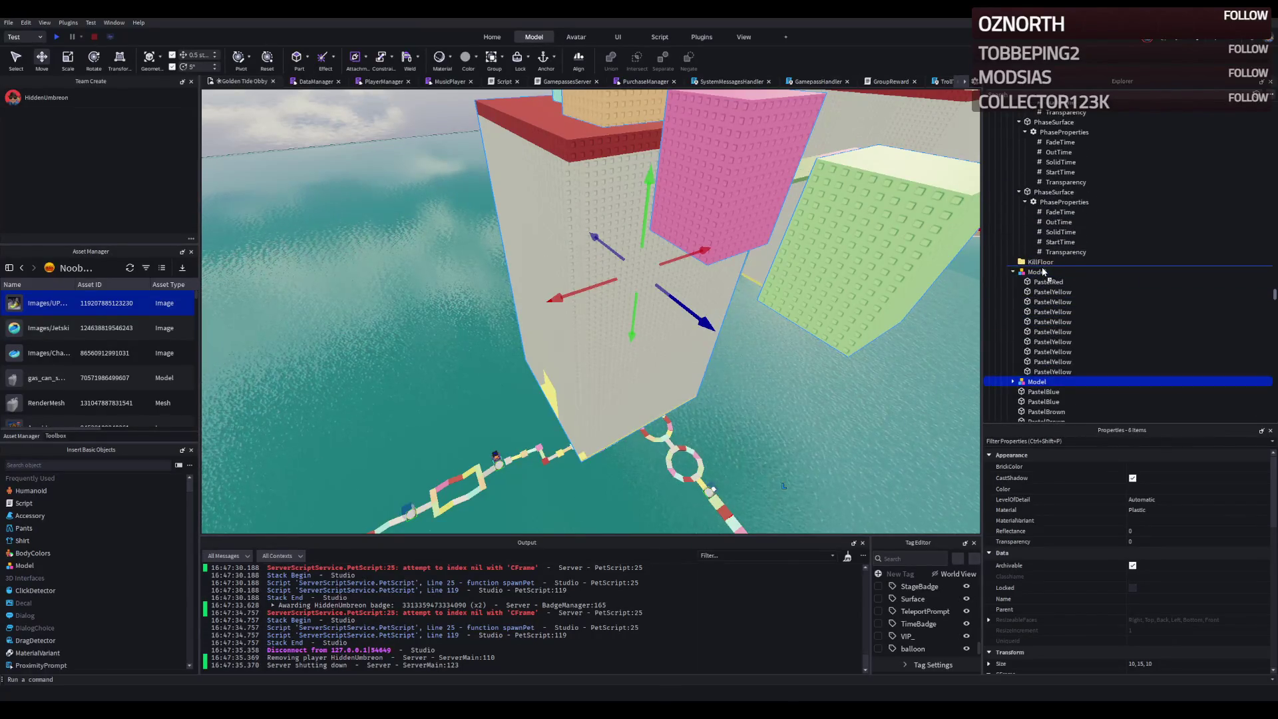
scroll(1044, 271, down, 2)
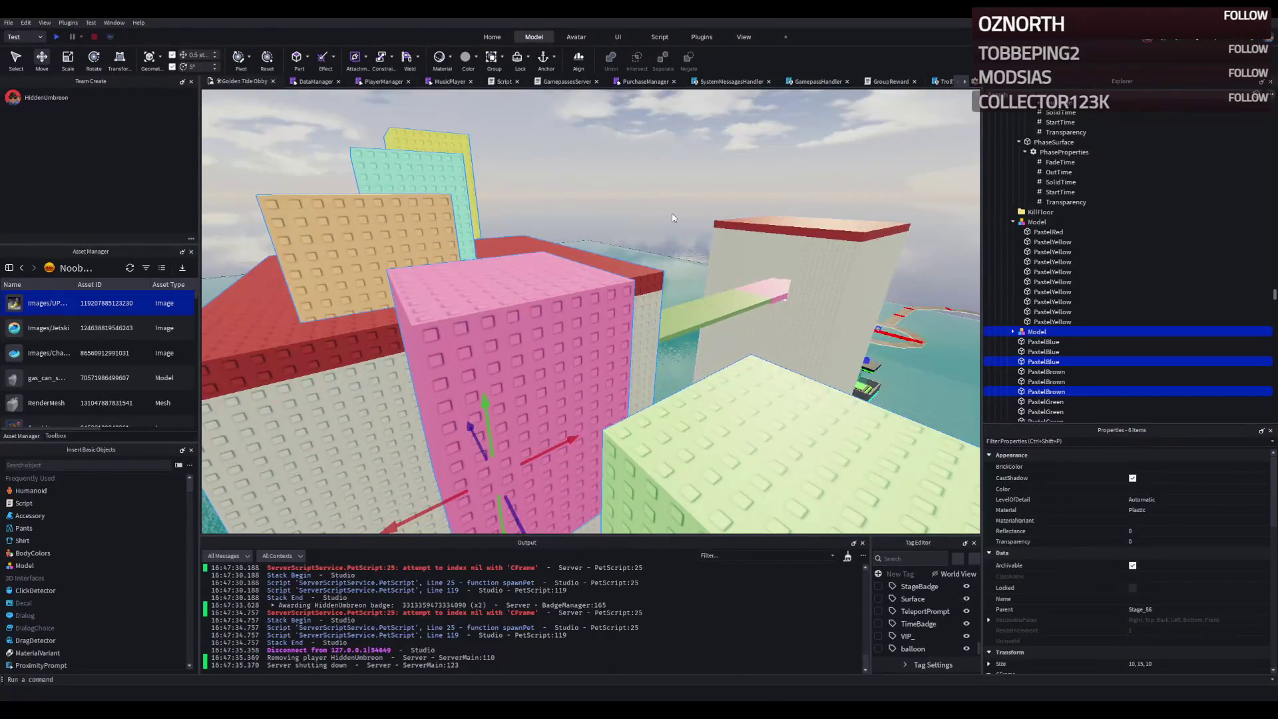
click(752, 275)
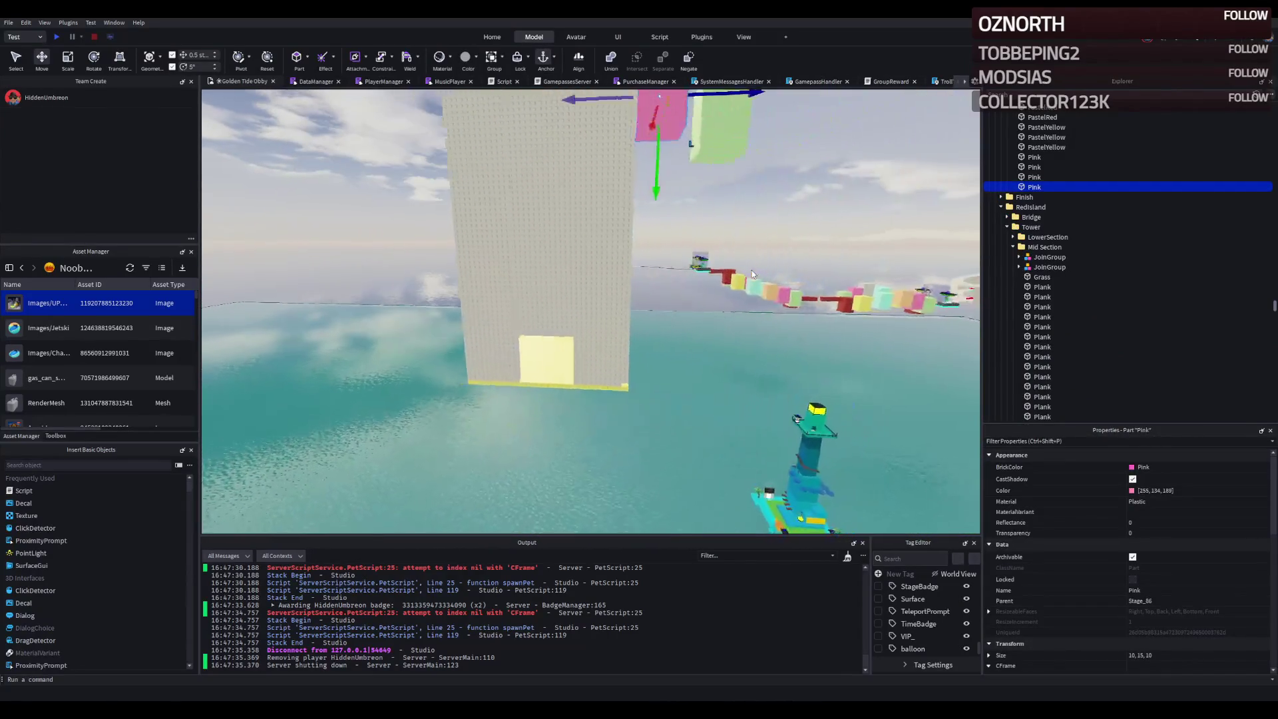
- Centre the view on Pink, then slide the PastelGreen block 1 stud along the tower wall
key(f)
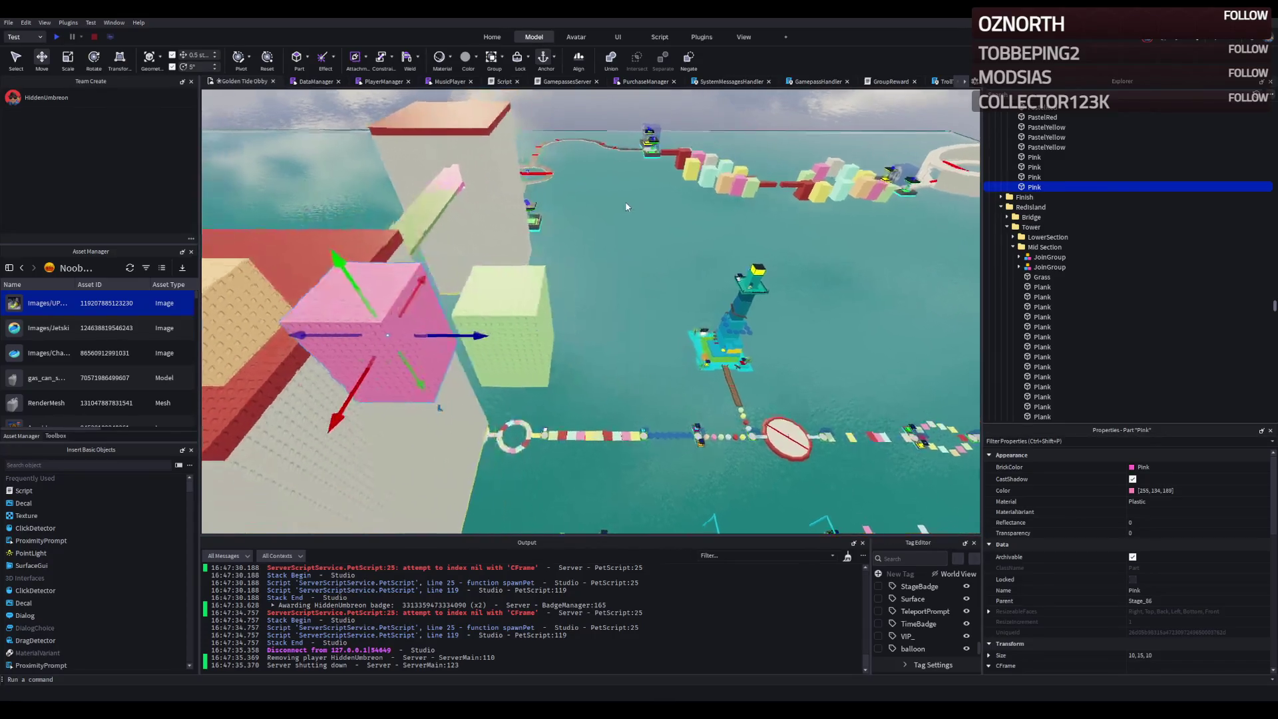
click(527, 248)
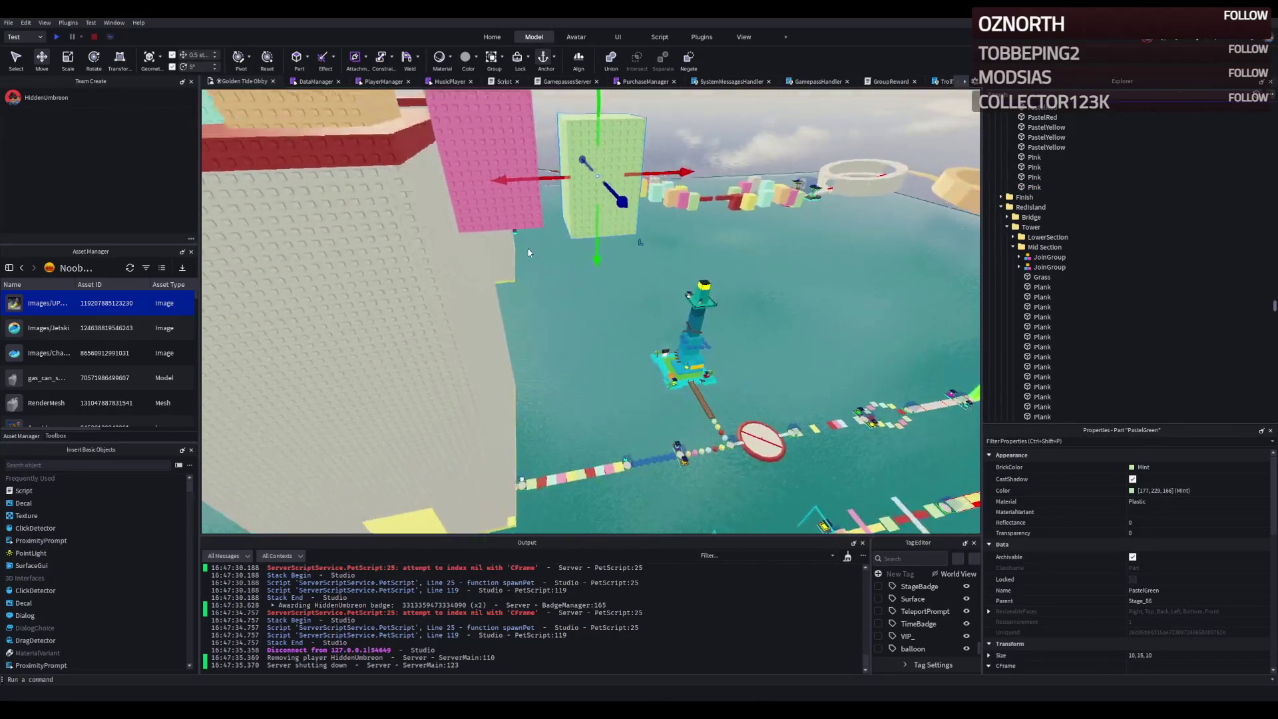
scroll(718, 187, up, 10)
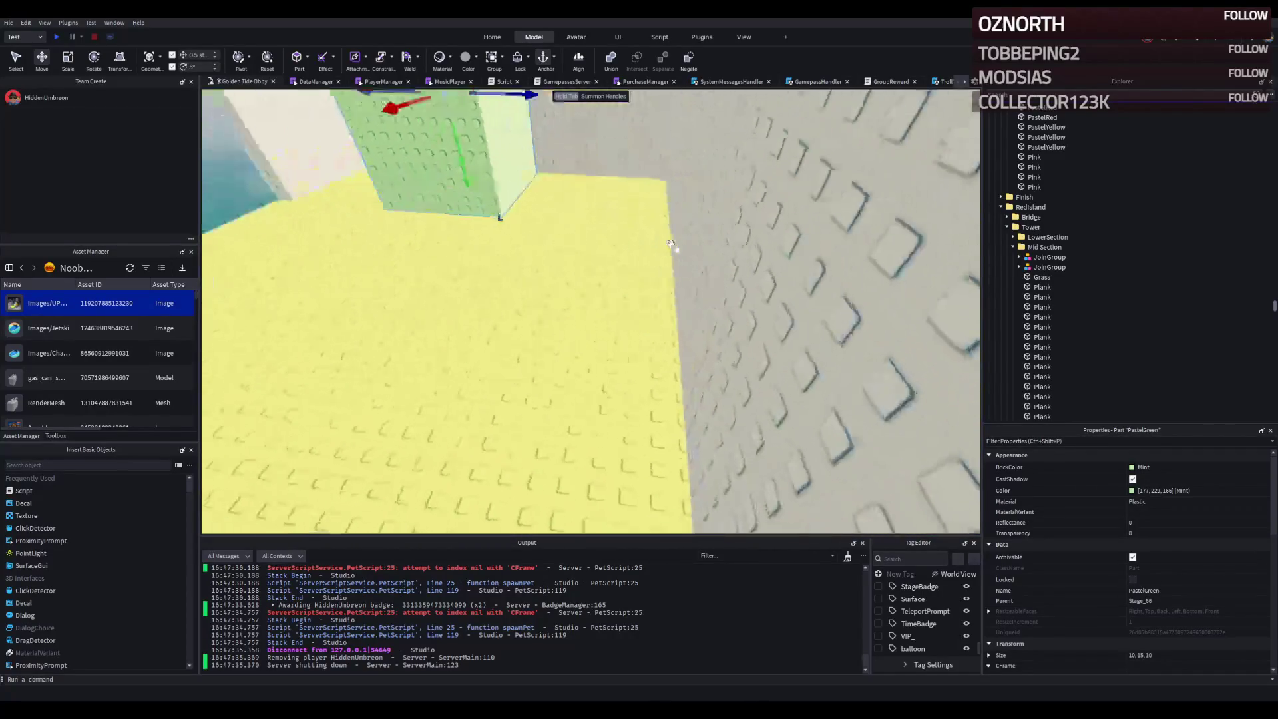
drag(449, 279, 690, 277)
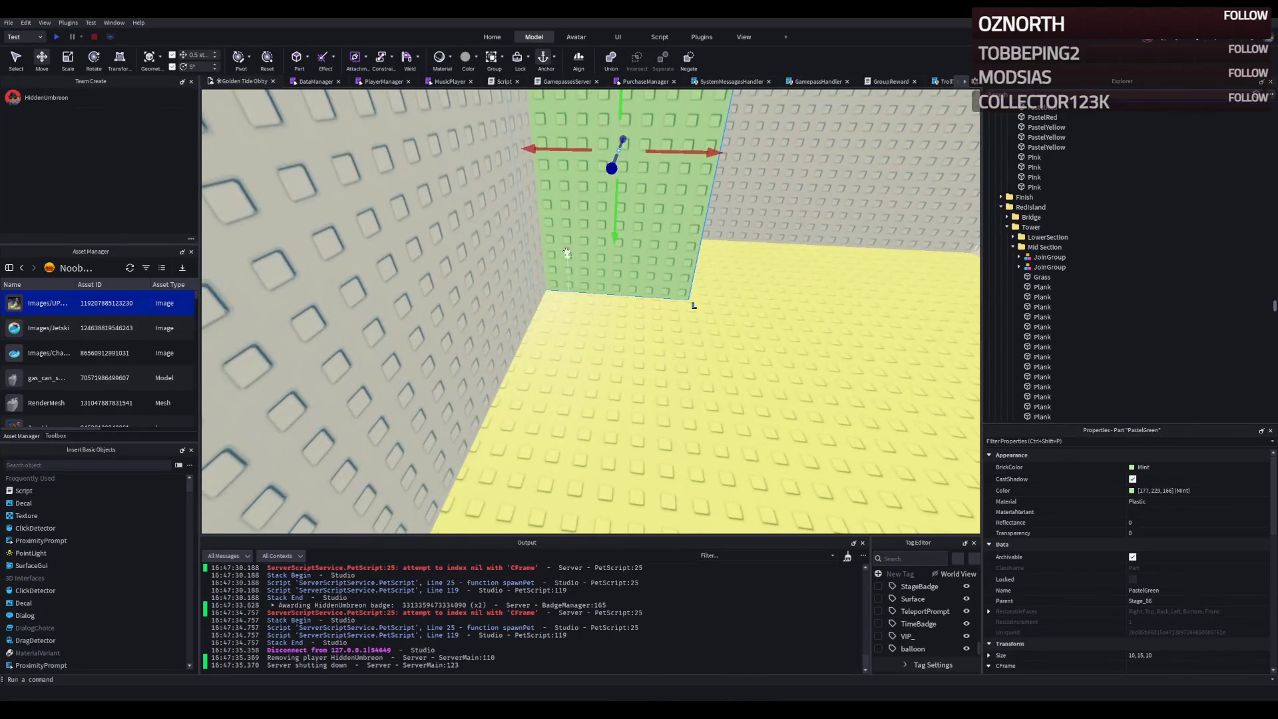
drag(551, 147, 568, 154)
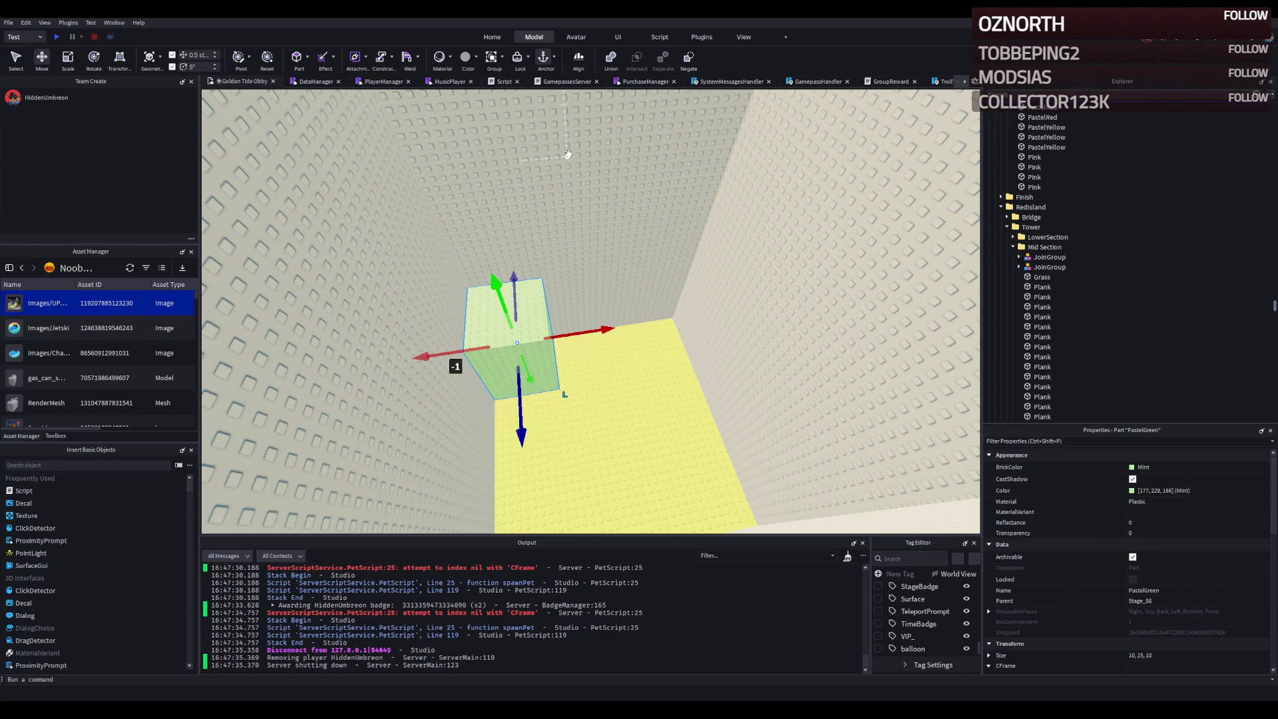
- Fly the camera over the obby to review the tower's blocks and the course
key(w)
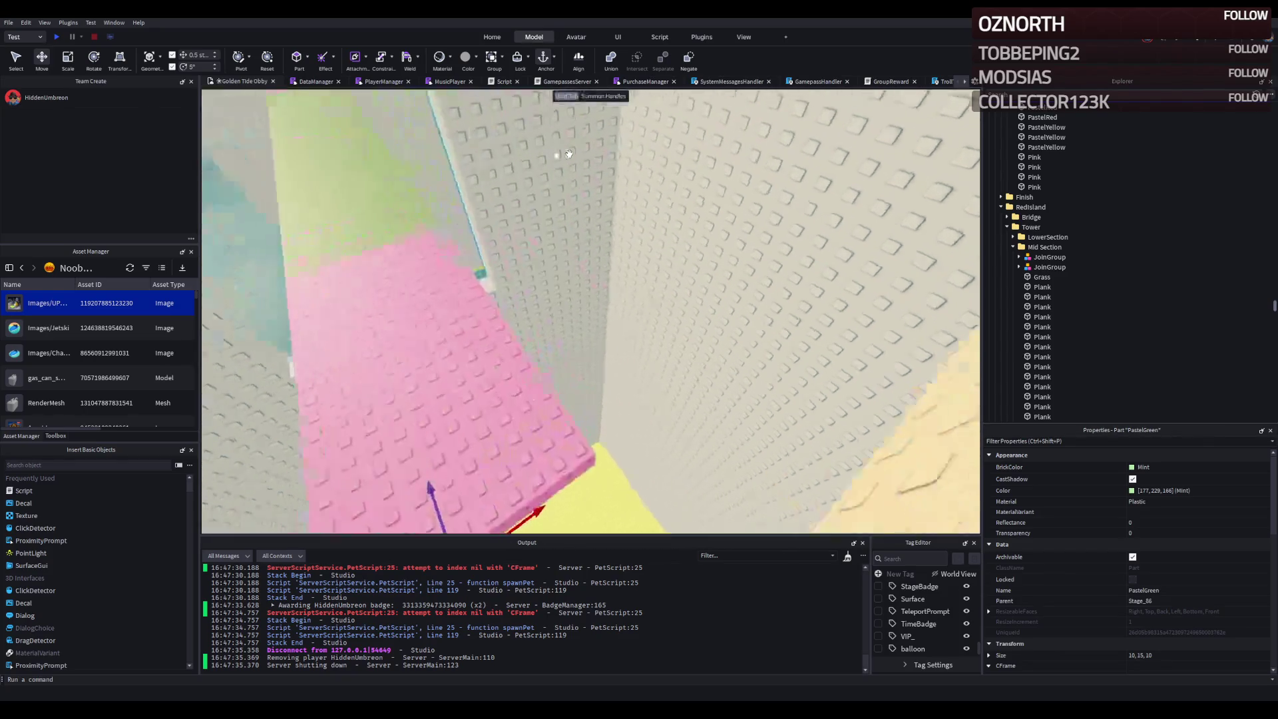
key(s)
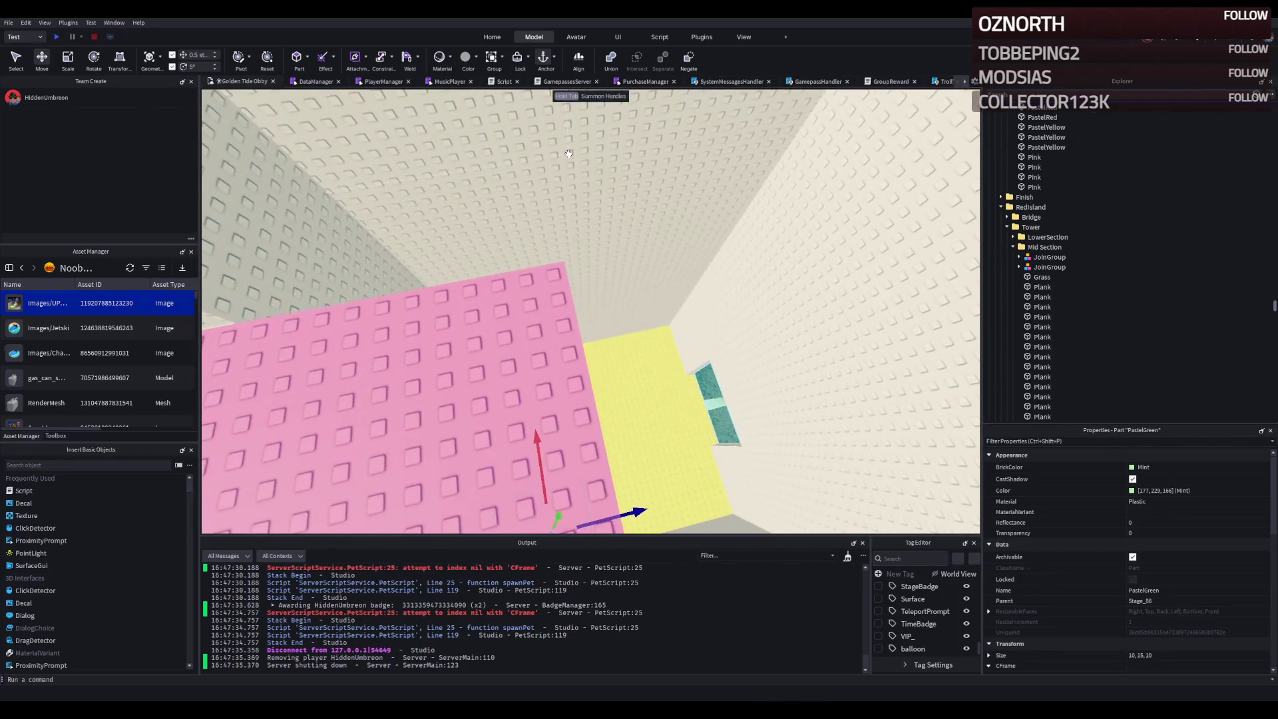
key(w)
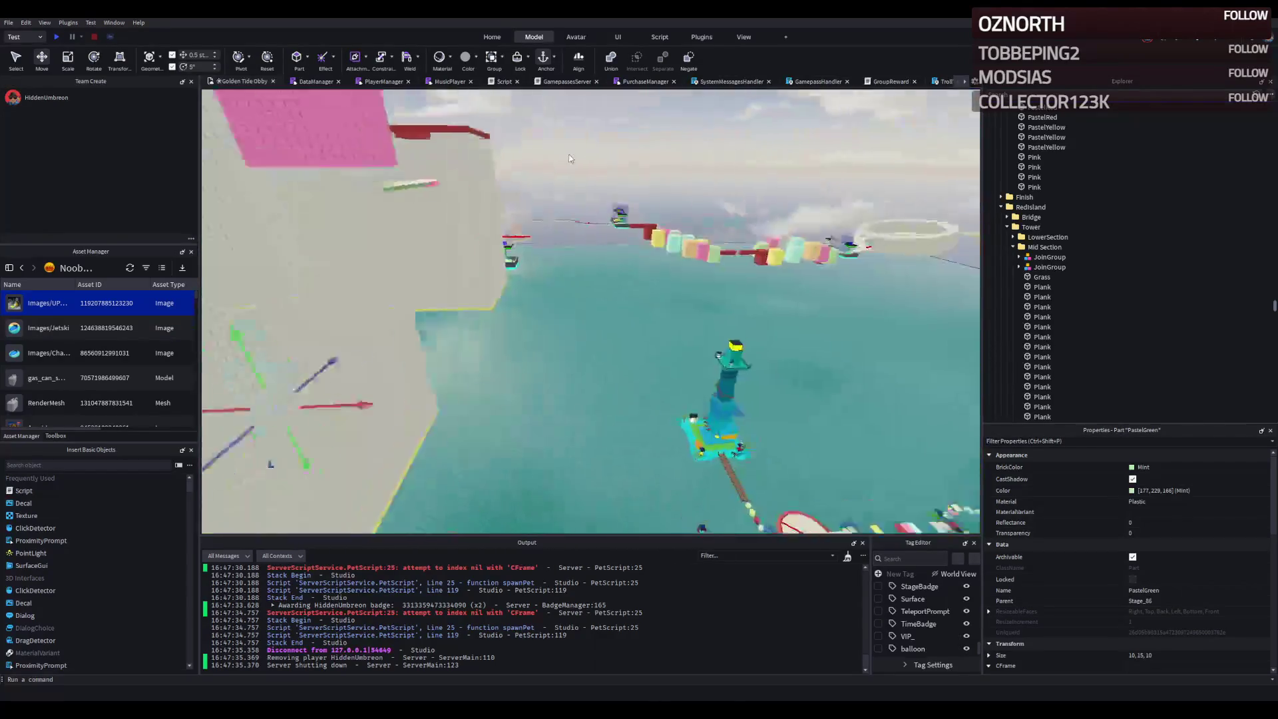
key(s)
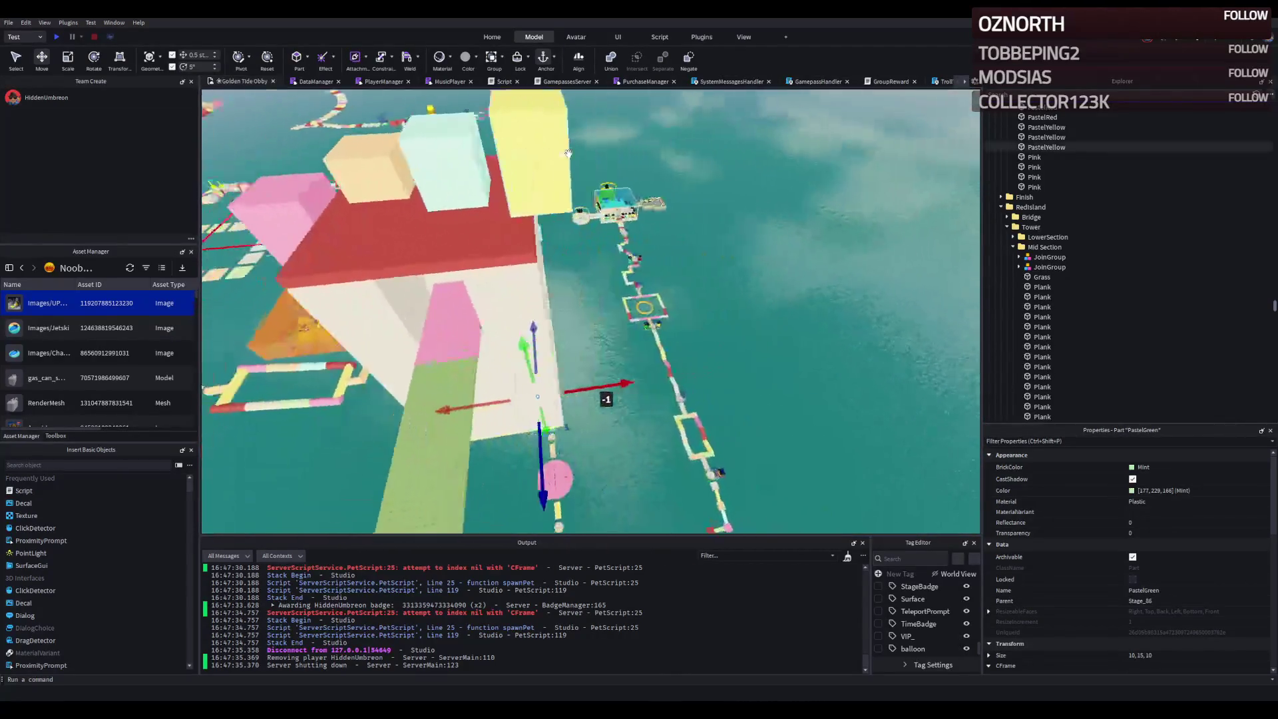
key(w)
key(s)
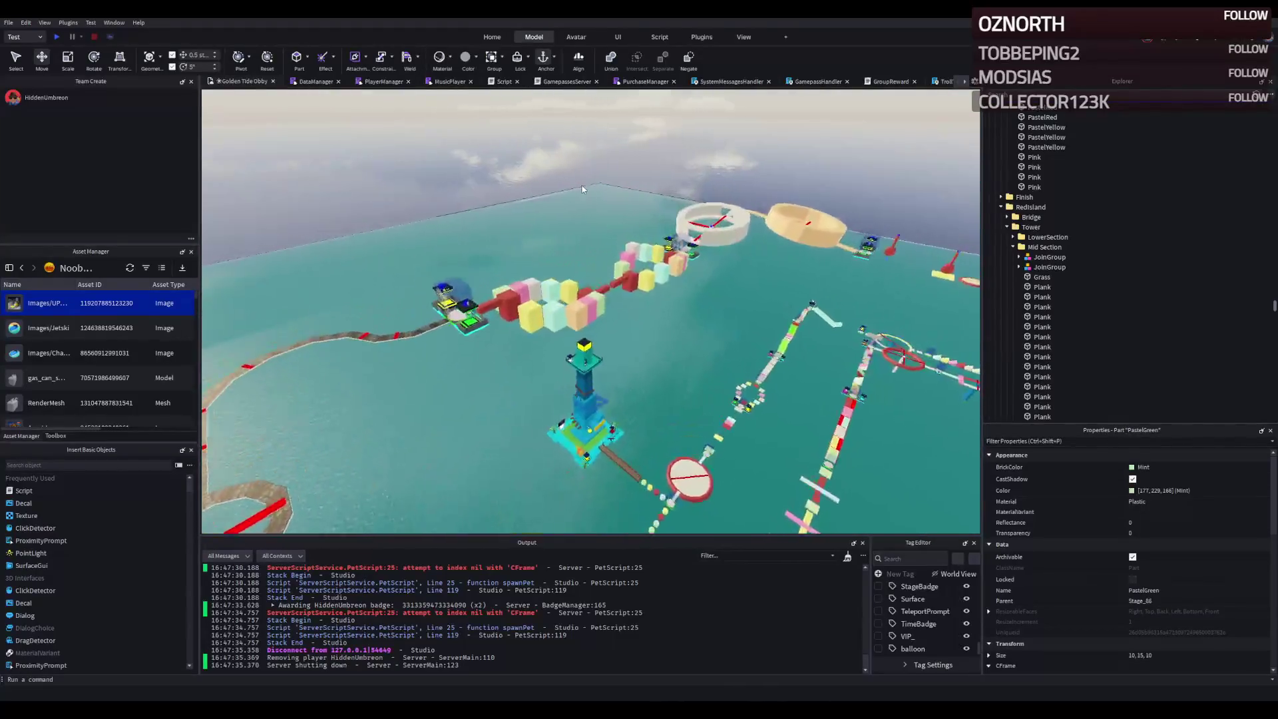
key(w)
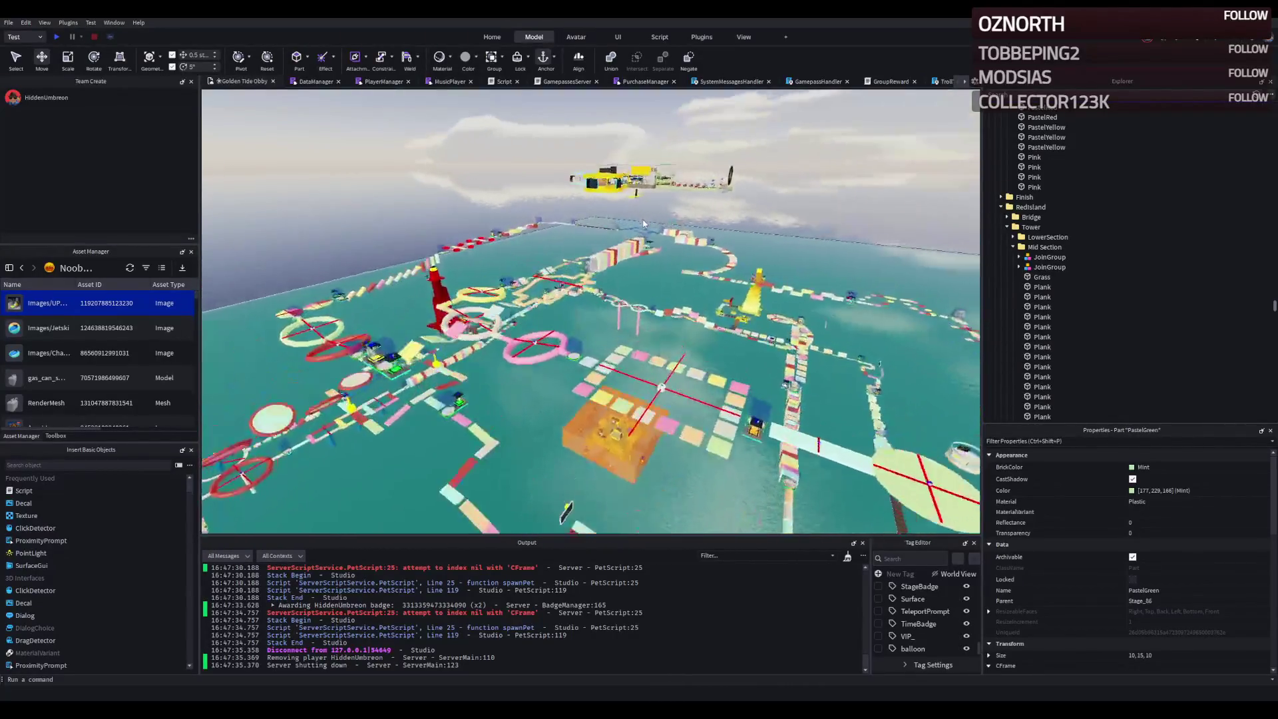
key(w)
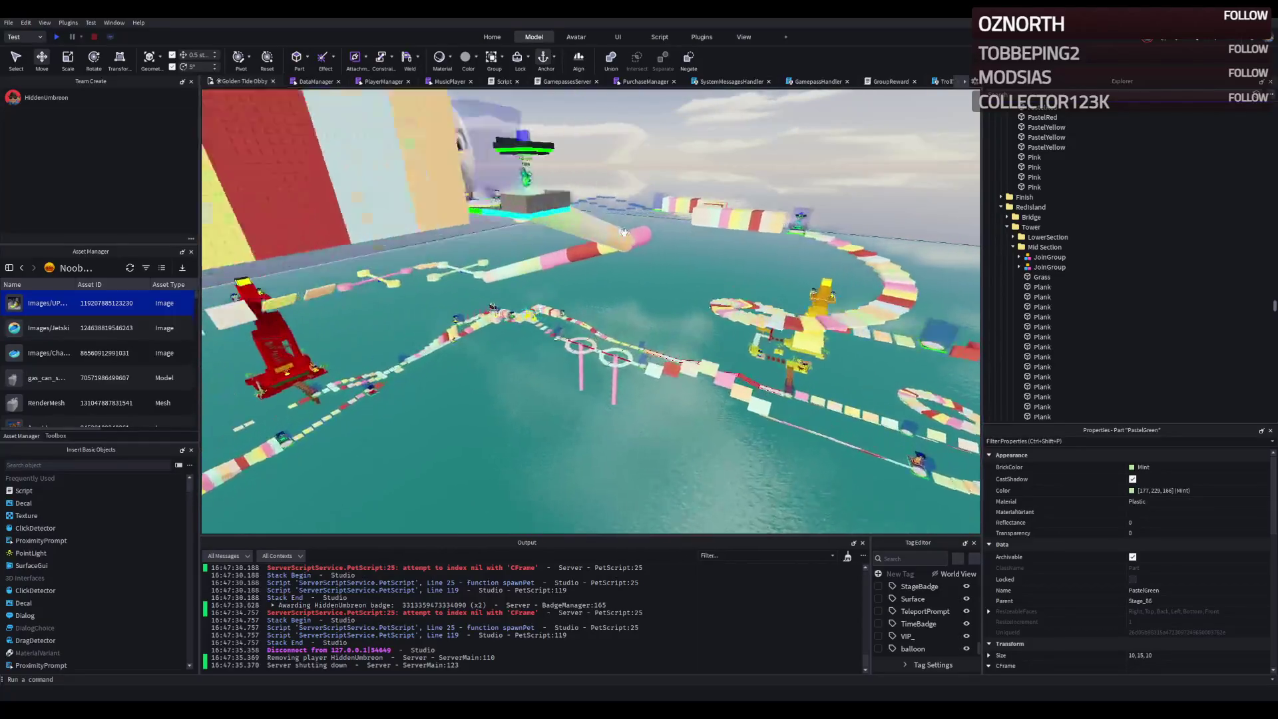
click(400, 177)
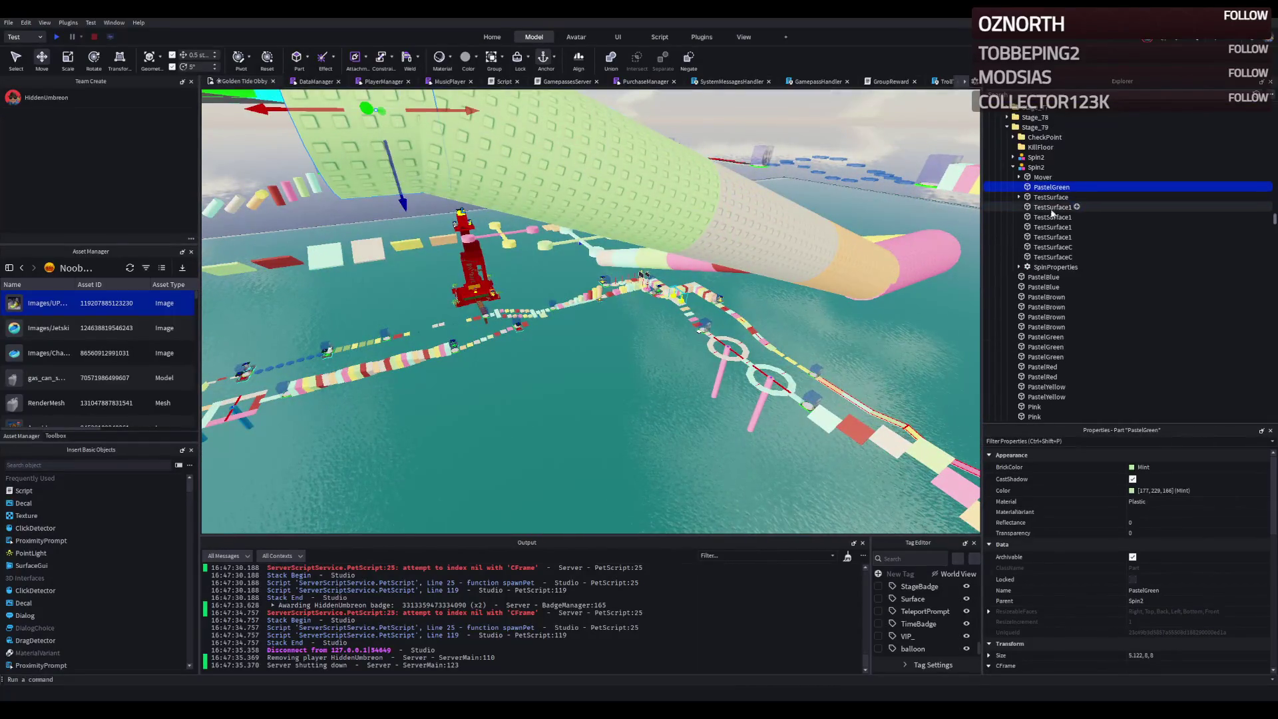
click(1051, 197)
key(f)
click(649, 417)
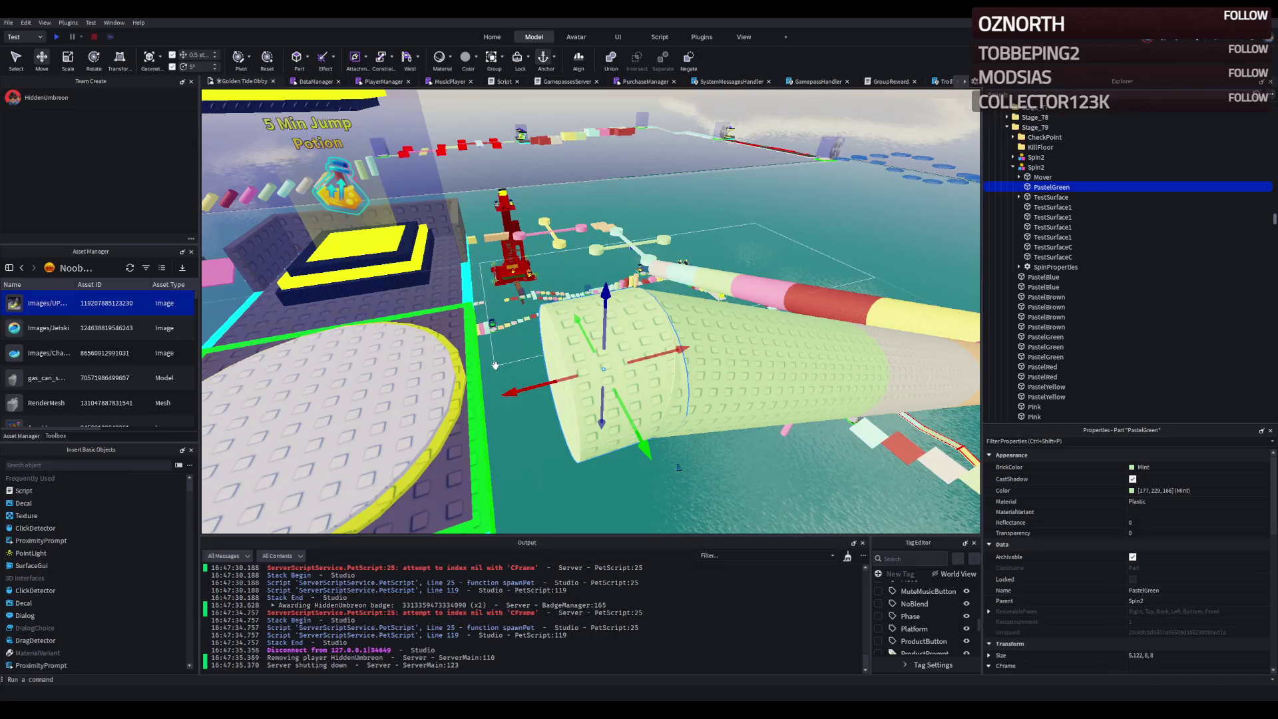
click(700, 349)
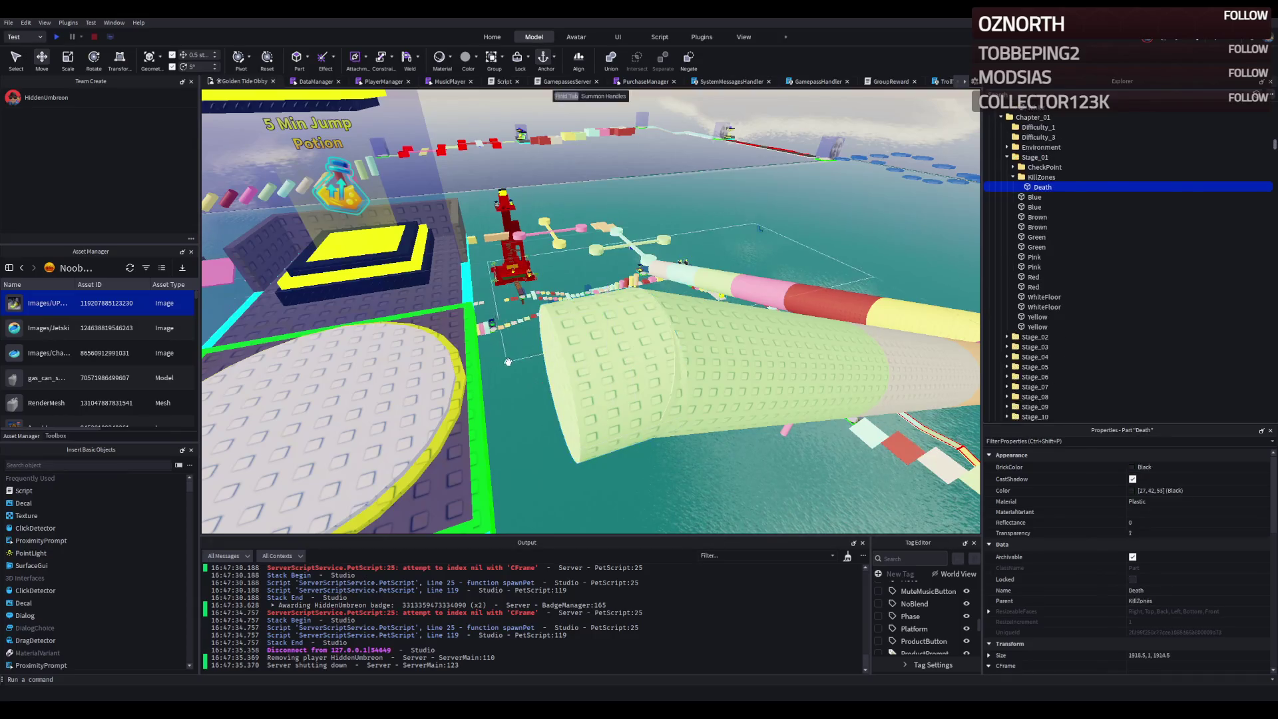
click(688, 402)
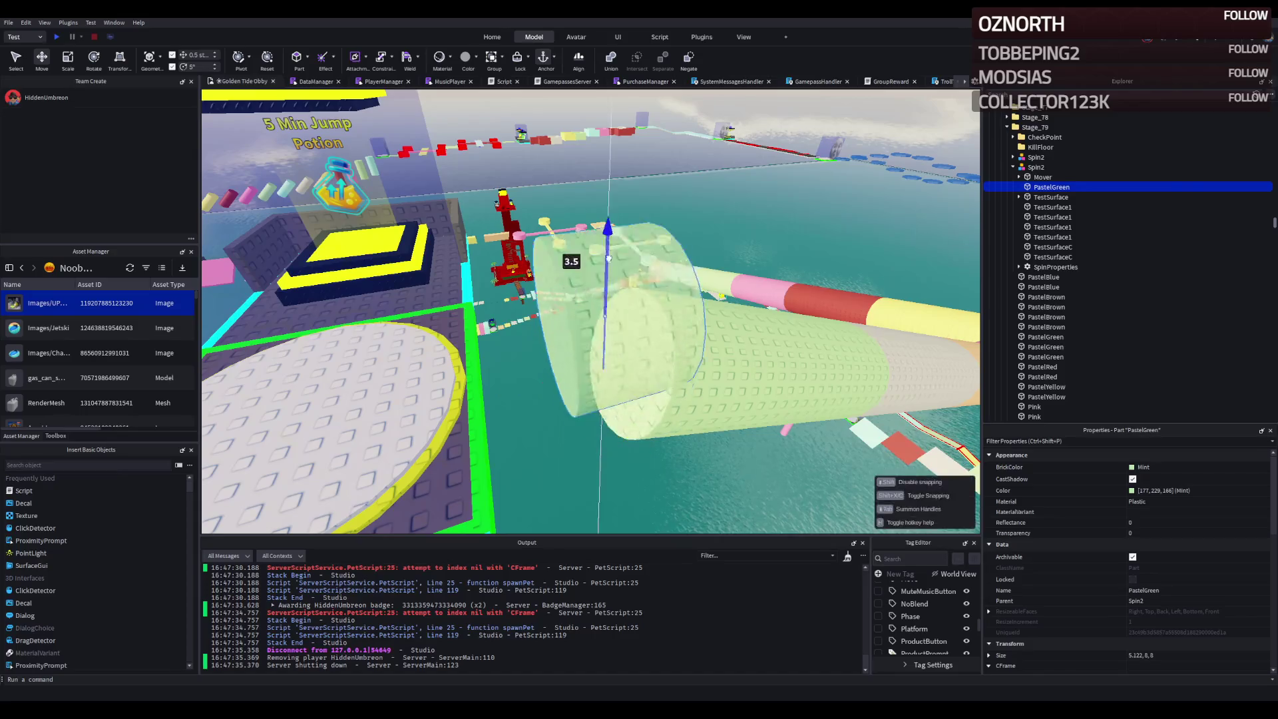
scroll(558, 318, down, 3)
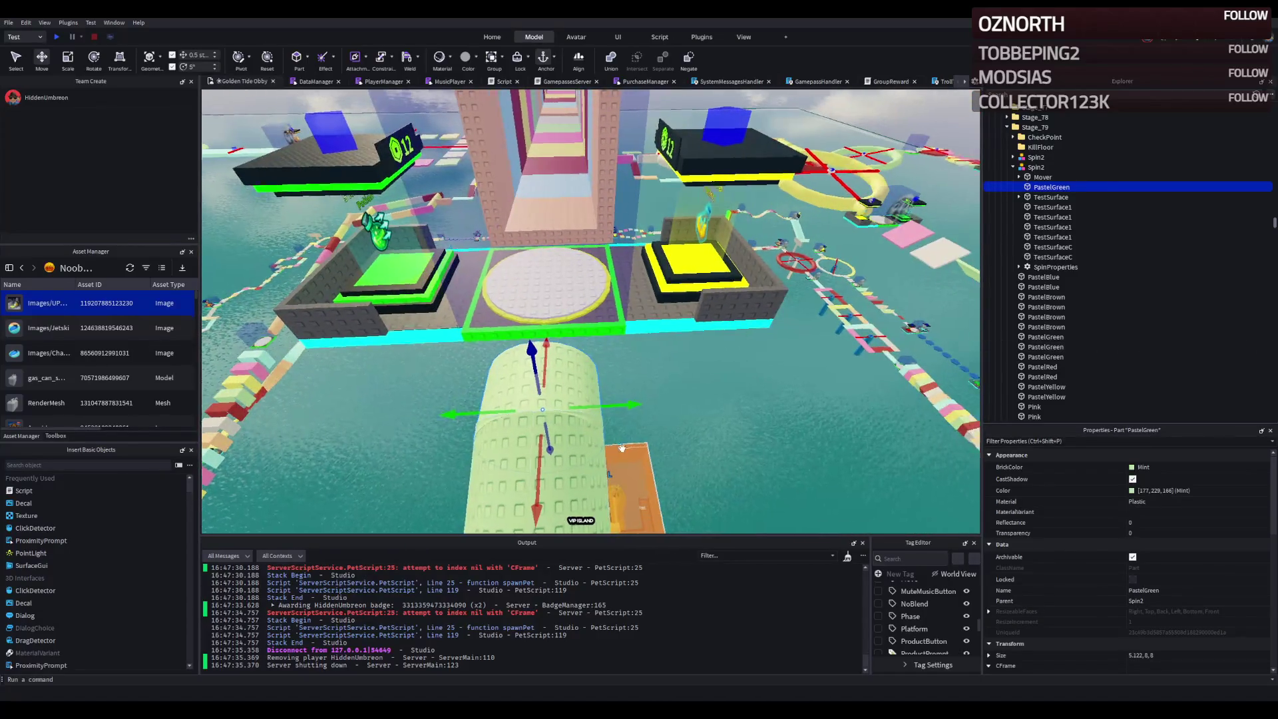
scroll(622, 448, down, 8)
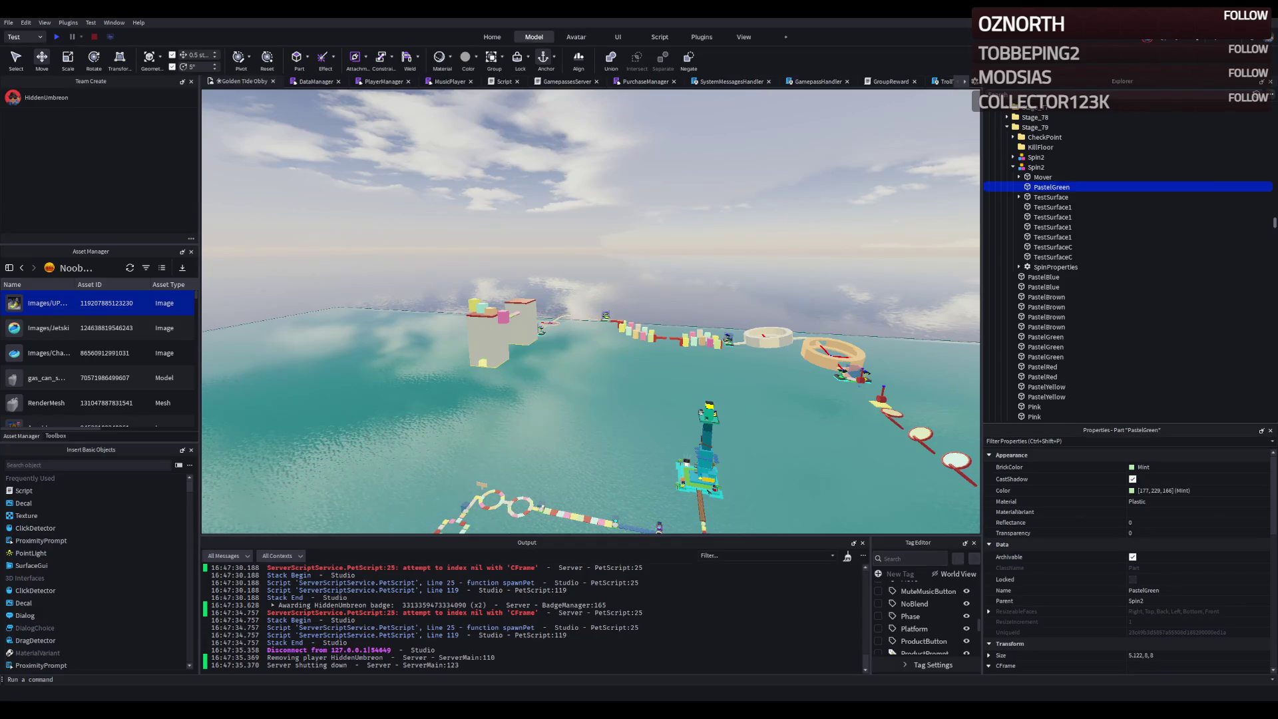
- Fly the camera left across the obby course toward the PastelGreen part
key(w)
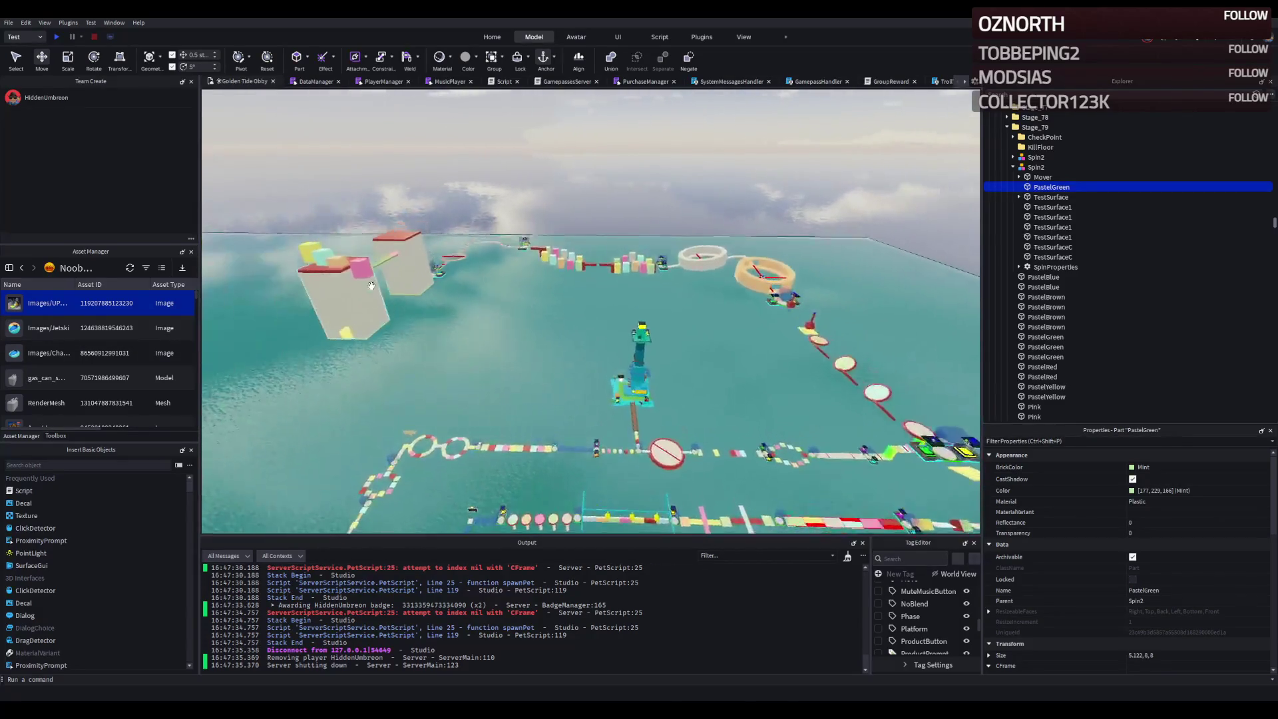
key(a)
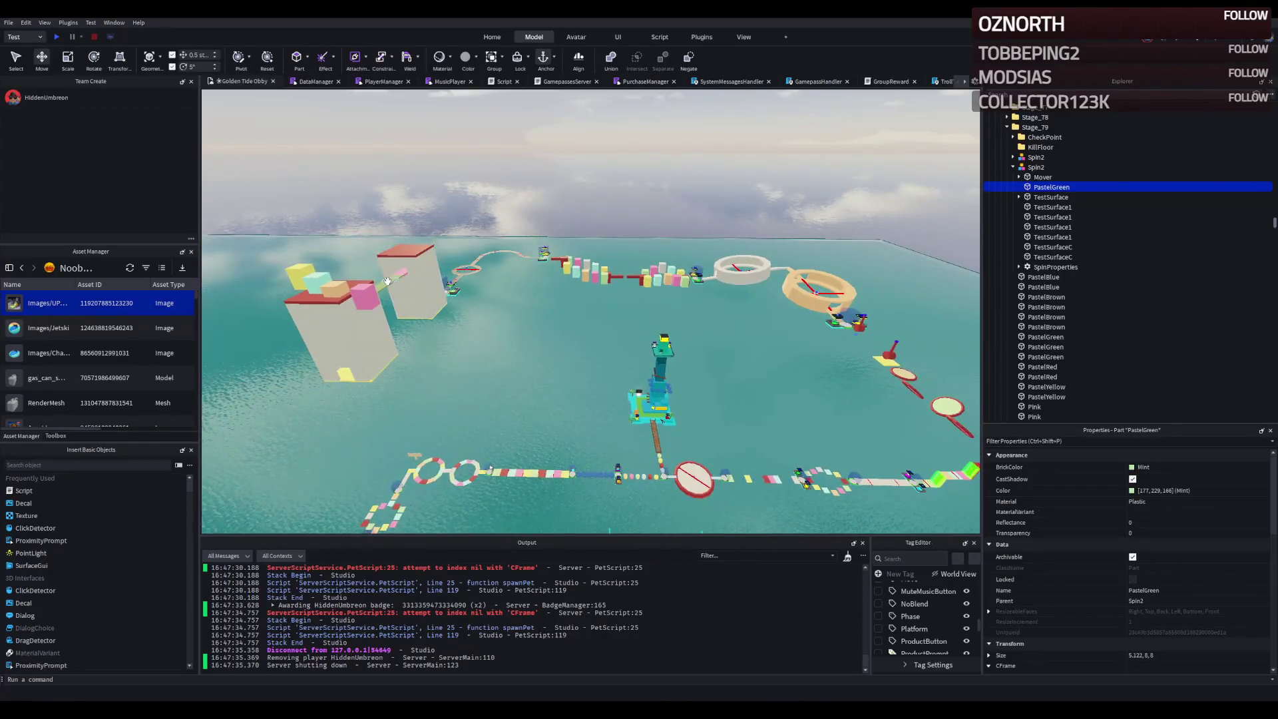
key(s)
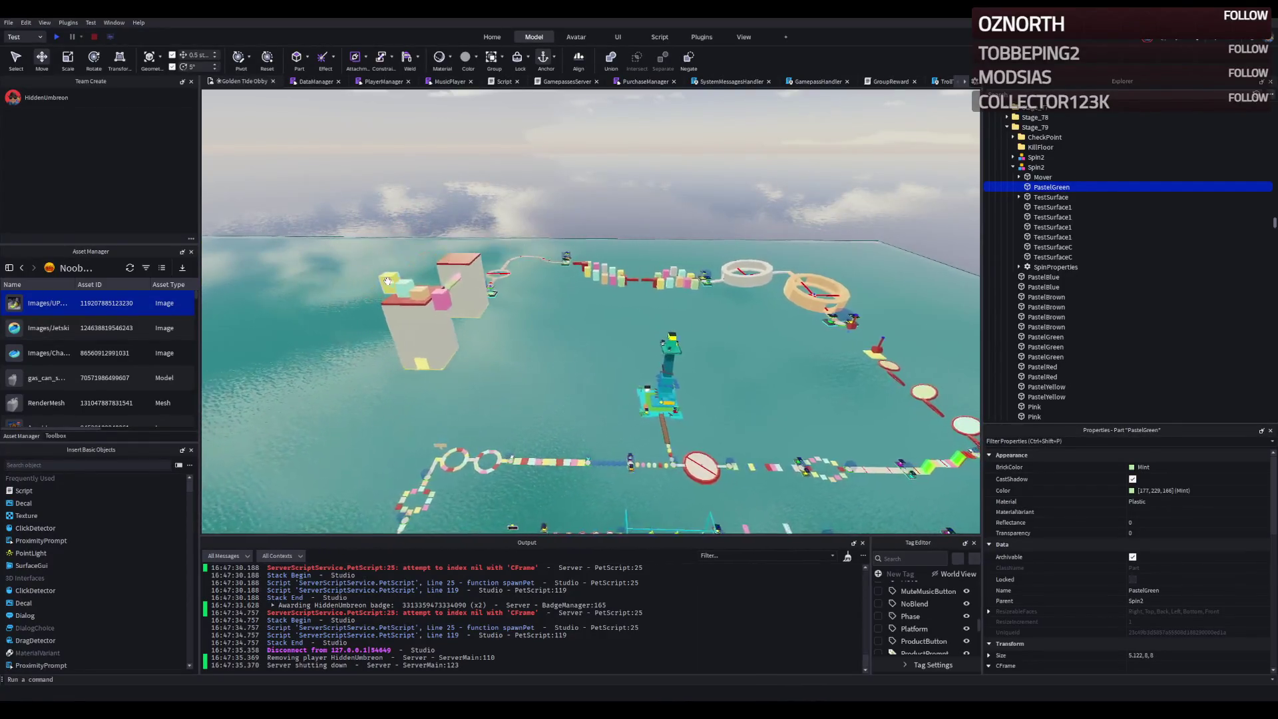
key(a)
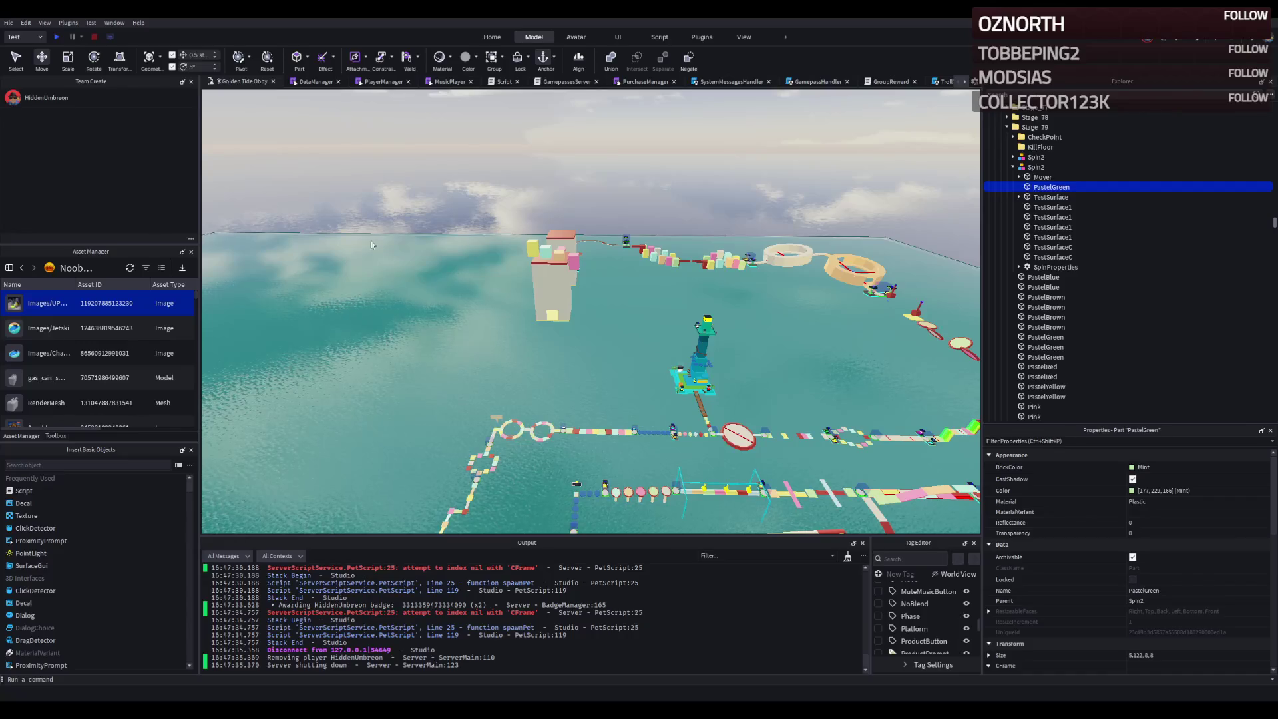
key(f)
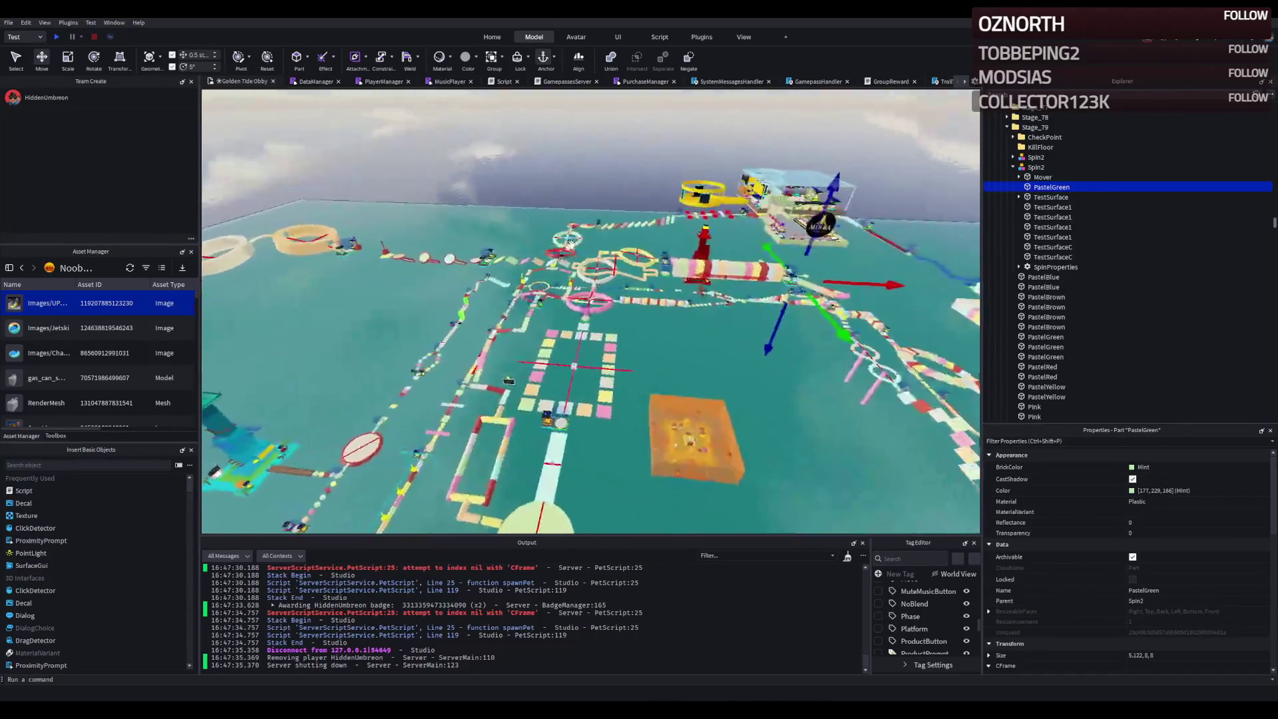
key(a)
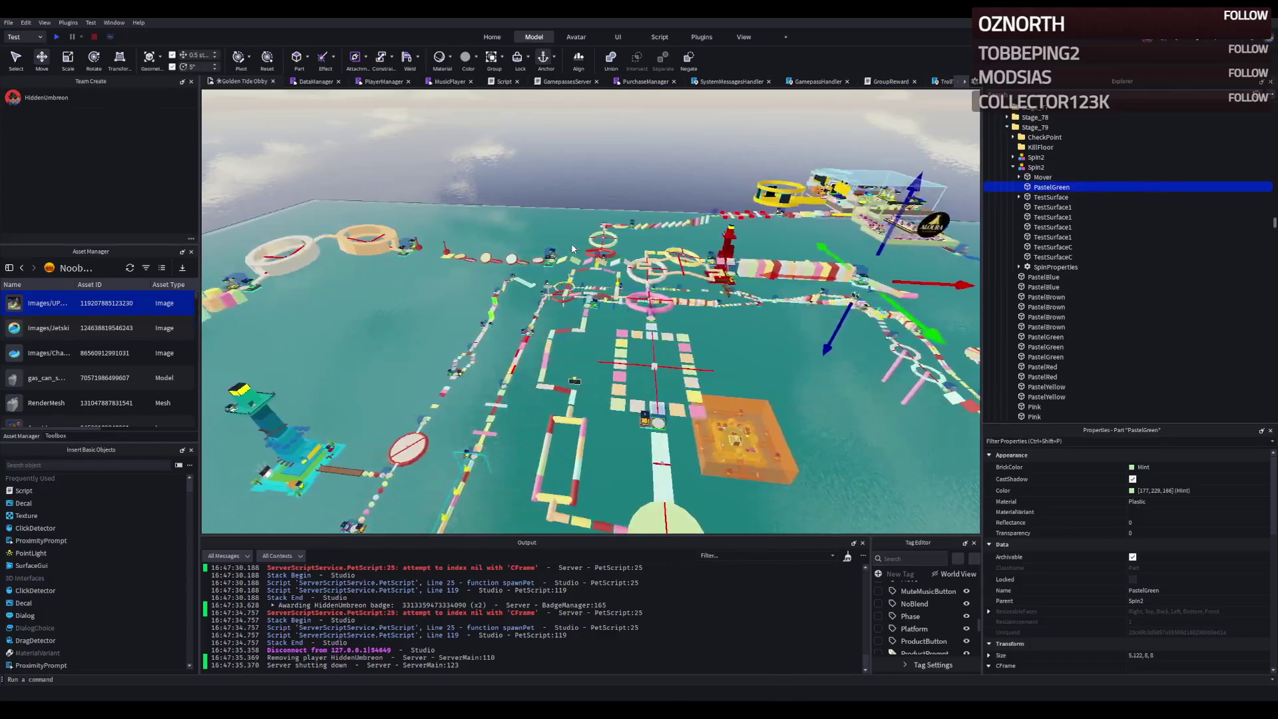
- Move down near the white towers, pick a slide part, then select the whole Slide folder
key(w)
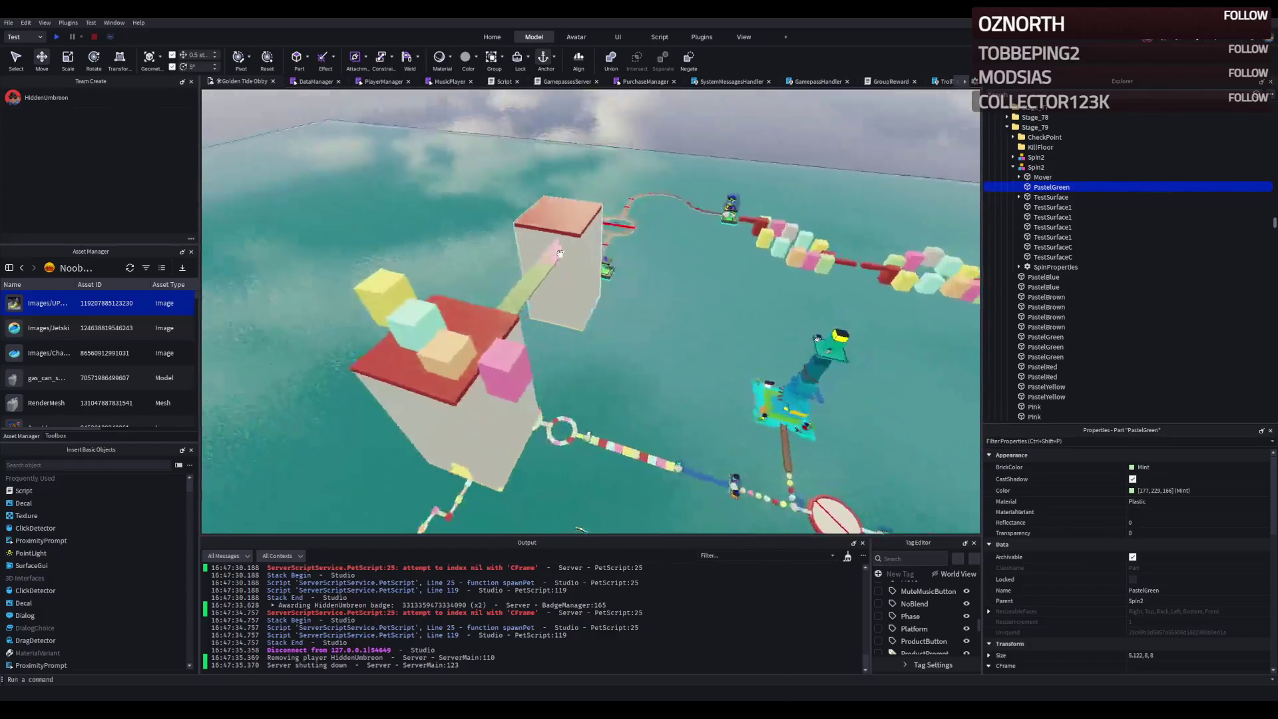
key(e)
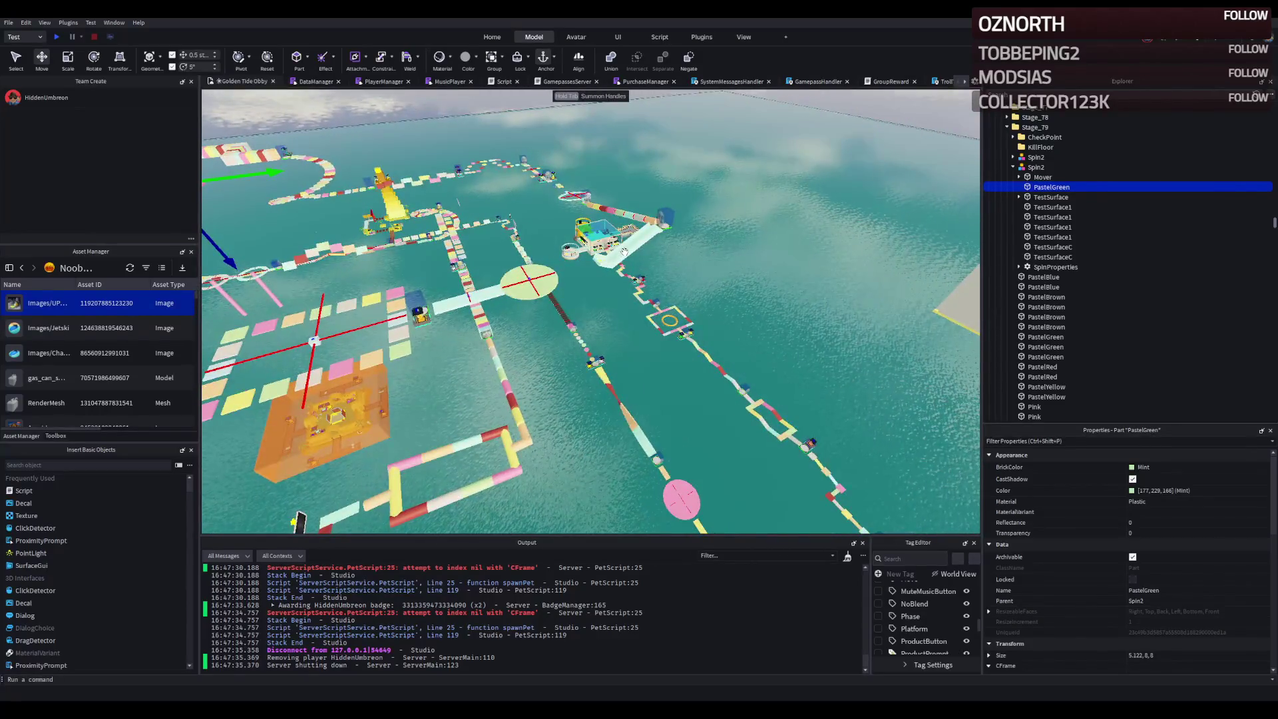
key(f)
key(Left)
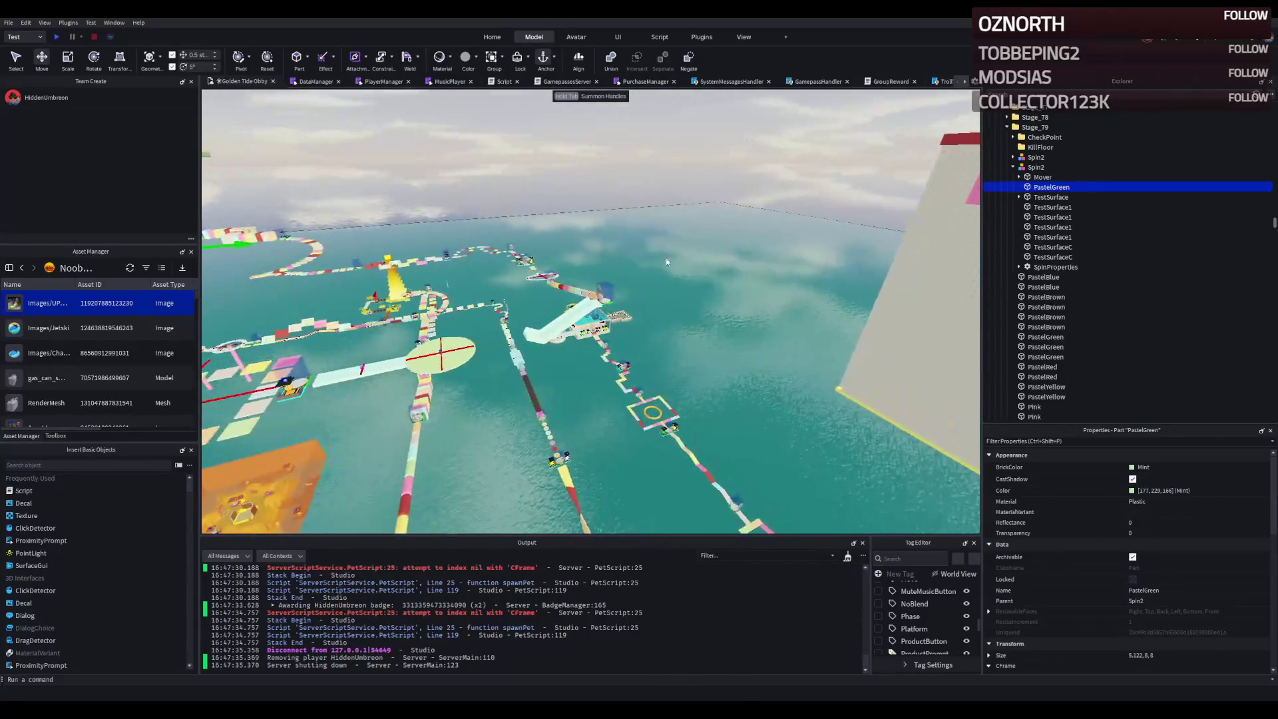
click(575, 308)
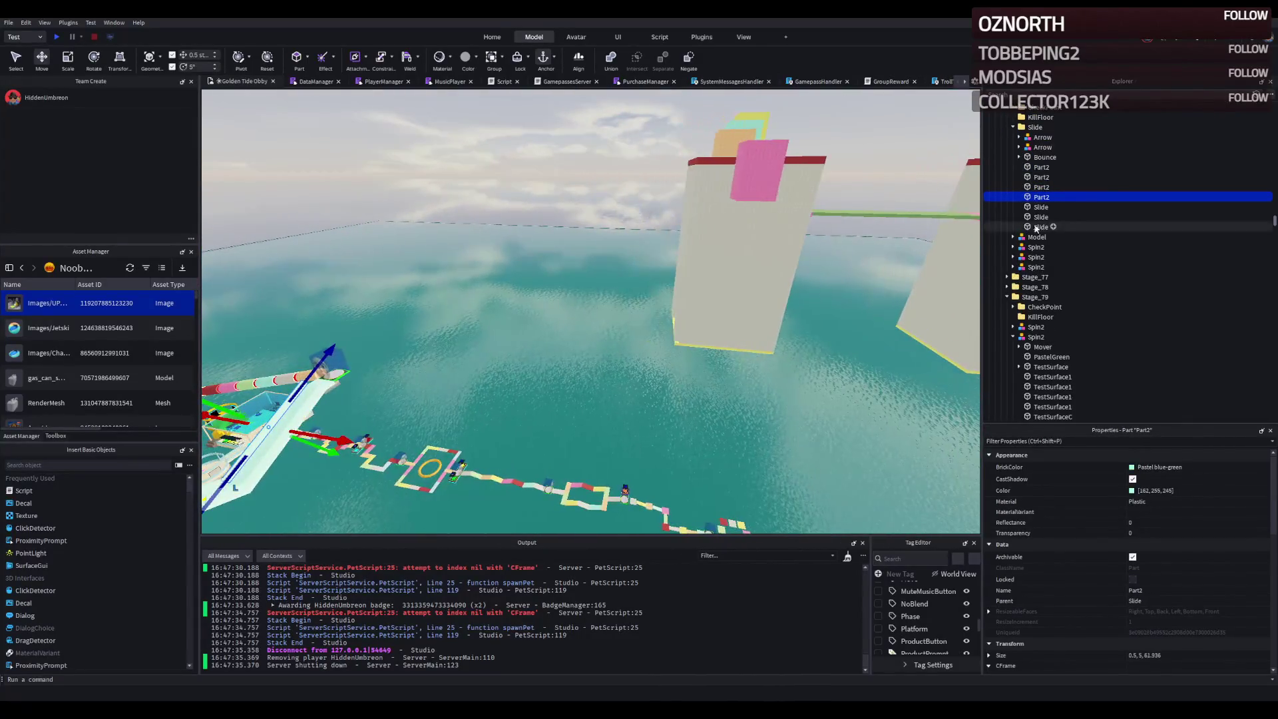
click(1036, 127)
- Duplicate the Slide folder, move it 85.5 studs, rotate it 90 degrees and raise it
key(f)
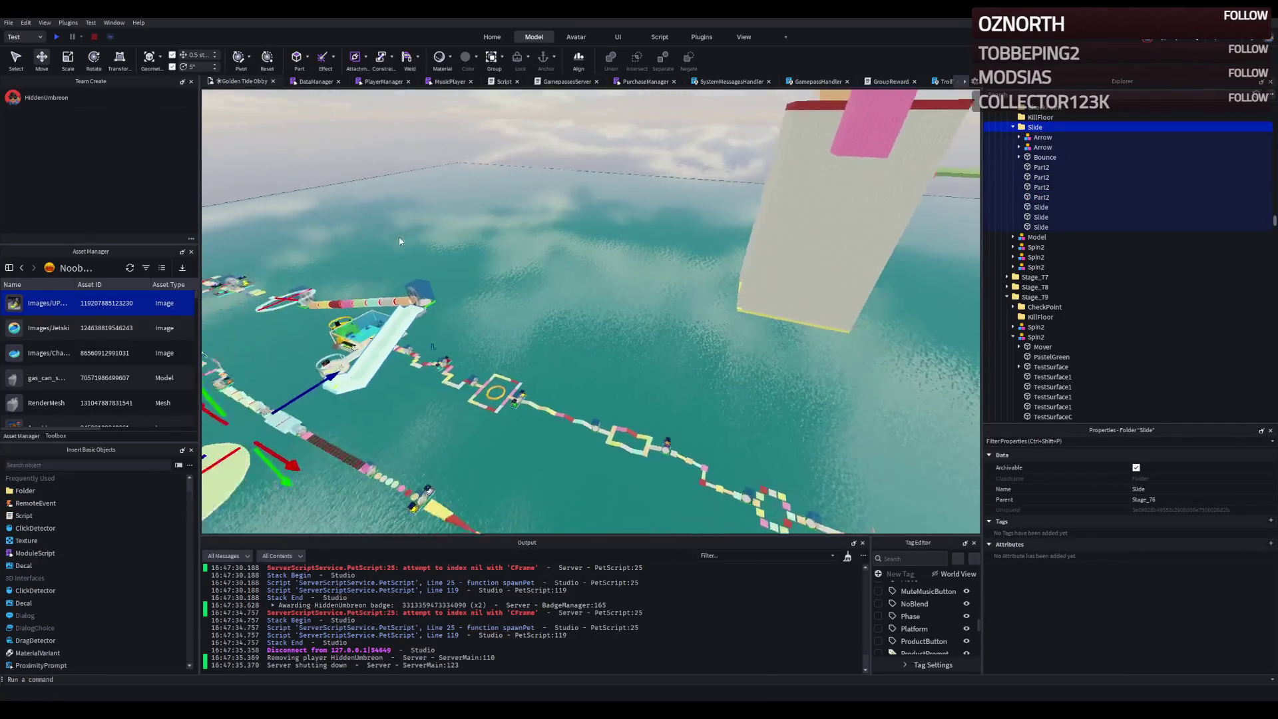
key(ctrl+d)
mouse_move(391, 433)
mouse_down()
mouse_move(456, 428)
mouse_move(524, 461)
mouse_move(524, 436)
mouse_up()
key(ctrl+r)
drag(441, 365, 694, 256)
- Reparent the Slide folder into the Model in Explorer
click(752, 263)
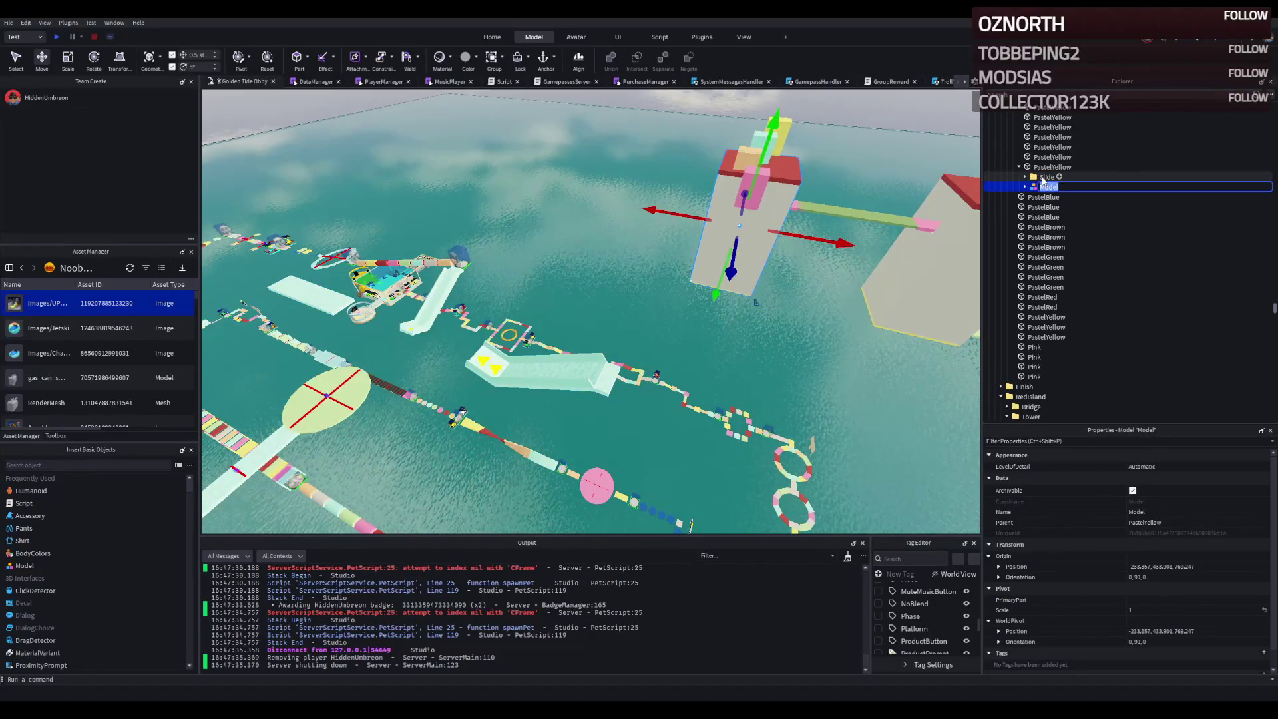
click(1043, 179)
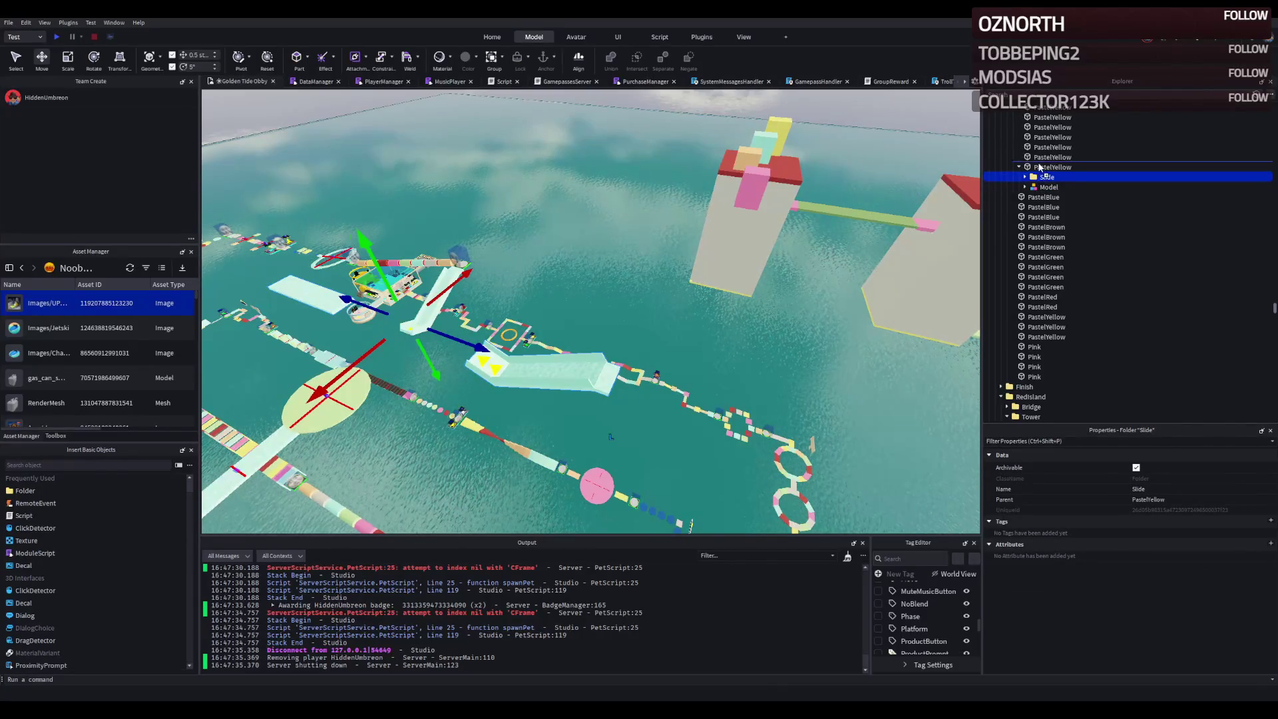
drag(1042, 177, 1049, 187)
- Raise the mint slide about 28.5 studs into the white tower, just above the pink block
key(f)
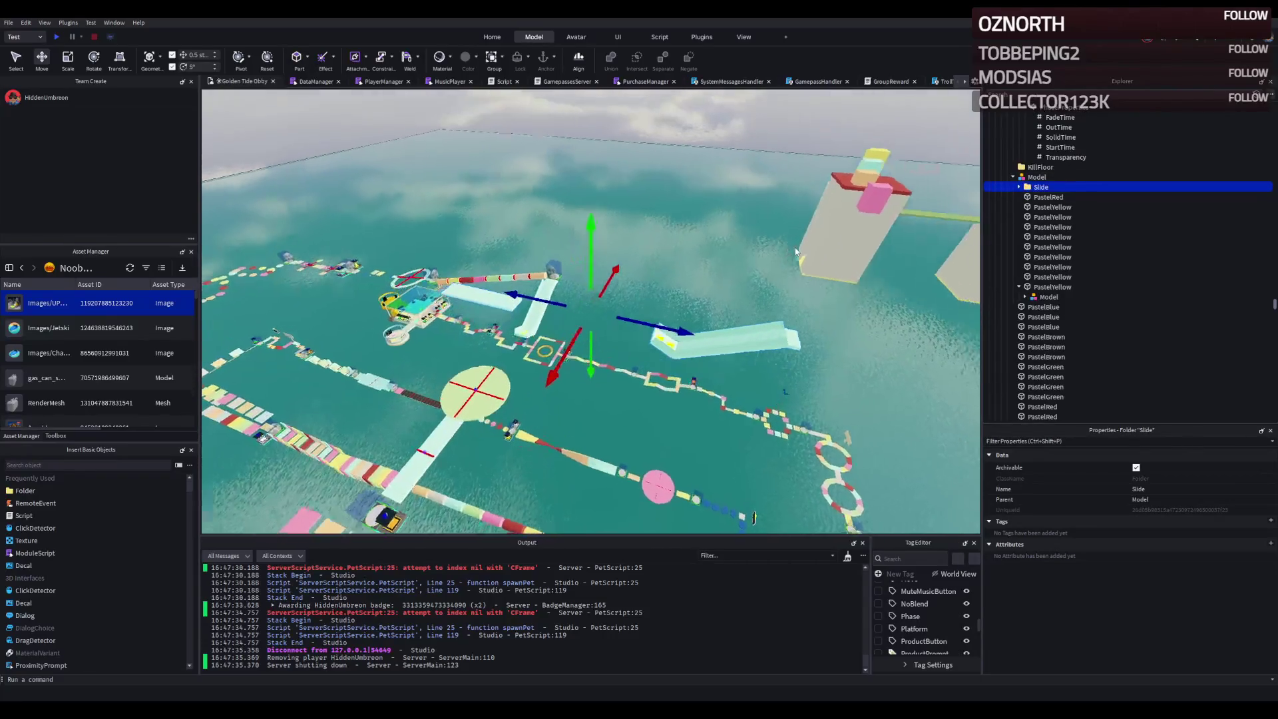
mouse_move(744, 356)
mouse_down()
mouse_move(639, 353)
mouse_move(704, 306)
mouse_up()
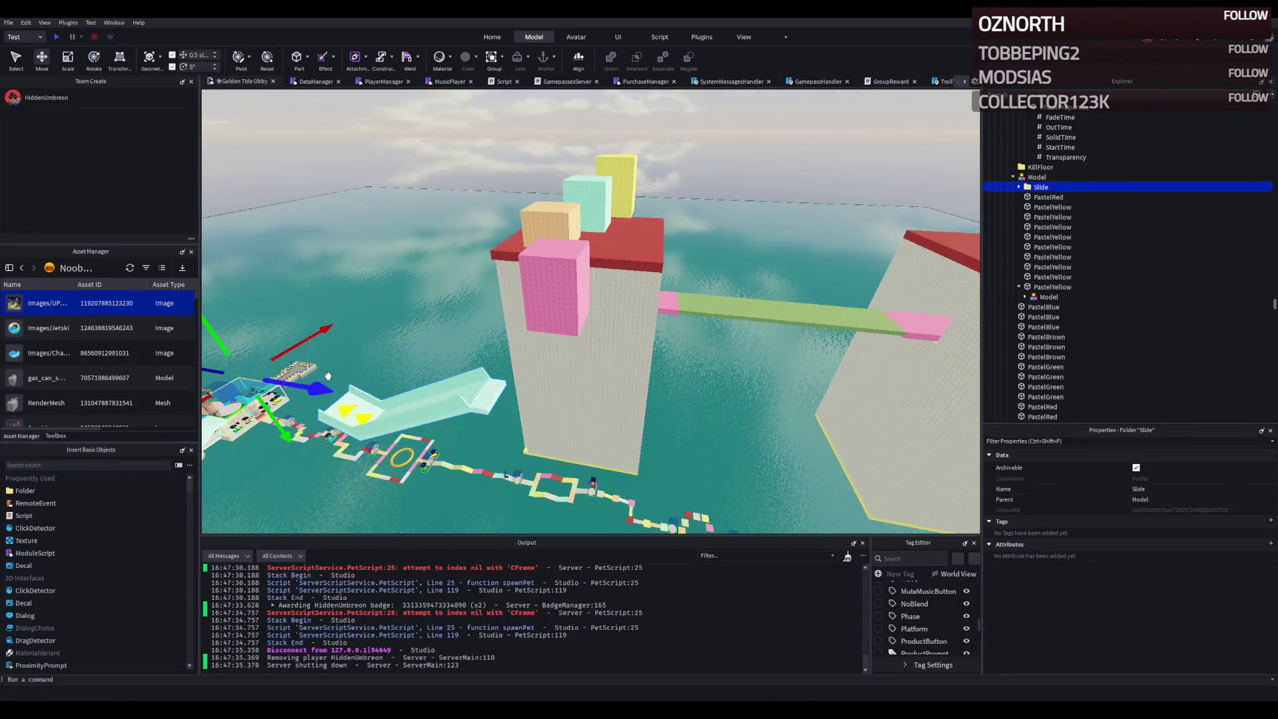
key(w)
drag(398, 363, 437, 365)
mouse_move(365, 320)
mouse_down()
mouse_move(343, 249)
mouse_move(356, 239)
mouse_up()
key(w)
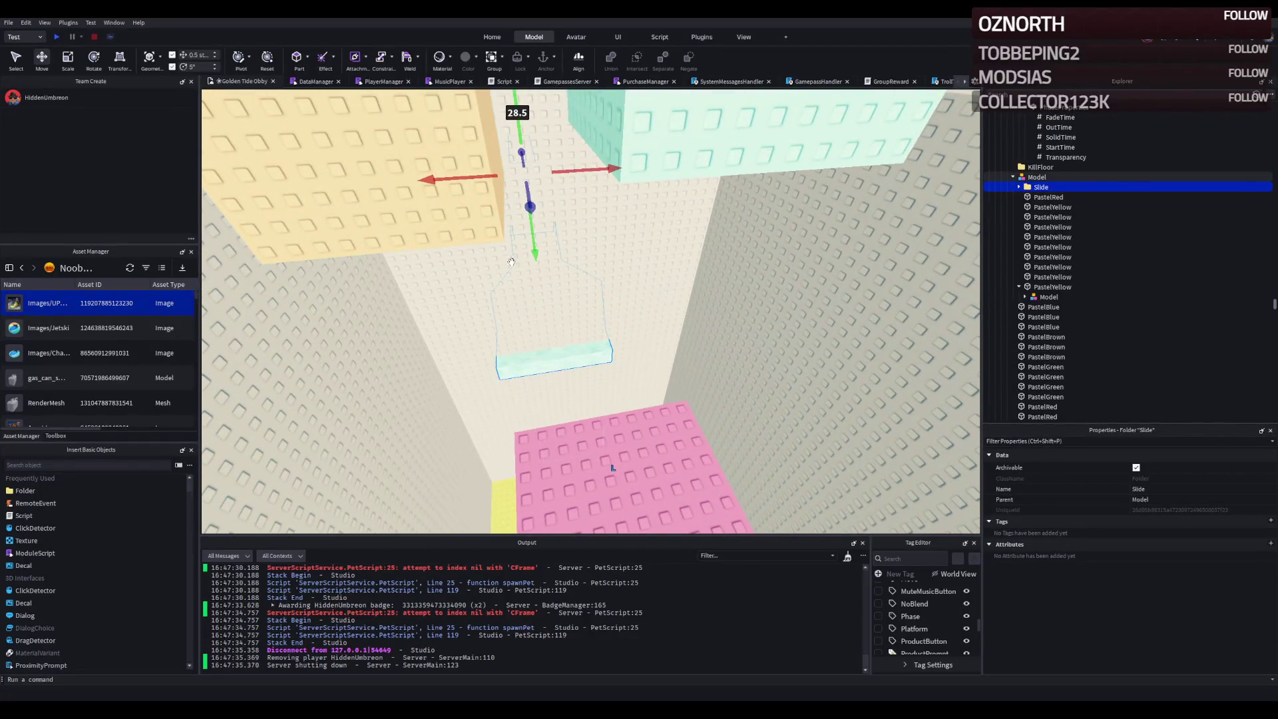
drag(531, 218, 562, 246)
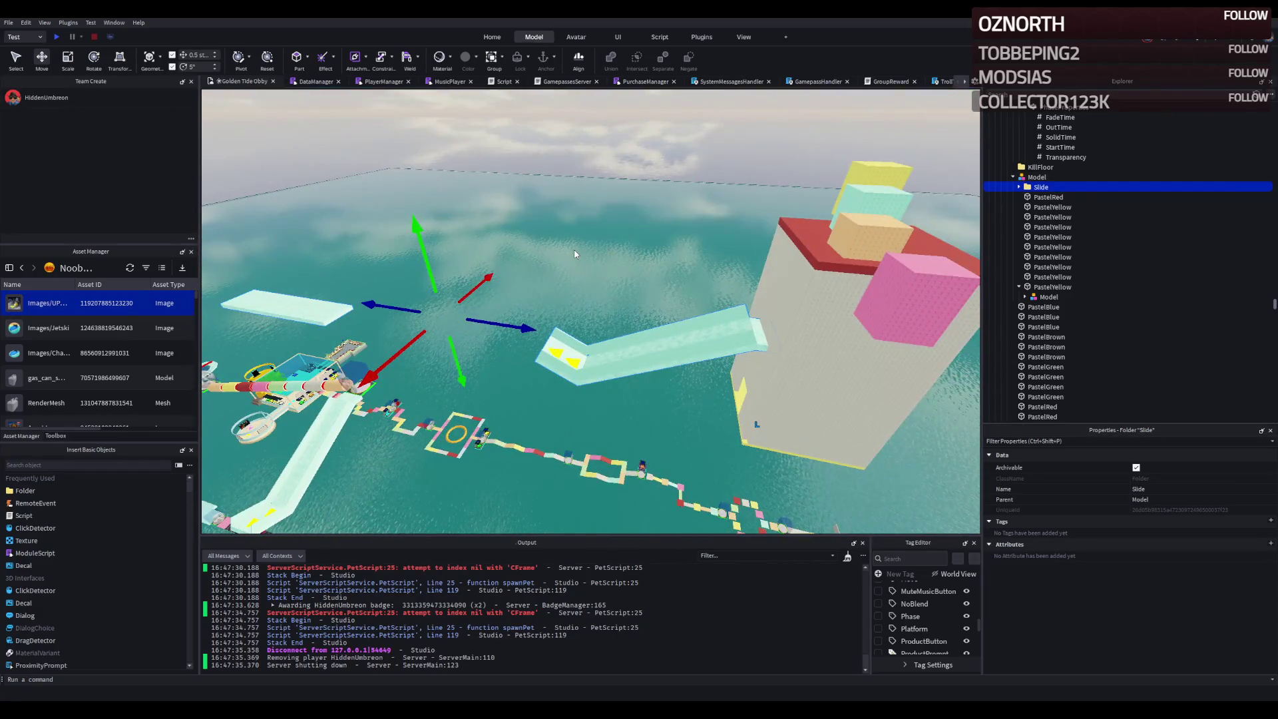
key(f)
mouse_move(336, 313)
mouse_down()
mouse_move(335, 326)
mouse_move(300, 326)
mouse_move(506, 275)
mouse_move(564, 161)
mouse_move(572, 174)
mouse_move(619, 179)
mouse_up()
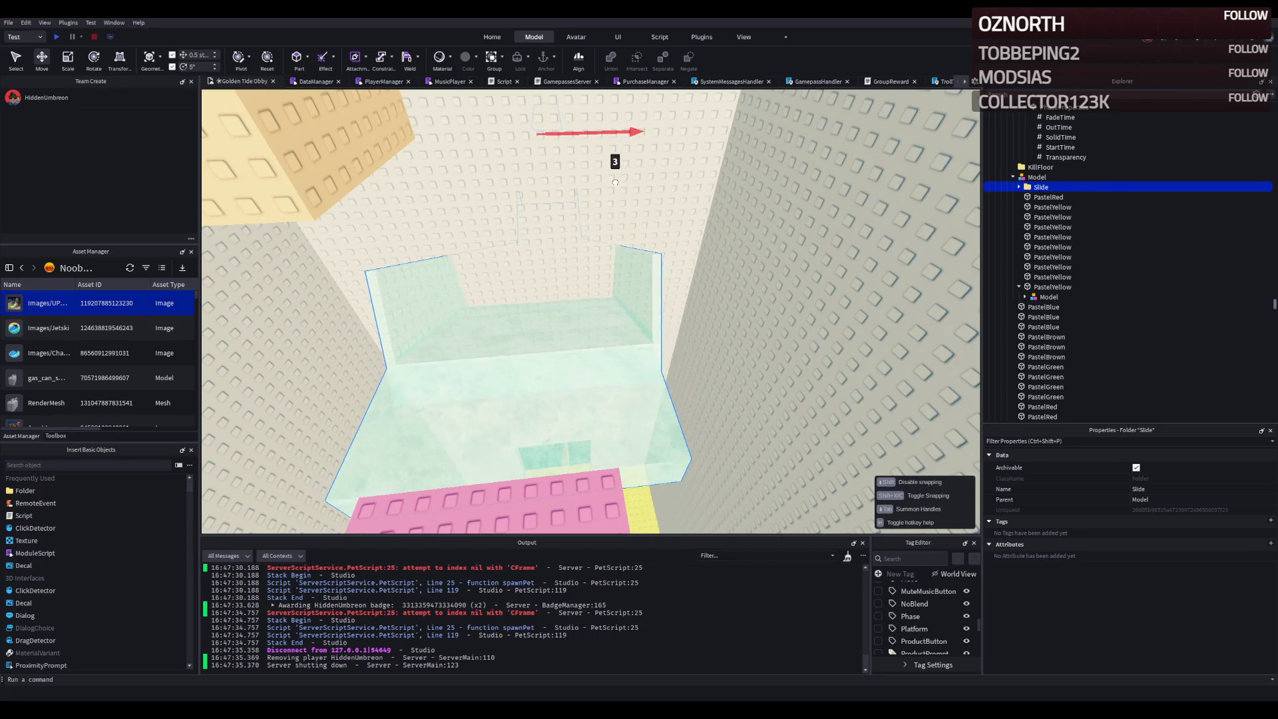
- Lengthen the pink block beneath the slide from 20 to 26.5 studs (26.5, 1.5, 10)
drag(612, 184, 612, 184)
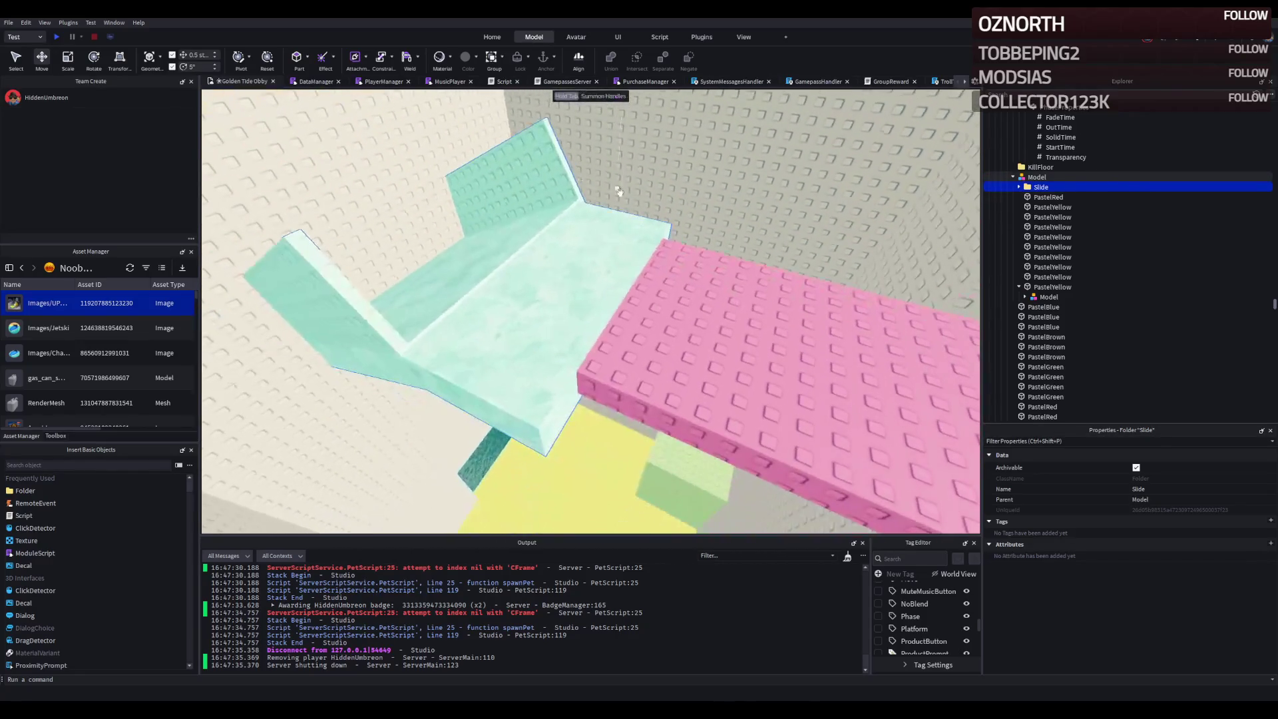
click(599, 313)
click(690, 344)
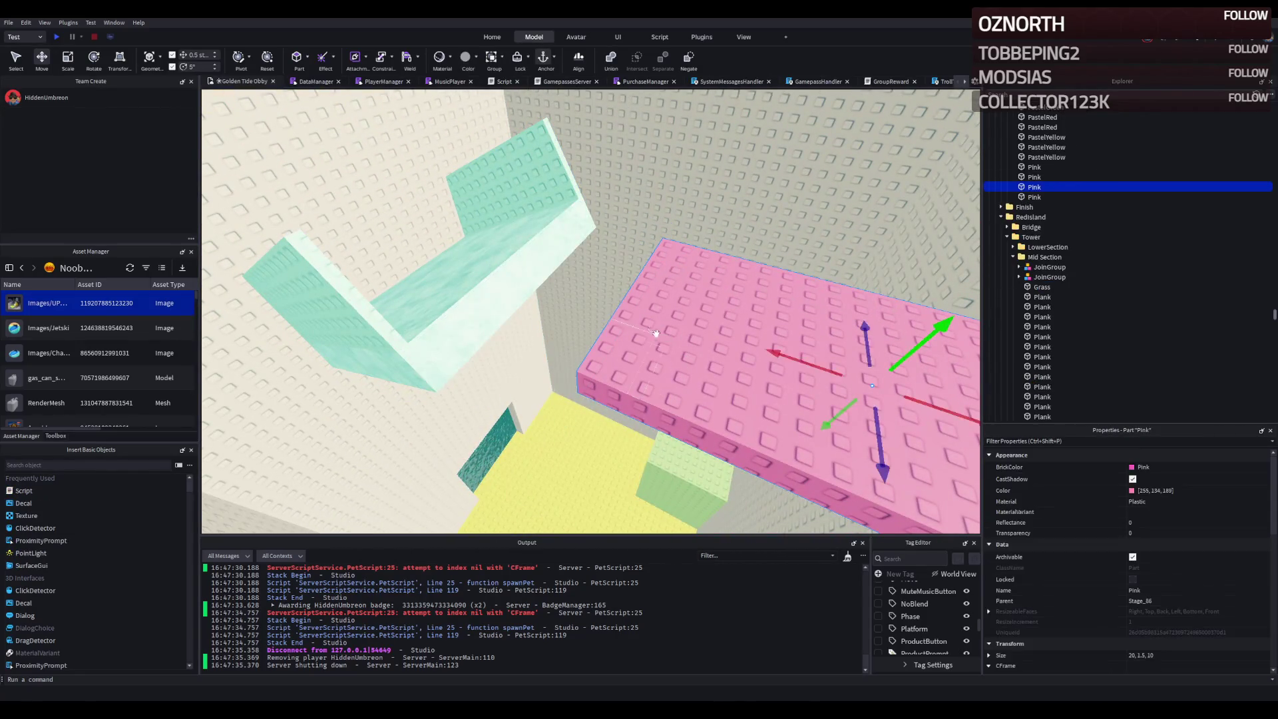
drag(611, 299, 494, 255)
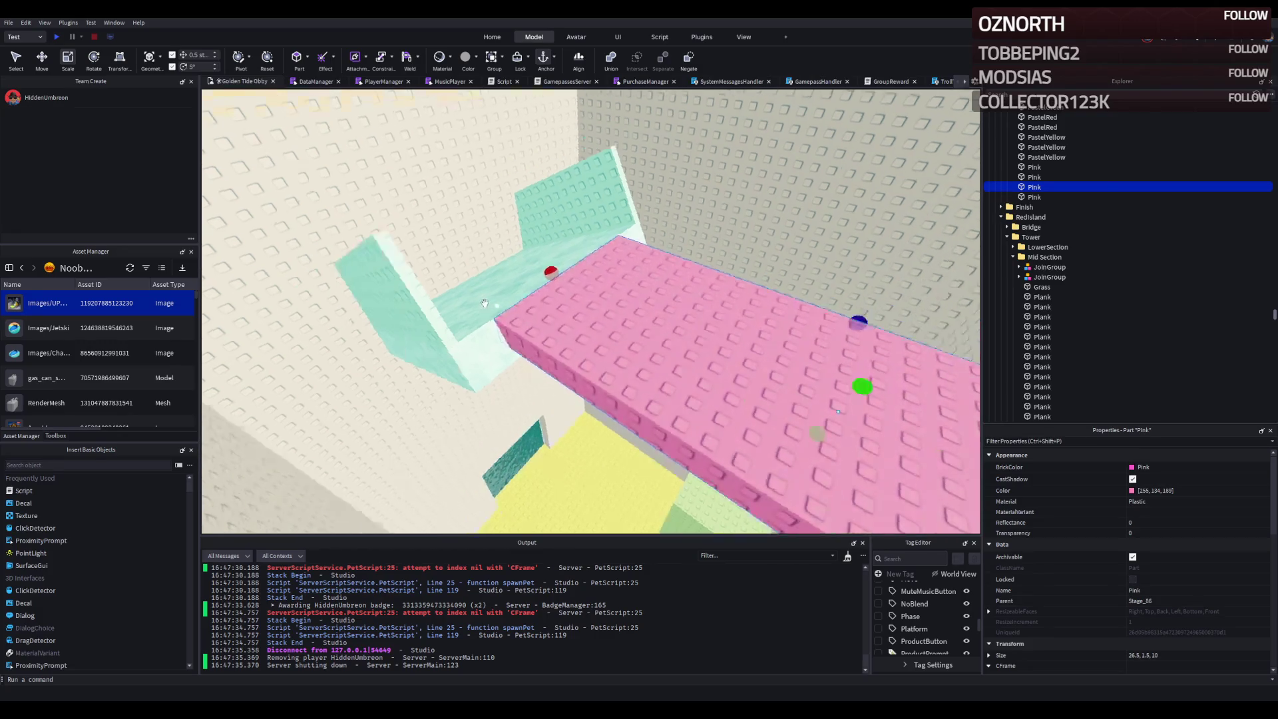
key(d)
key(s)
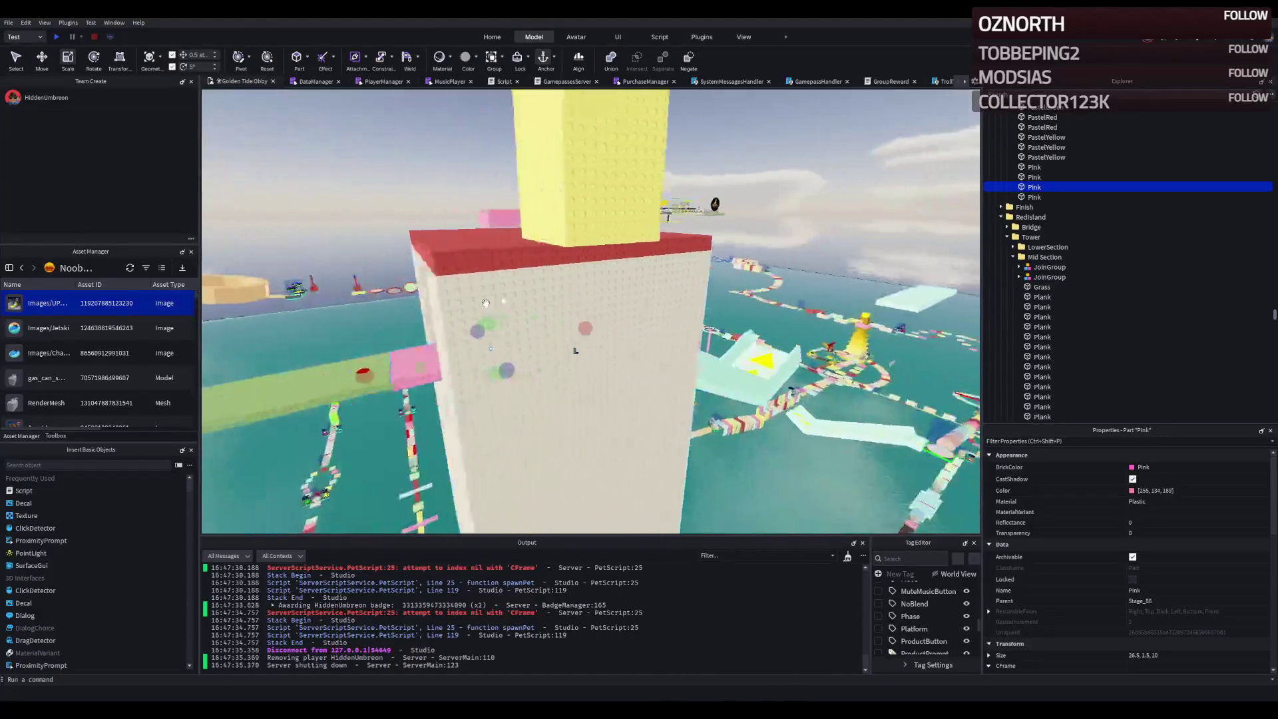
click(607, 422)
- Move the Slide folder under Stage_86 and shift the tower model from Z 769.747 to about 616
key(w)
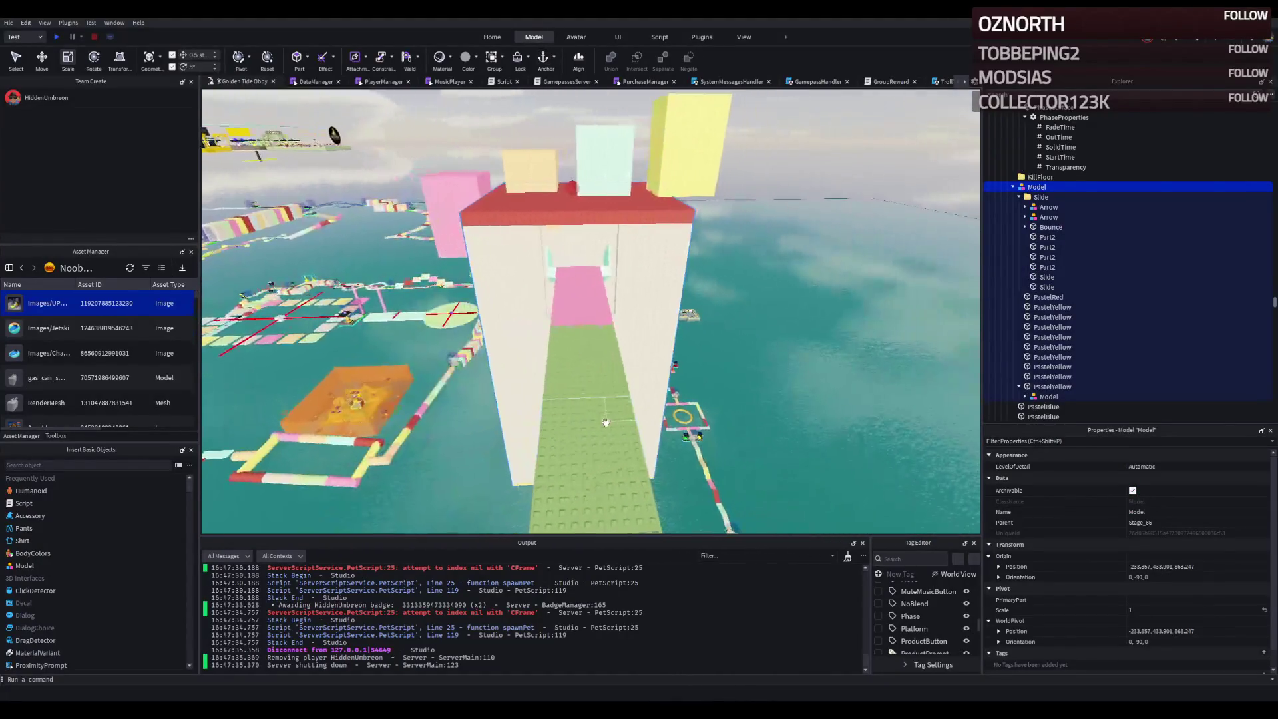
key(s)
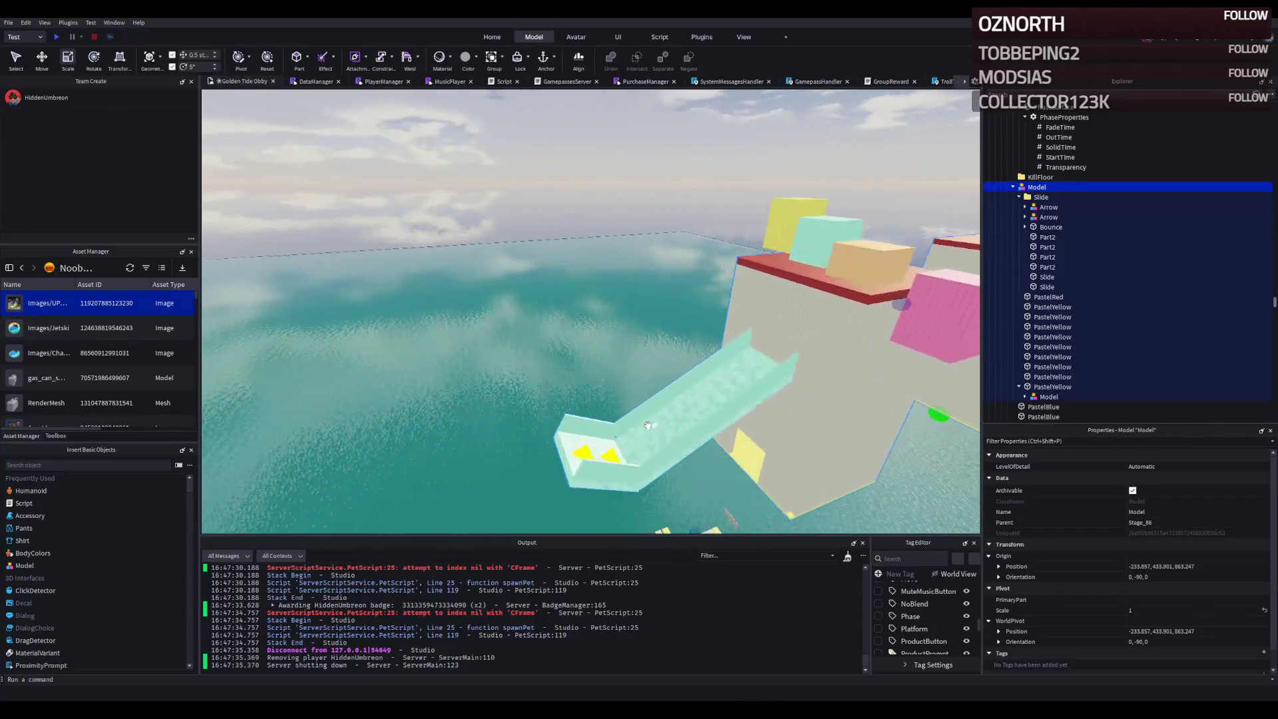
key(ctrl+2)
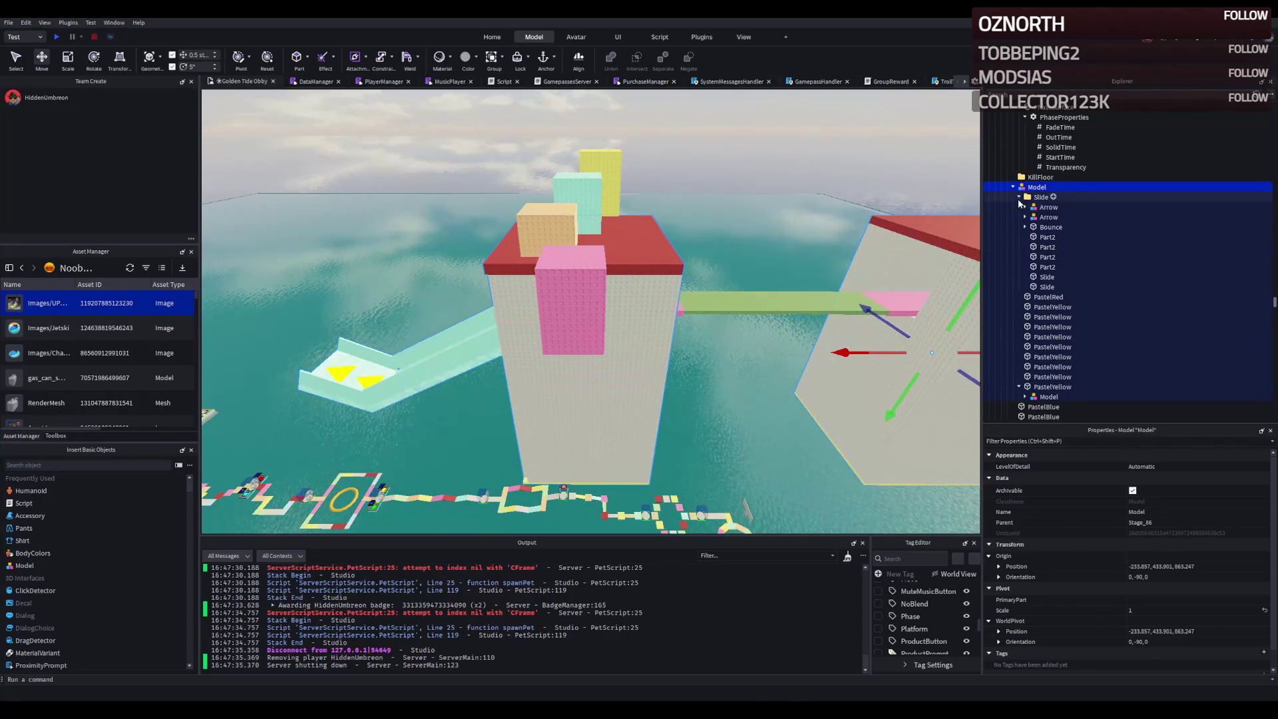
click(1041, 198)
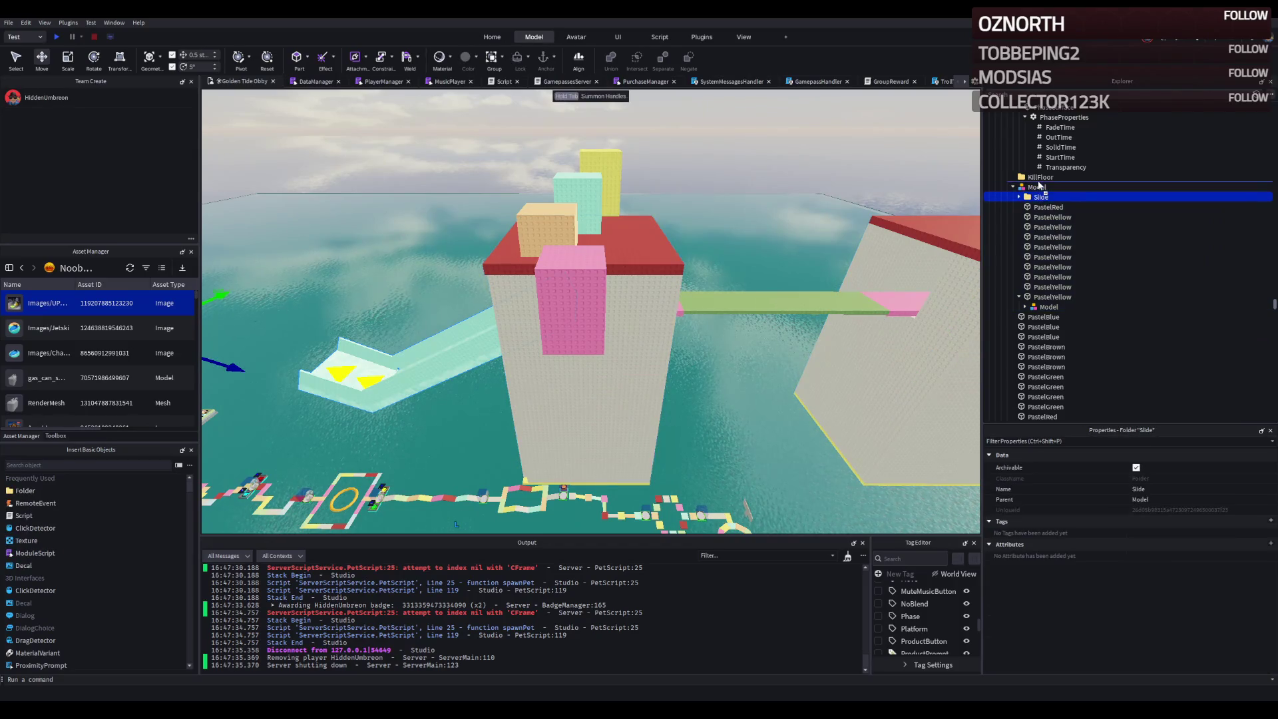
drag(1040, 186, 1040, 187)
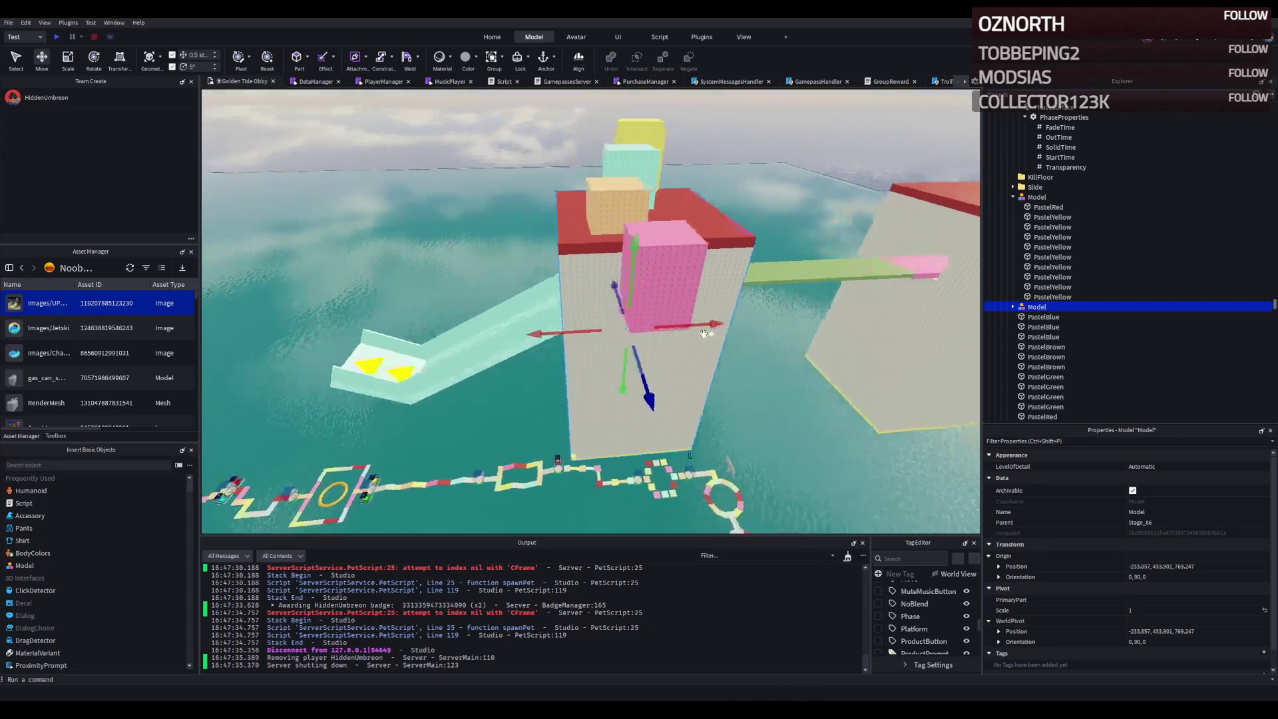
mouse_move(686, 326)
mouse_down()
mouse_move(693, 314)
mouse_move(620, 341)
mouse_move(513, 353)
mouse_move(546, 373)
mouse_move(496, 358)
mouse_move(609, 329)
mouse_move(459, 350)
mouse_move(519, 372)
mouse_move(574, 360)
mouse_move(531, 377)
mouse_move(469, 305)
mouse_move(457, 326)
mouse_up()
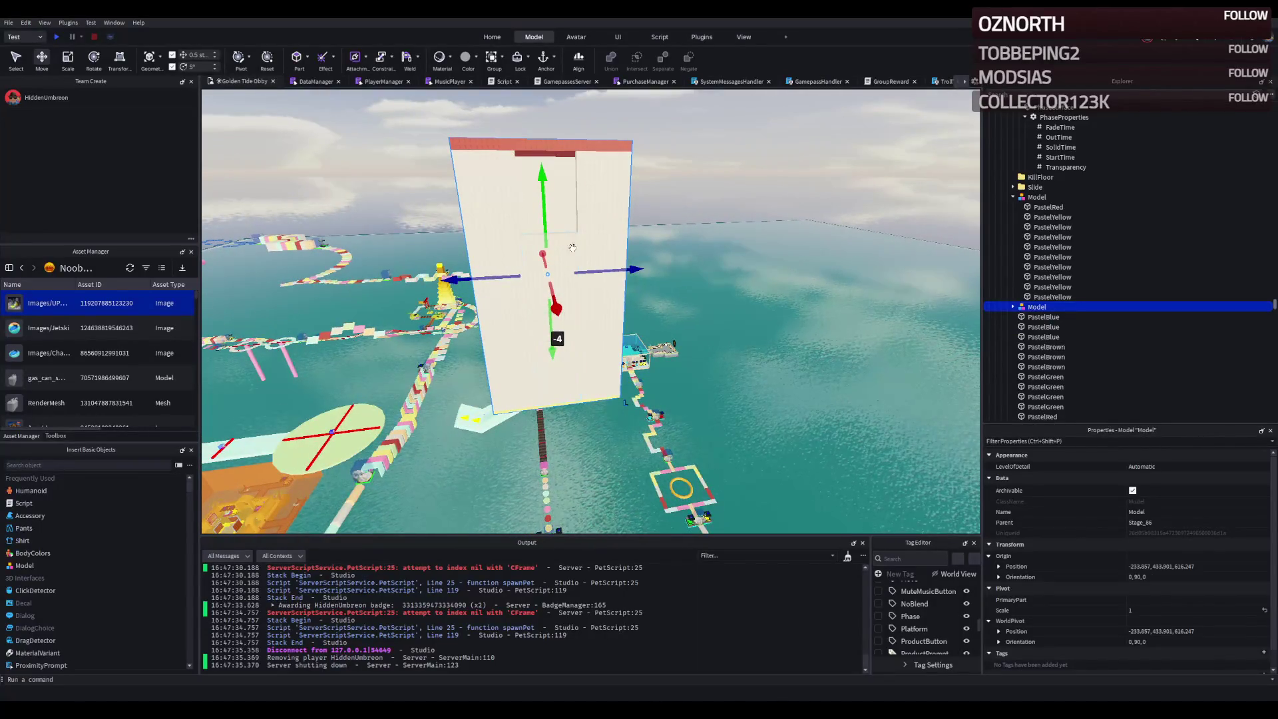
- Raise the lower wall panel 16 studs and shorten another wall part from 62 to 43 tall
click(588, 233)
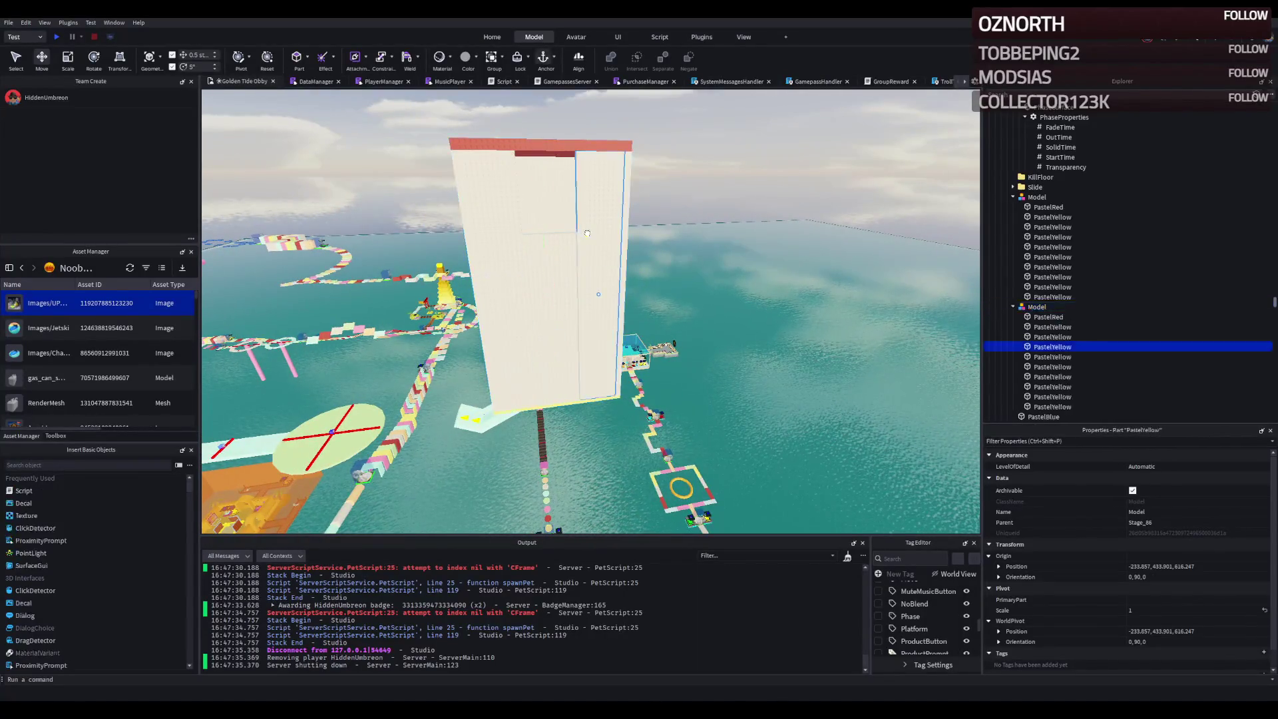
click(544, 258)
scroll(552, 280, up, 5)
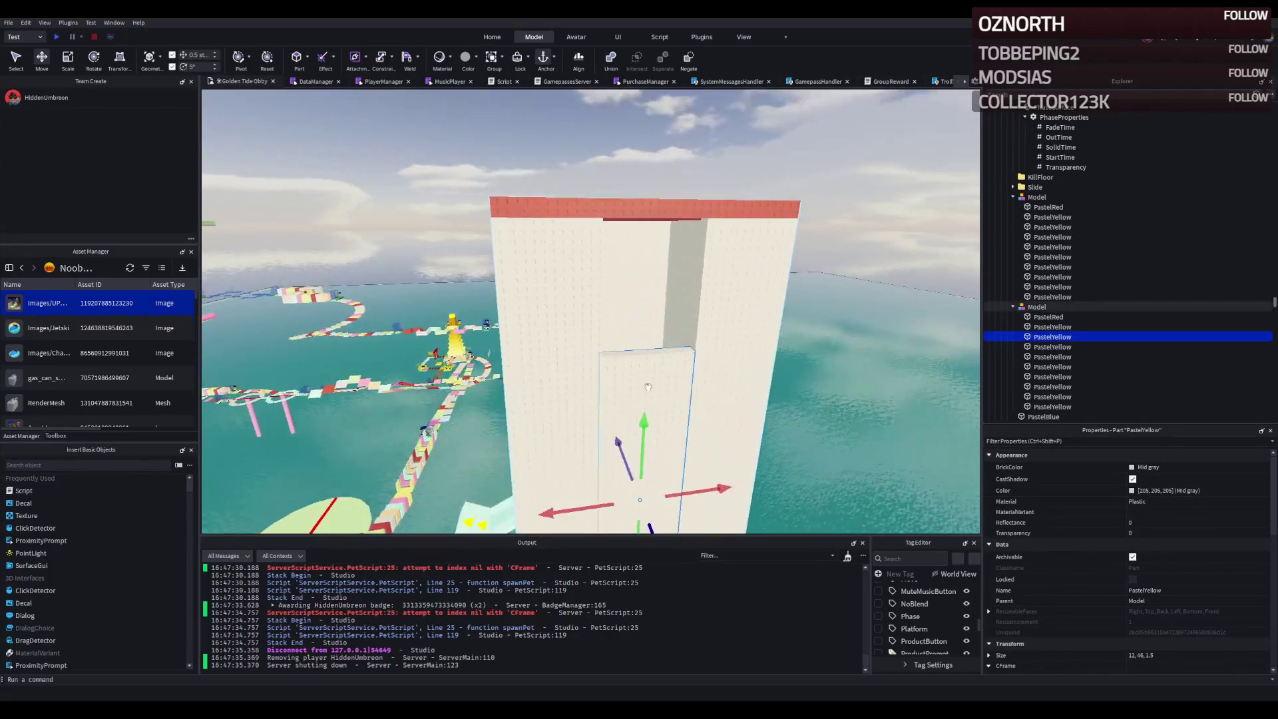
drag(575, 343, 591, 276)
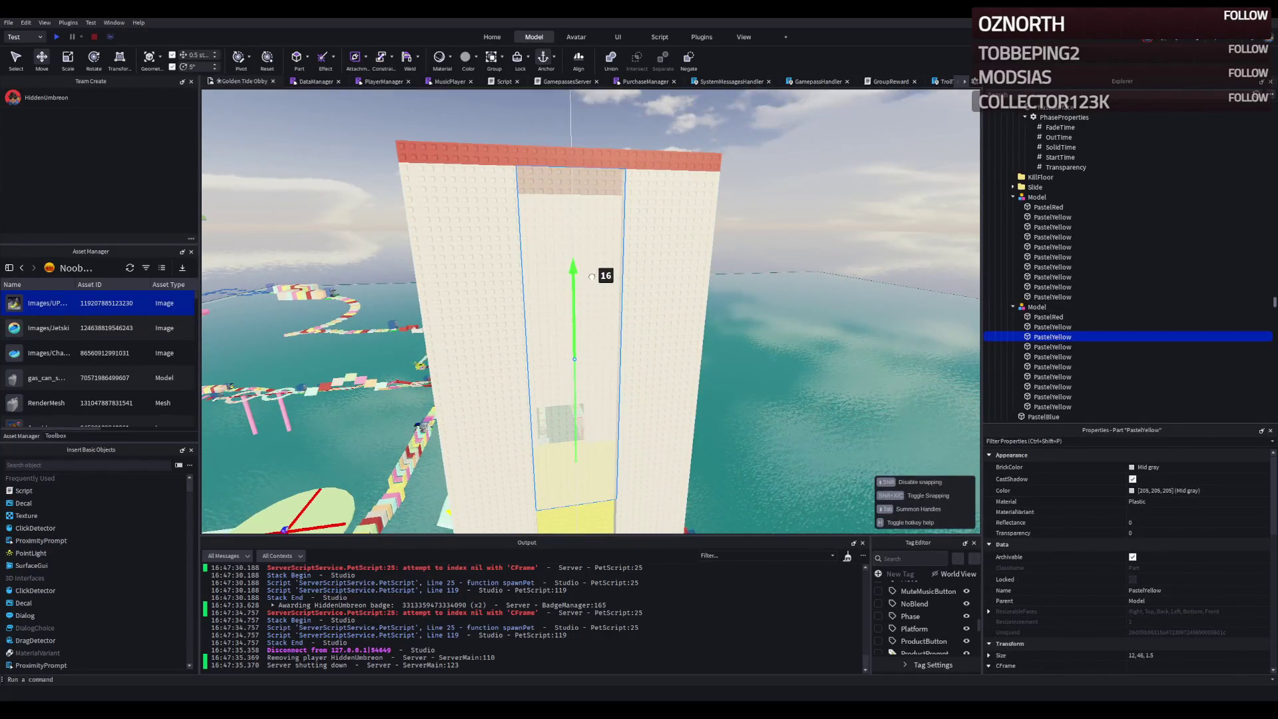
scroll(572, 292, down, 5)
click(544, 348)
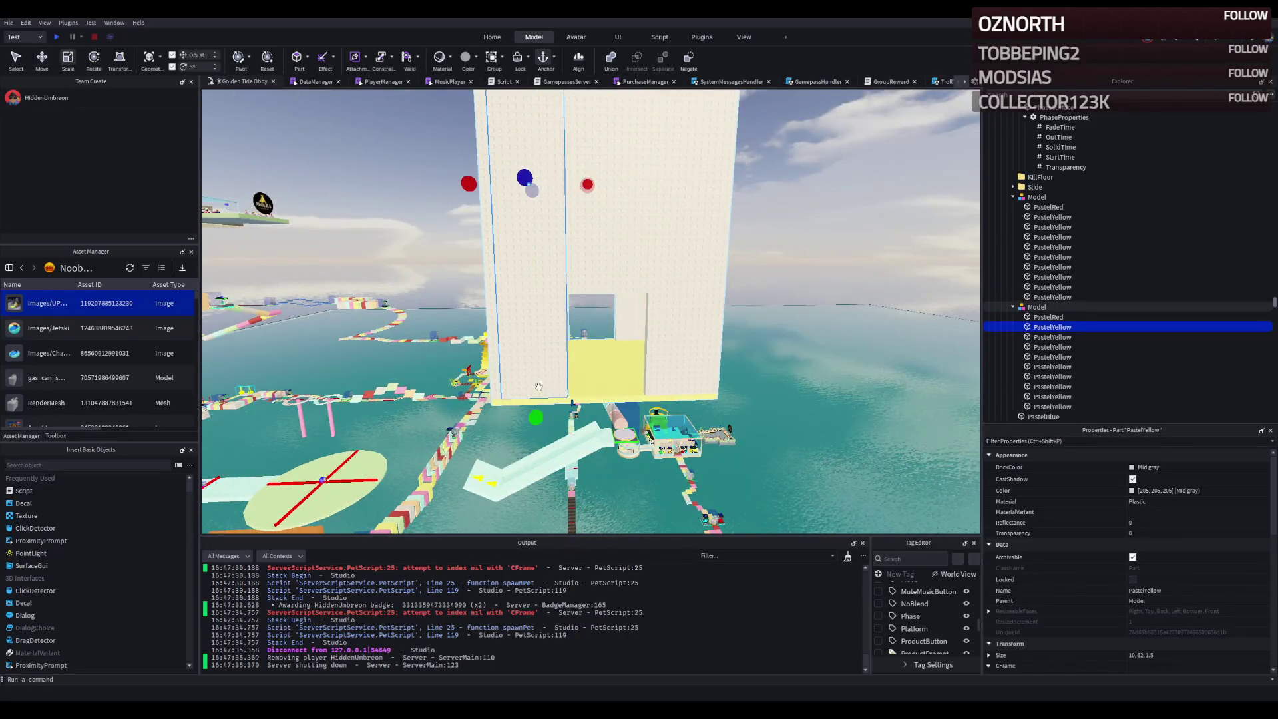
drag(535, 418, 554, 358)
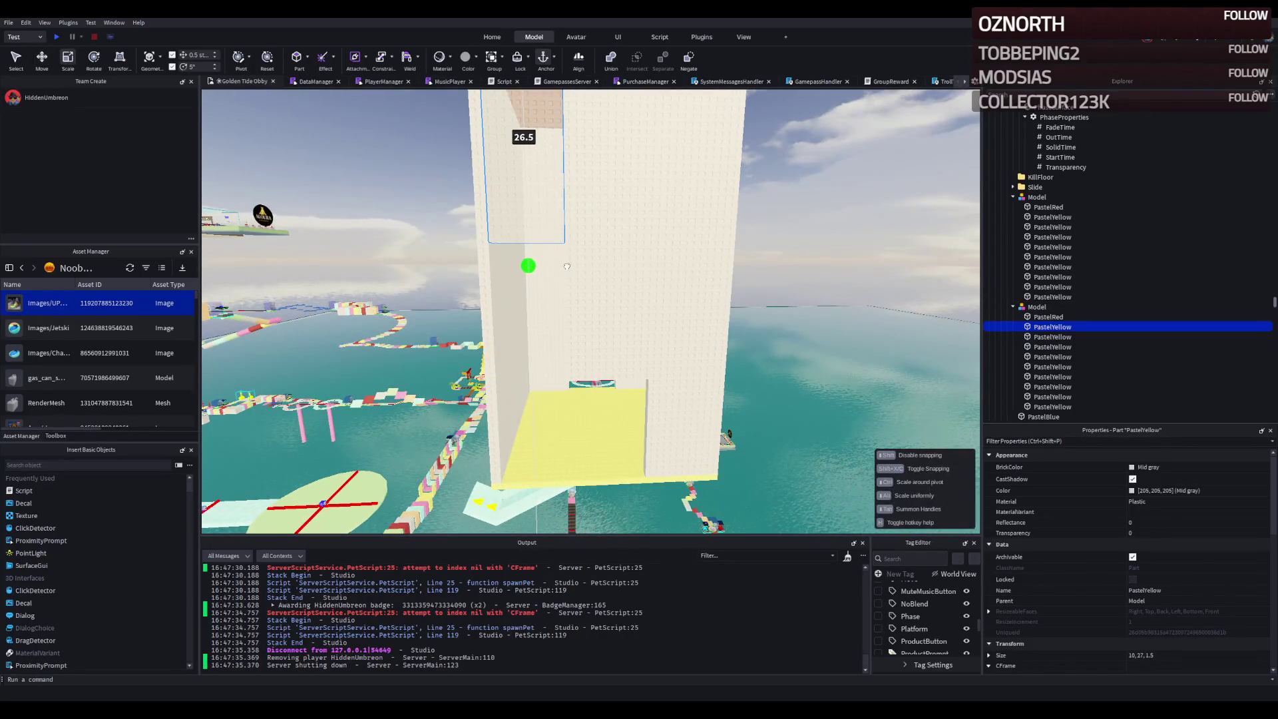
- Shorten the neighbouring wall panels from 46 to 37.5 and to 30 tall, opening the doorway
click(612, 297)
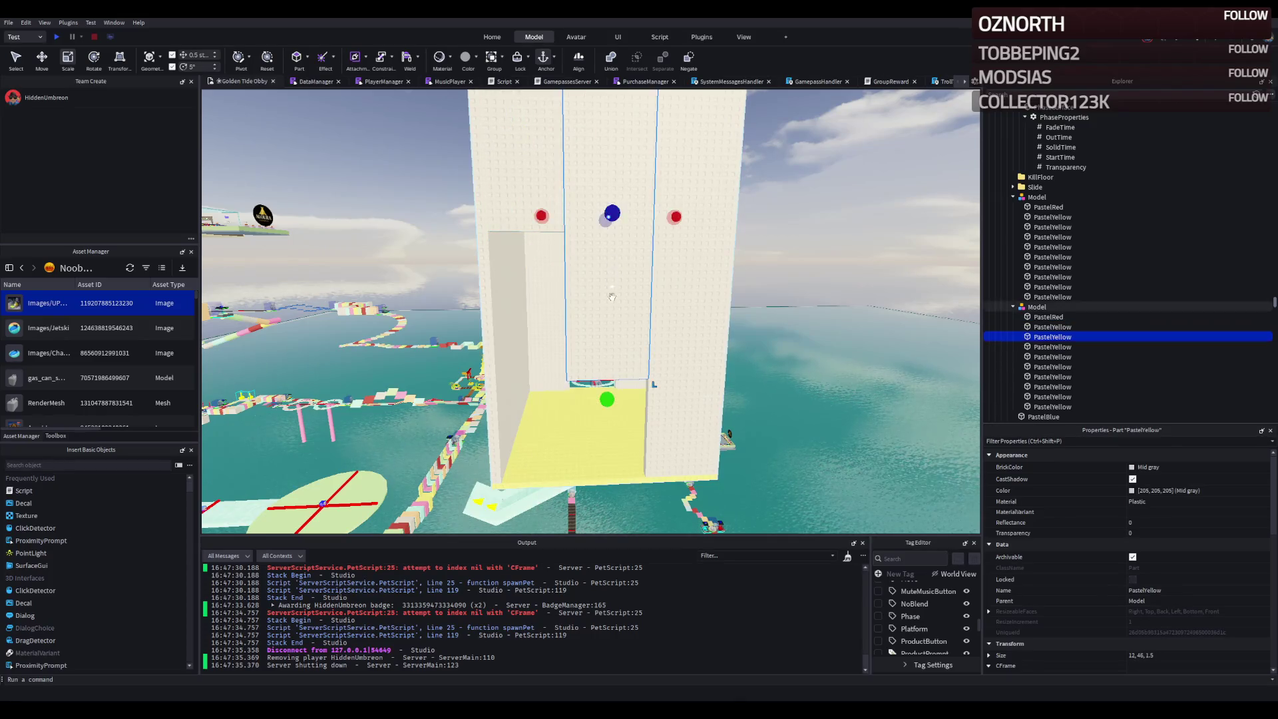
drag(600, 406, 612, 303)
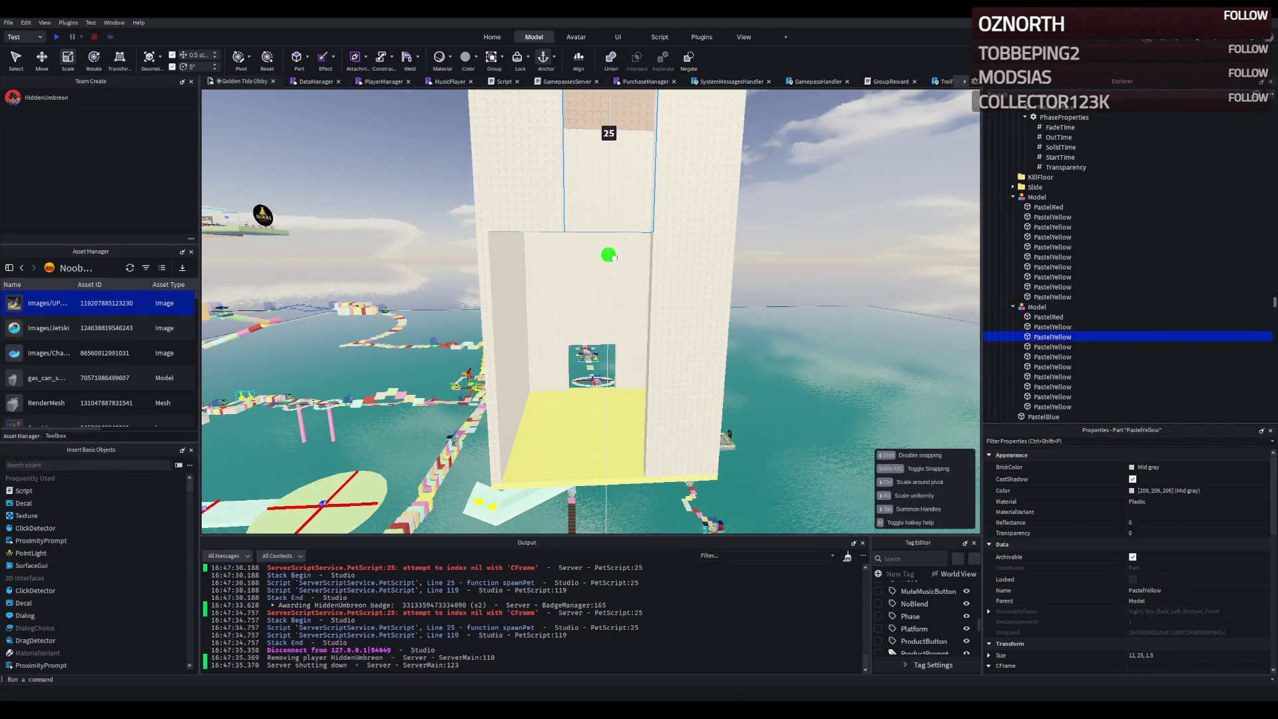
click(672, 300)
drag(676, 491, 717, 288)
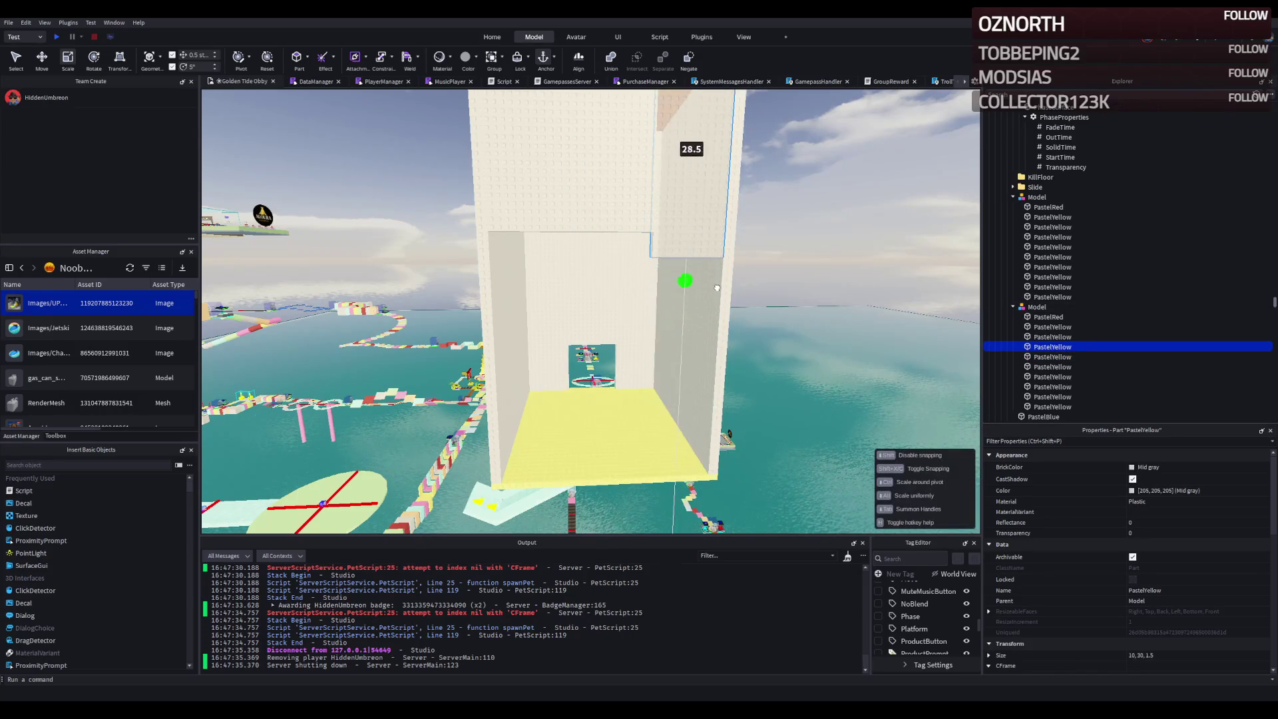
key(s)
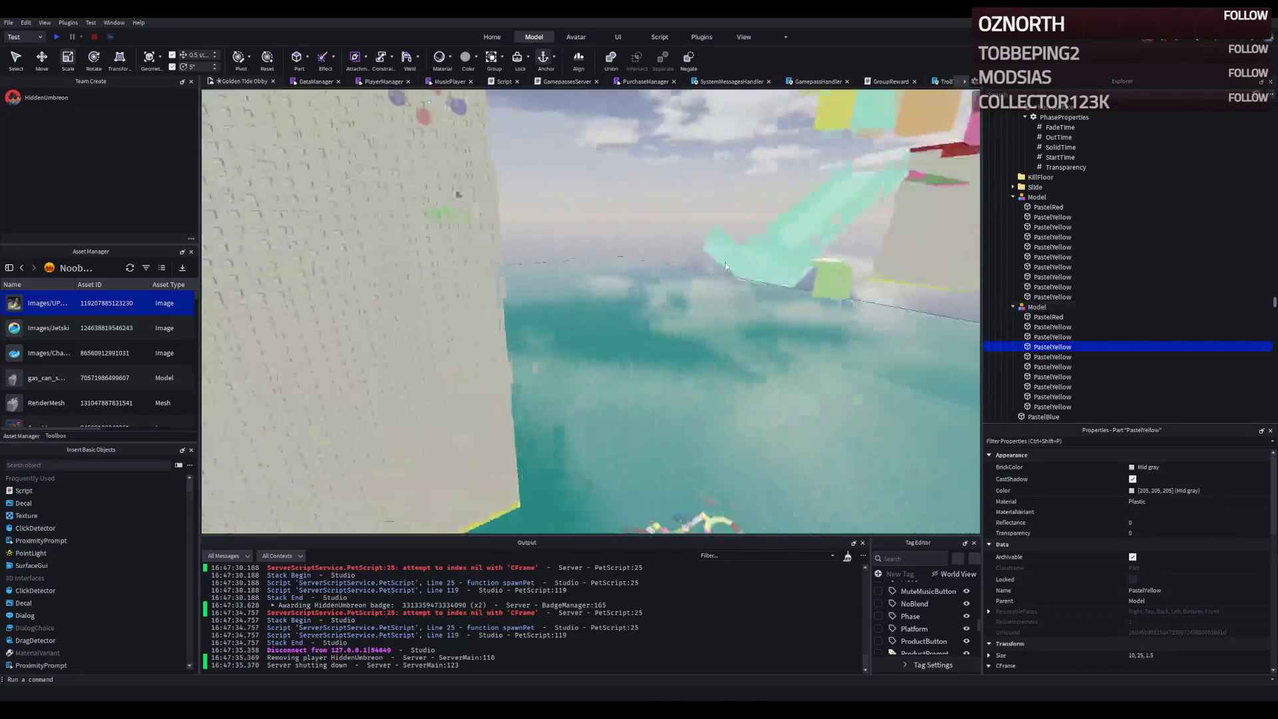
key(s)
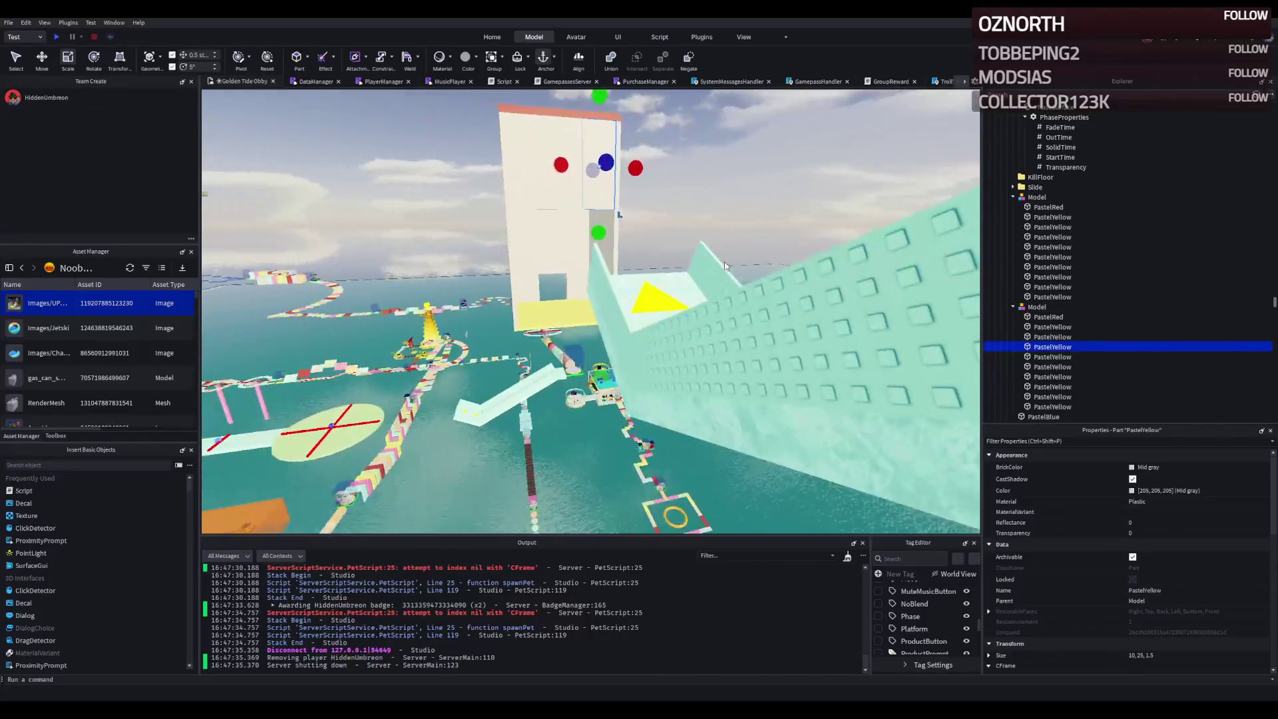
key(w)
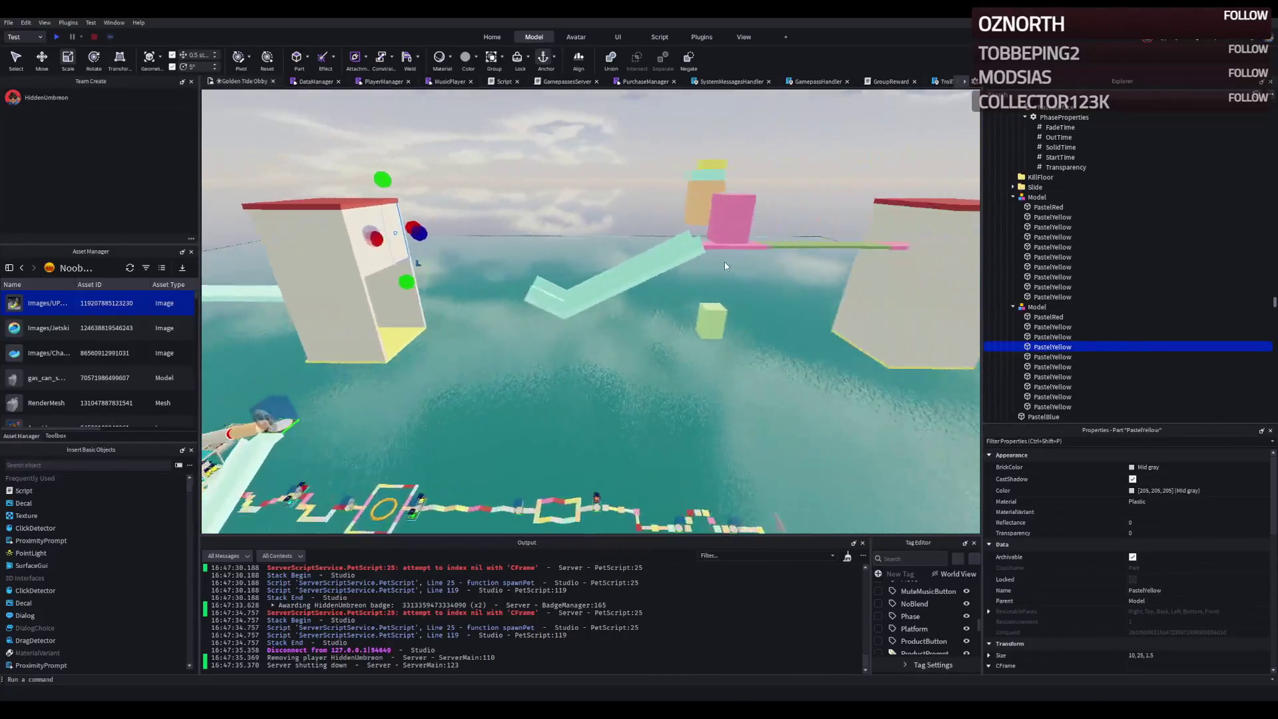
key(s)
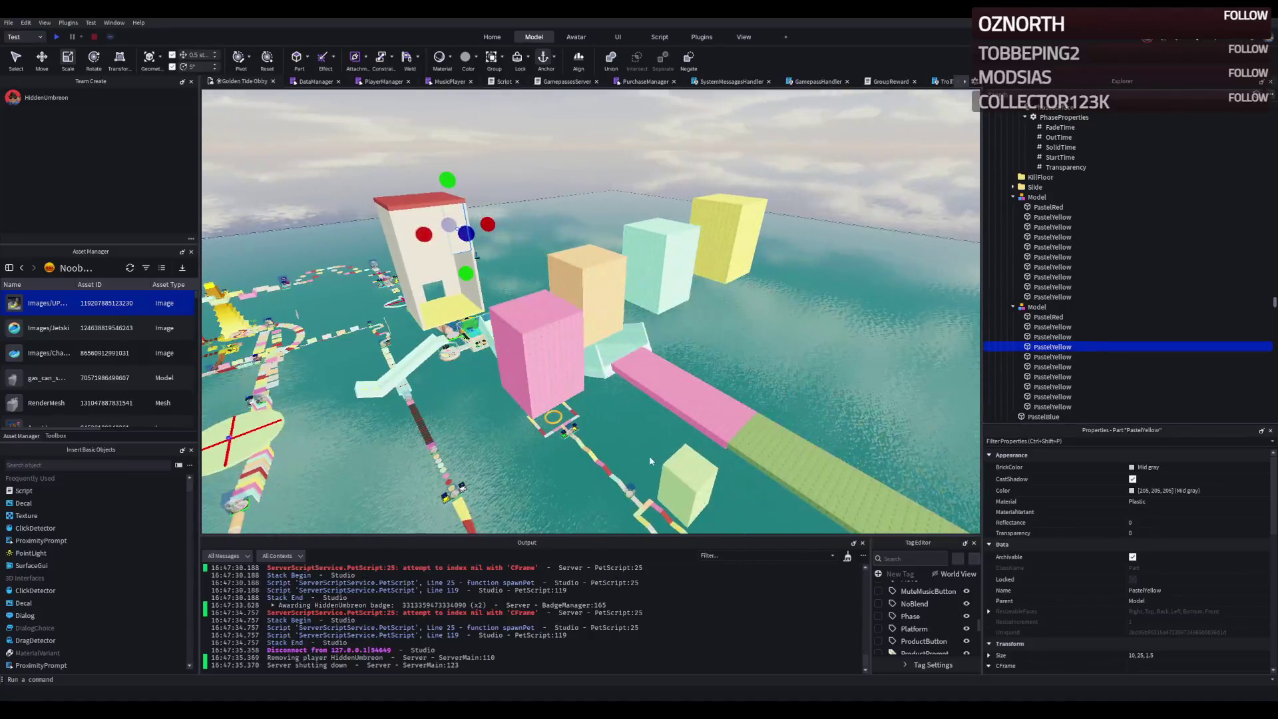
click(671, 479)
- Clear the block selection and select the checkpoint model near the tower
ctrl+click(640, 246)
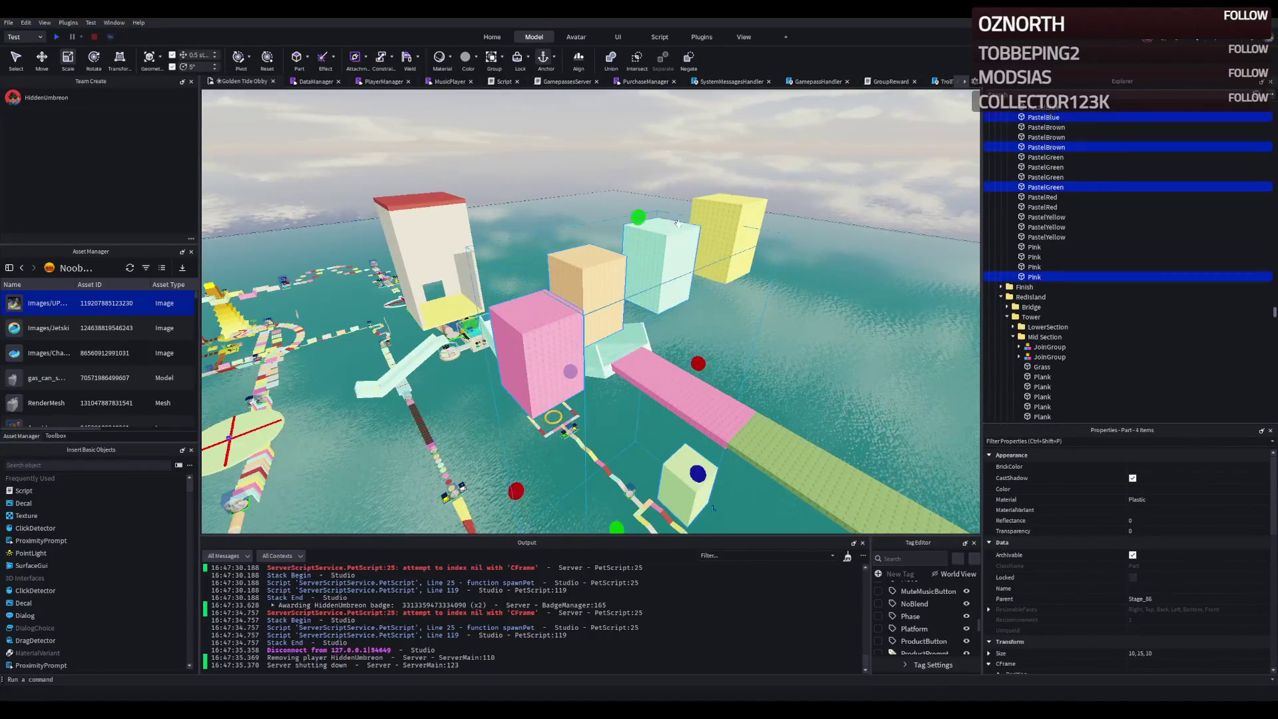
click(624, 274)
key(w)
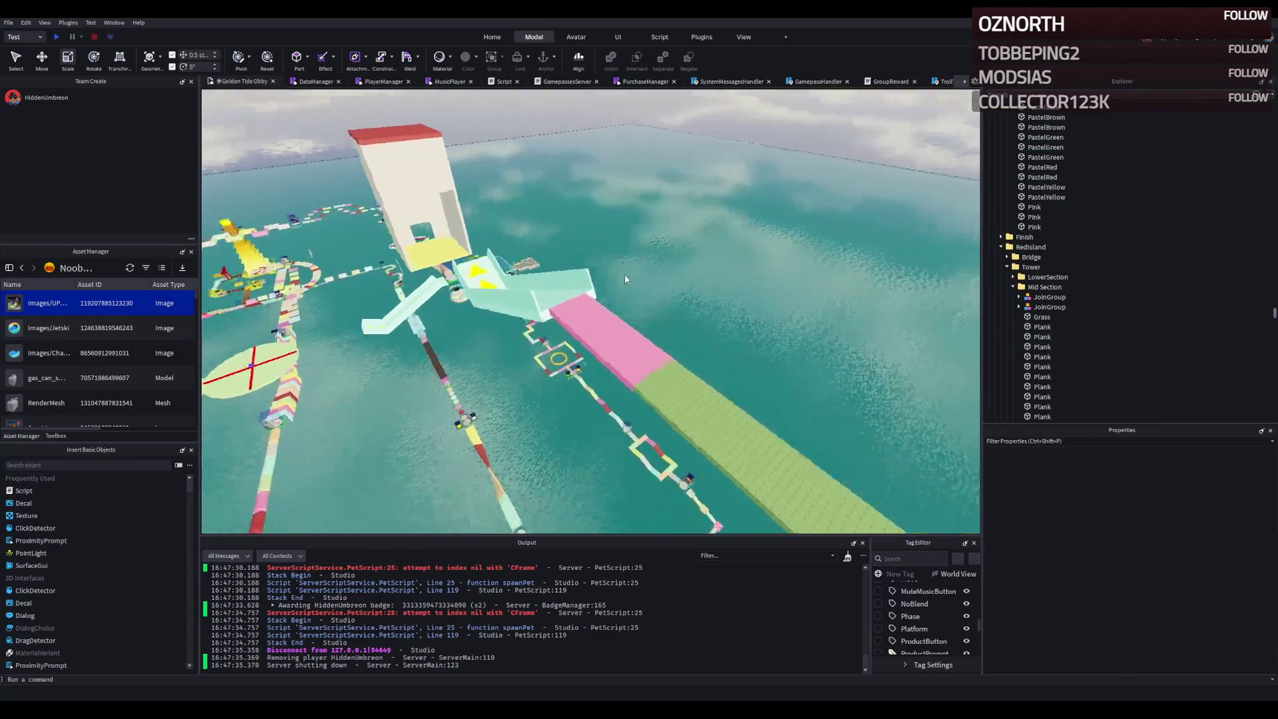
key(w)
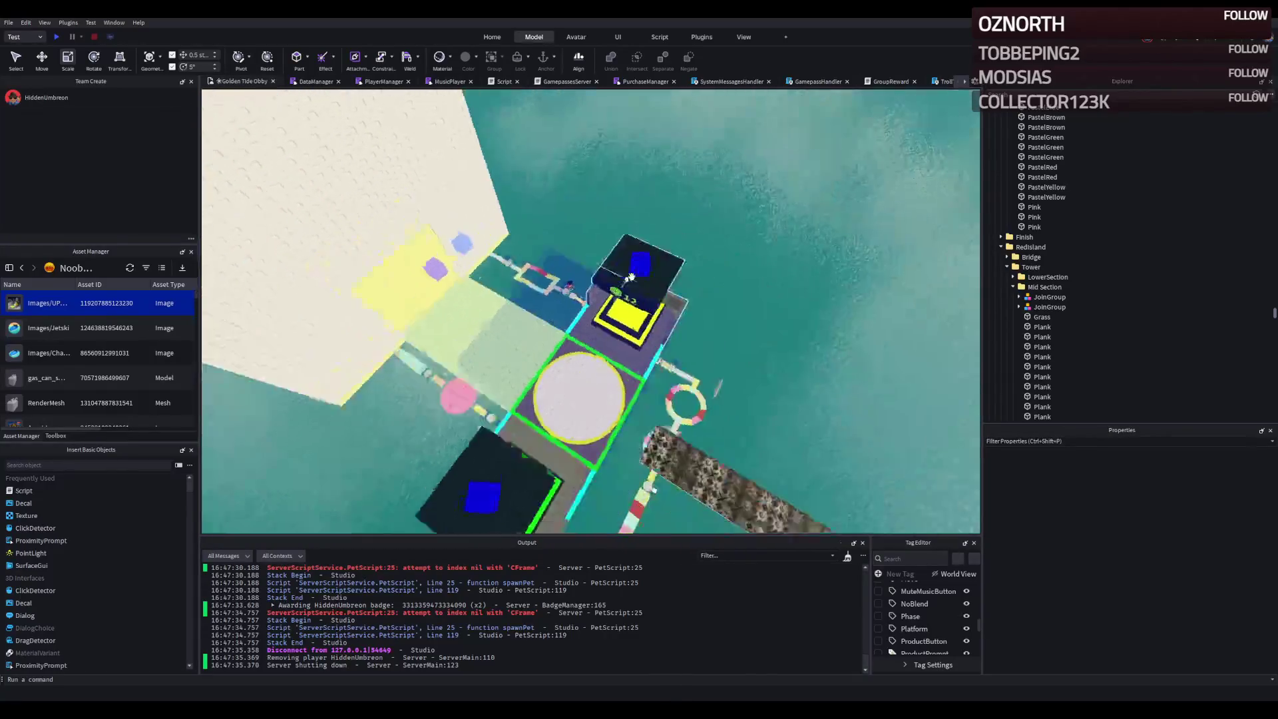
click(635, 349)
- Rename the duplicated folder to Stage_87 and delete its extra parts from Phasing to the last Pink
click(1008, 167)
click(1062, 176)
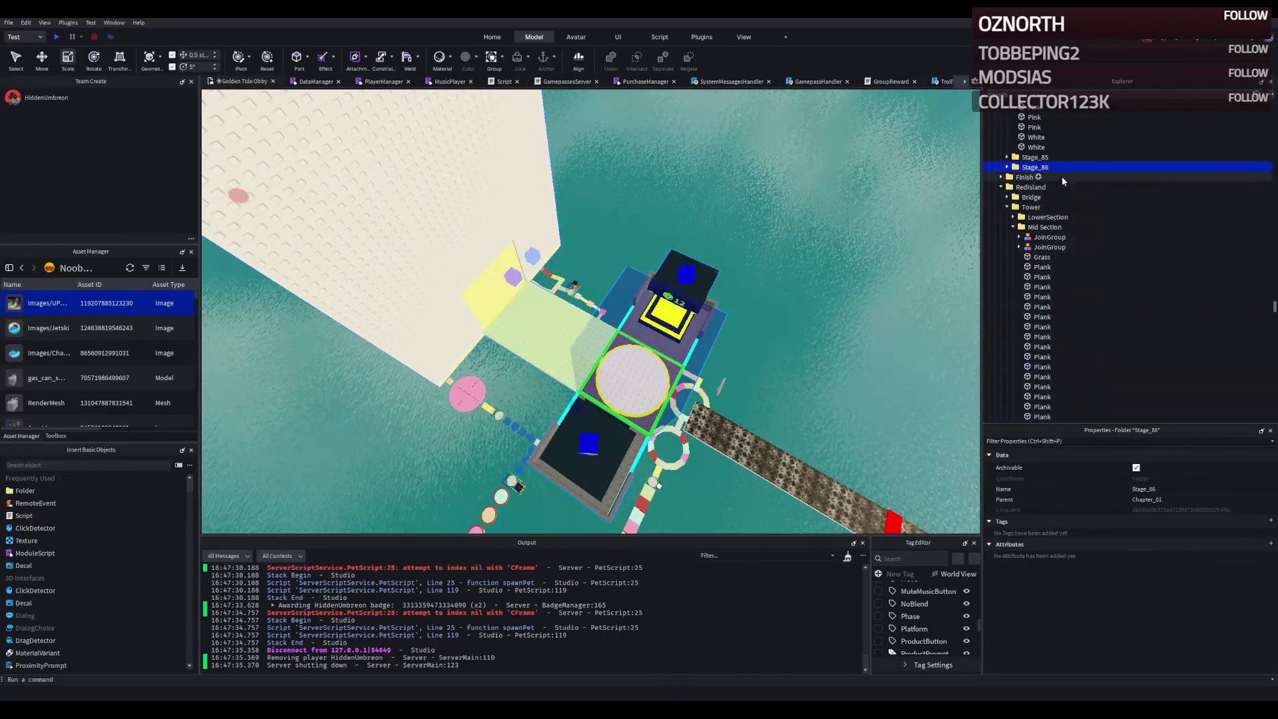
key(BackSpace)
text(7)
key(Return)
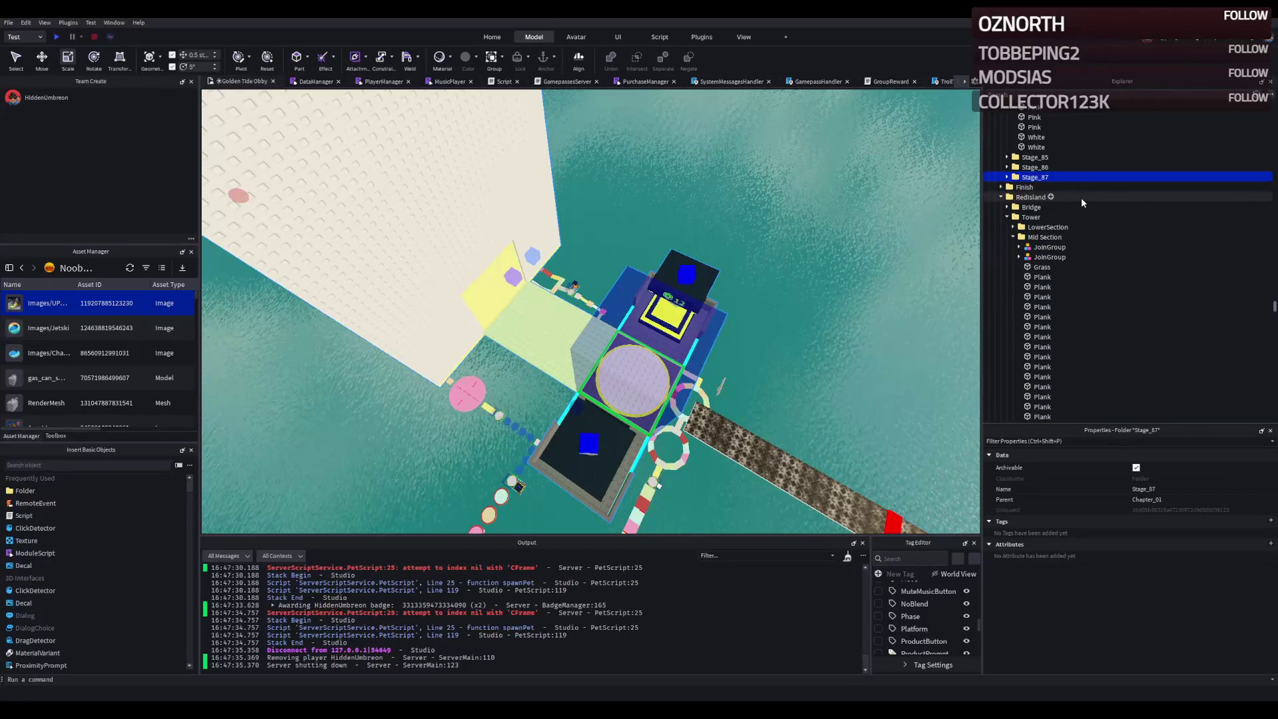
key(Right)
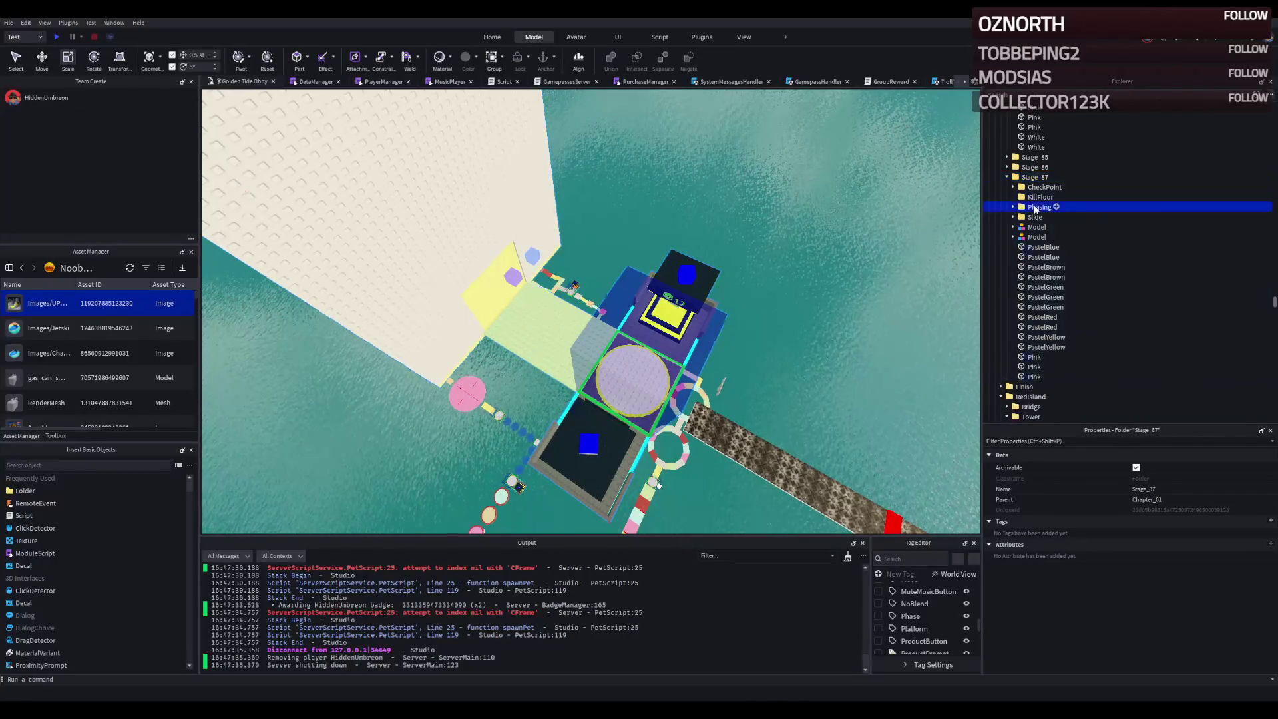
shift+click(1036, 376)
key(Delete)
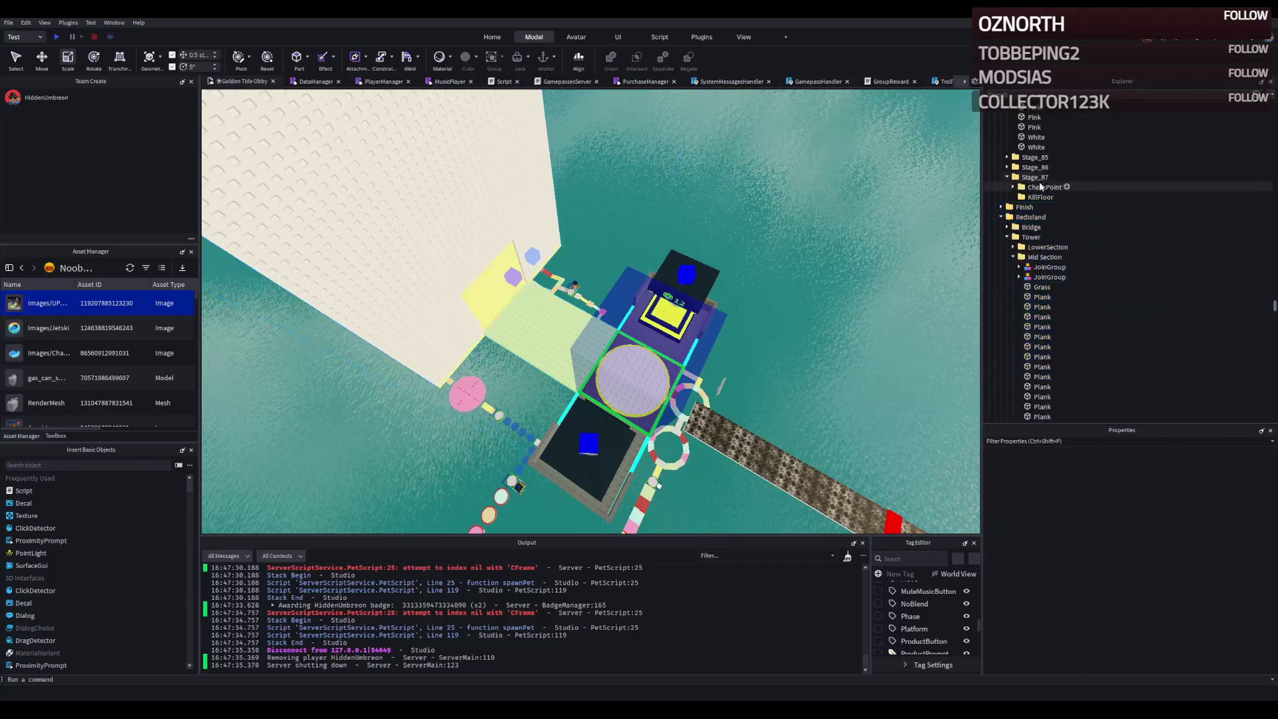
- Move the CheckPoint over to the white tower and shift the tower wall vertically
key(f)
key(ctrl+2)
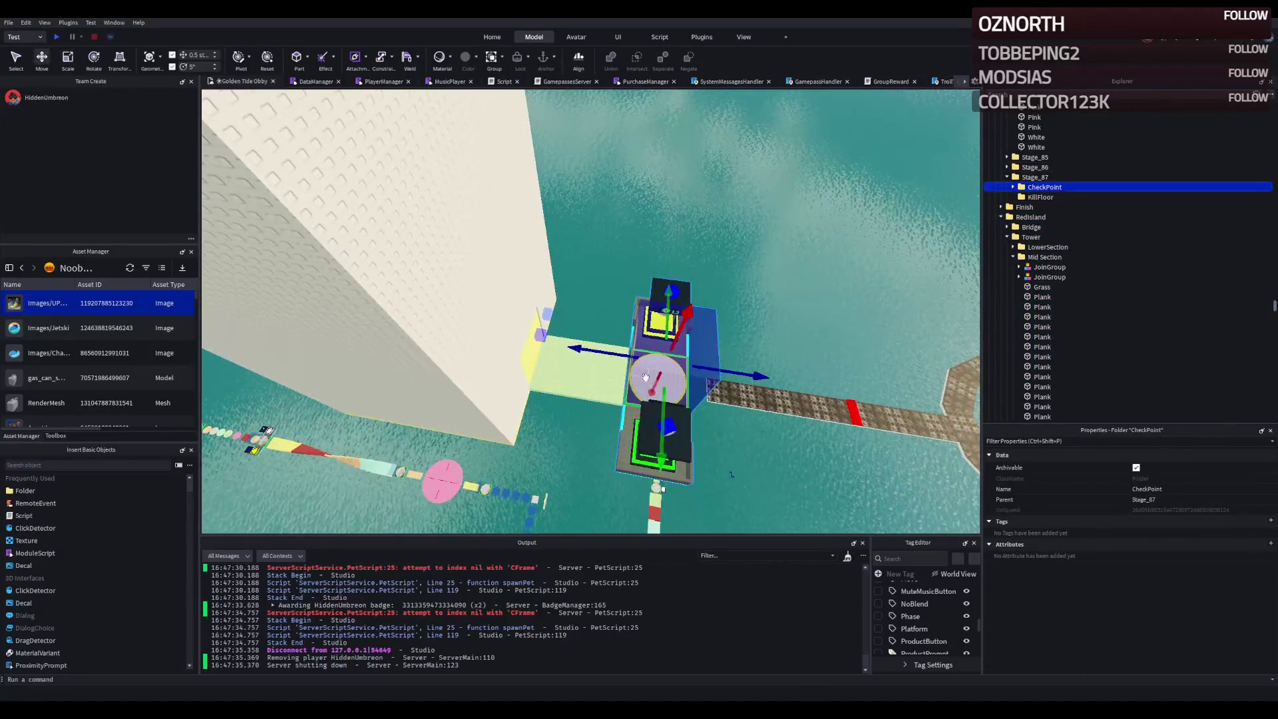
drag(626, 360, 613, 362)
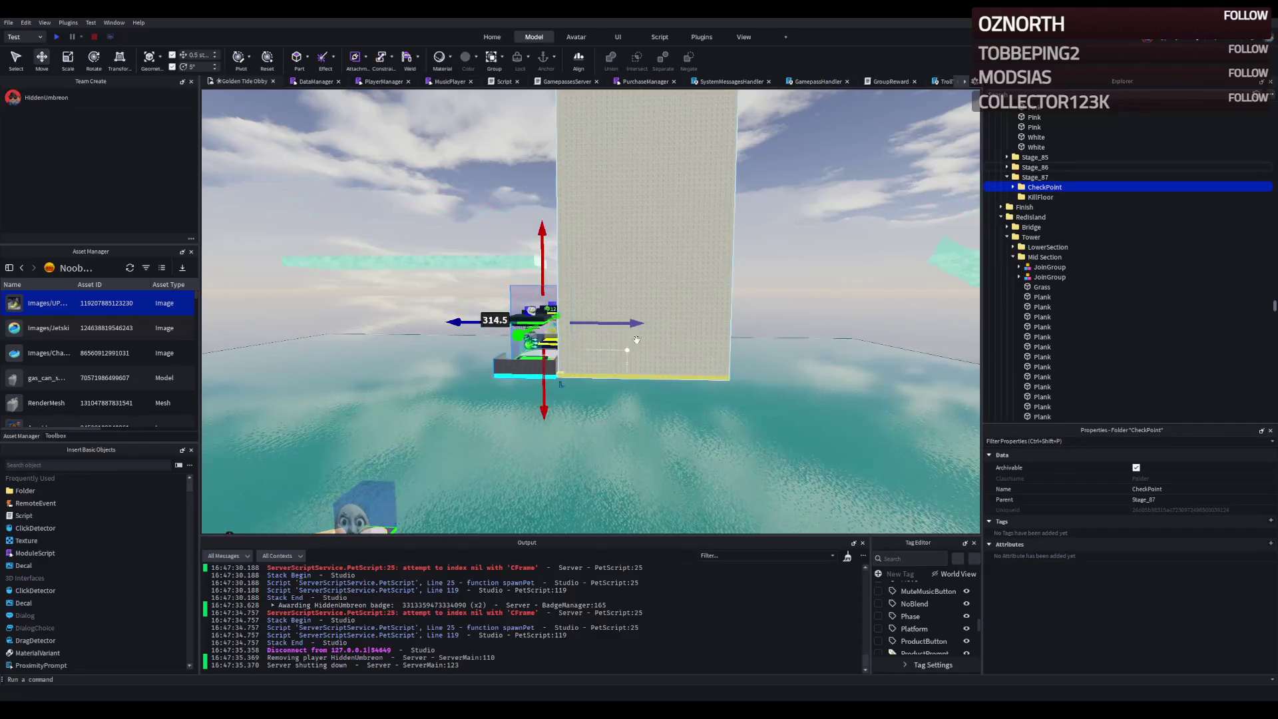
ctrl+click(671, 286)
key(d)
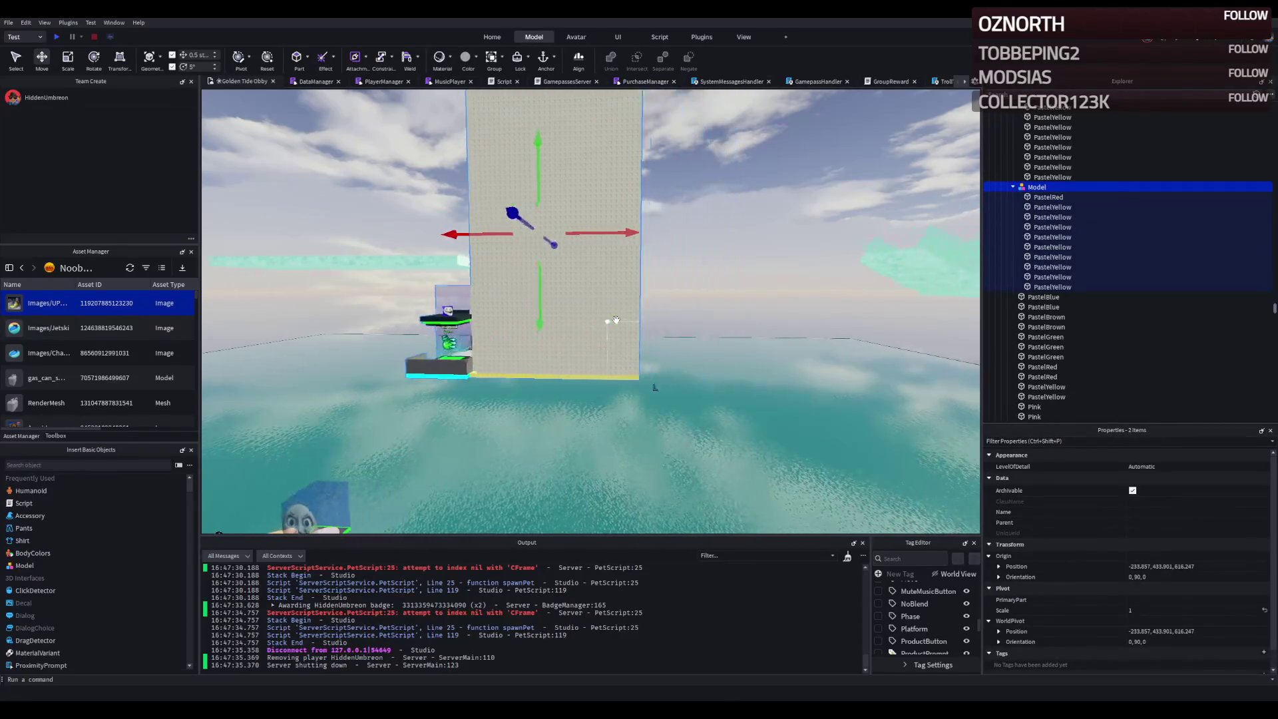
drag(547, 312, 558, 269)
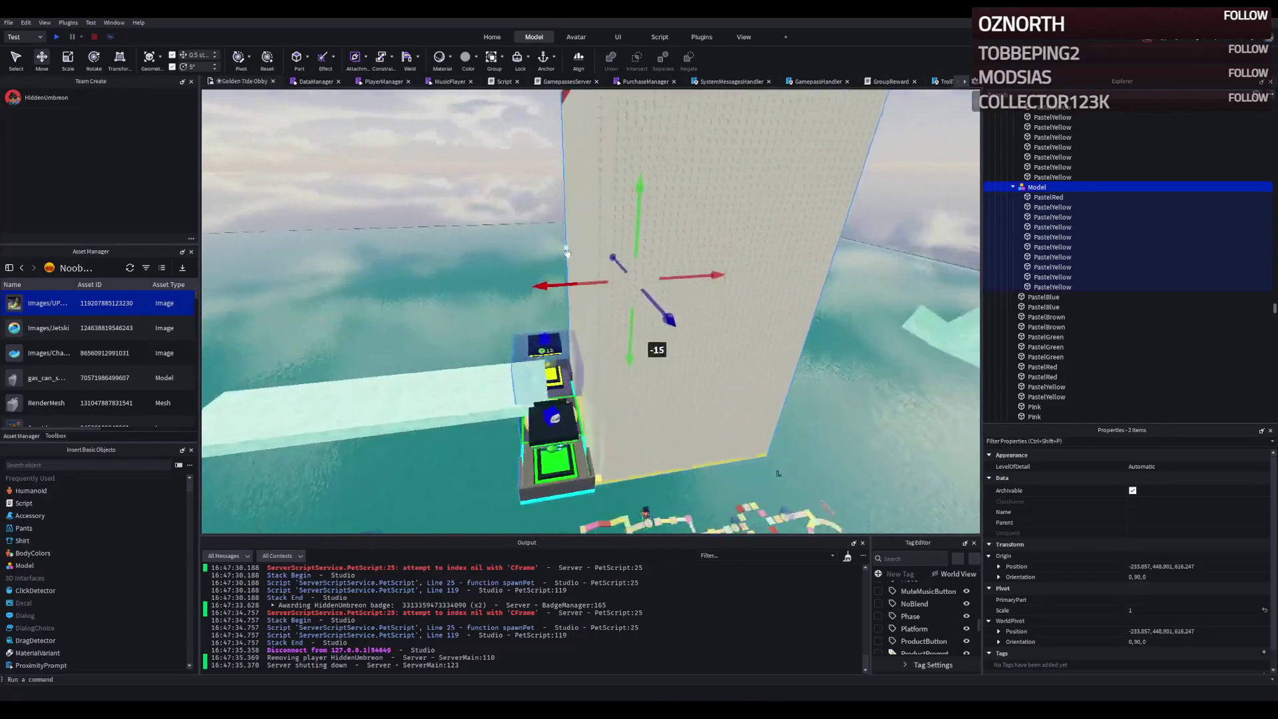
- Delete the light-blue Slide part, then undo to restore it
click(540, 390)
key(f)
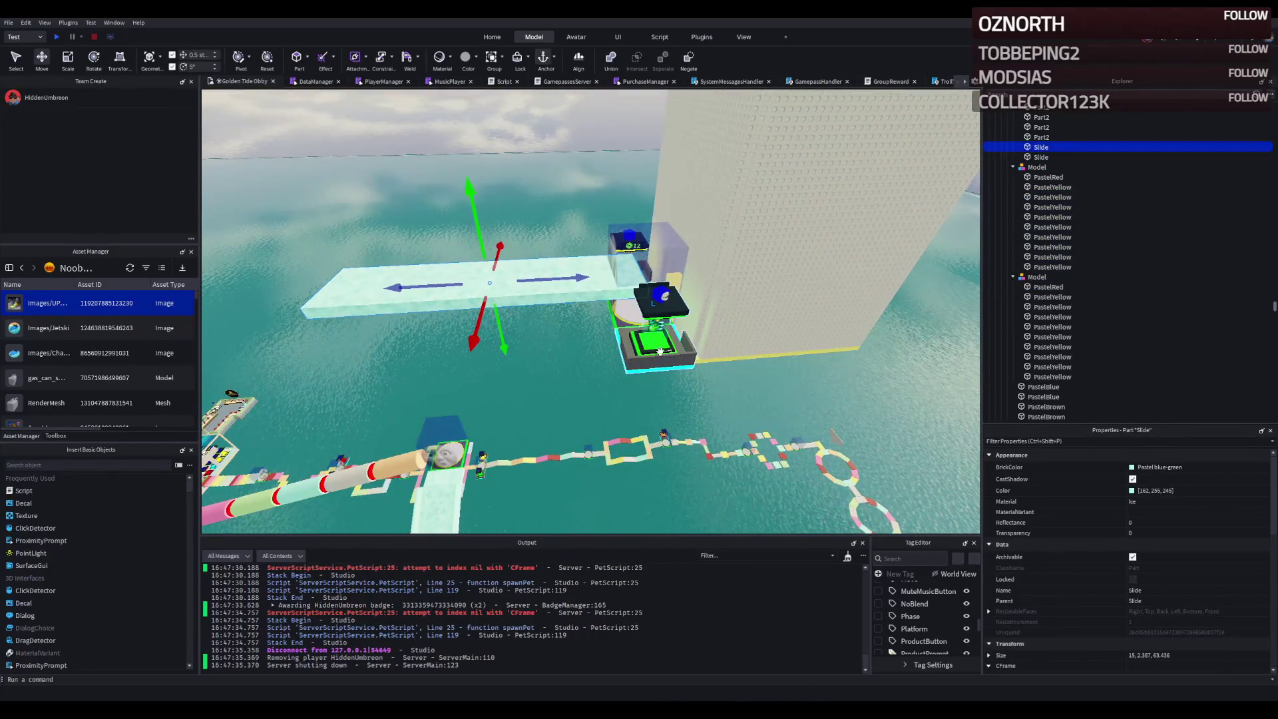
key(Delete)
click(659, 346)
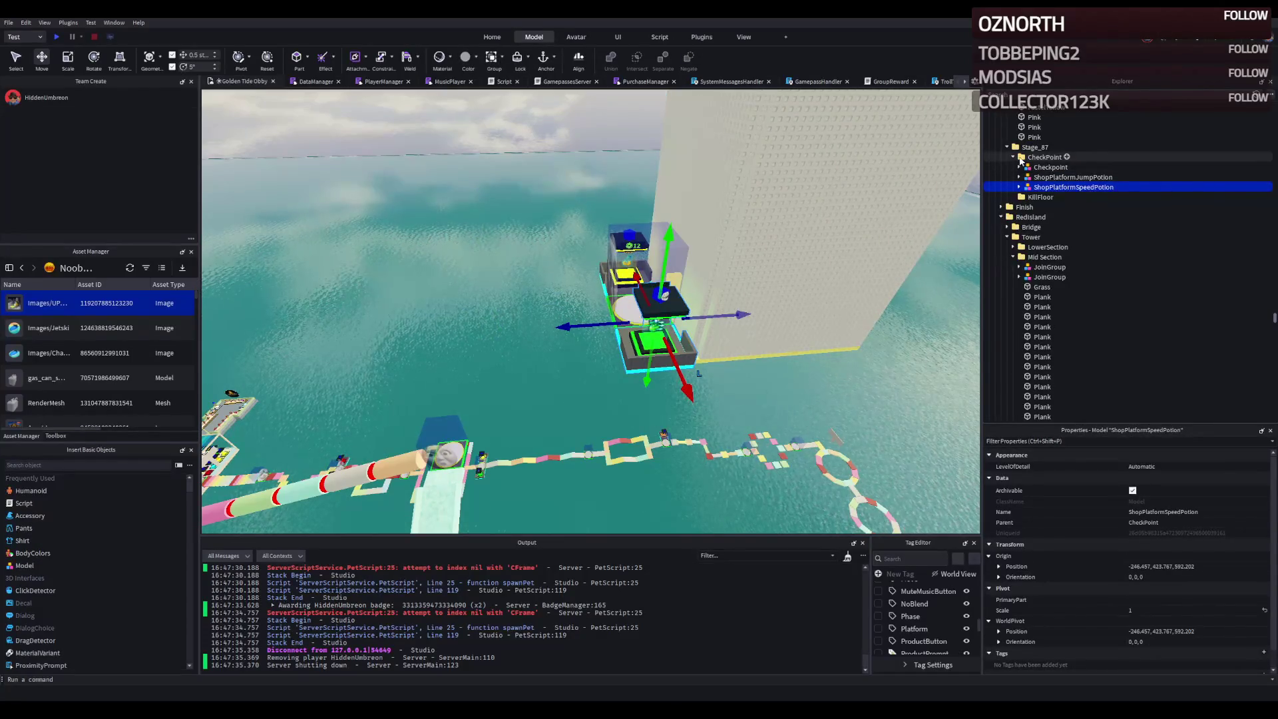
key(ctrl+z)
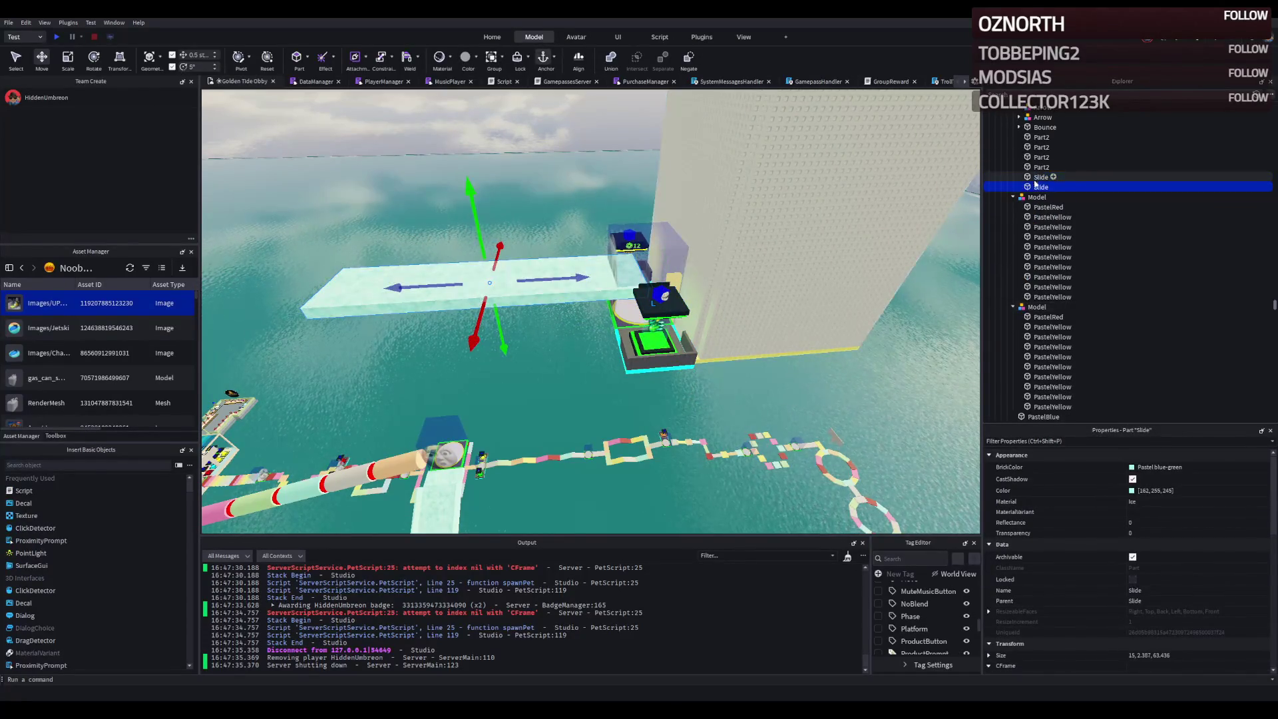
key(f)
scroll(879, 225, down, 10)
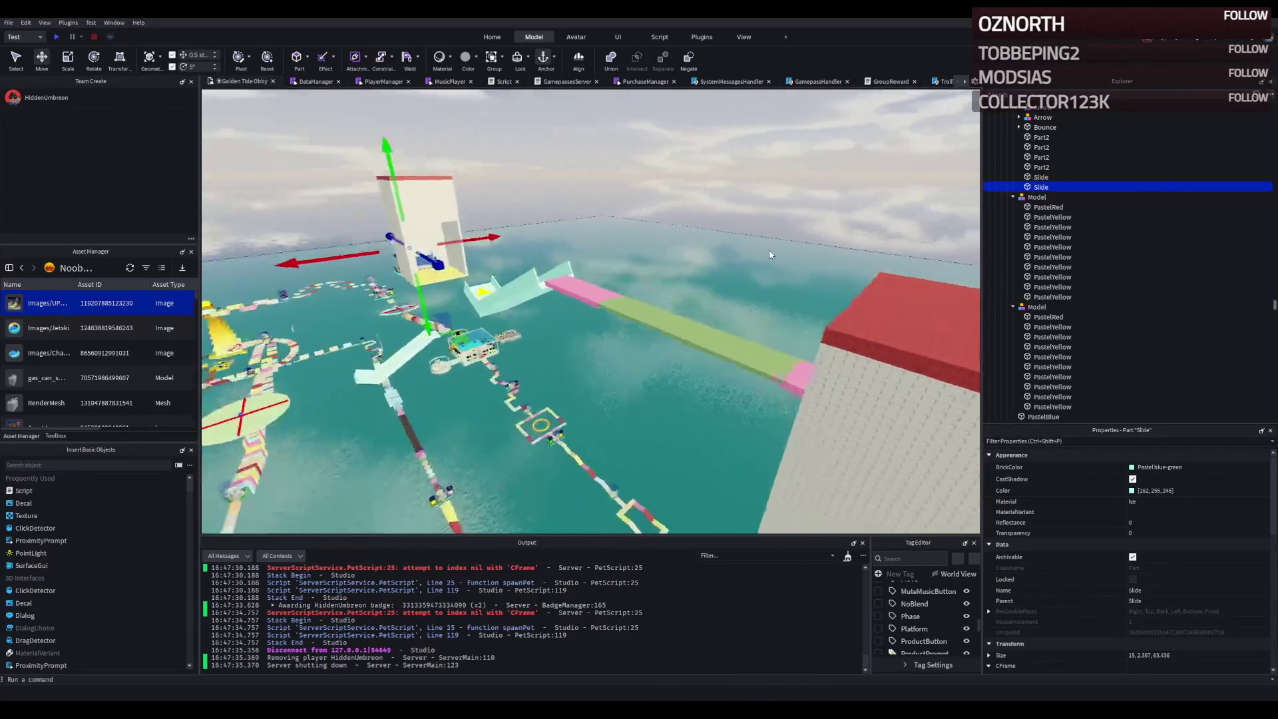
key(f)
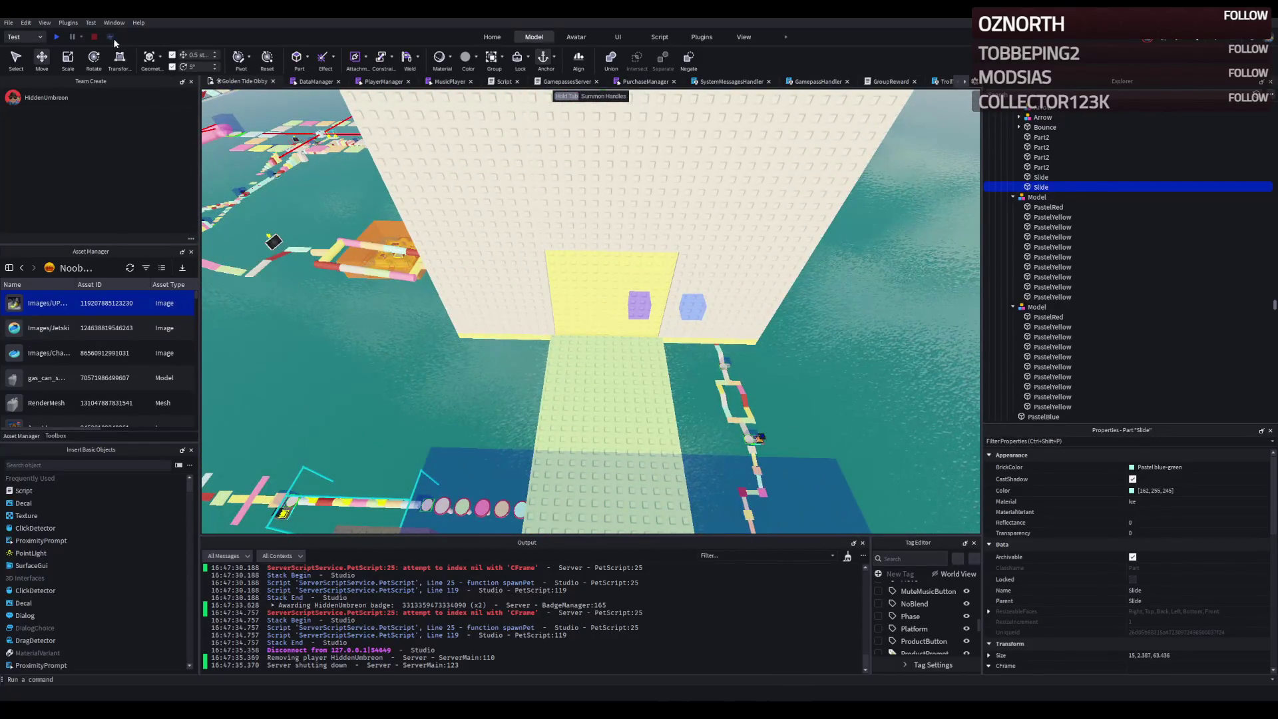
click(64, 35)
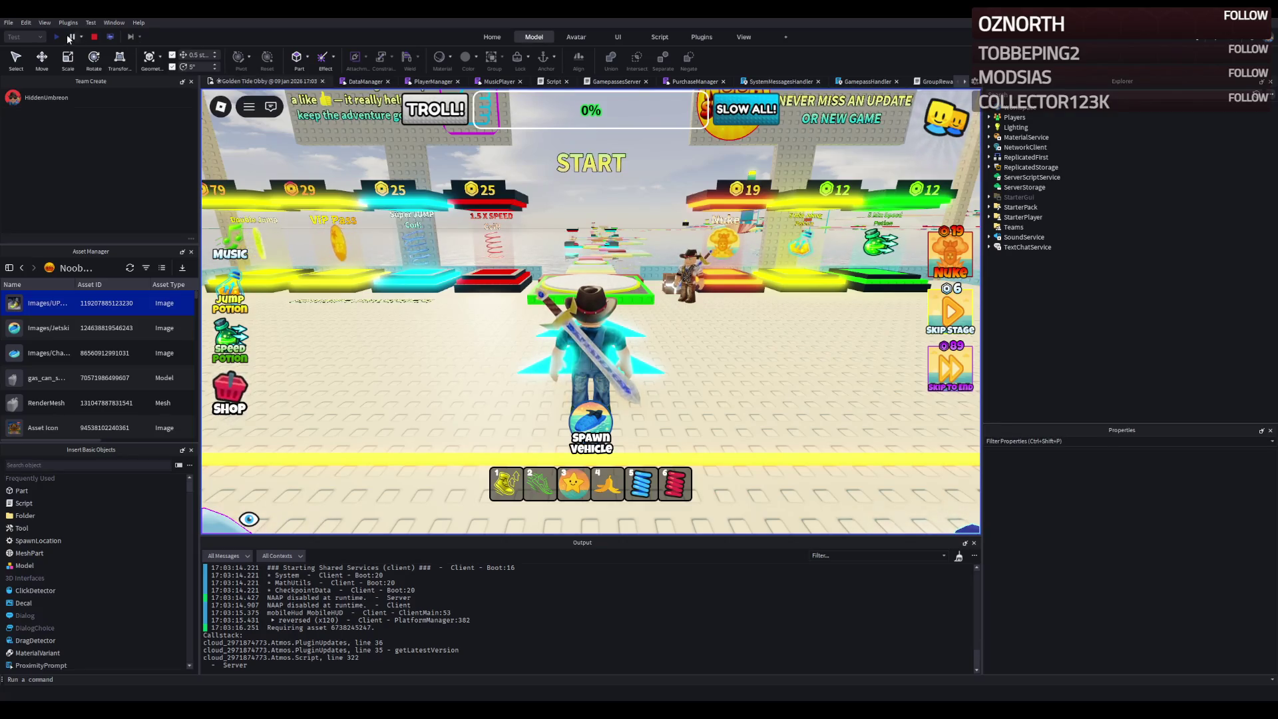
- Run the avatar through the obby to 97% progress and close the Skip Stage purchase prompt
key(w)
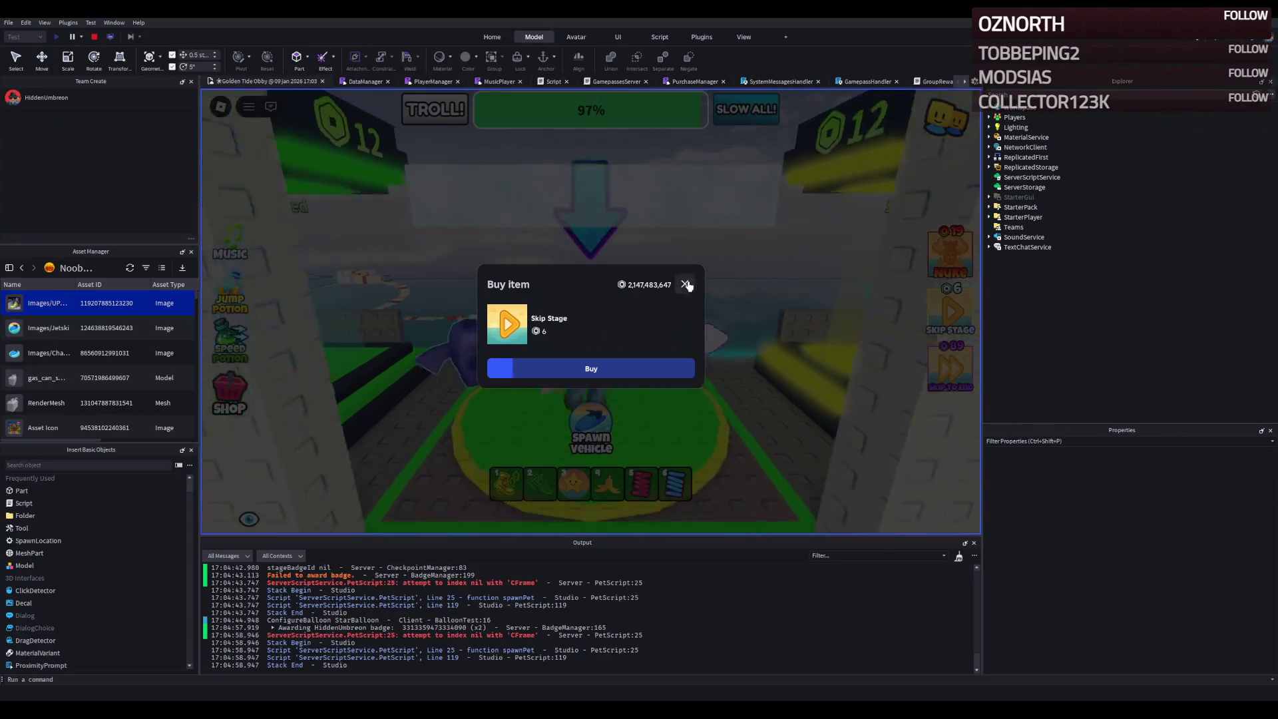
click(686, 285)
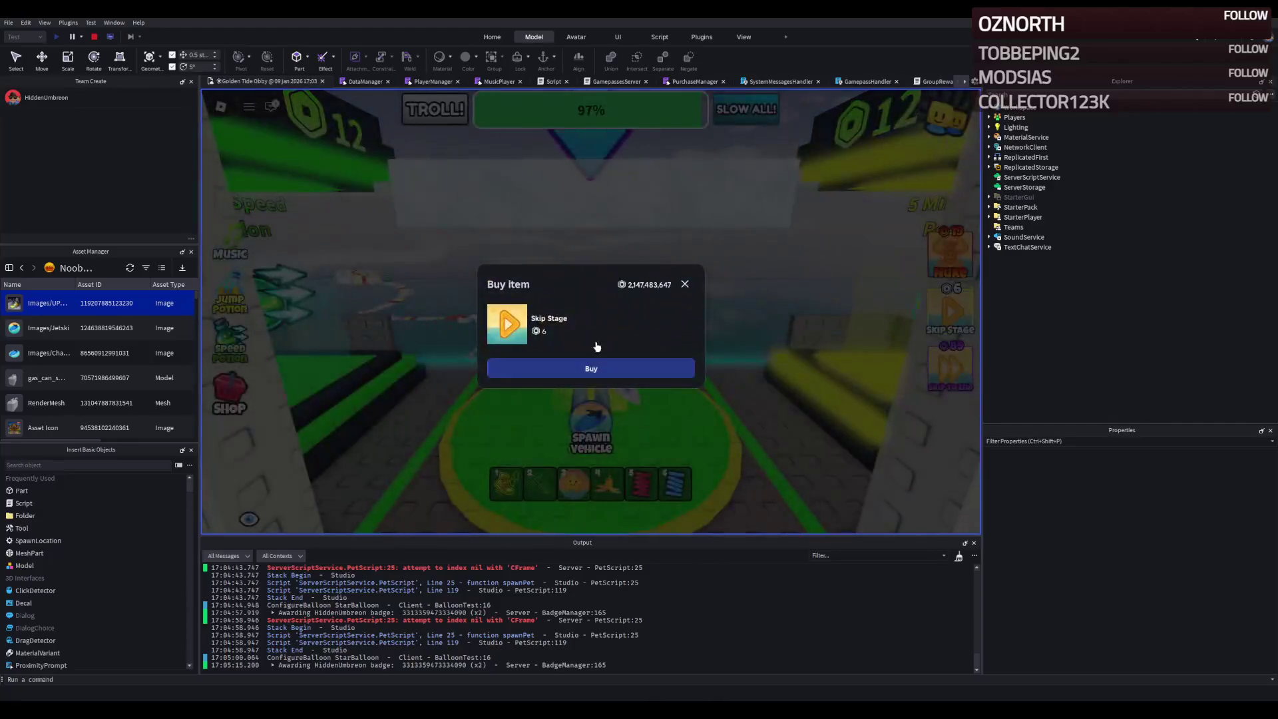
- Dismiss the remaining purchase prompt and equip the star balloon to fly
click(683, 288)
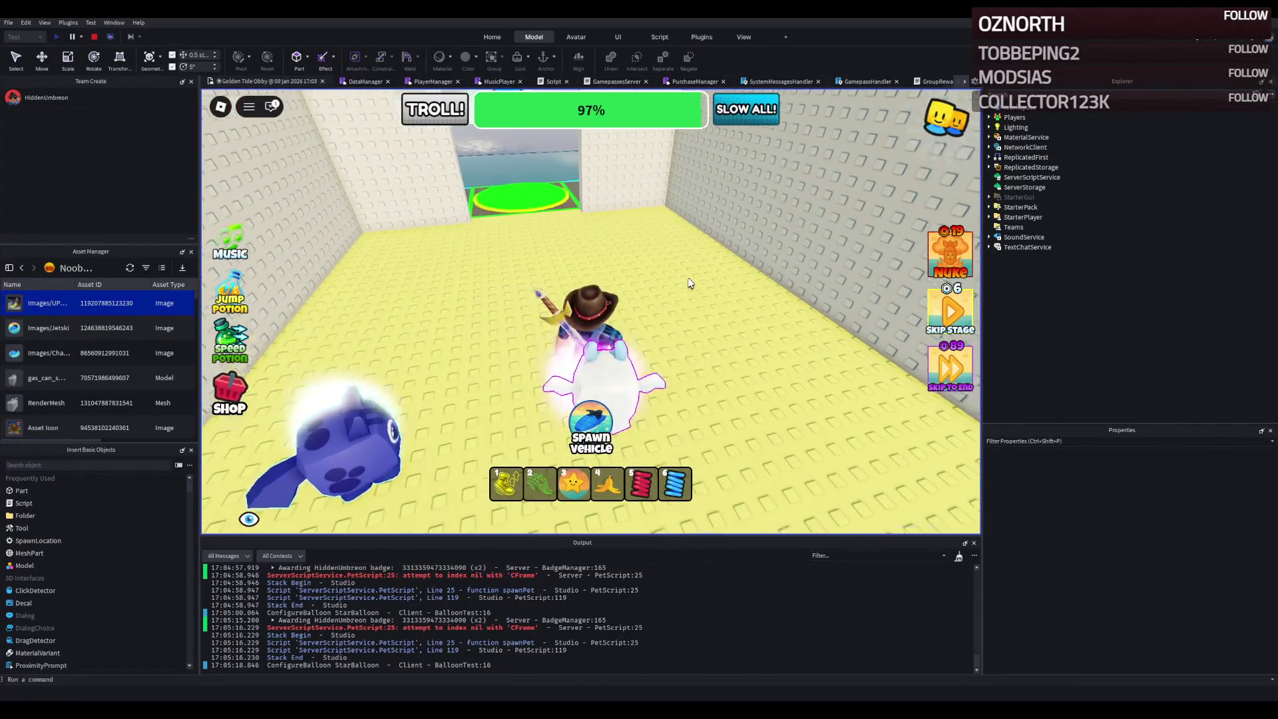
key(3)
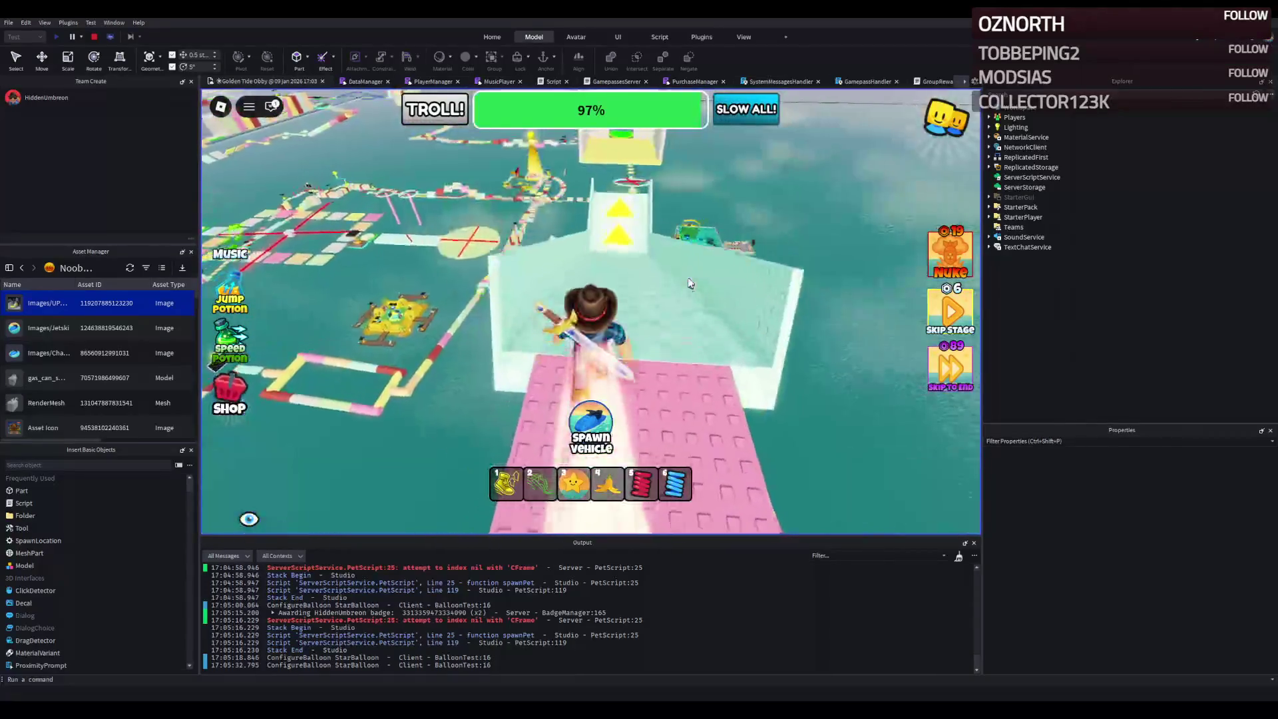
- Walk the avatar across the tower's yellow floor, then stop the play test
key(w)
key(w)
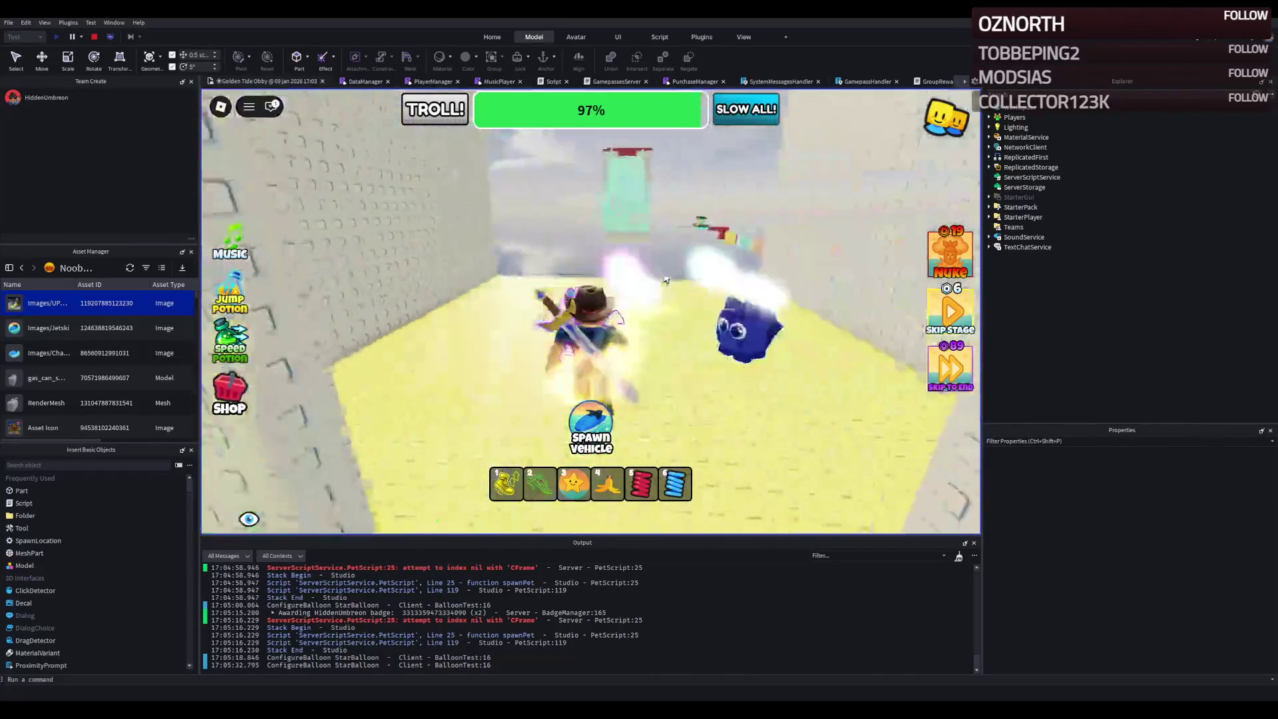
key(w)
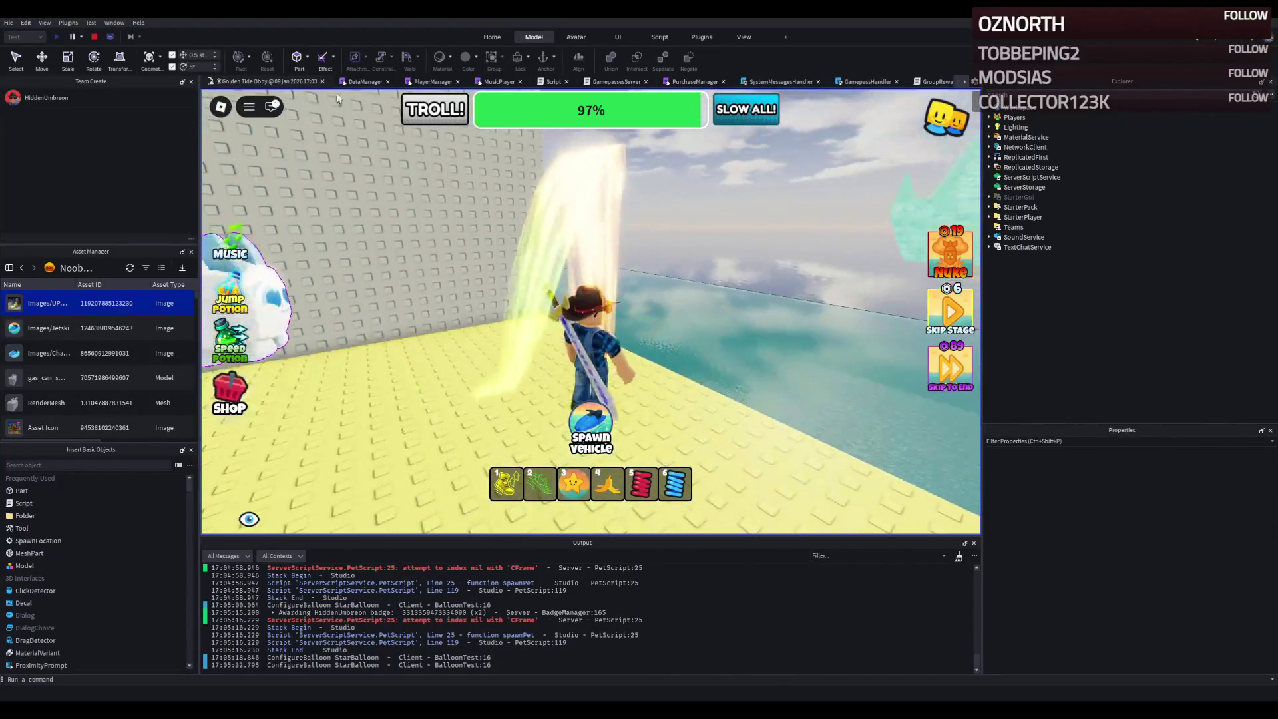
click(97, 37)
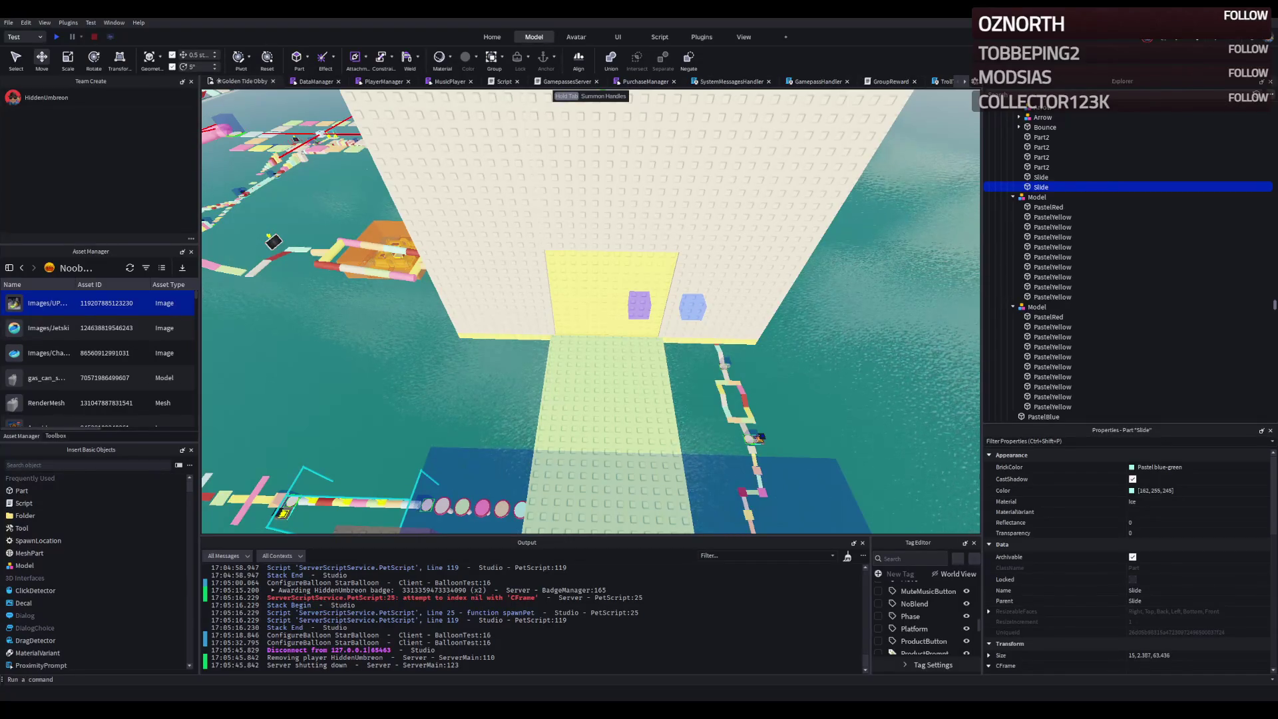
scroll(345, 185, down, 10)
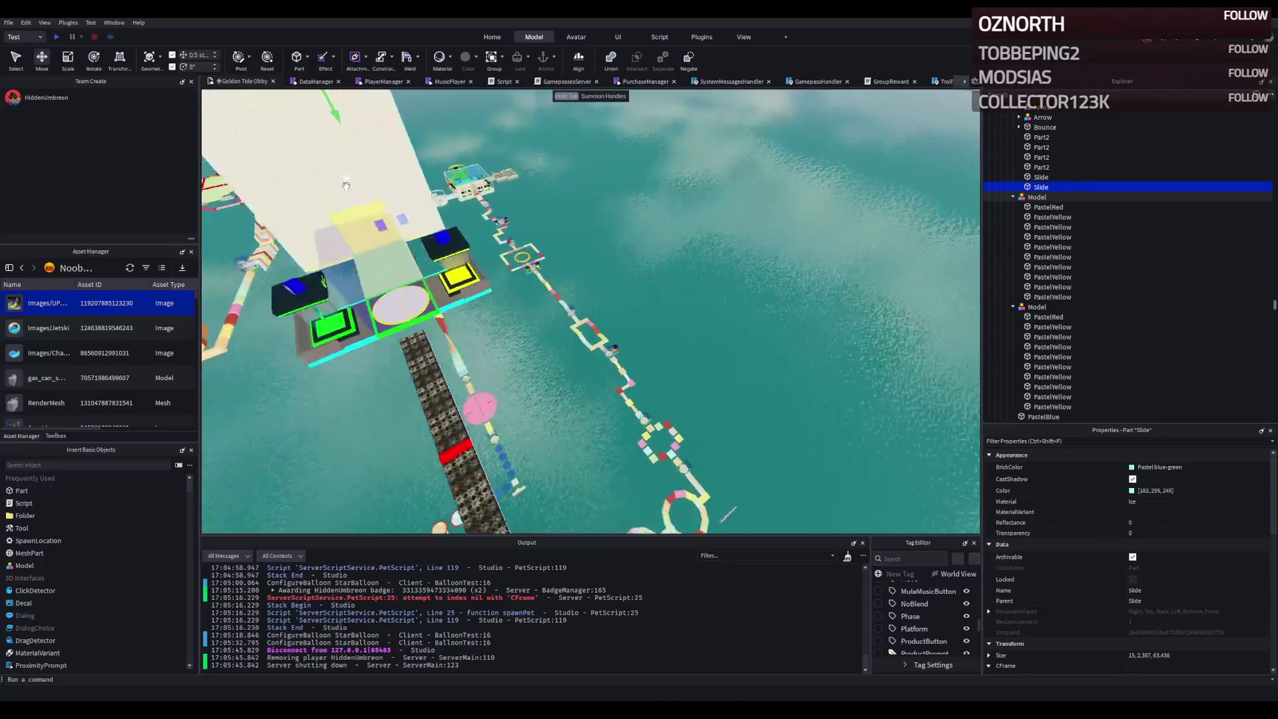
key(f)
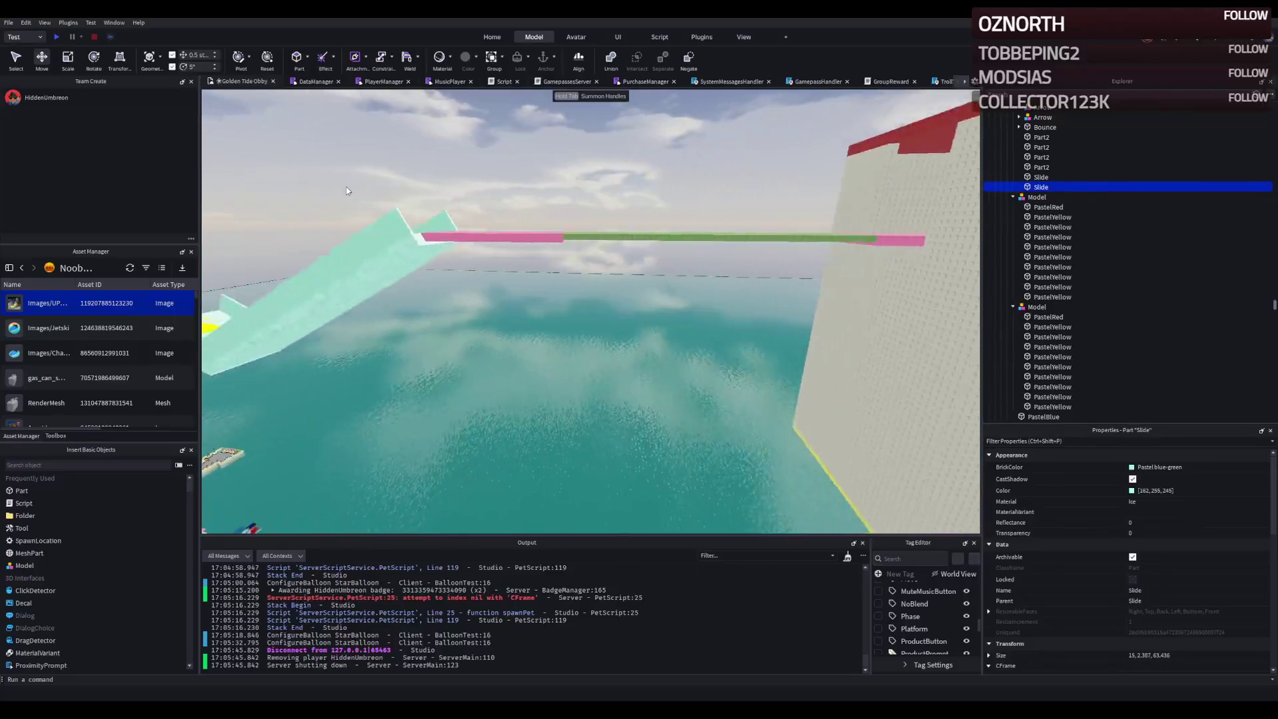
key(s)
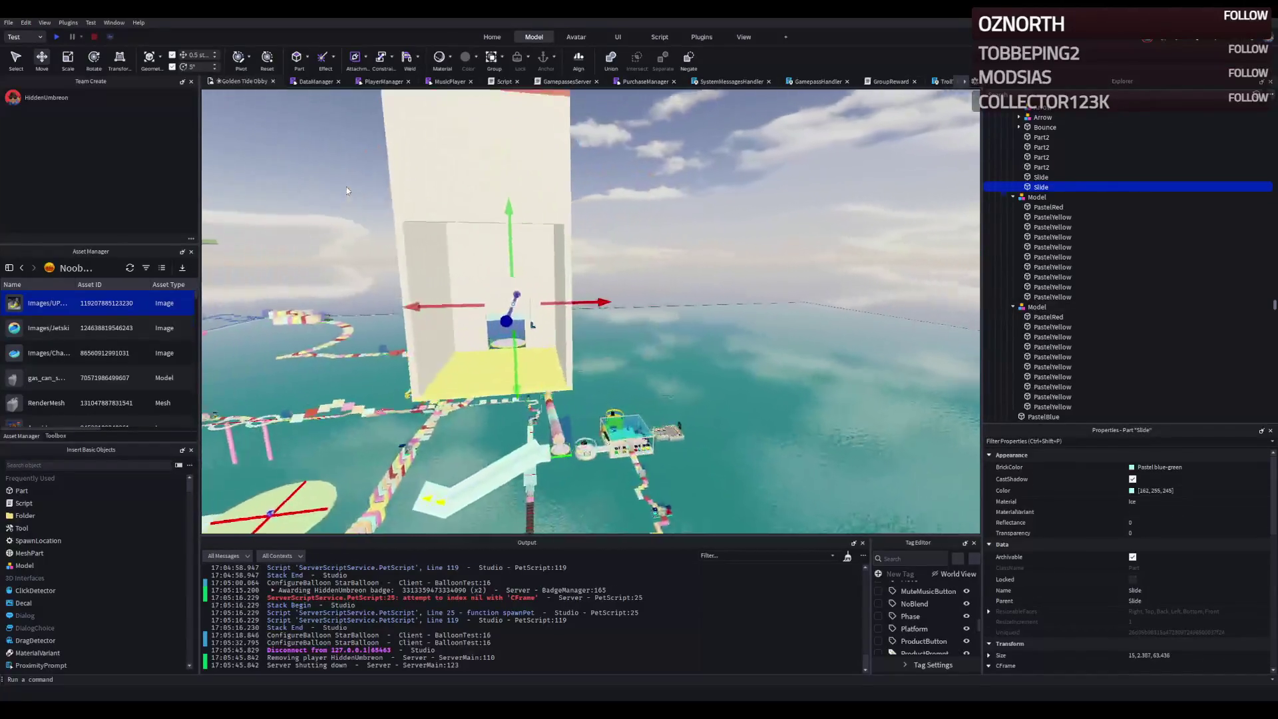
key(d)
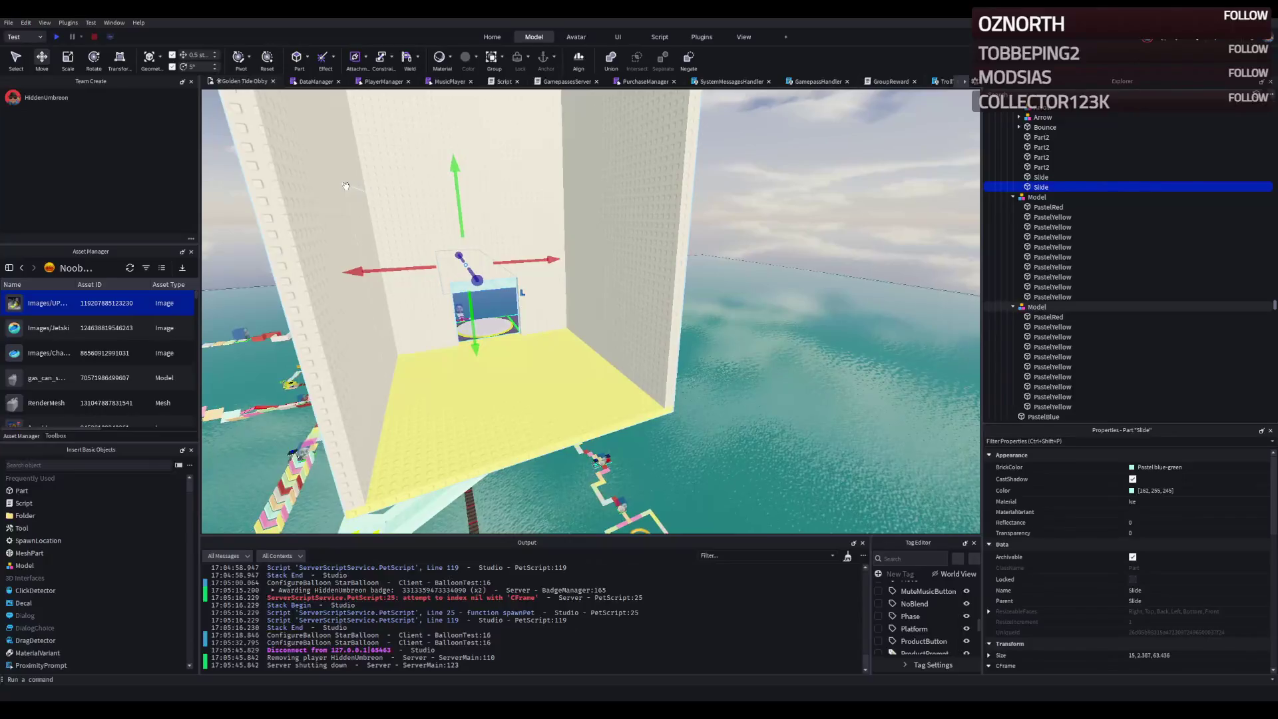
key(d)
key(a)
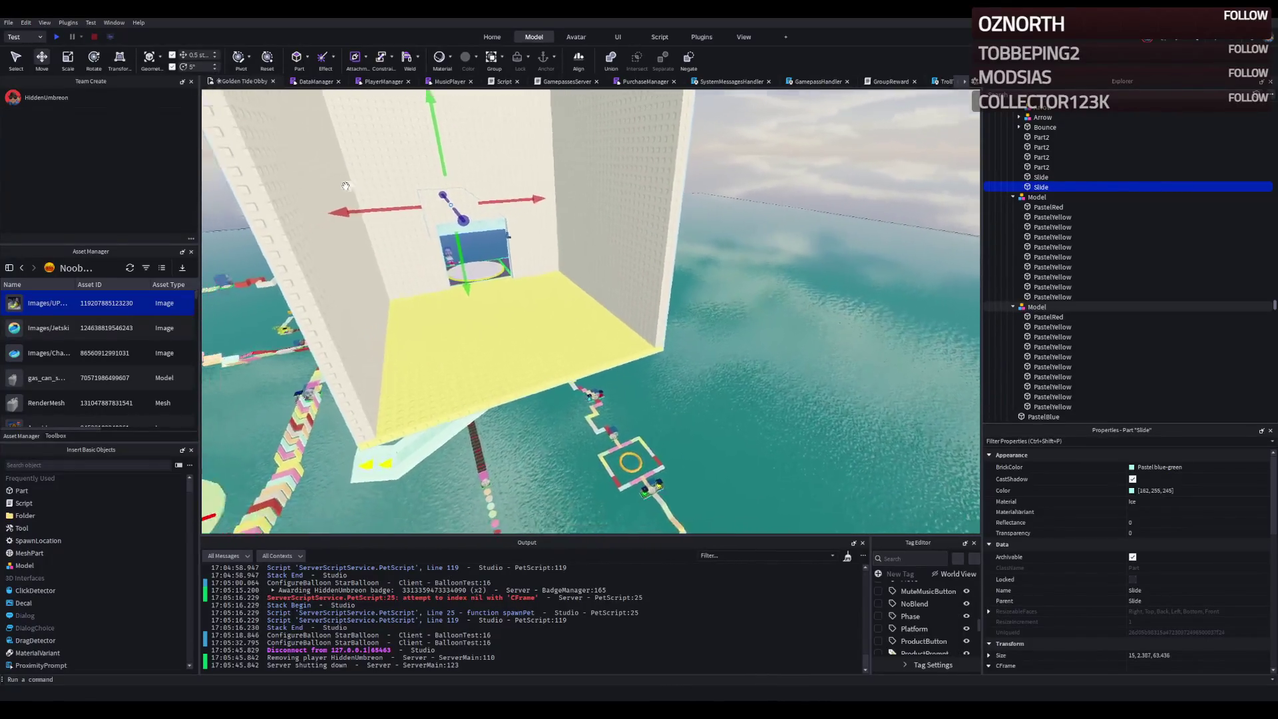
key(s)
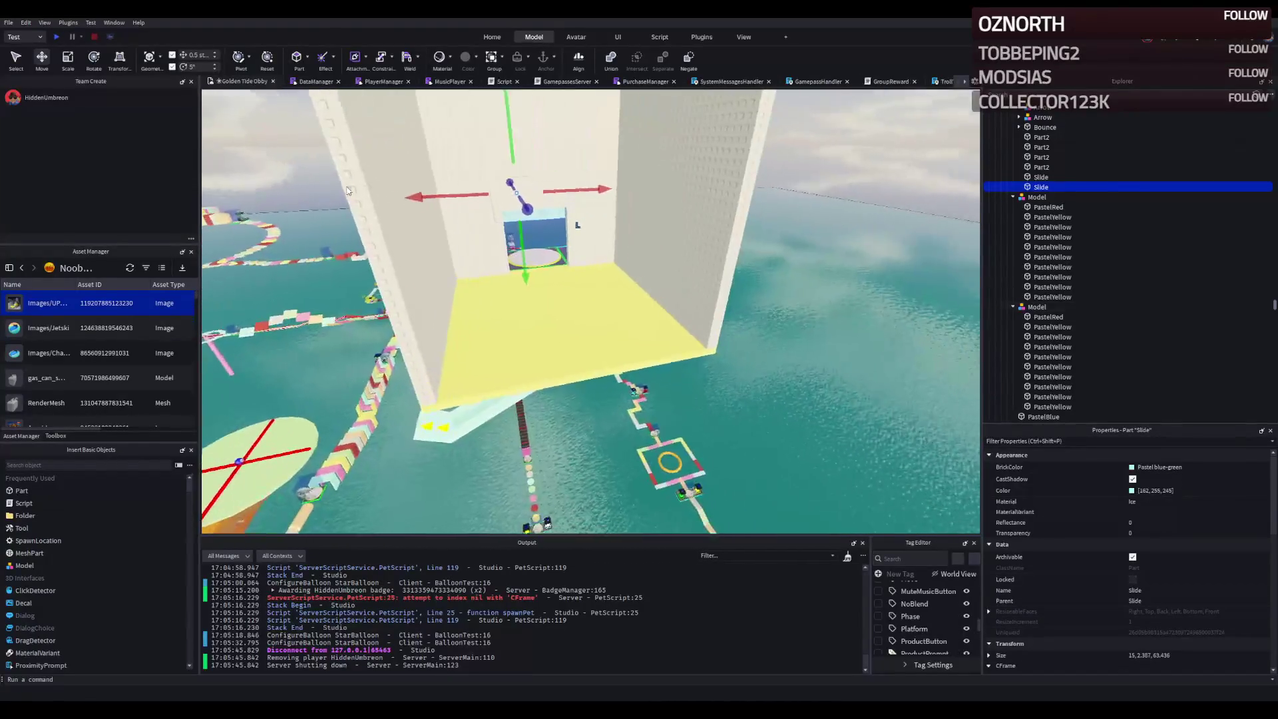
key(f)
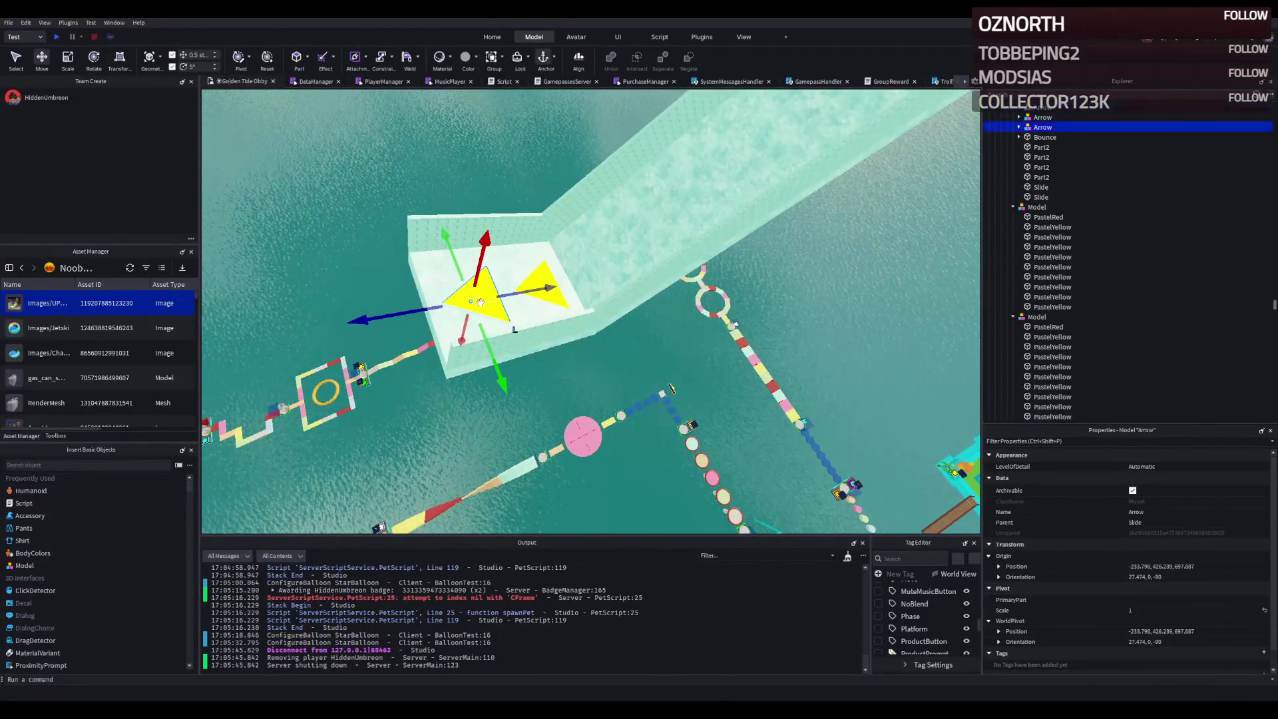
mouse_move(427, 310)
mouse_down()
mouse_move(442, 406)
mouse_move(468, 324)
mouse_up()
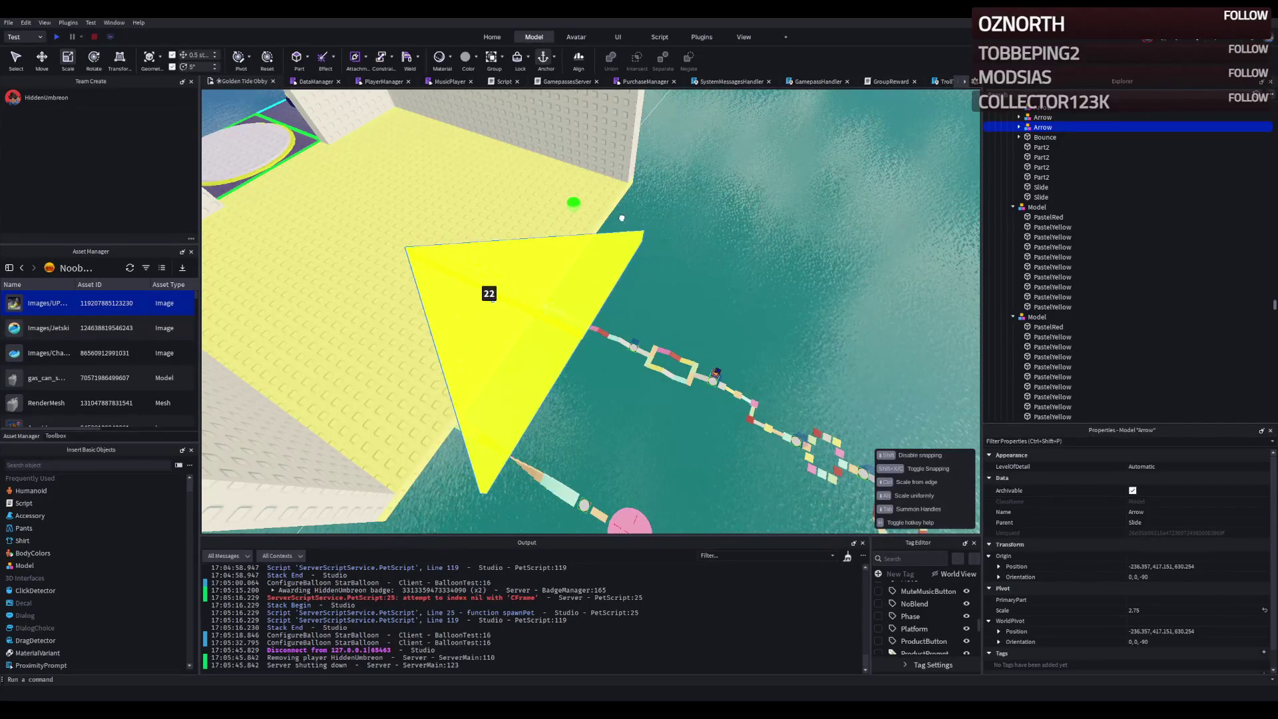
- Shift the Arrow model 4.5 studs and scale its Floor part thinner
key(ctrl+2)
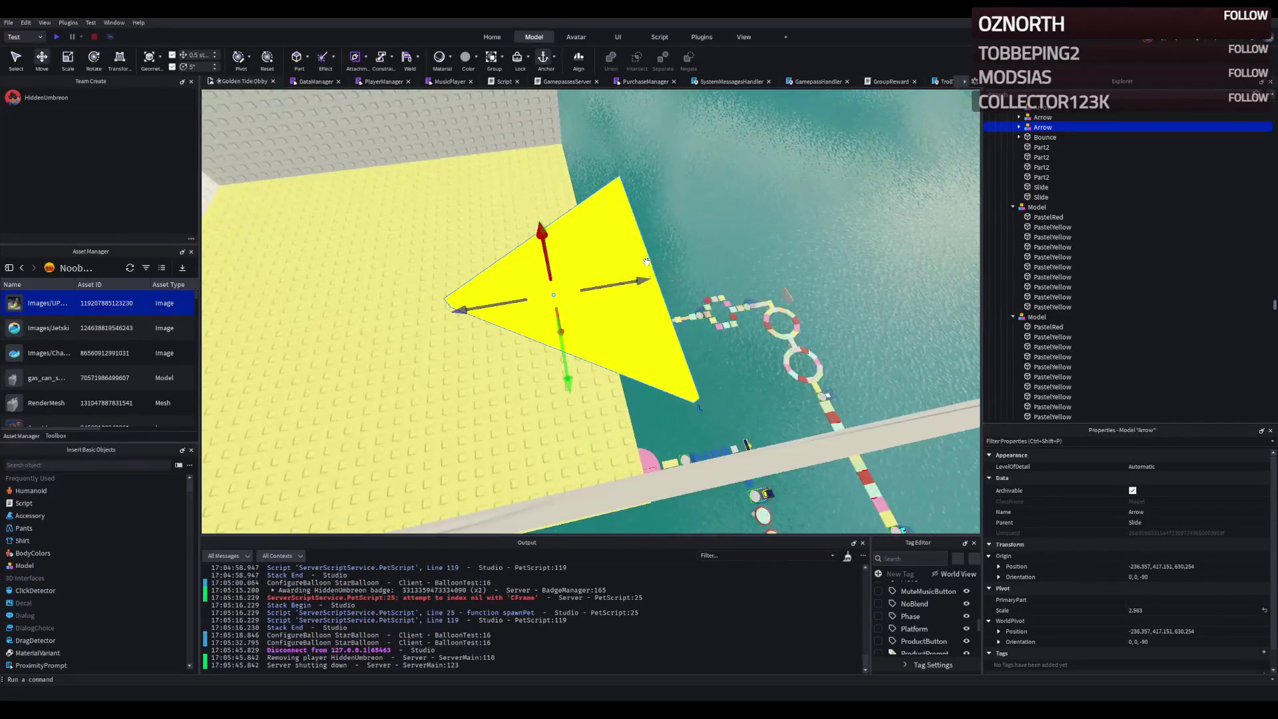
mouse_move(623, 286)
mouse_down()
mouse_move(533, 325)
mouse_move(466, 266)
mouse_move(525, 312)
mouse_move(506, 333)
mouse_move(513, 310)
mouse_up()
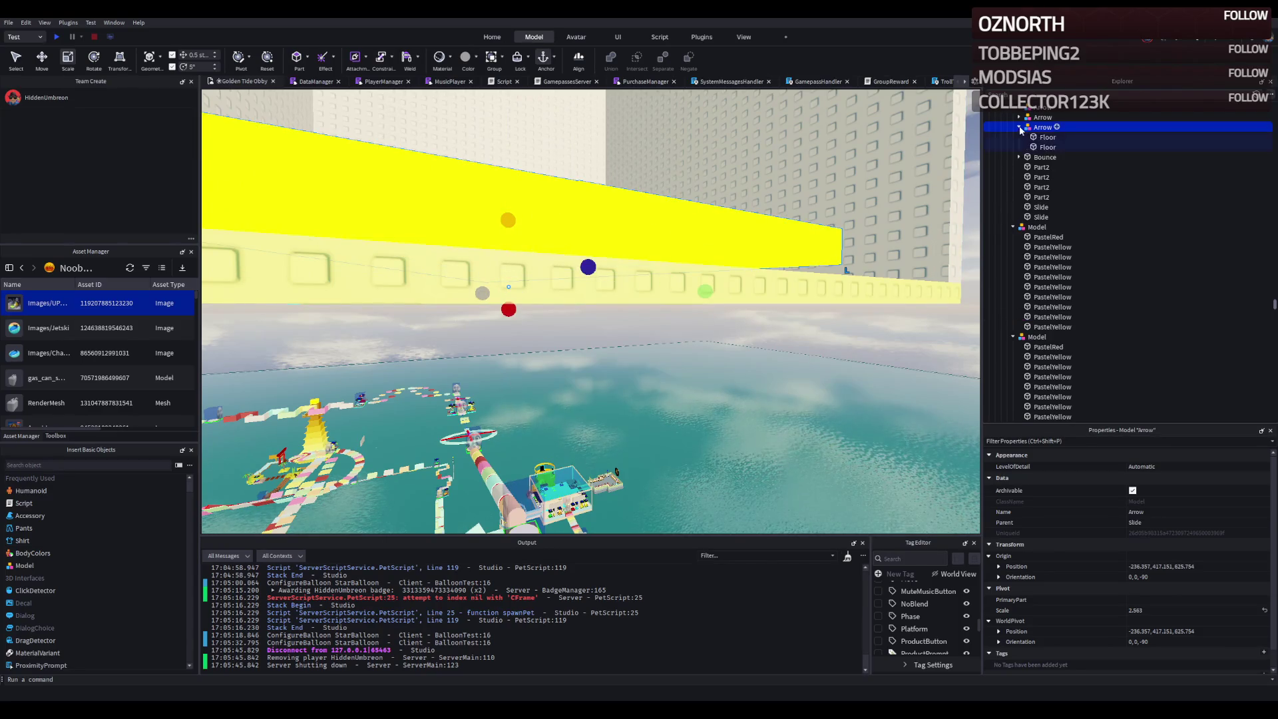
click(1038, 137)
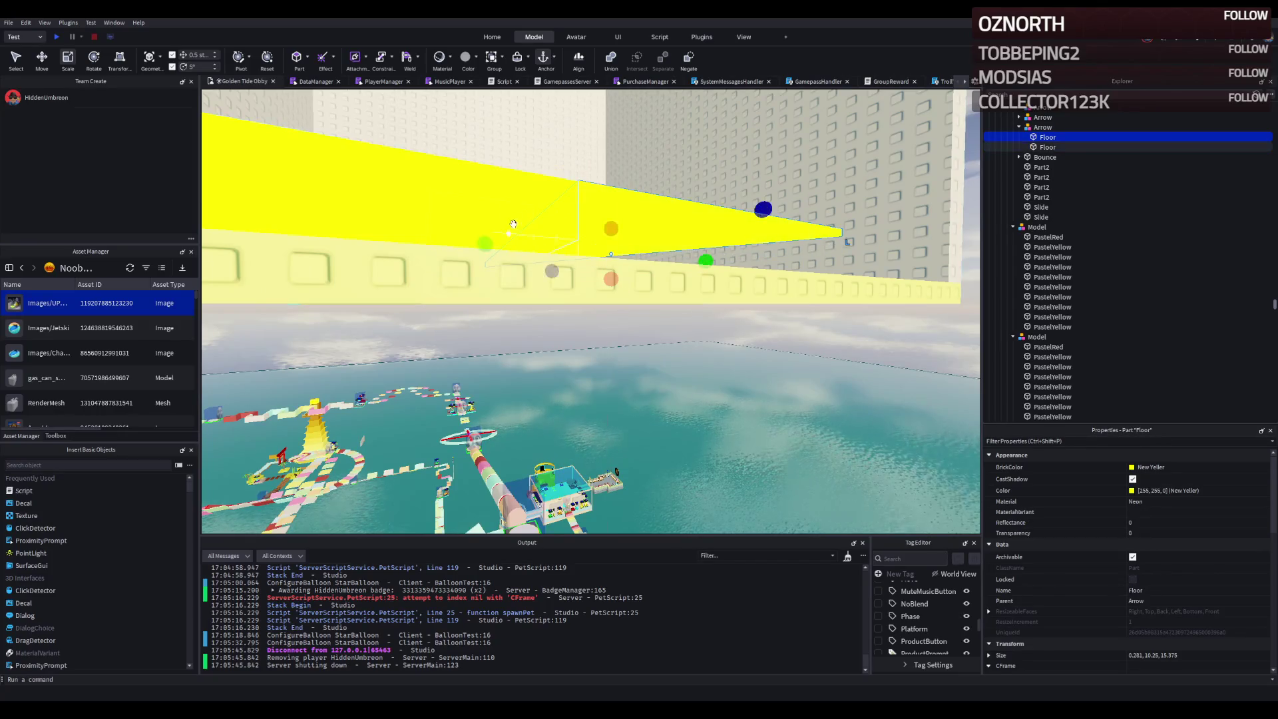
drag(365, 293, 367, 266)
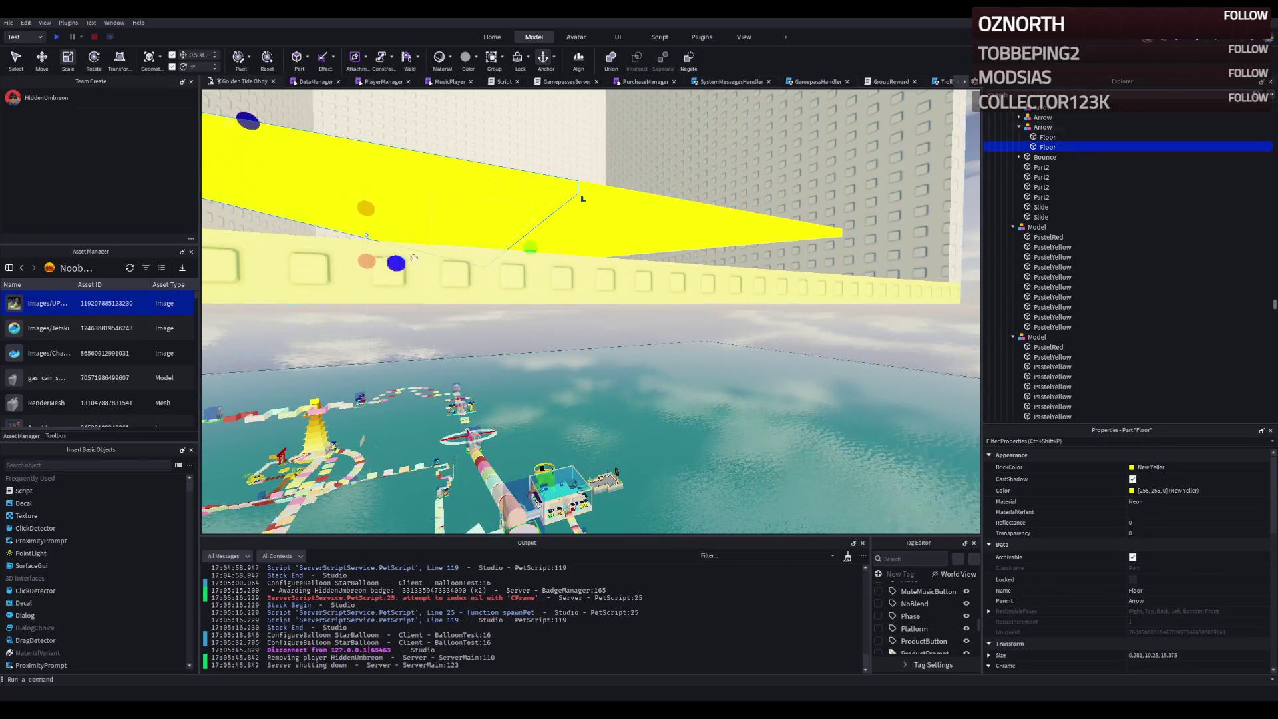
- Lower the Arrow model 1.5 studs onto the floor and shift it 2 studs sideways to X -219.857
click(1042, 126)
key(ctrl+2)
key(f)
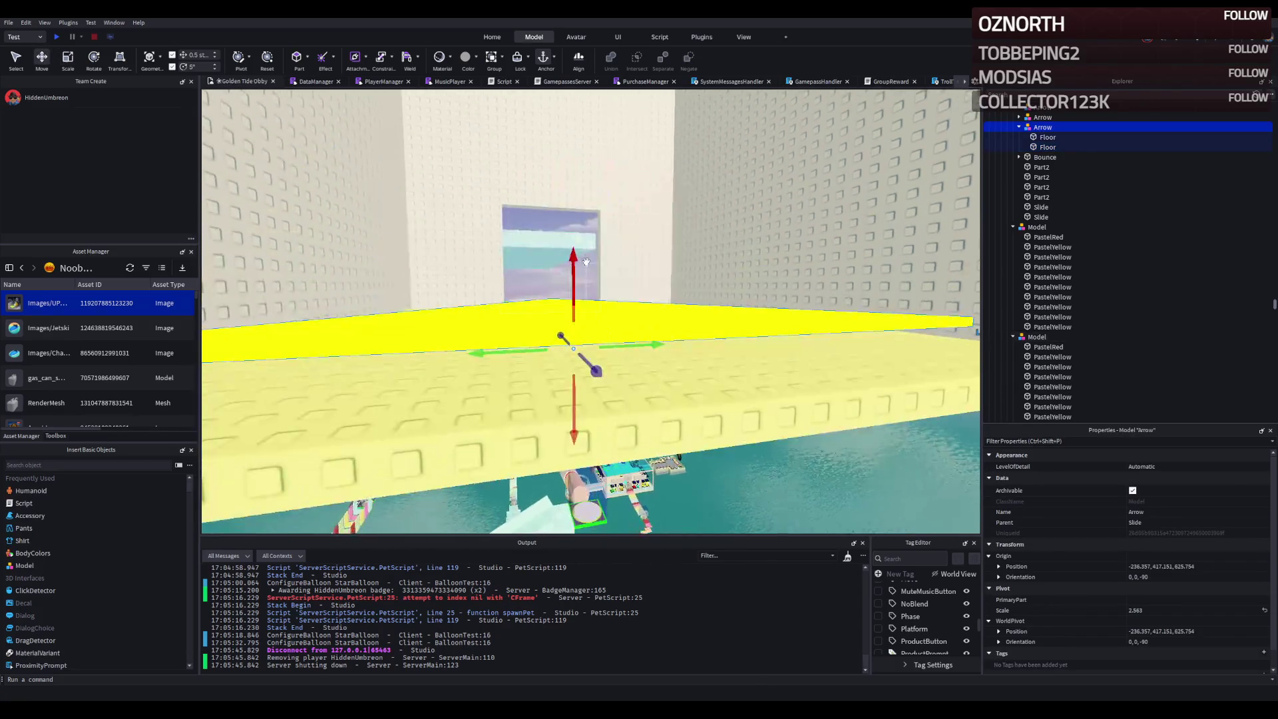
drag(616, 300, 619, 322)
key(f)
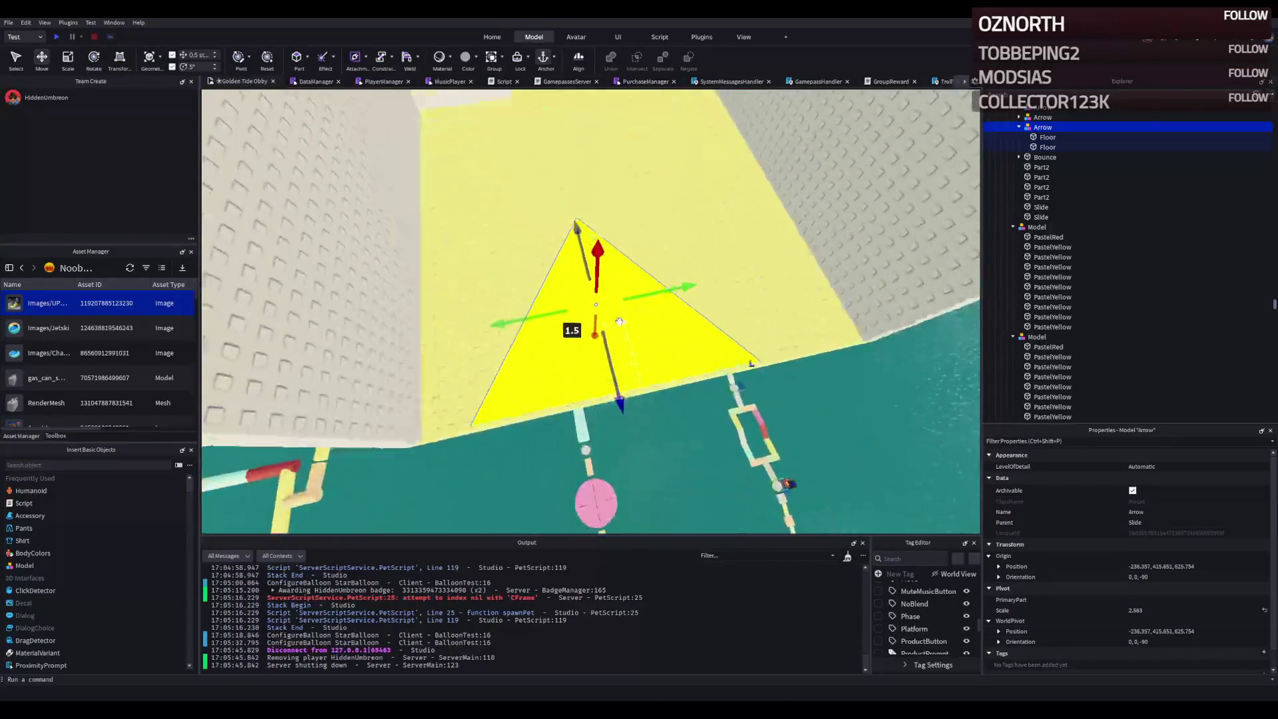
drag(583, 305, 579, 315)
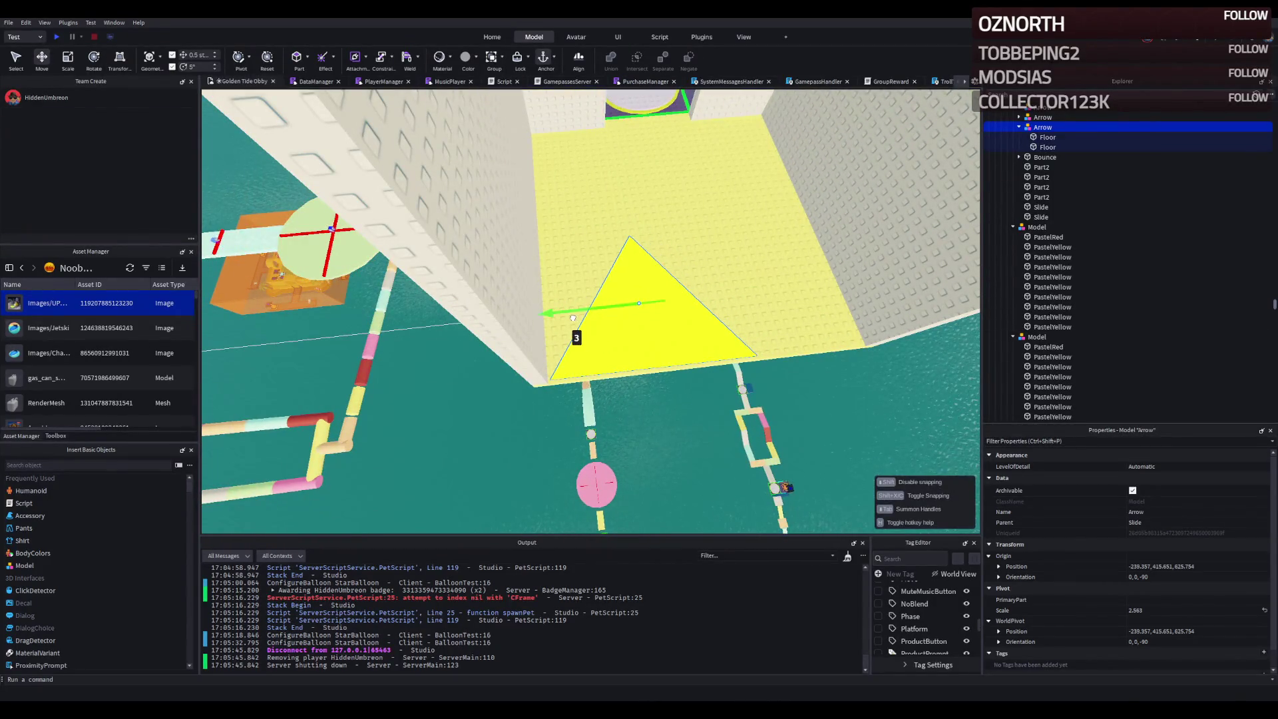
key(d)
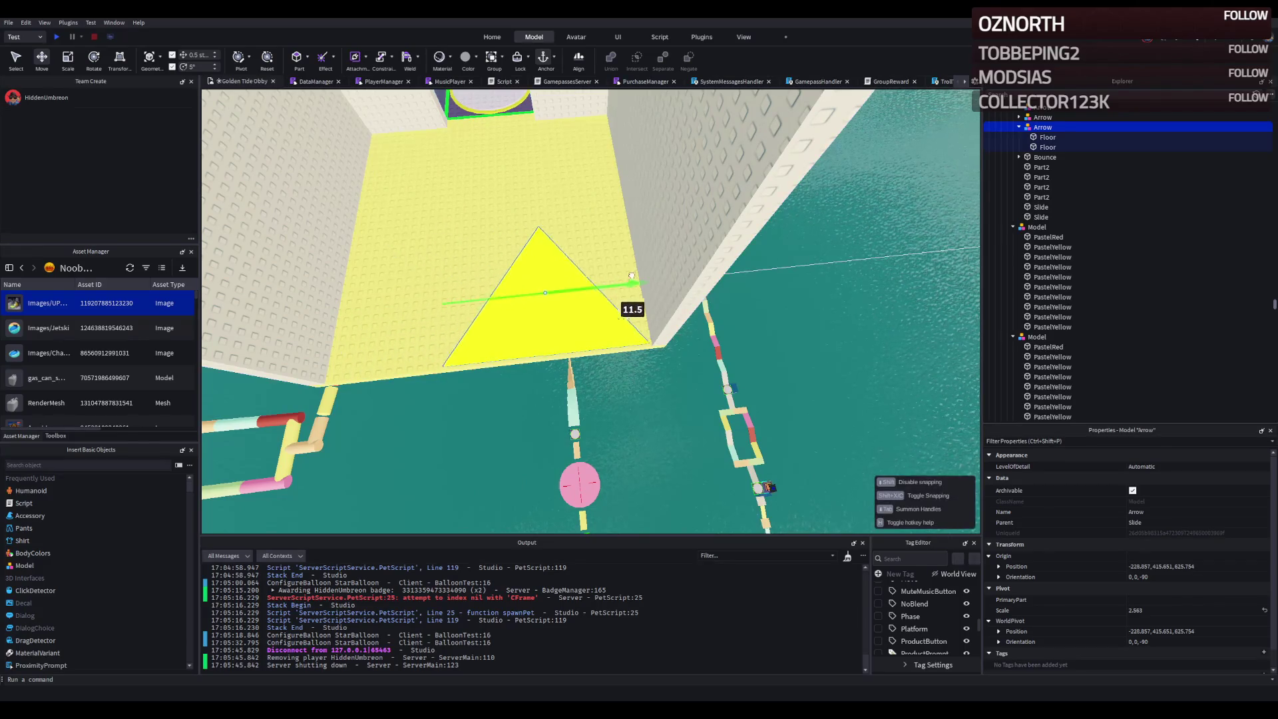
key(a)
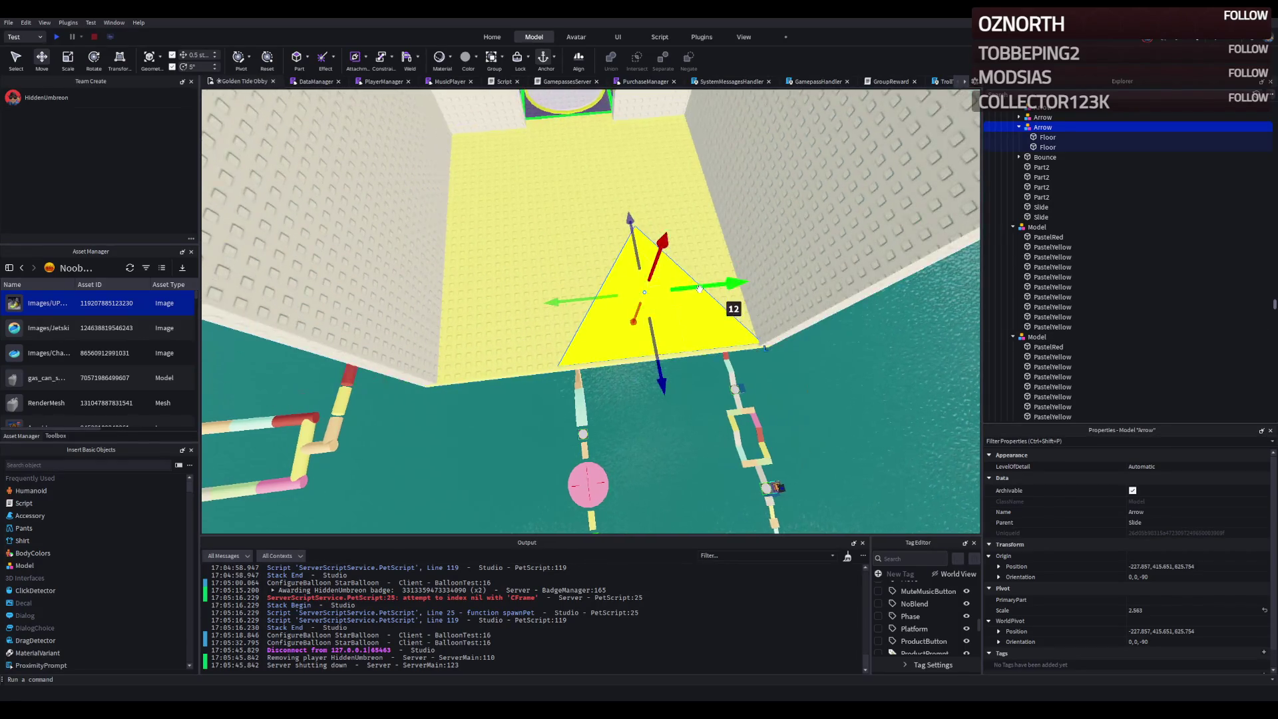
drag(648, 300, 516, 252)
scroll(513, 252, down, 5)
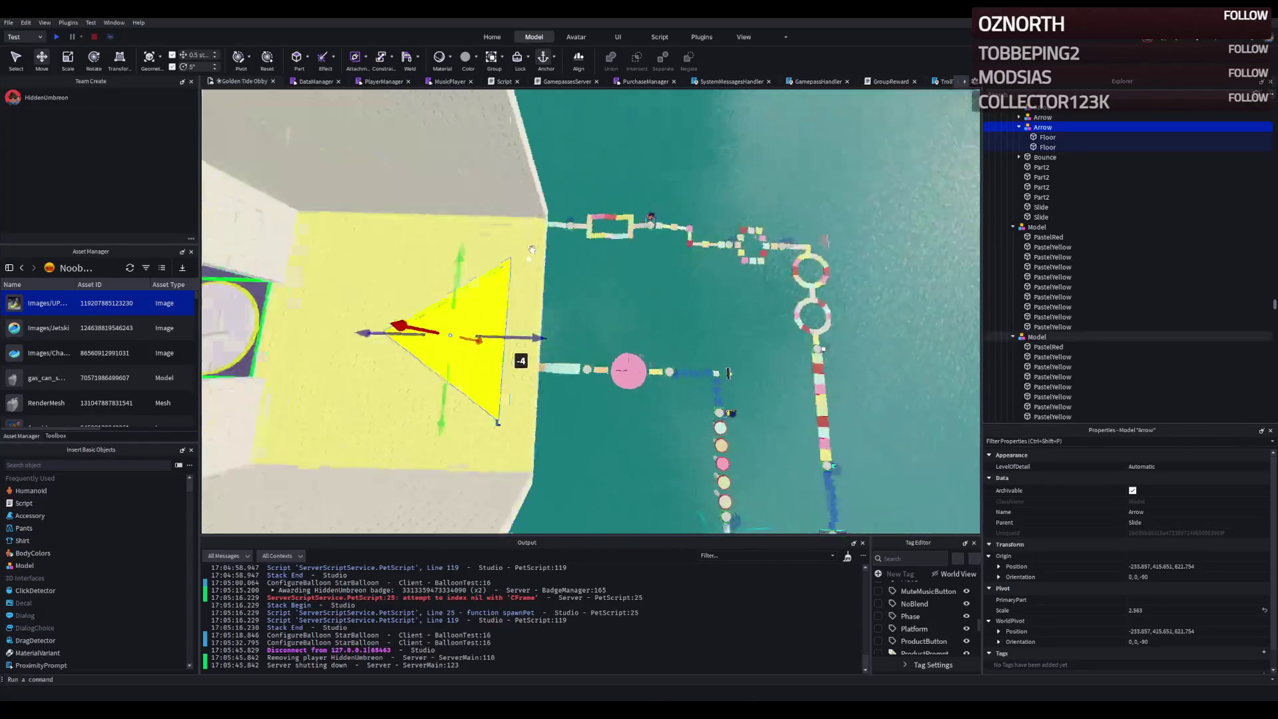
drag(554, 172, 556, 173)
scroll(556, 172, up, 3)
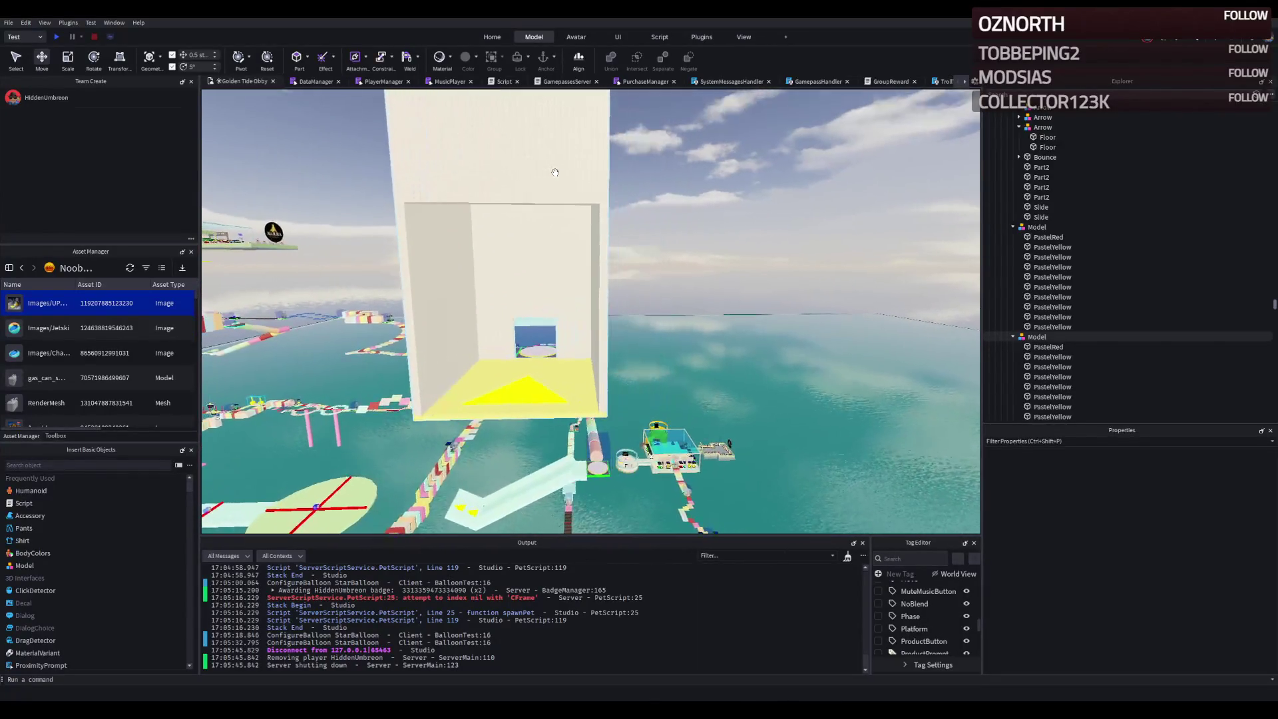
drag(483, 233, 488, 235)
- Apply the dusty rose colour 163,75,75 to the tower's top piece and a trim strip
click(619, 240)
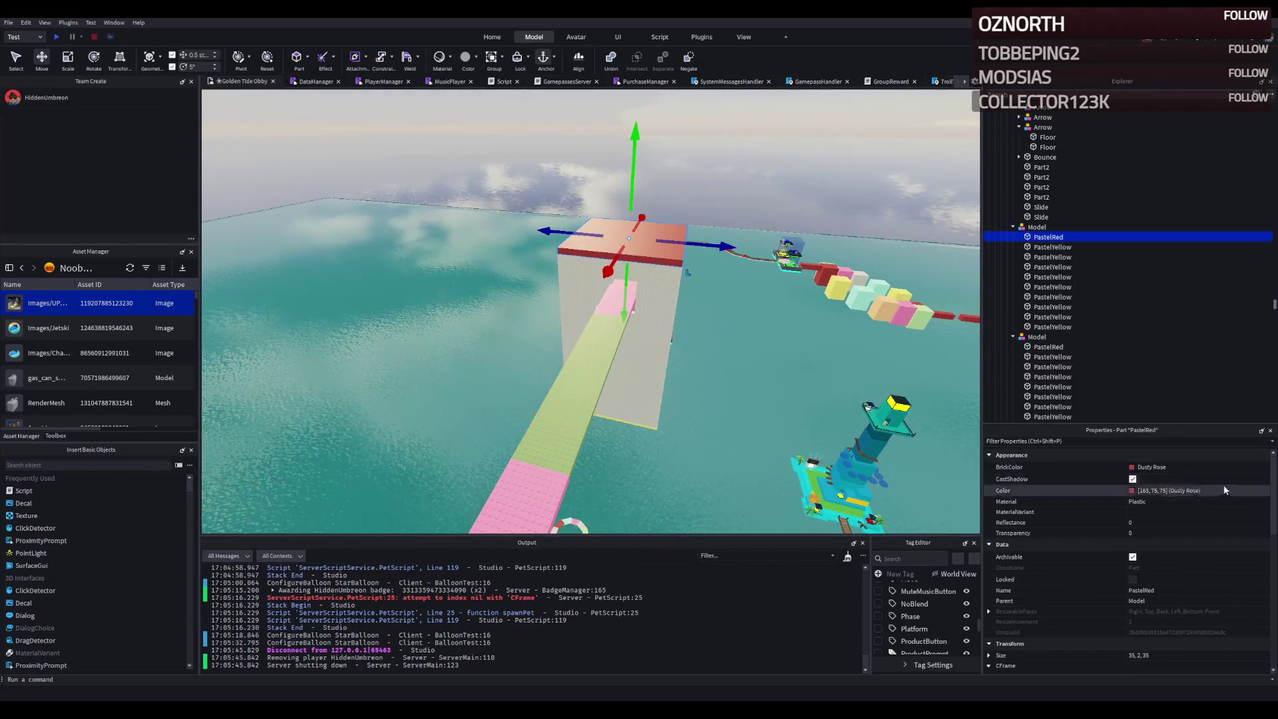
key(Return)
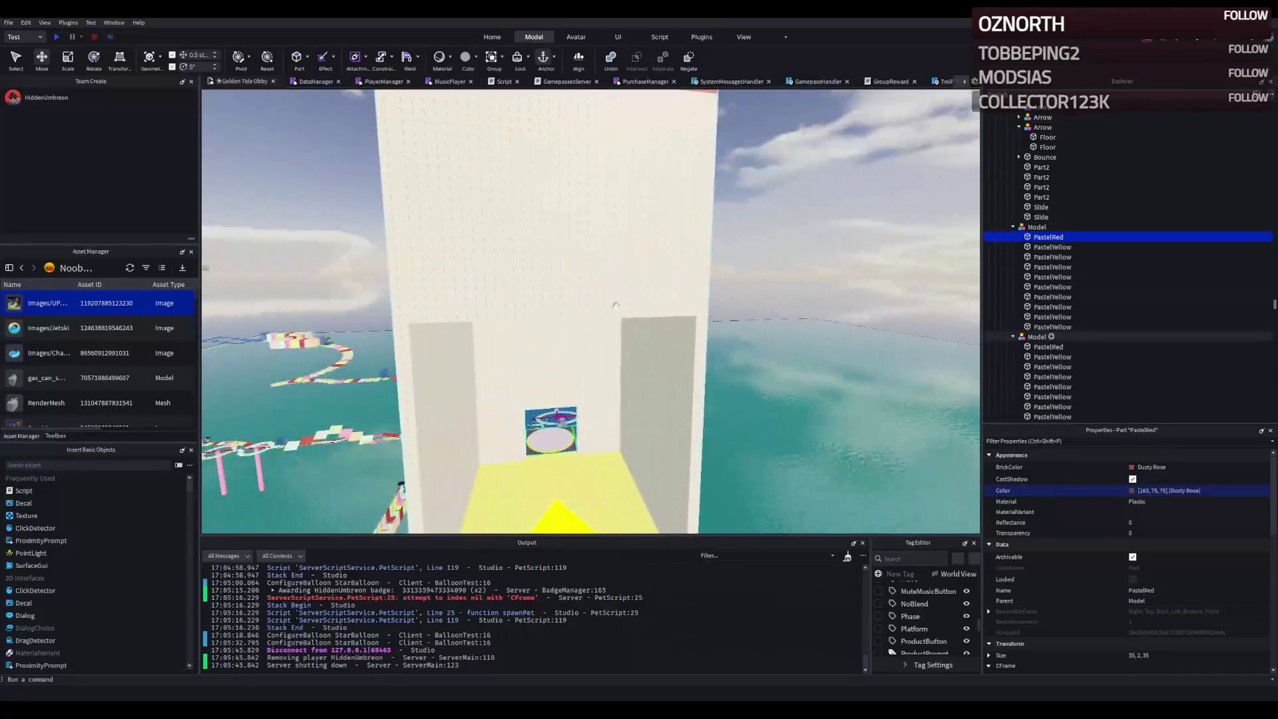
scroll(1132, 366, down, 6)
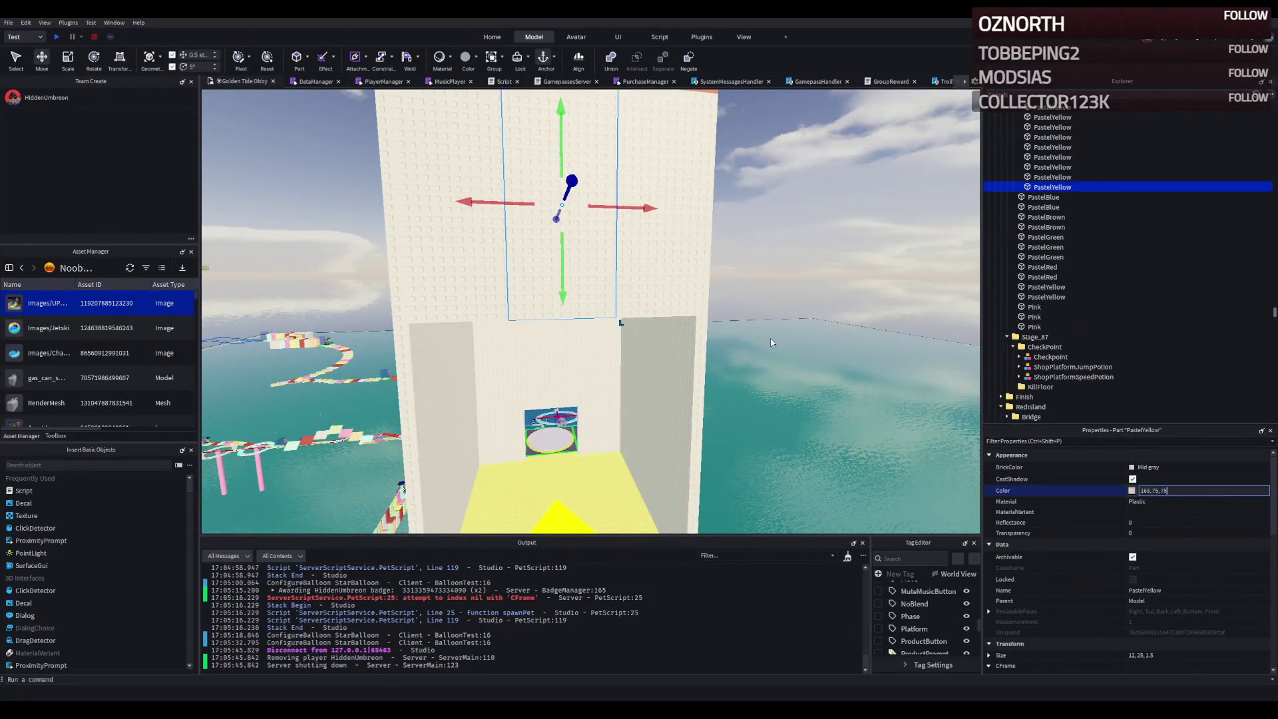
key(Return)
scroll(598, 224, up, 5)
- Widen the red strip to about 22 studs, rotate it 90 degrees and slide it 15 studs along the wall
mouse_move(598, 260)
mouse_down()
mouse_move(599, 280)
mouse_move(592, 158)
mouse_up()
drag(581, 327, 582, 326)
drag(679, 362, 792, 368)
key(ctrl+t)
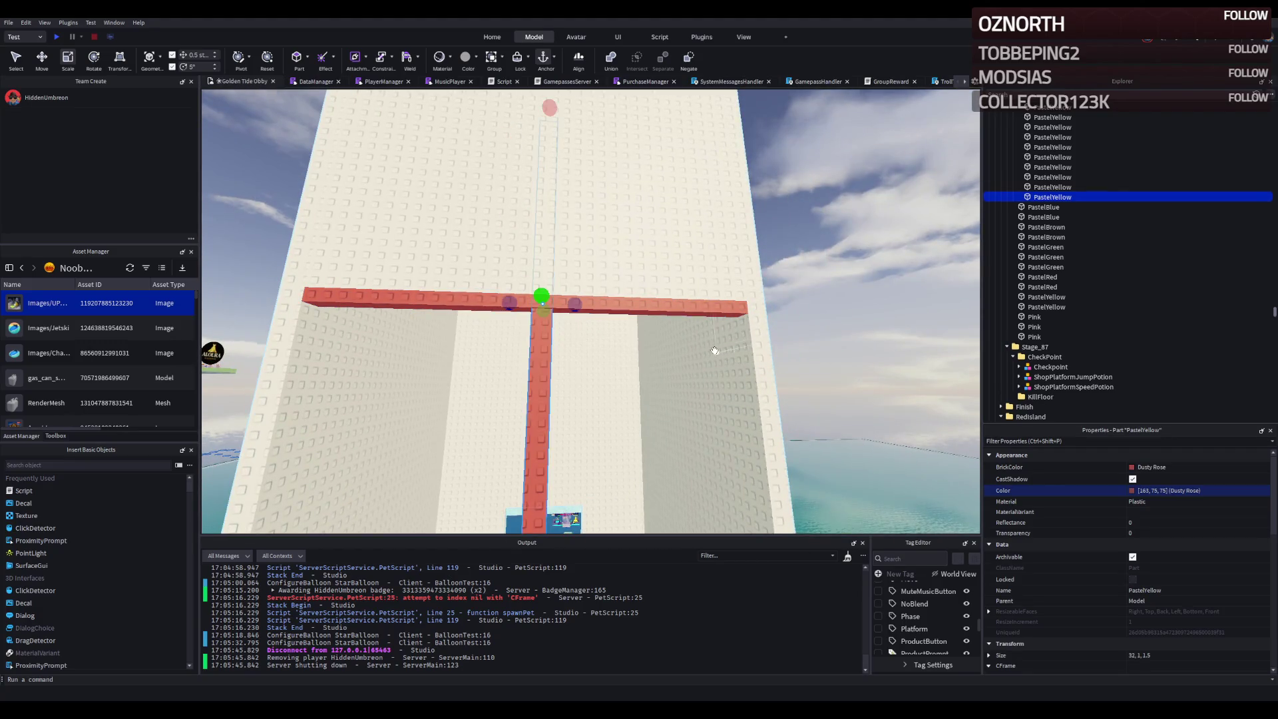
key(ctrl+2)
mouse_move(766, 304)
mouse_down()
mouse_move(561, 326)
mouse_move(585, 328)
mouse_move(534, 353)
mouse_up()
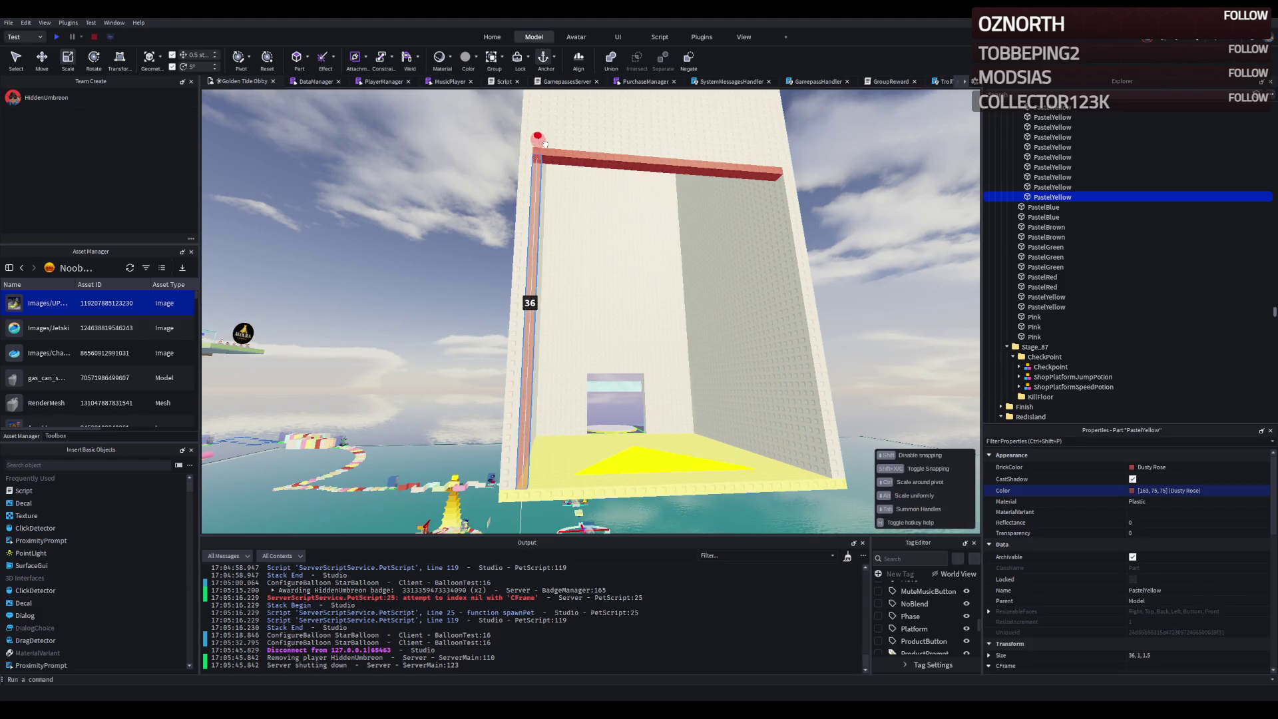
- Stretch a red strip to 36 studs tall at the doorway's edge and duplicate it for the other side
drag(545, 144, 544, 143)
key(d)
mouse_move(525, 307)
mouse_down()
mouse_move(586, 307)
mouse_move(591, 273)
mouse_move(535, 203)
mouse_move(498, 384)
mouse_move(469, 368)
mouse_up()
key(ctrl+d)
click(460, 373)
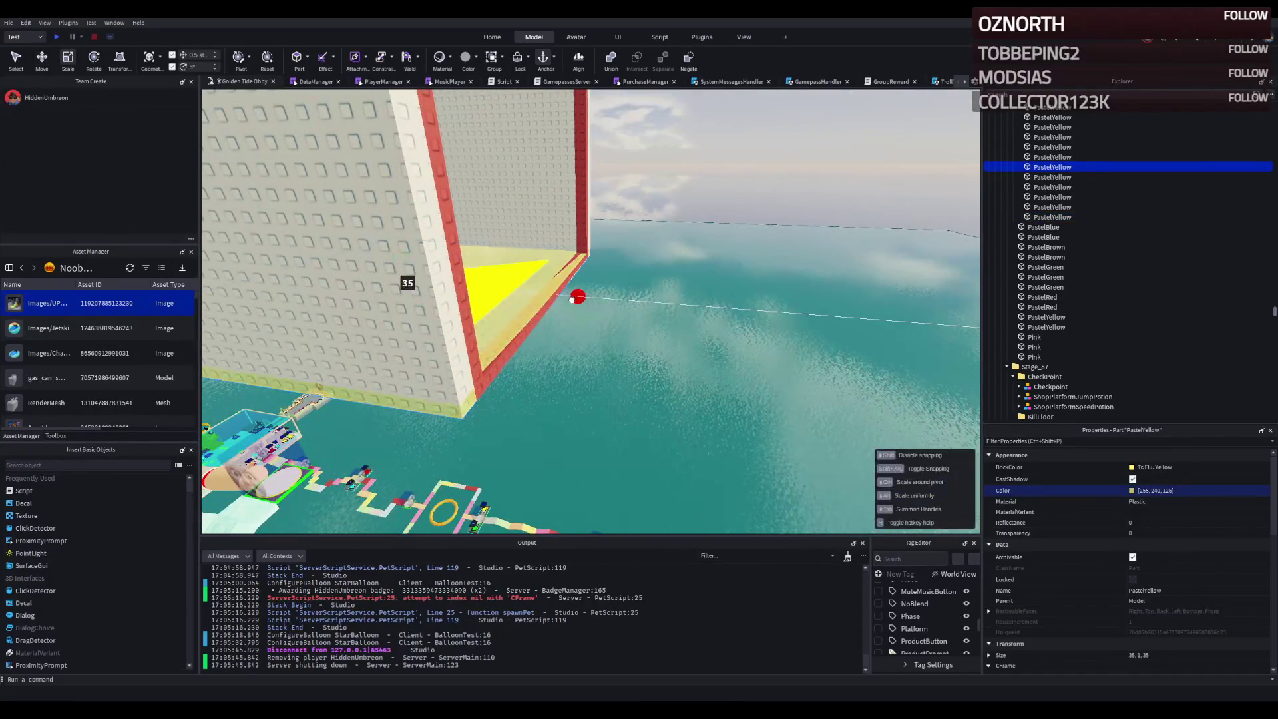
mouse_move(446, 374)
mouse_down()
mouse_move(505, 375)
mouse_move(486, 385)
mouse_up()
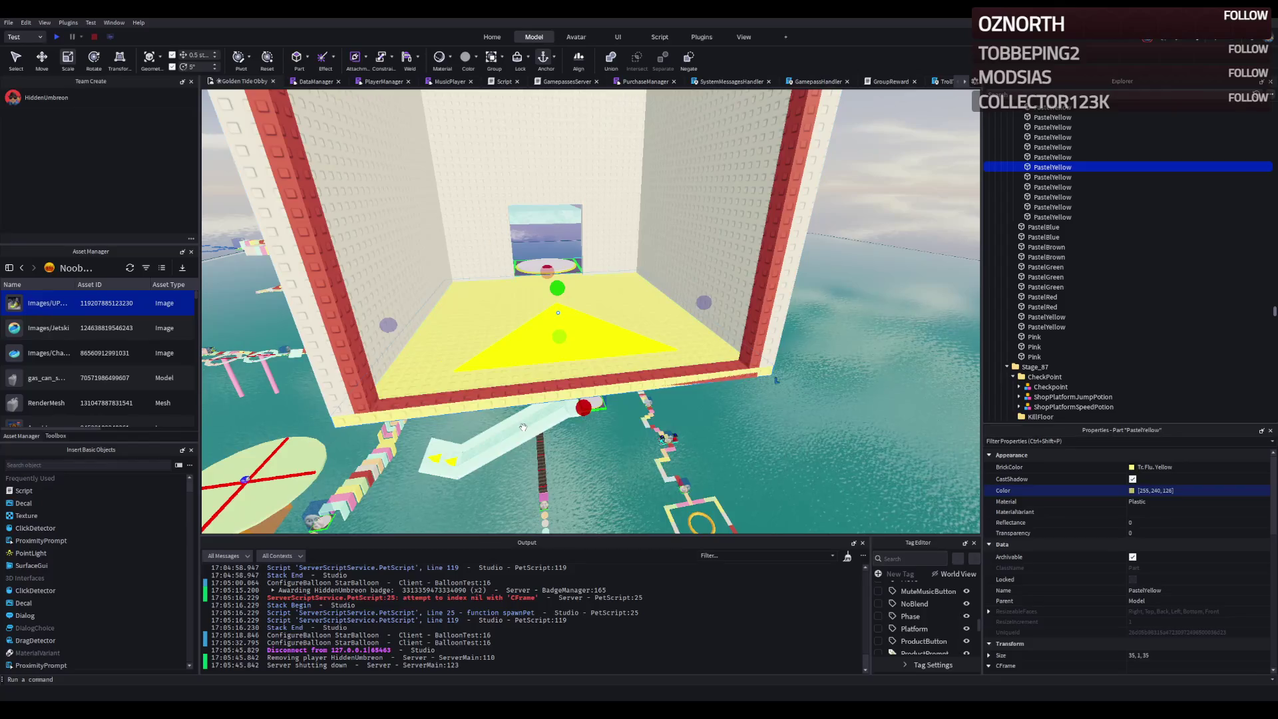
drag(526, 430, 561, 409)
scroll(561, 409, down, 5)
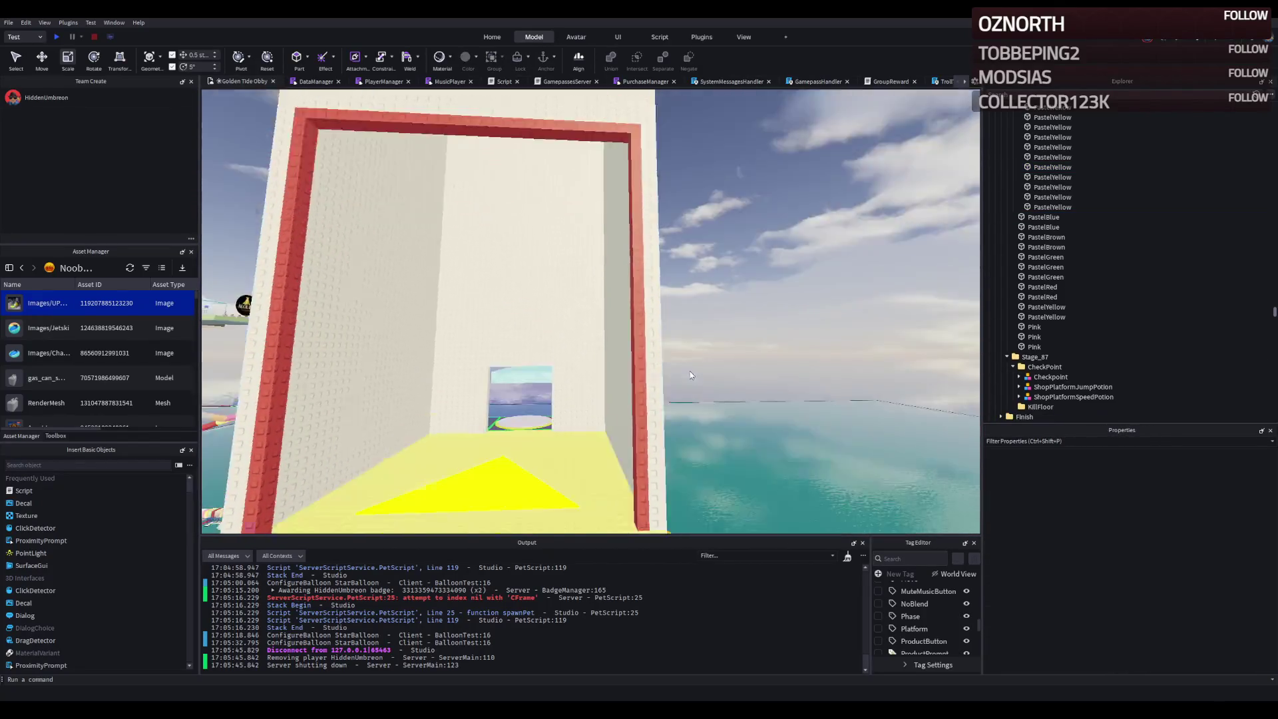
scroll(612, 381, up, 3)
scroll(612, 381, down, 5)
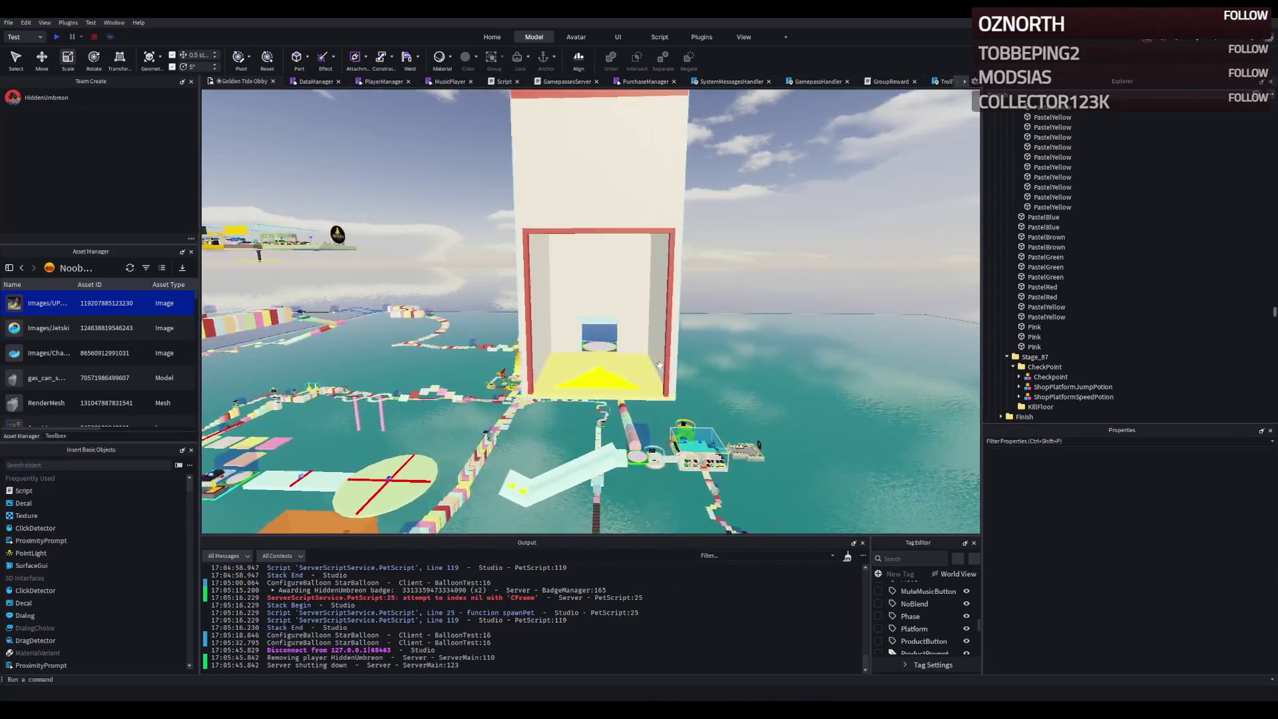
key(s)
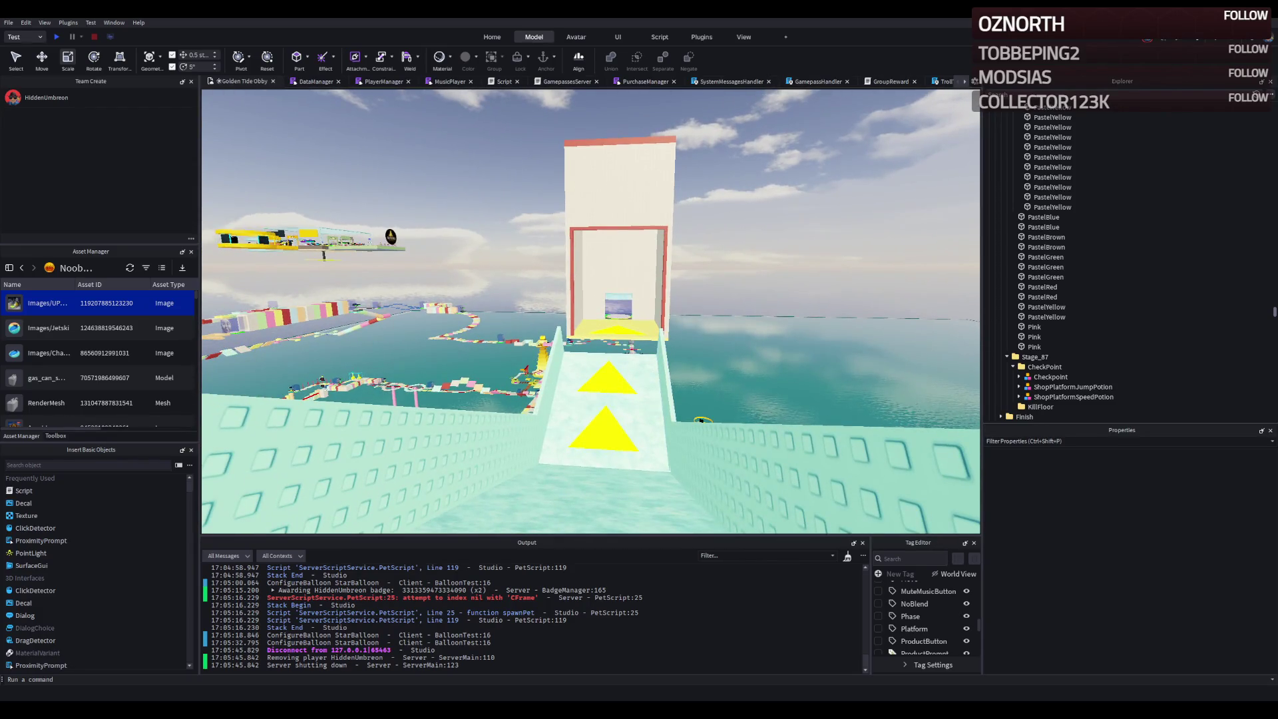
key(w)
key(d)
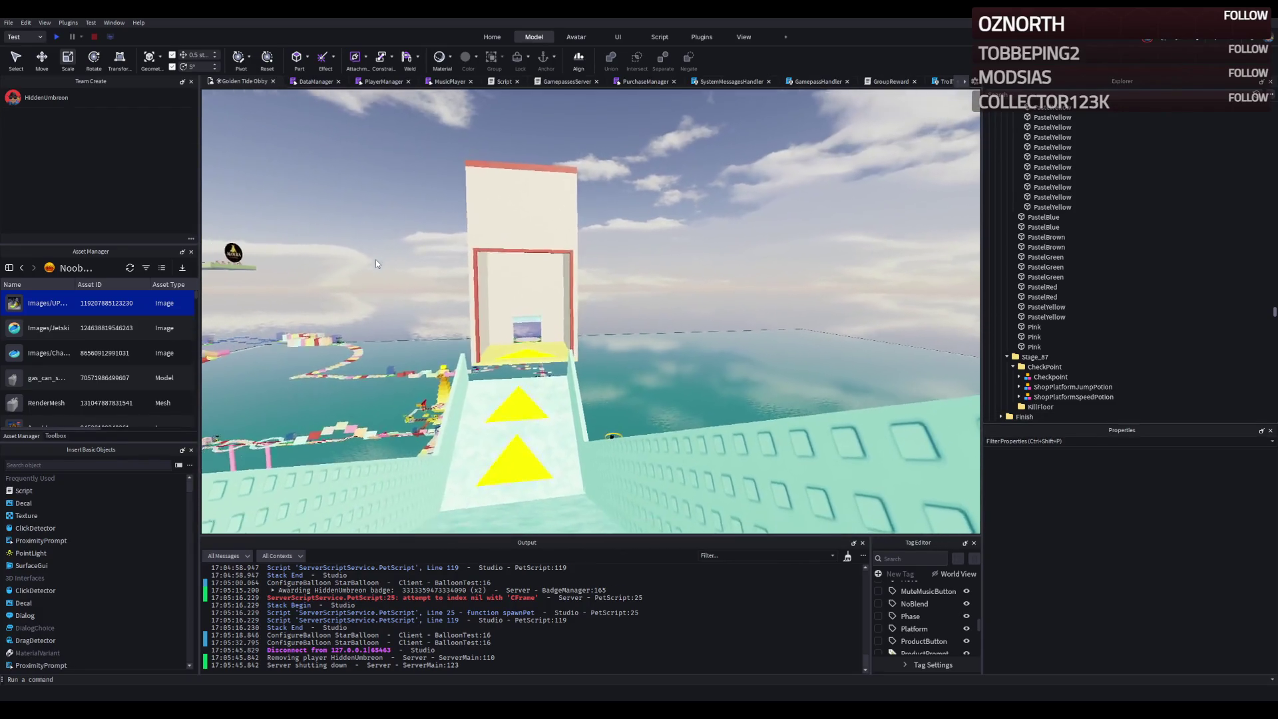
key(w)
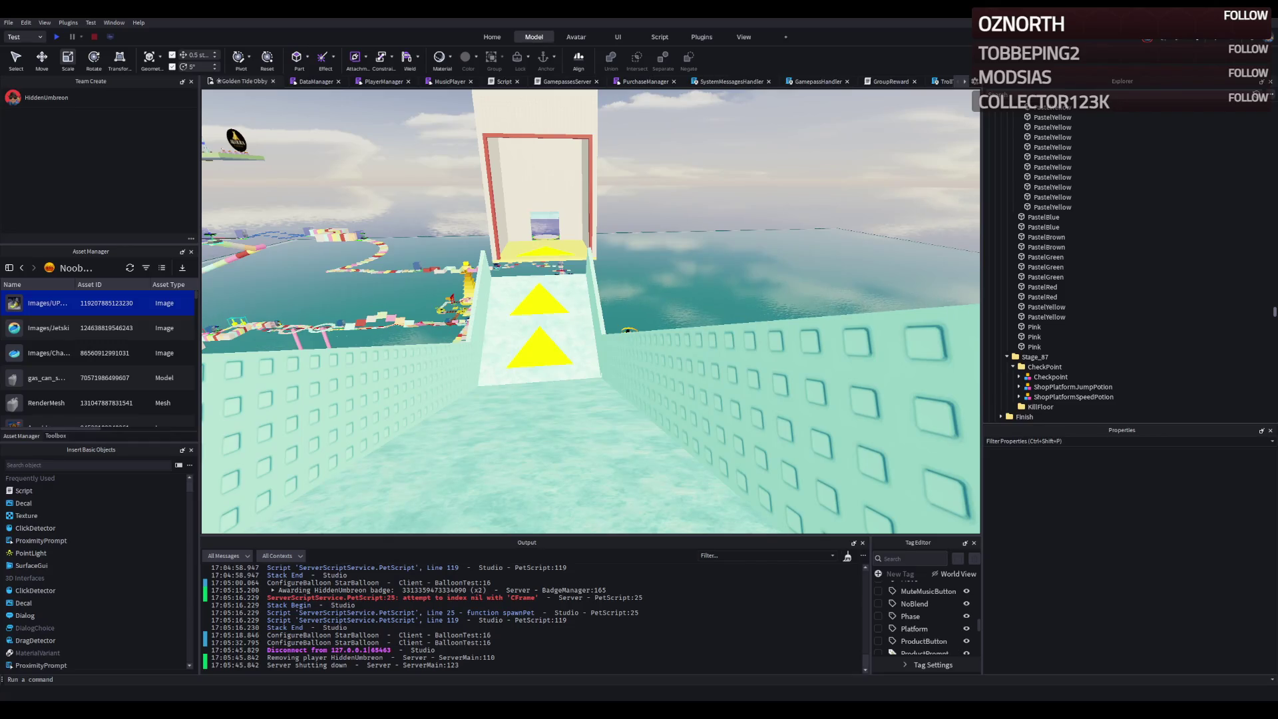
scroll(507, 328, down, 10)
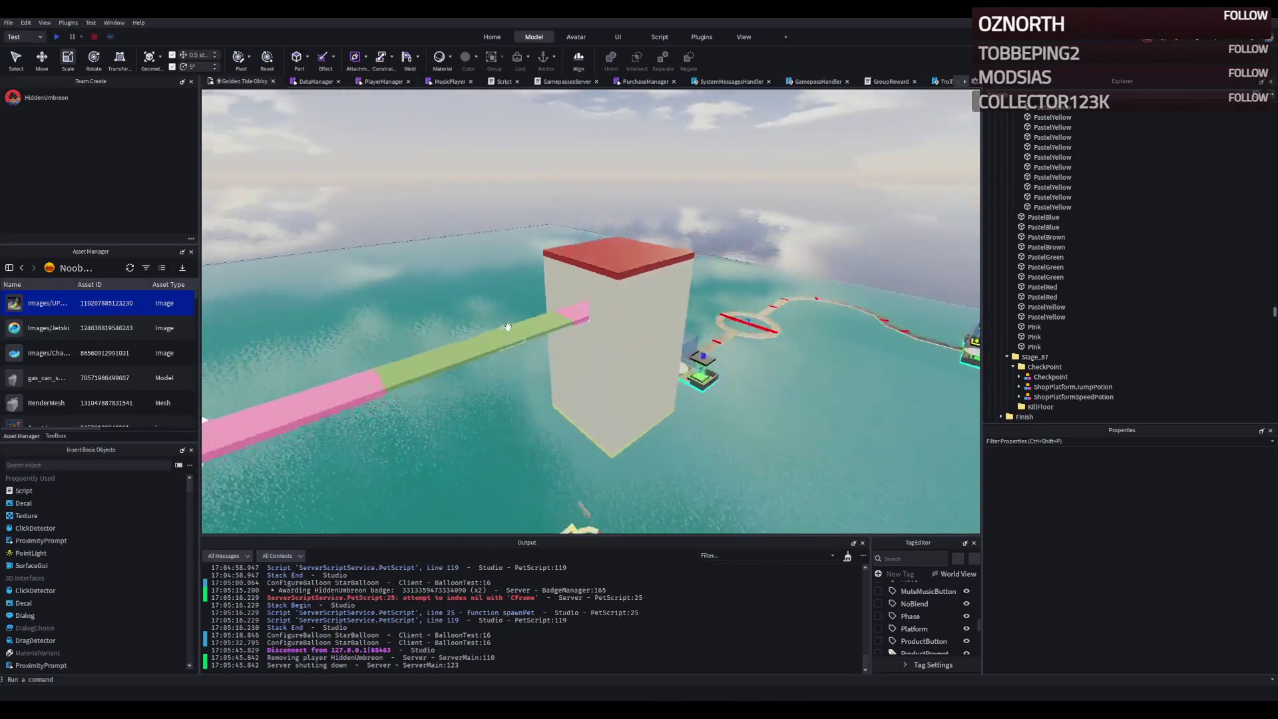
scroll(508, 328, up, 10)
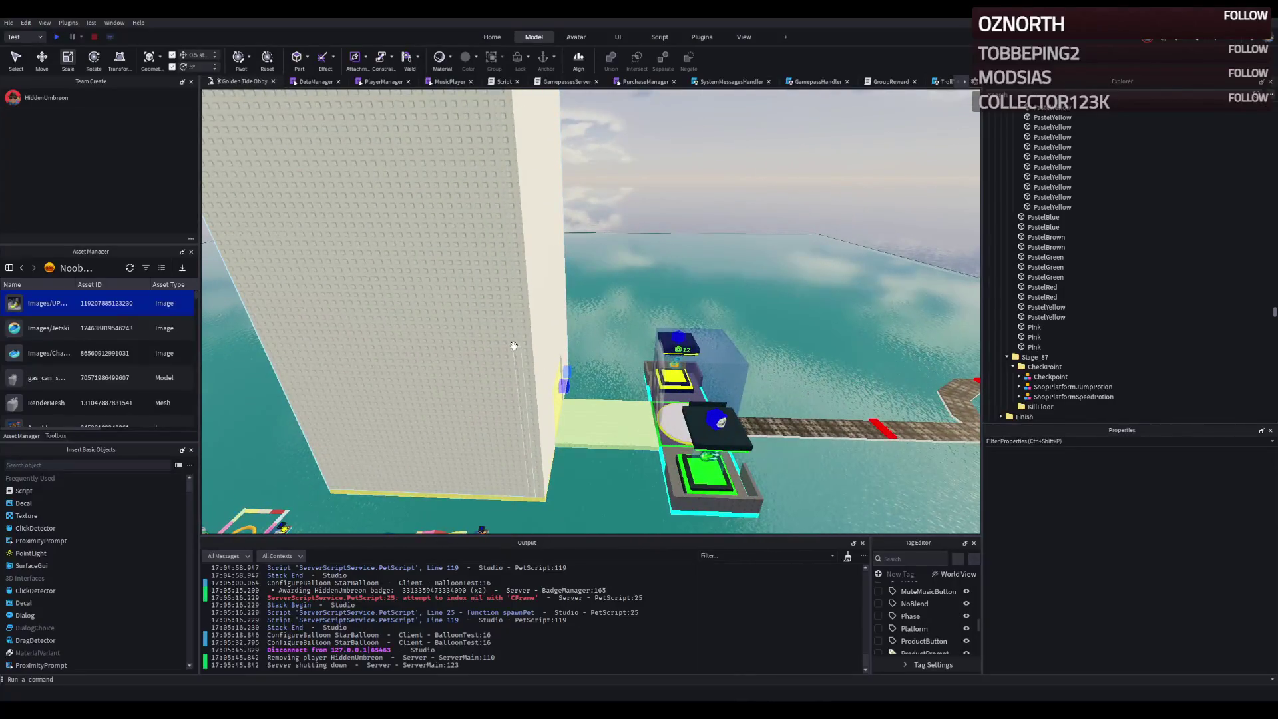
- Duplicate the tower wall part, shift the copy about 2 studs, and colour it mid gray
click(514, 346)
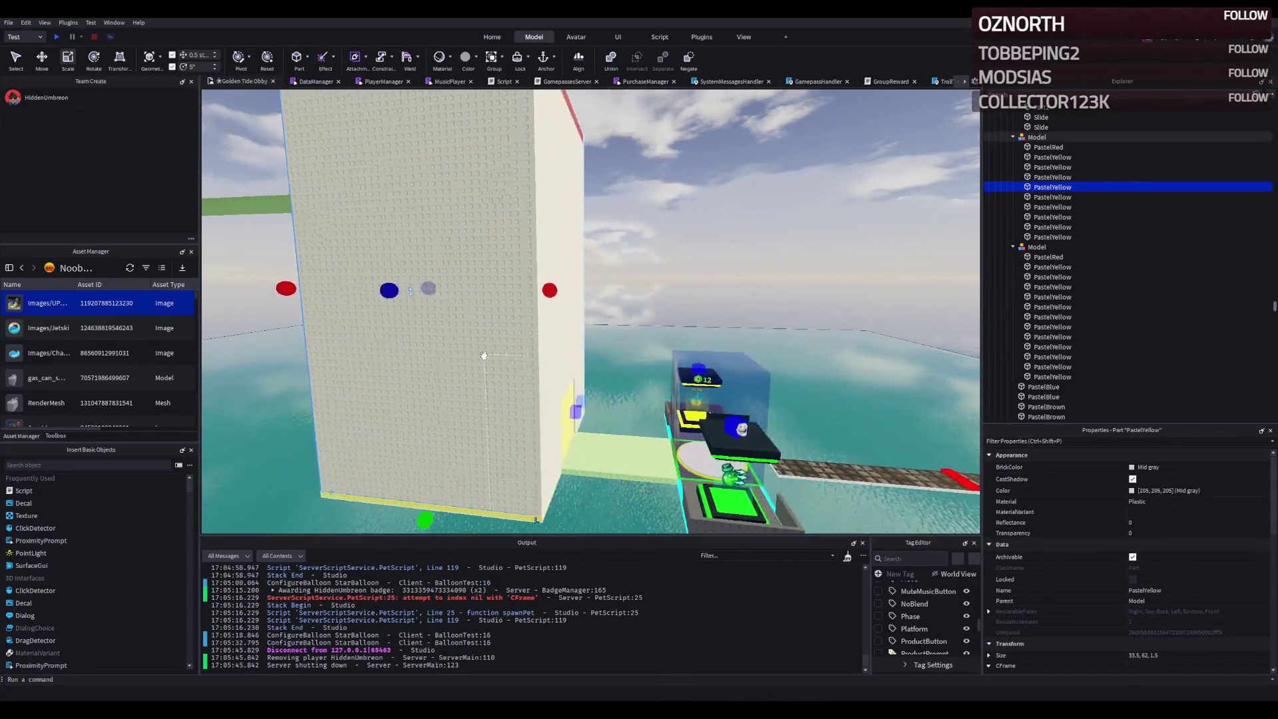
scroll(484, 355, up, 3)
key(ctrl+d)
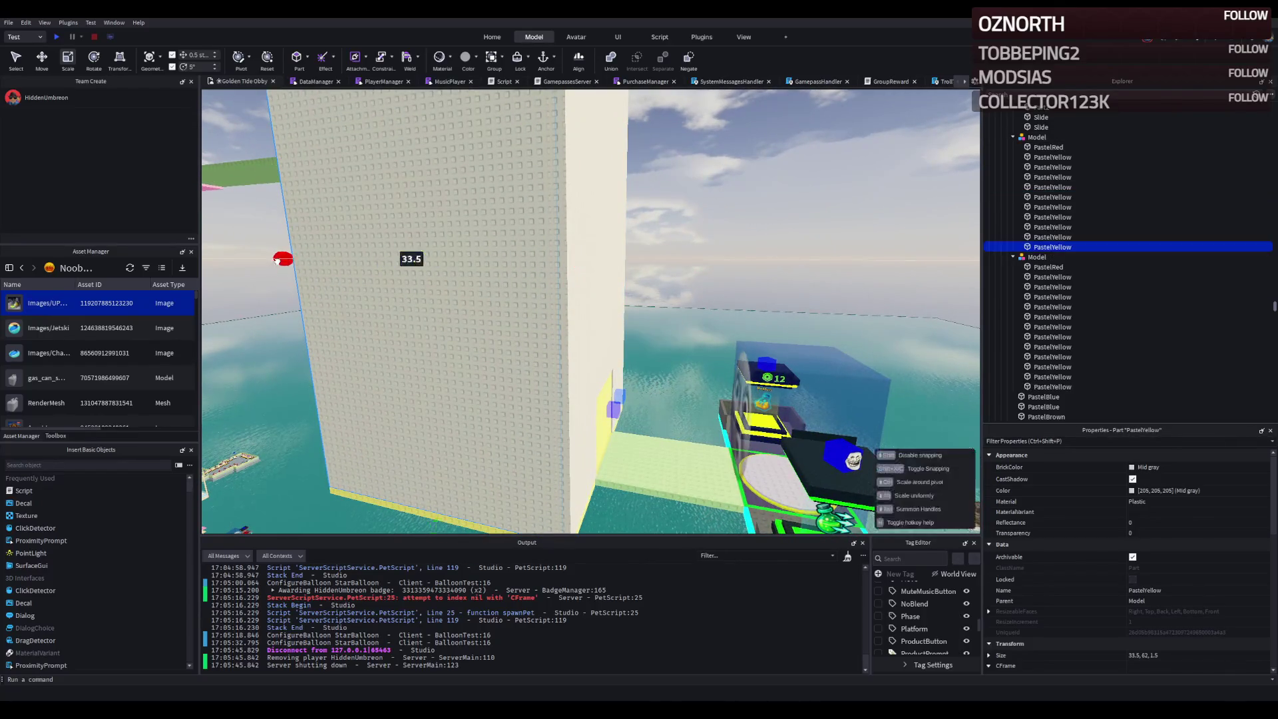
scroll(291, 281, up, 5)
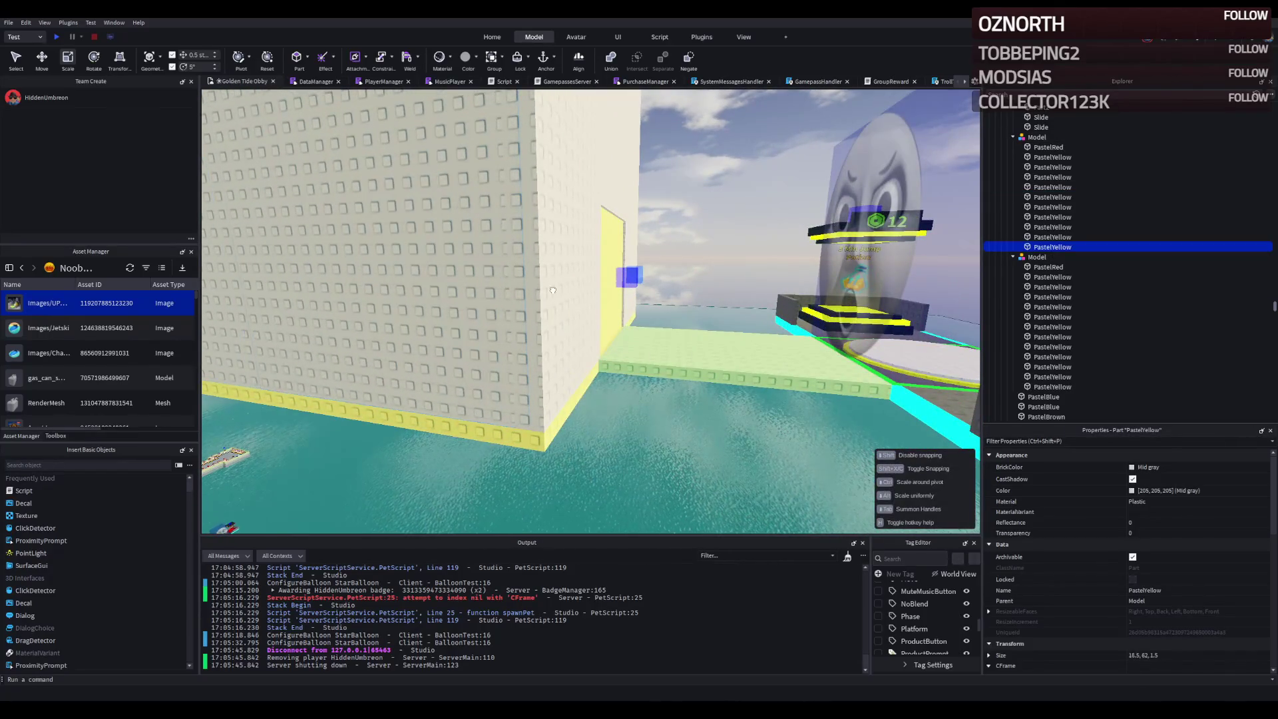
scroll(659, 317, up, 5)
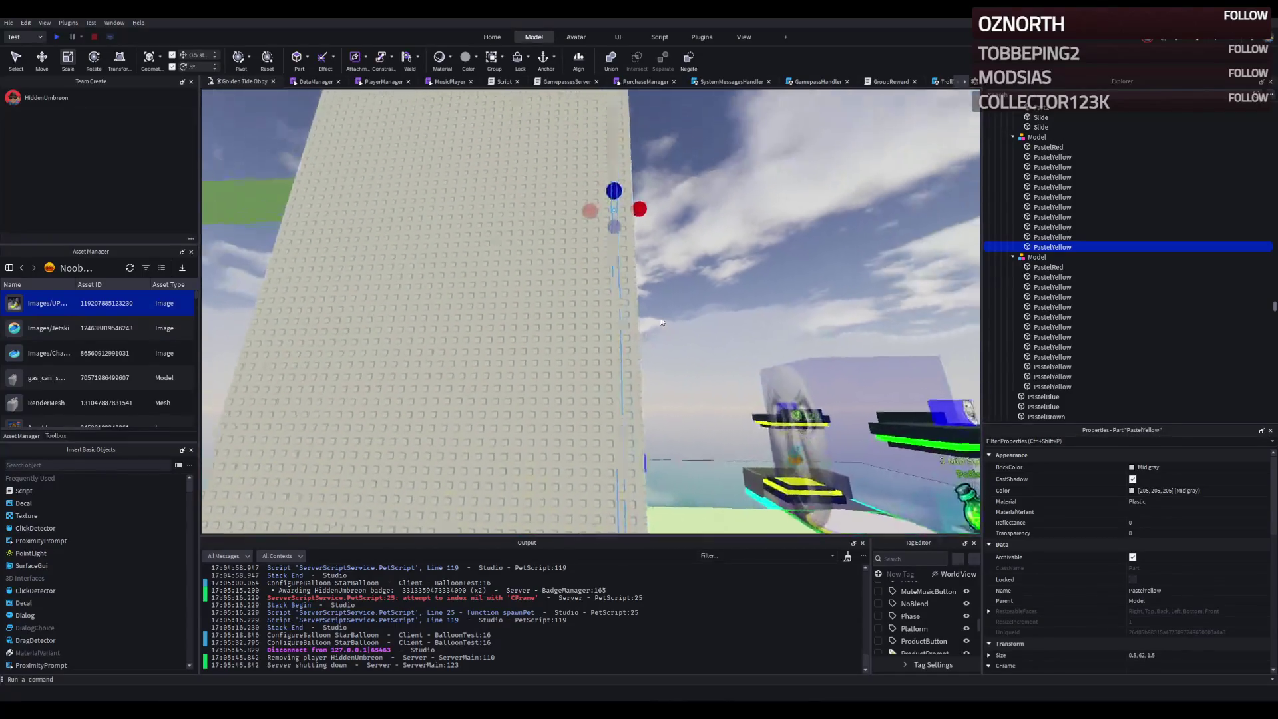
key(ctrl+2)
drag(612, 280, 615, 278)
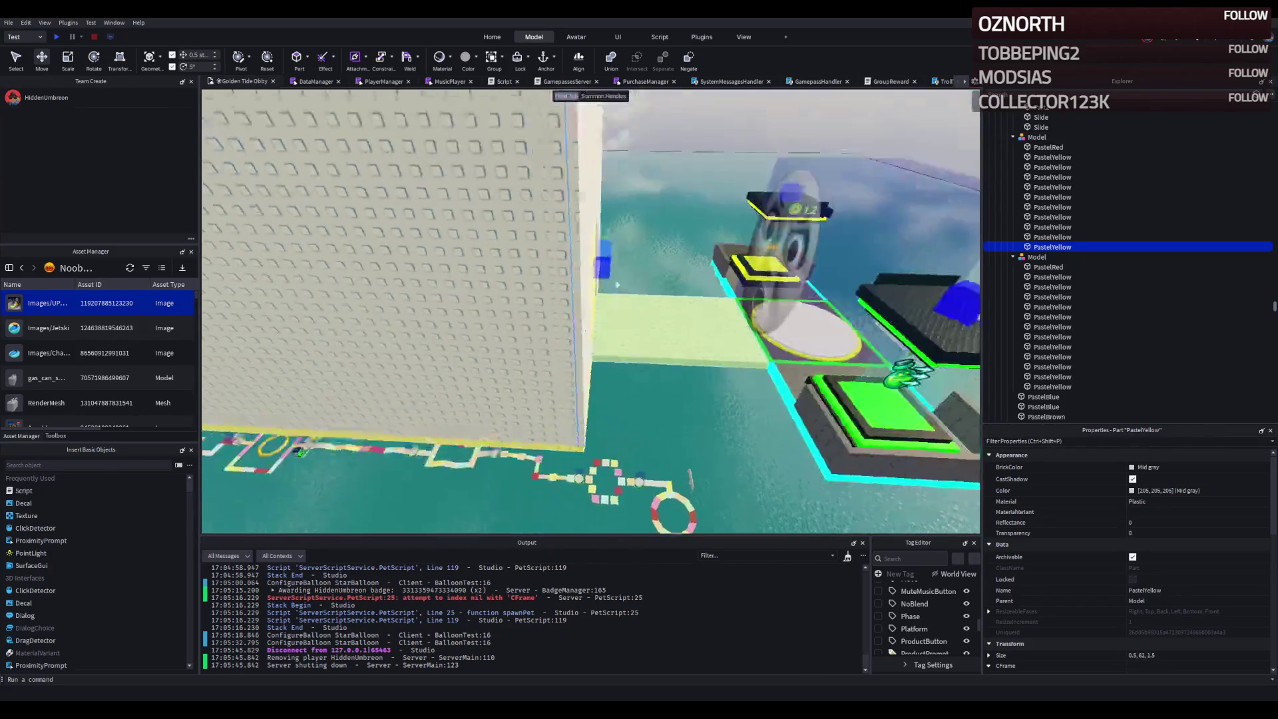
drag(590, 278, 589, 279)
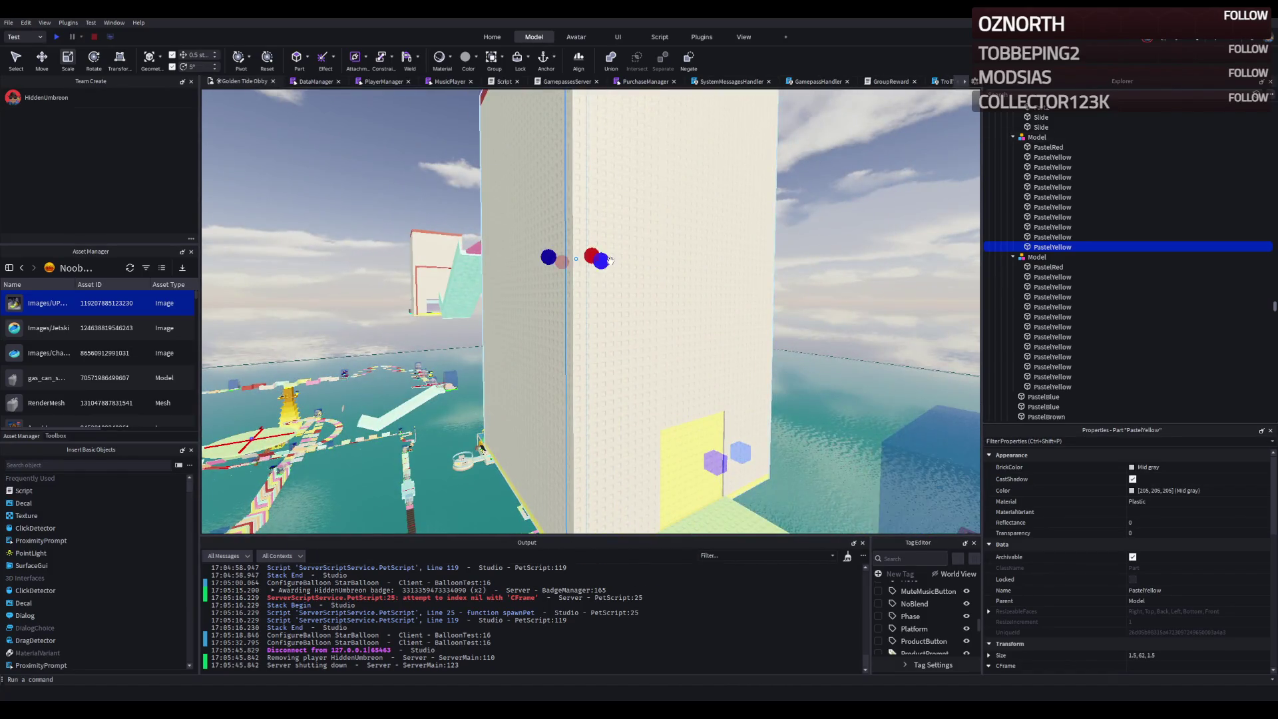
click(1203, 490)
key(Return)
- Resize the tower wall pieces to 10.5 and 33.5 studs wide
click(600, 360)
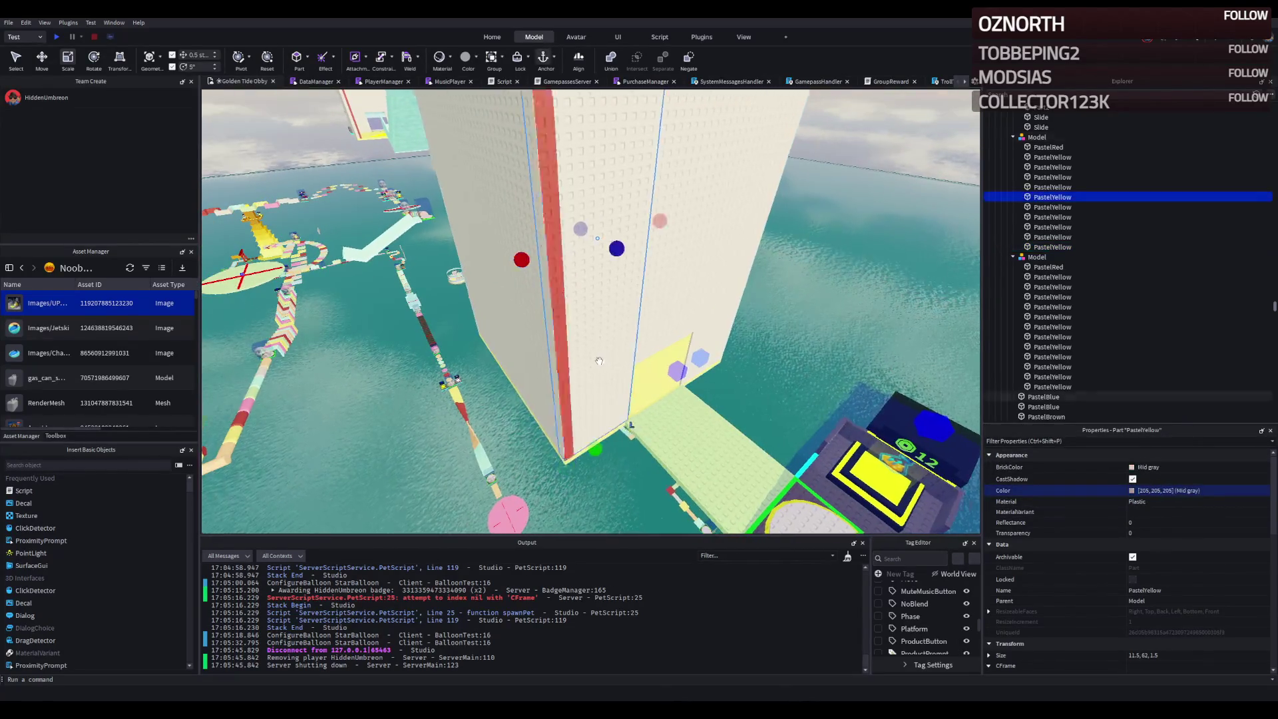
mouse_move(566, 245)
mouse_down()
mouse_move(582, 243)
mouse_move(557, 222)
mouse_move(642, 178)
mouse_move(626, 258)
mouse_move(334, 265)
mouse_move(622, 257)
mouse_up()
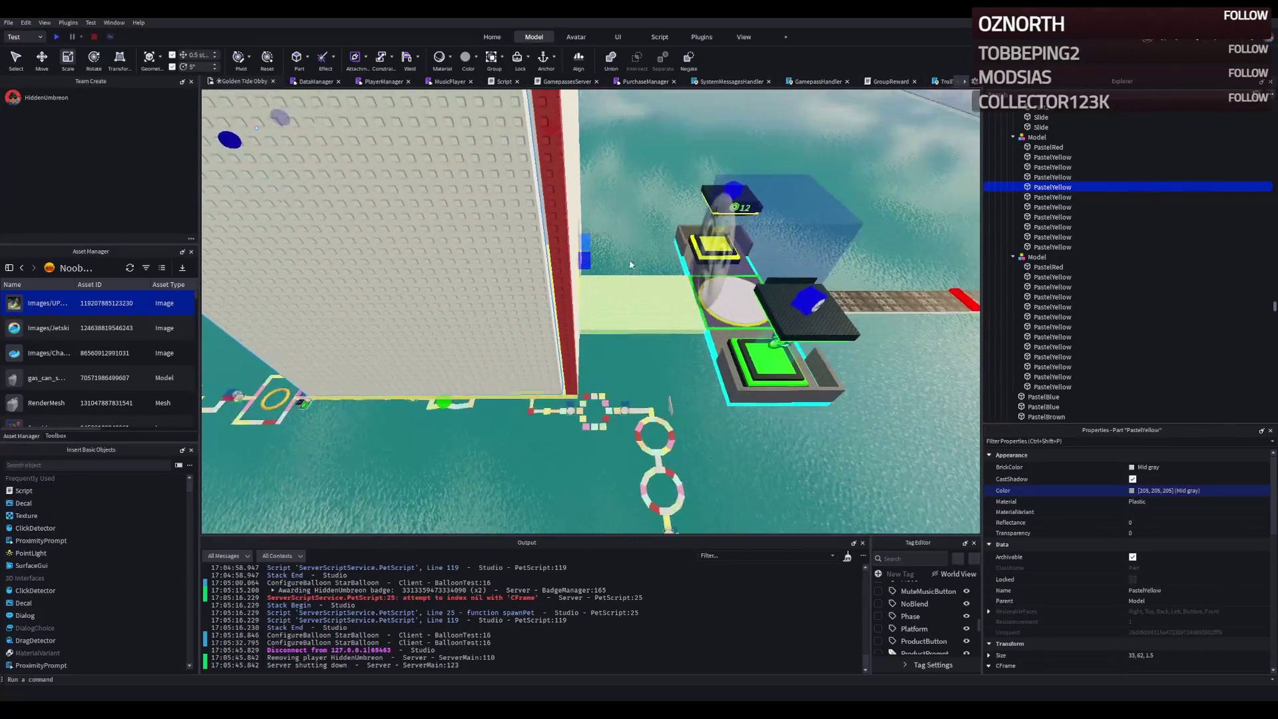
drag(590, 207, 619, 238)
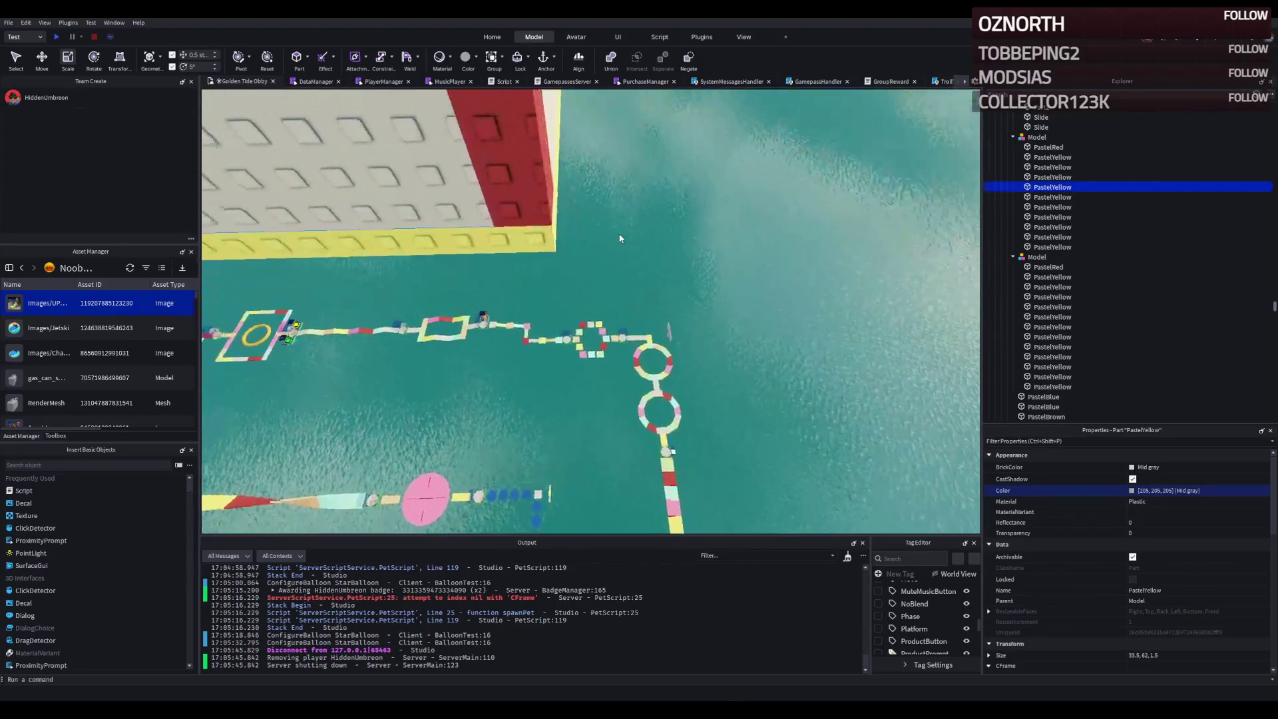
click(658, 230)
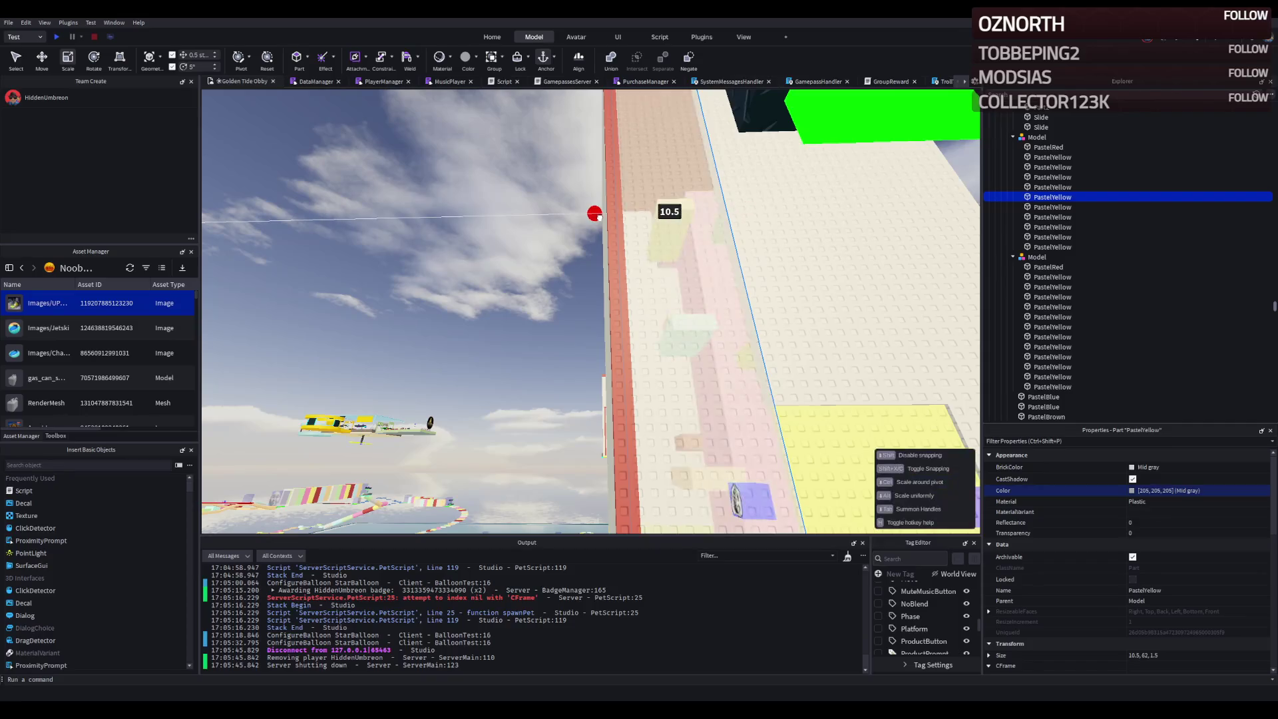
click(491, 280)
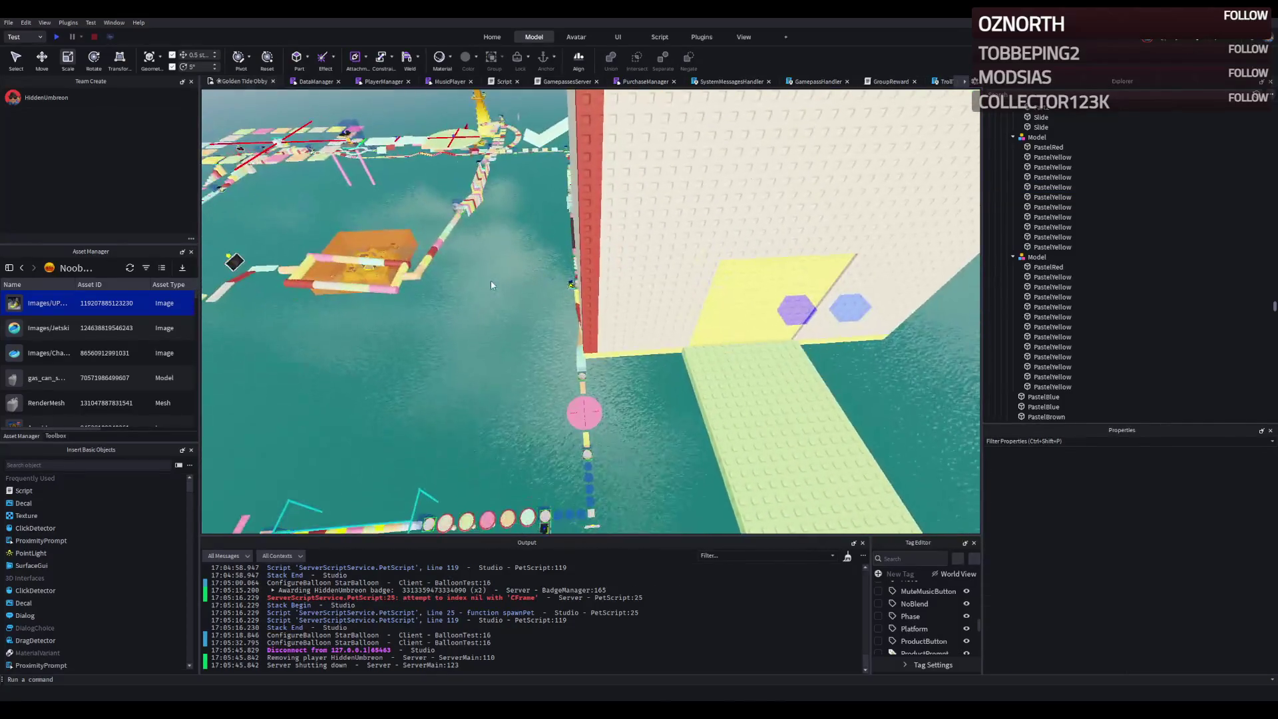
- Thin the red edge trim from 1.5 to 1 deep, then duplicate it along the wall
click(524, 291)
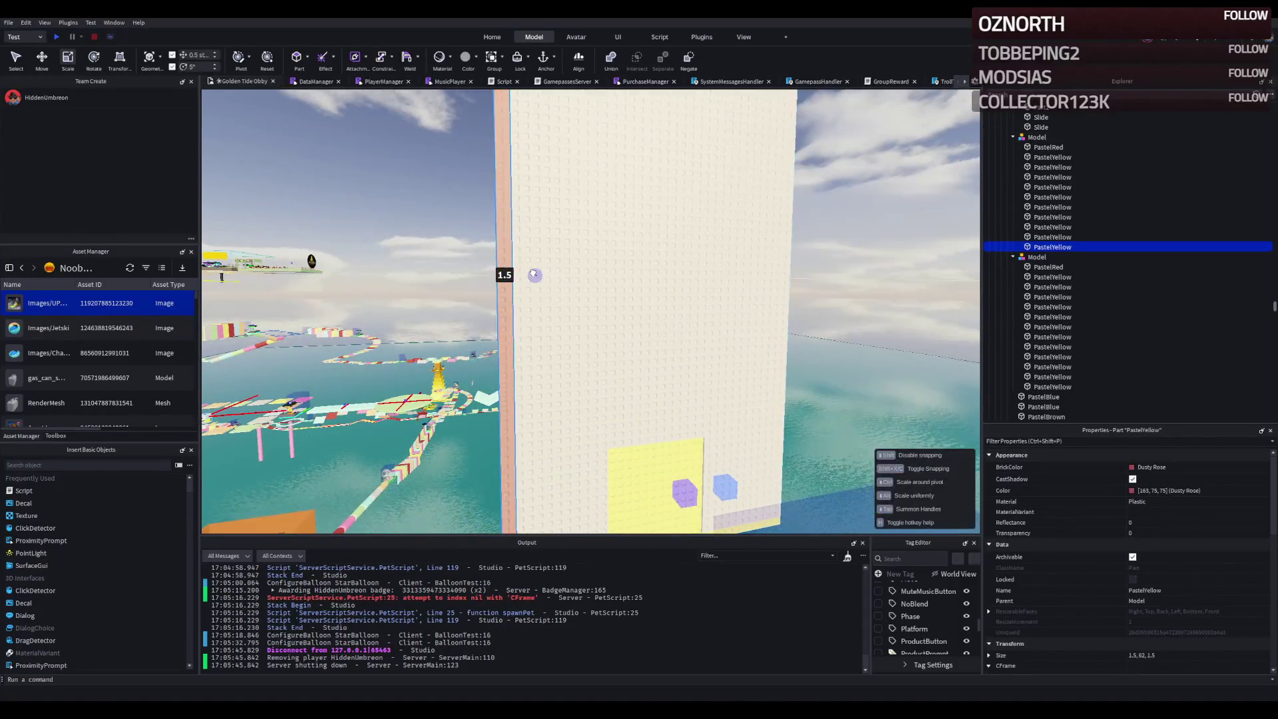
drag(566, 263, 620, 263)
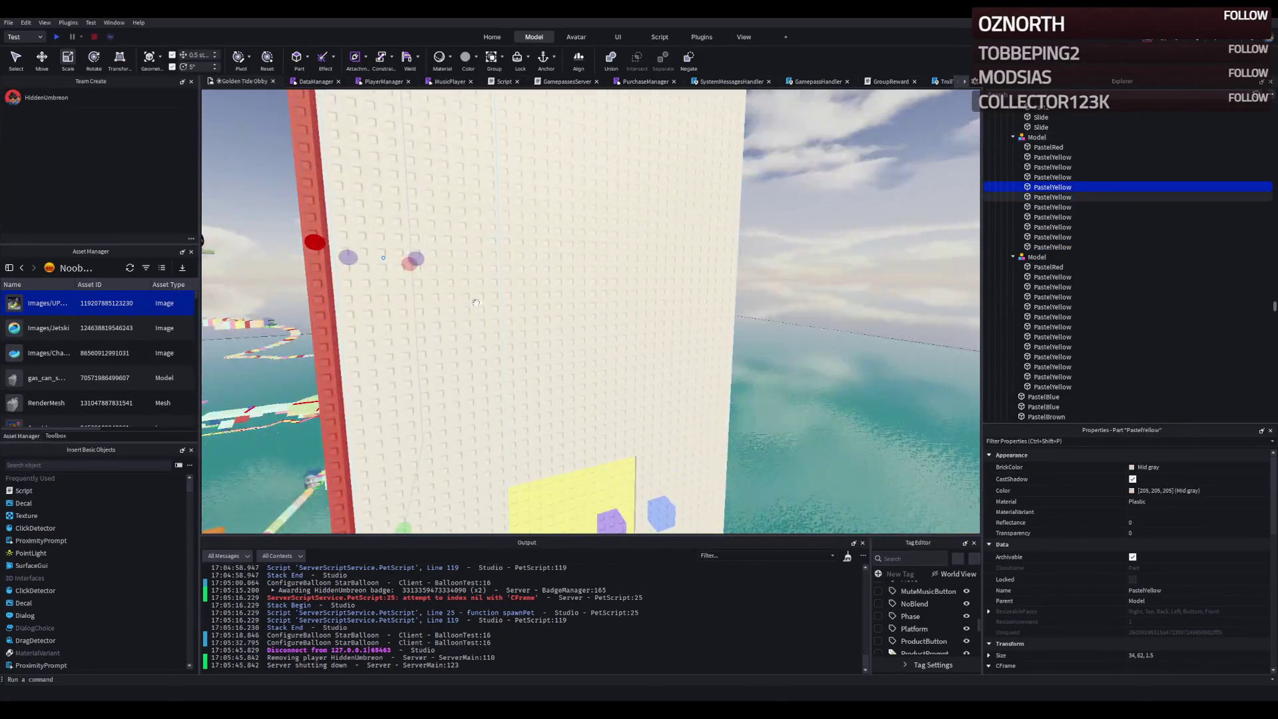
click(456, 284)
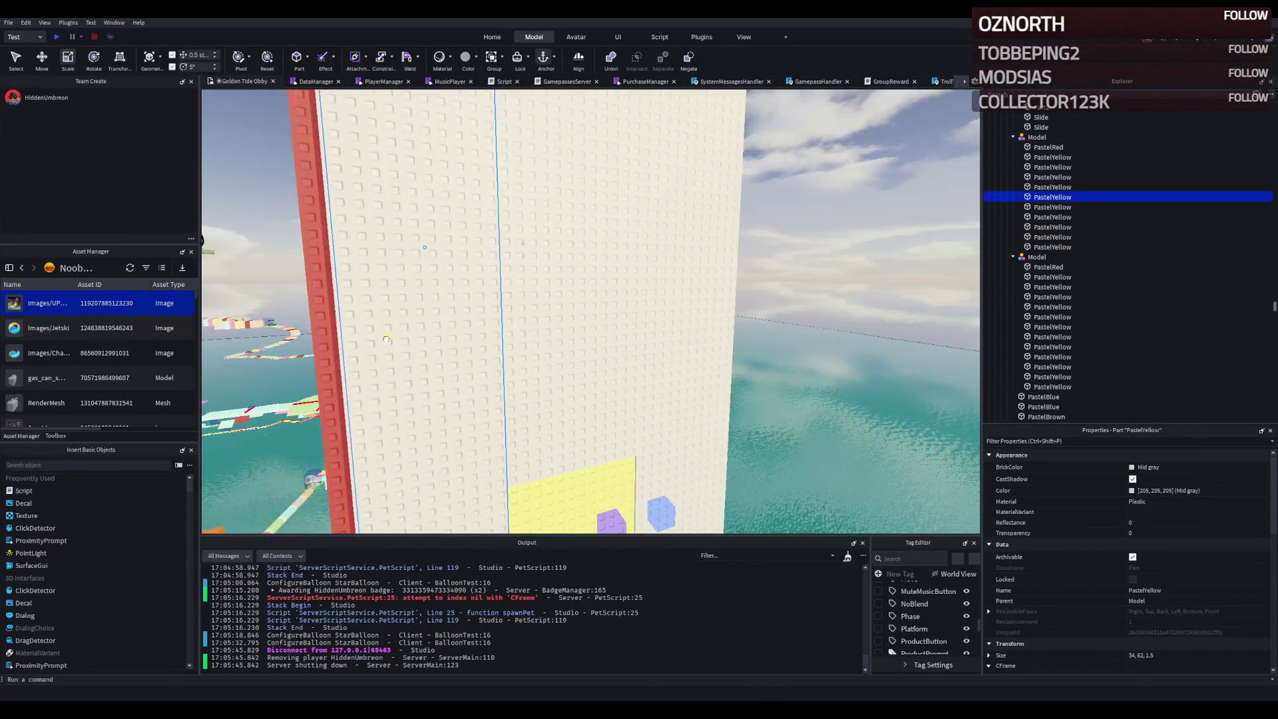
click(407, 307)
key(ctrl+2)
key(ctrl+d)
mouse_move(460, 265)
mouse_down()
mouse_move(643, 257)
mouse_move(565, 267)
mouse_up()
- Resize the white wall sections from 35 to 34.5 and from 9.5 to 10 wide
click(546, 277)
key(ctrl+3)
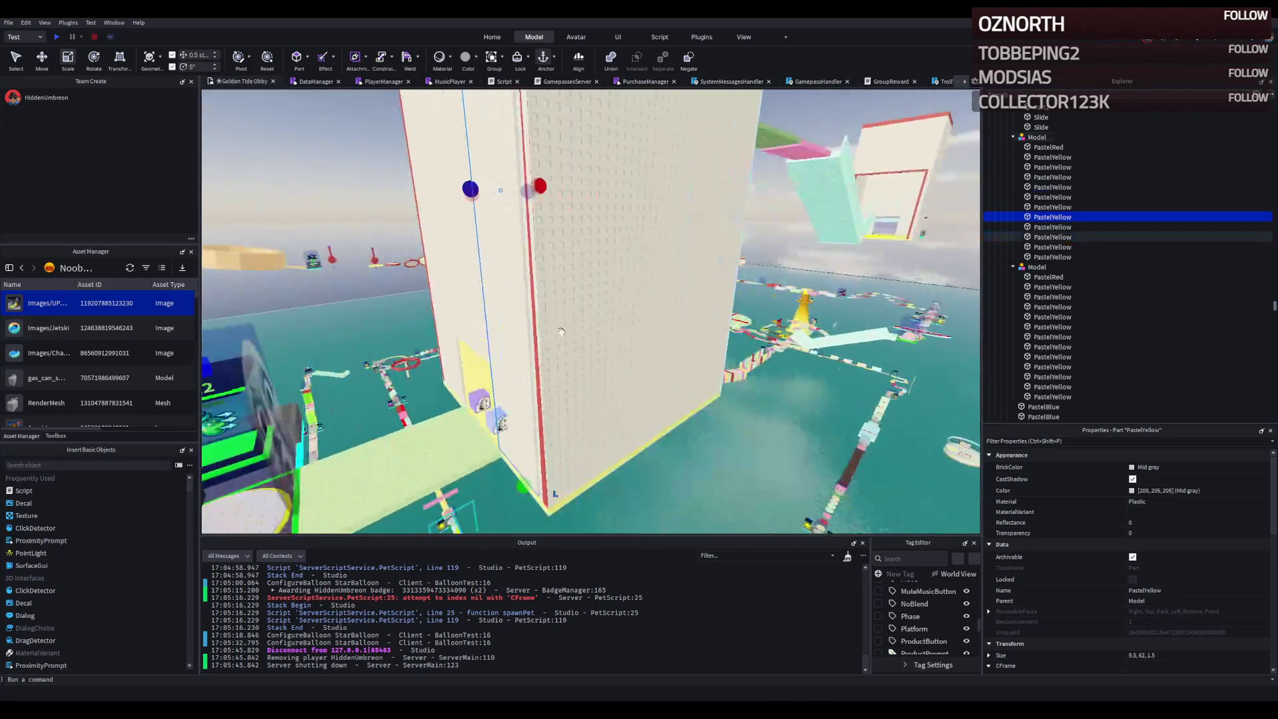
click(561, 330)
scroll(533, 300, up, 5)
mouse_move(516, 283)
mouse_down()
mouse_move(529, 285)
mouse_move(512, 272)
mouse_up()
click(566, 279)
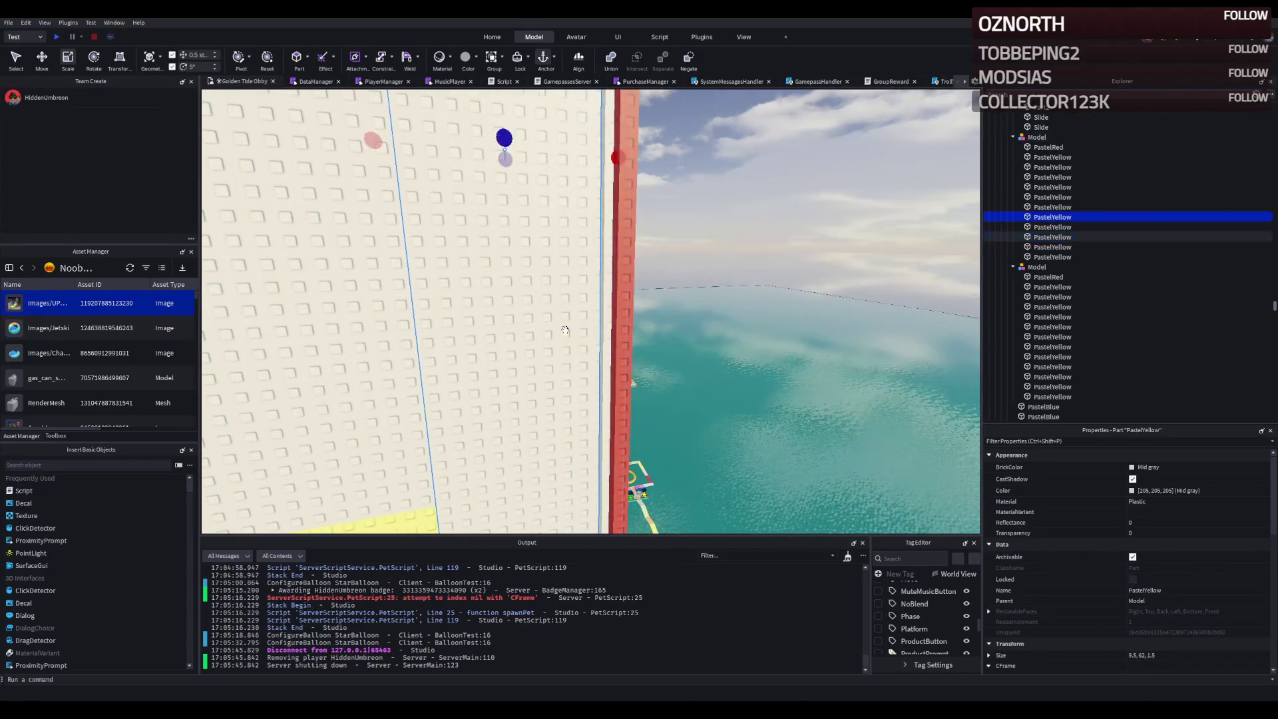
drag(650, 227, 657, 227)
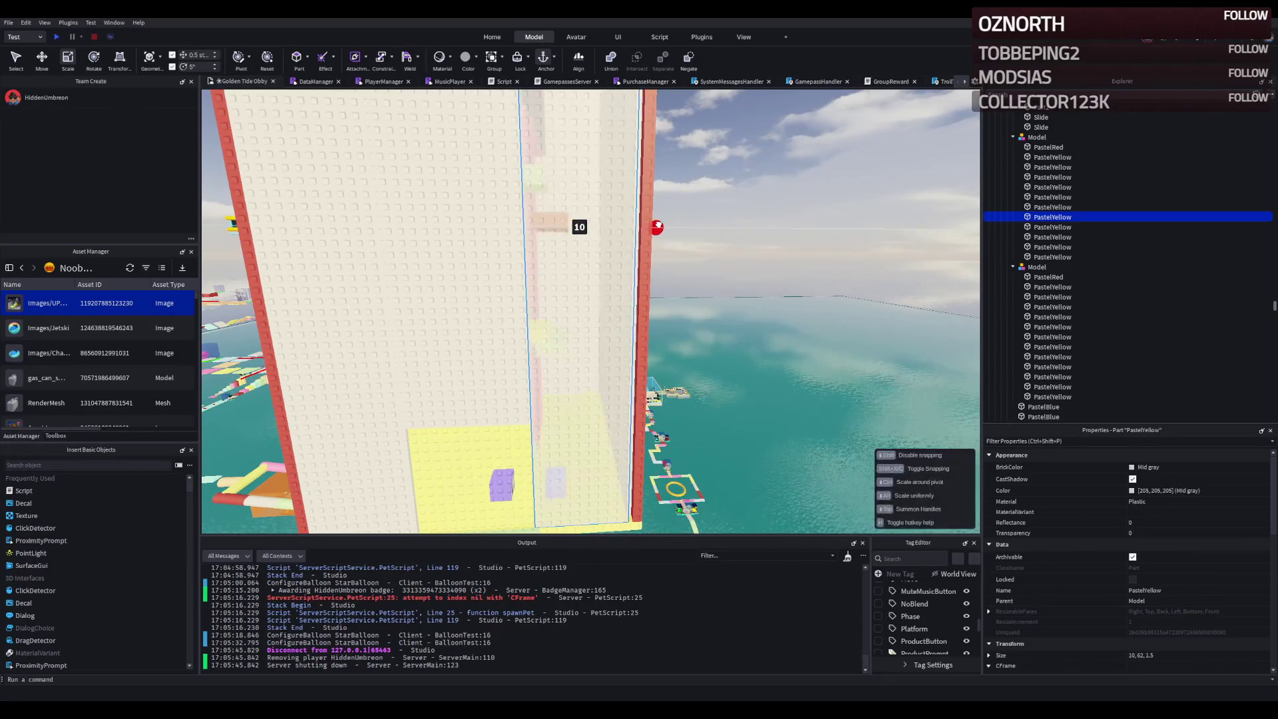
- Shift both thin red corner trims together along the tower wall
click(689, 357)
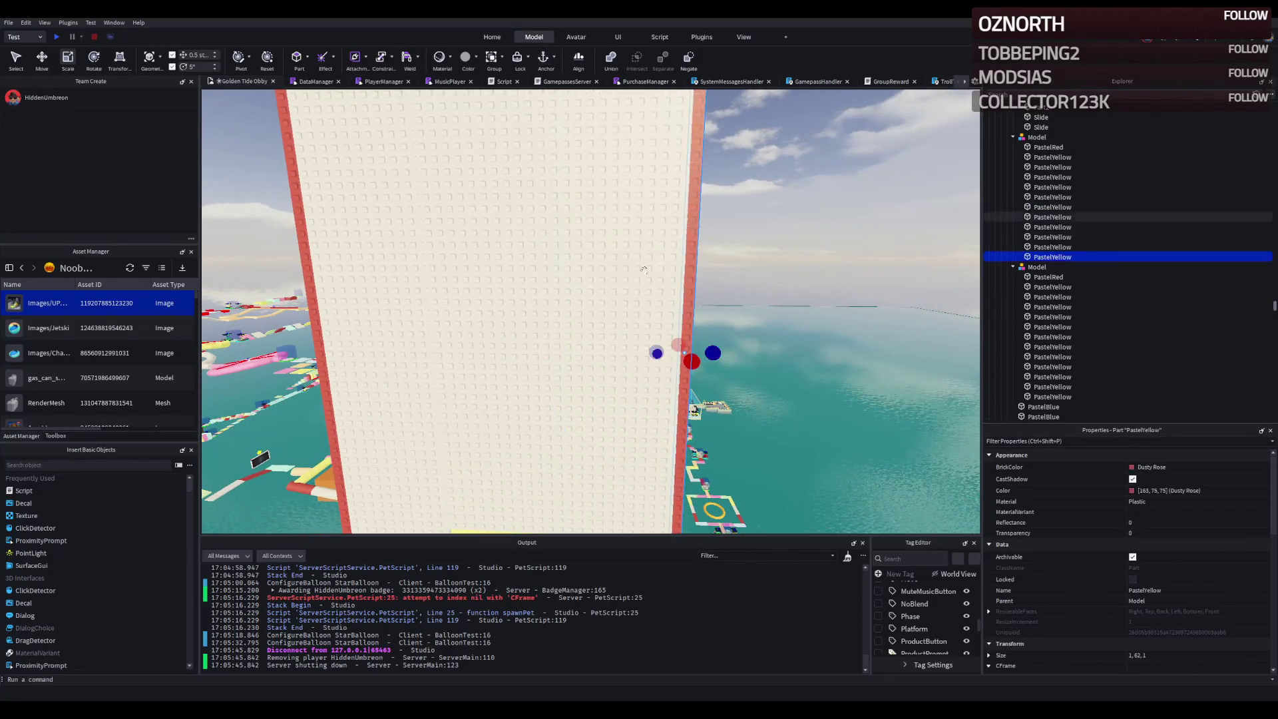
ctrl+click(327, 358)
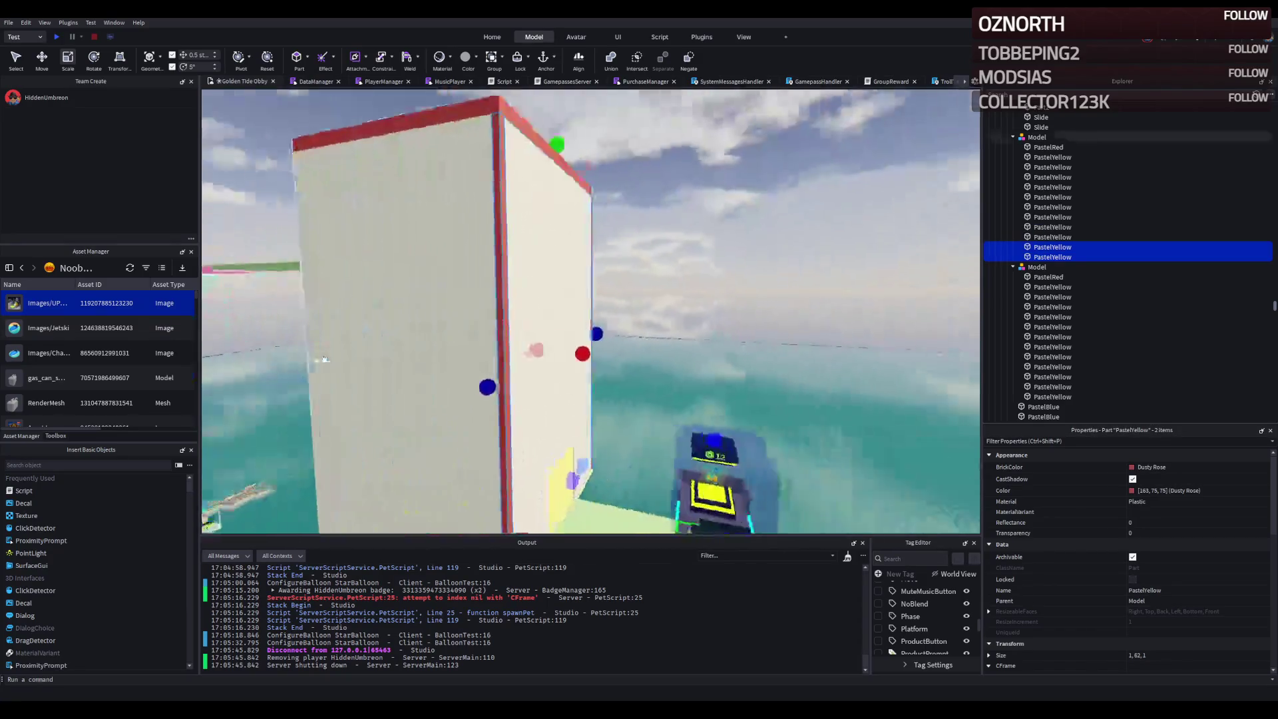
key(ctrl+2)
mouse_move(532, 354)
mouse_down()
mouse_move(553, 346)
mouse_move(526, 343)
mouse_up()
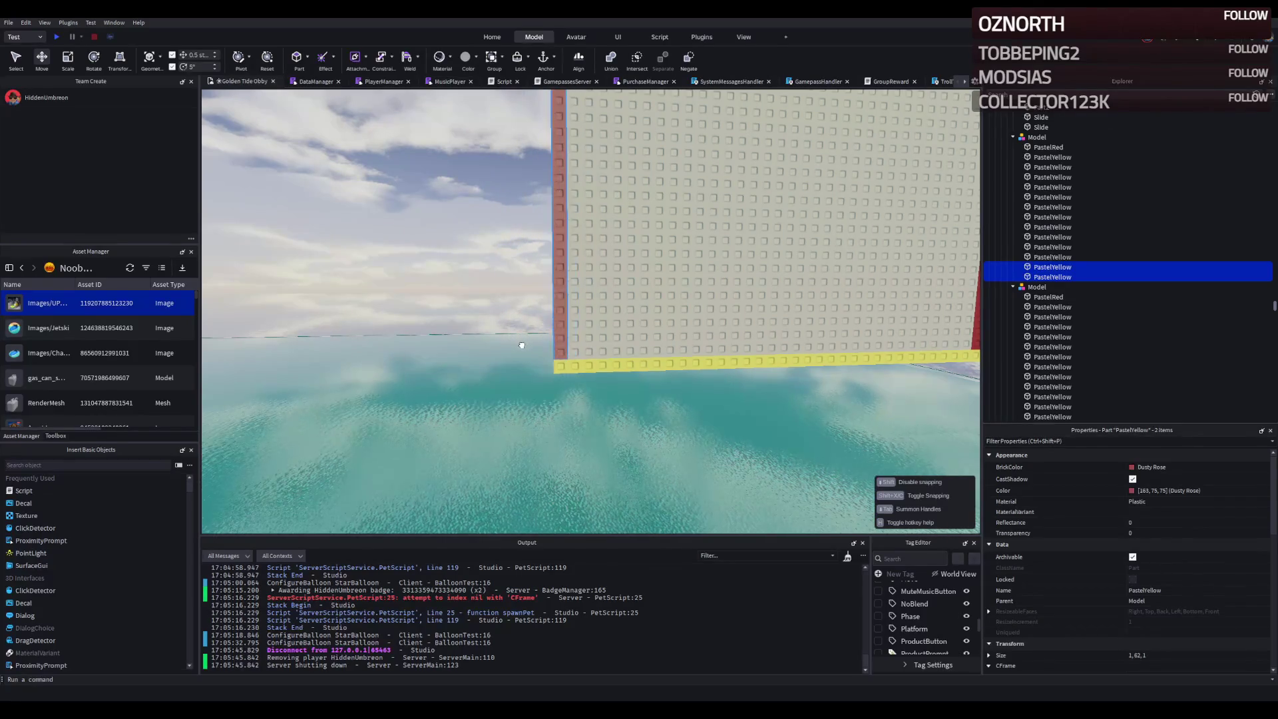
- Resize the white wall sections to fit: large wall 34 to 33, side section 10 to 10.5
click(599, 328)
key(ctrl+3)
drag(562, 180, 543, 173)
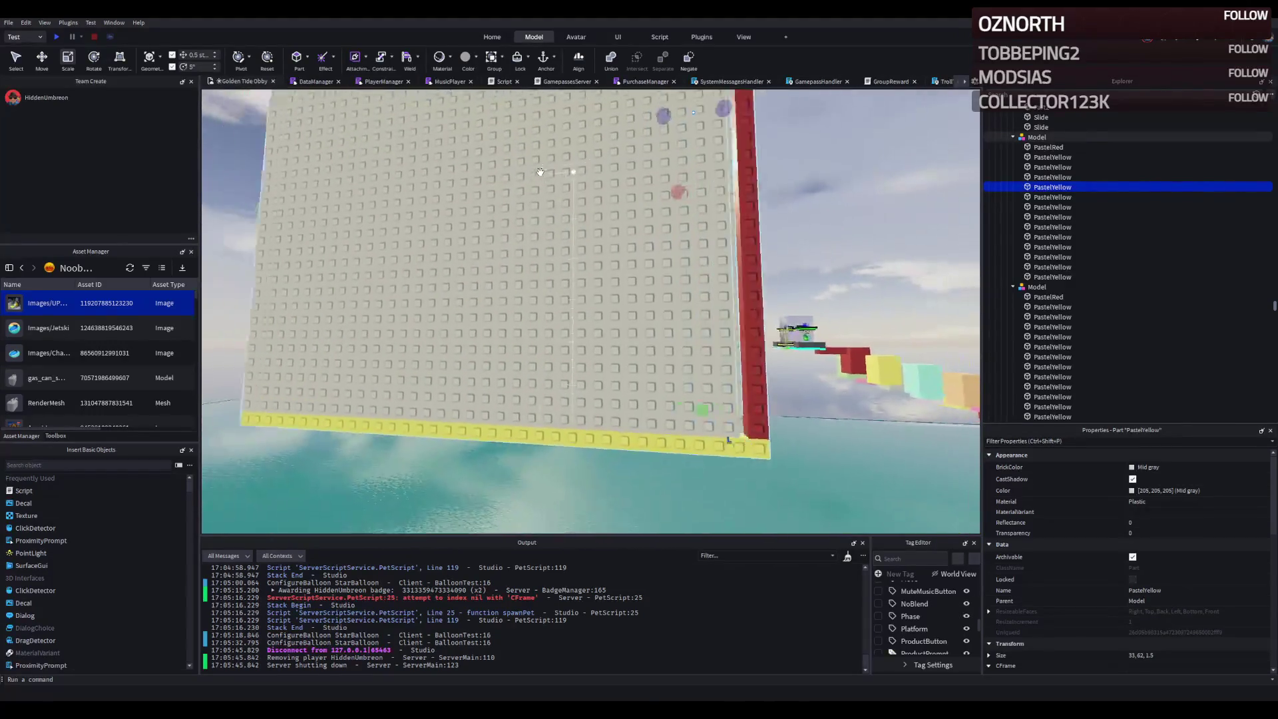
click(566, 267)
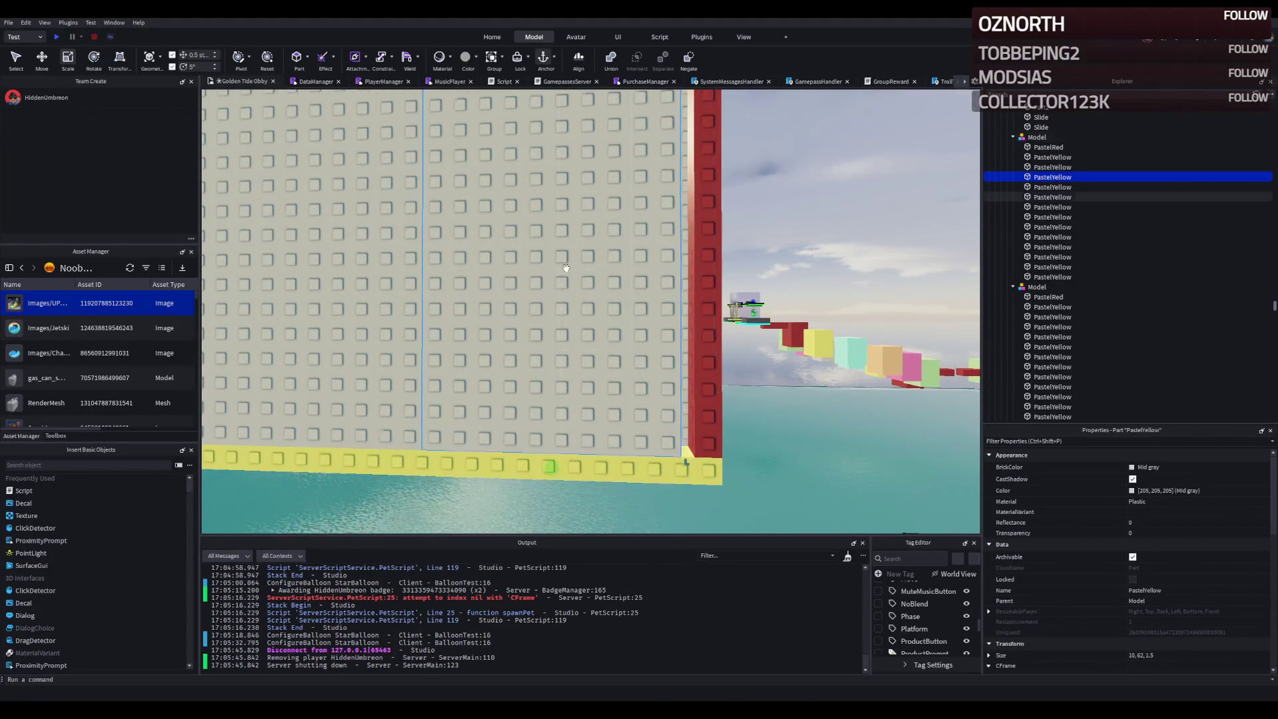
drag(636, 130, 643, 134)
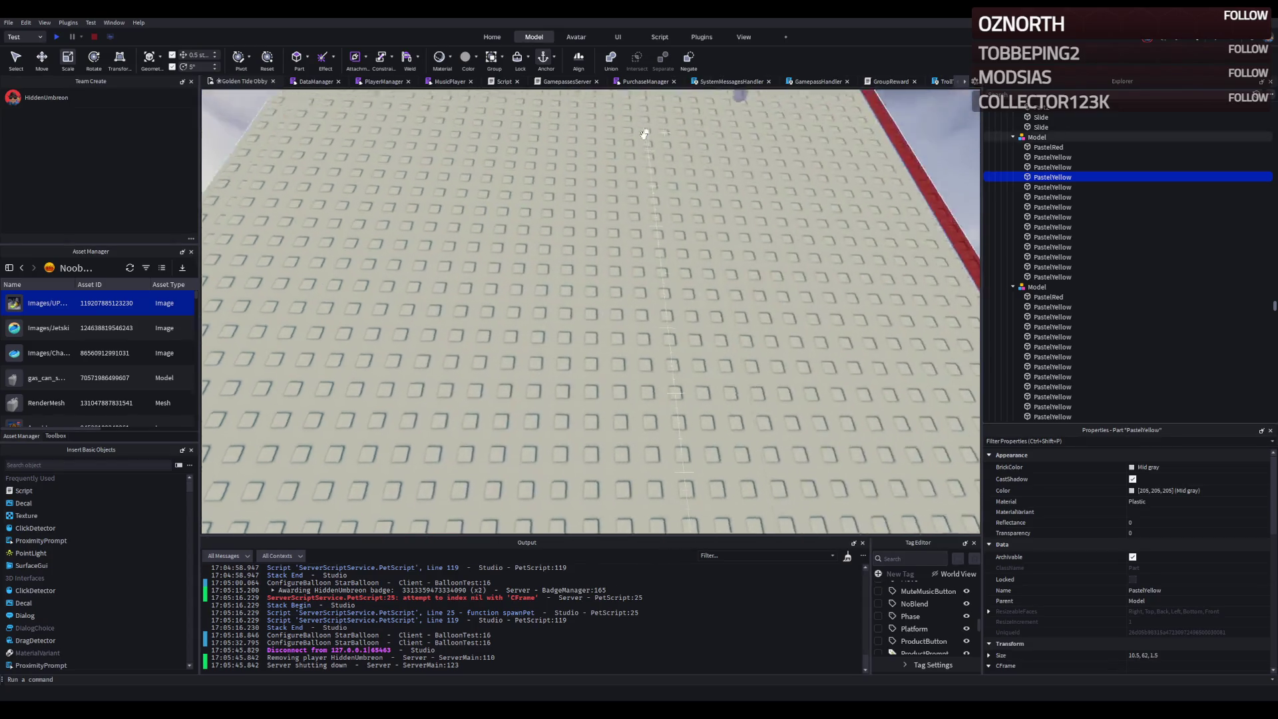
click(486, 305)
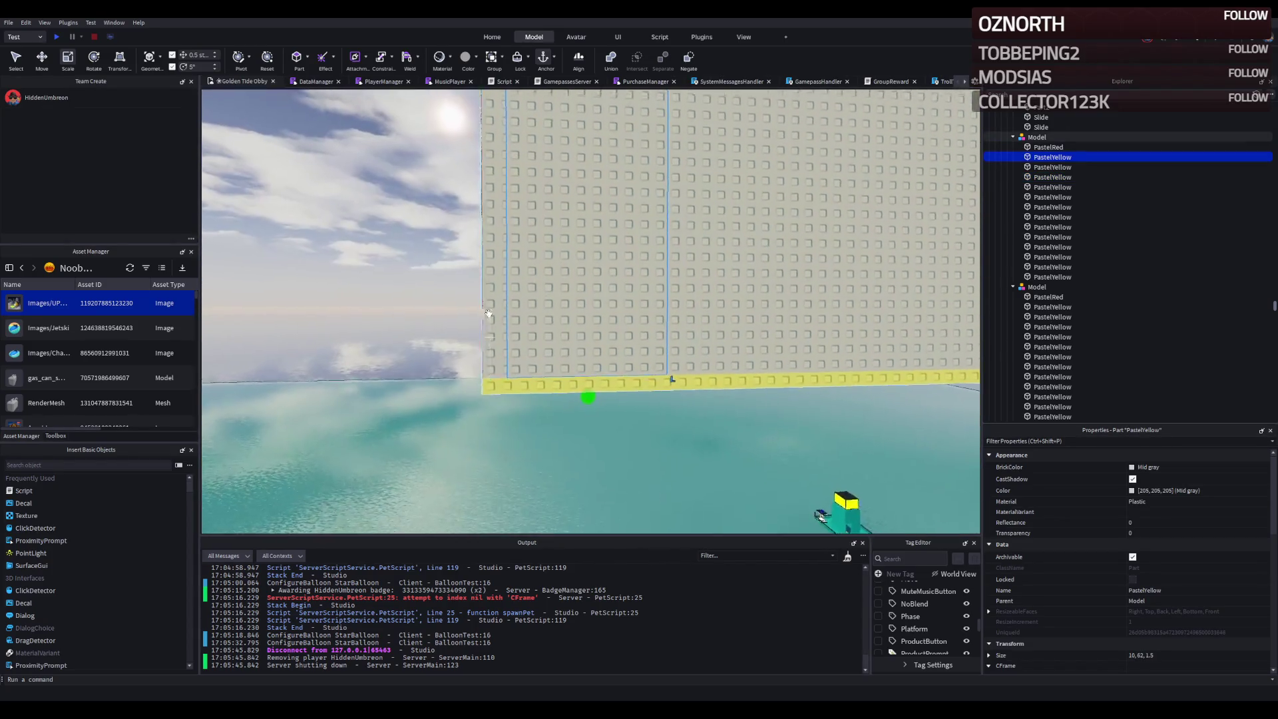
drag(533, 197, 537, 203)
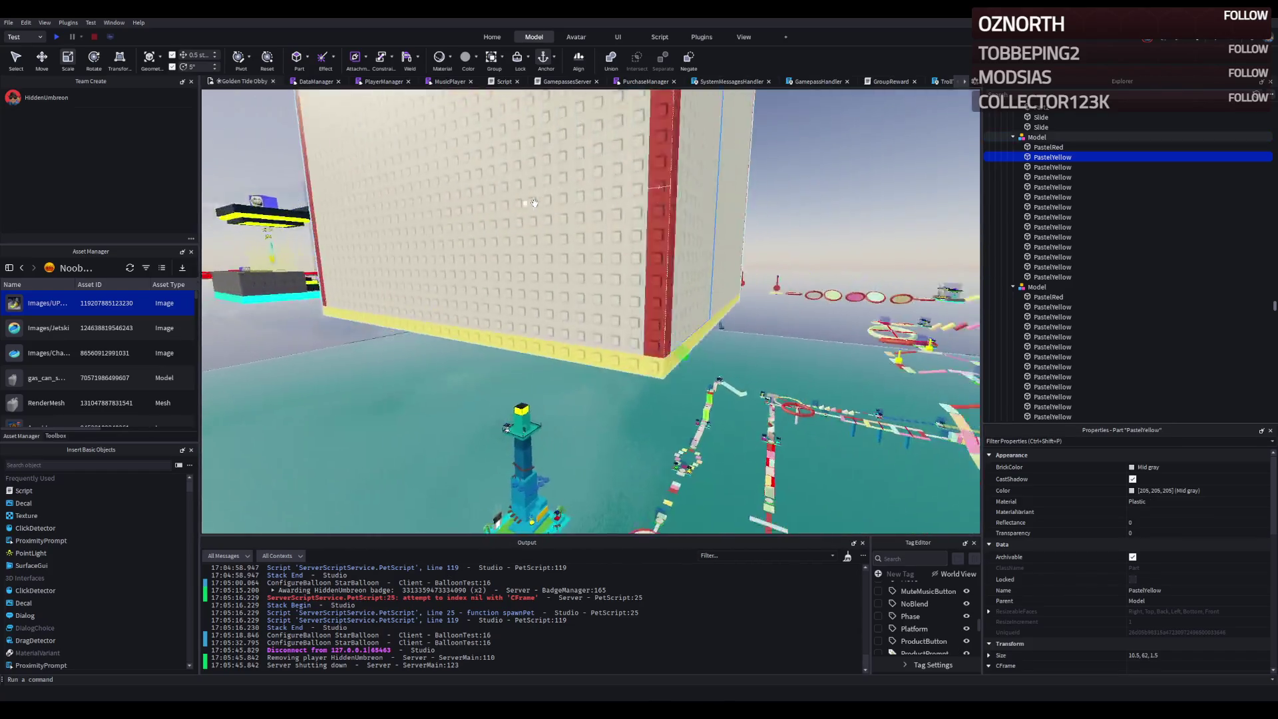
click(531, 274)
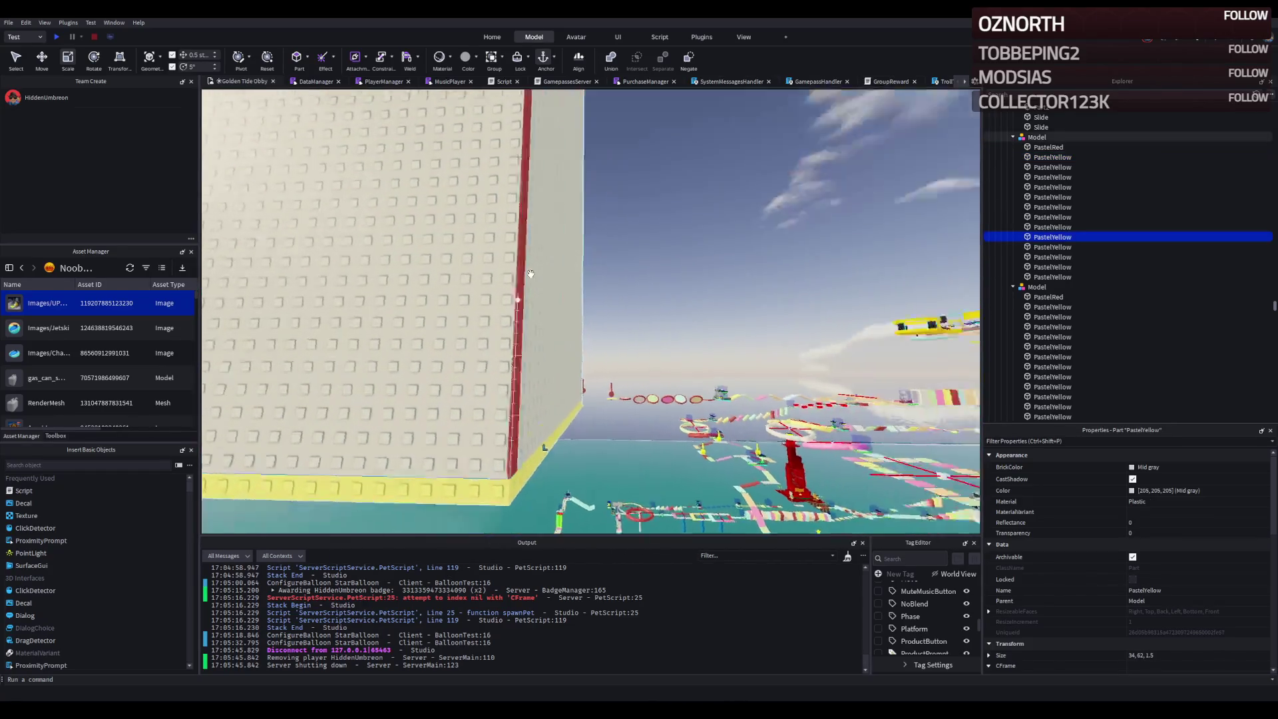
drag(577, 205, 577, 207)
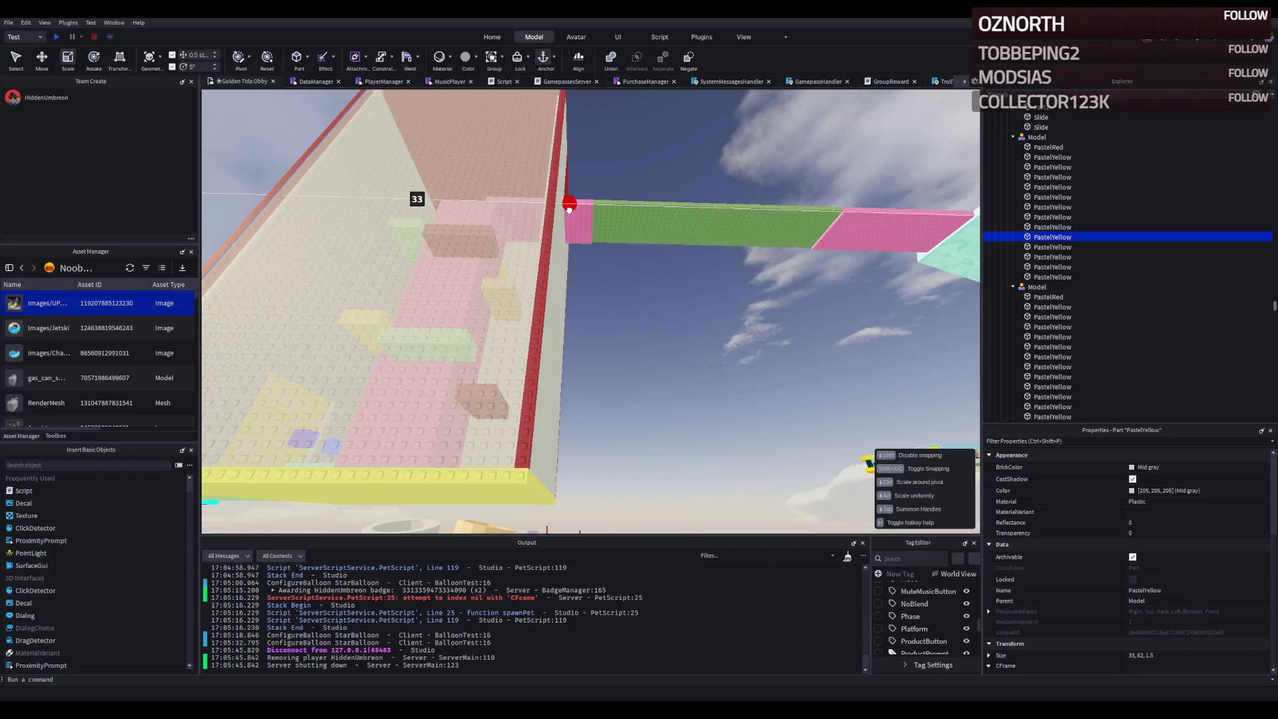
click(626, 341)
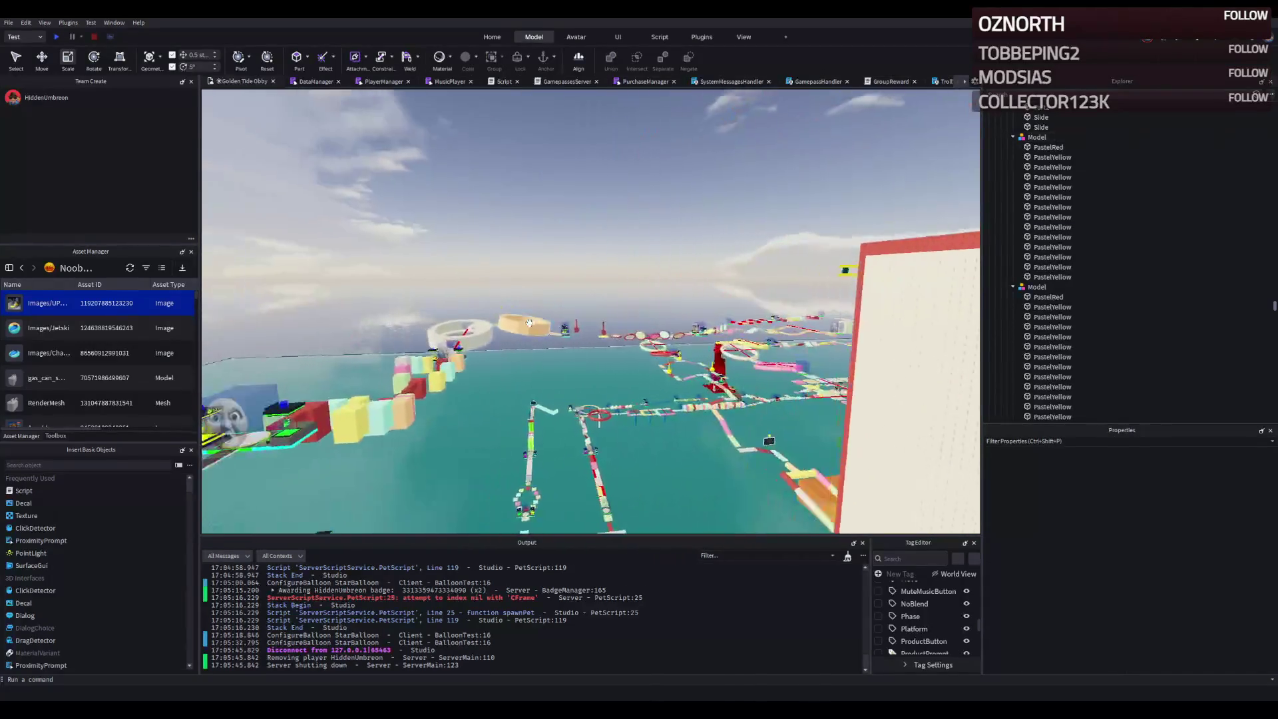
key(w)
key(w)
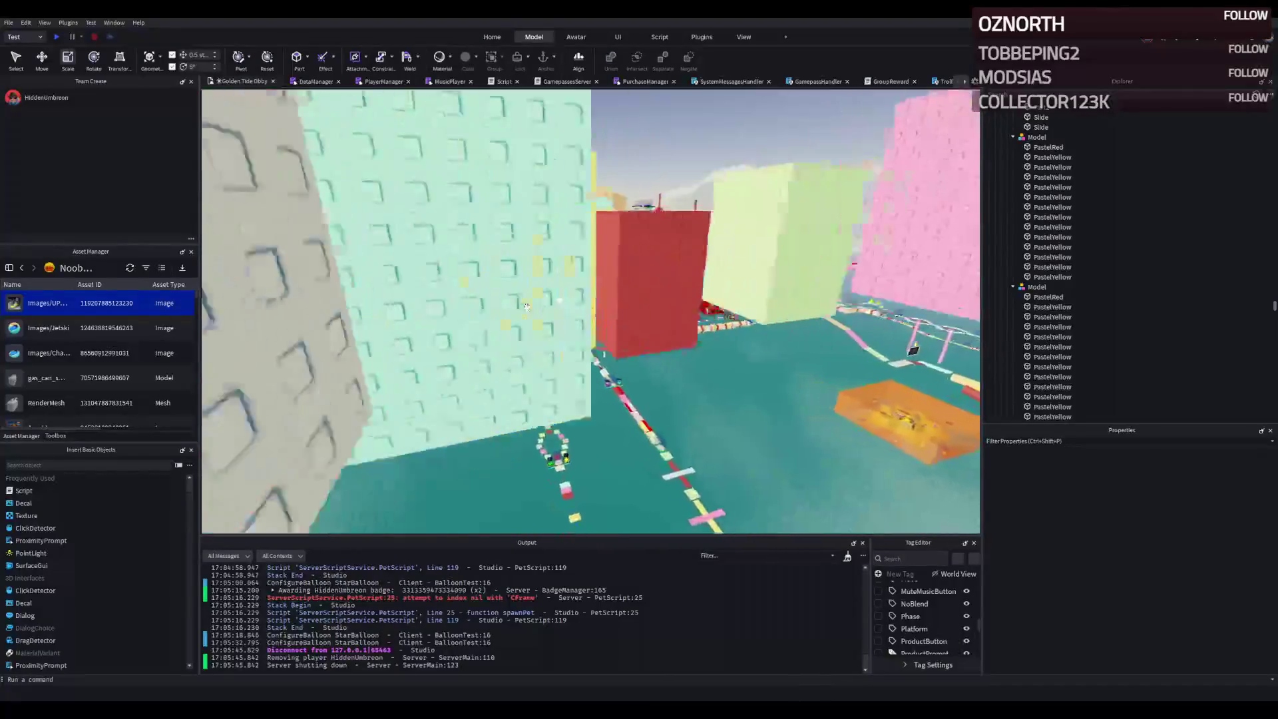
key(e)
key(q)
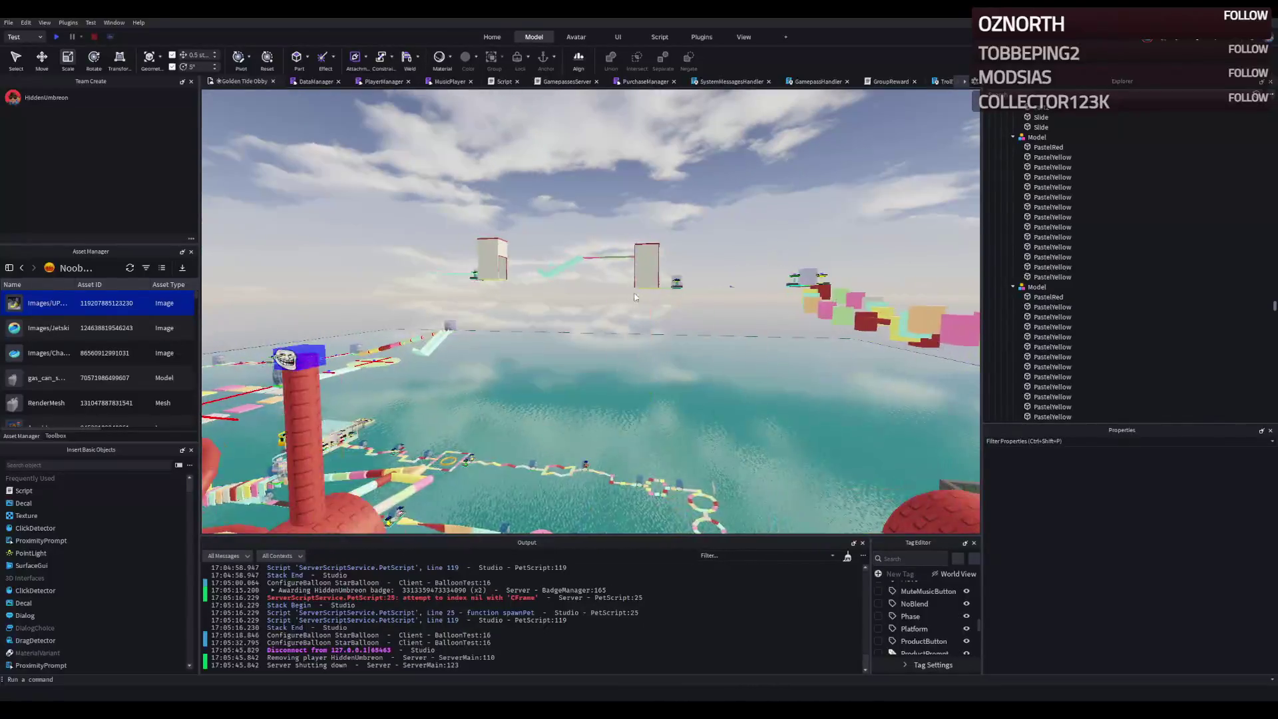
key(w)
key(w)
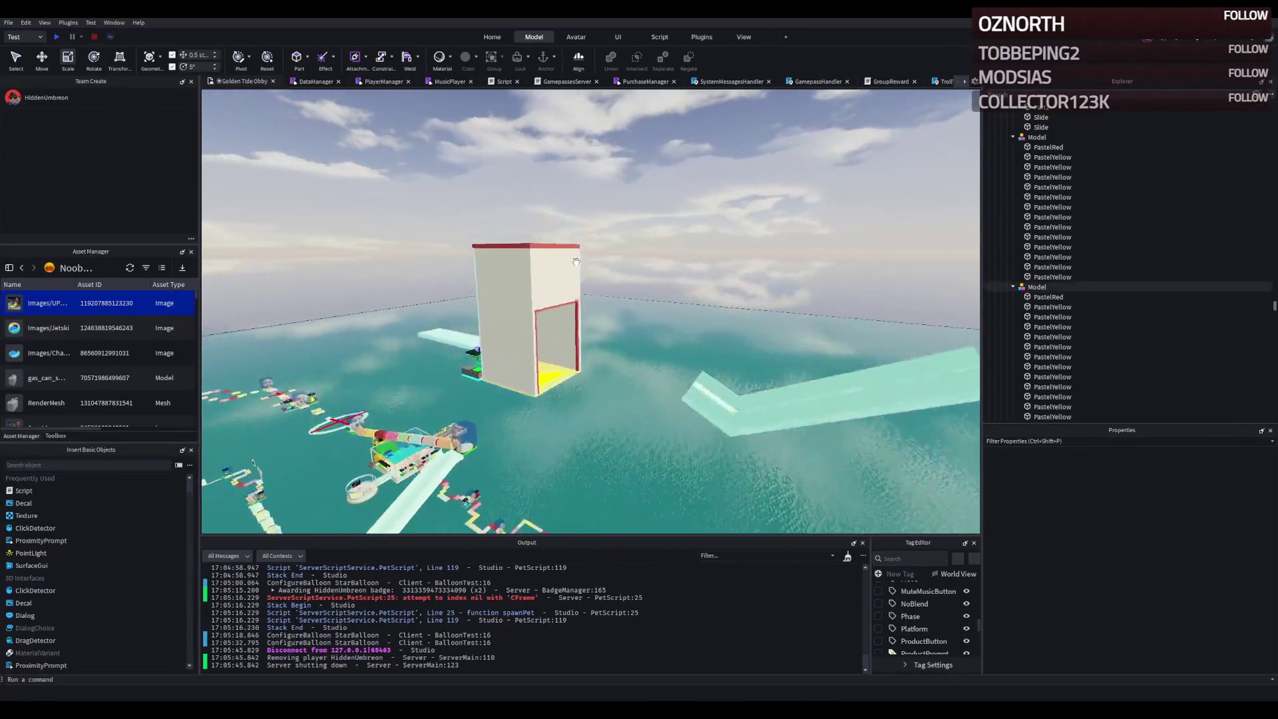
key(w)
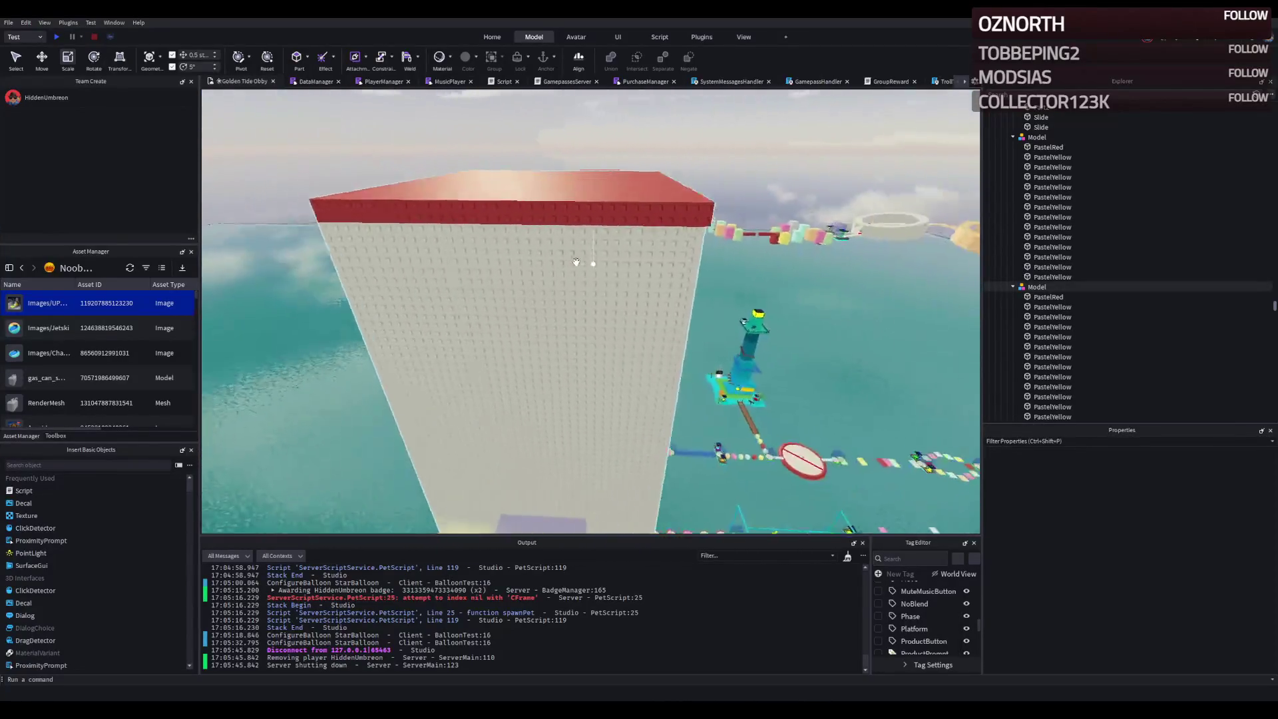
key(s)
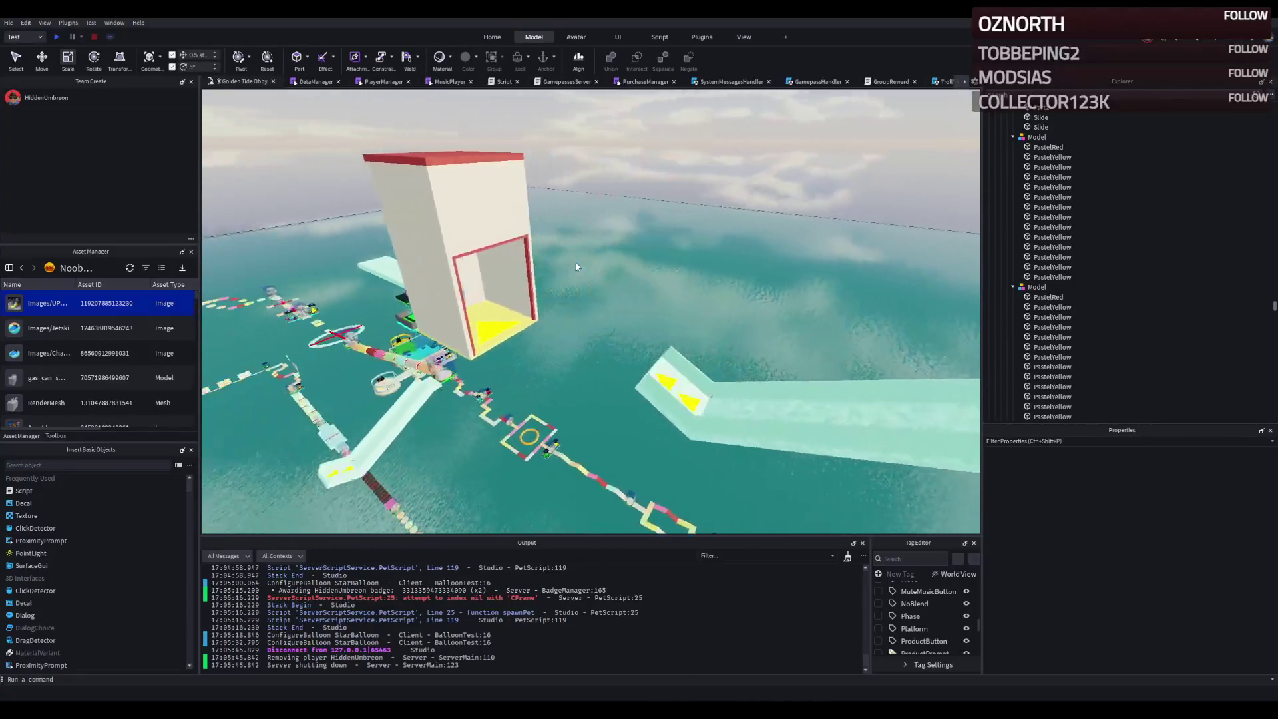
key(d)
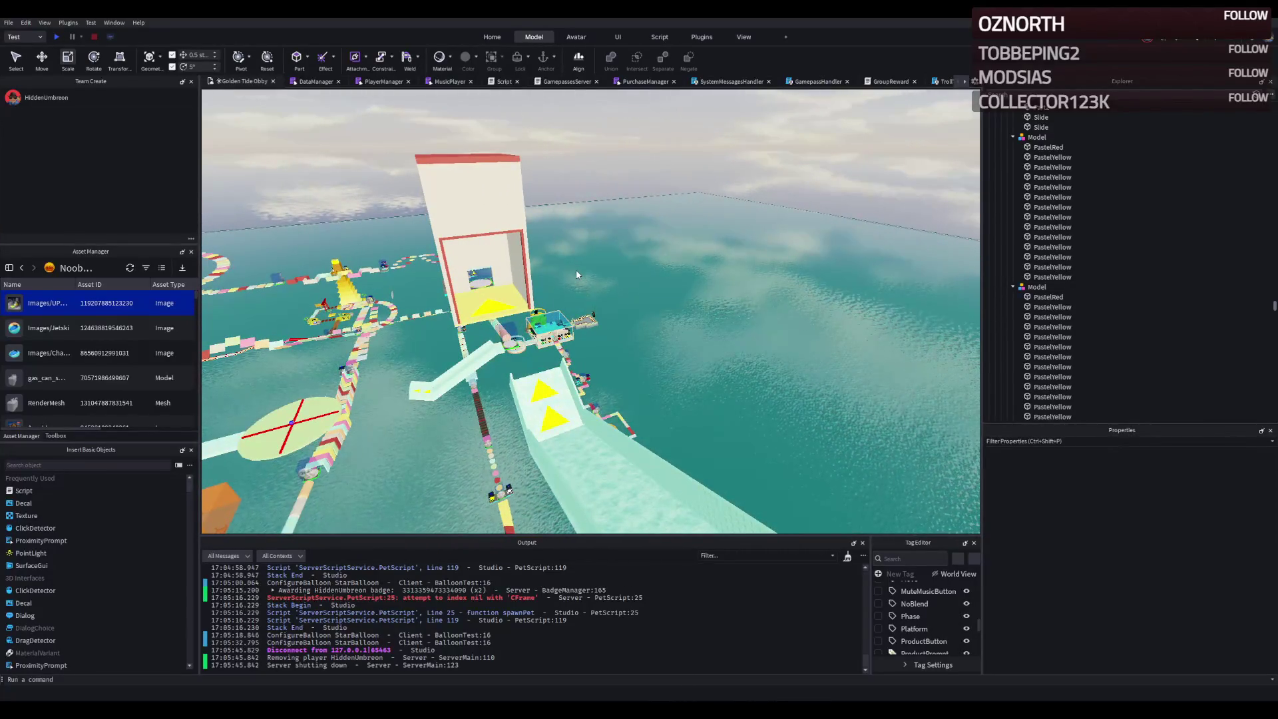
key(w)
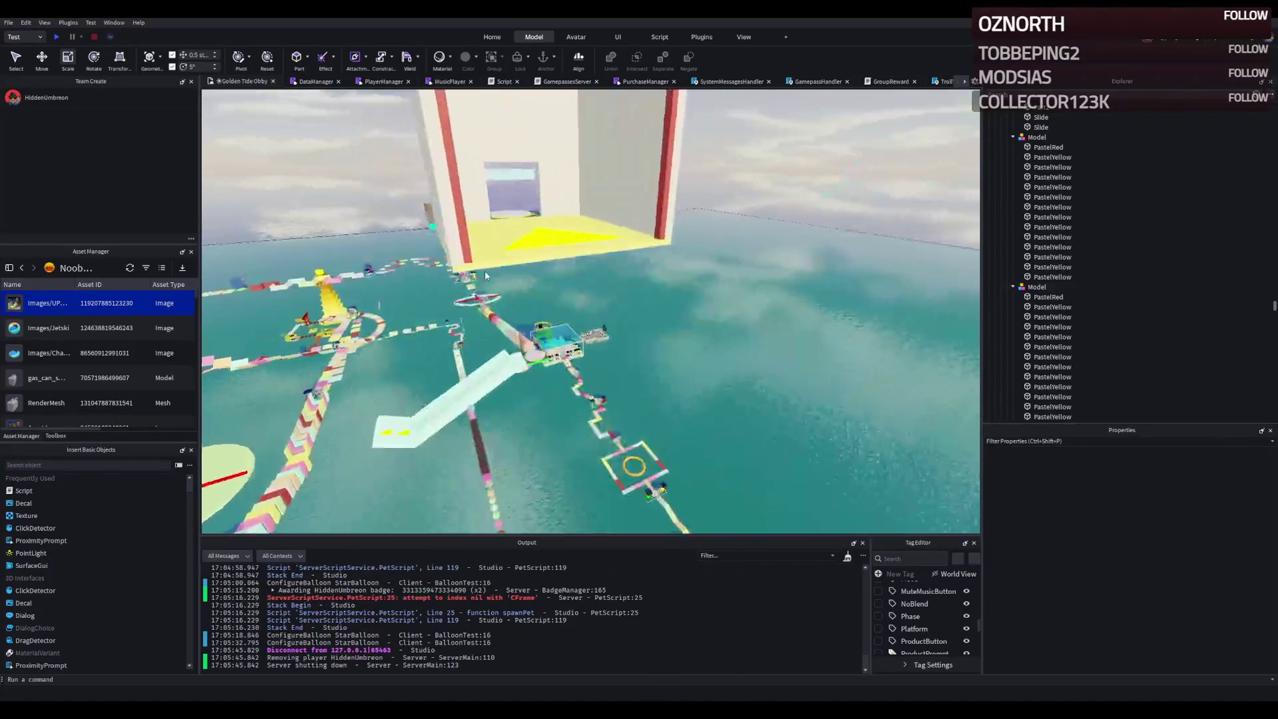
key(w)
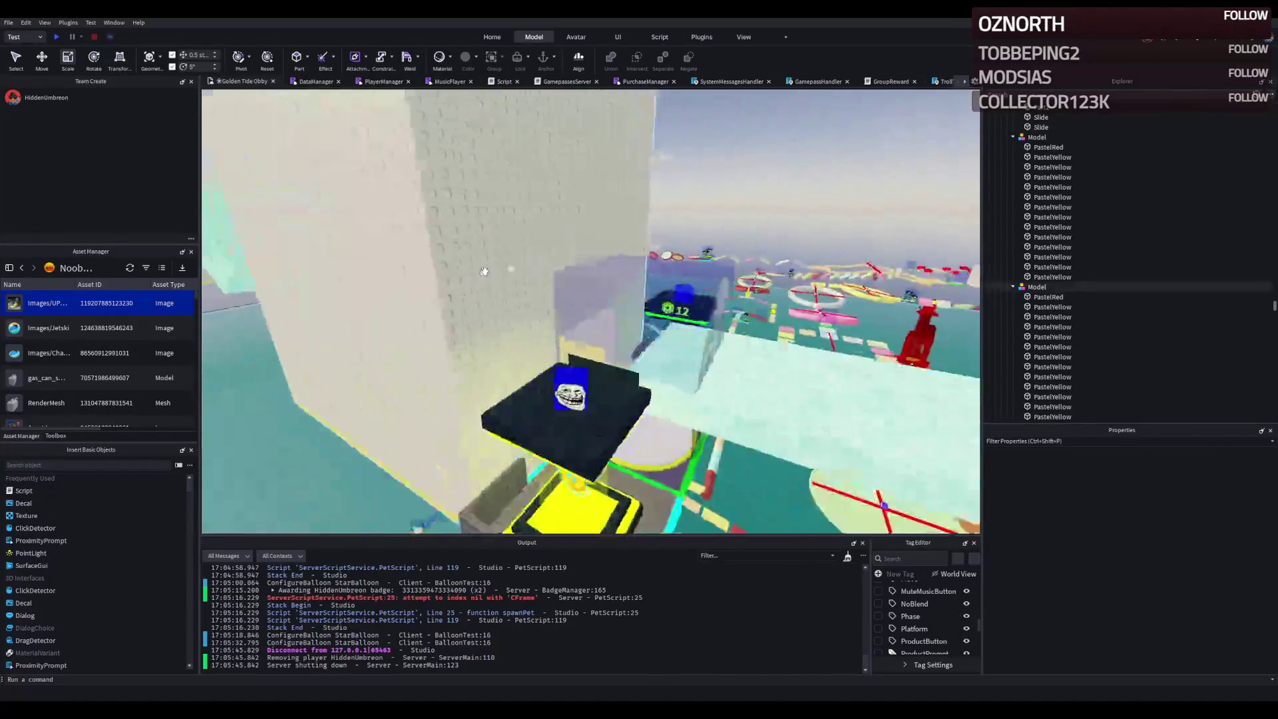
key(w)
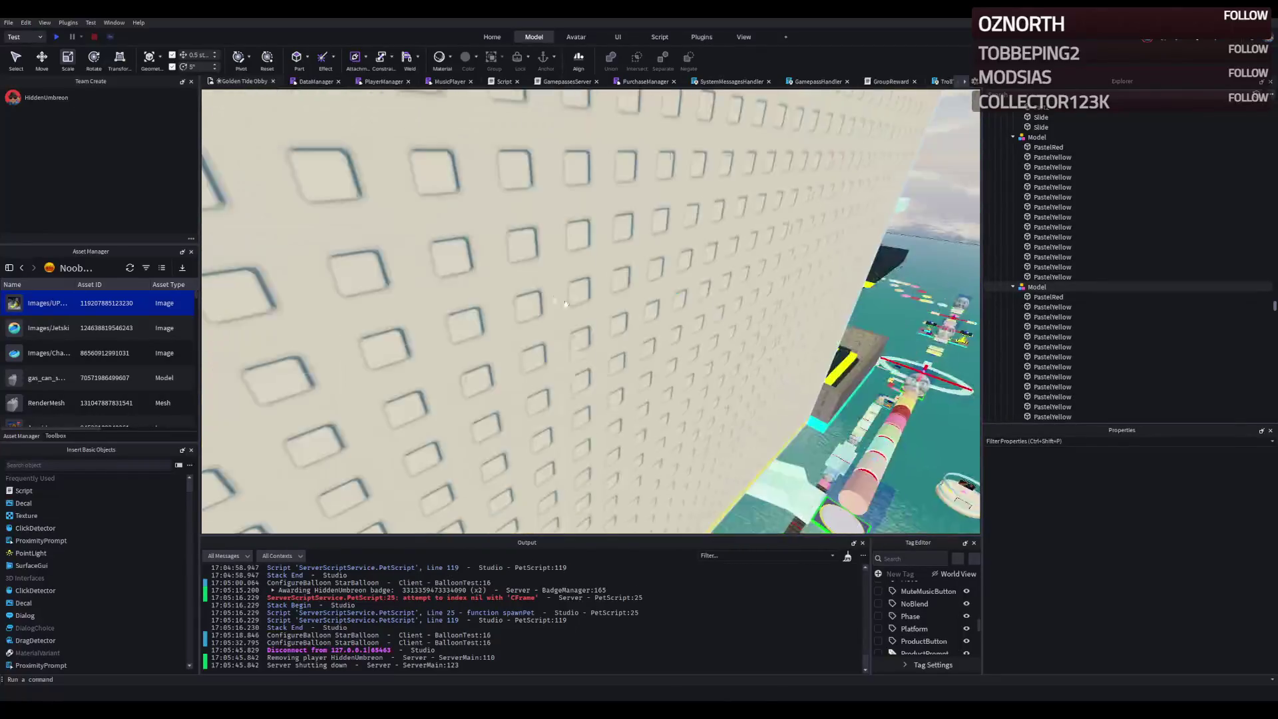
key(w)
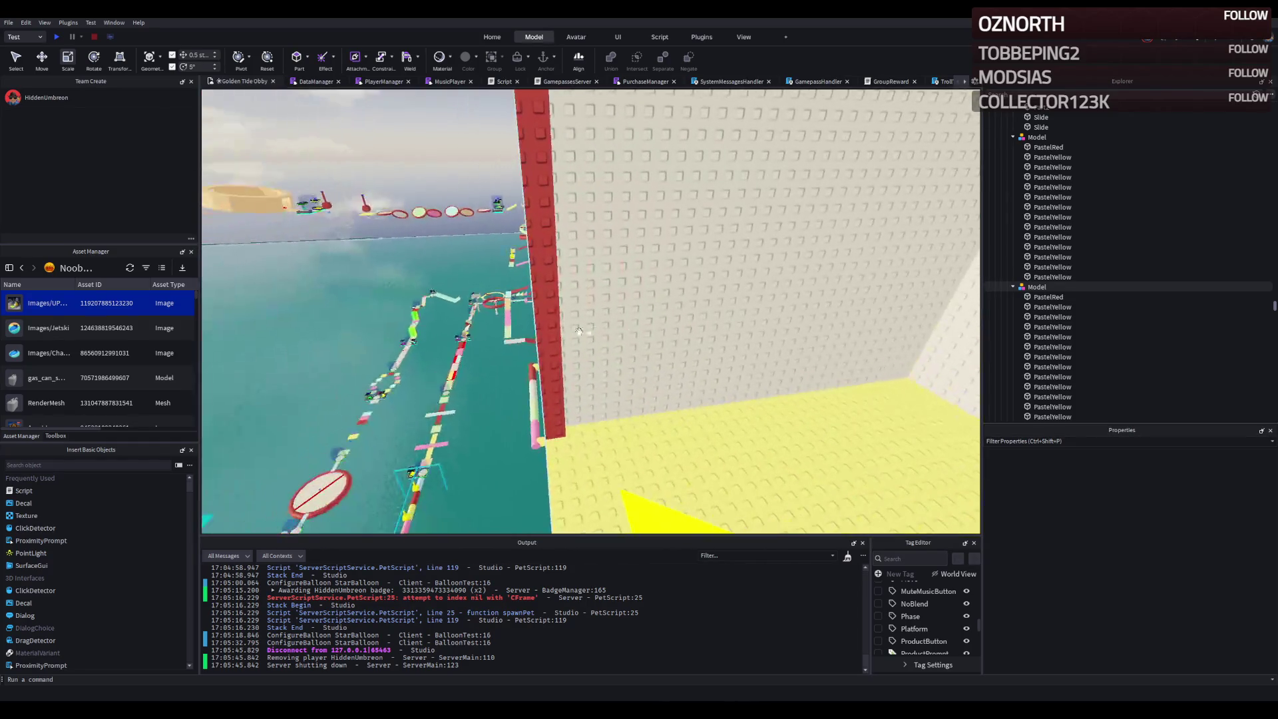
- Thin the 36-long and 32-long red trim pieces from 1.5 to 1 deep
click(533, 293)
drag(571, 265, 564, 265)
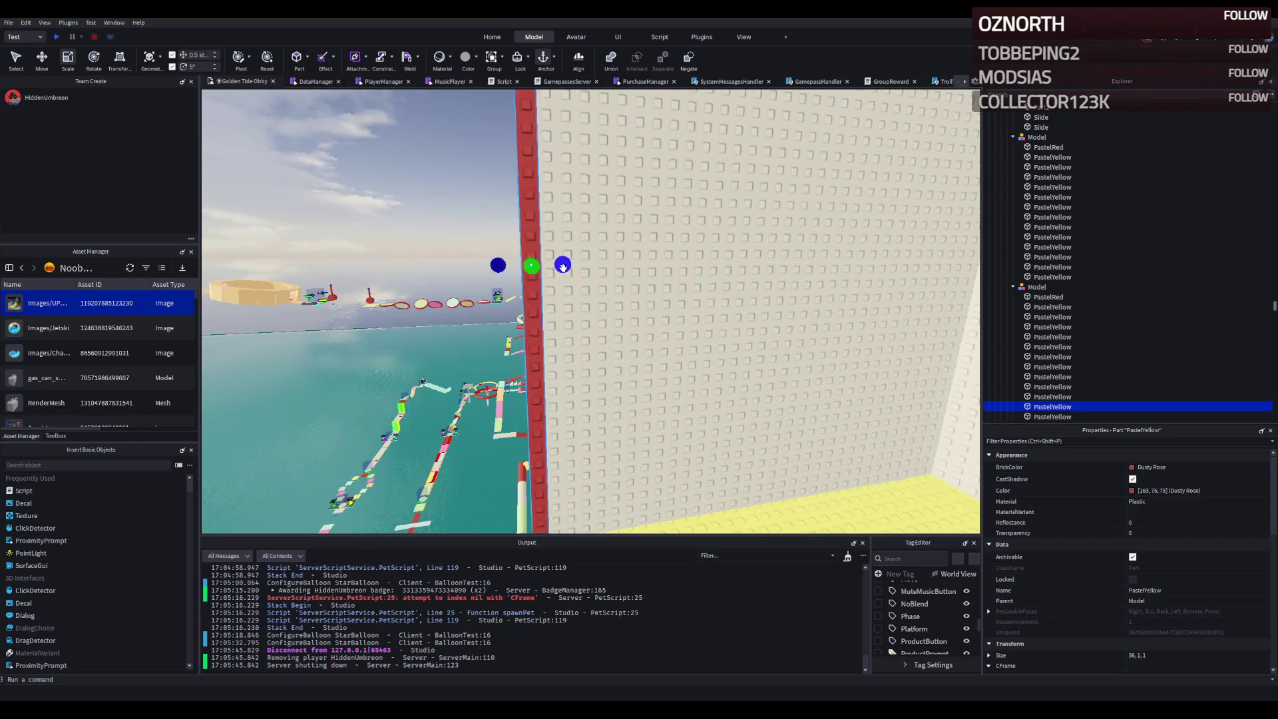
click(545, 210)
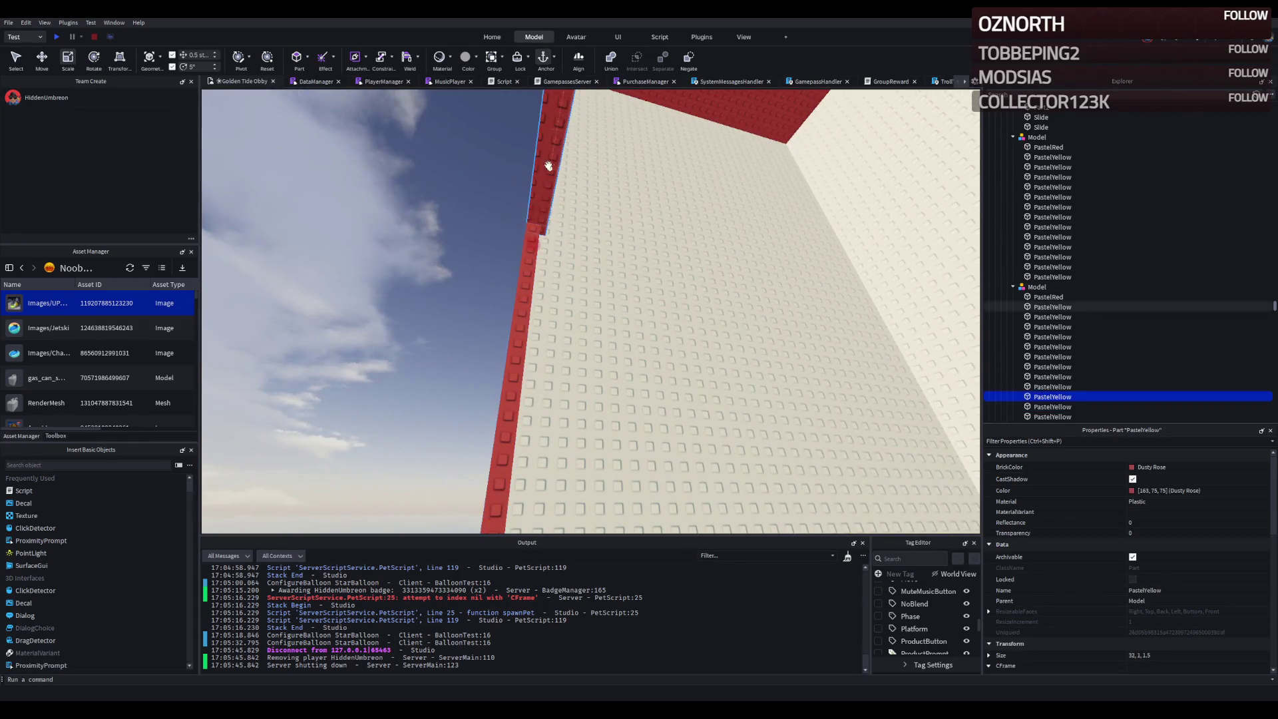
mouse_move(644, 296)
mouse_down()
mouse_move(669, 301)
mouse_move(643, 302)
mouse_up()
- Check the next red trim piece, then fly the camera back out to the tower
key(w)
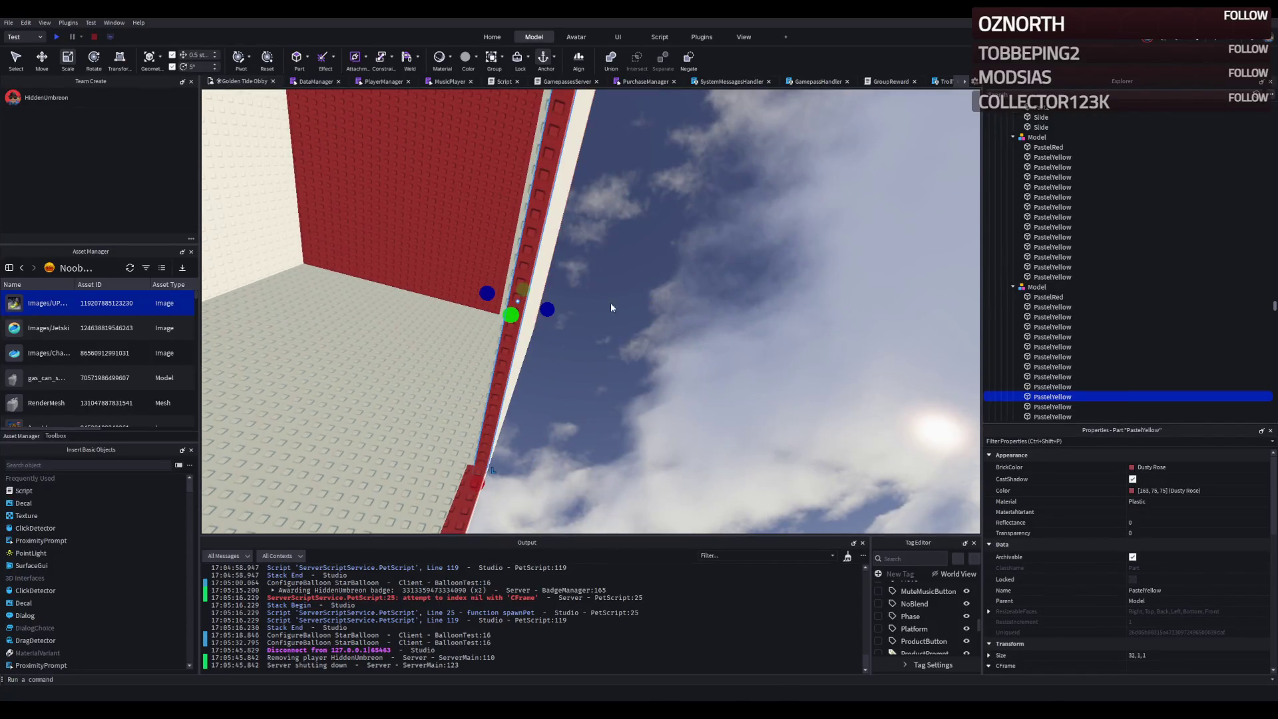
click(446, 404)
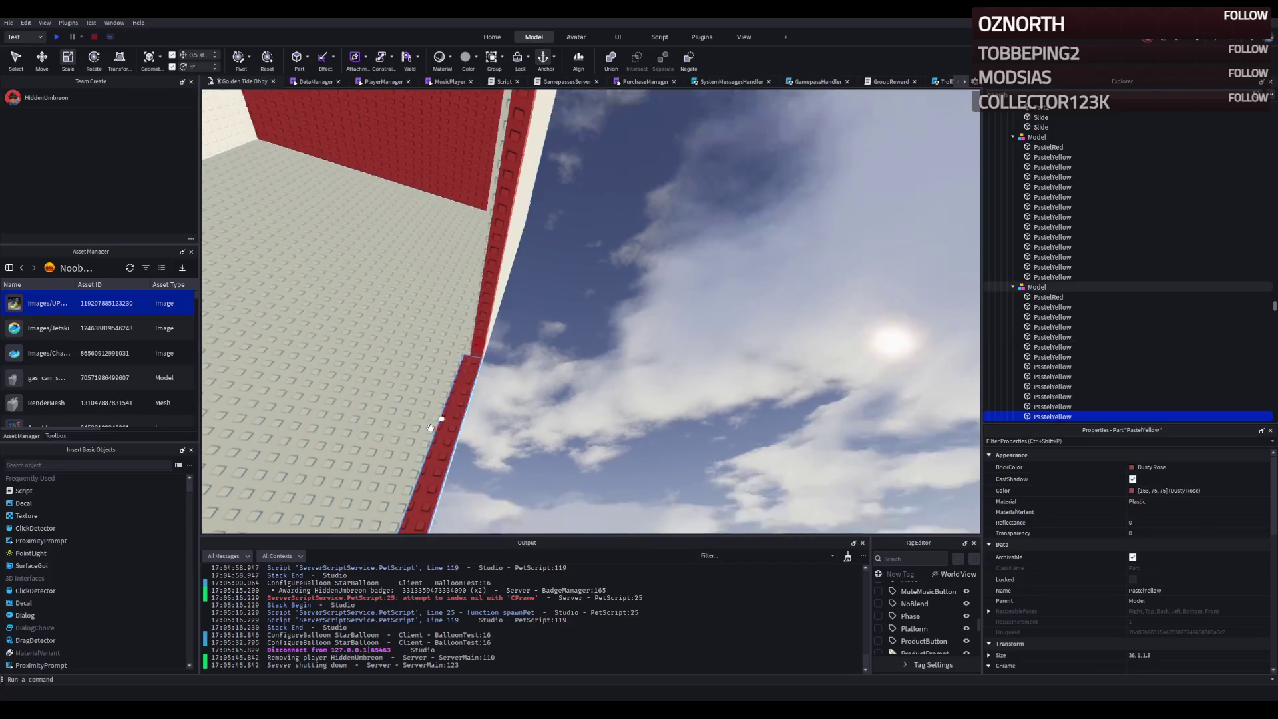
click(675, 334)
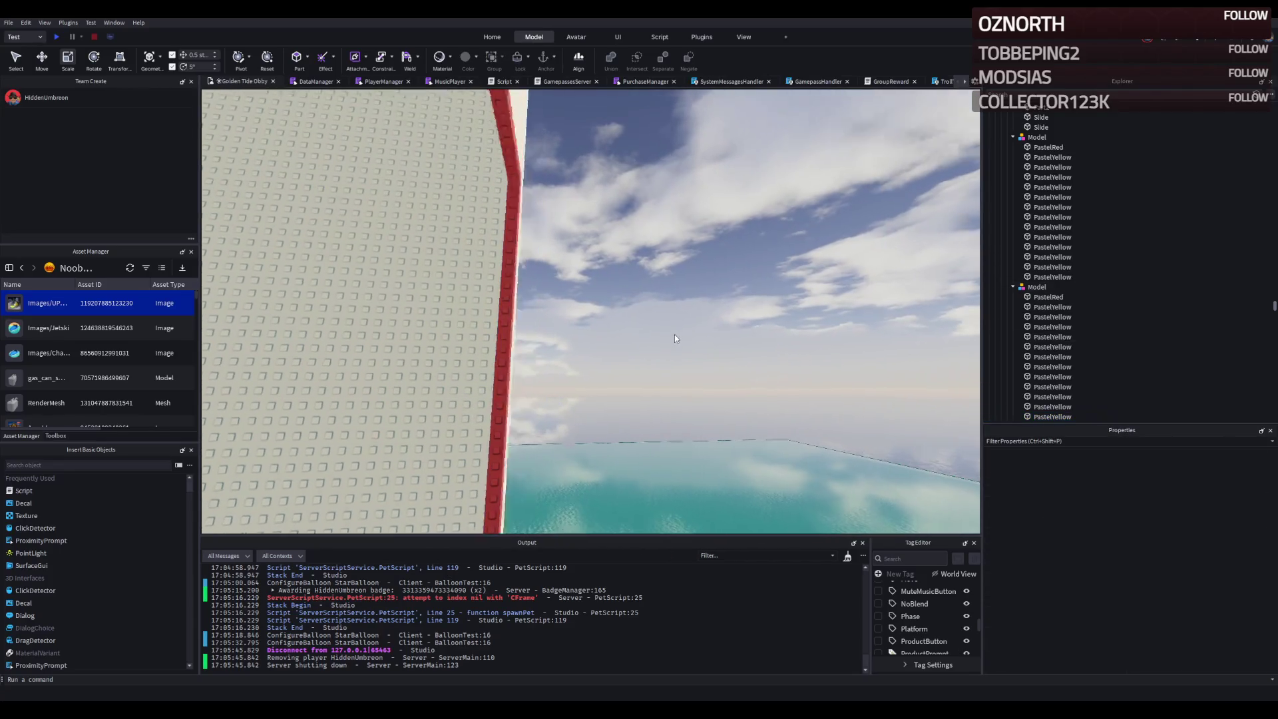
key(s)
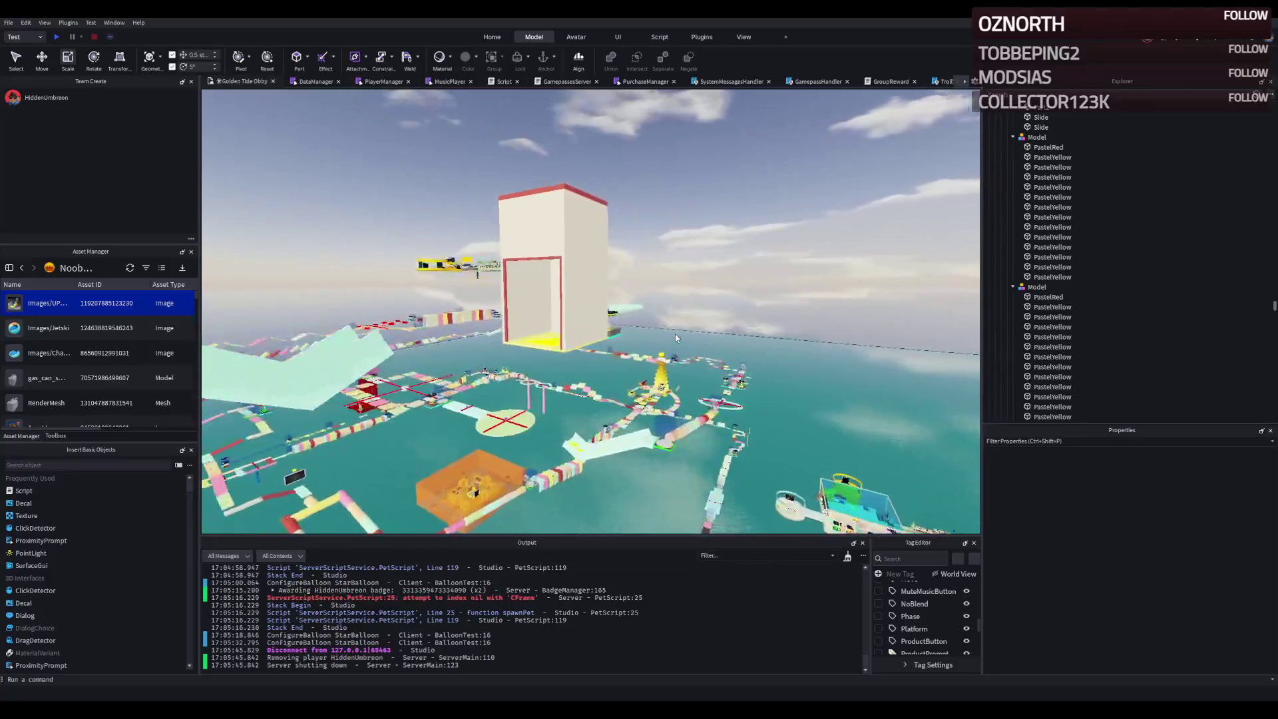
key(d)
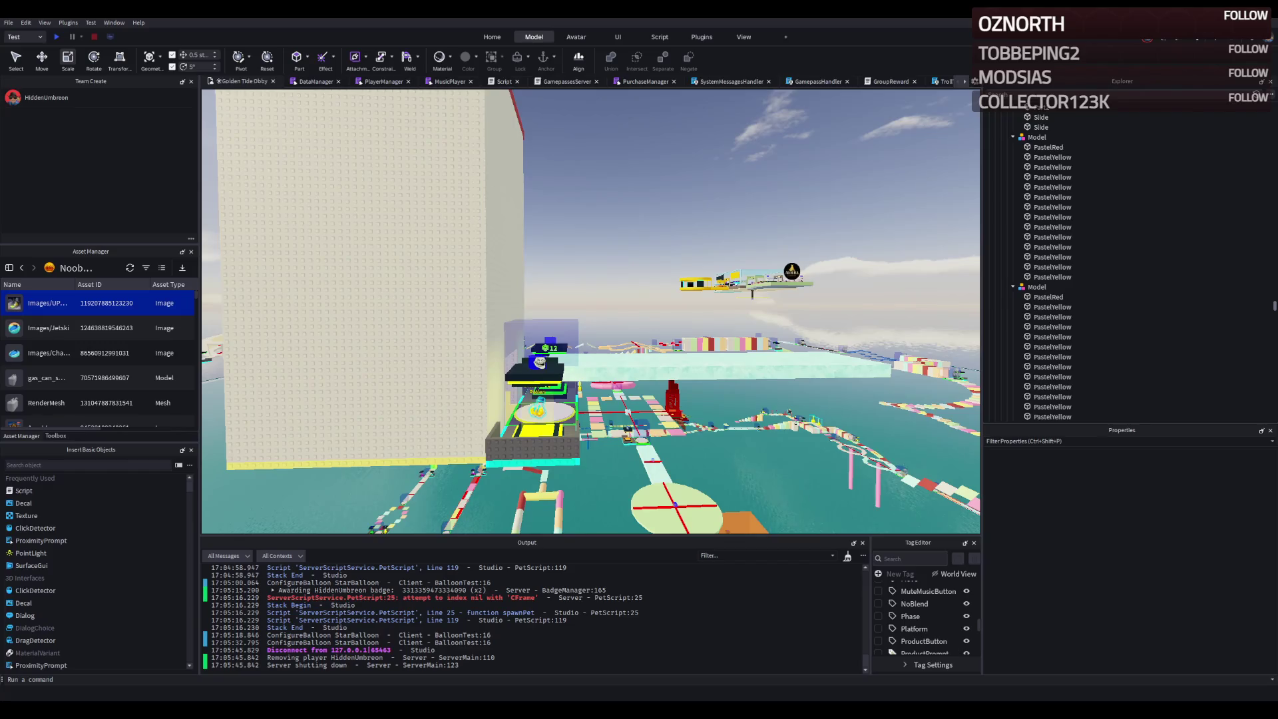
right_click(521, 291)
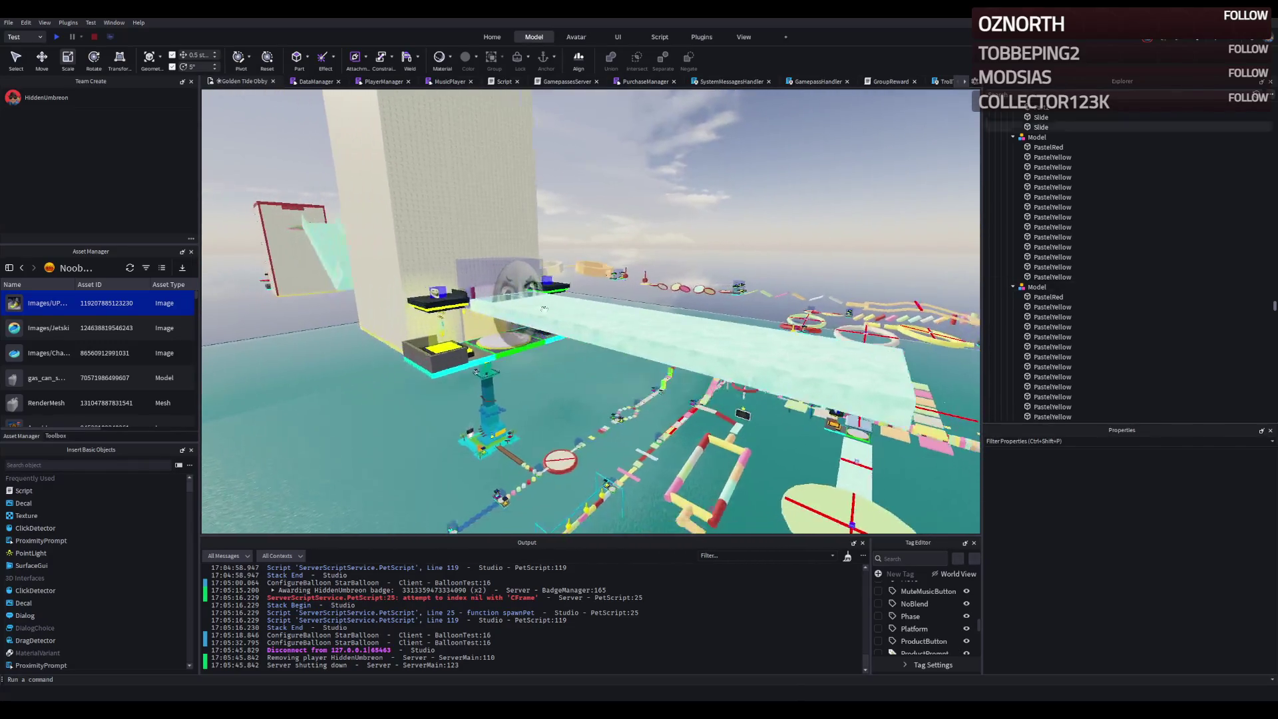
- Delete the ice slide and shift the CheckPoint folder's platforms to the right
click(580, 322)
key(Delete)
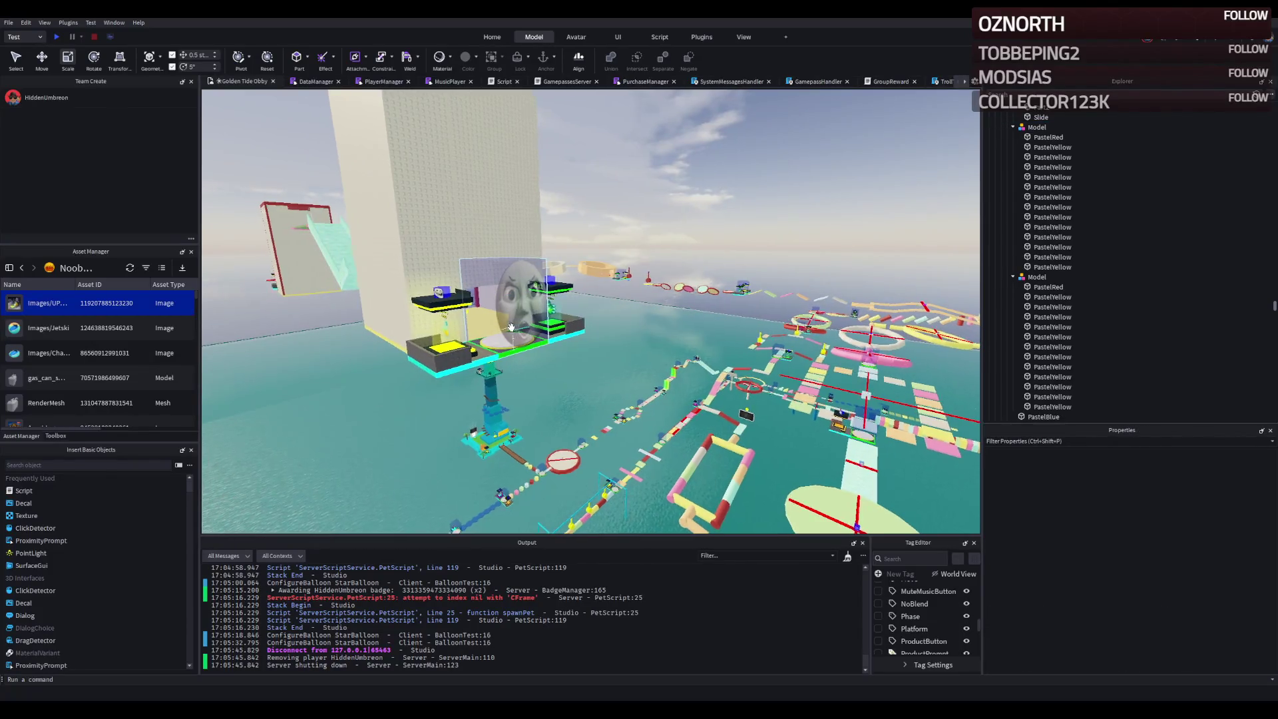
click(533, 366)
click(1036, 167)
key(ctrl+2)
drag(571, 296, 637, 293)
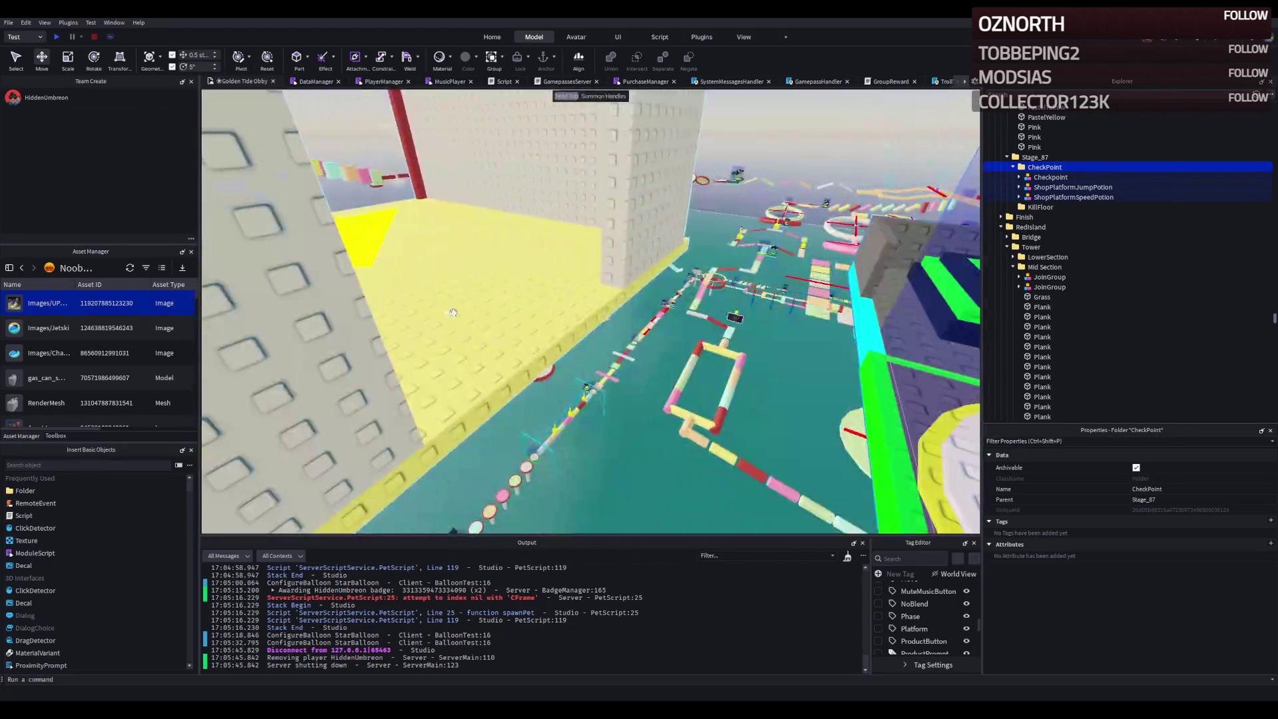
- Duplicate the yellow floor part and resize the copy to 13, 1, 12 to fill the gap
click(512, 313)
scroll(512, 313, down, 5)
key(ctrl+d)
key(ctrl+3)
drag(516, 230, 463, 251)
mouse_move(437, 325)
mouse_down()
mouse_move(280, 238)
mouse_move(413, 271)
mouse_move(605, 286)
mouse_up()
click(661, 176)
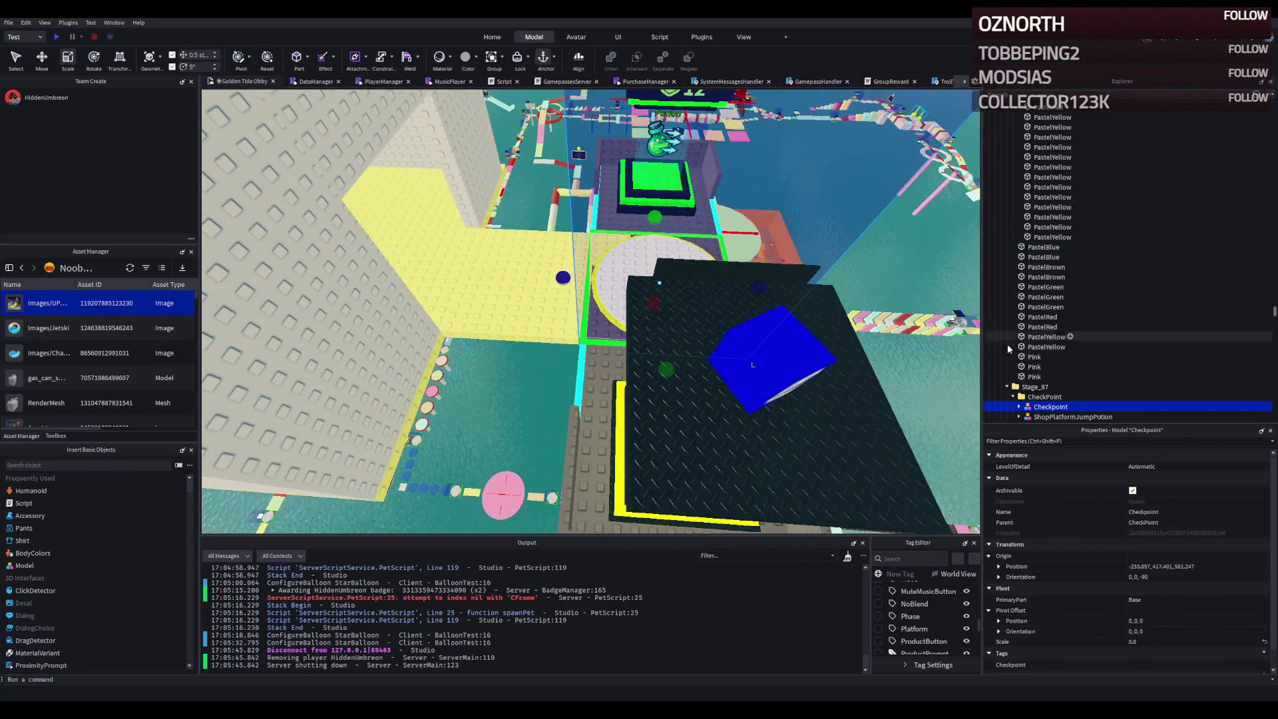
click(1044, 397)
scroll(784, 298, down, 5)
key(ctrl+2)
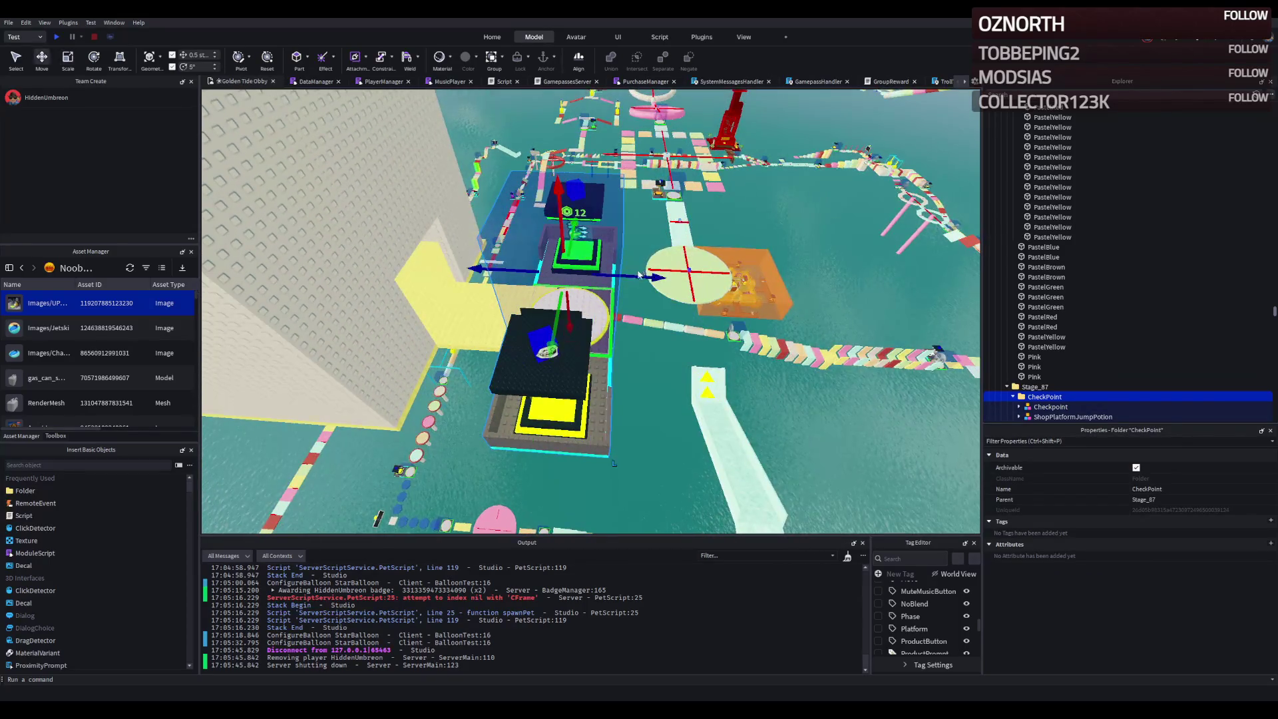
scroll(683, 287, up, 5)
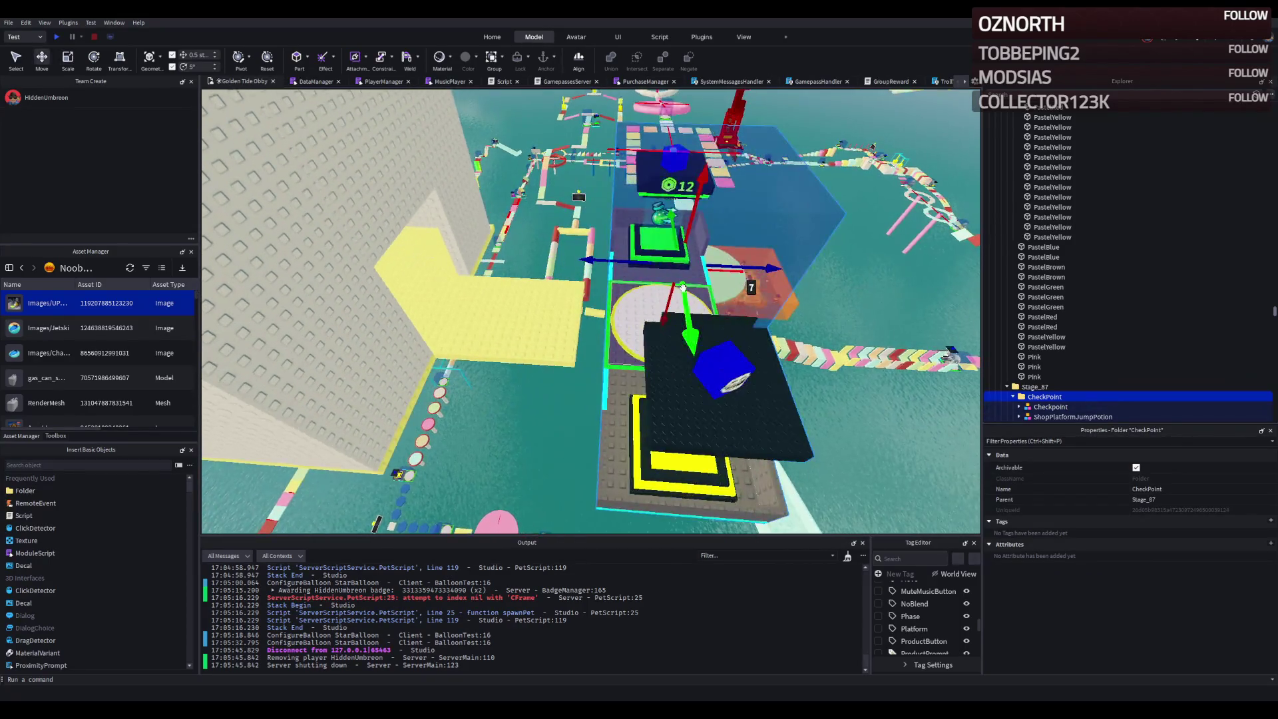
scroll(683, 286, up, 5)
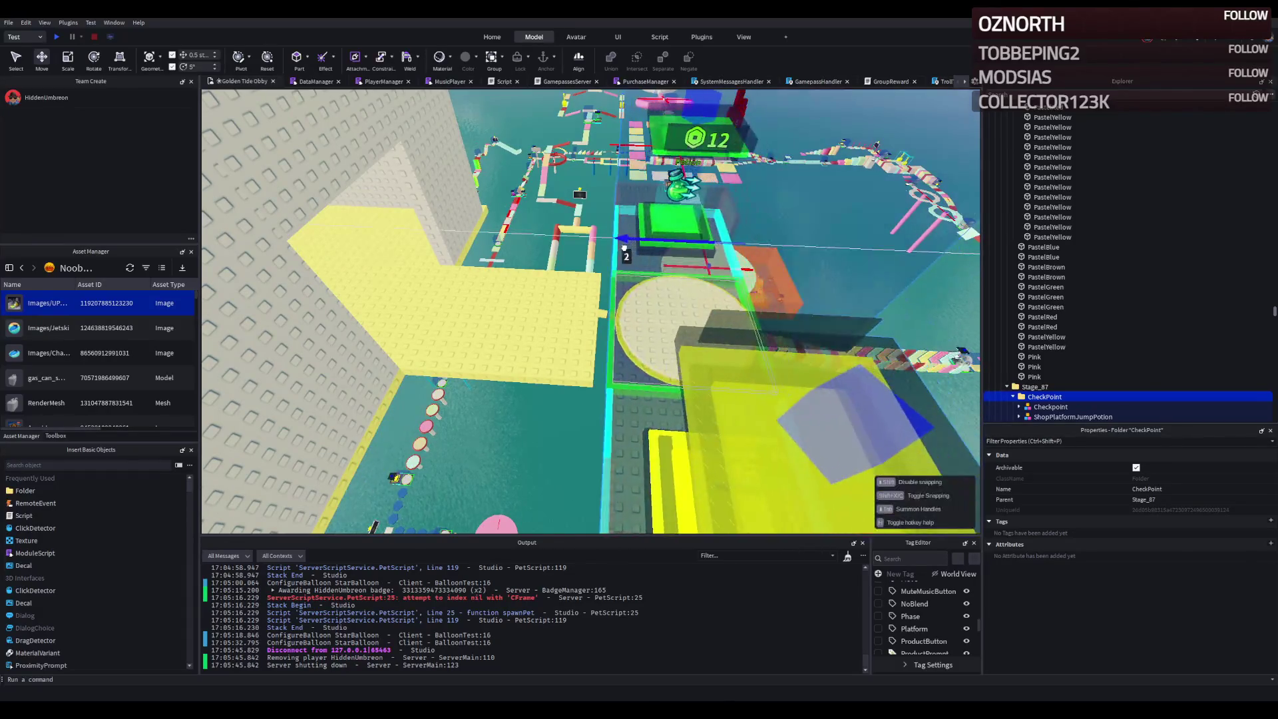
scroll(509, 306, down, 5)
scroll(509, 306, up, 10)
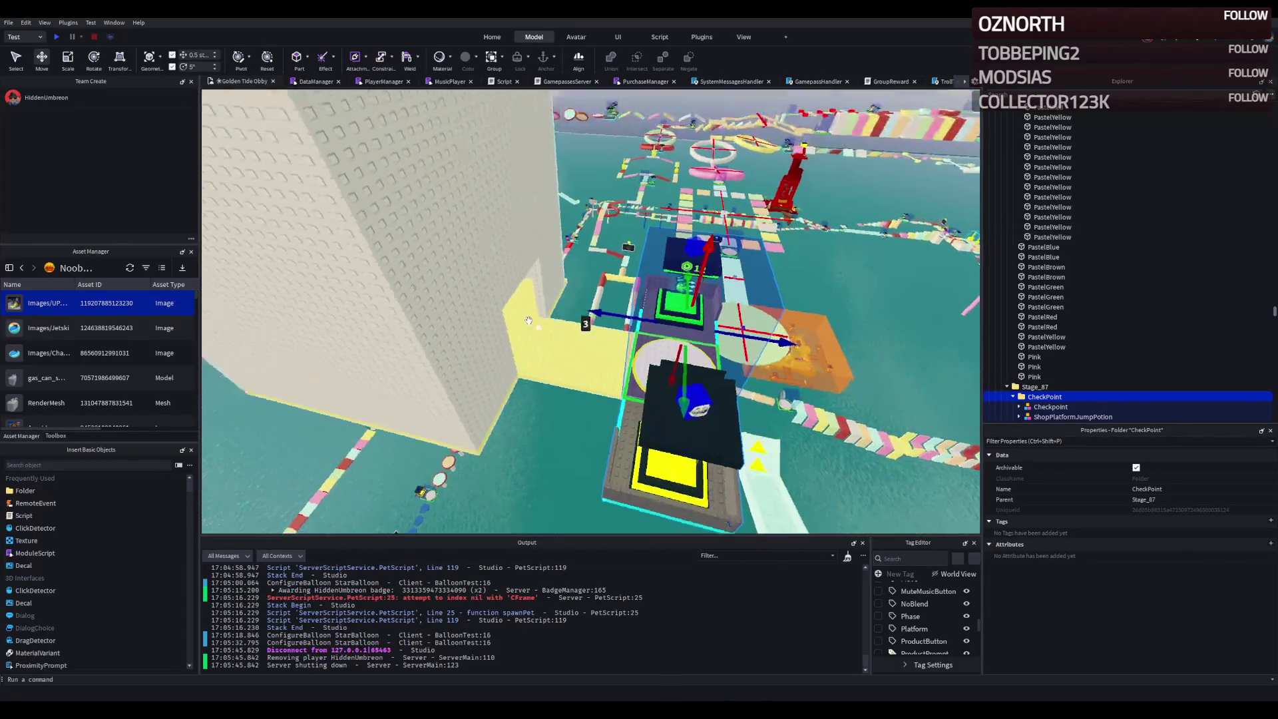
scroll(529, 321, down, 3)
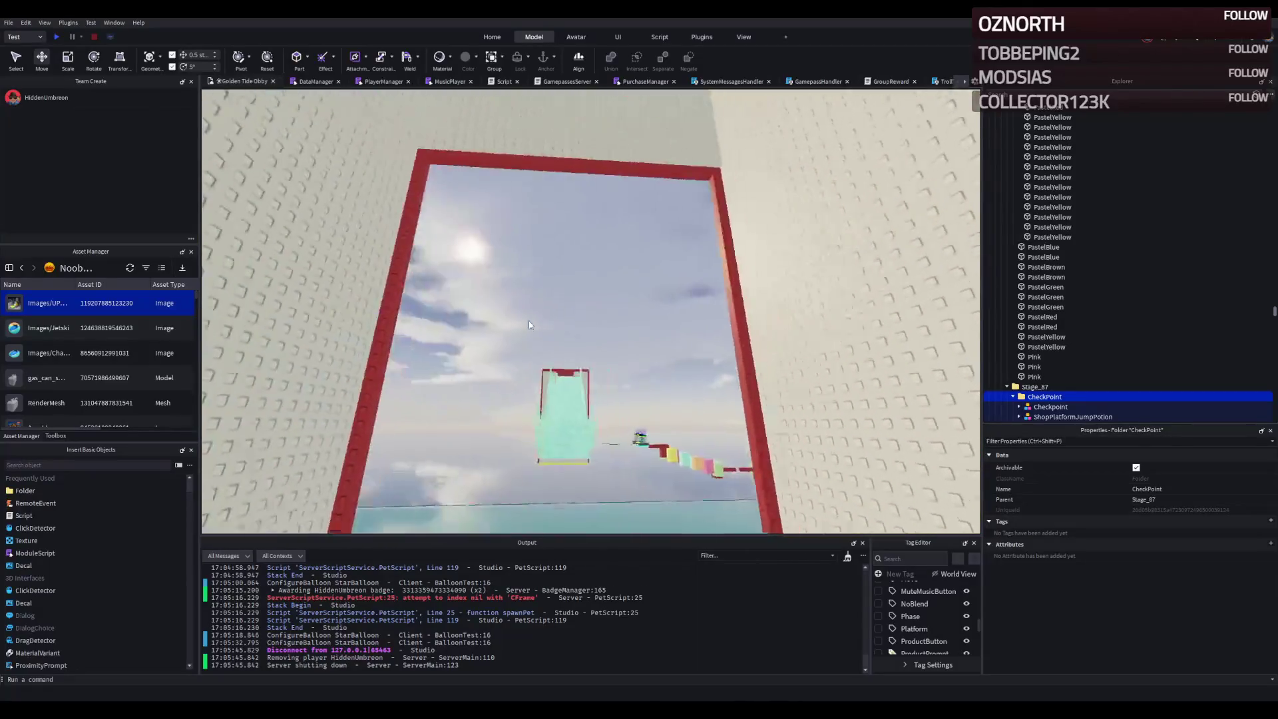
scroll(529, 321, up, 5)
key(f)
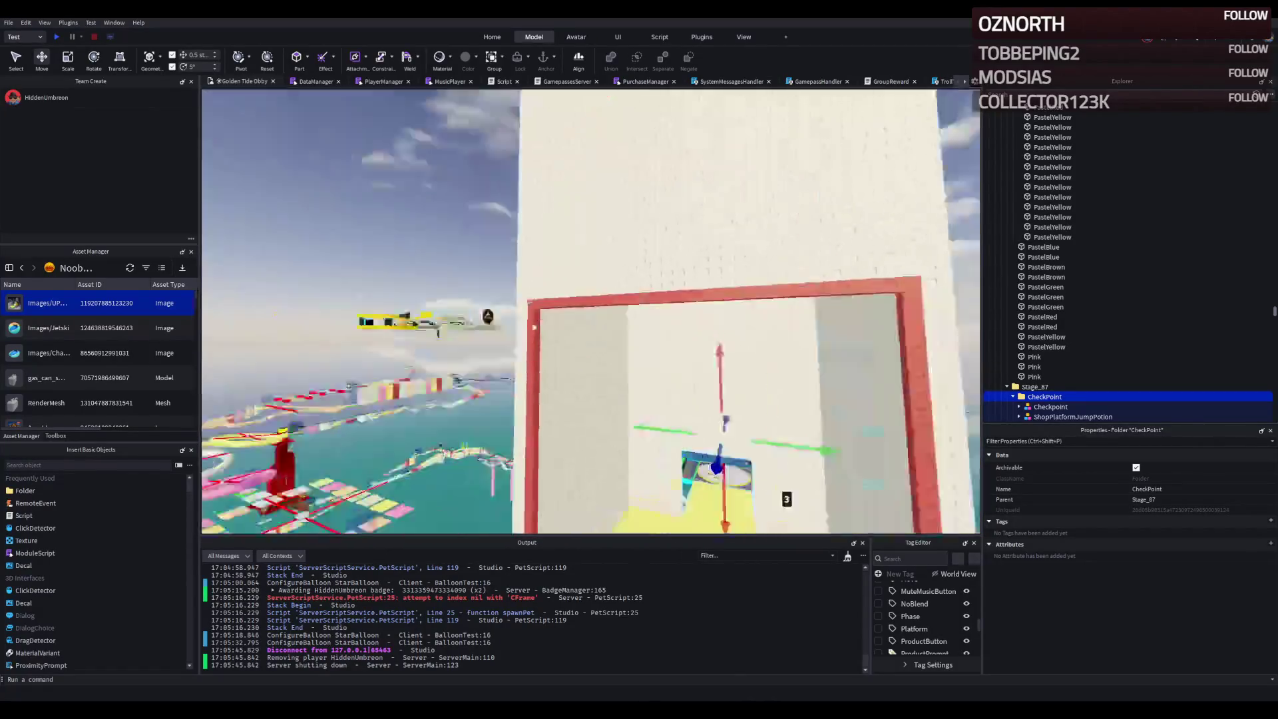
key(a)
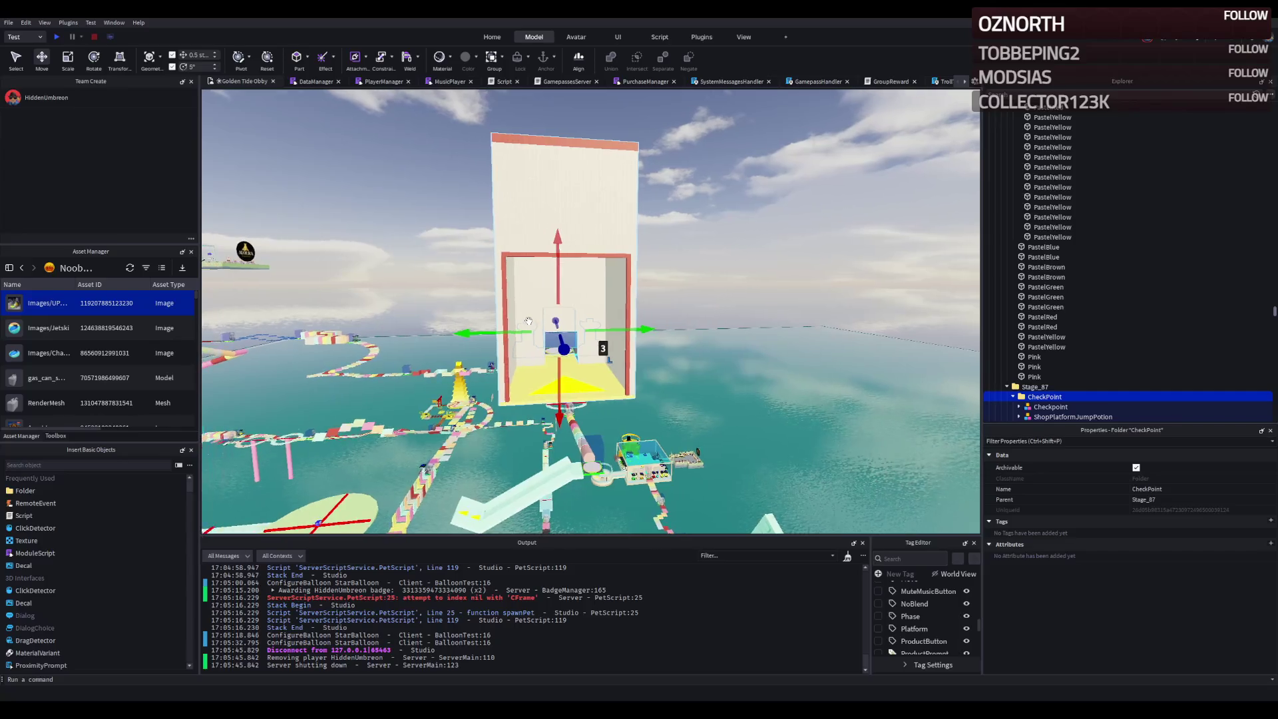
key(w)
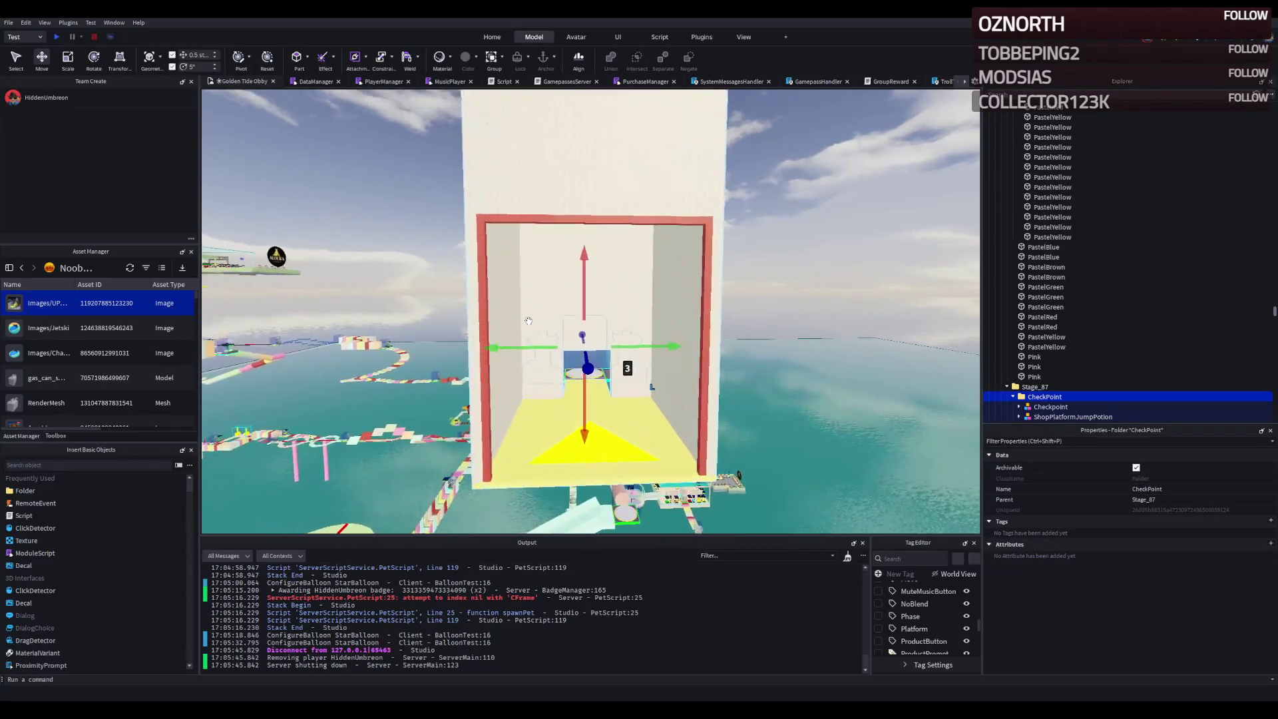
key(w)
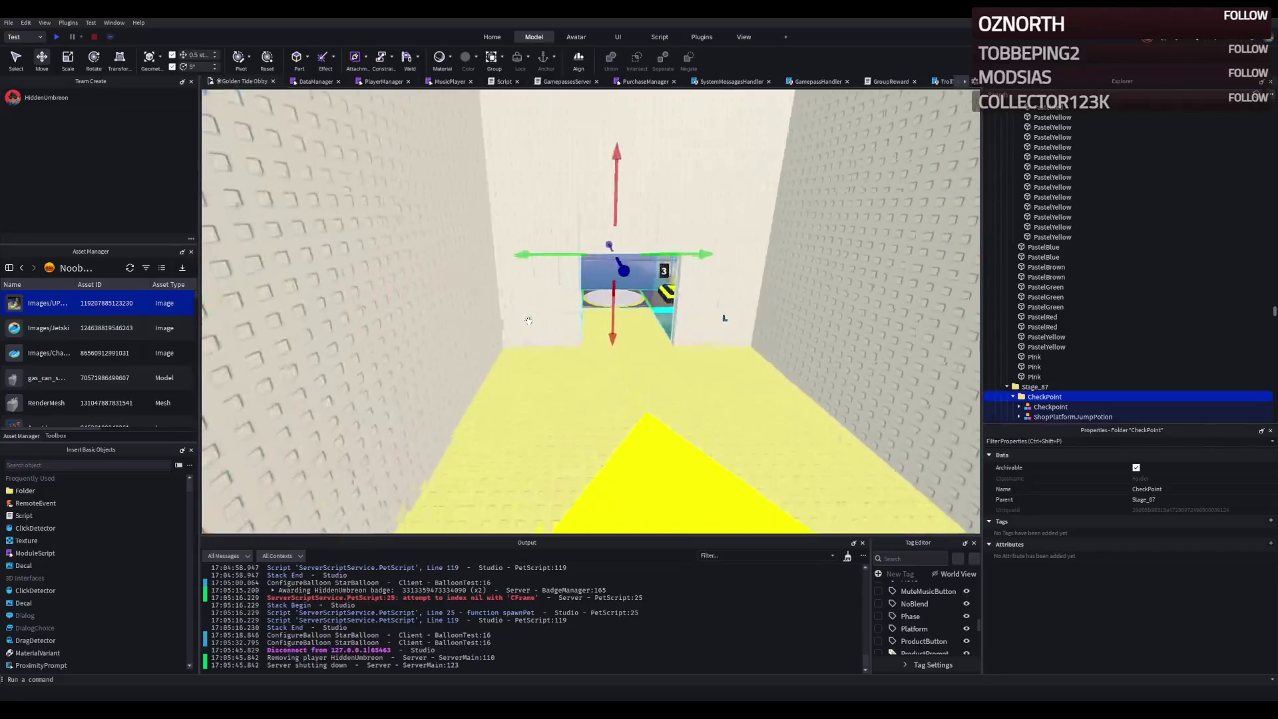
scroll(528, 321, down, 5)
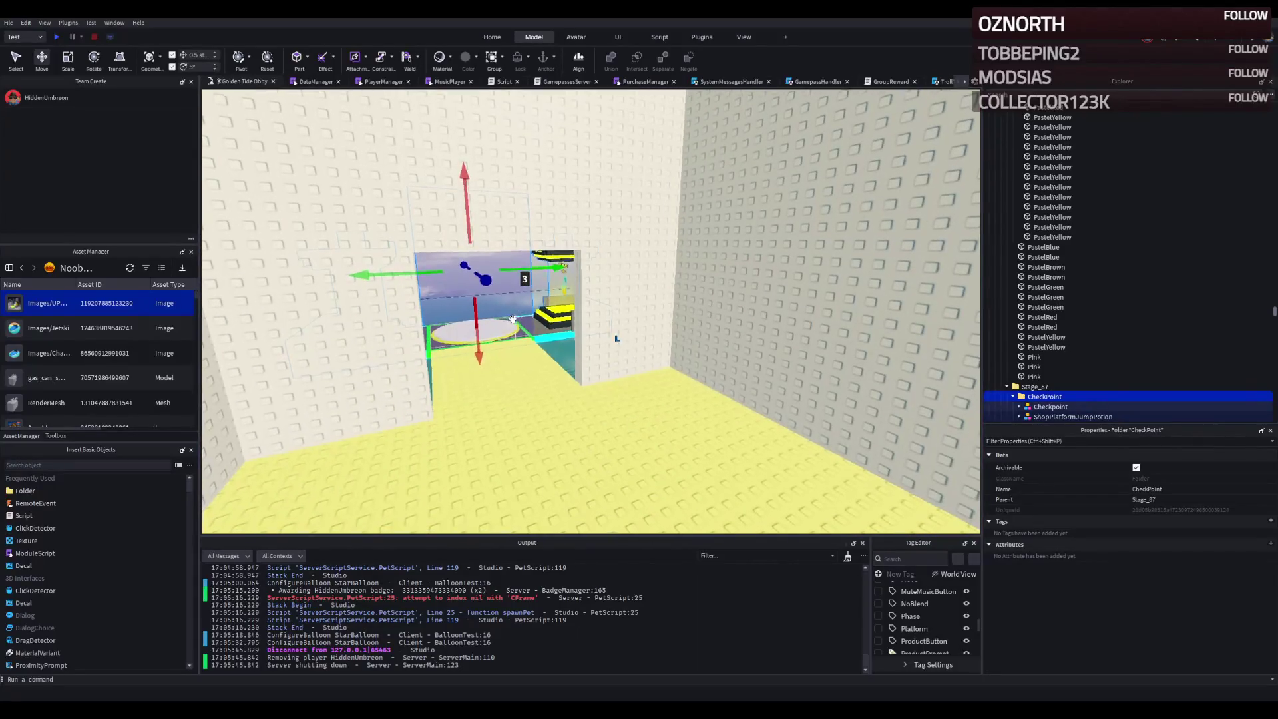
scroll(512, 320, down, 5)
key(f)
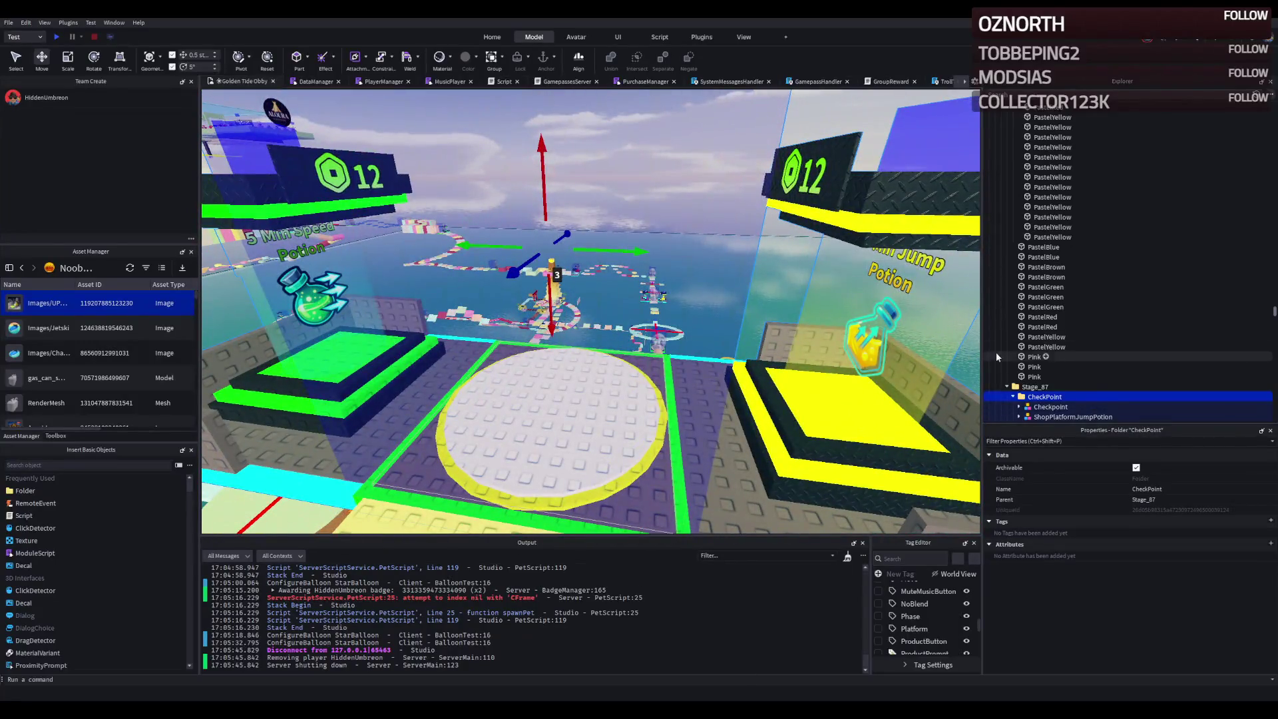
click(1019, 406)
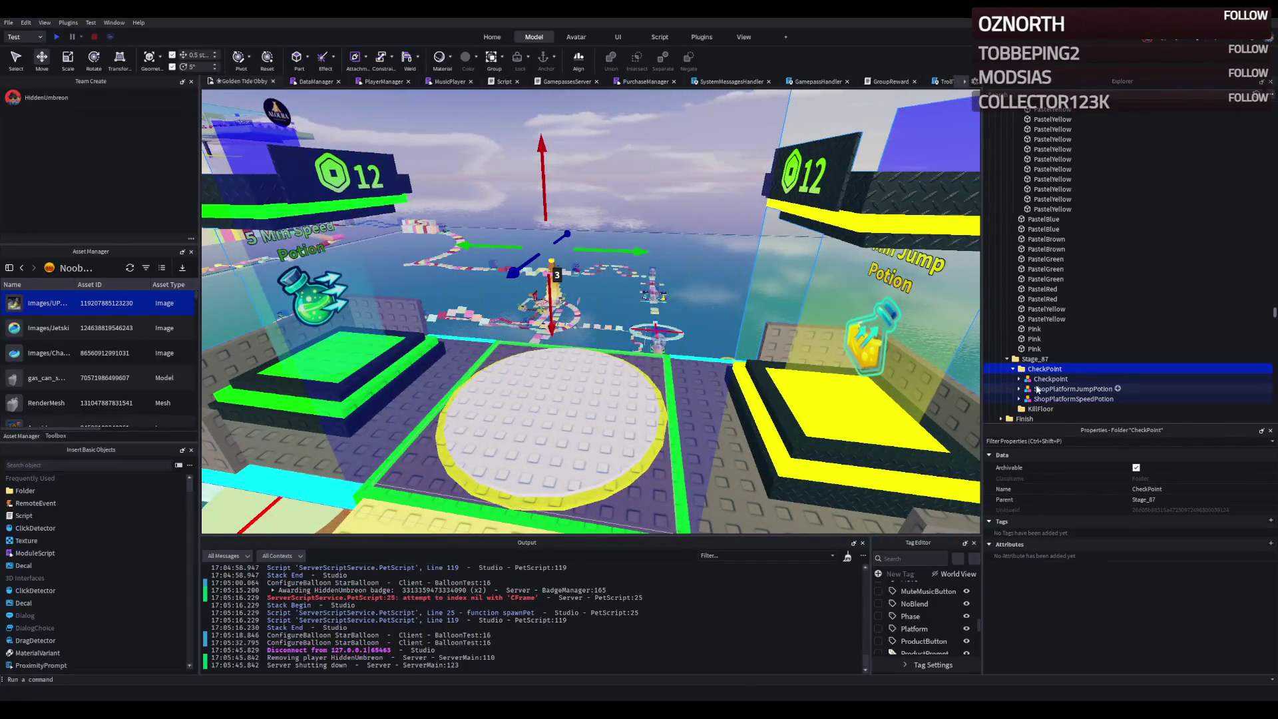
- Change the Checkpoint's CheckpointProperties Number value from 86 to 87
click(1050, 407)
scroll(1044, 382, down, 3)
double_click(1055, 393)
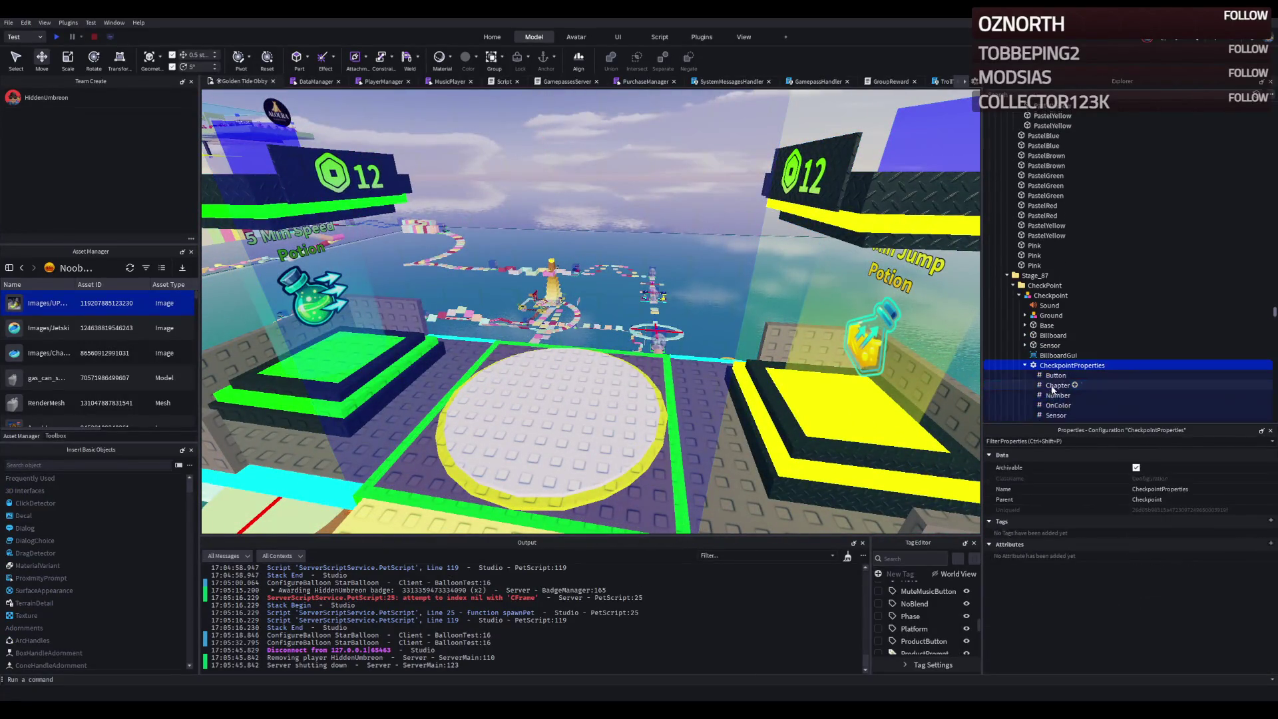
click(1057, 396)
click(1180, 520)
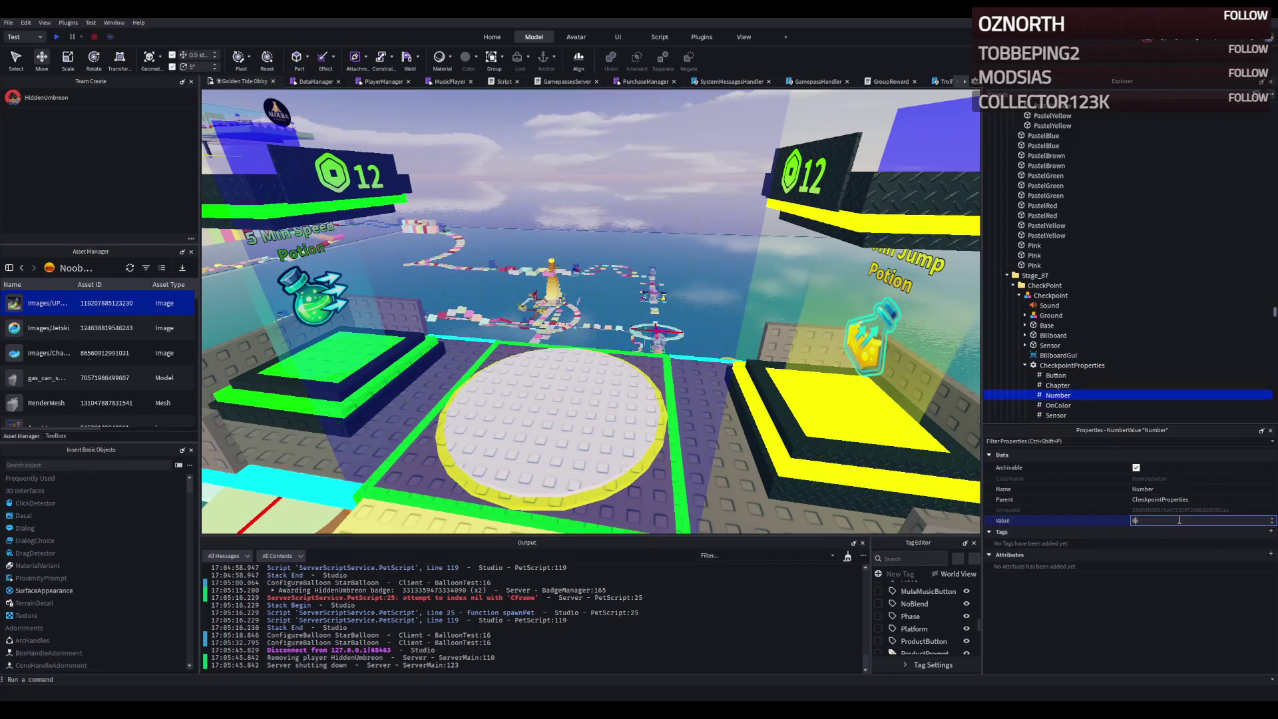
text(87)
key(Return)
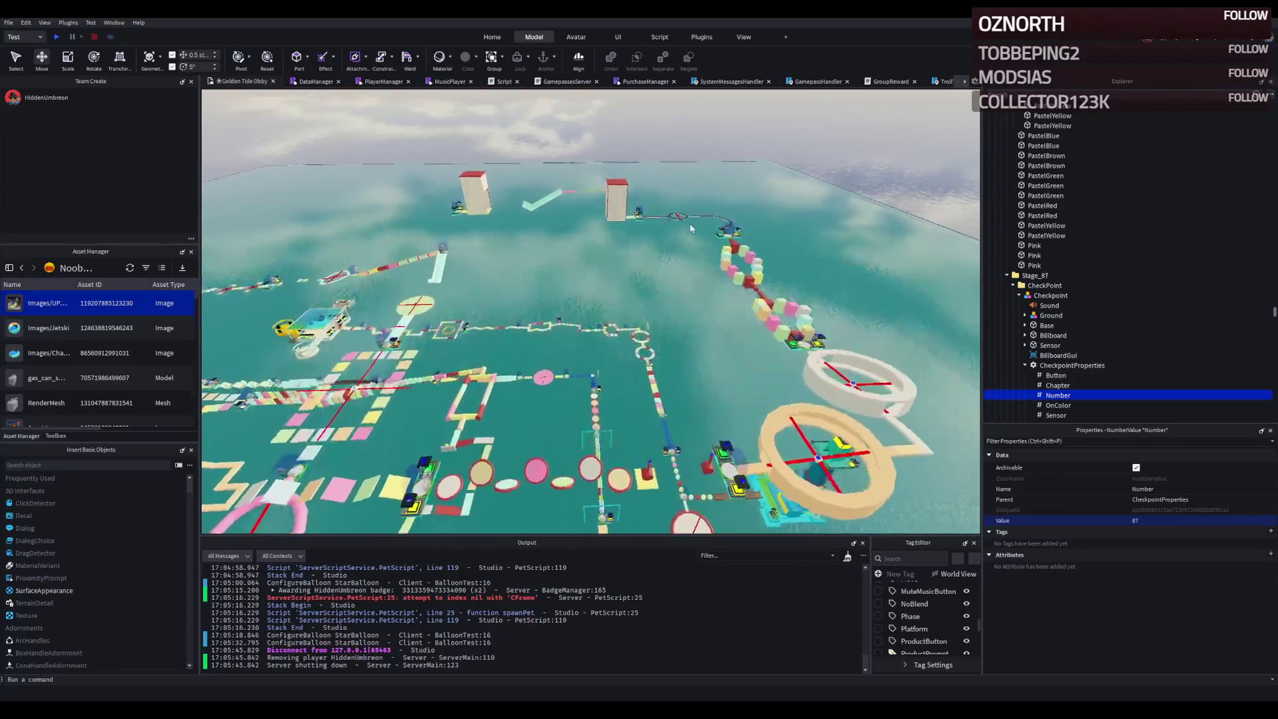
key(w)
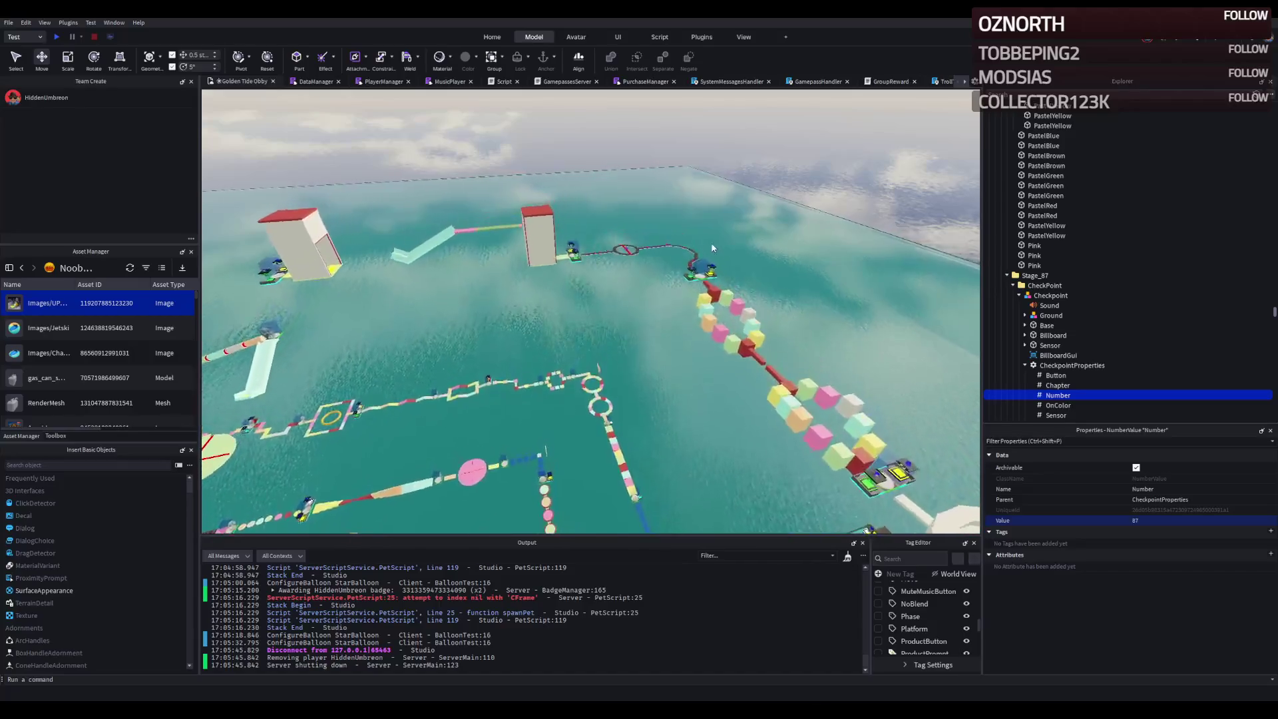
key(w)
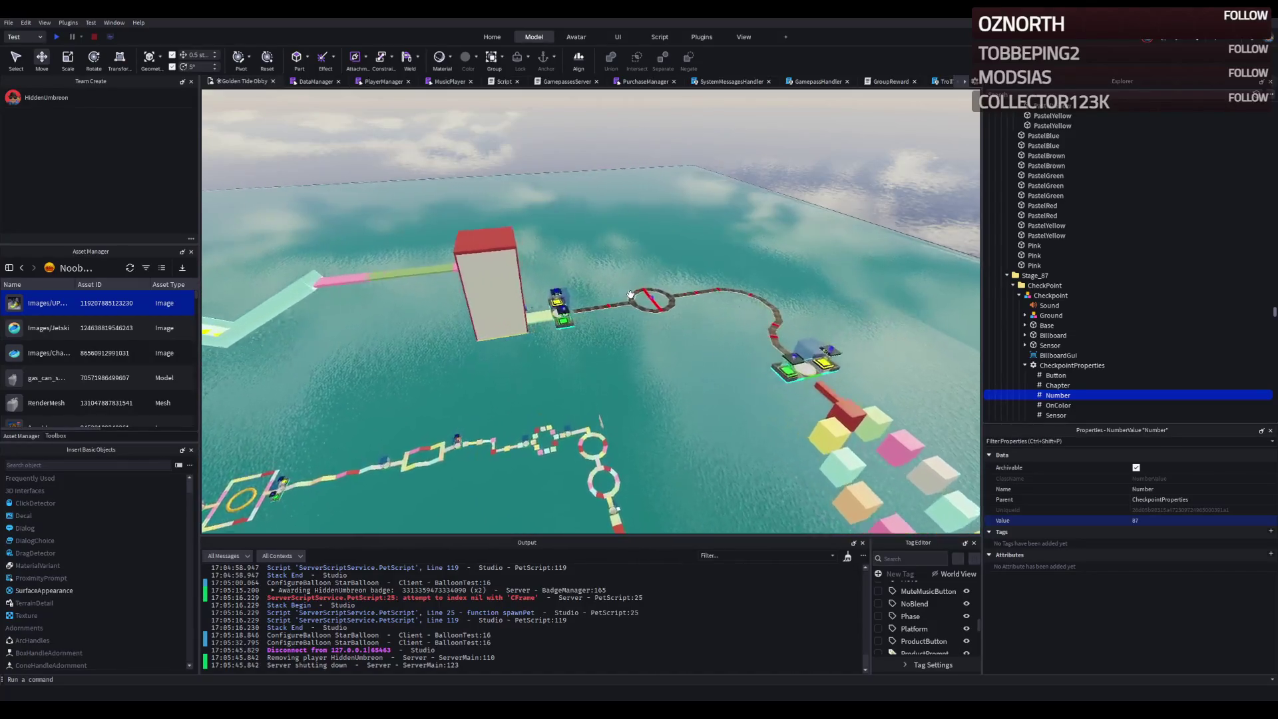
key(w)
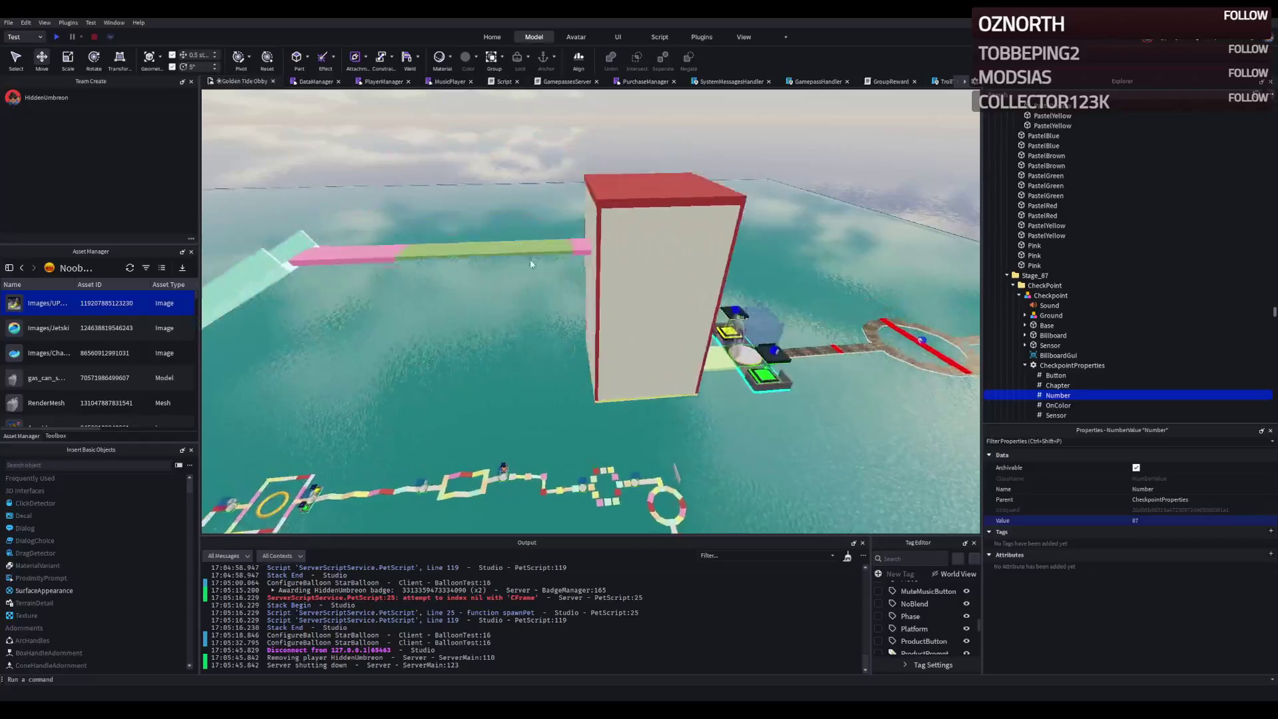
key(w)
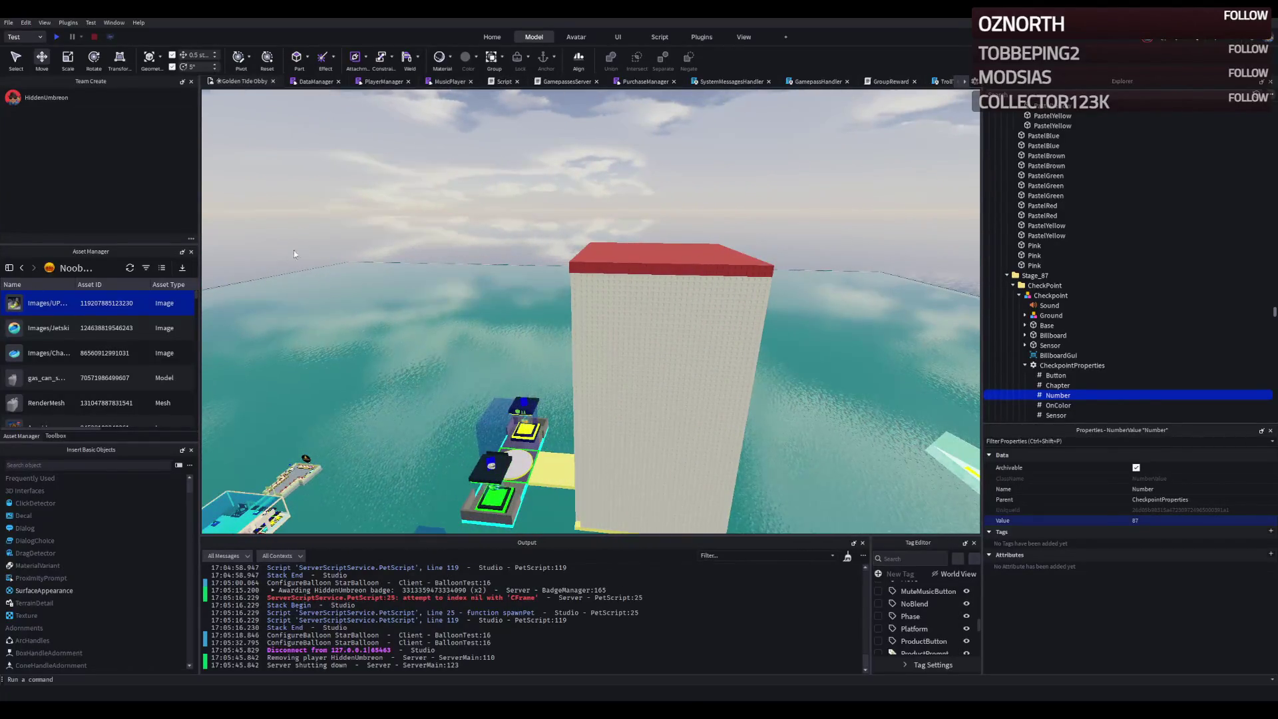
key(s)
key(s)
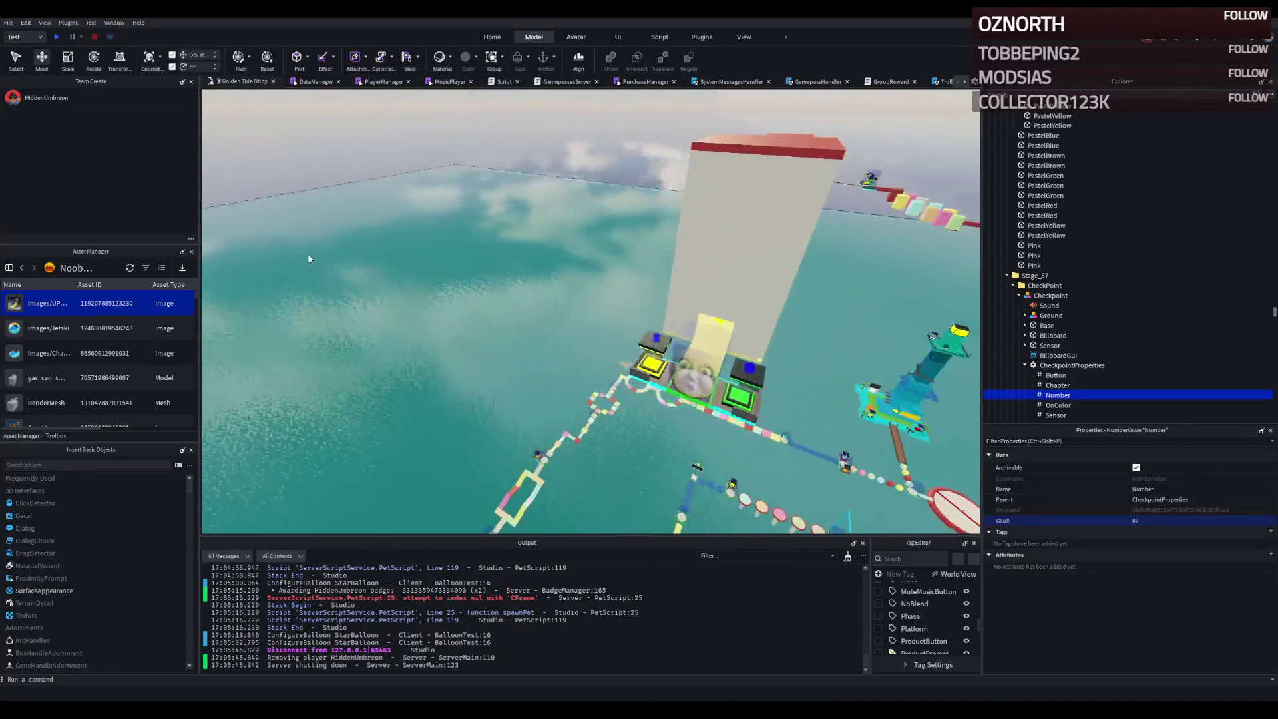
key(d)
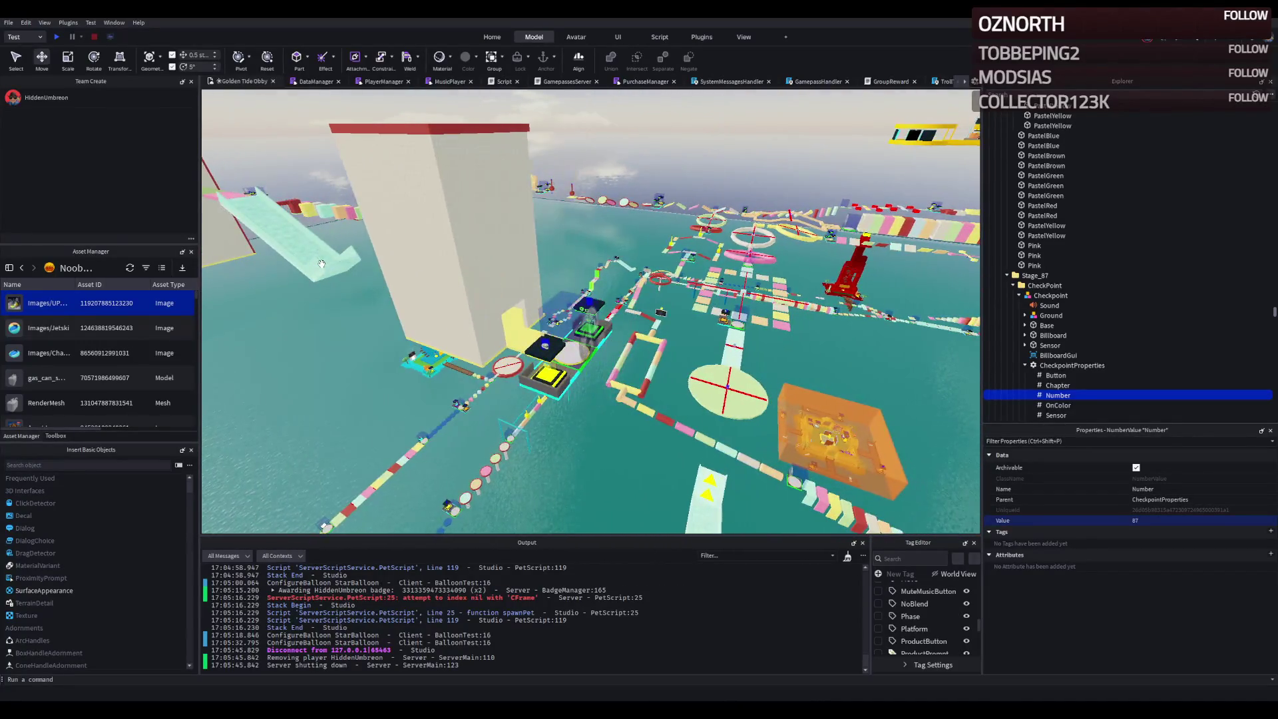
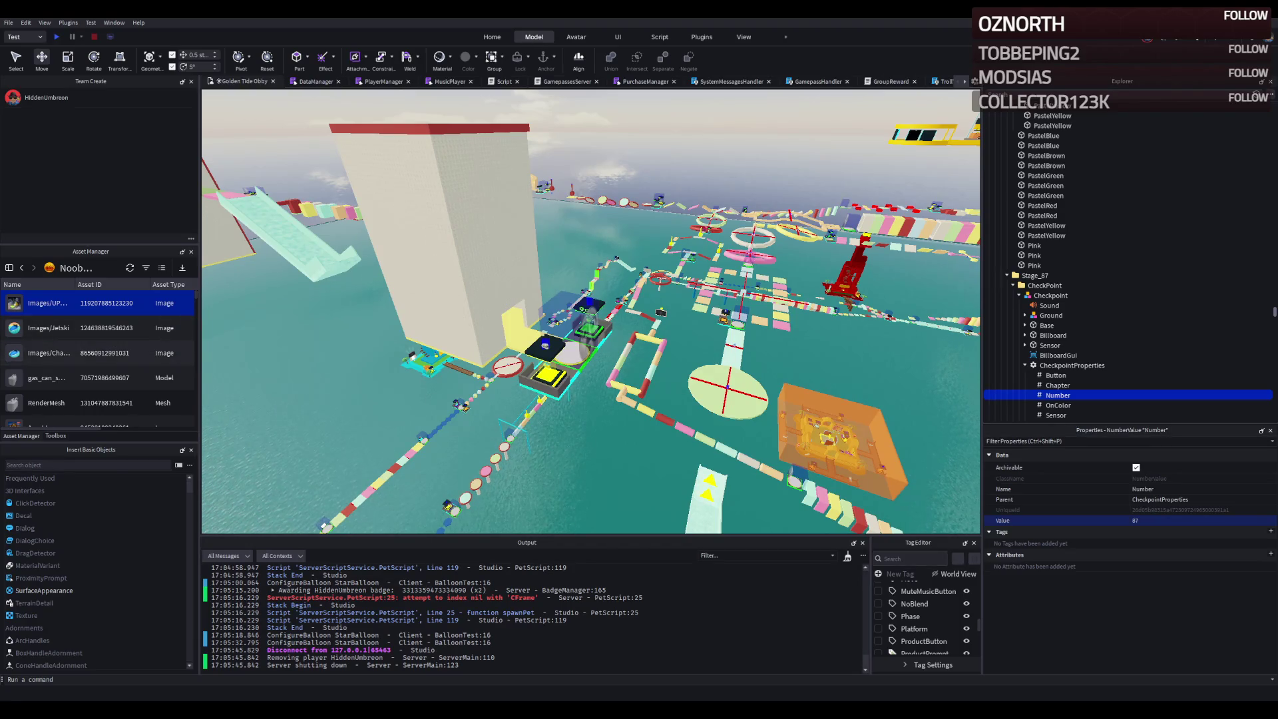
- Zoom, raise and pan the view across the Golden Tide Obby course
scroll(440, 335, up, 5)
key(e)
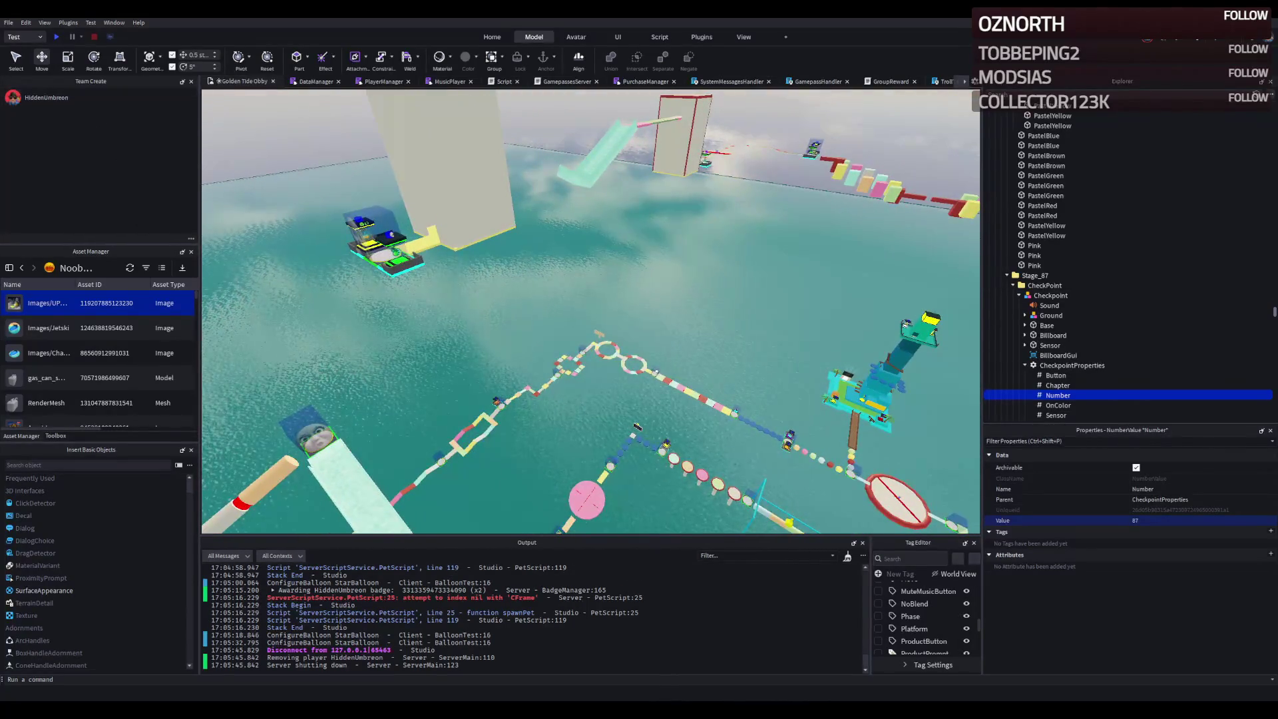
key(d)
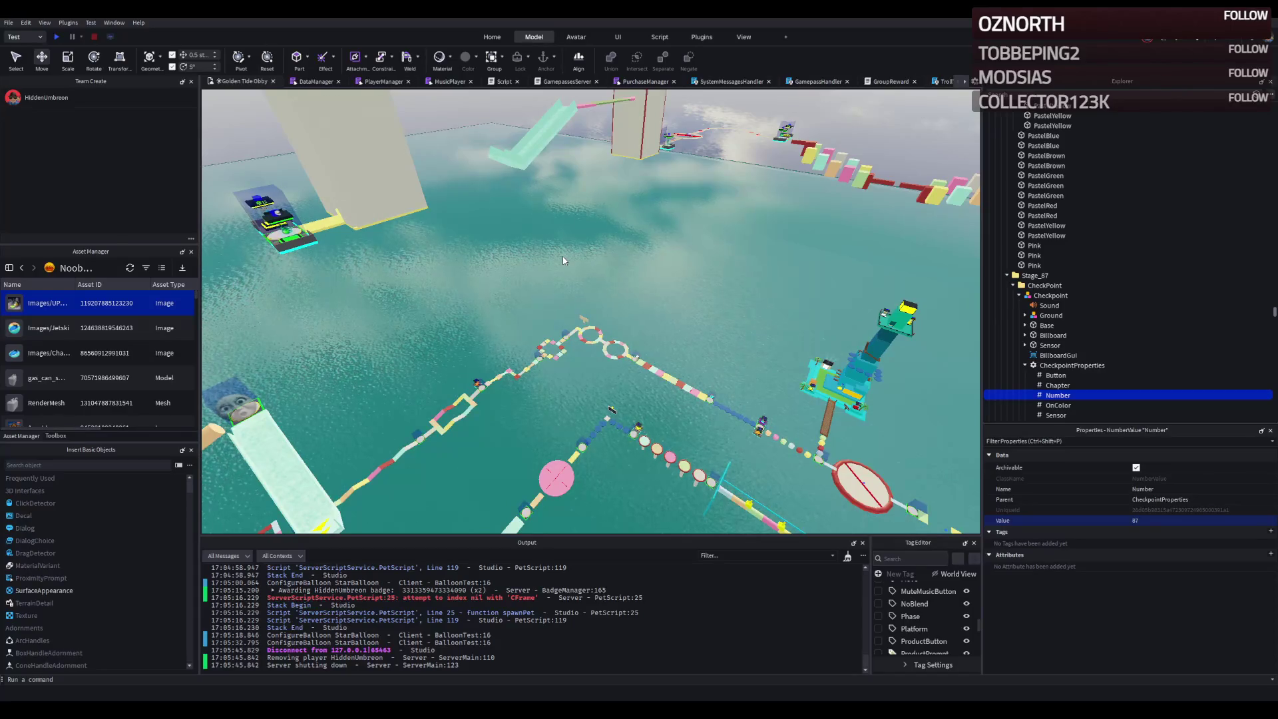
scroll(478, 234, up, 10)
scroll(479, 241, down, 10)
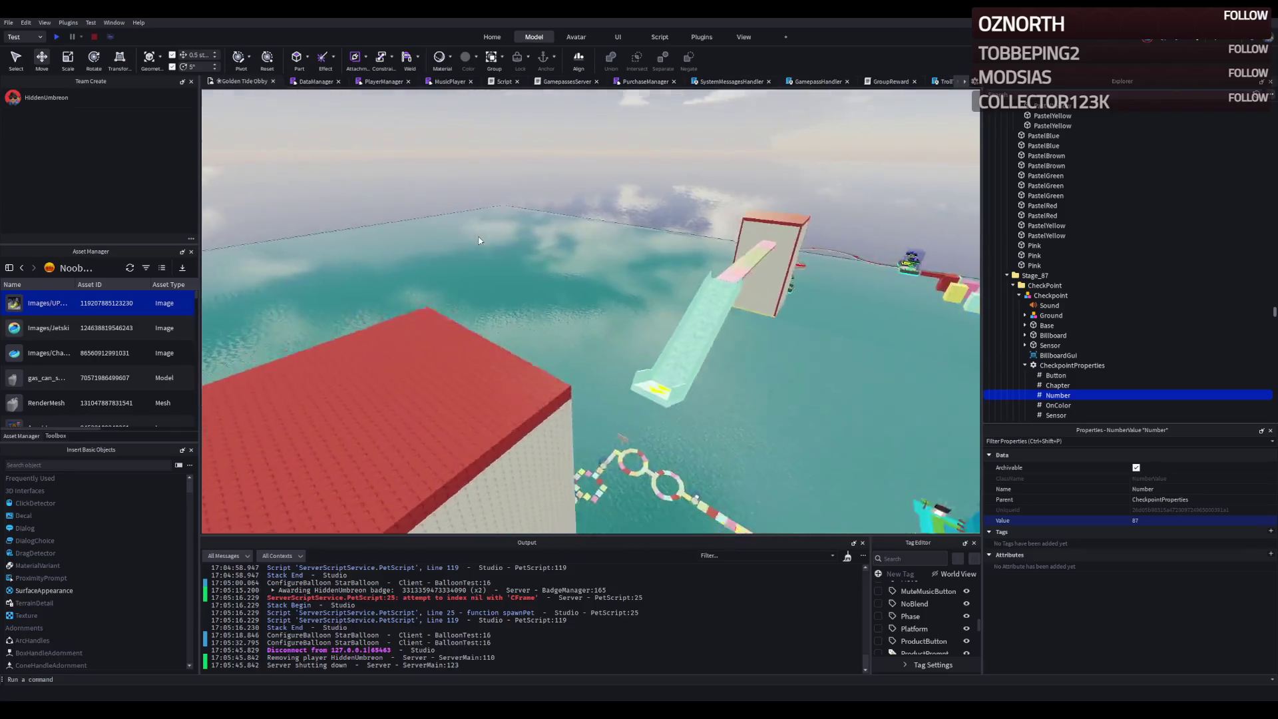
scroll(478, 236, up, 10)
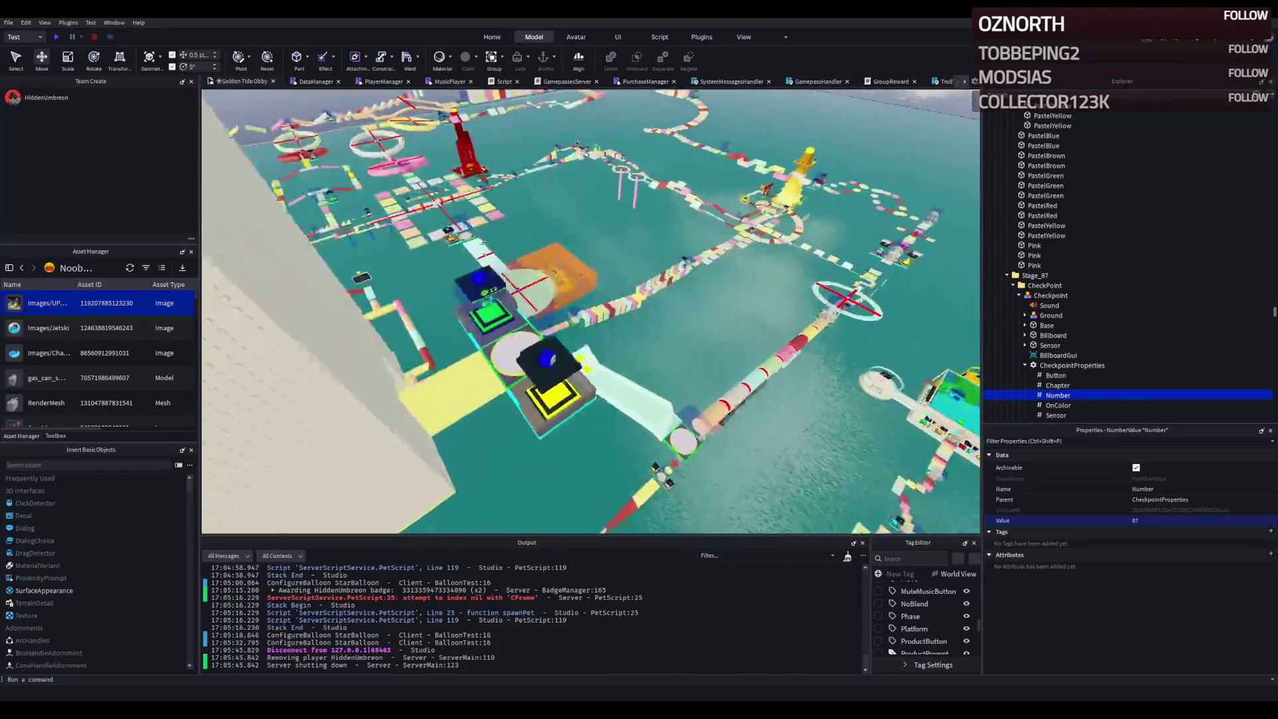
scroll(478, 234, down, 10)
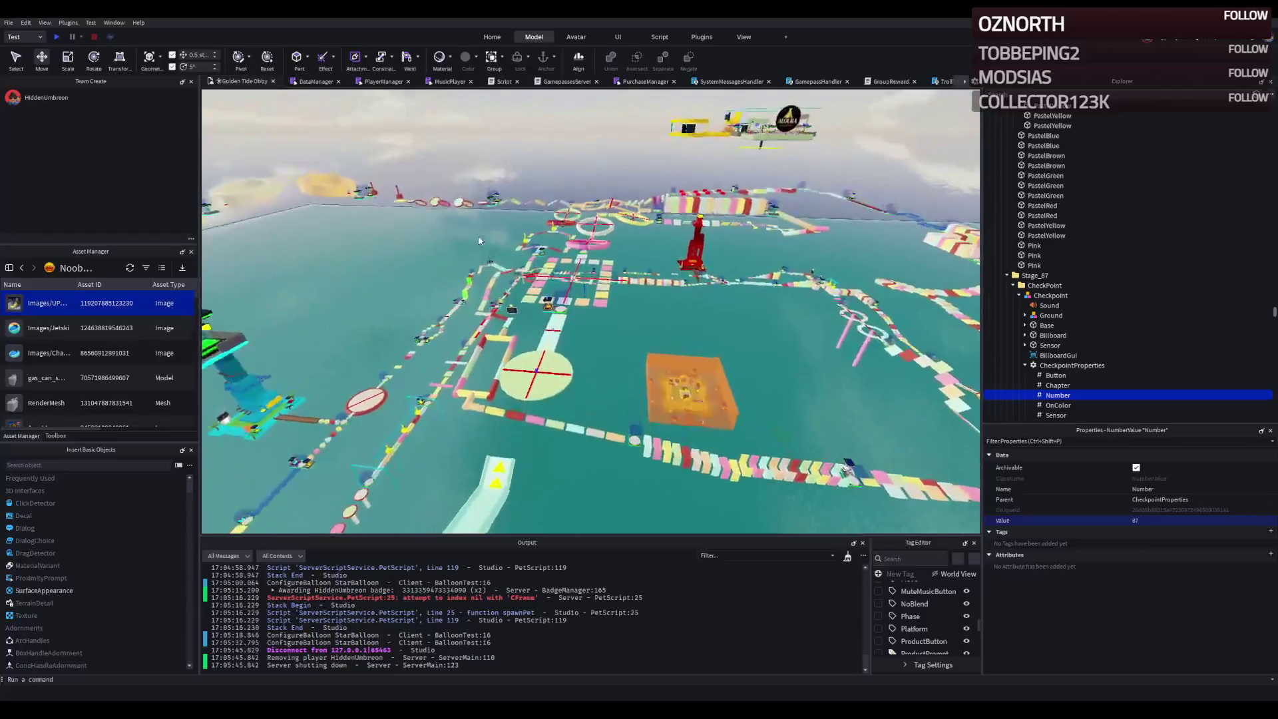
scroll(478, 237, up, 10)
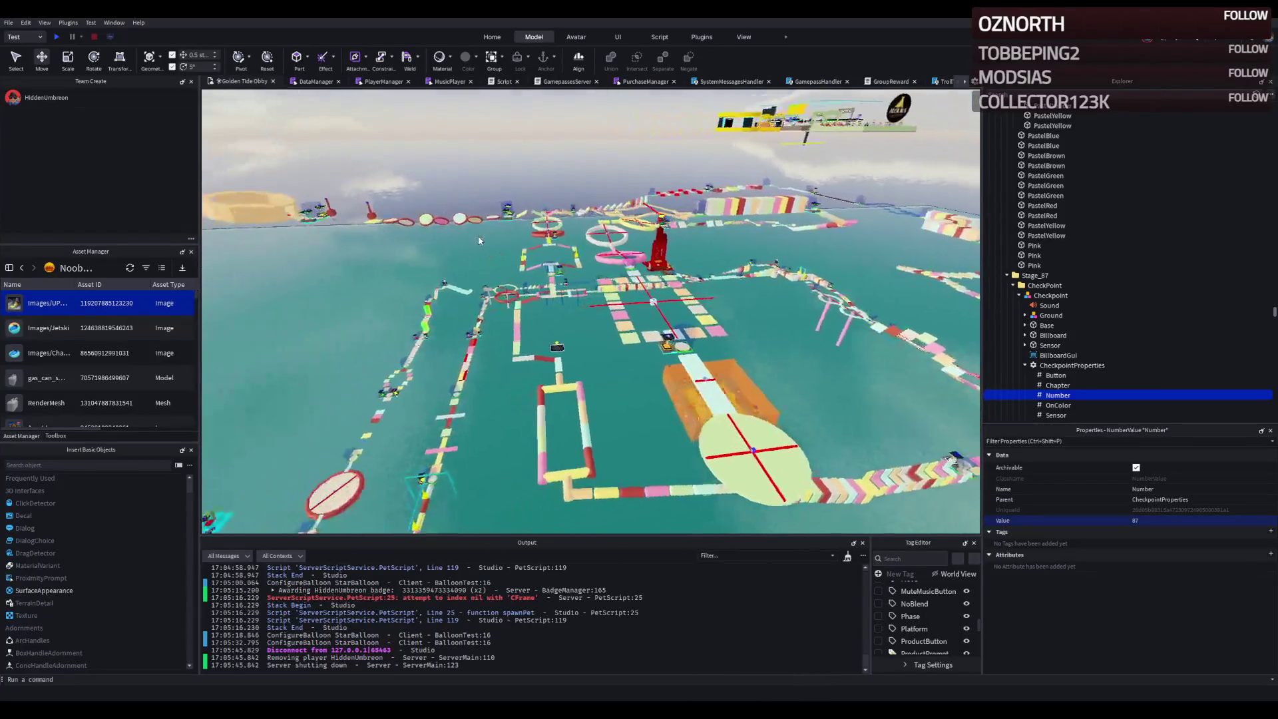
scroll(478, 241, up, 10)
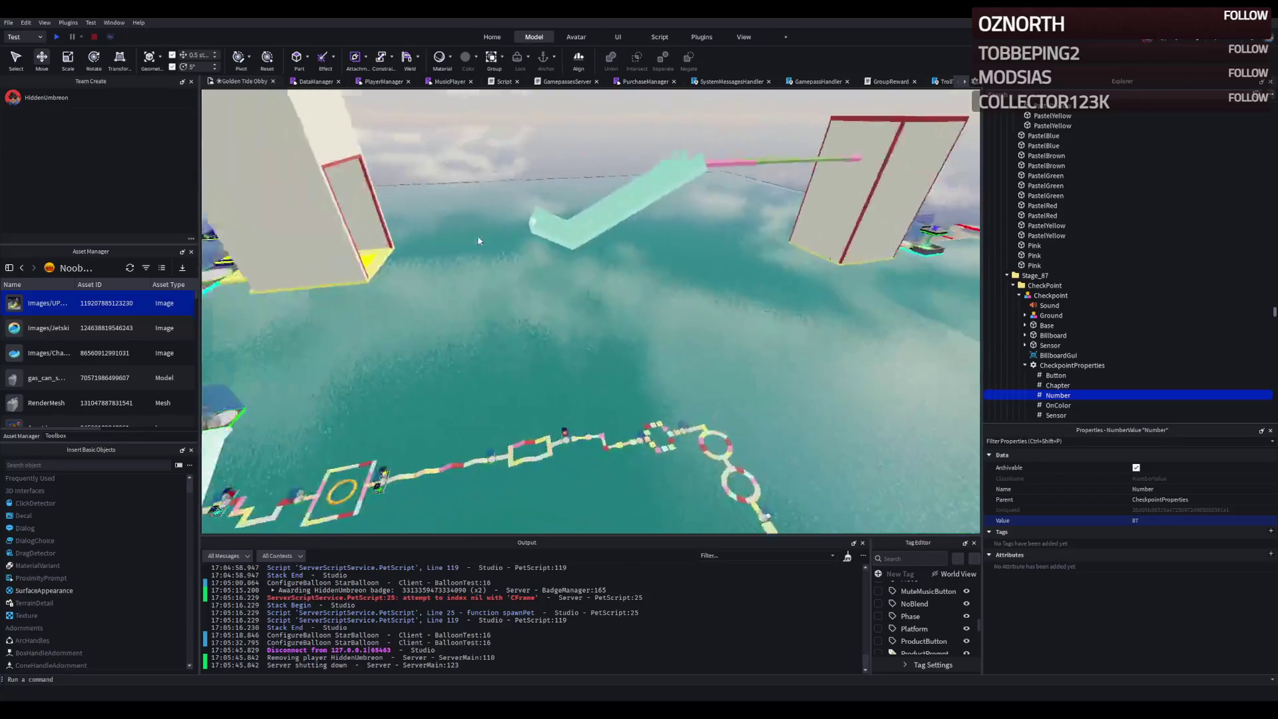
key(a)
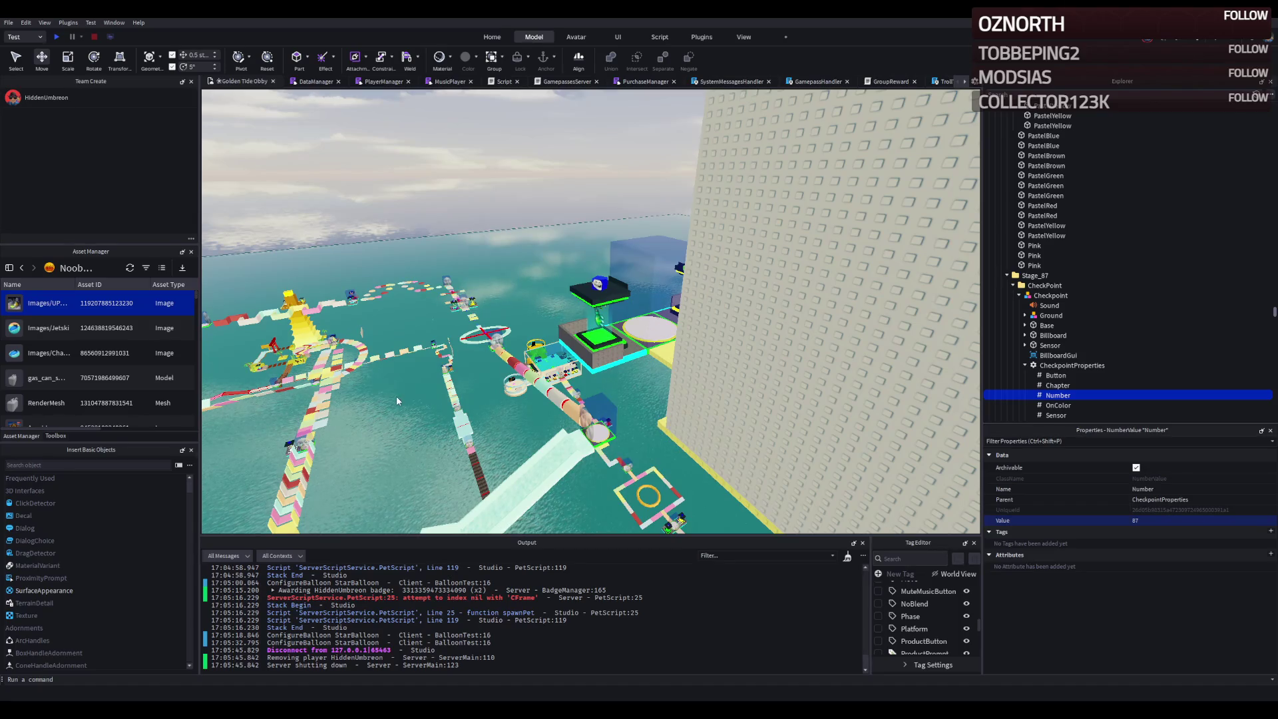
- Tilt the view toward the horizon and collapse Stage_87's CheckPoint folder
drag(396, 399, 403, 398)
key(d)
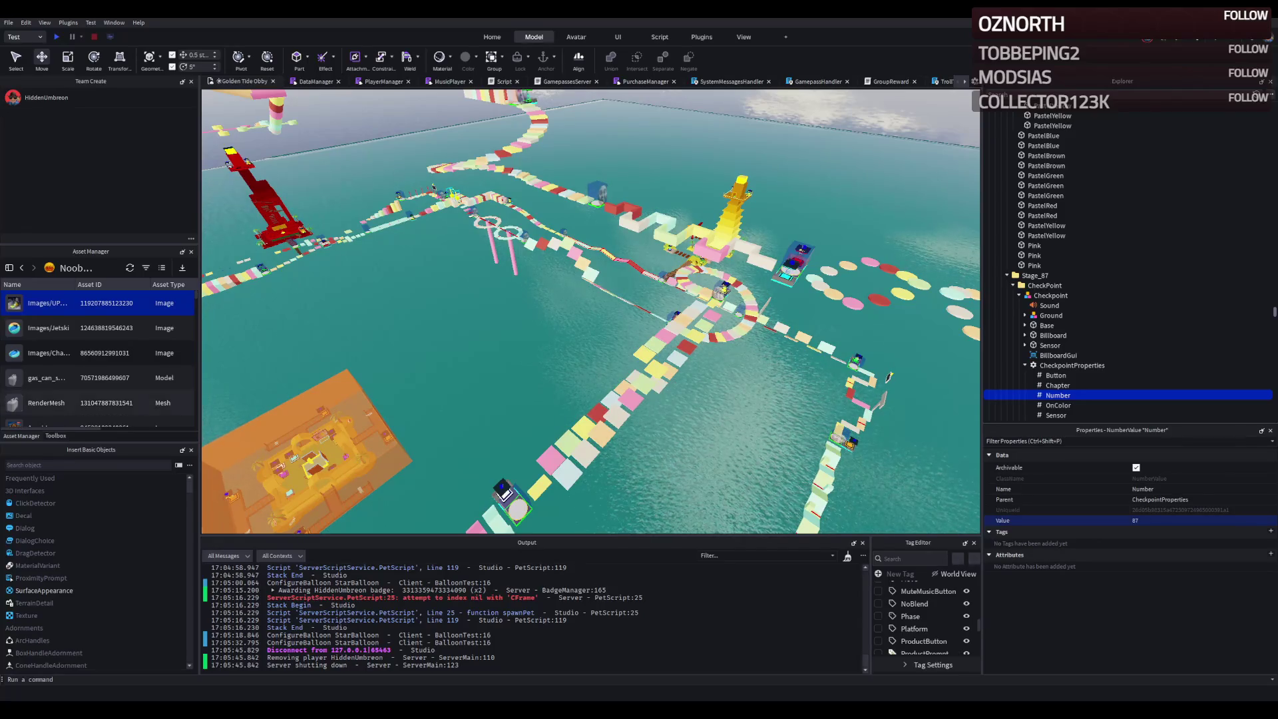
scroll(481, 341, down, 5)
mouse_move(481, 347)
mouse_down()
mouse_move(465, 340)
mouse_move(550, 341)
mouse_up()
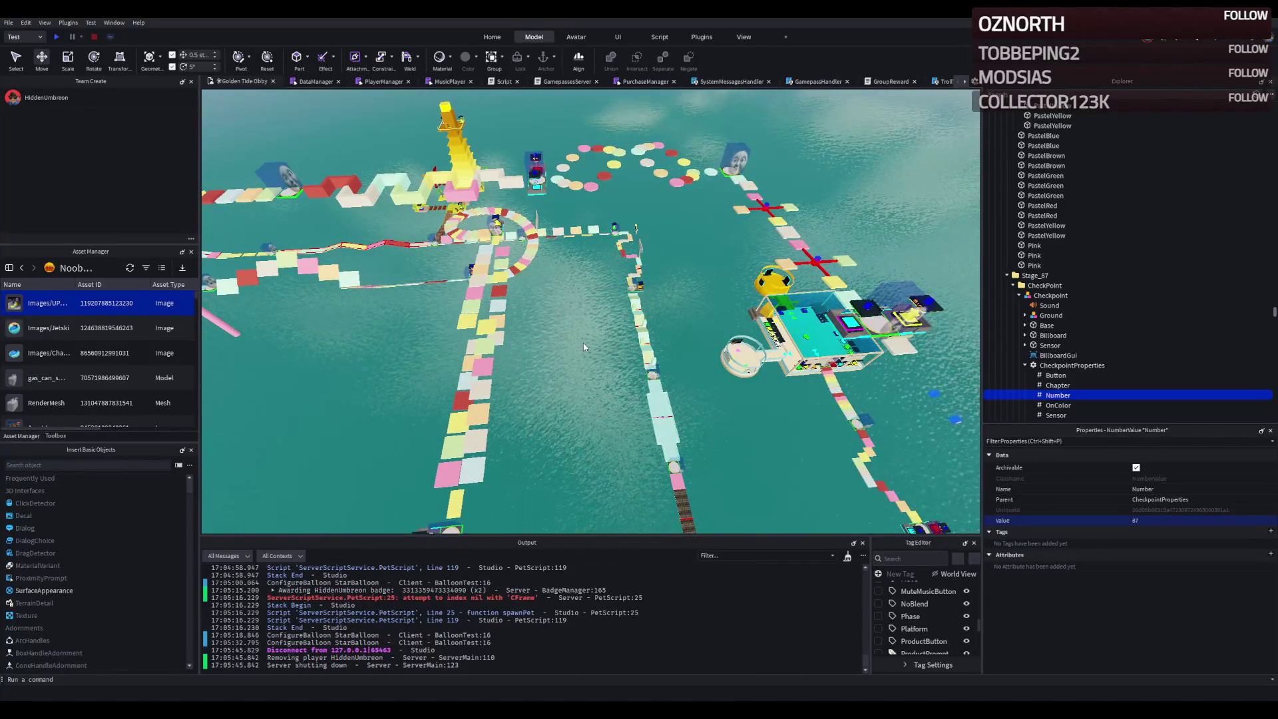
click(1013, 285)
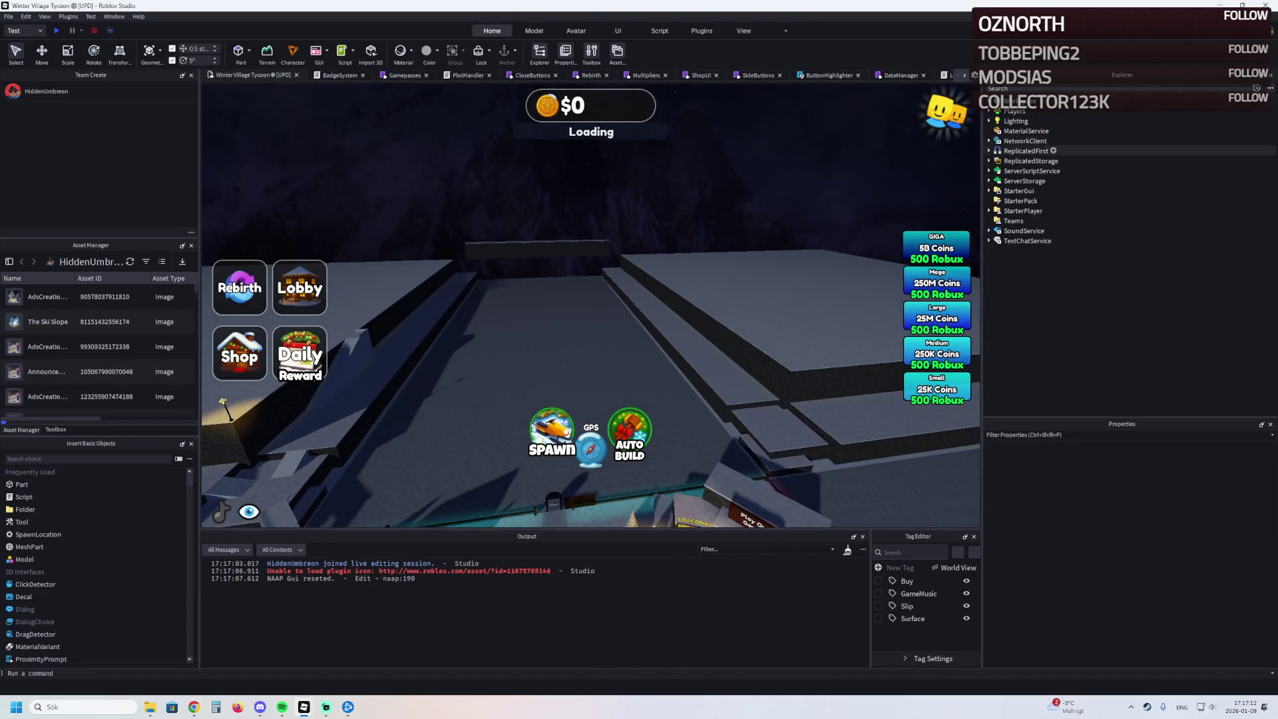
- Expand ReplicatedStorage and focus the view on the snowy TemplatePlot
double_click(1031, 161)
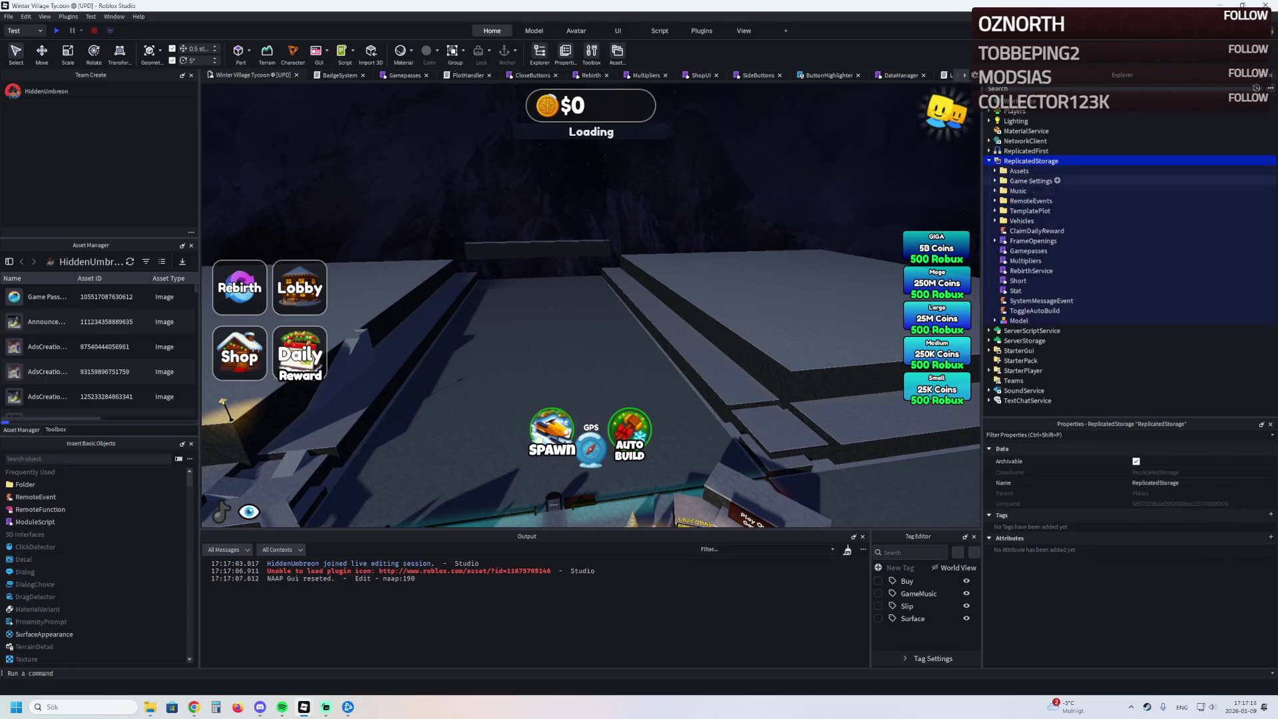
drag(1030, 210, 1019, 106)
key(f)
key(ctrl+2)
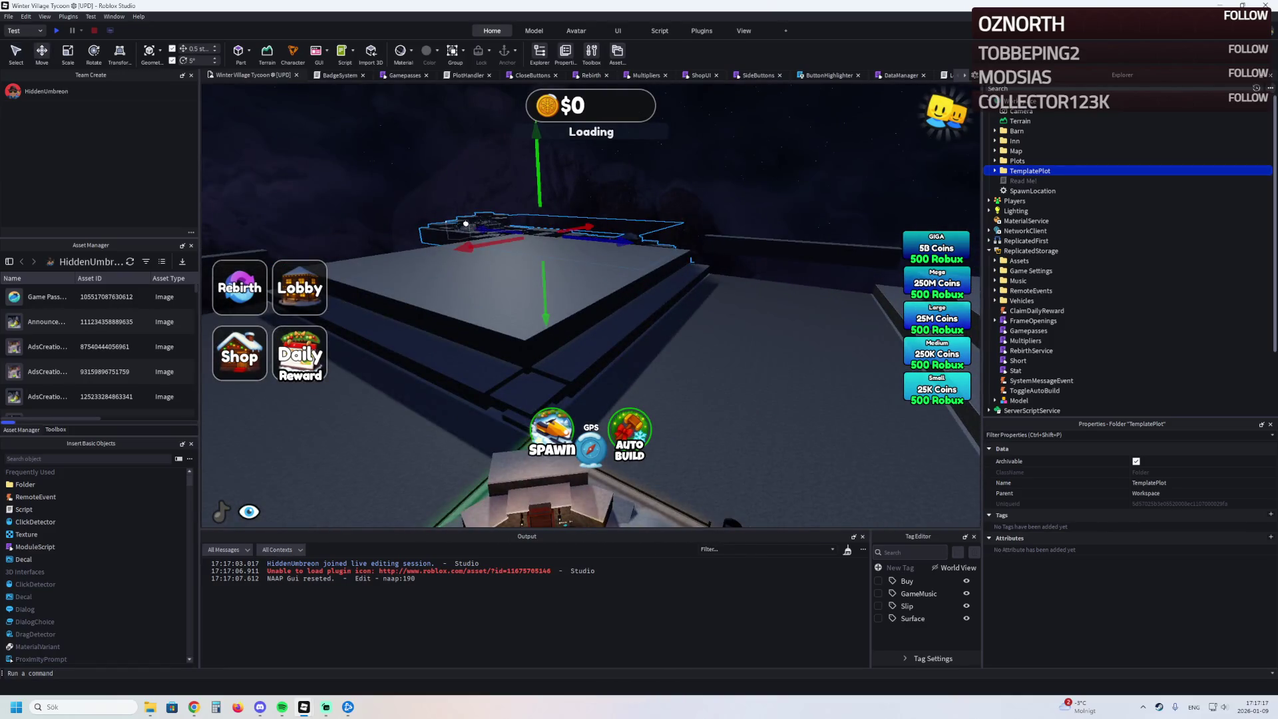
click(466, 223)
scroll(468, 224, up, 10)
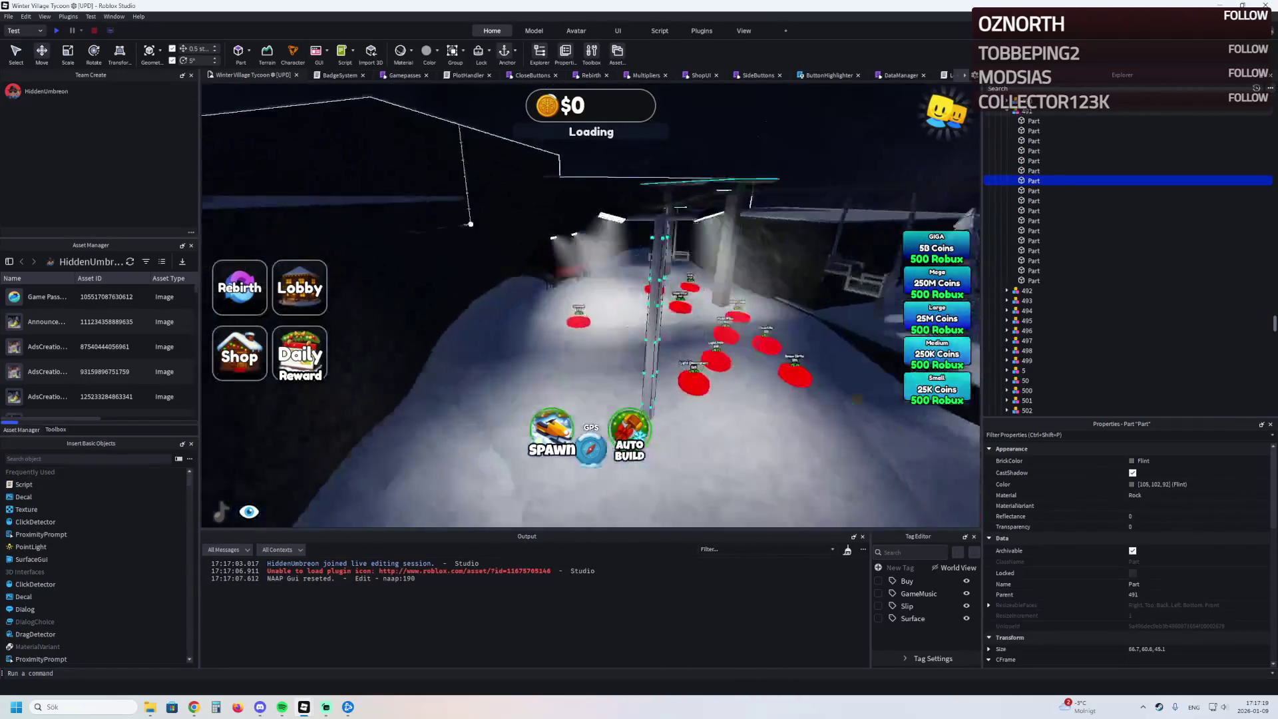
scroll(471, 223, up, 5)
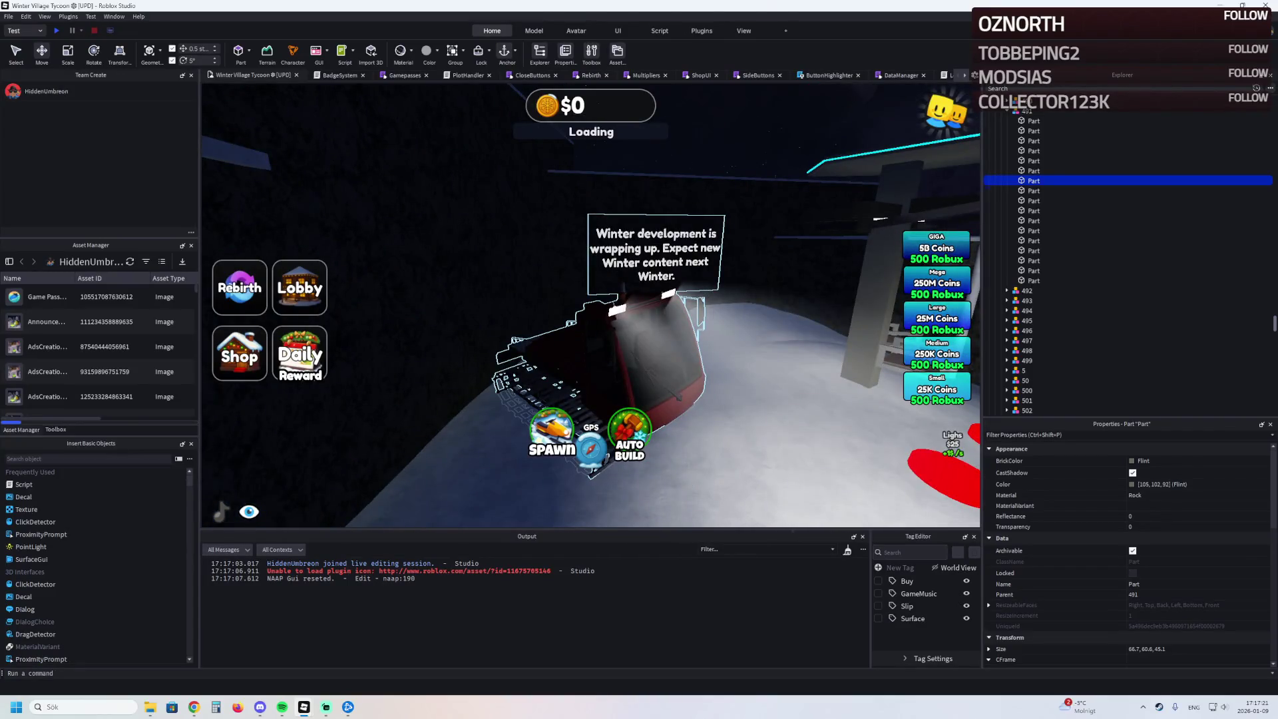
- Select the snowplow's light1 model and return to the Golden Tide Obby window
click(672, 373)
scroll(776, 443, up, 3)
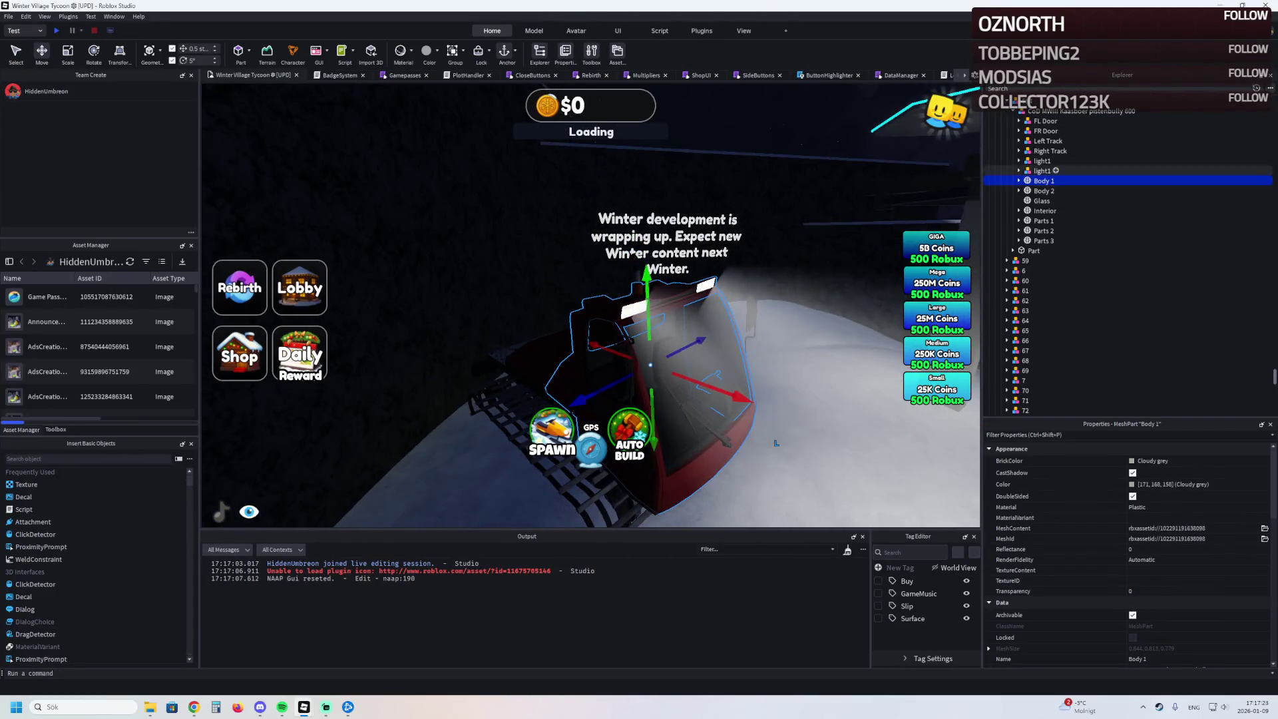
click(707, 285)
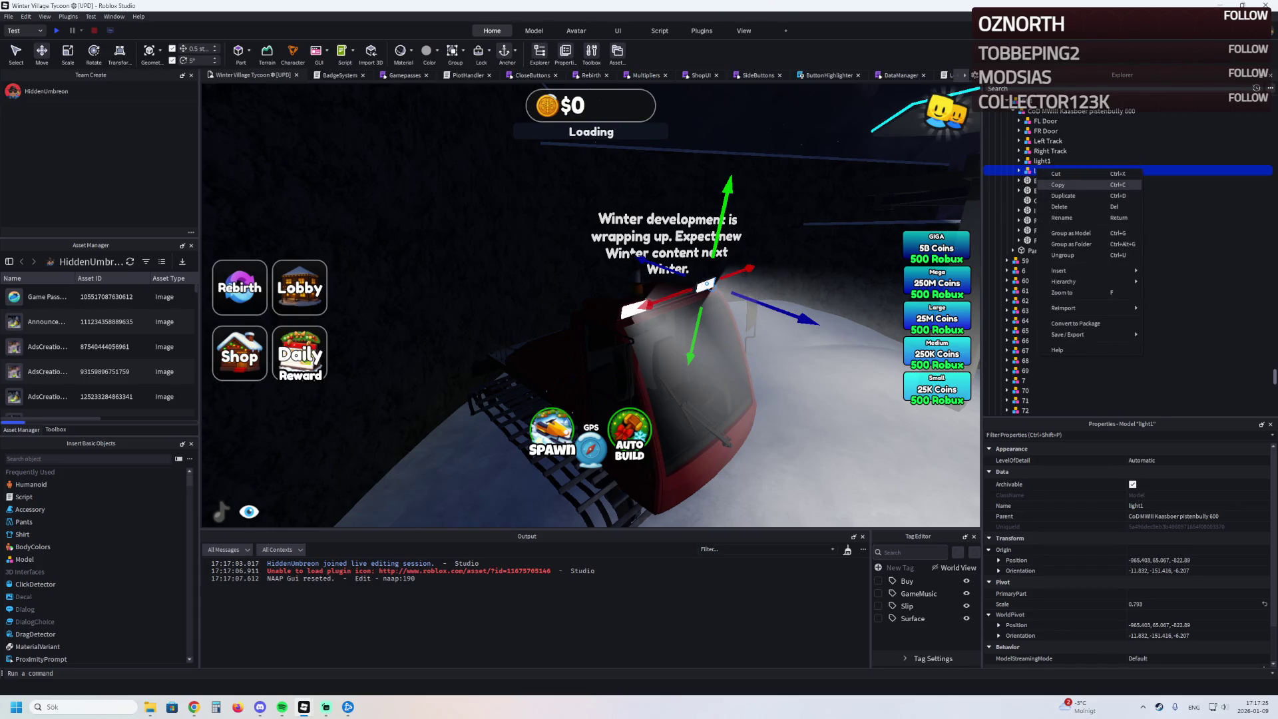
mouse_move(303, 707)
click(256, 659)
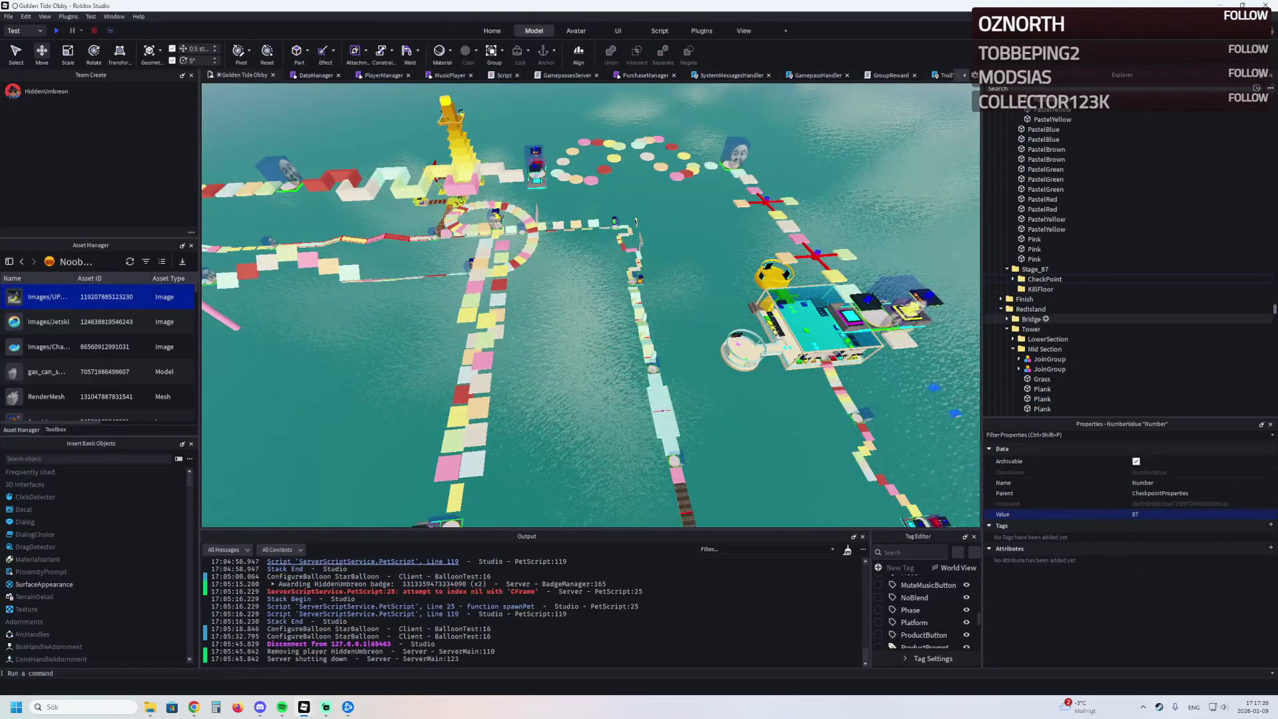
- Collapse the Tower, Gamepasses and other Workspace folders in Explorer
double_click(1031, 329)
scroll(1038, 329, down, 5)
key(Left)
key(Left)
key(Left)
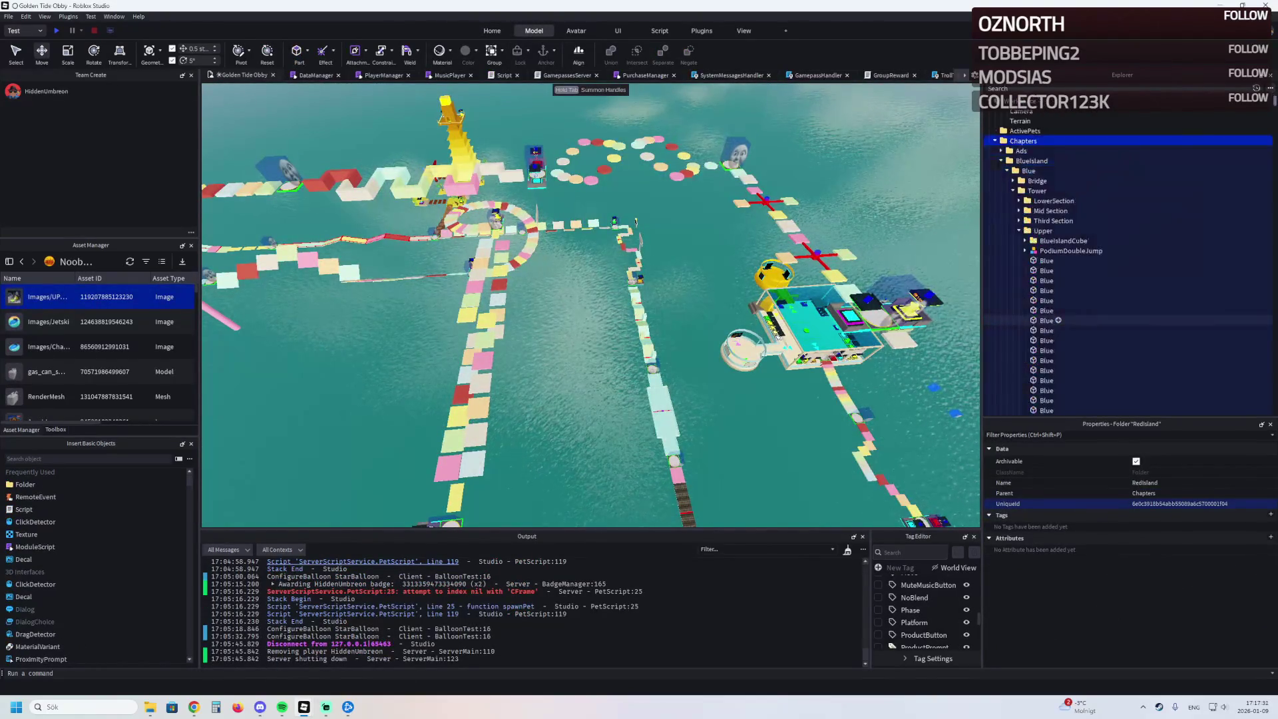
double_click(1028, 170)
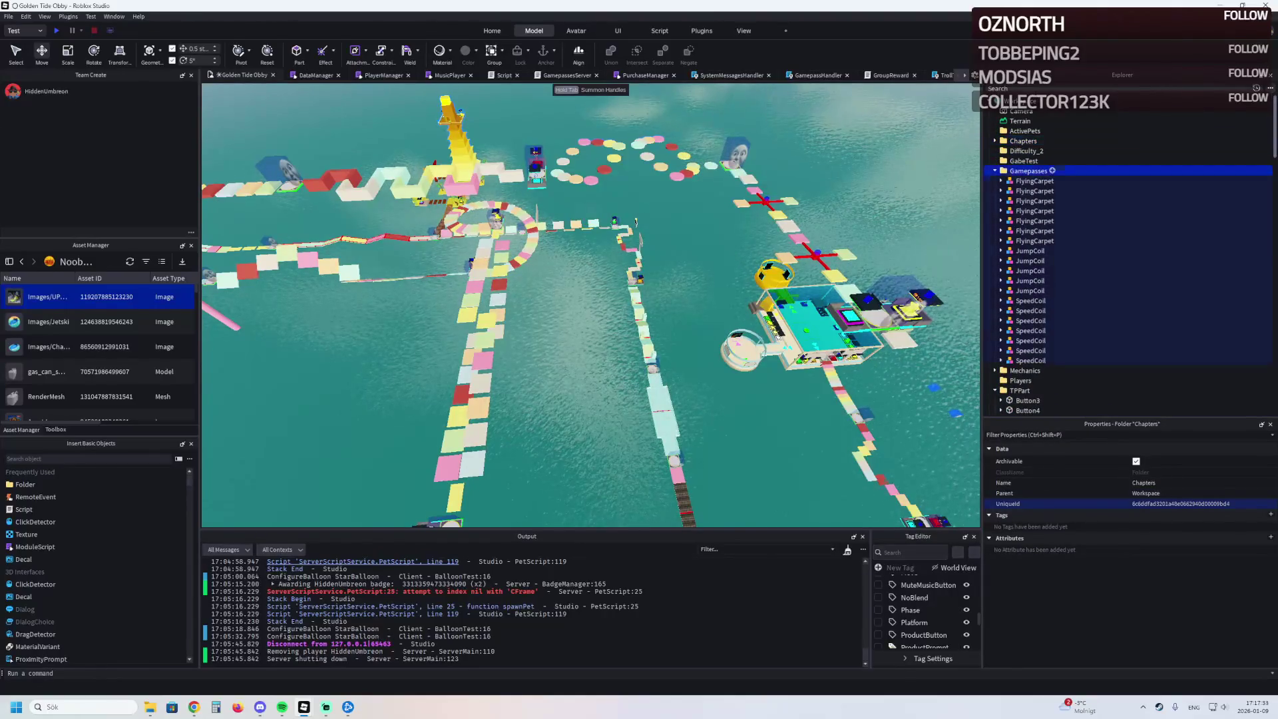
key(Down)
key(Down)
key(Down)
key(Left)
key(Down)
key(Down)
key(Down)
key(Up)
key(Left)
scroll(1099, 319, down, 3)
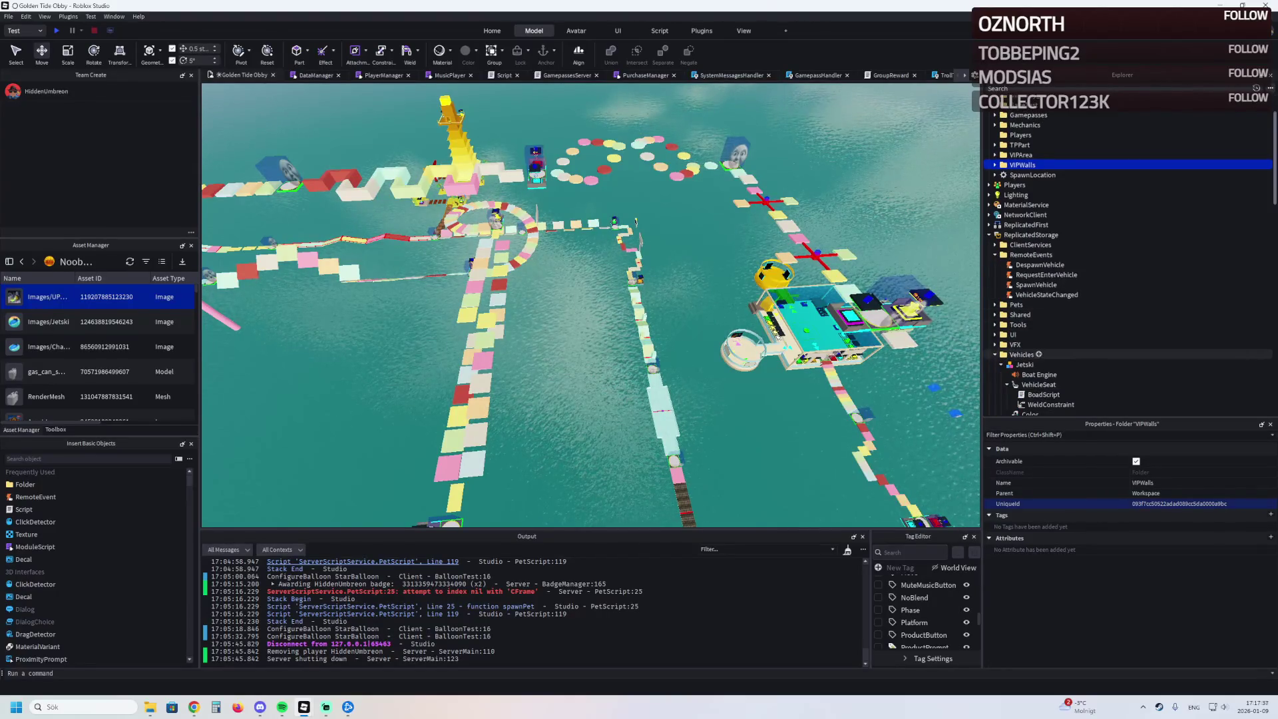
- Copy the Jetski from Vehicles into Workspace and paste light1 inside it
click(1025, 337)
key(ctrl+c)
key(ctrl+v)
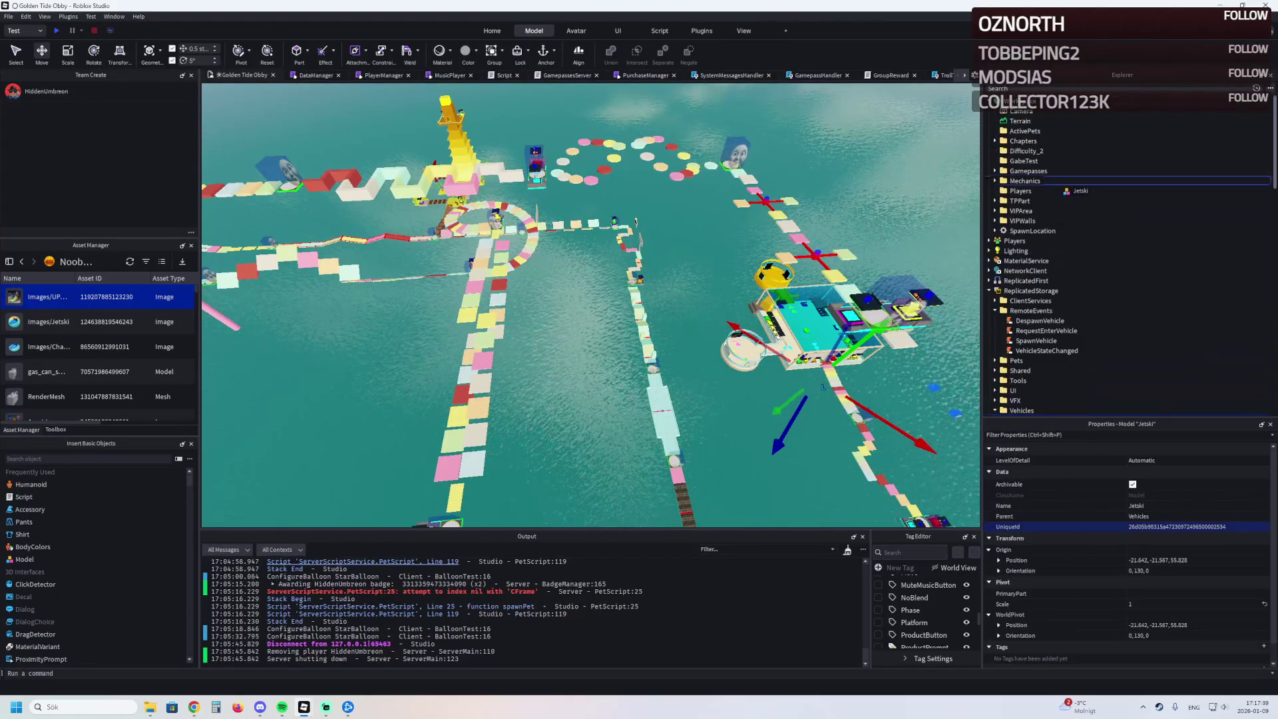
key(f)
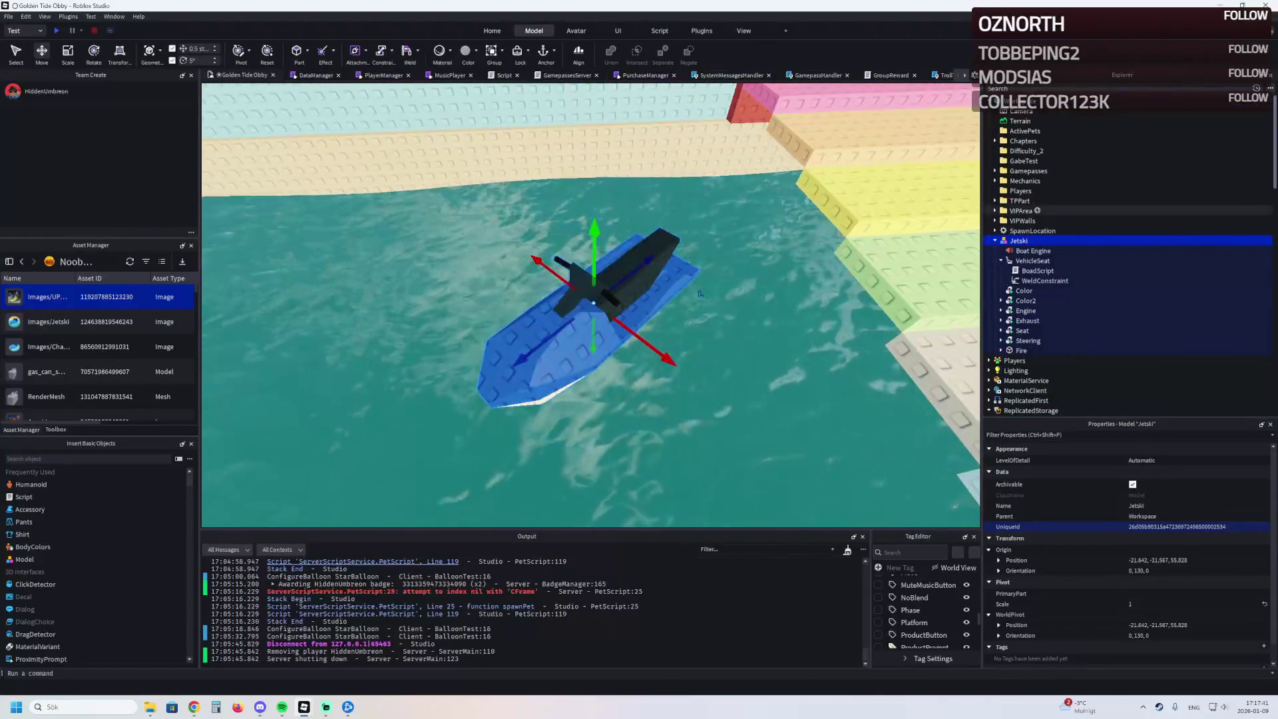
right_click(1026, 241)
key(alt+Tab)
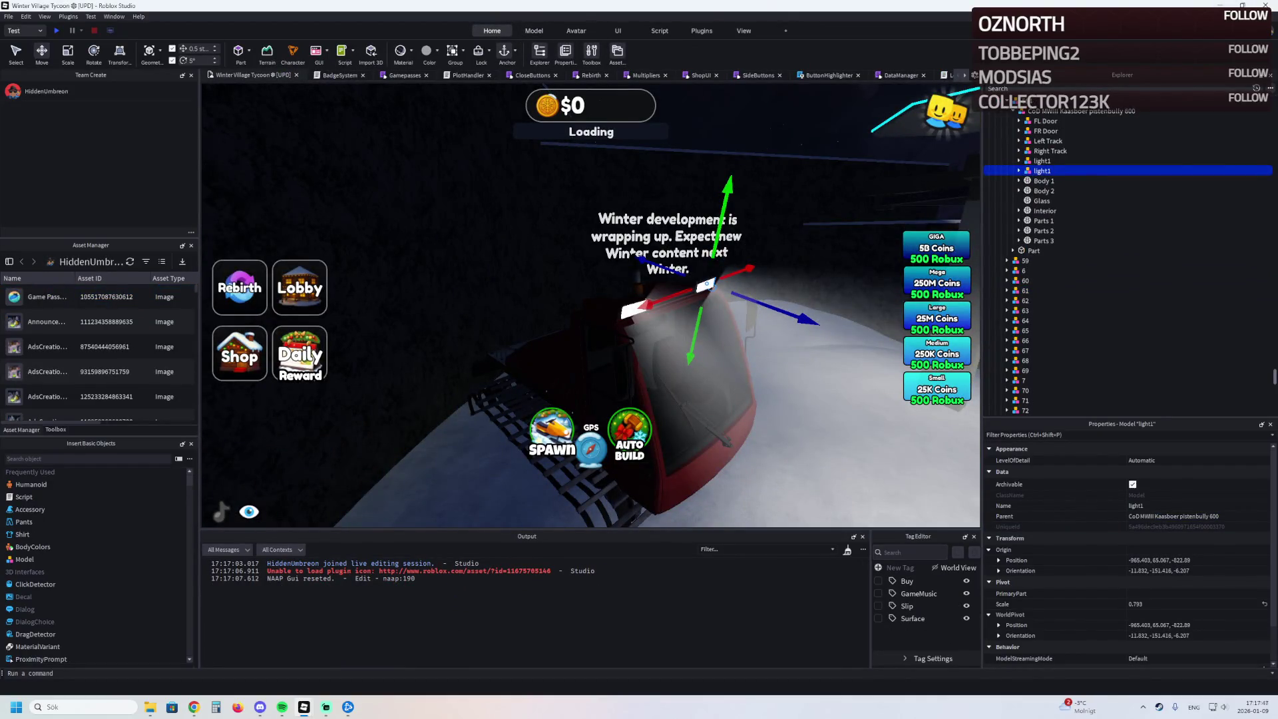
scroll(592, 304, down, 5)
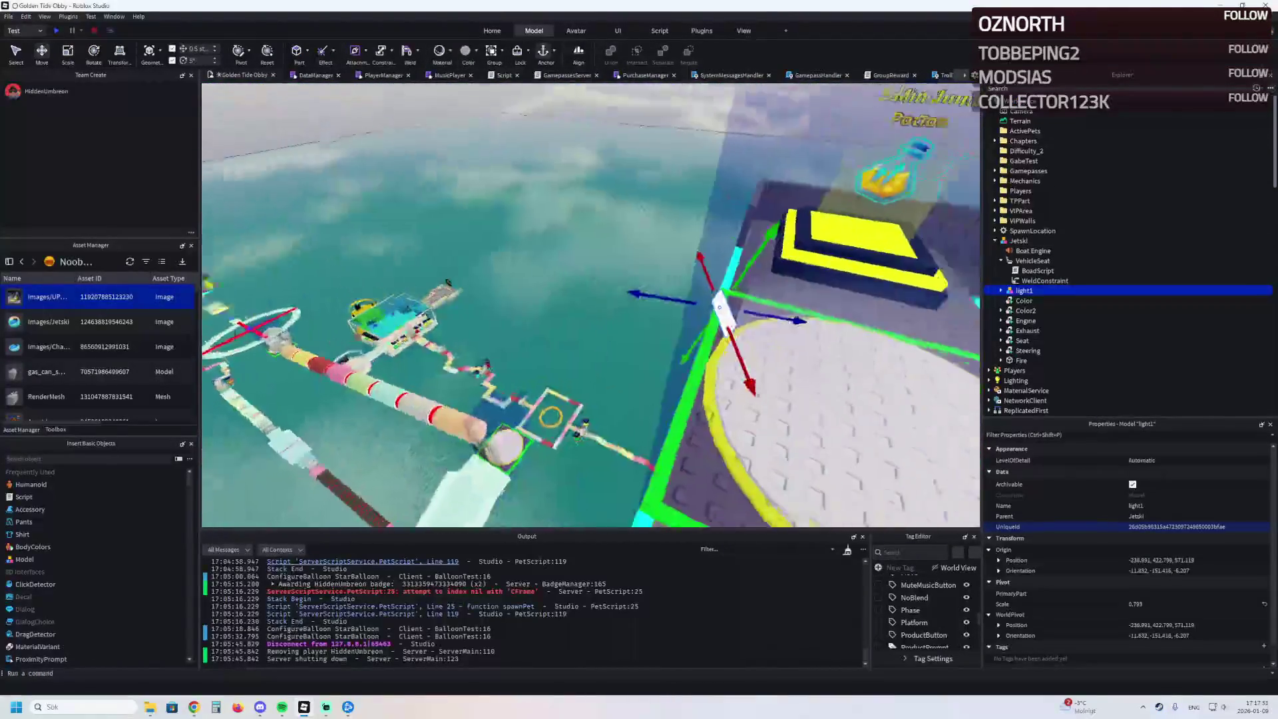
- Rescale the white light part on the jetski's nose, making it shorter
click(1019, 240)
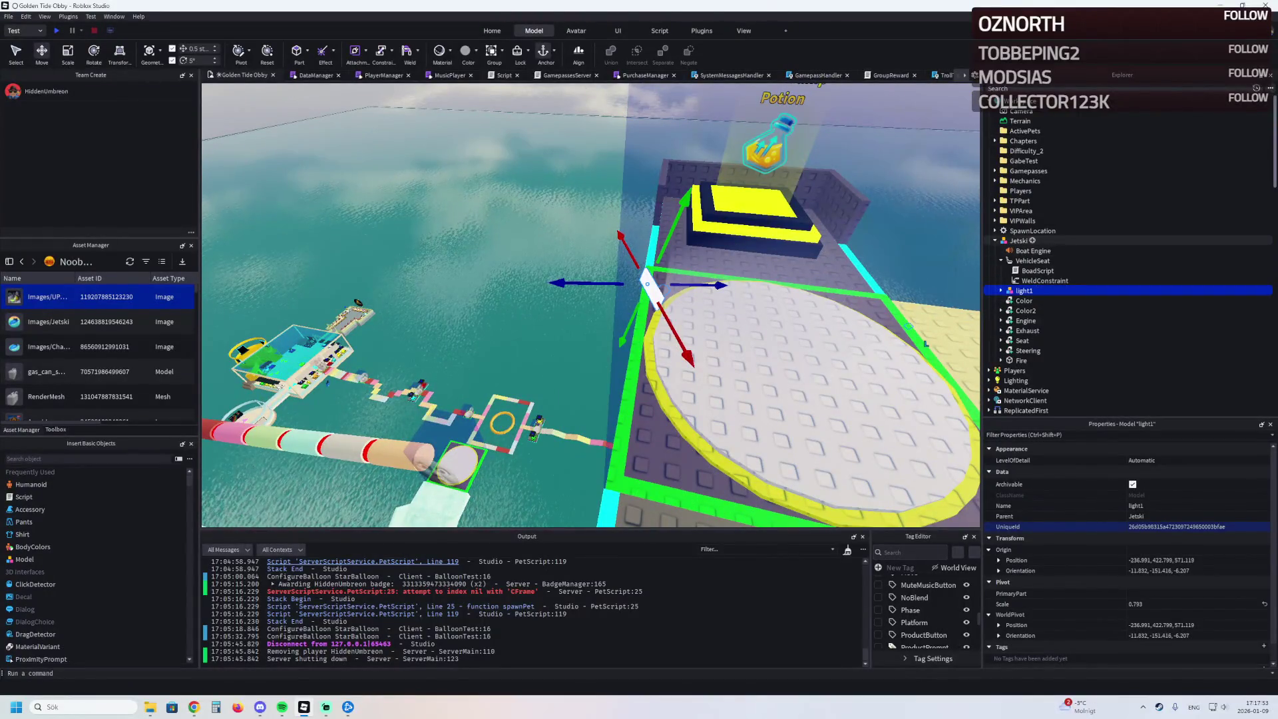
click(1028, 310)
key(f)
key(ctrl+2)
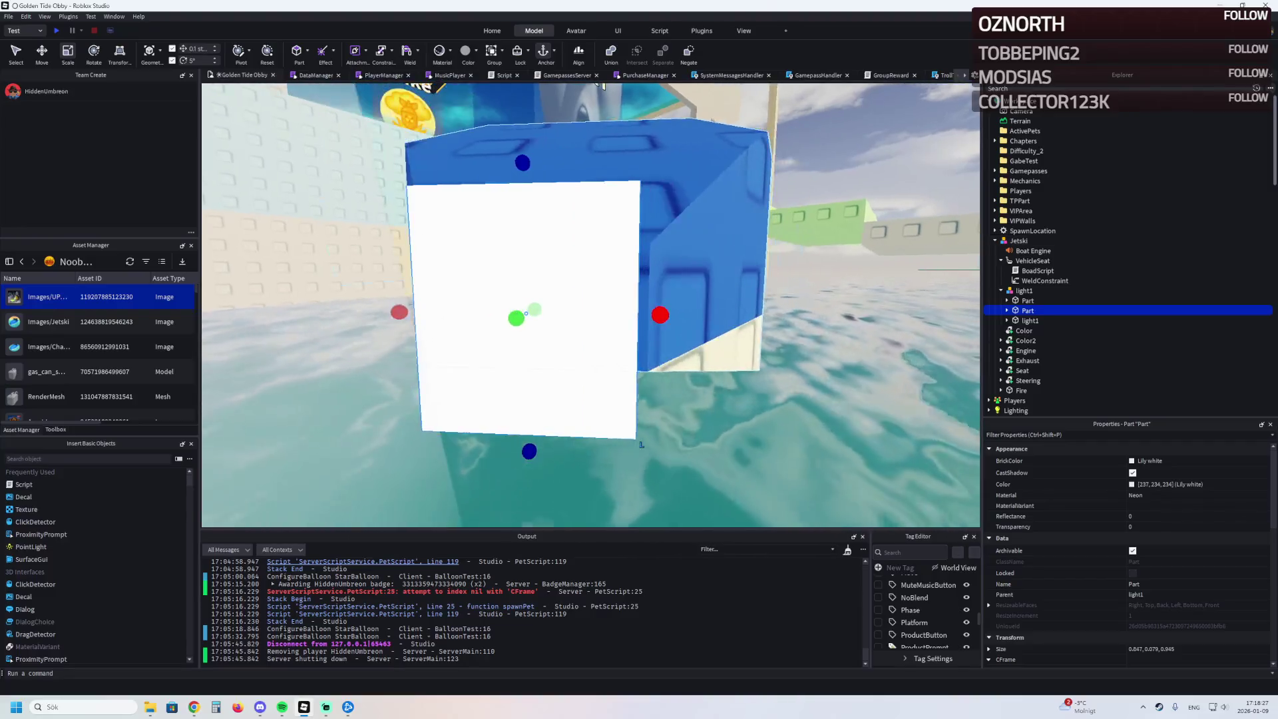
drag(558, 313, 583, 313)
drag(531, 200, 527, 253)
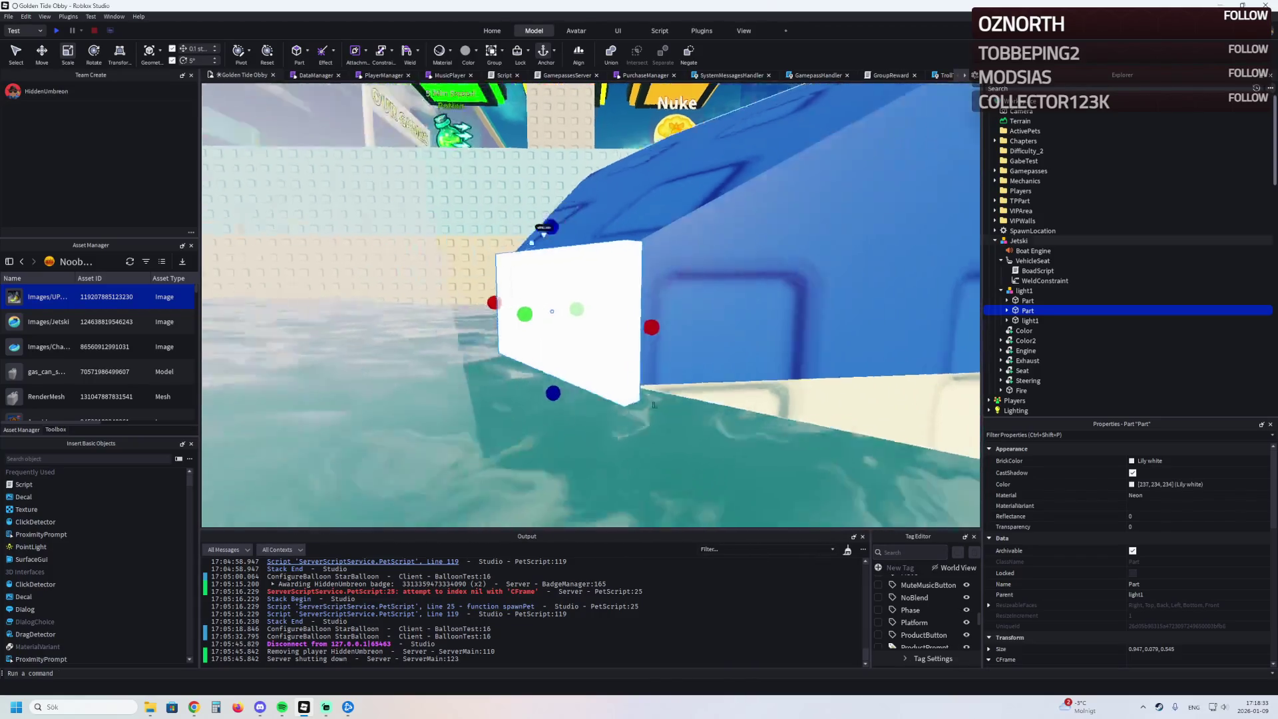
key(ctrl+2)
drag(533, 265, 487, 265)
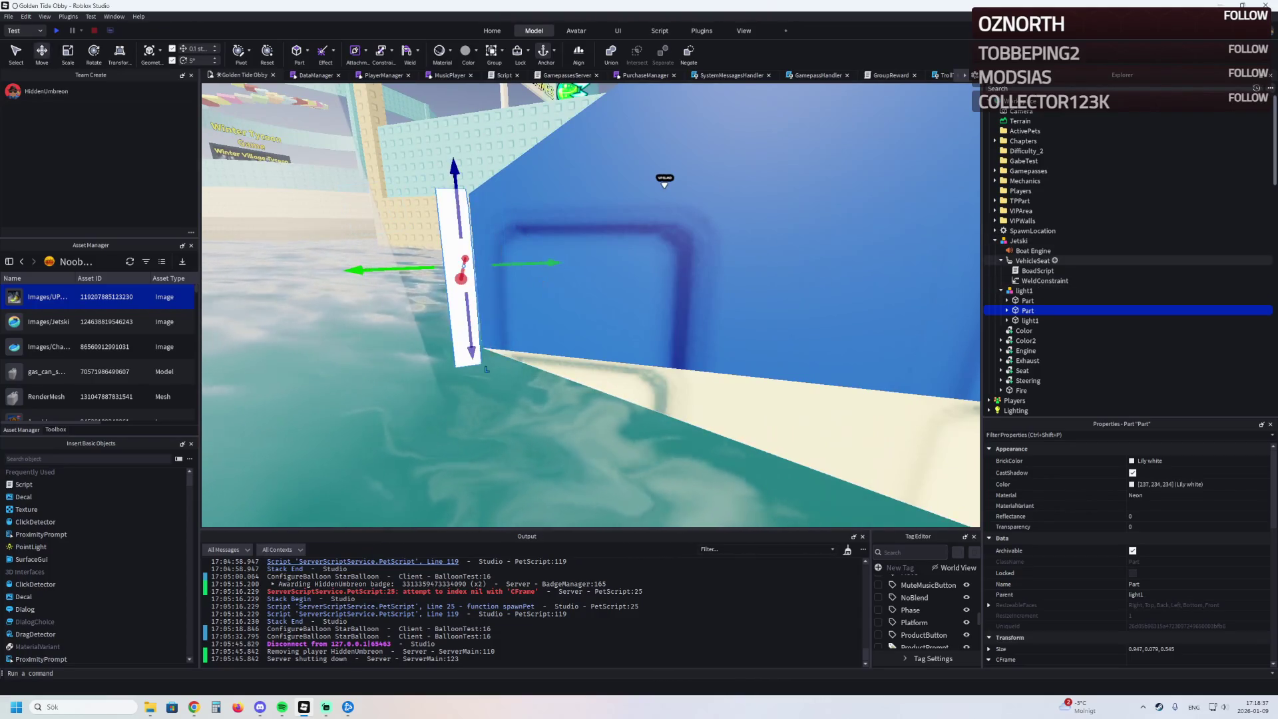
- Make the white headlight part slightly thicker and check its fit against the hull
click(487, 369)
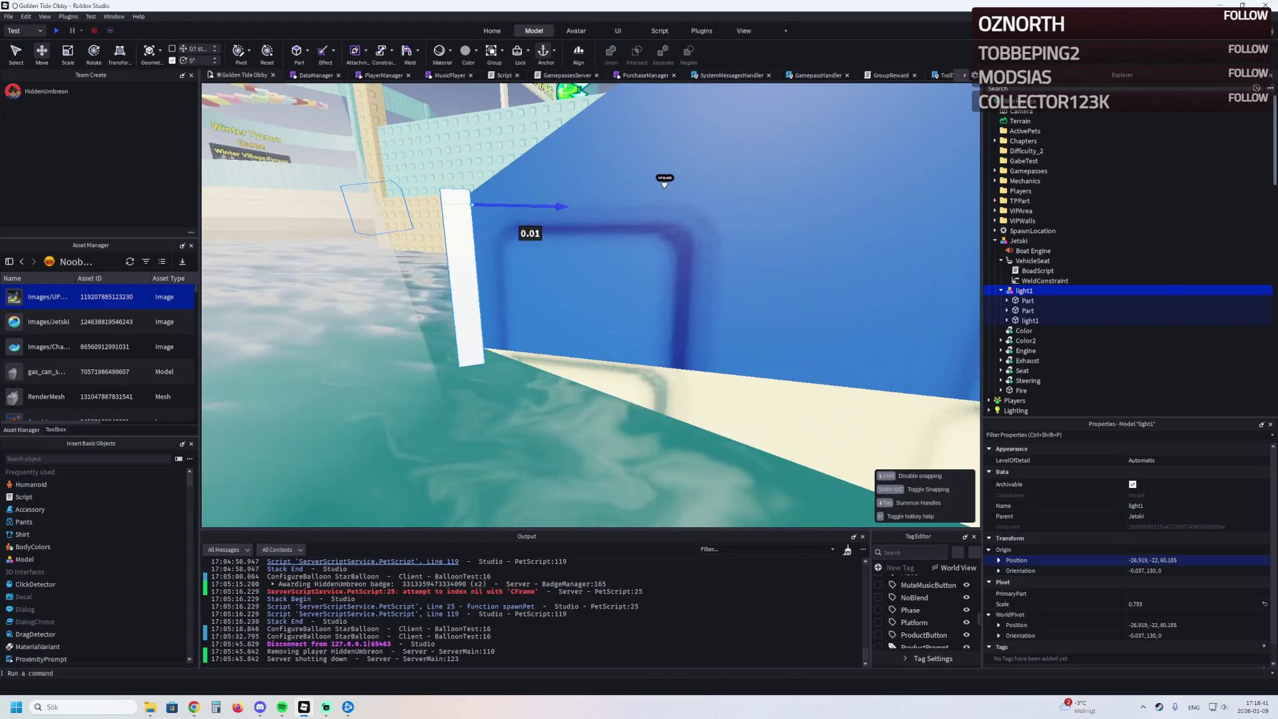
key(q)
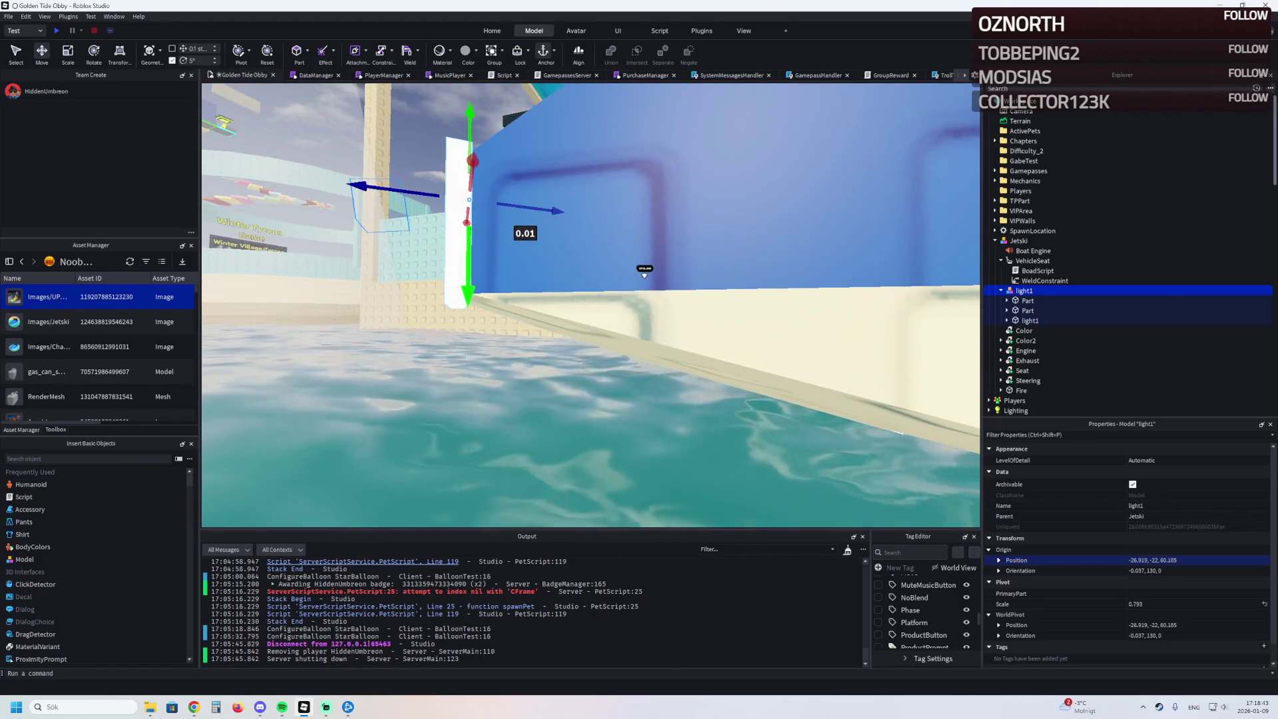
click(448, 200)
drag(466, 348, 468, 337)
key(w)
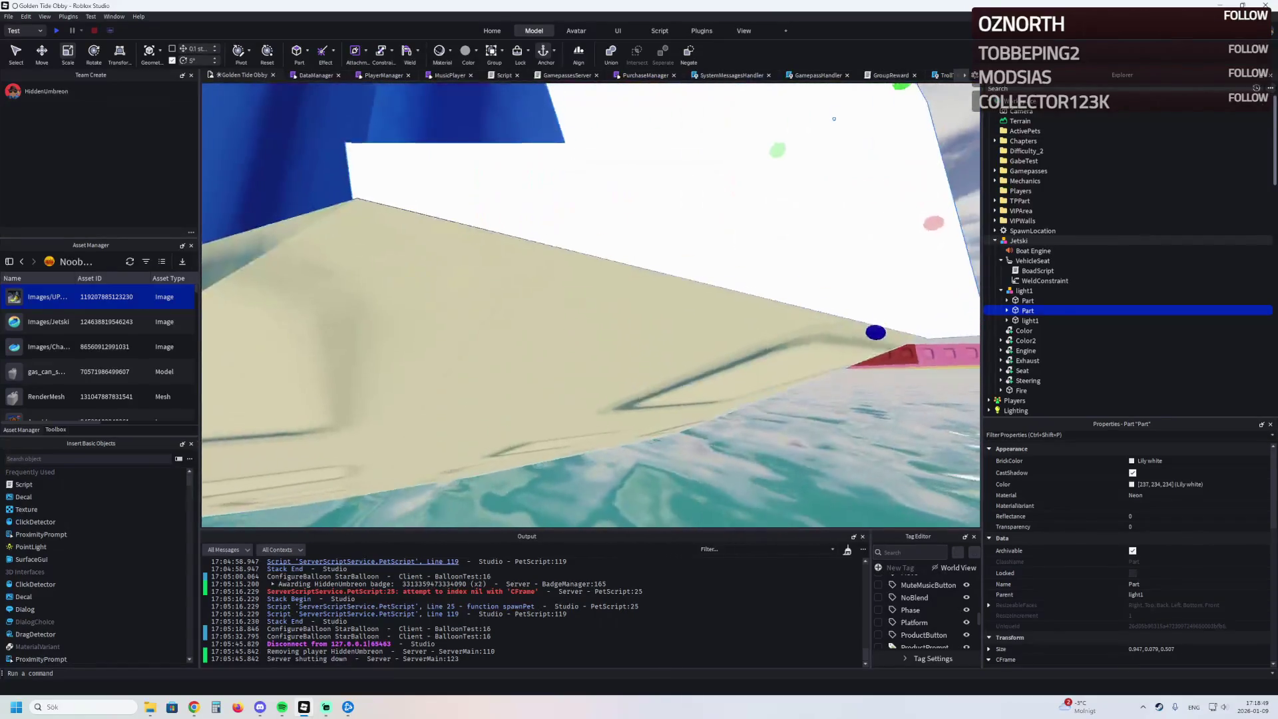
key(s)
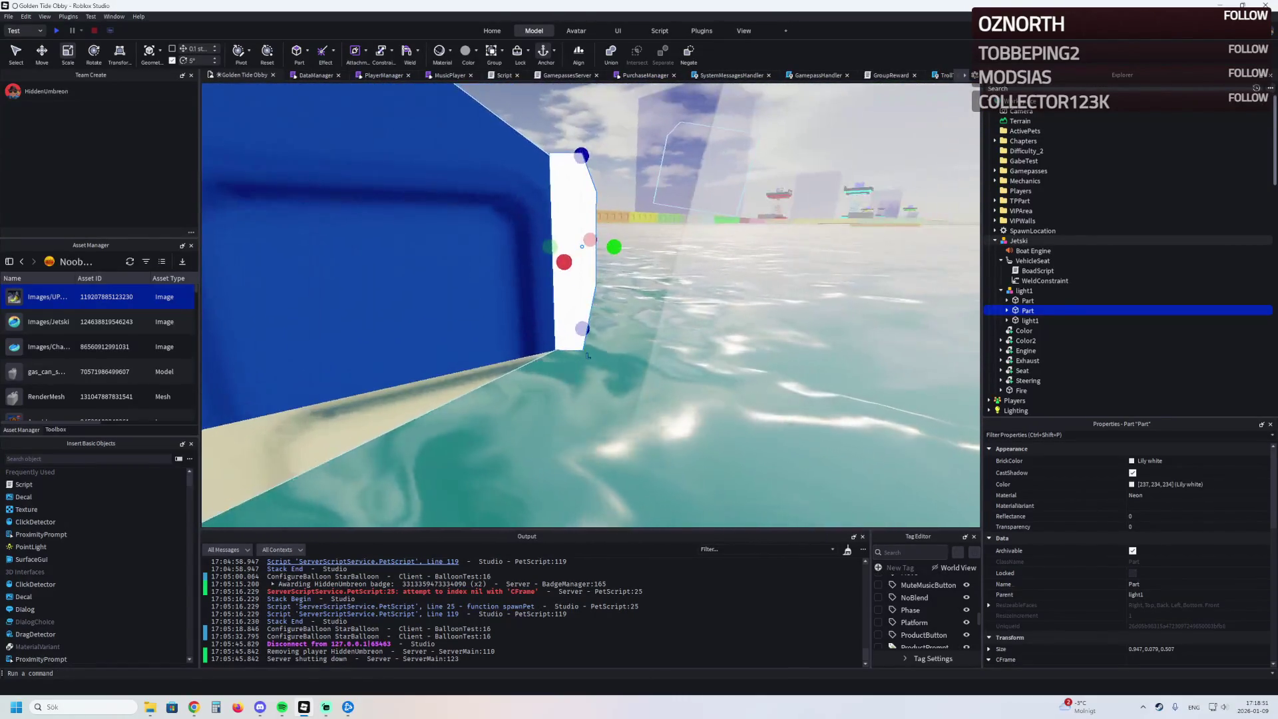
key(w)
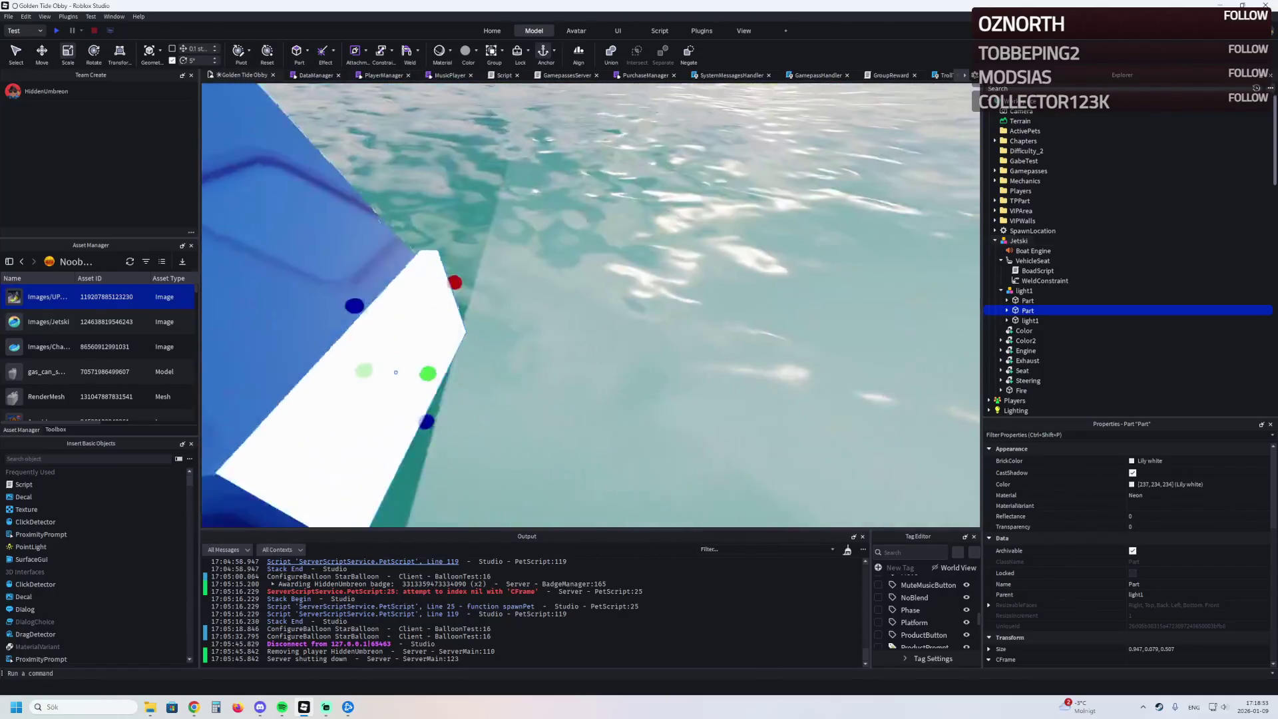
key(w)
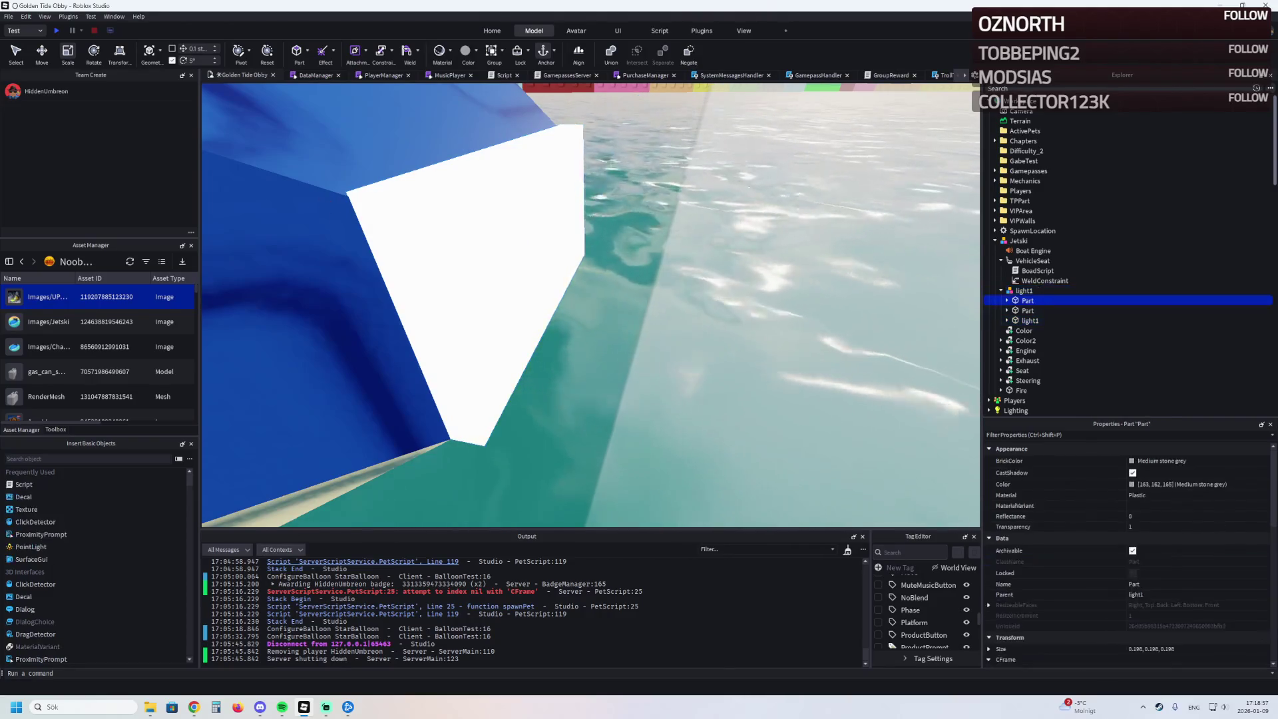
- Set the small light1 part's position to -26.903, -22.246, 60.277
click(490, 451)
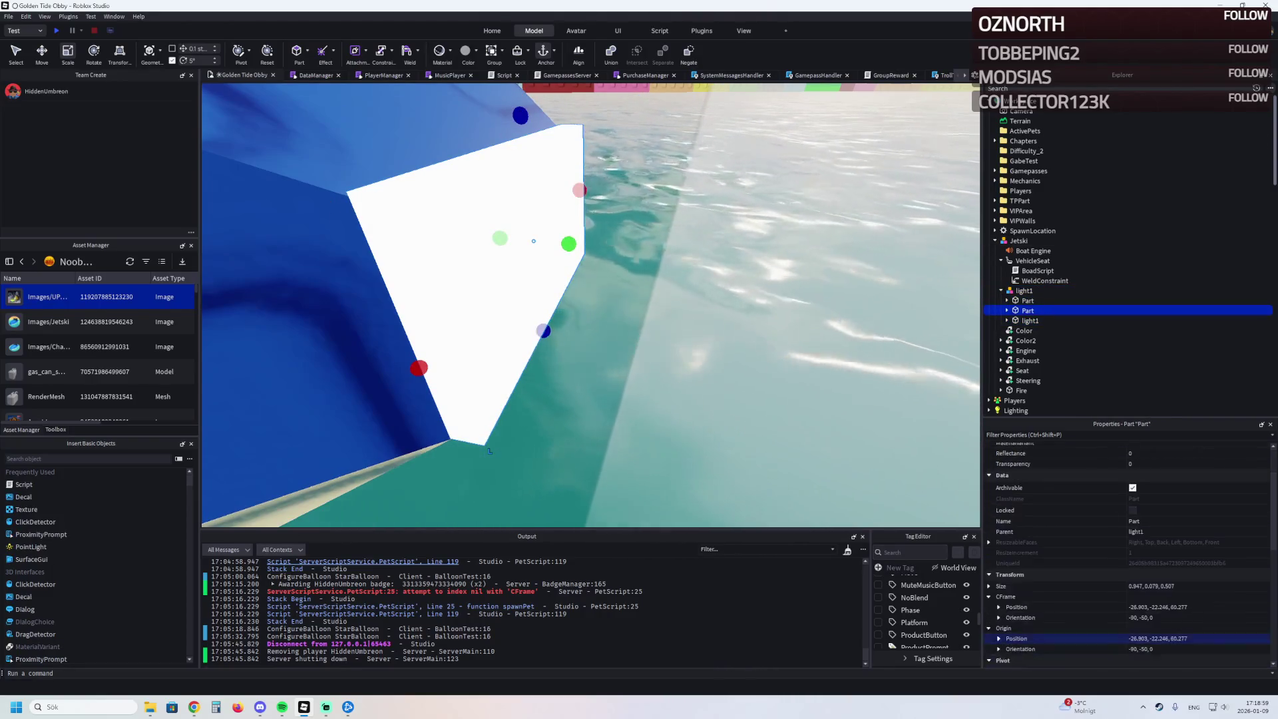
click(1192, 607)
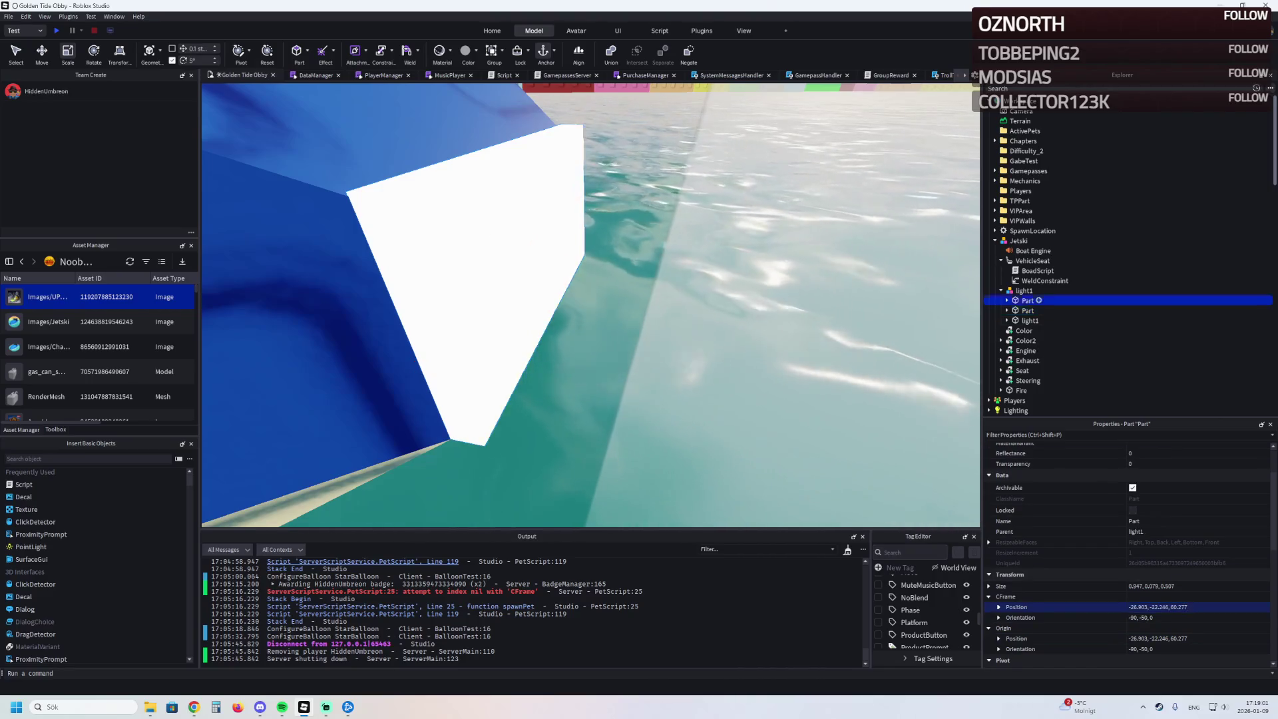
scroll(553, 379, down, 3)
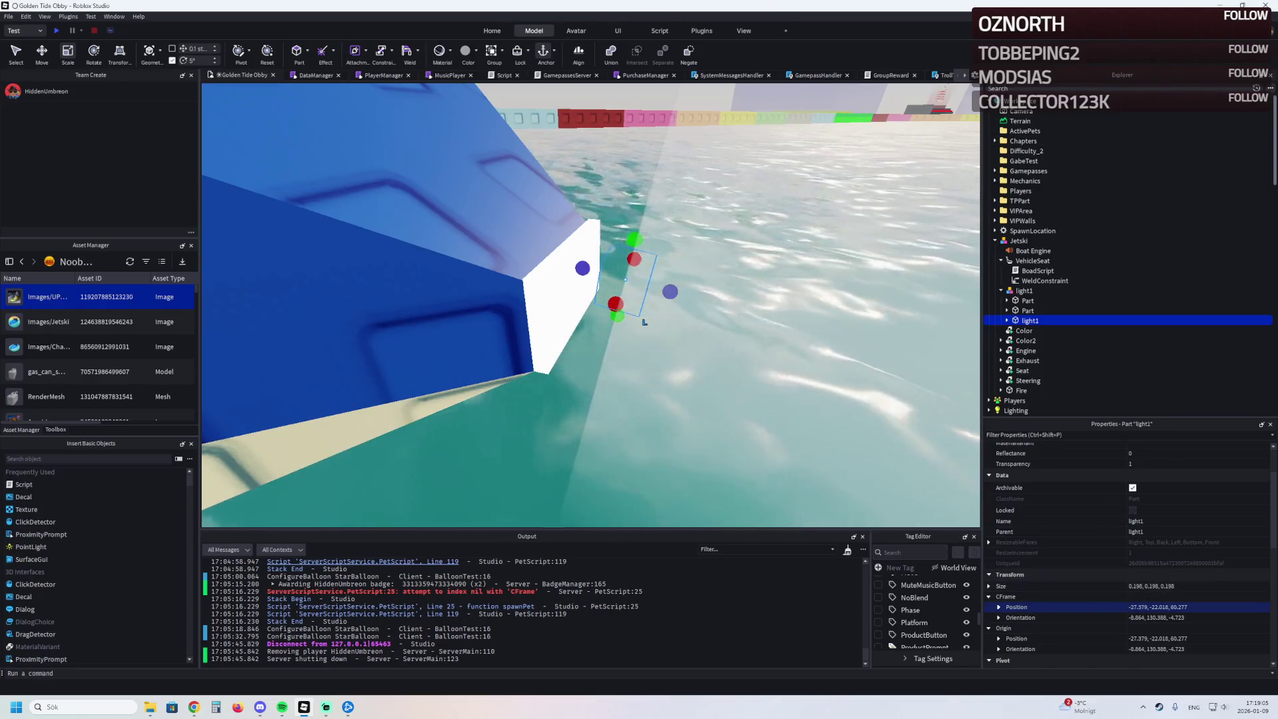
key(Return)
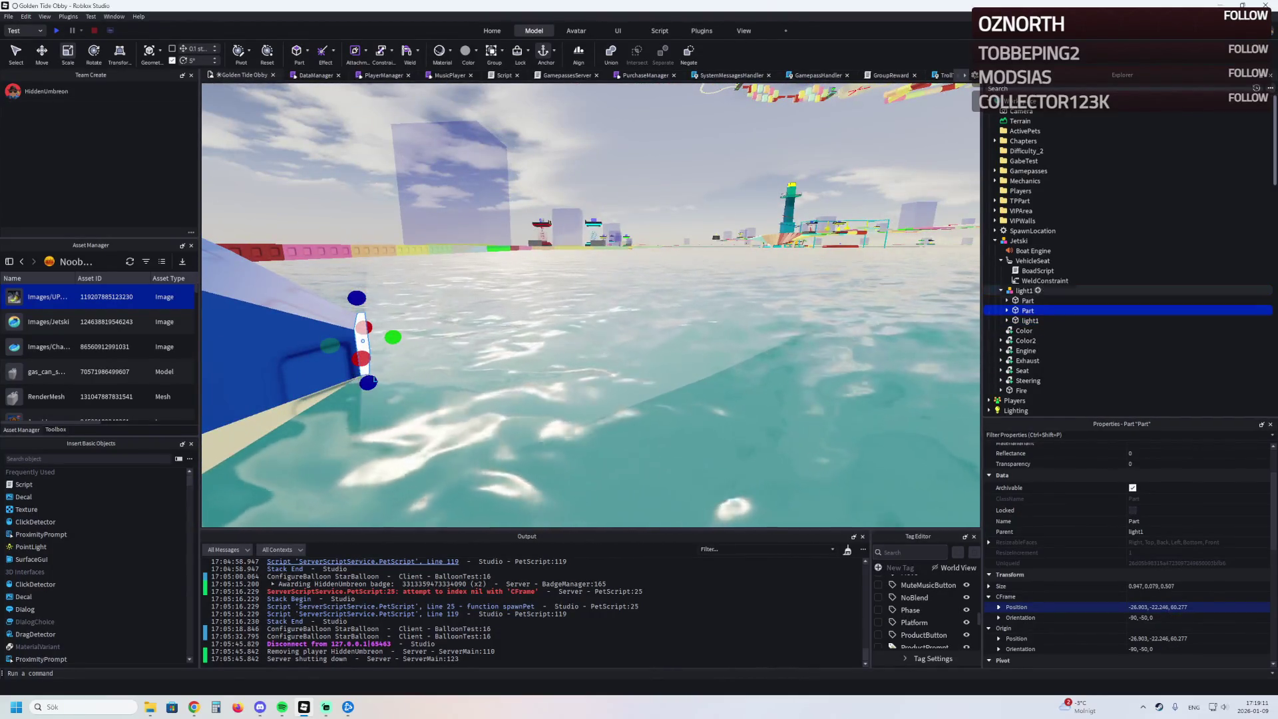
- Select and focus on each part under light1 to inspect the headlight pieces
click(844, 329)
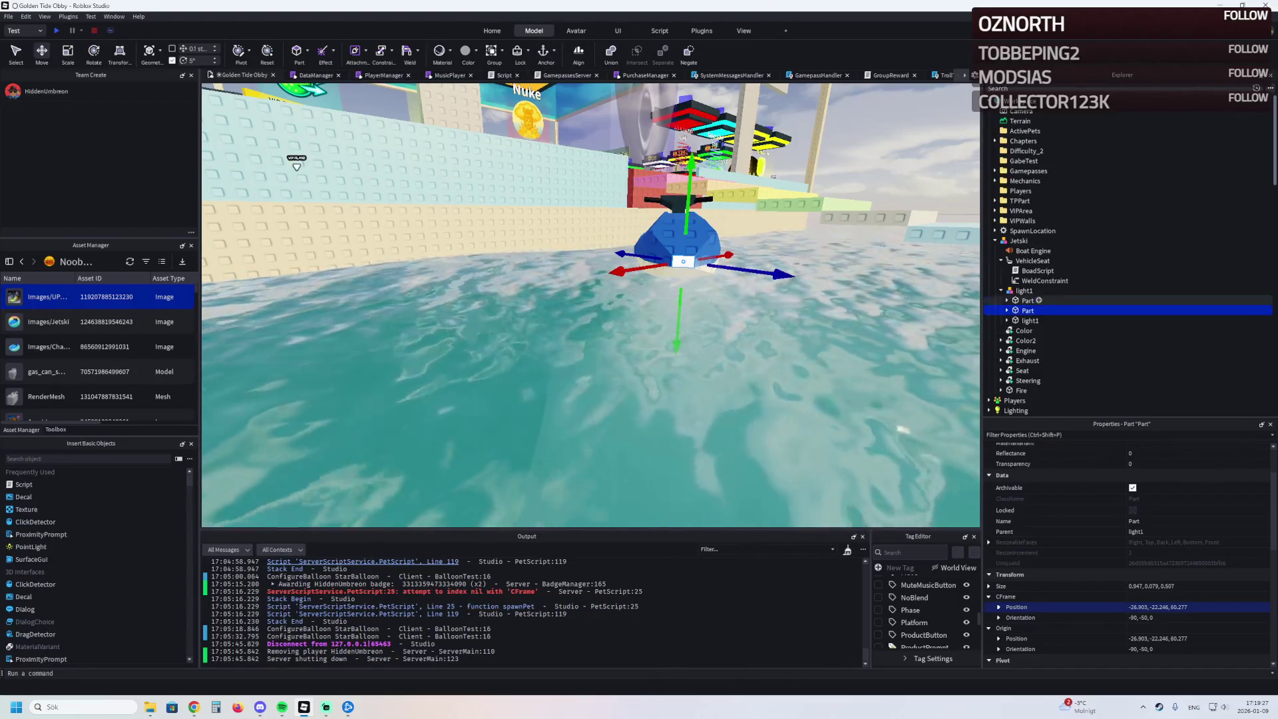
key(w)
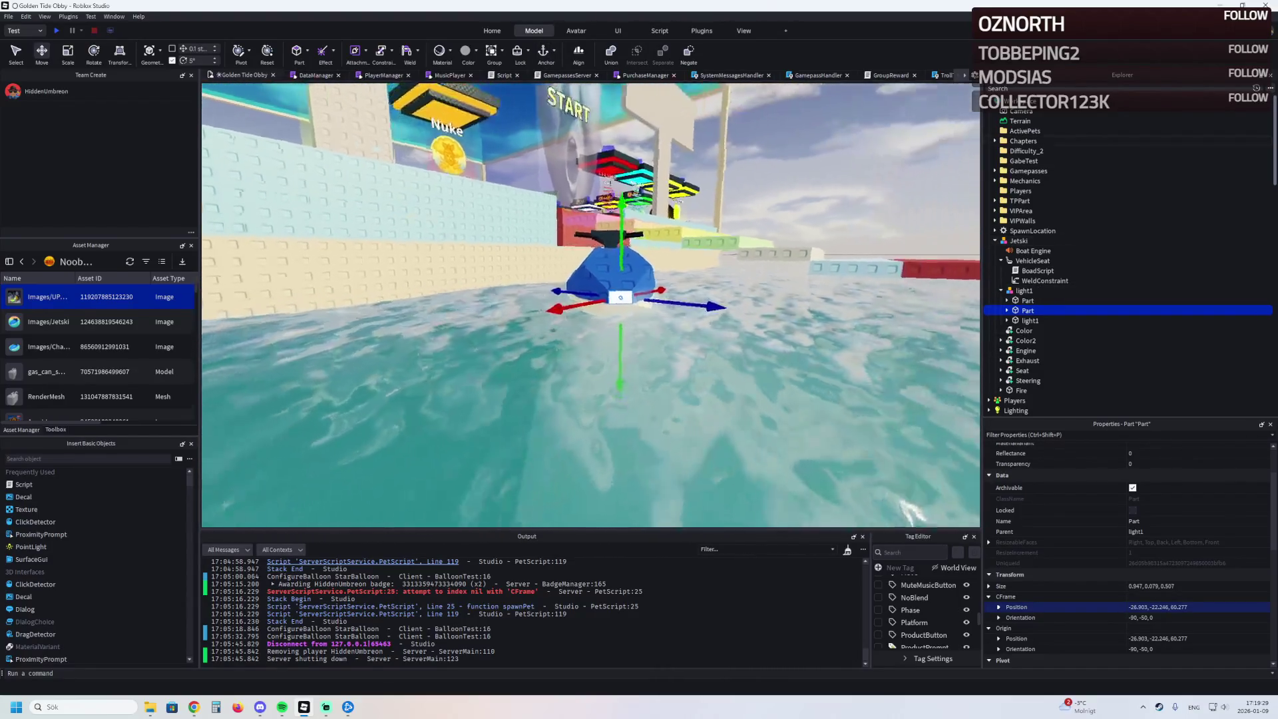
key(w)
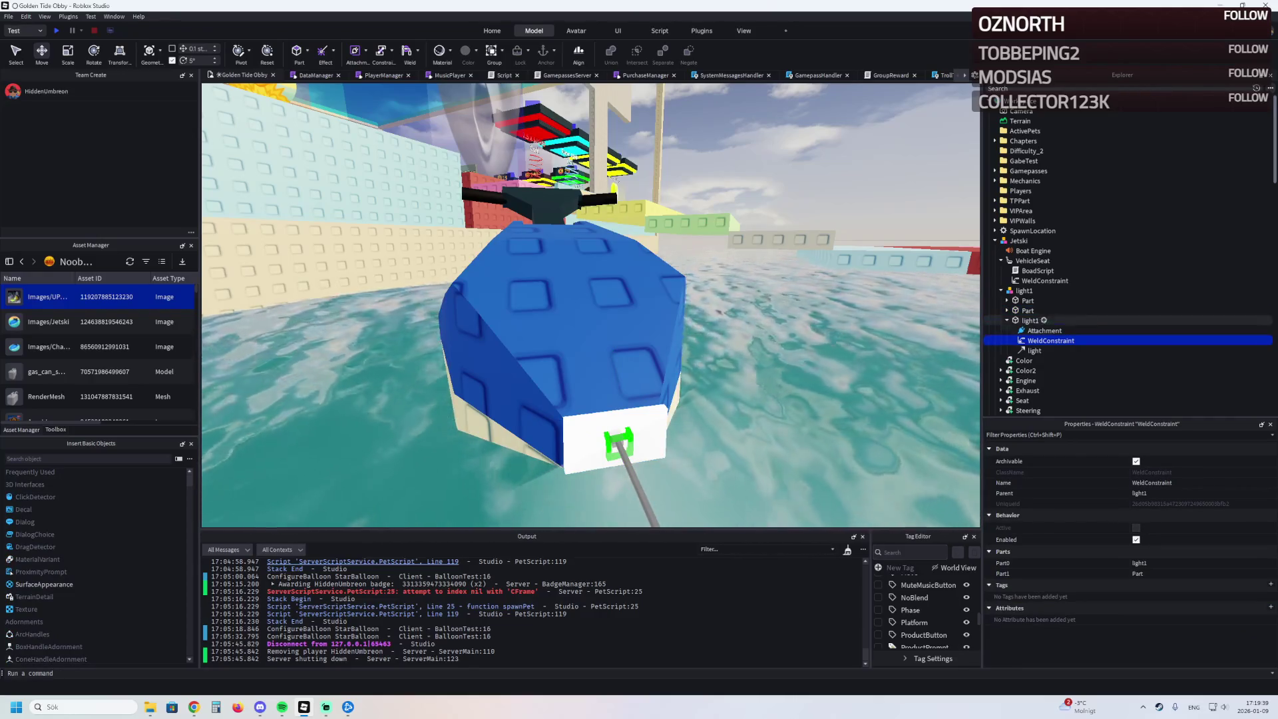
click(1030, 320)
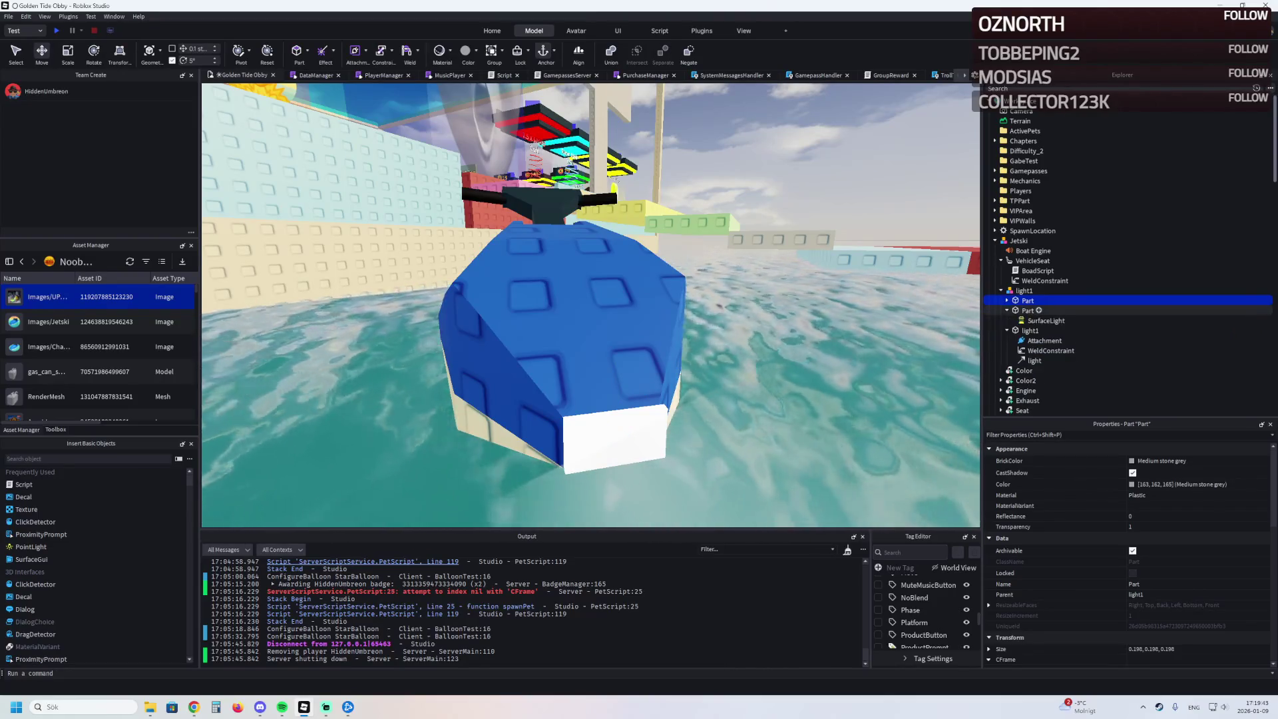
click(1024, 290)
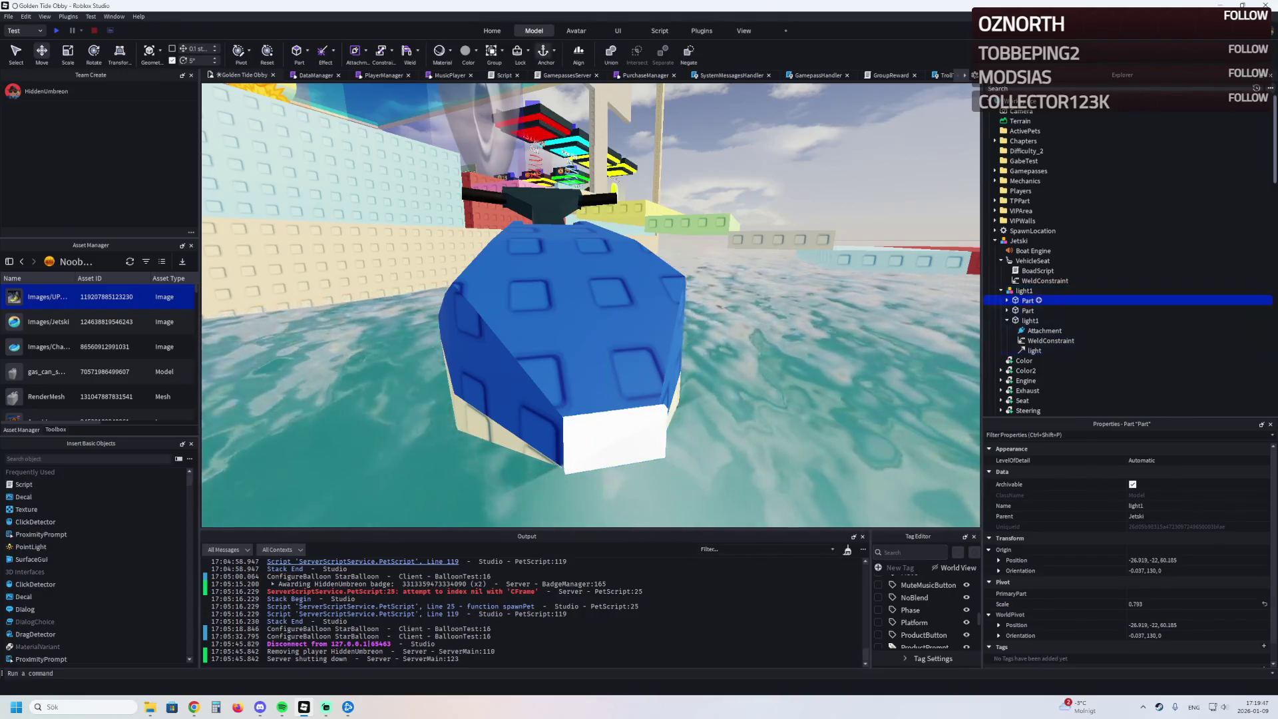
key(f)
click(1007, 300)
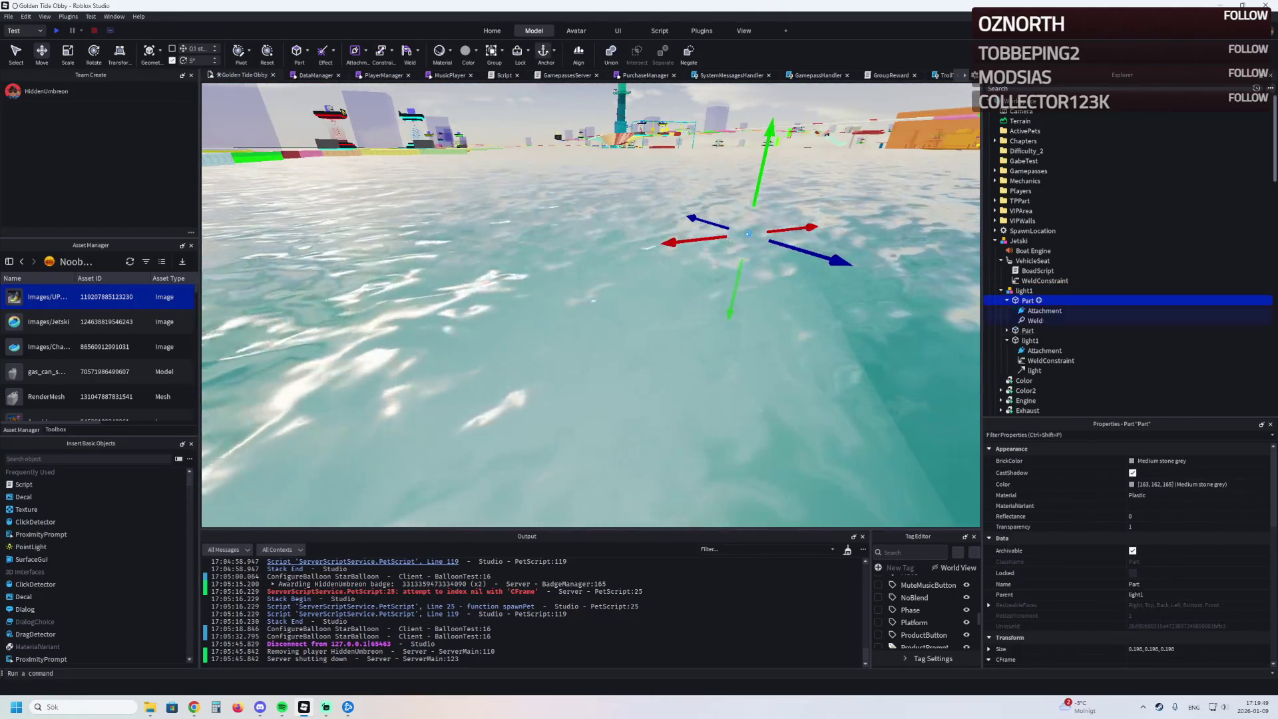
click(1006, 300)
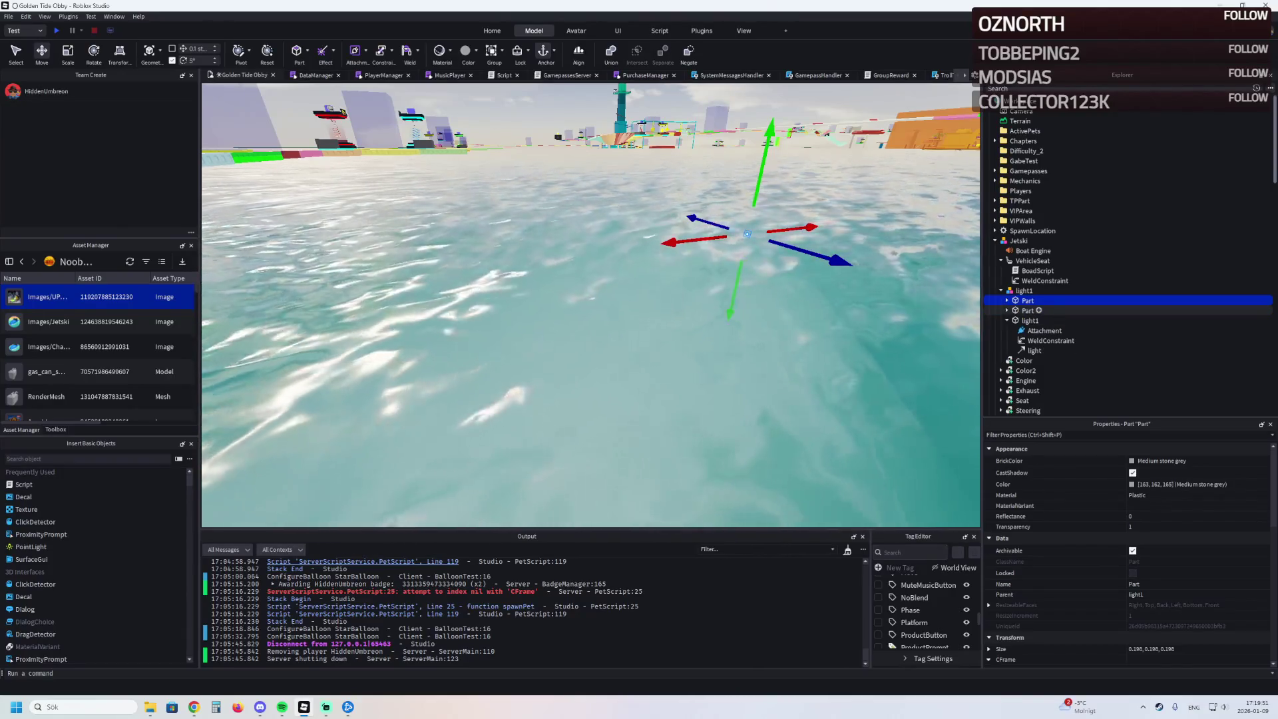
click(1028, 311)
key(f)
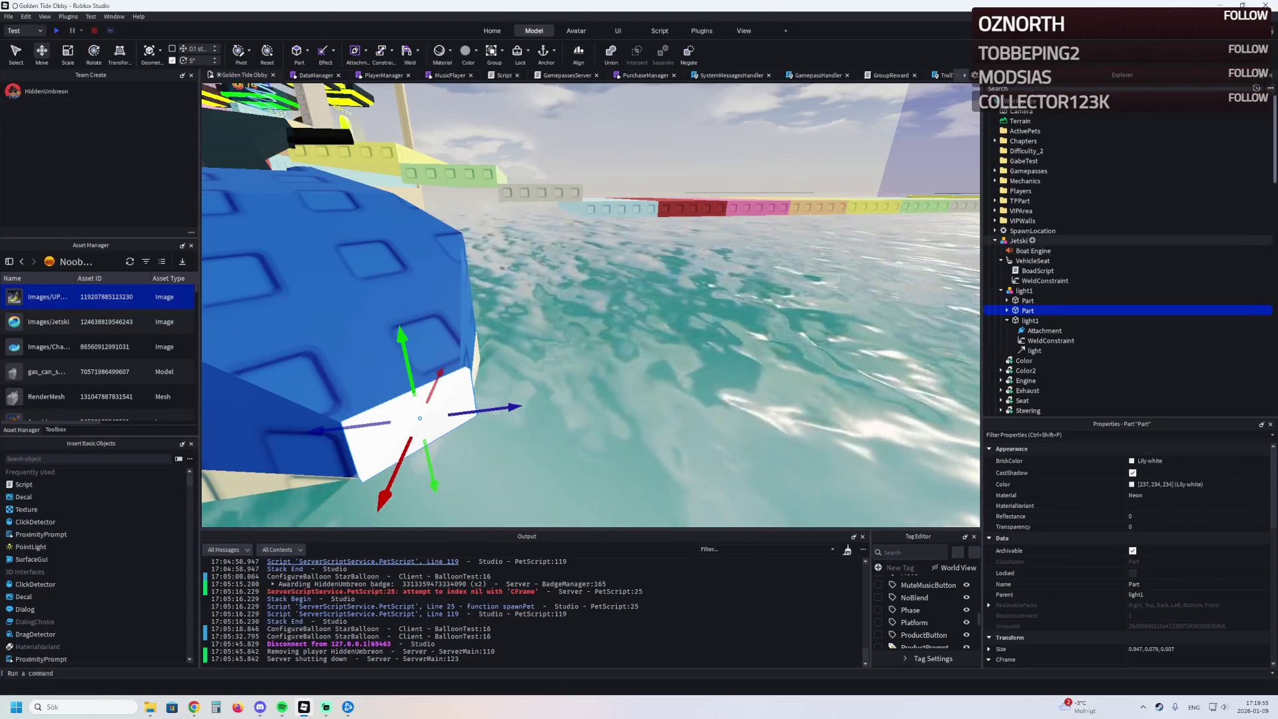
- Inspect the Engine's WeldConstraint and select all three headlight pieces
click(1019, 241)
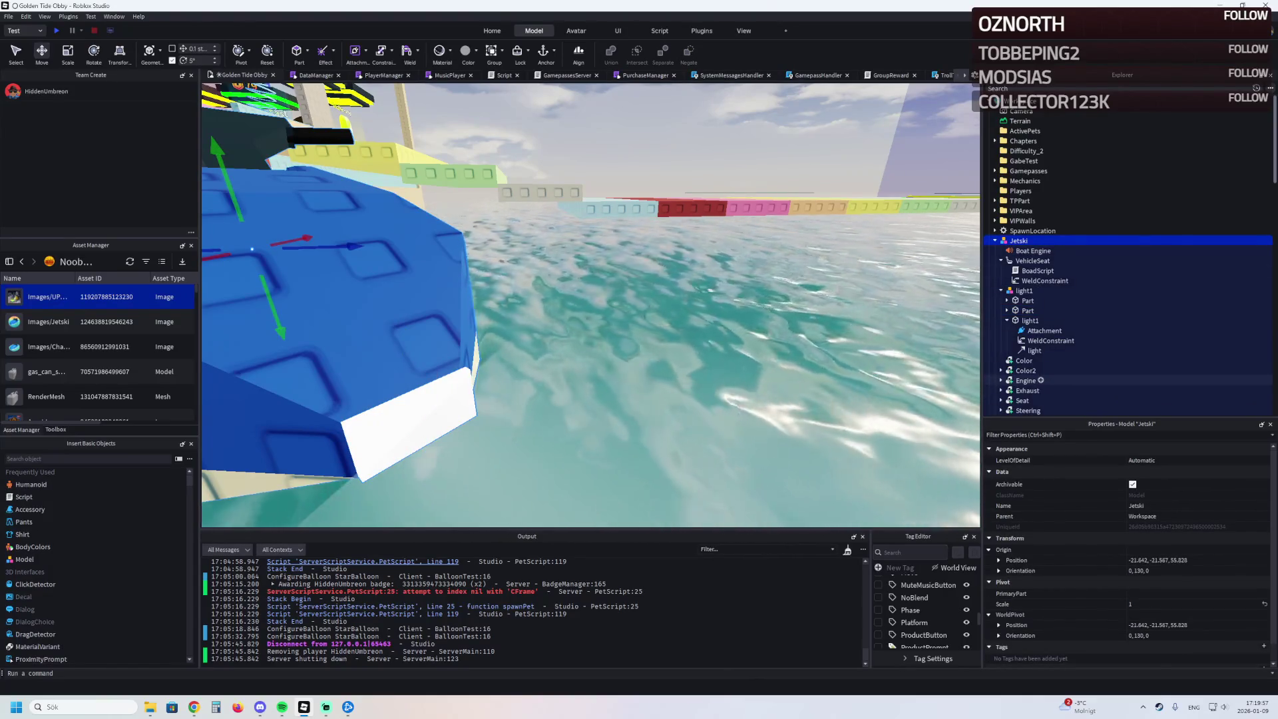
click(1045, 391)
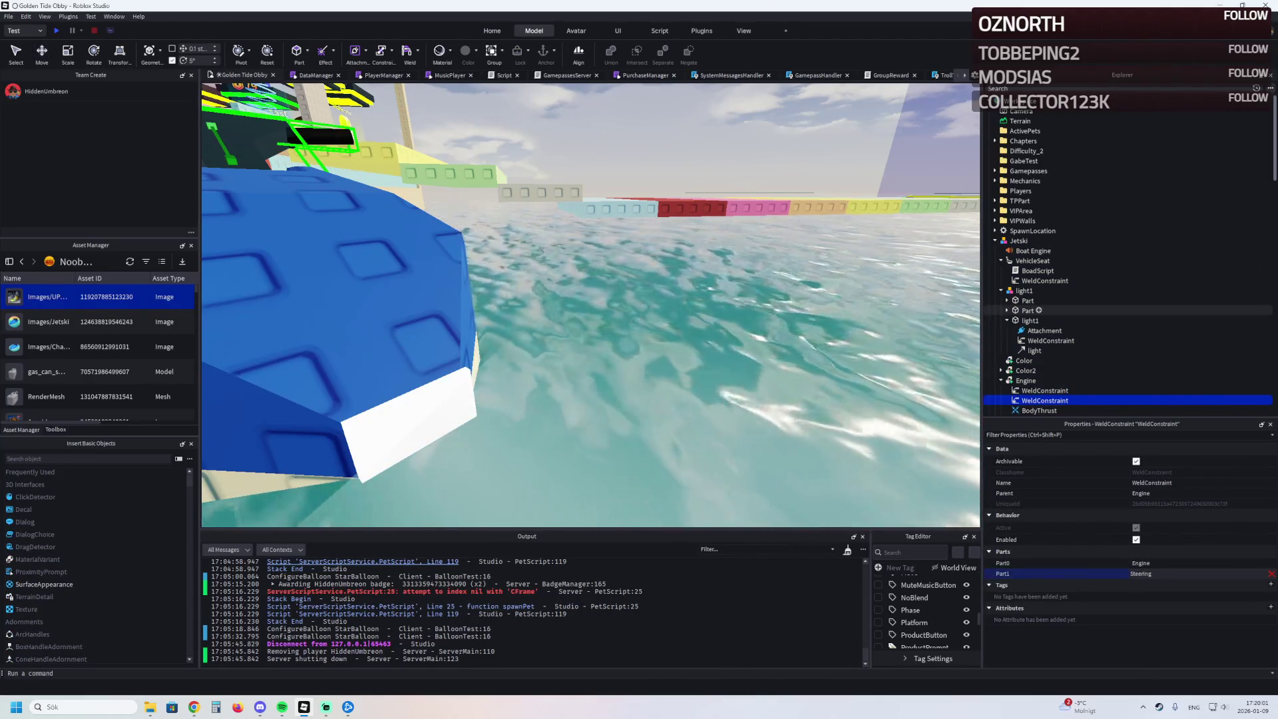
click(1007, 320)
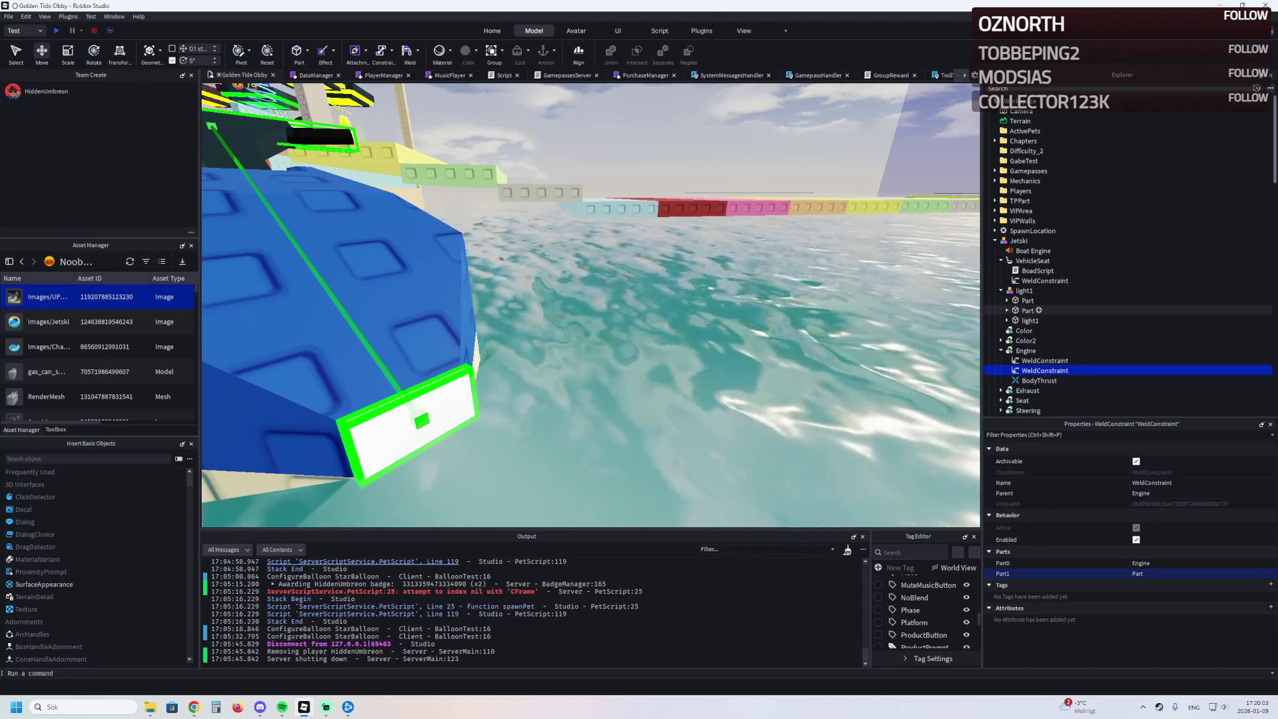
shift+click(1030, 320)
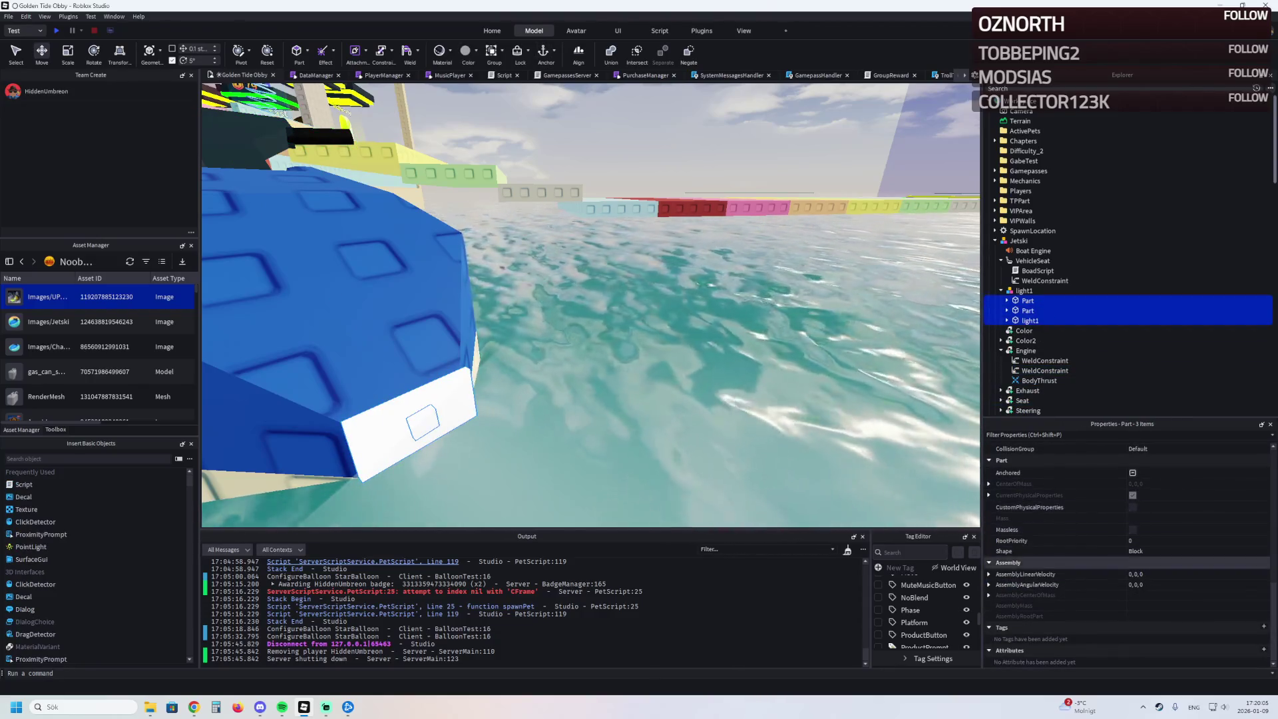
scroll(1125, 546, up, 4)
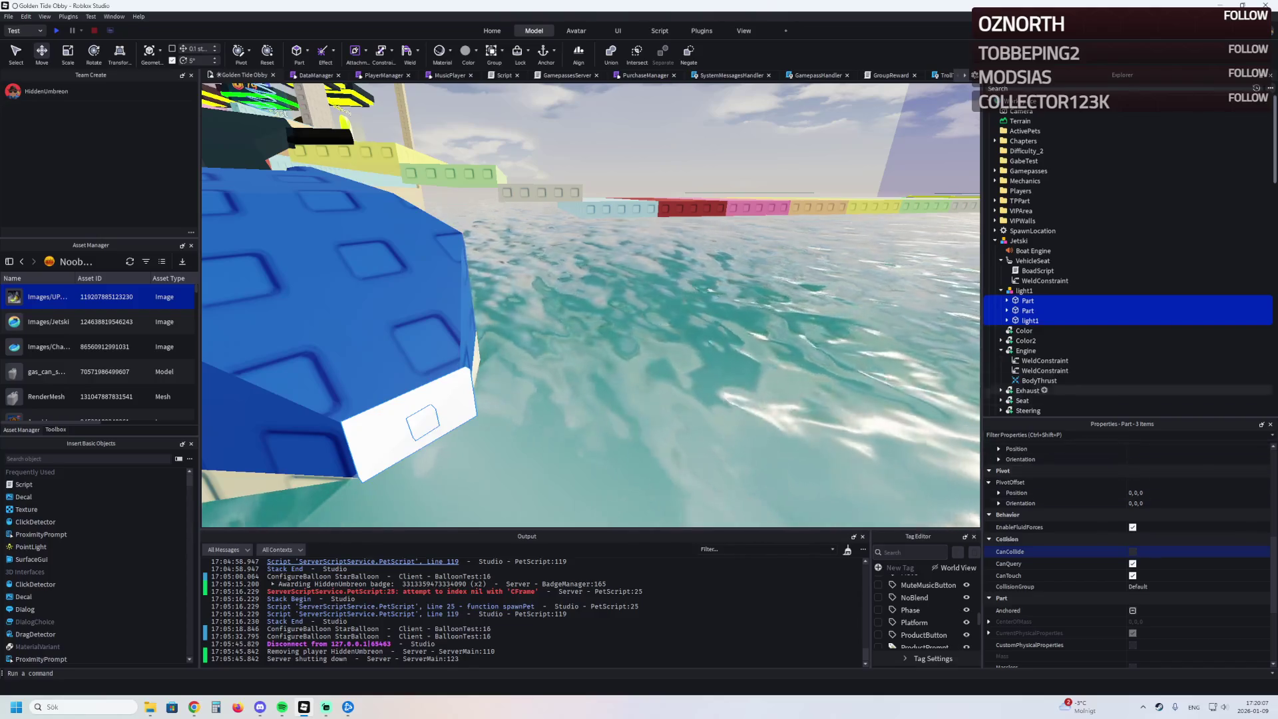
key(Left)
key(Left)
key(Left)
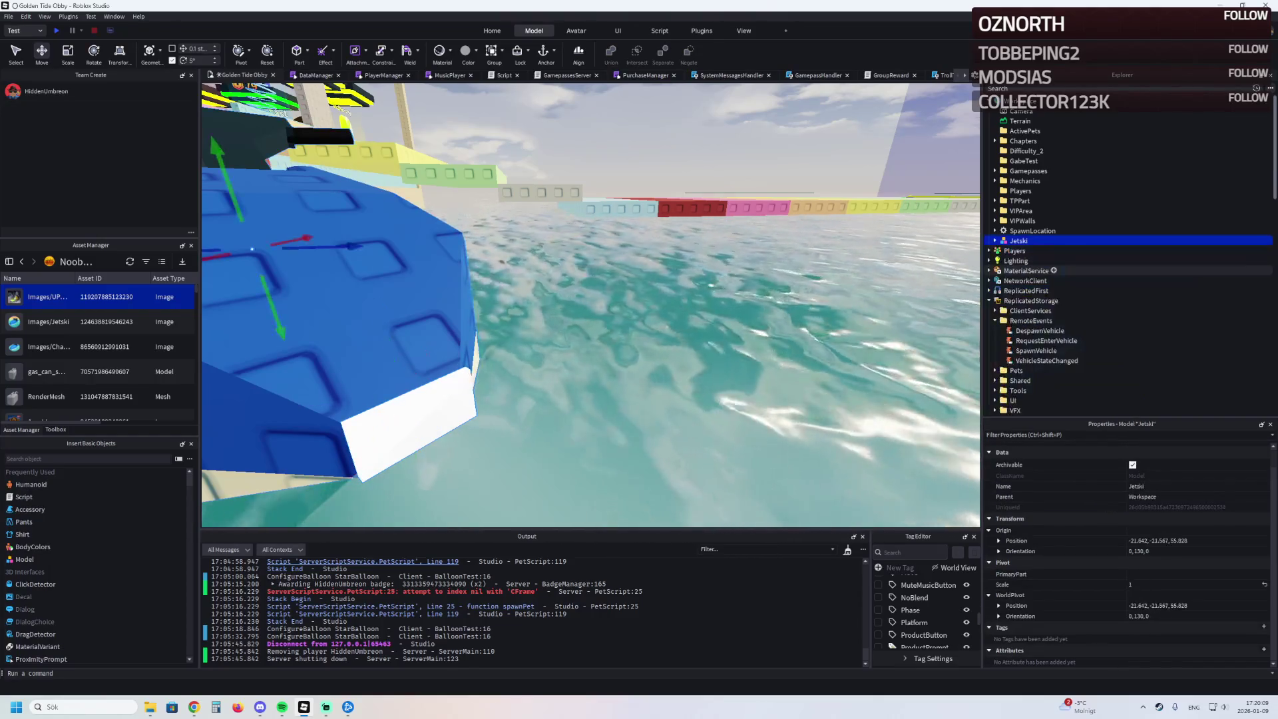
- Move the Jetski into the Vehicles folder, start a playtest and spawn the jetski
mouse_move(1019, 240)
mouse_down()
mouse_move(1060, 308)
mouse_move(1047, 404)
mouse_up()
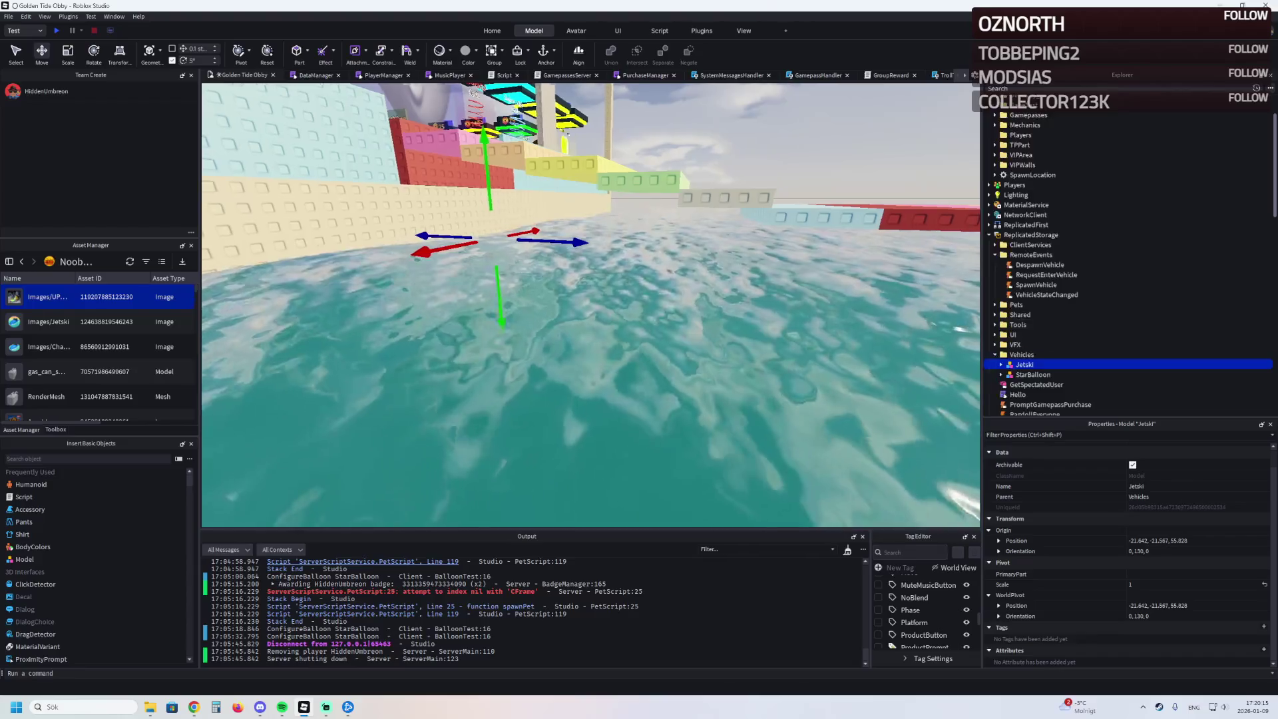
key(F5)
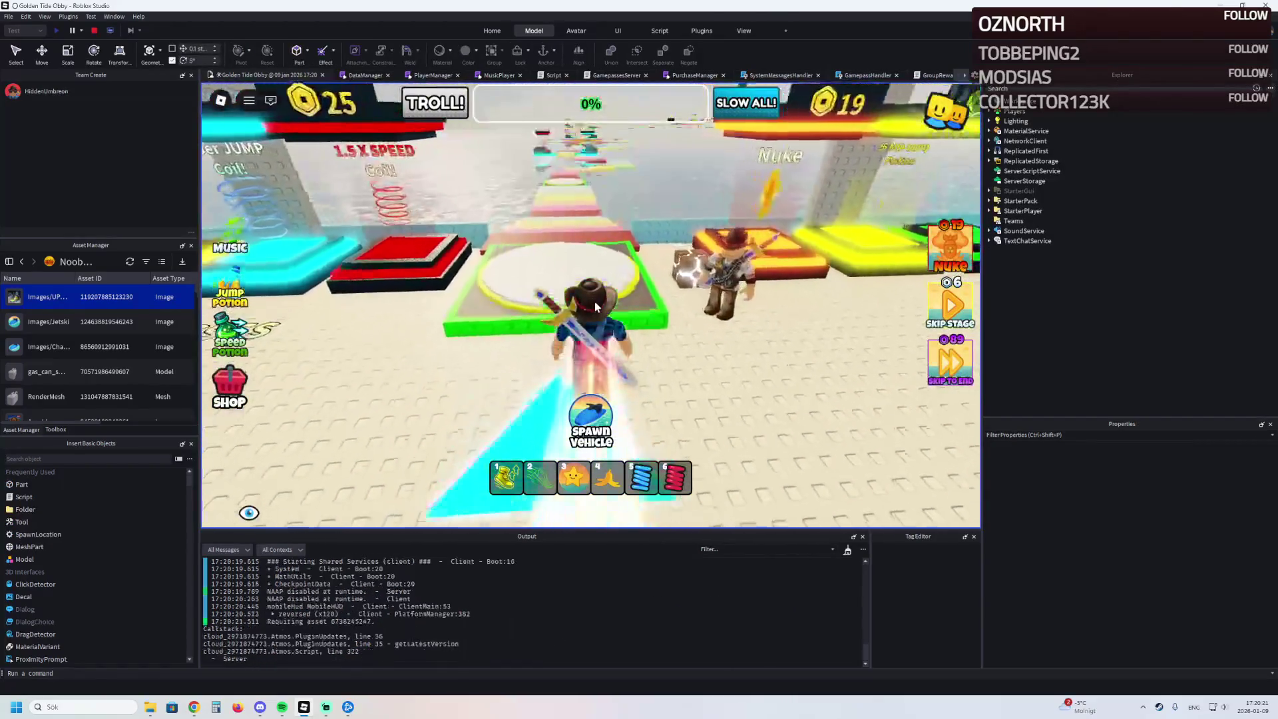
key(w)
click(590, 414)
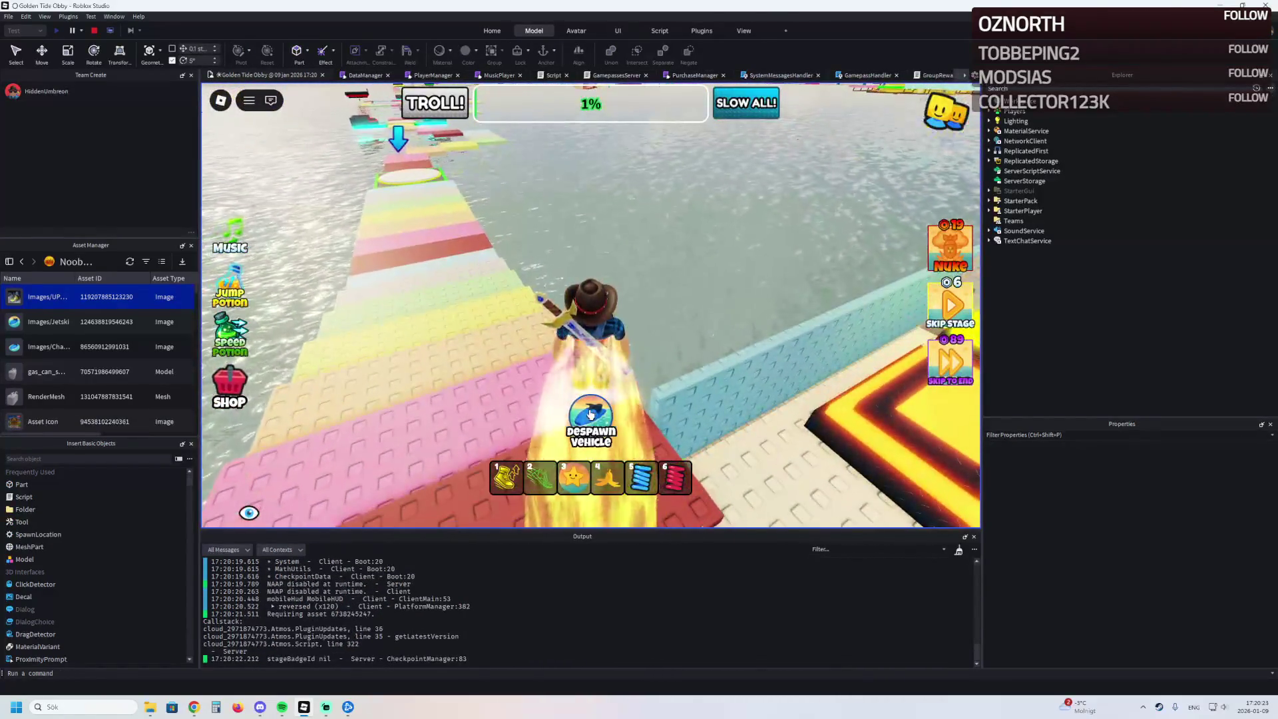
- Ride the jetski left across the water toward the wall and stop the test
key(w)
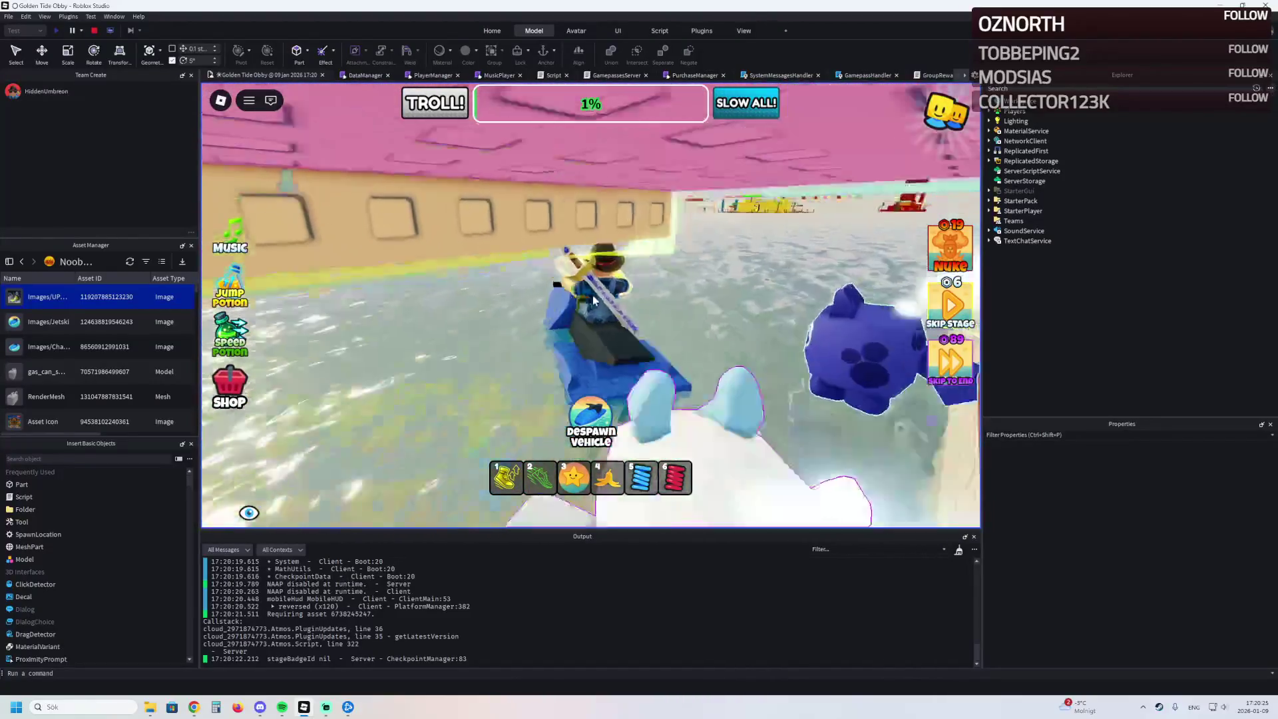
key(a)
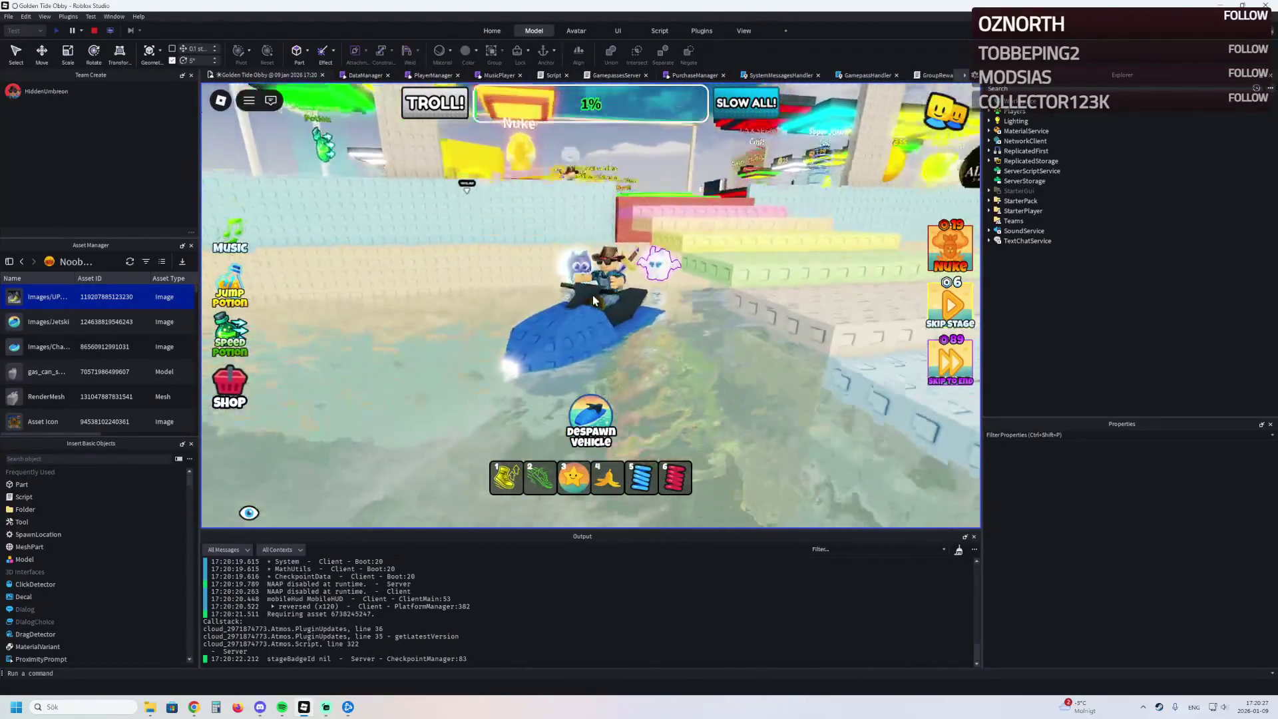
key(a)
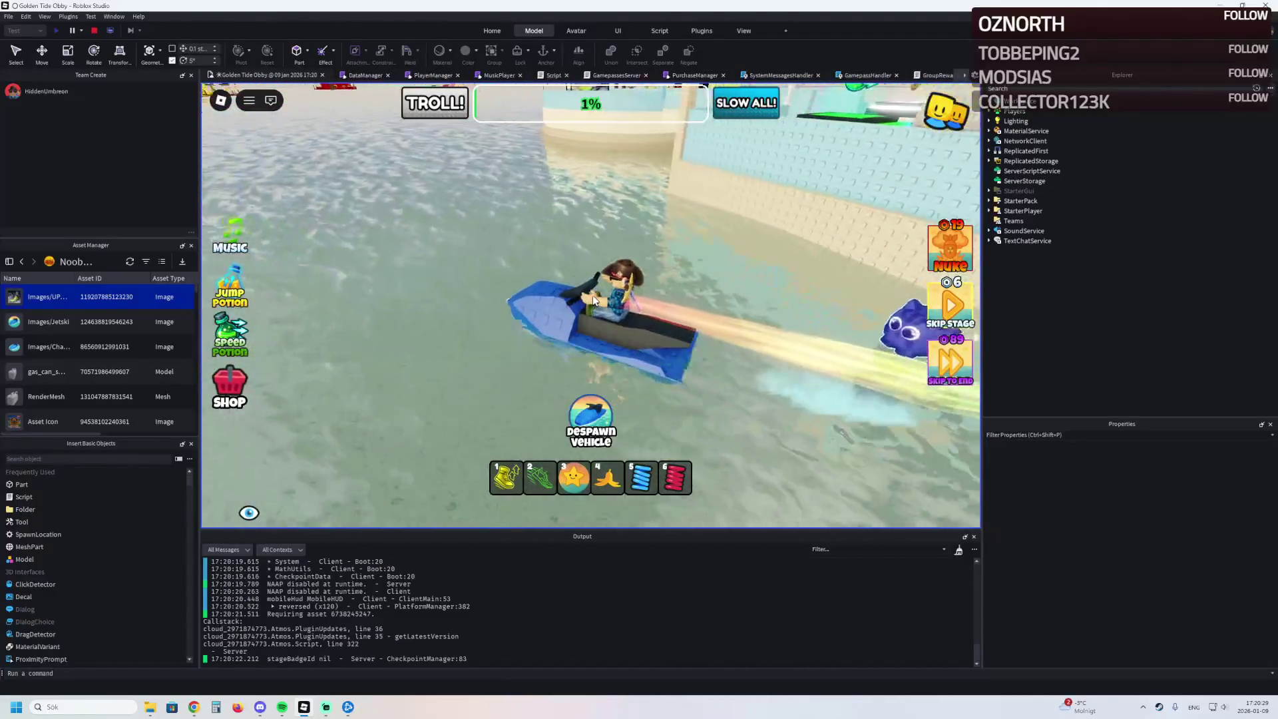
key(a)
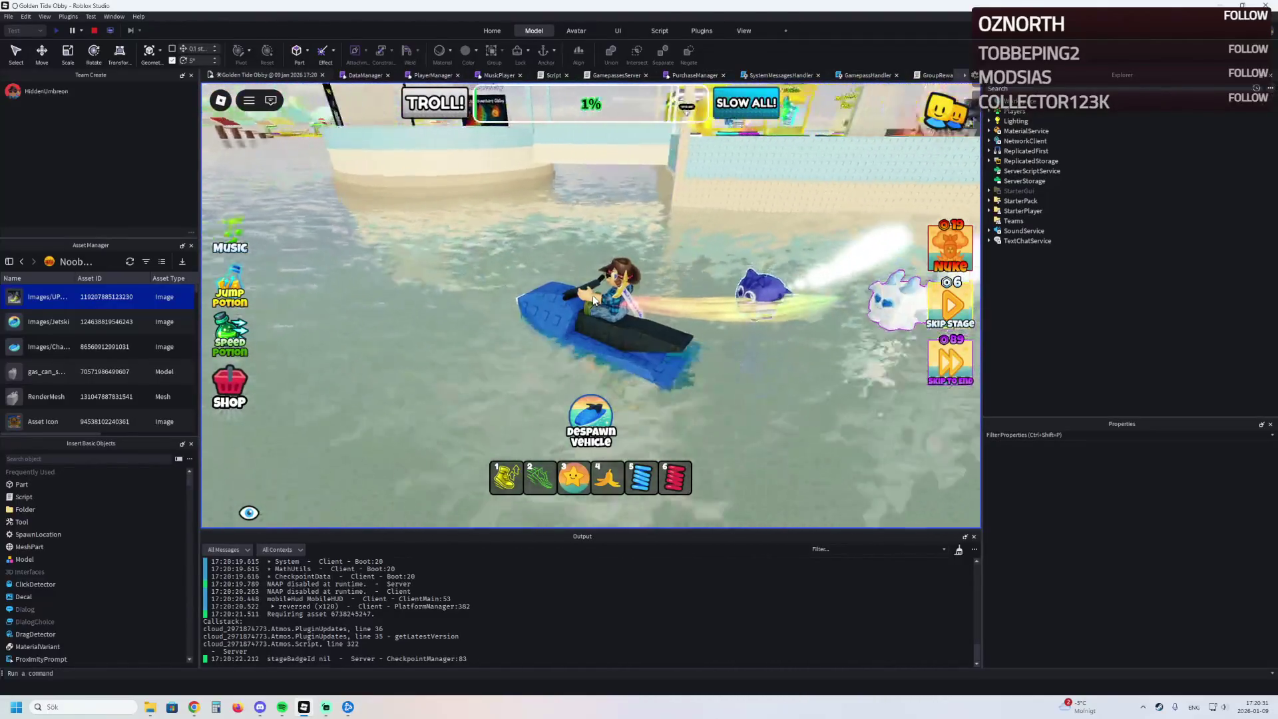
key(a)
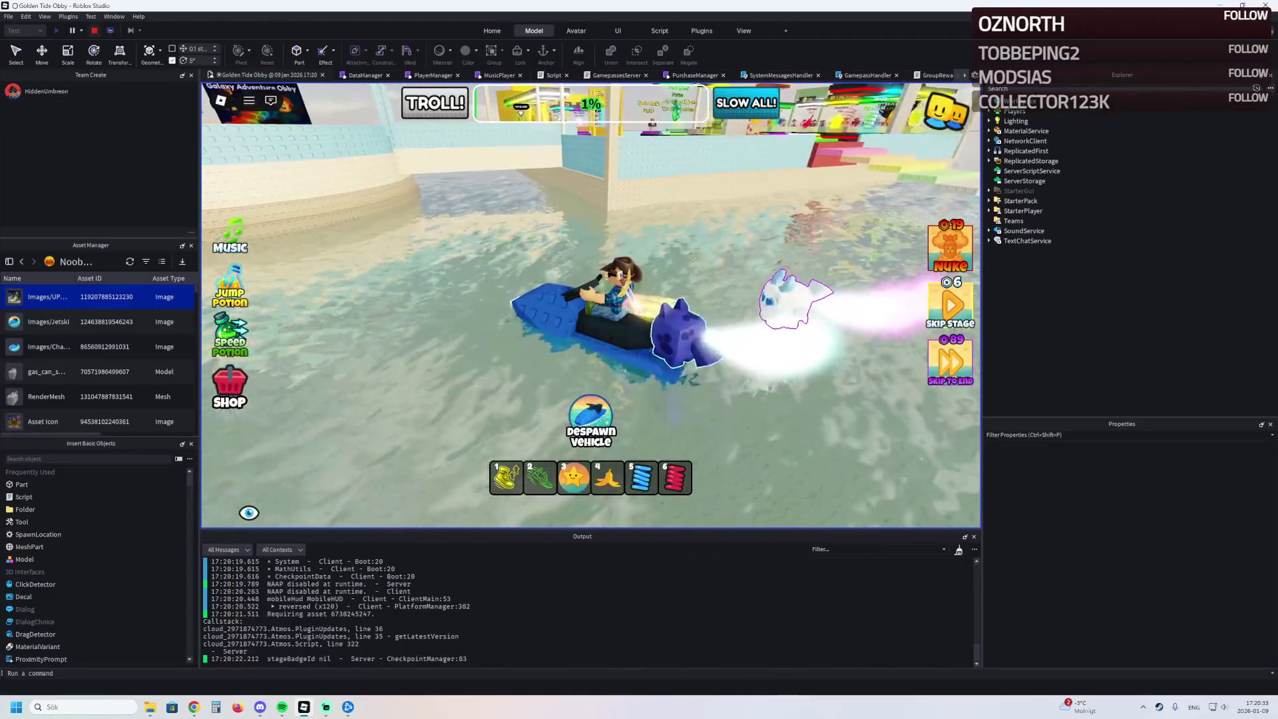
key(shift+F5)
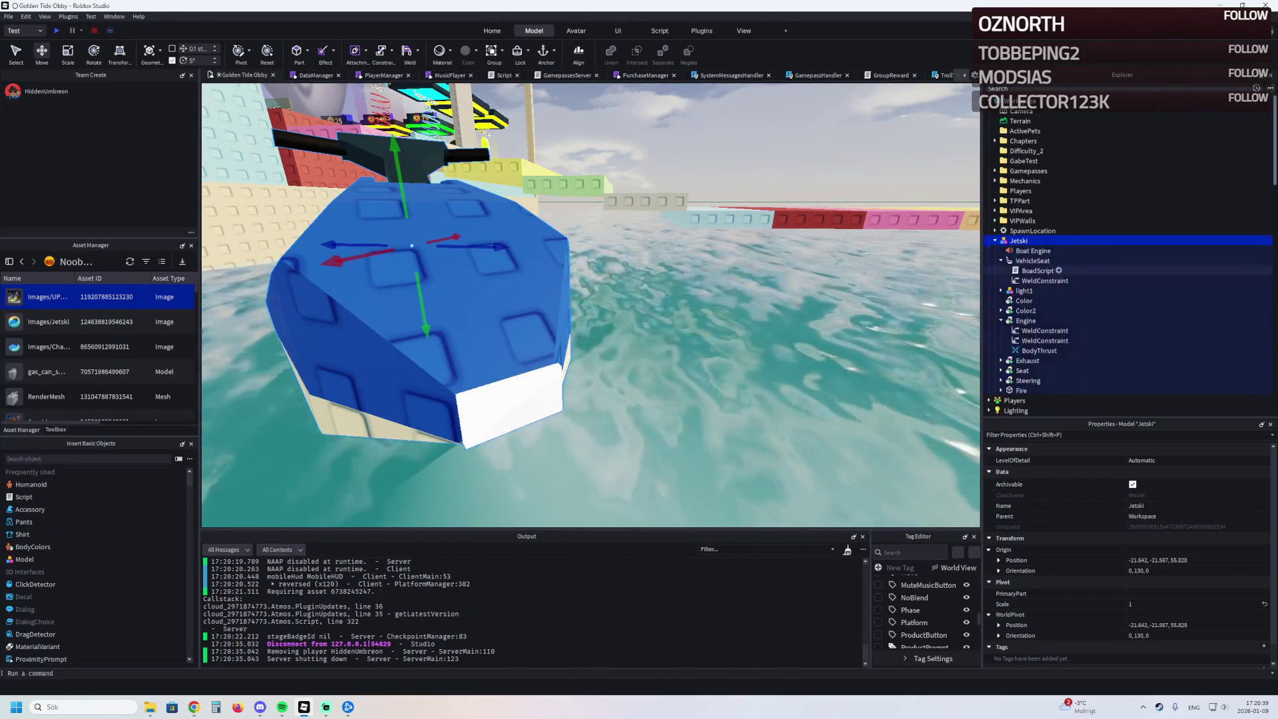
- Expand light1 and inspect the Weld under its Part
click(1044, 281)
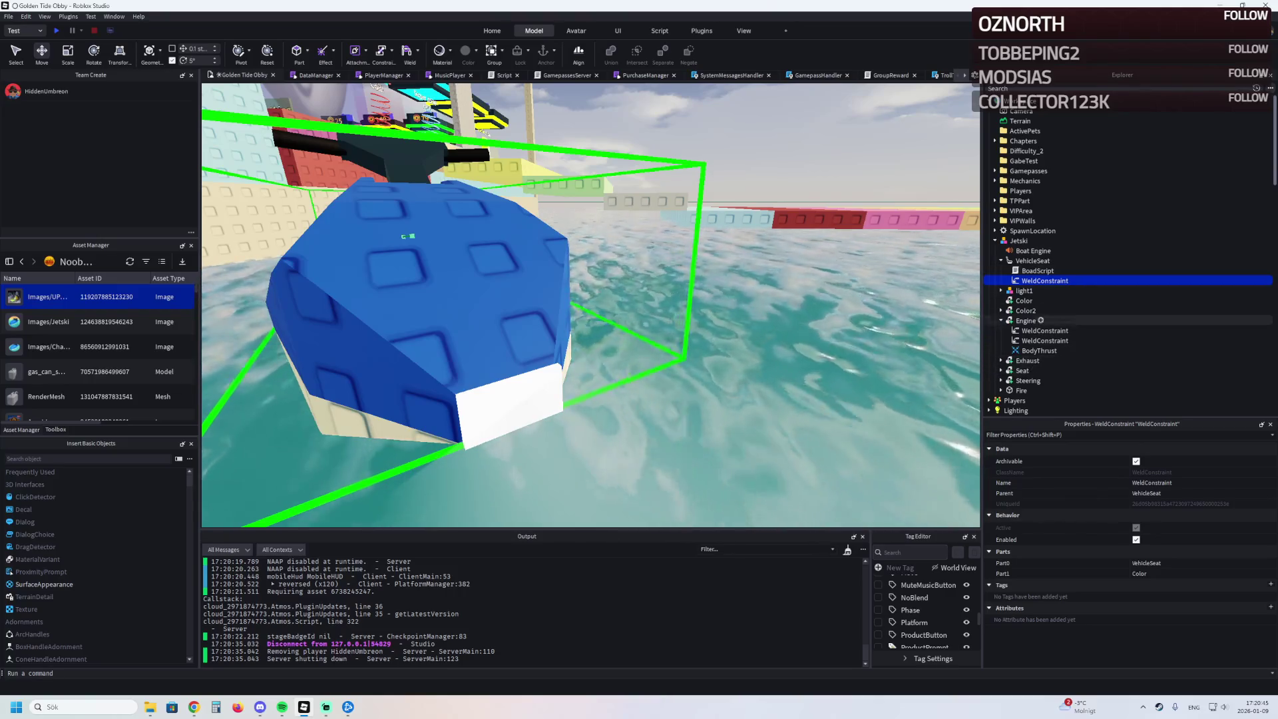
click(1024, 290)
click(1001, 290)
click(1028, 301)
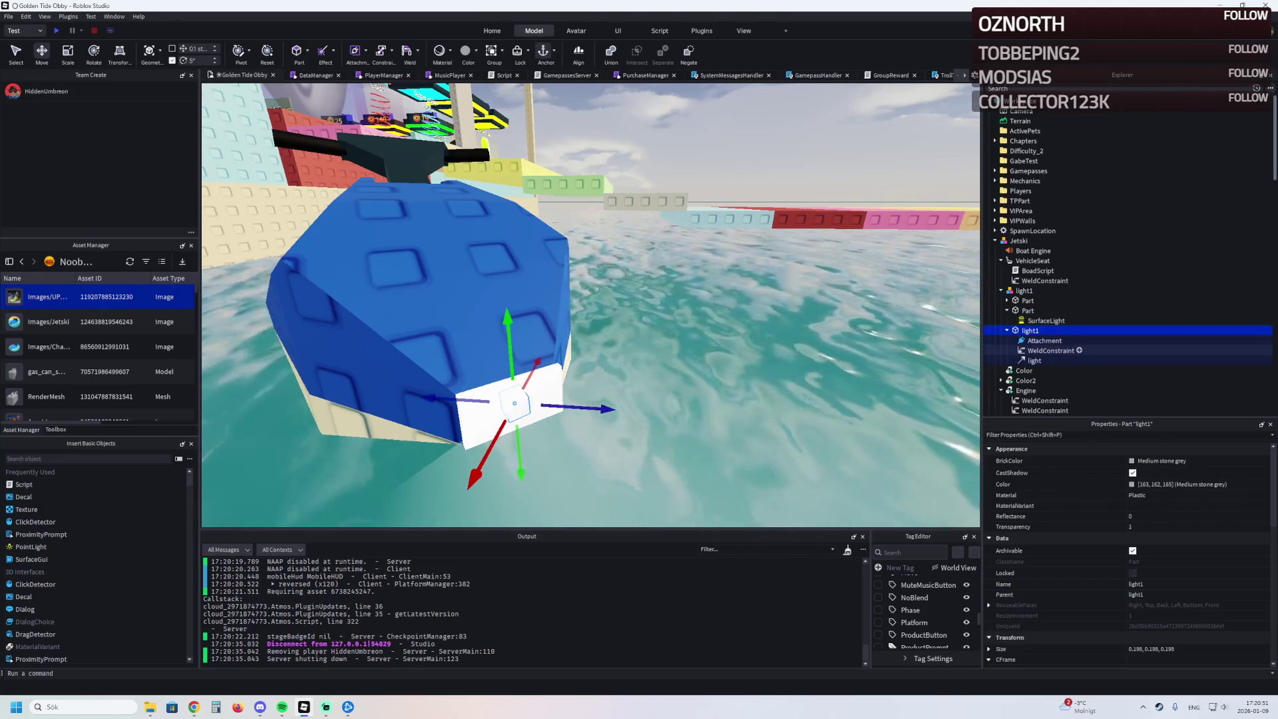
click(1050, 350)
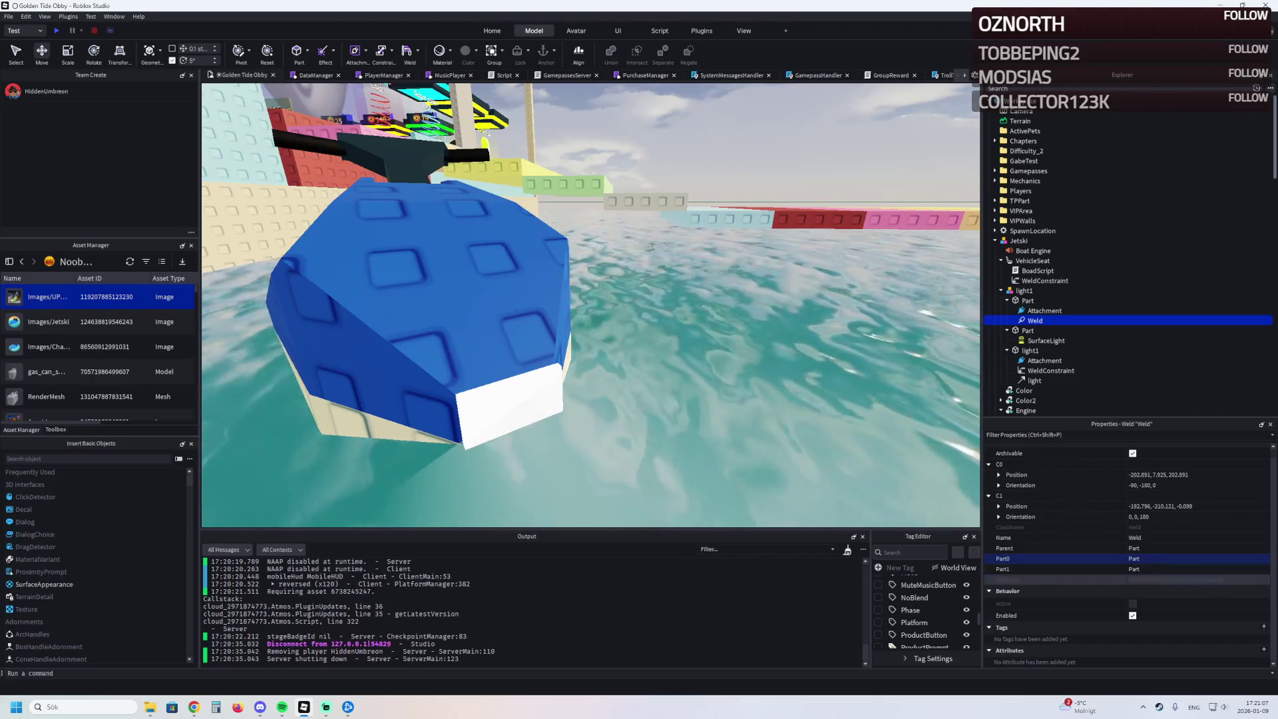
click(1028, 331)
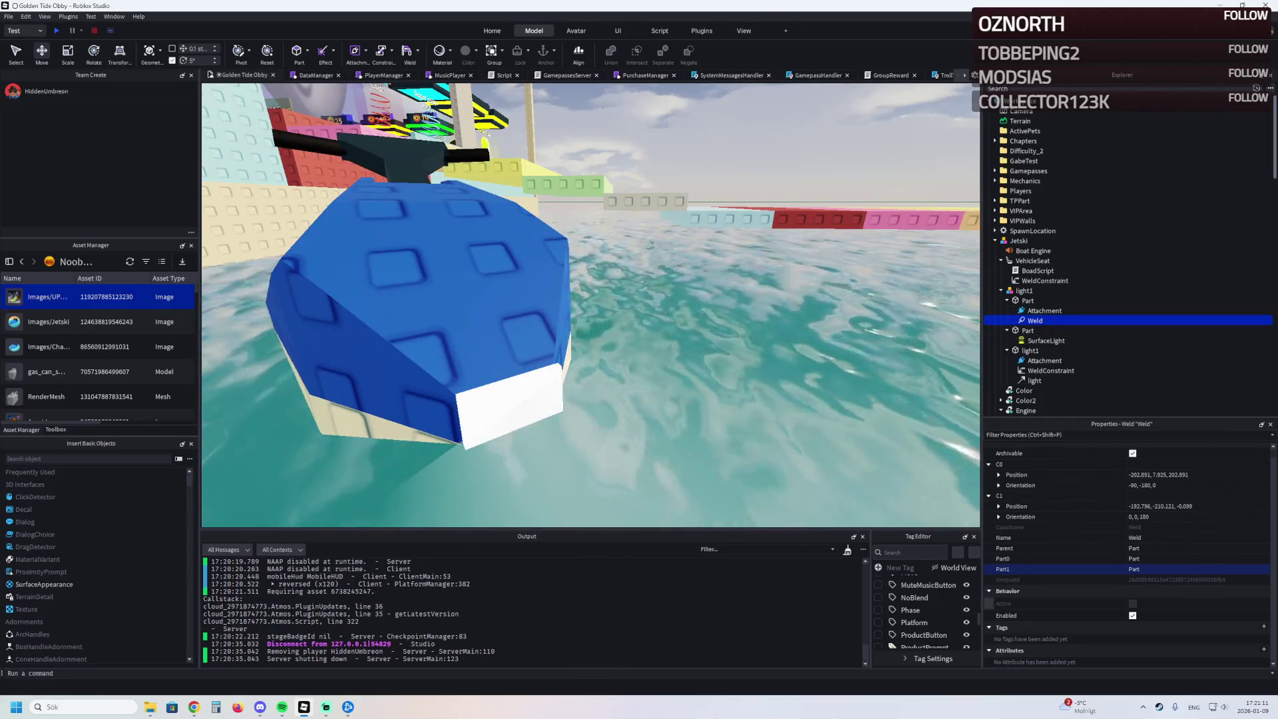
- Set the Weld's Part1 to light1 and drag the Jetski into ReplicatedStorage
key(w)
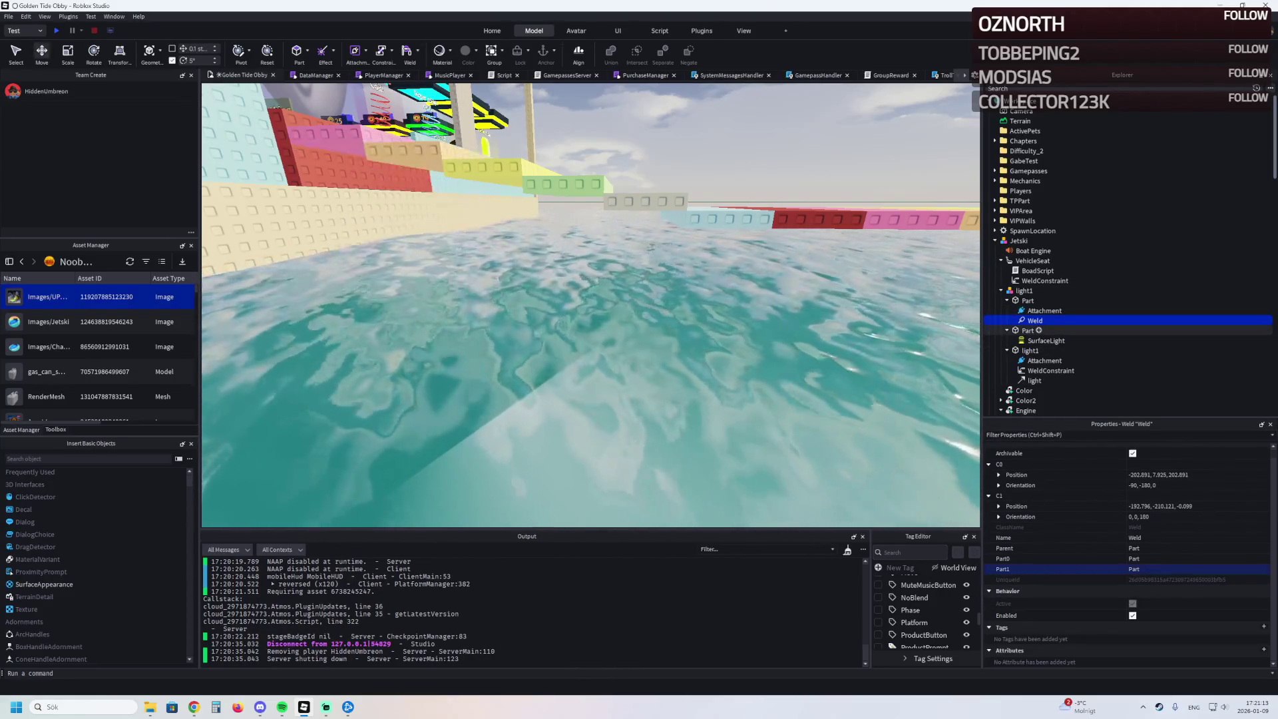
key(w)
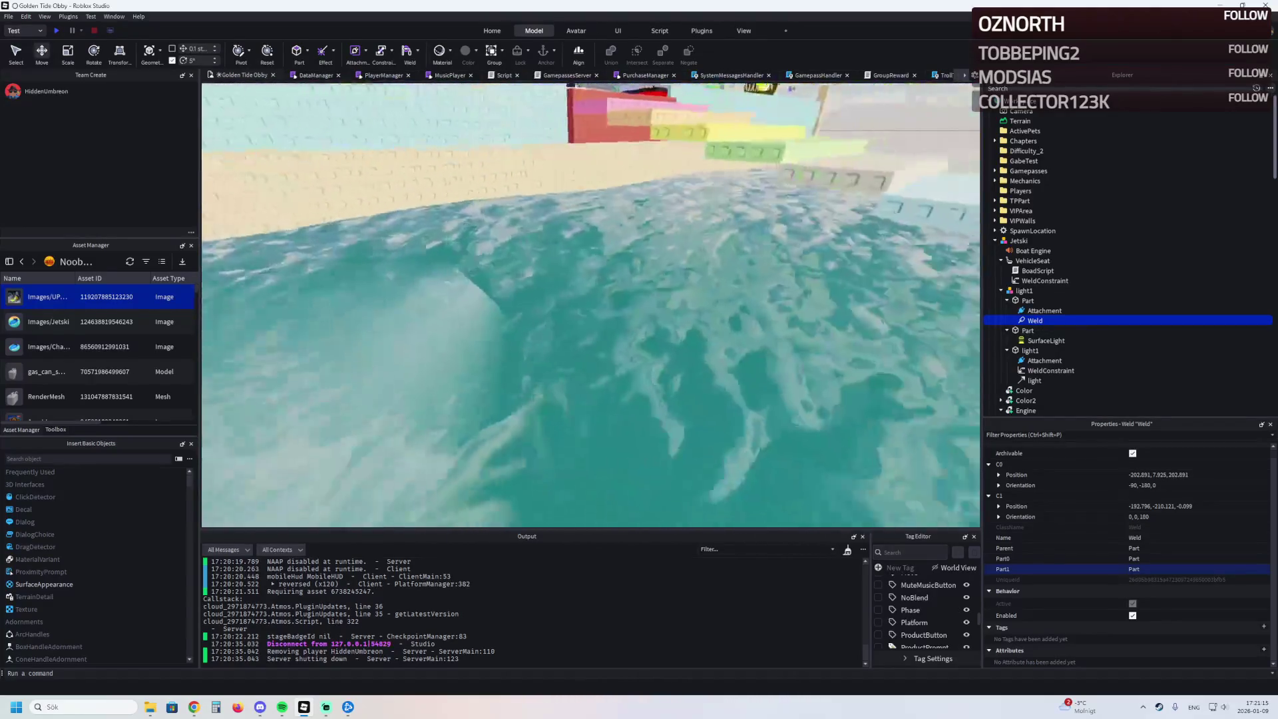
key(w)
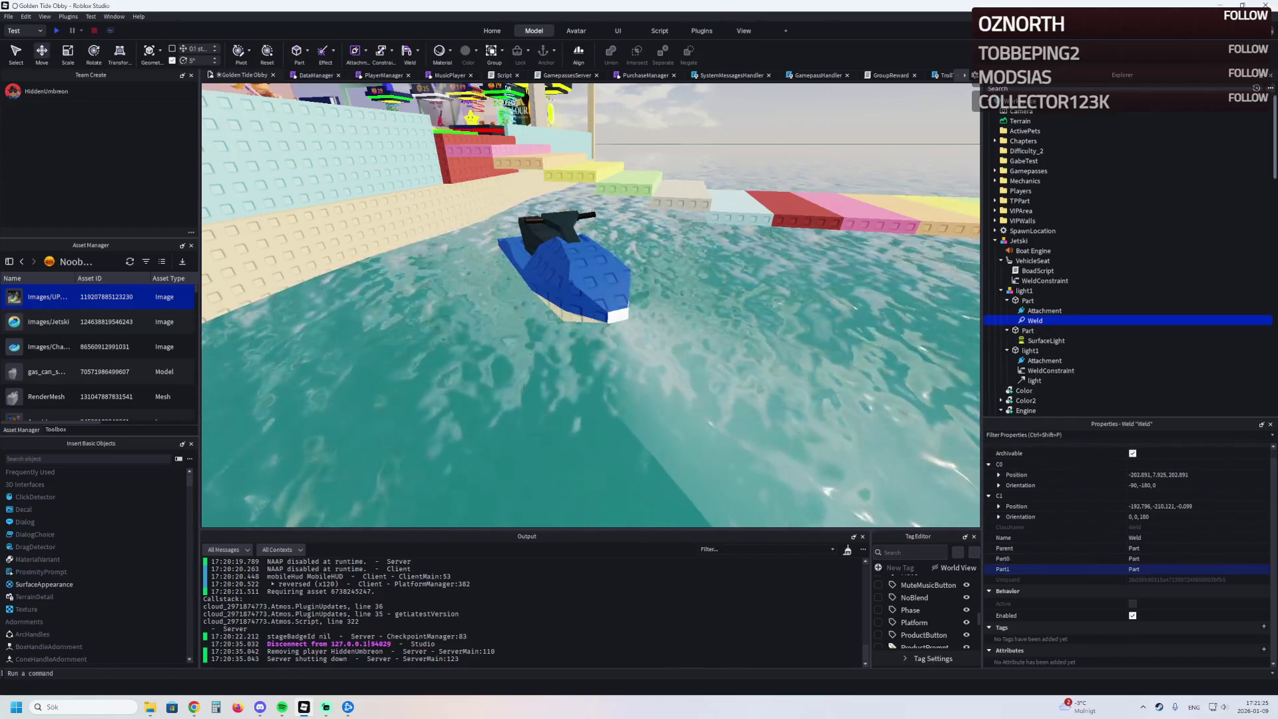
click(1030, 350)
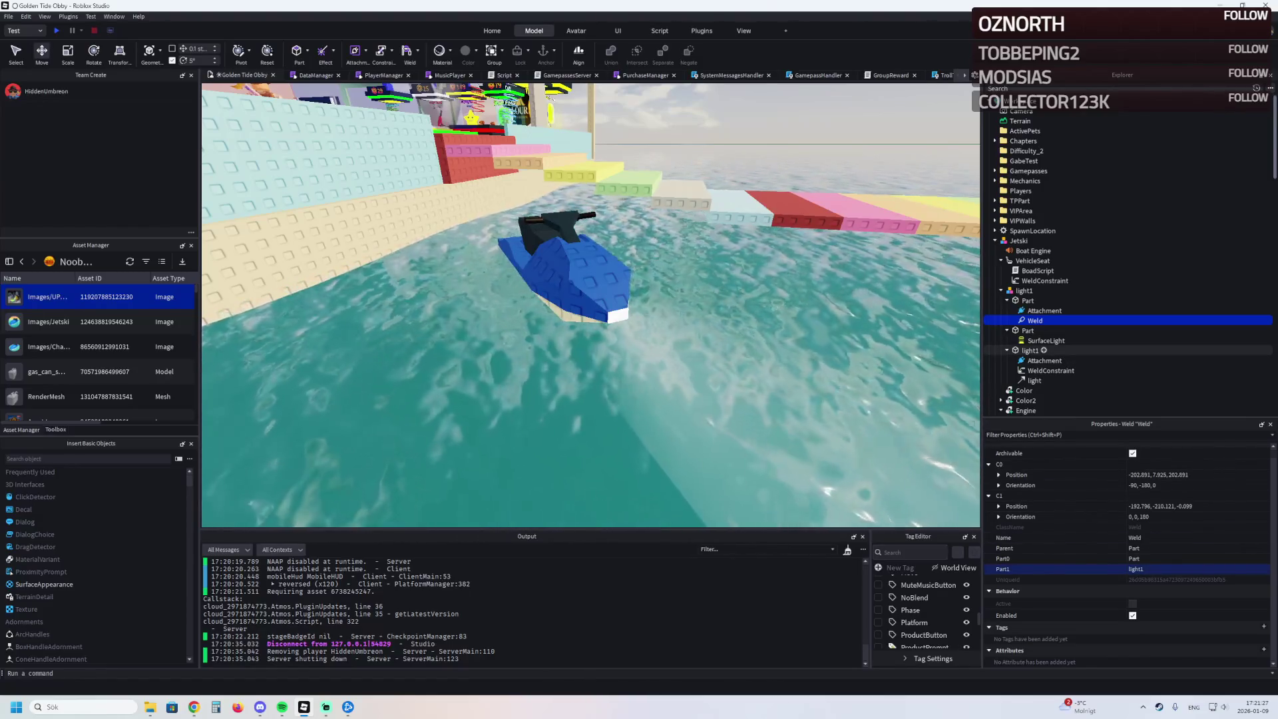
key(Left)
key(Left)
key(Left)
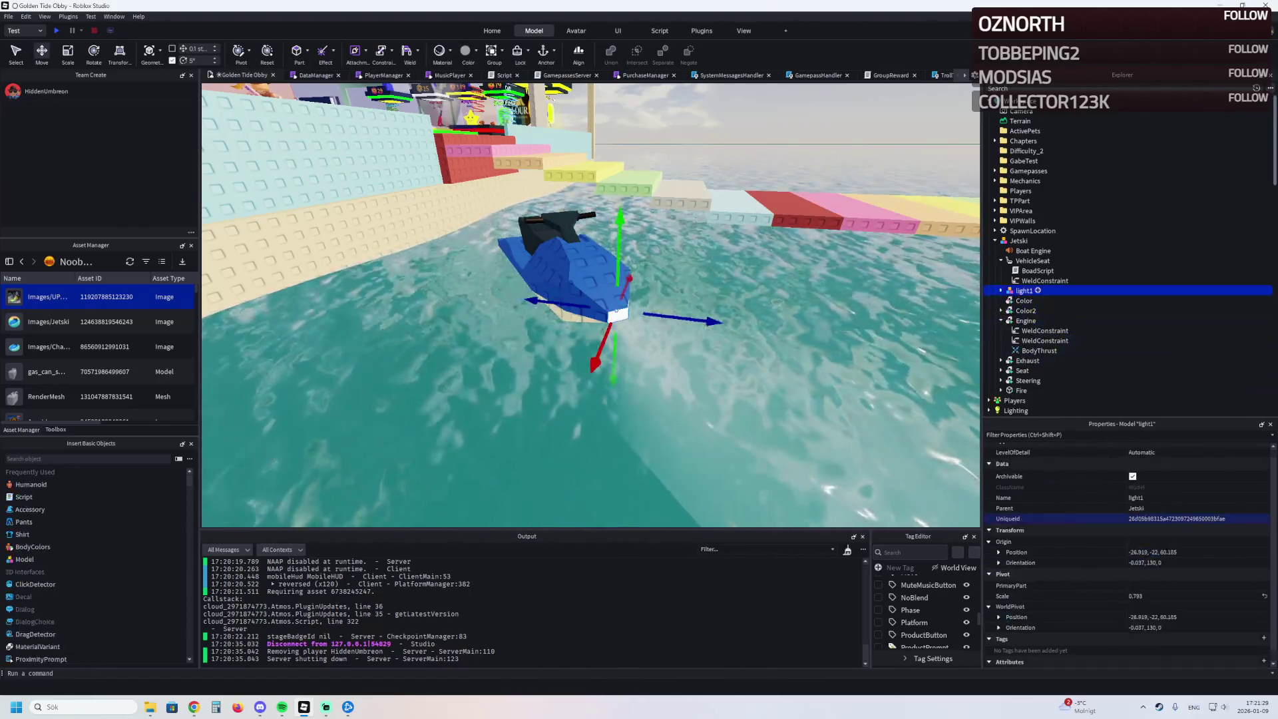
key(Left)
key(Left)
mouse_move(1019, 240)
mouse_down()
mouse_move(1051, 395)
mouse_move(1042, 412)
mouse_move(1022, 354)
mouse_up()
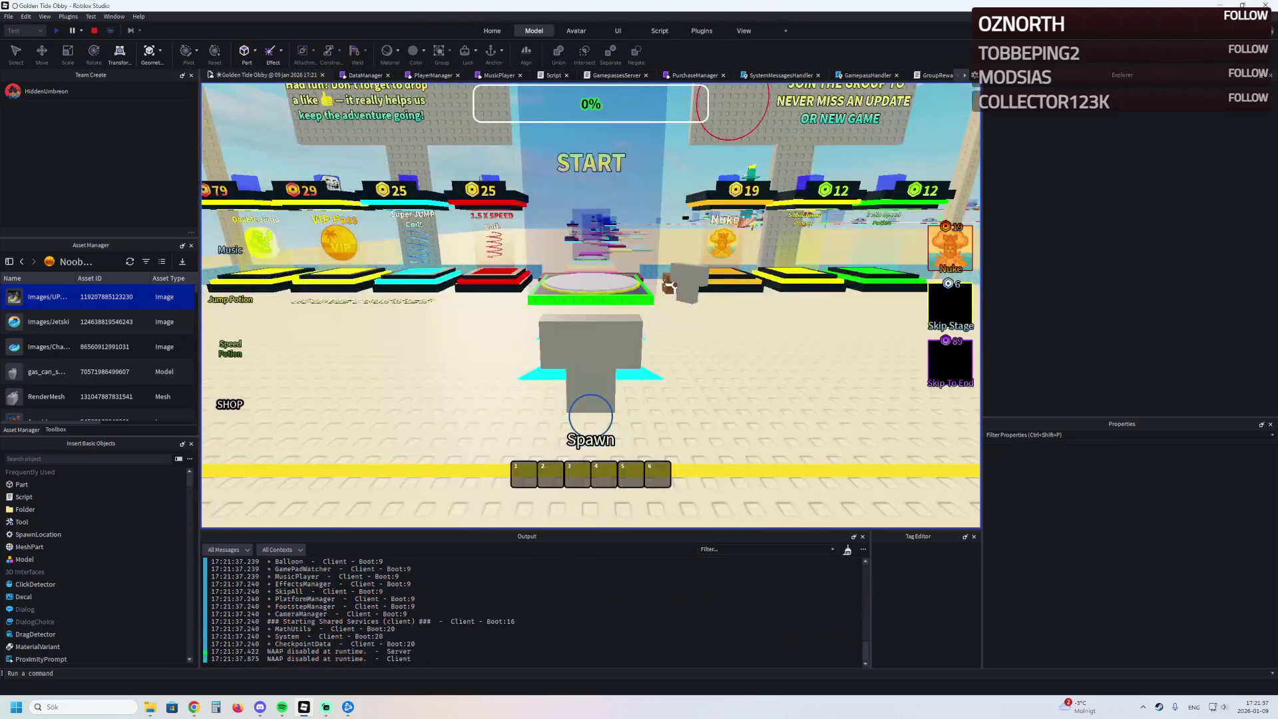
- Spawn the jetski under the character, drive it toward the stairs, then stop
key(w)
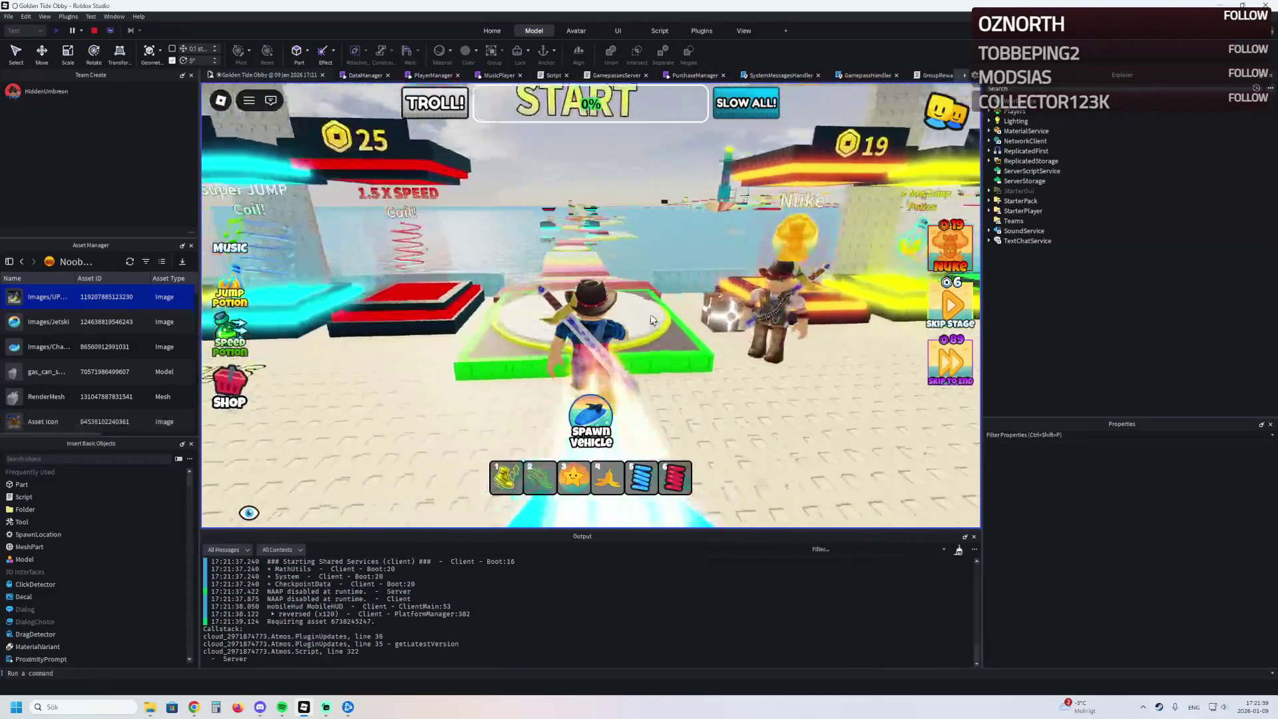
click(577, 426)
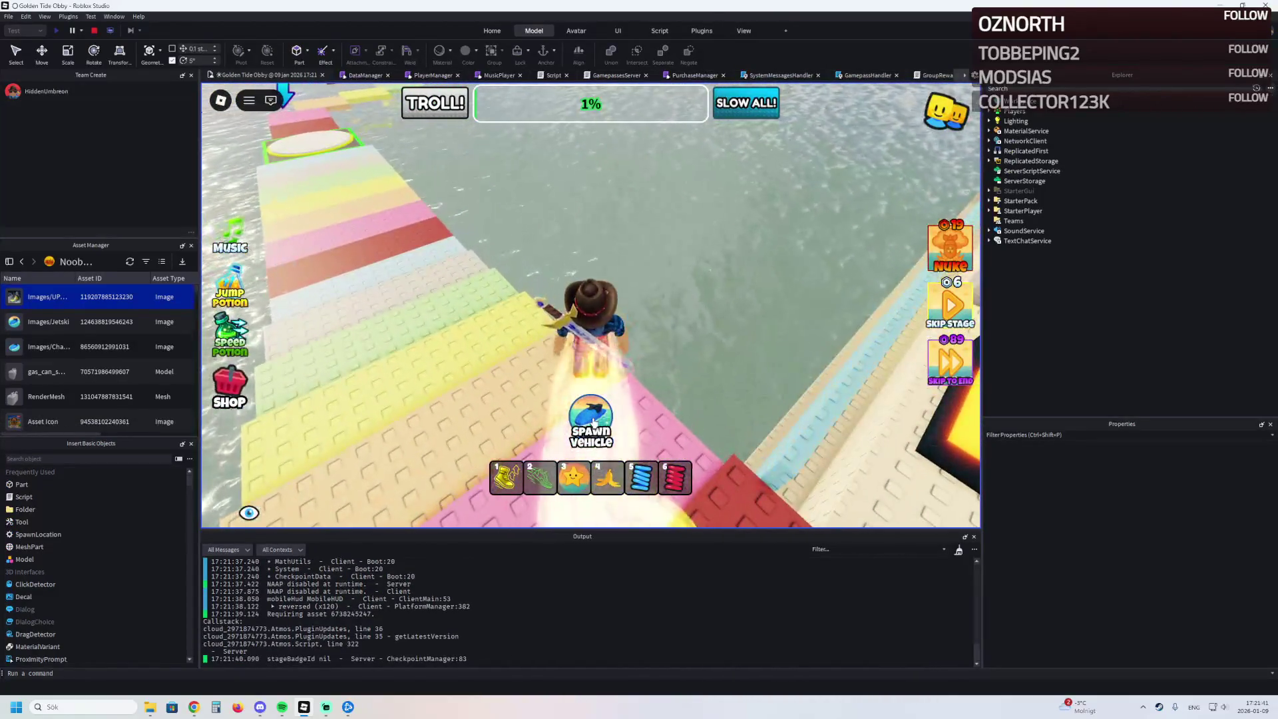
key(w)
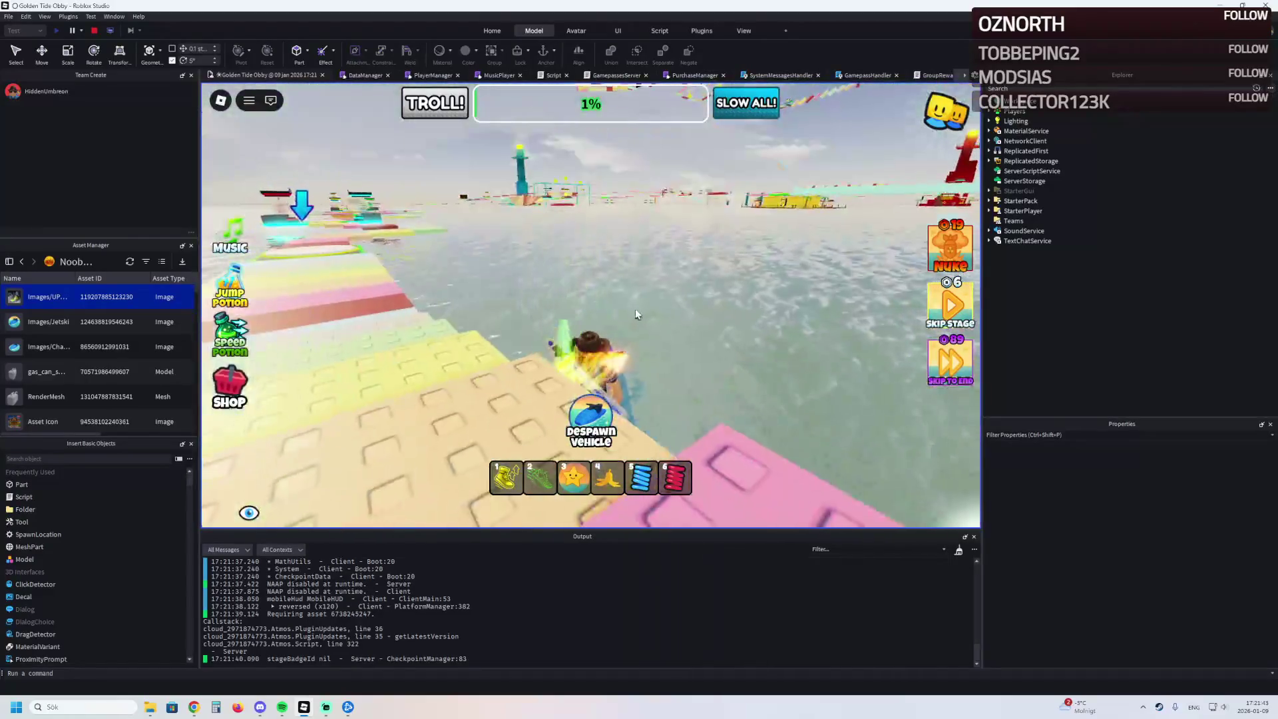
key(w)
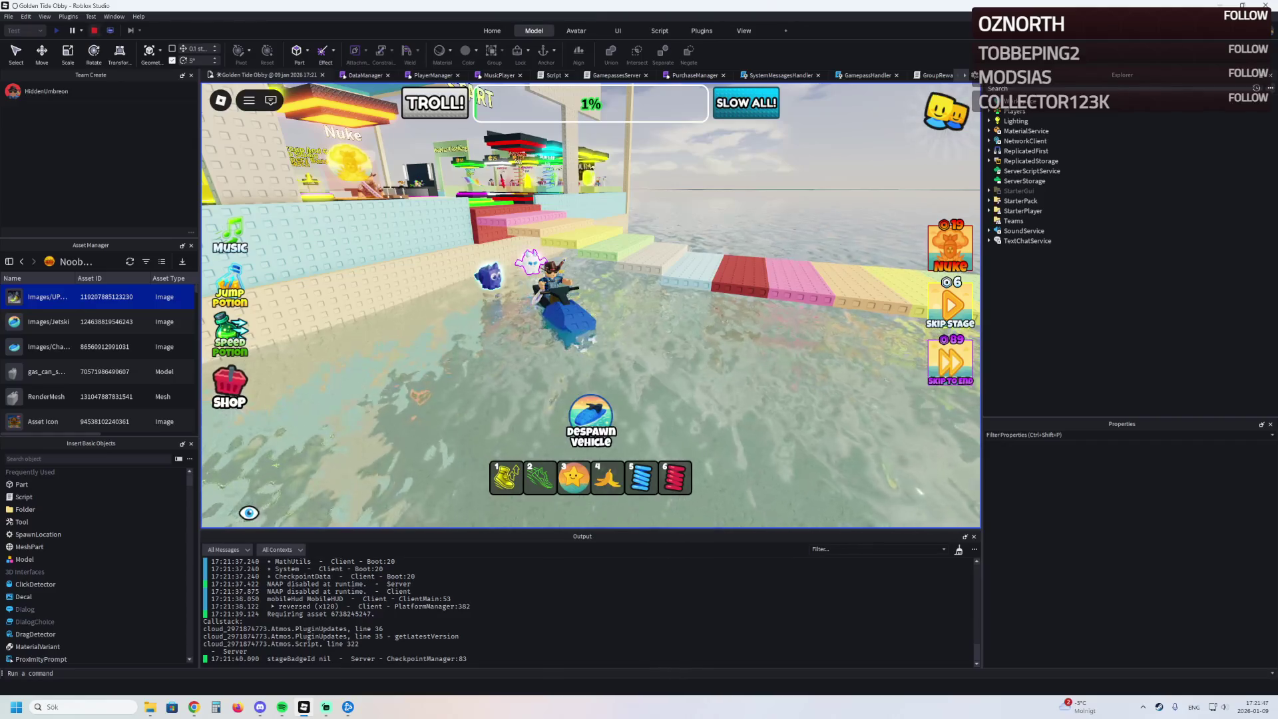
key(shift+F5)
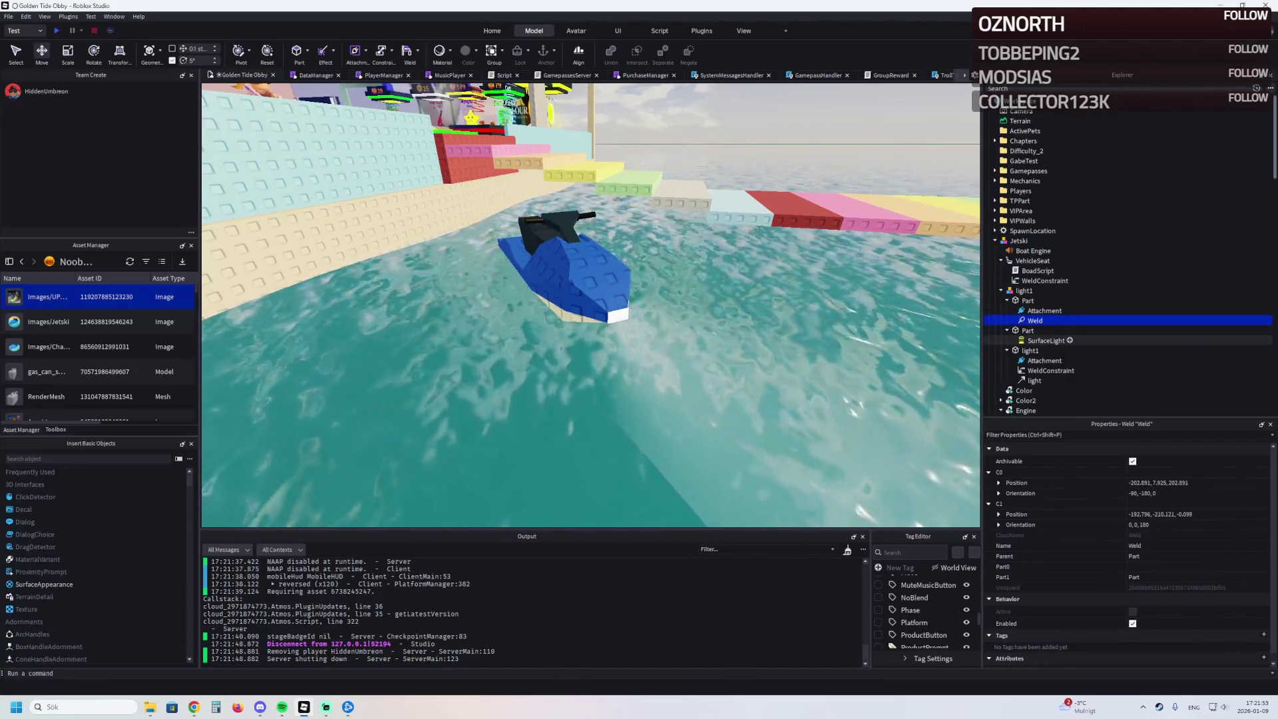
- Duplicate the Engine's WeldConstraint with Ctrl+D, select the Jetski, and start a playtest
click(1050, 370)
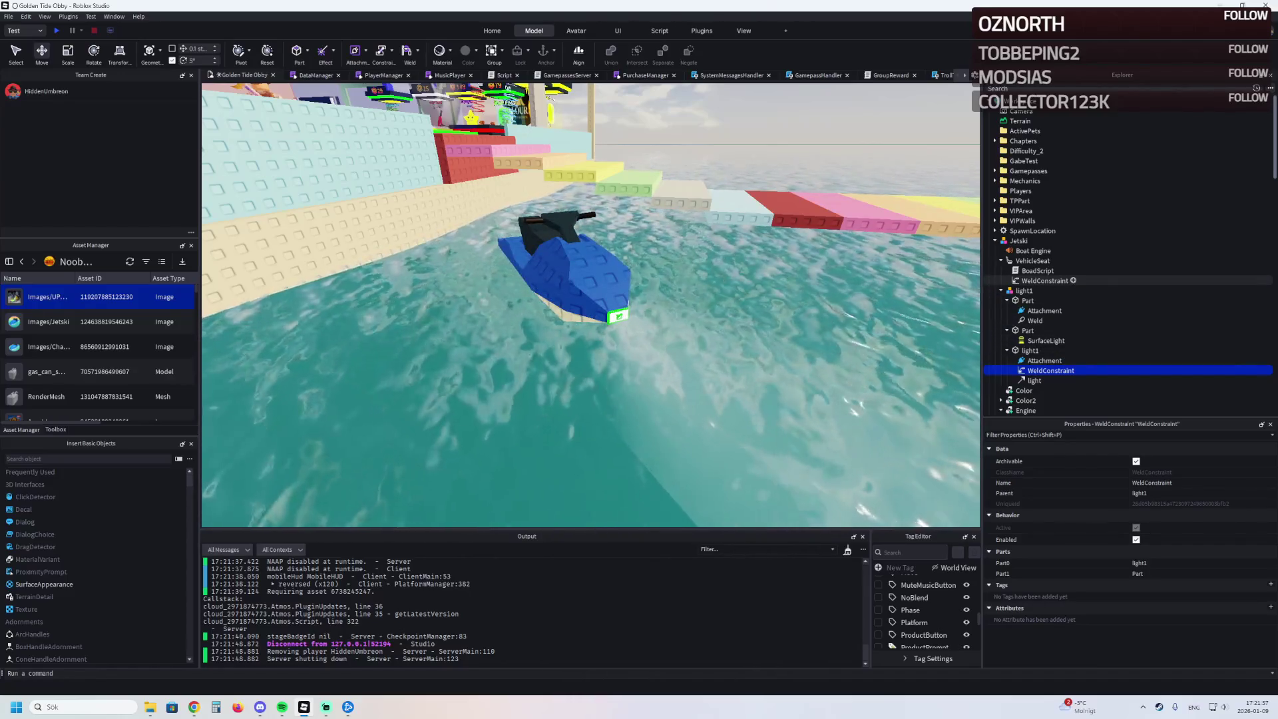
scroll(1062, 300, down, 2)
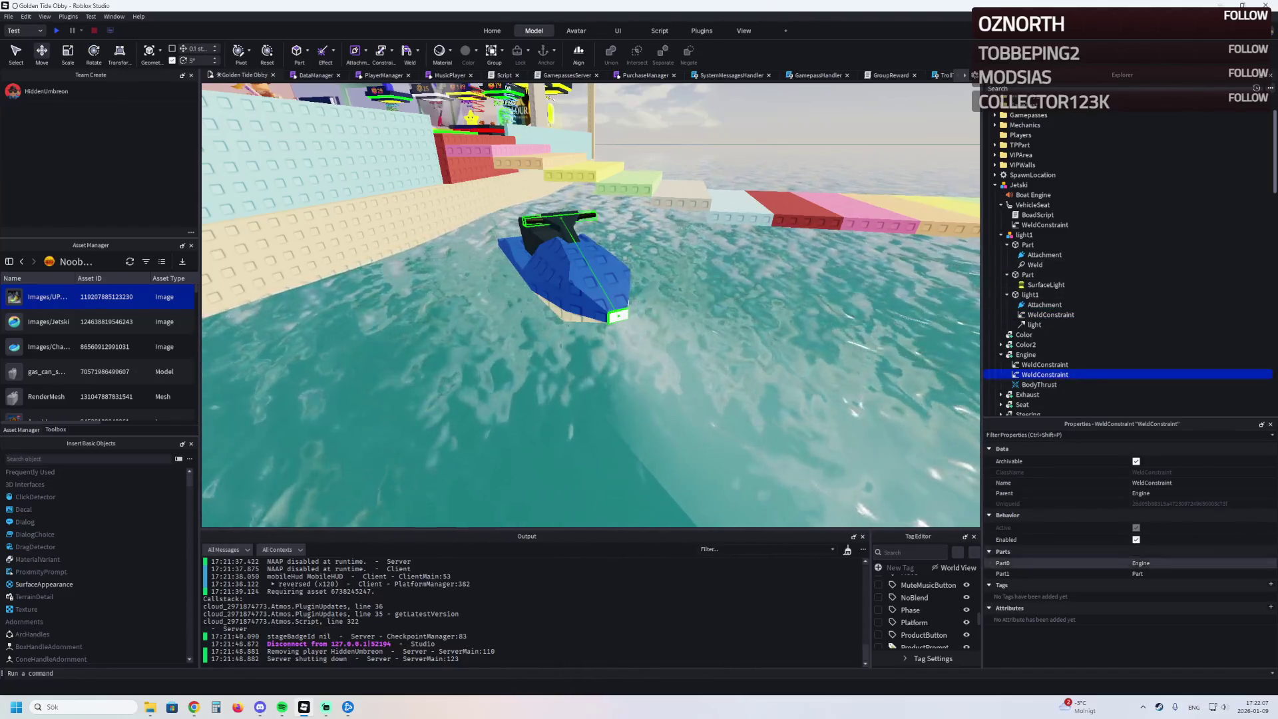
key(ctrl+d)
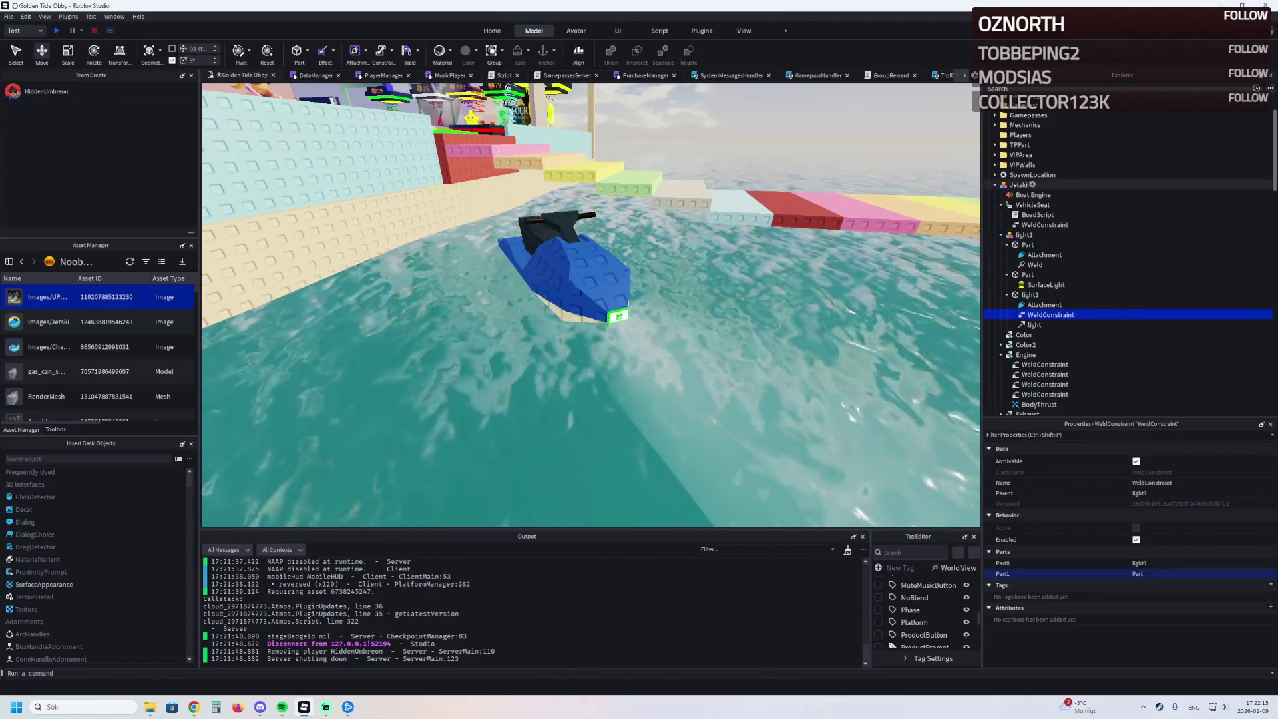
click(572, 280)
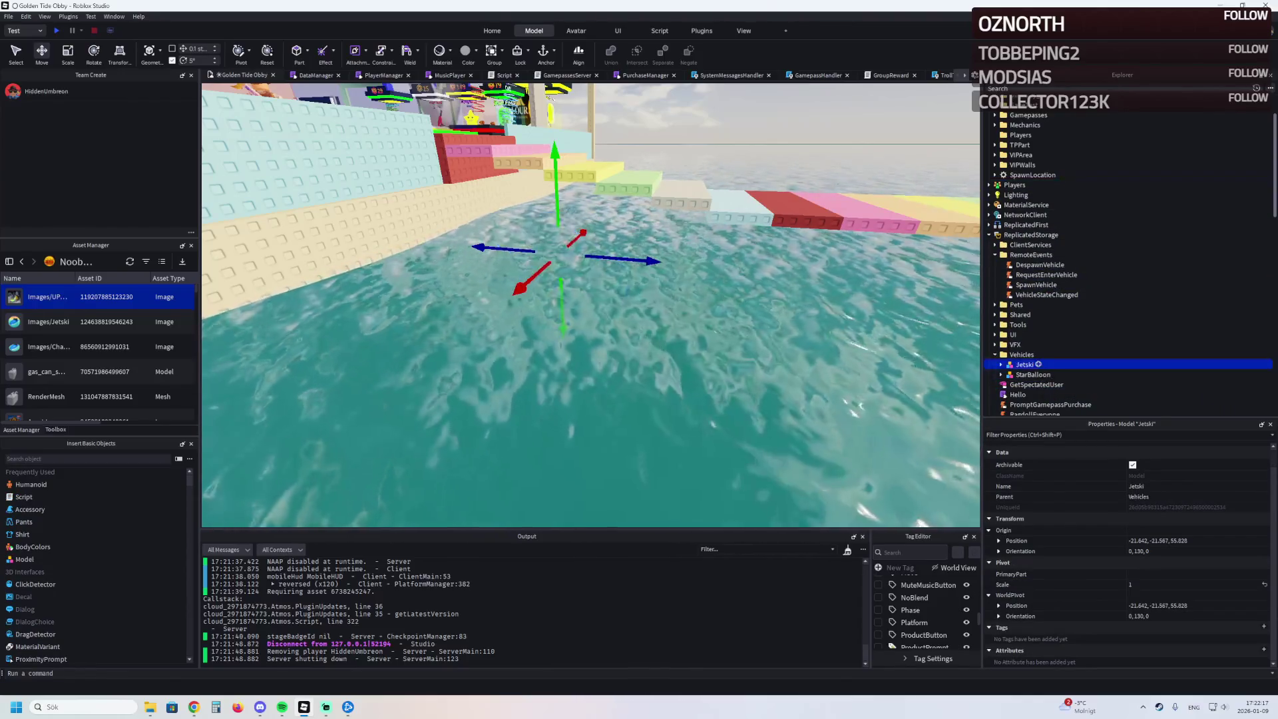
key(F5)
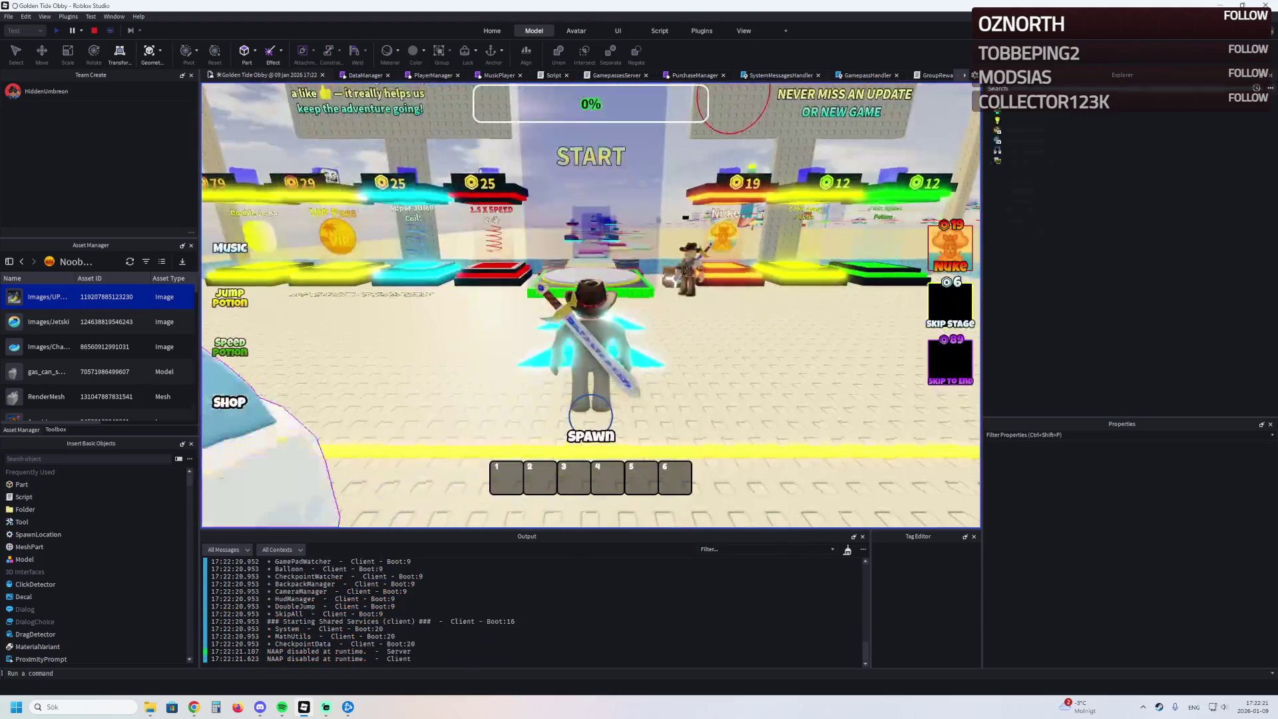
- Spawn the jetski, drive it along the obby wall over the water, then stop with Shift+F5
key(w)
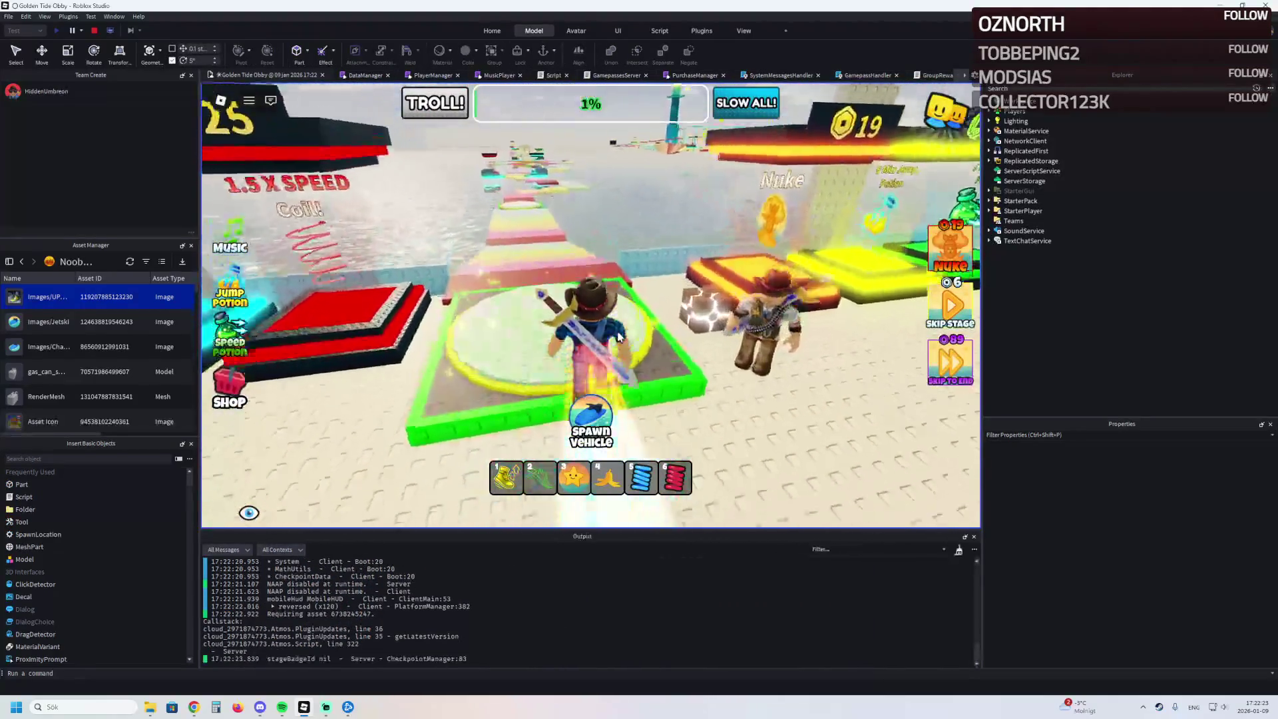
click(589, 428)
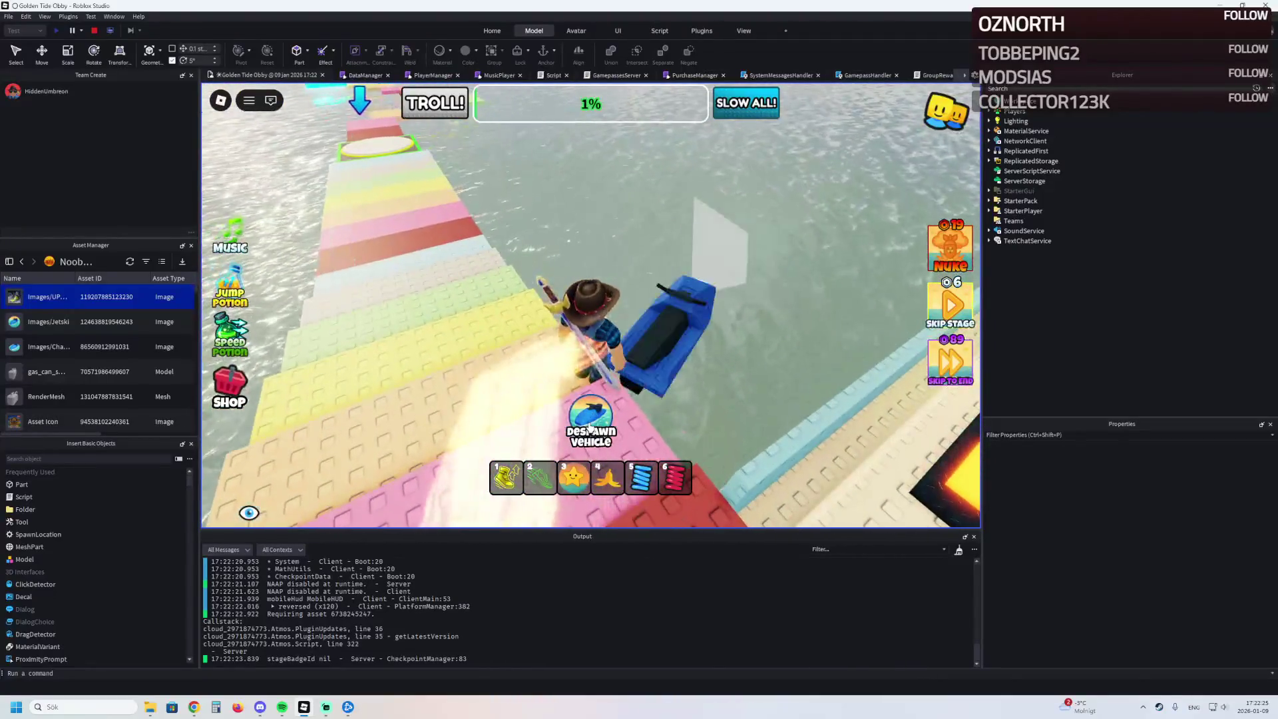
key(w)
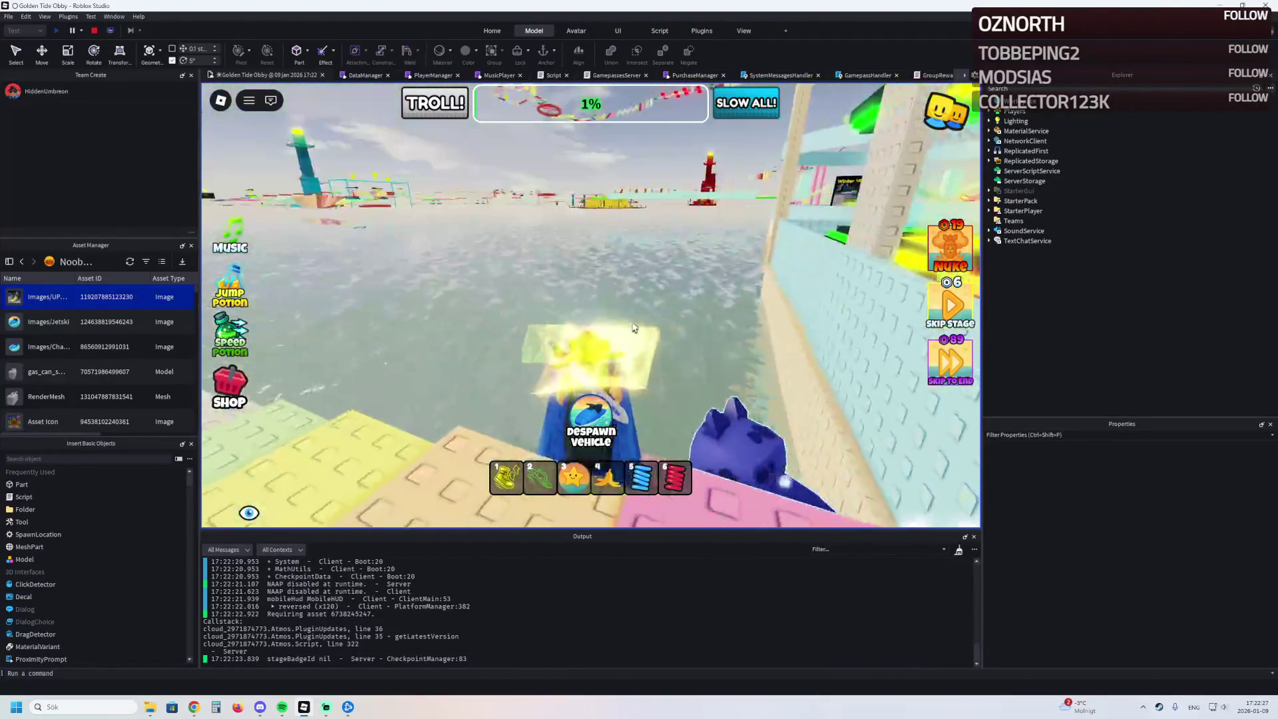
key(w)
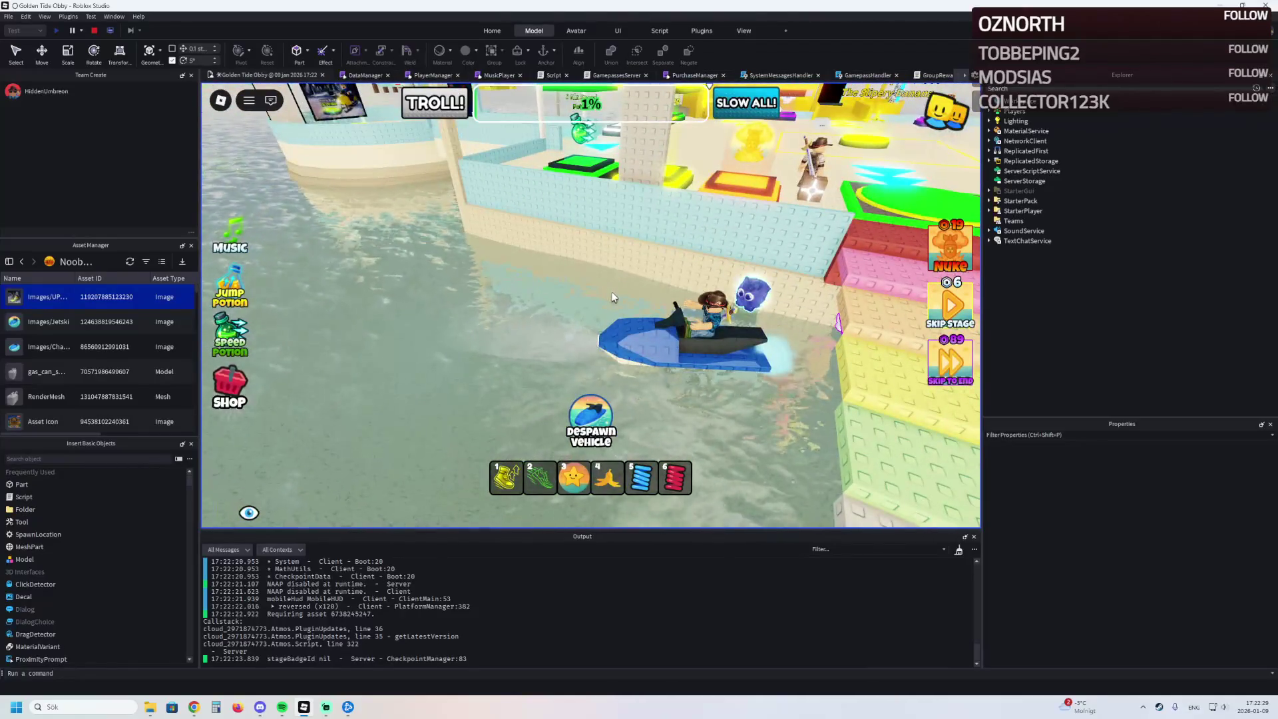
key(w)
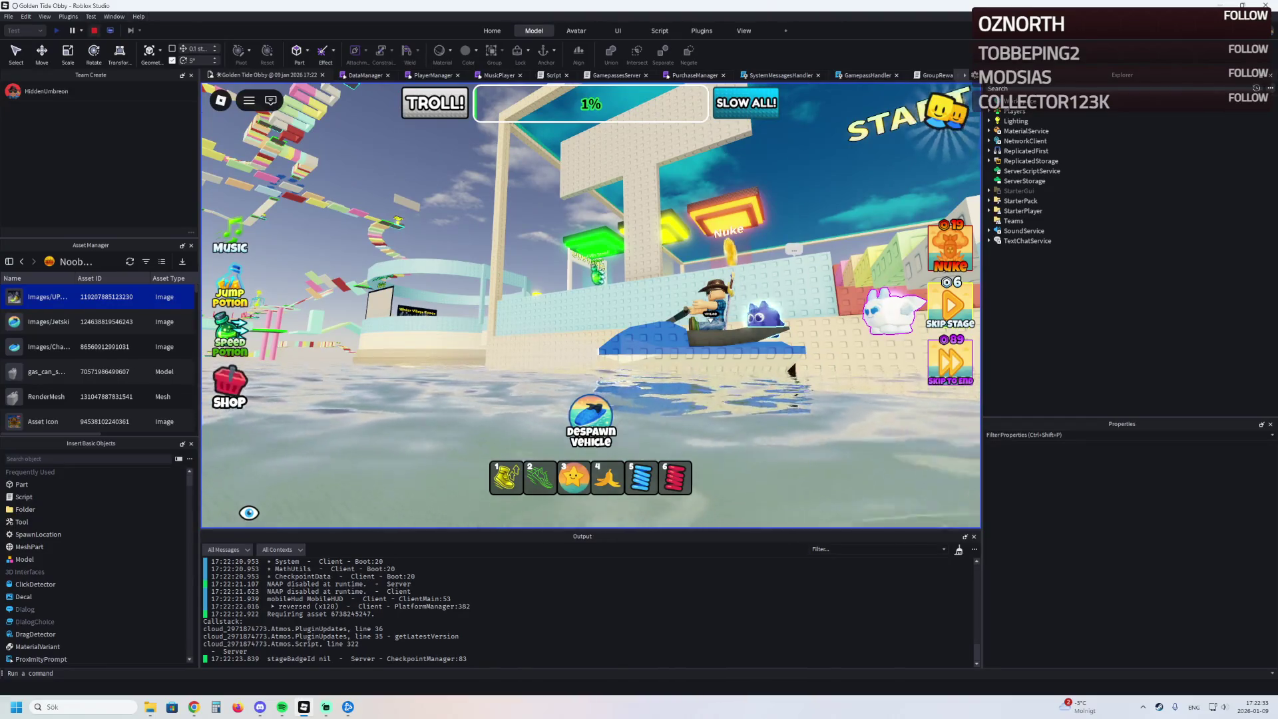
key(shift+F5)
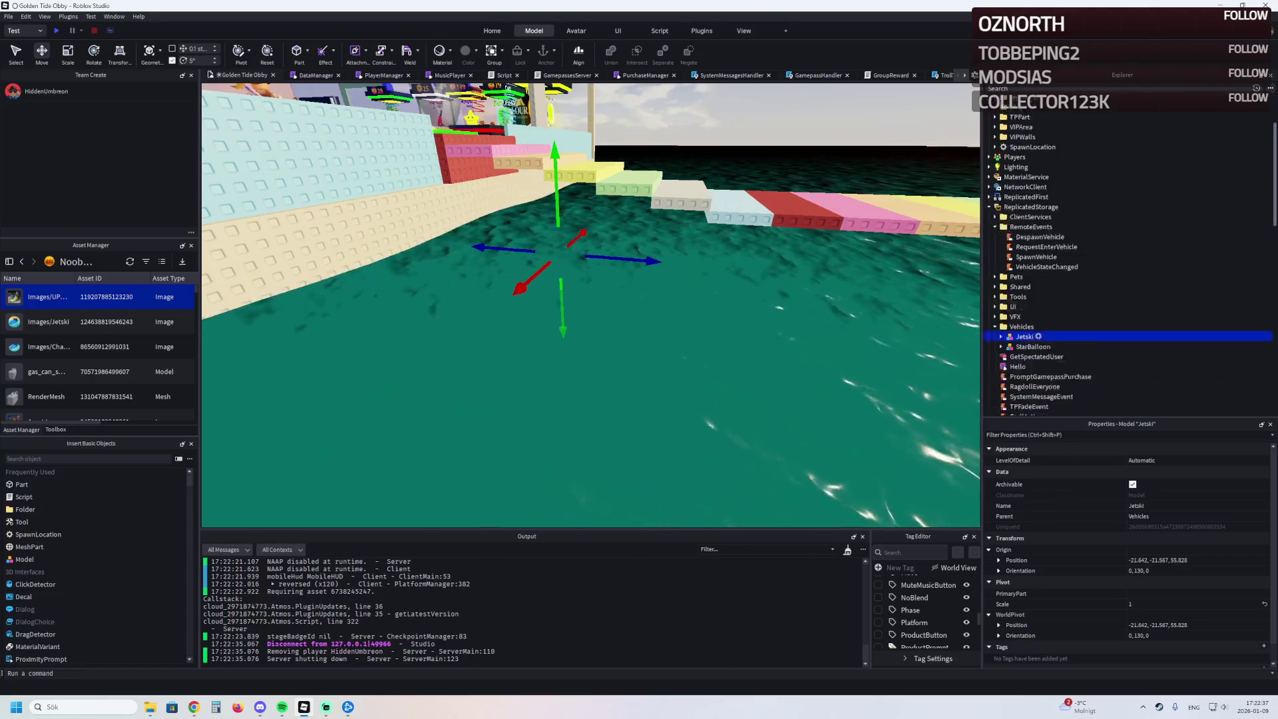
- Expand the Jetski model and browse its VehicleSeat, then light1's Part, SurfaceLight and light1 in Explorer
click(1001, 309)
click(1038, 329)
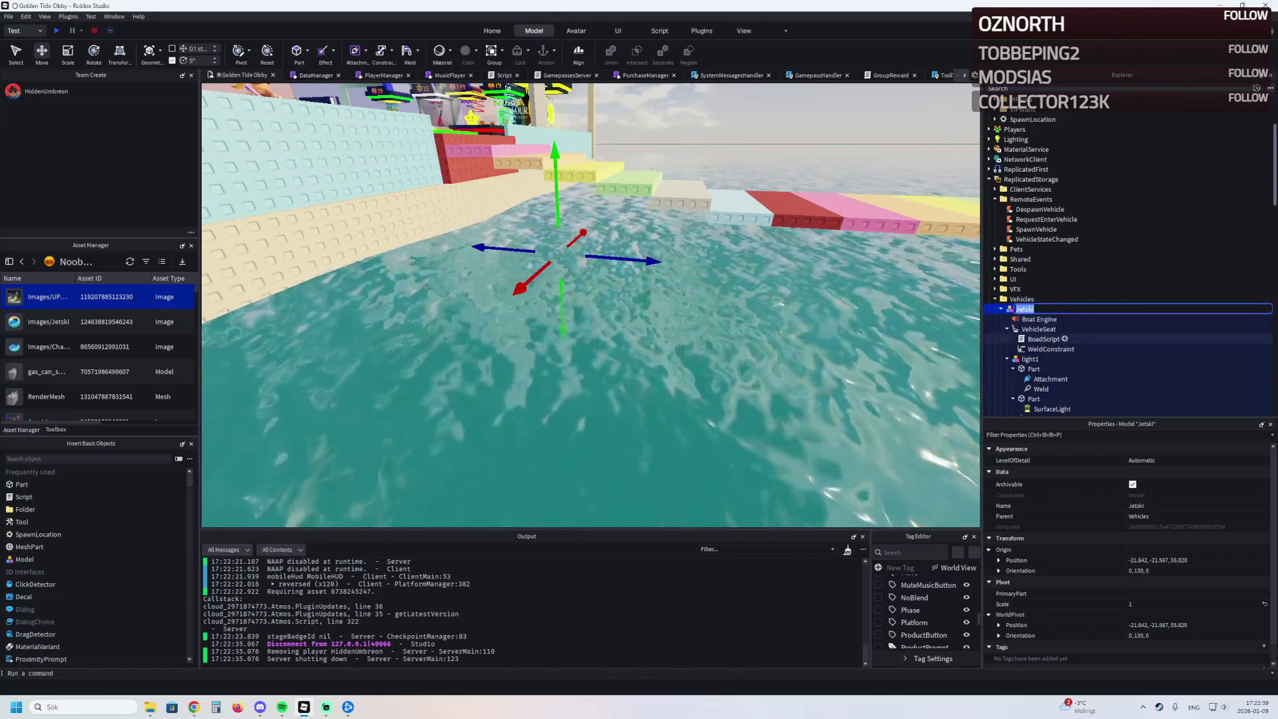
key(Down)
key(Down)
key(Down)
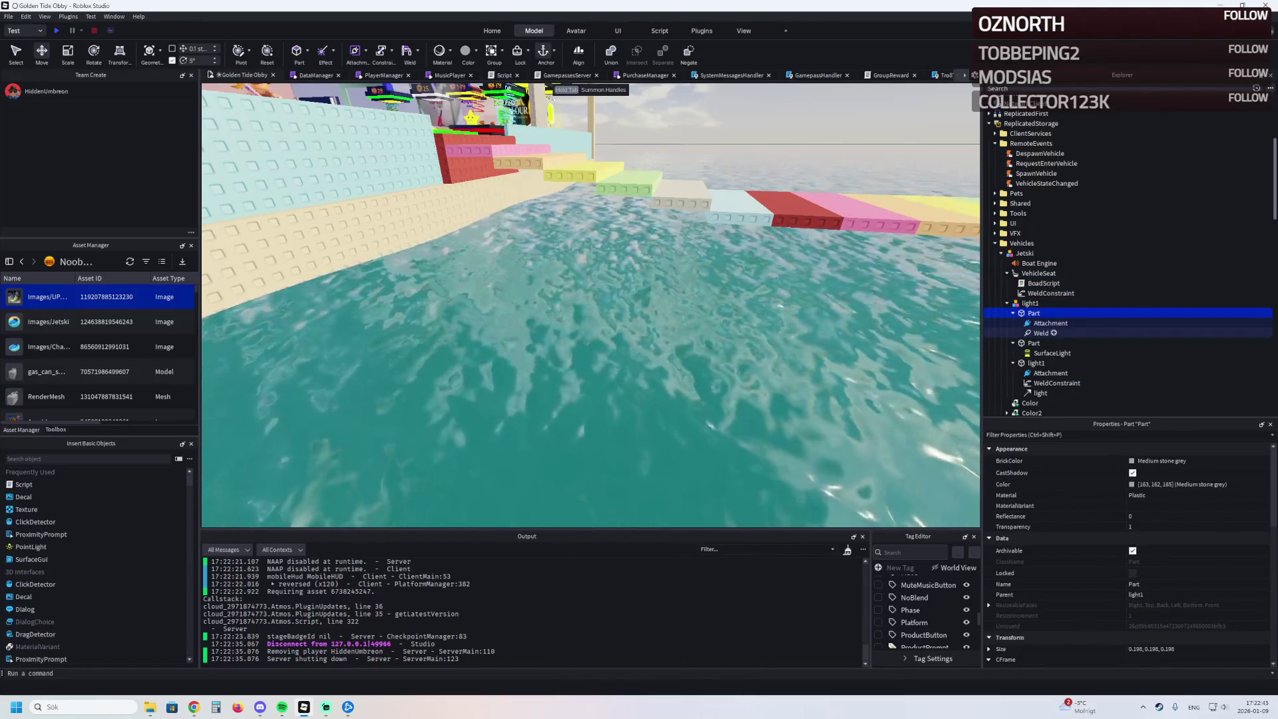
key(Left)
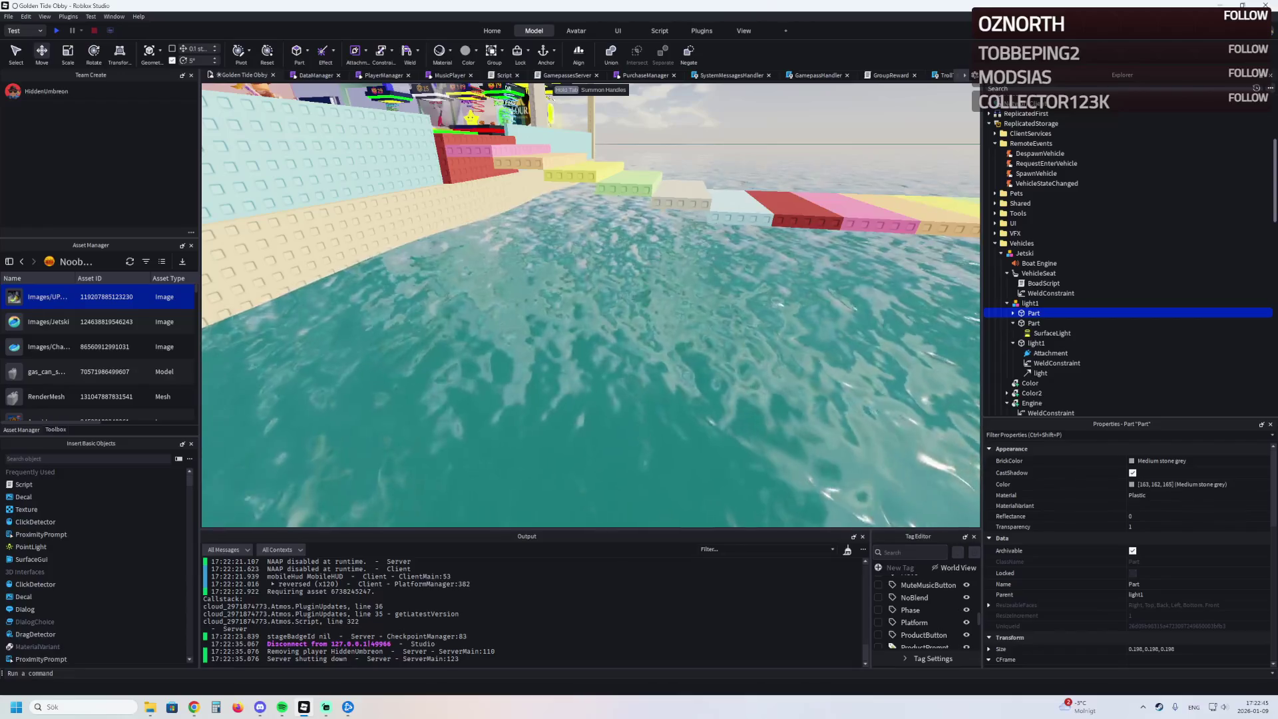
key(Down)
key(Down)
key(Down)
key(Left)
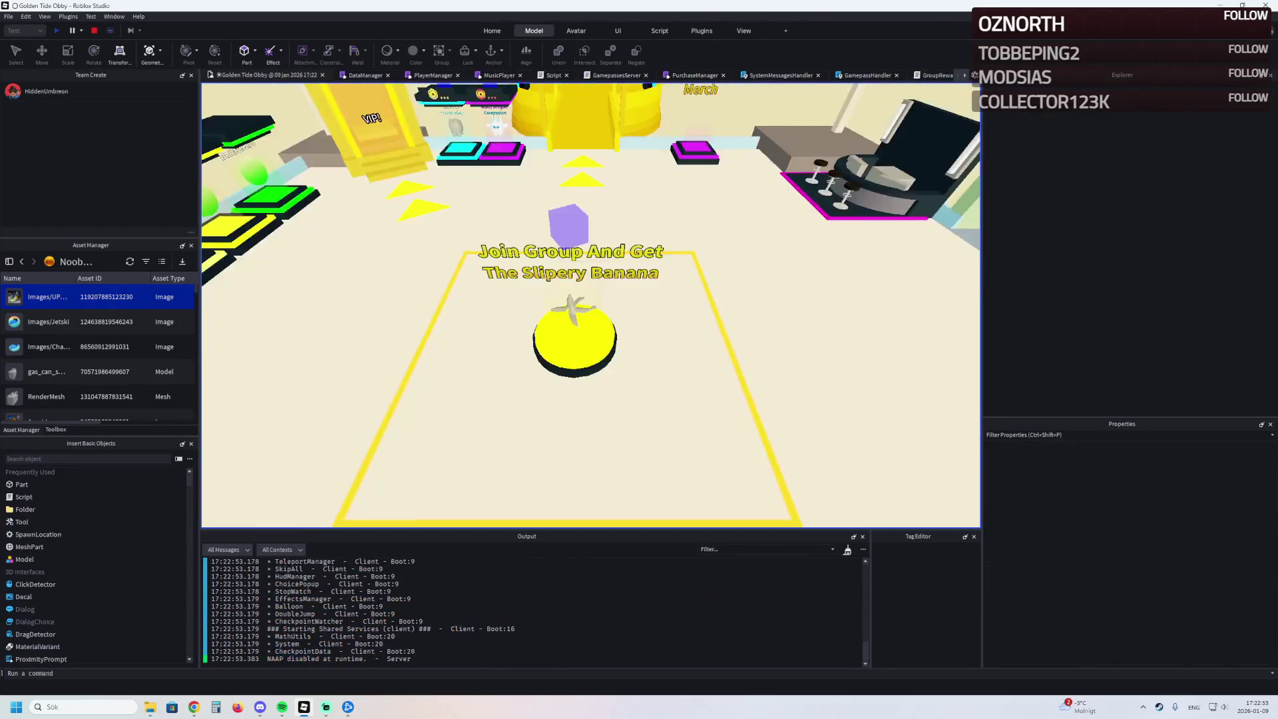
- Run through the obby, spawn the jetski, and head toward the water
key(w)
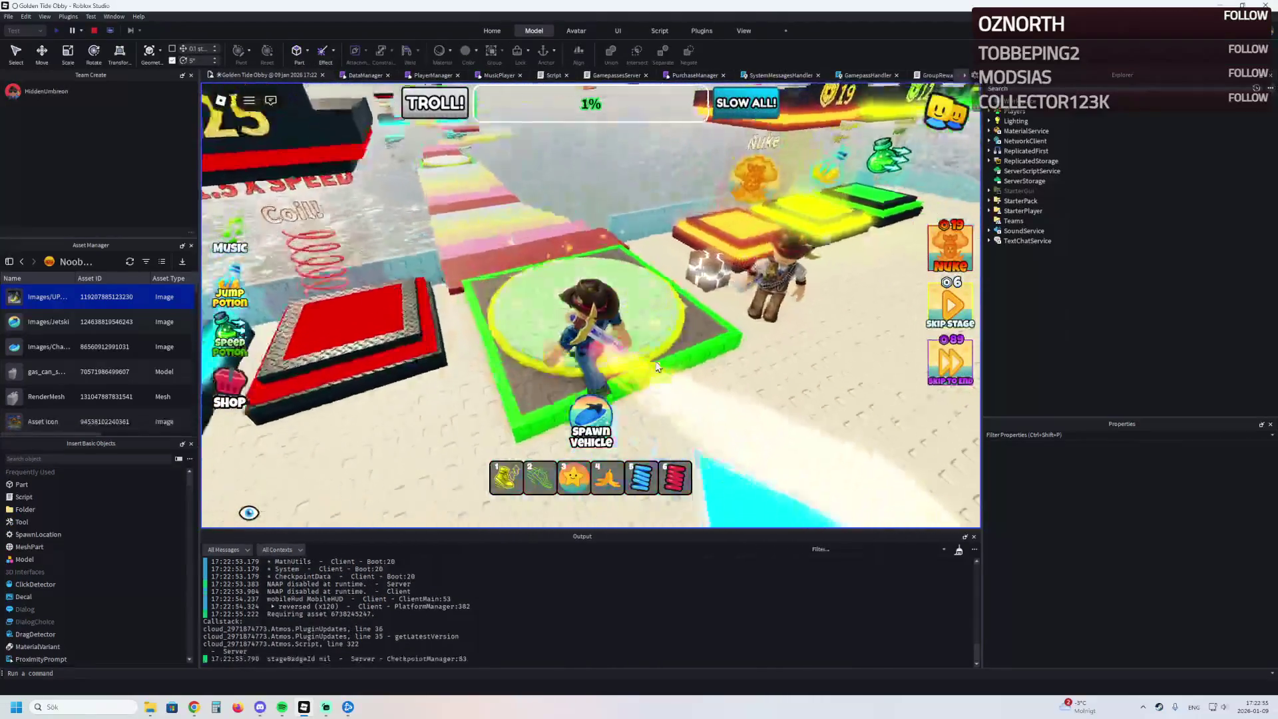
click(596, 420)
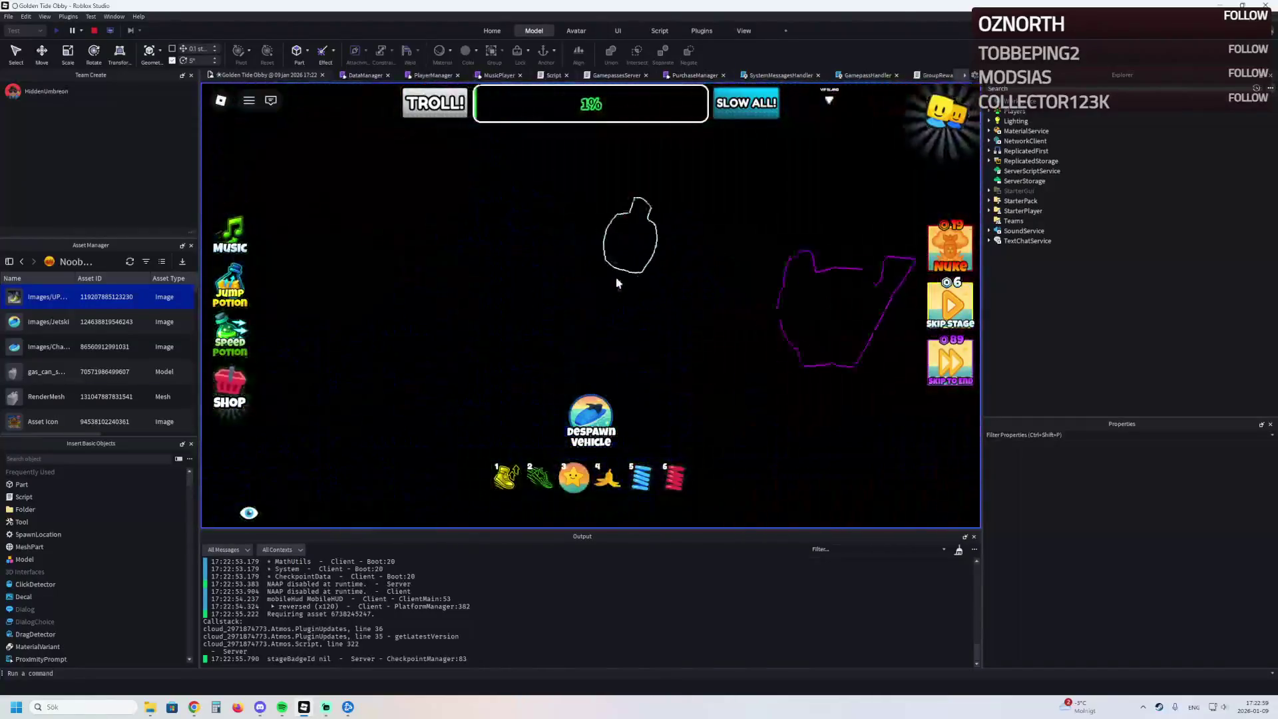
key(w)
key(w)
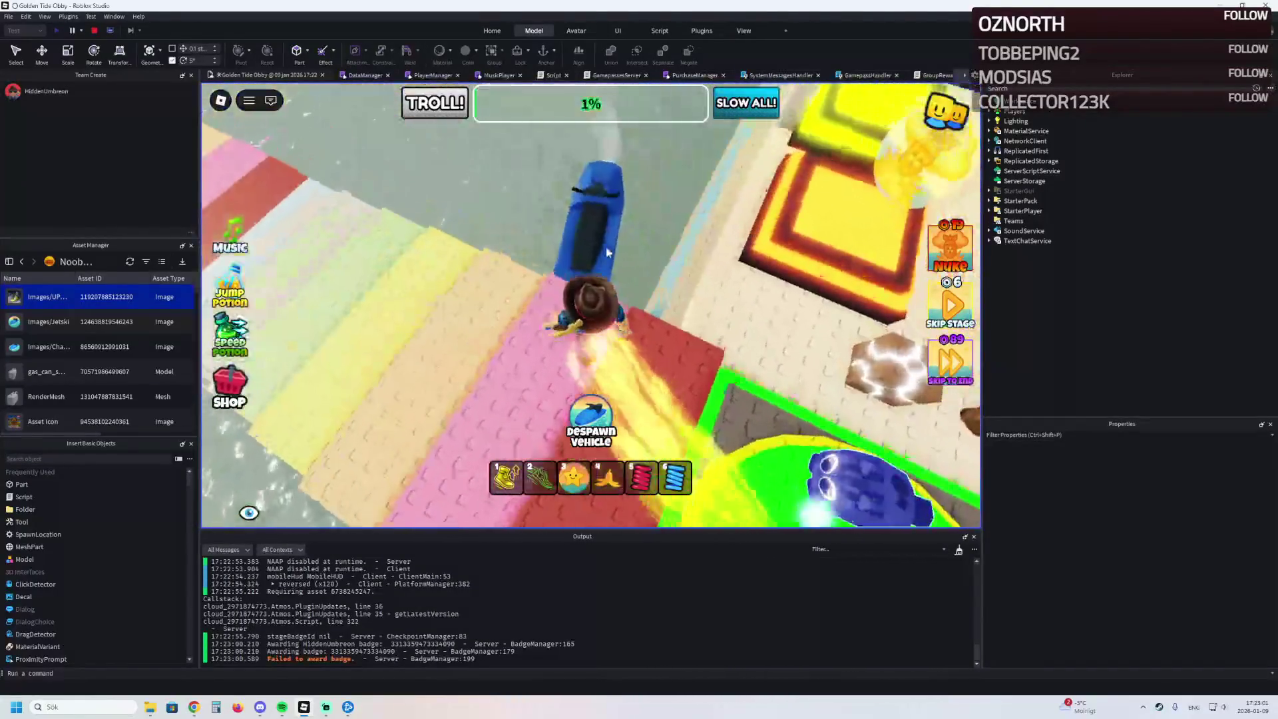
key(w)
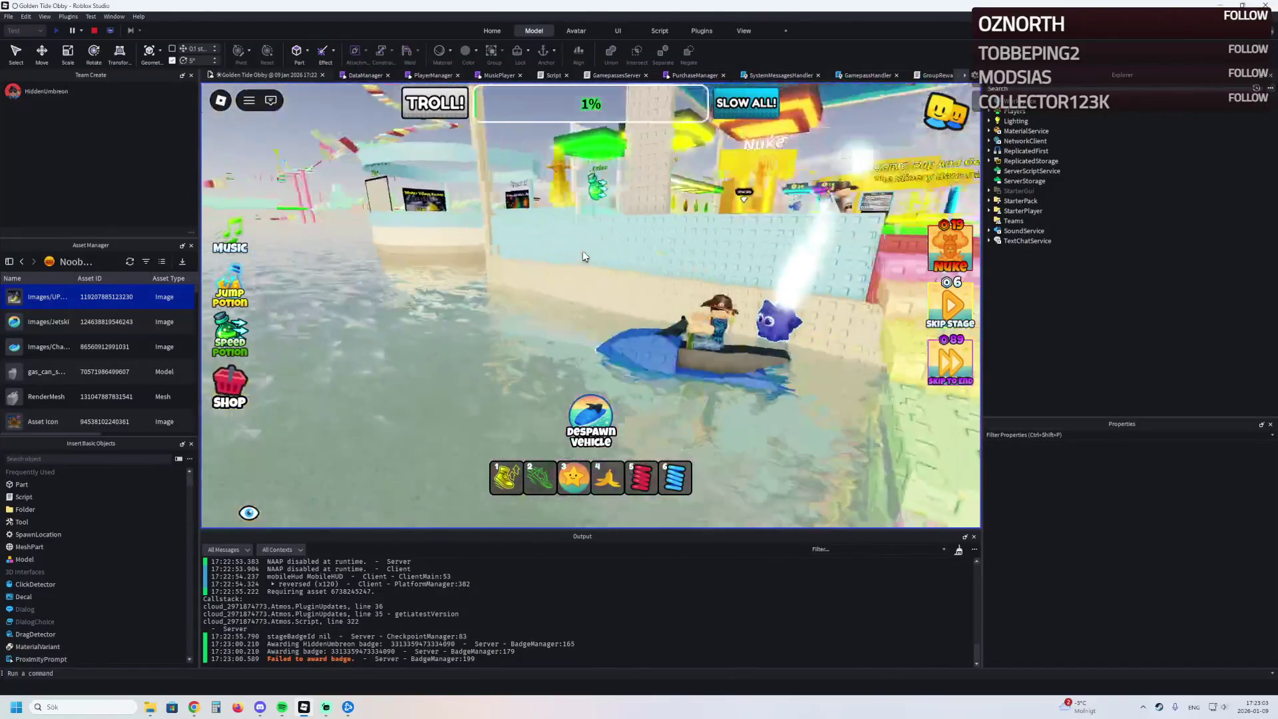
- Steer the jetski left and right across the water toward the lighthouse and structures
key(a)
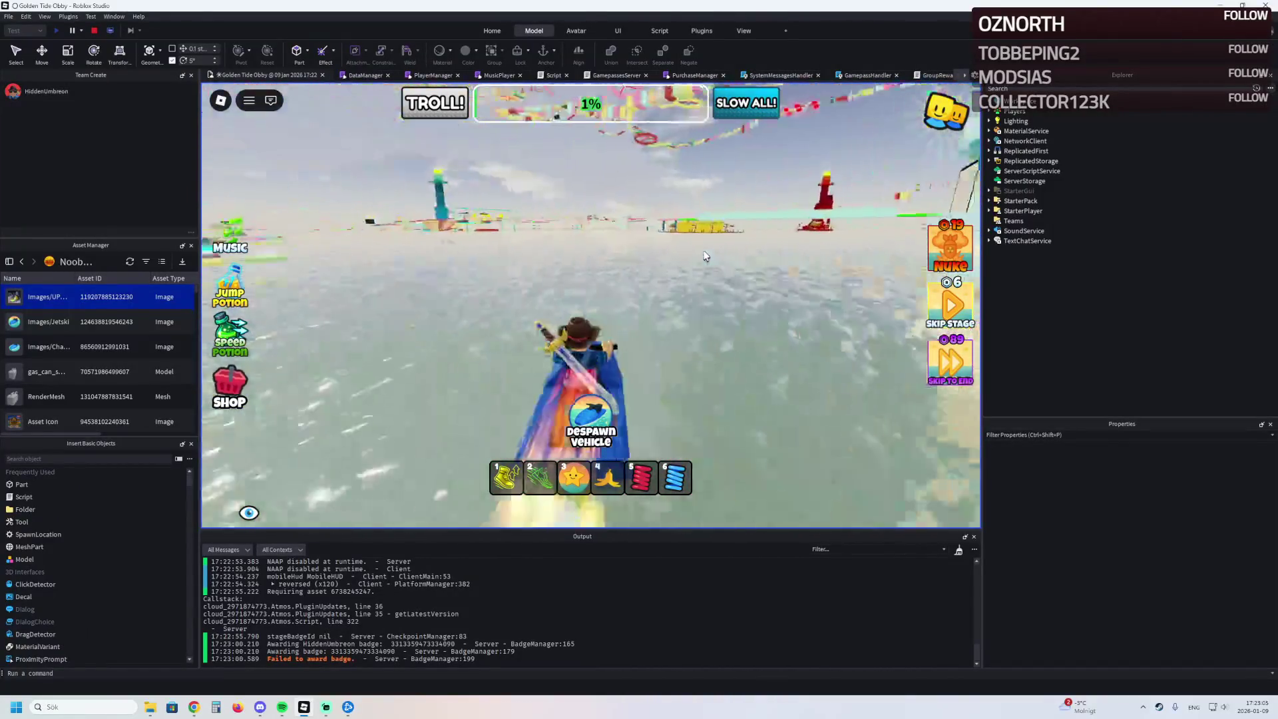
key(w)
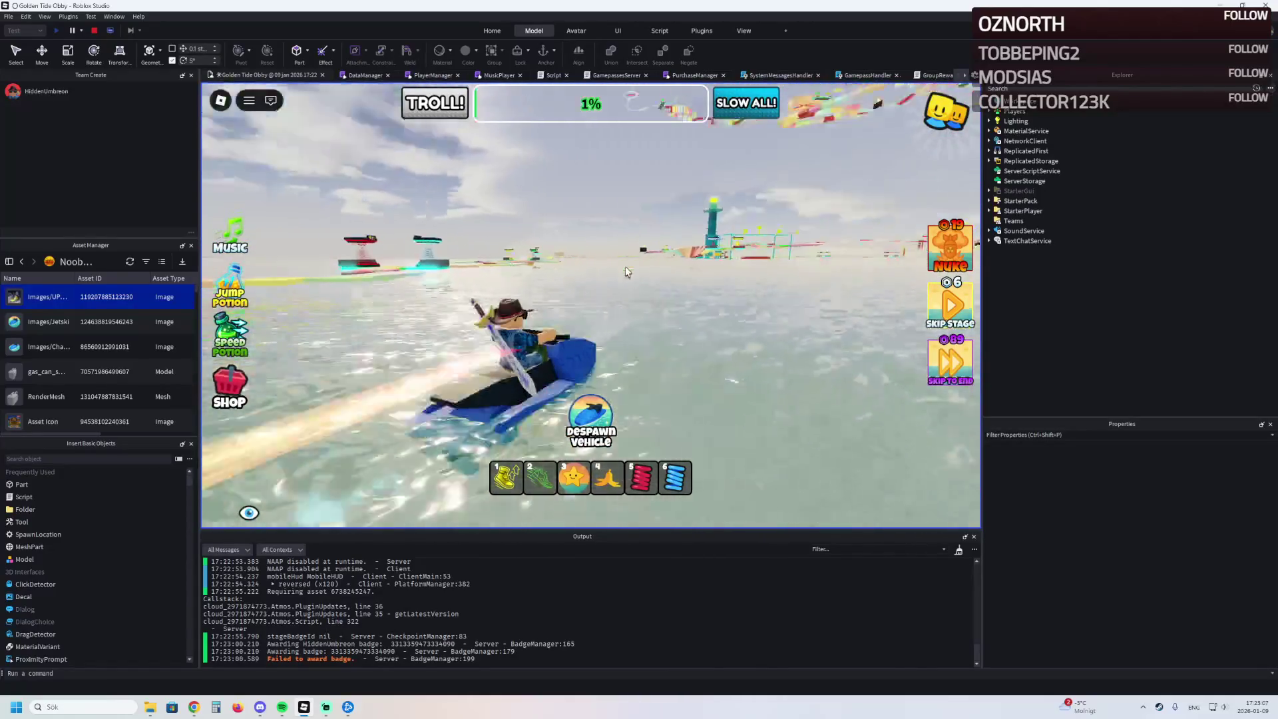
key(d)
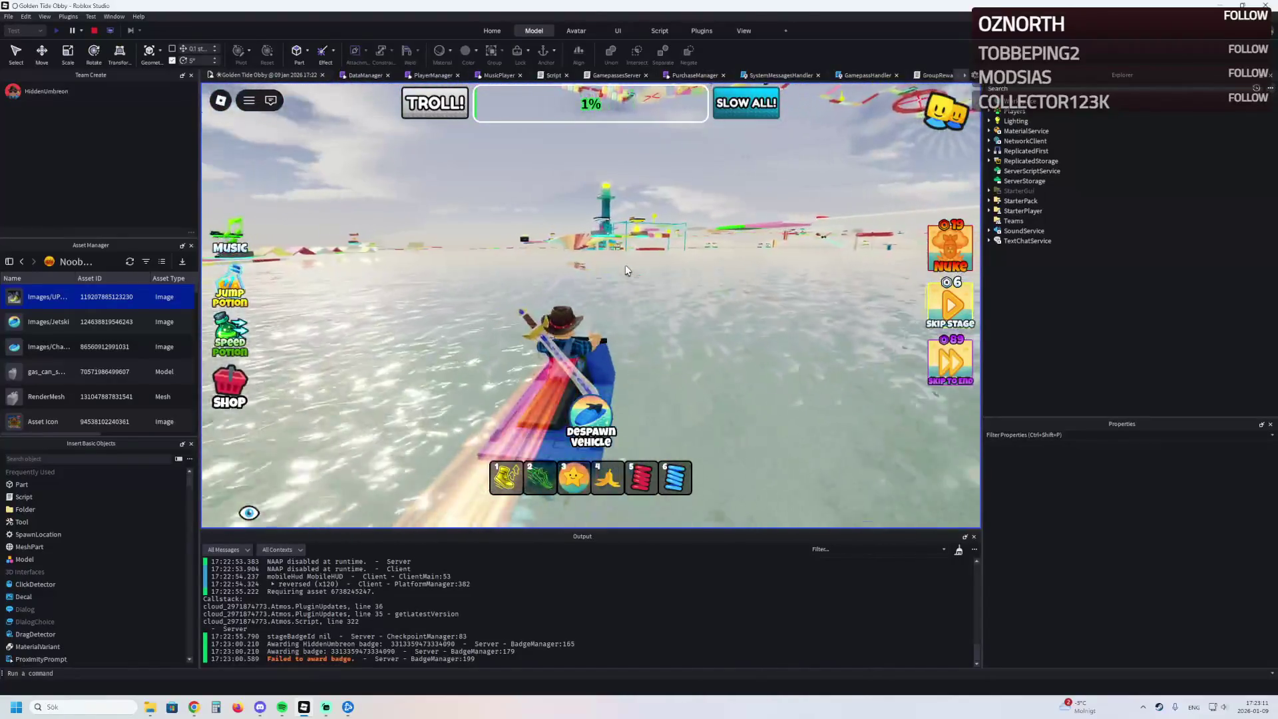
key(d)
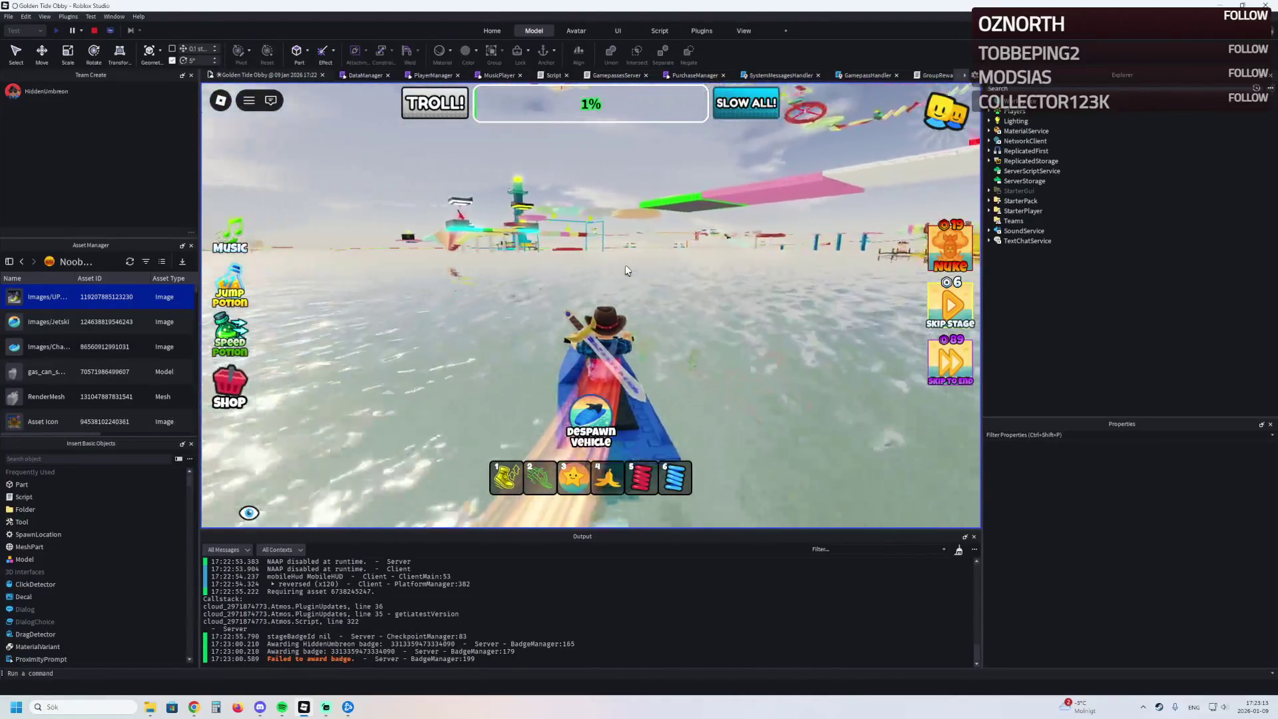
key(a)
key(d)
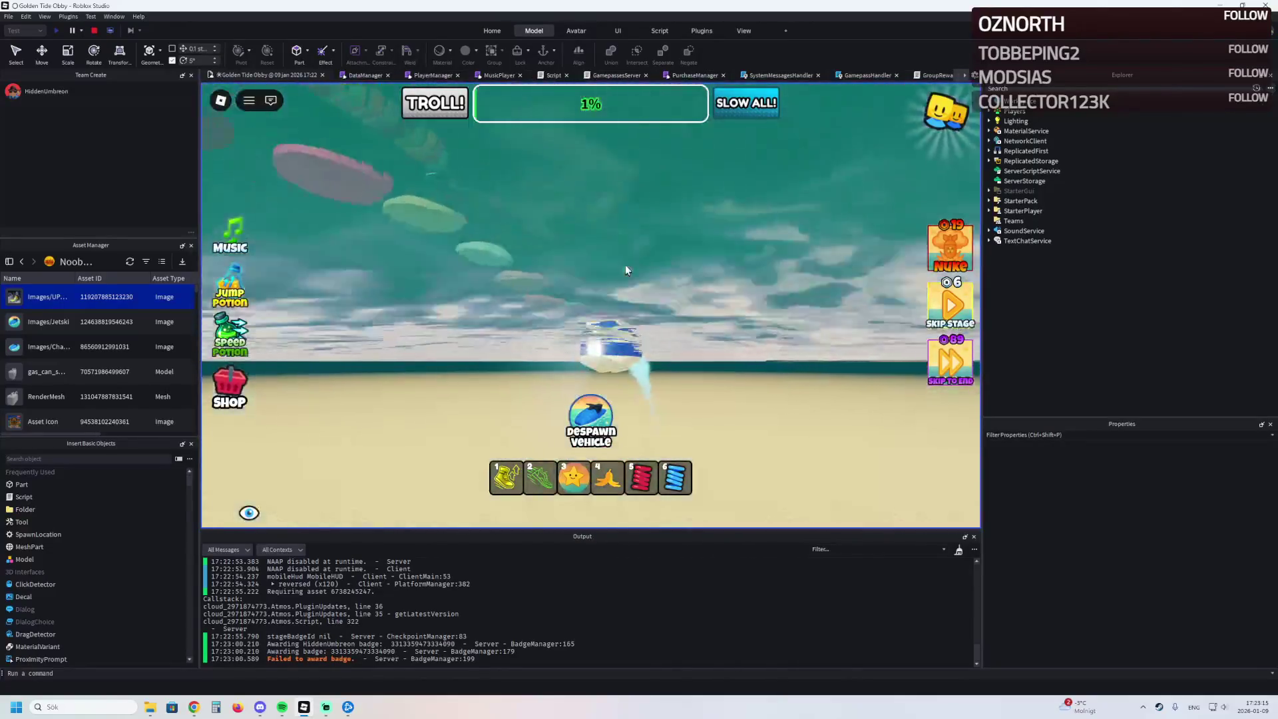
key(a)
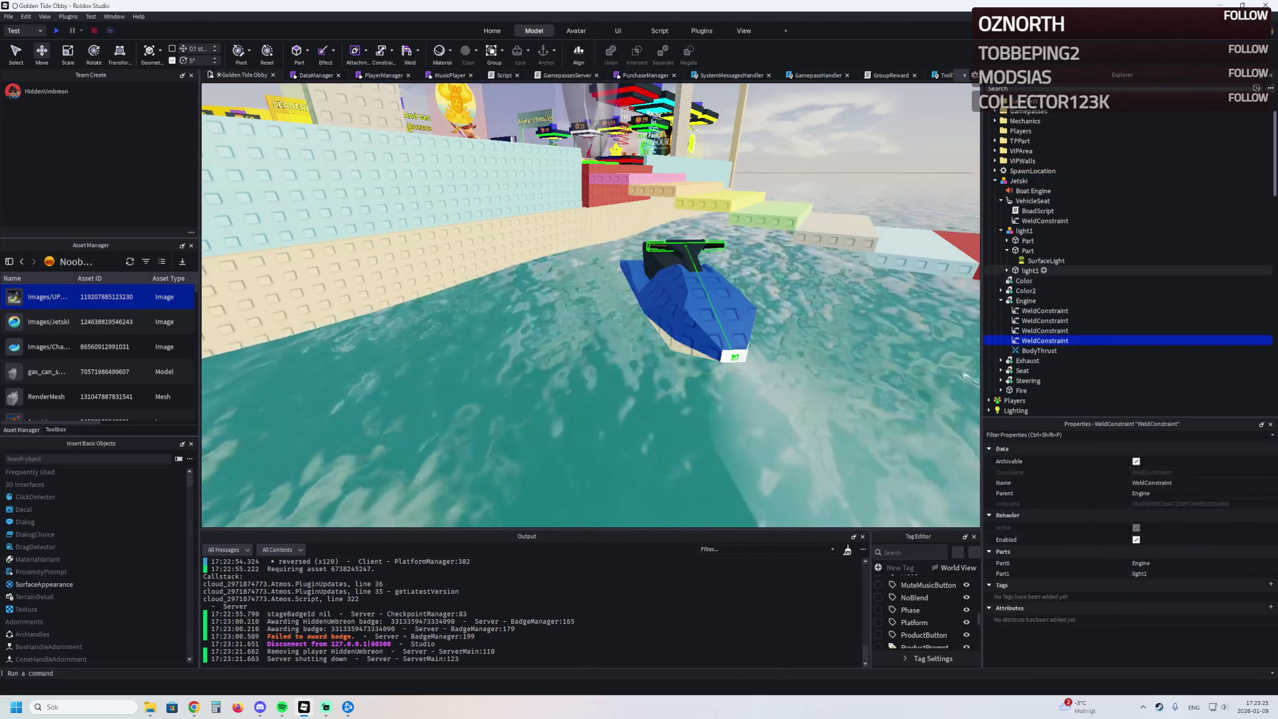
- Check light1's weld, then delete one of the Engine's WeldConstraints
click(1051, 290)
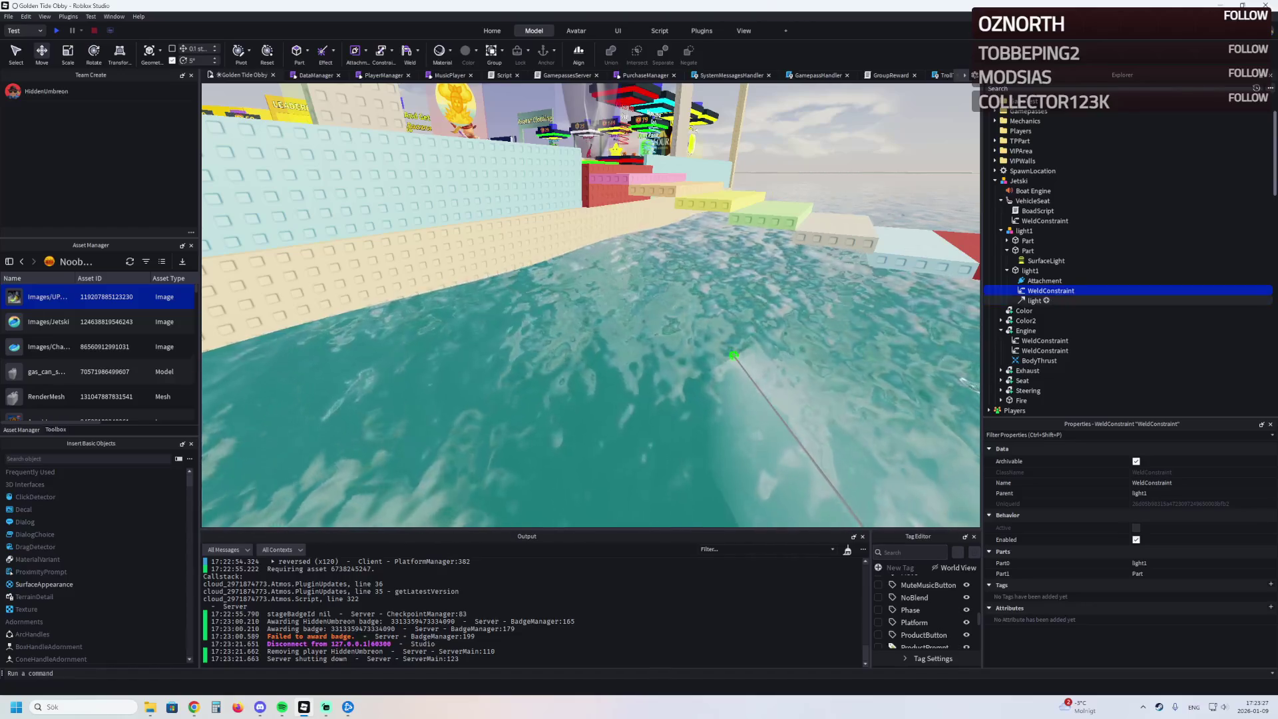
click(1045, 340)
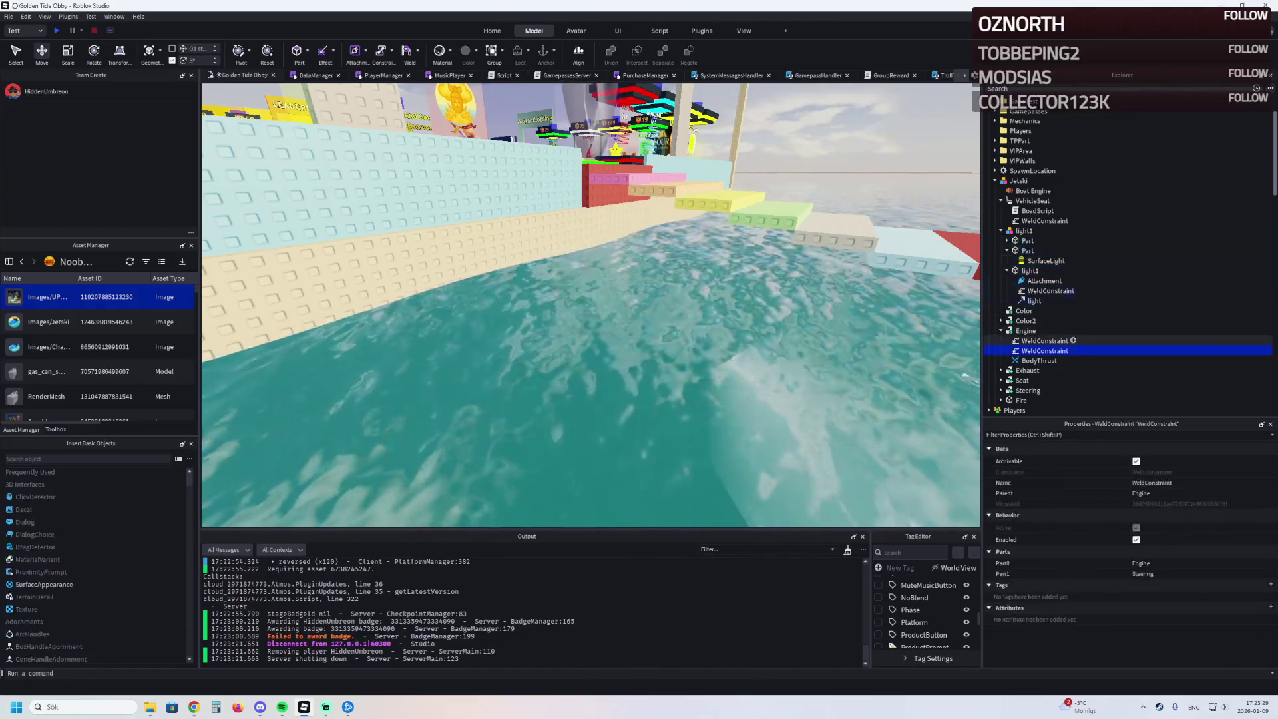
key(Delete)
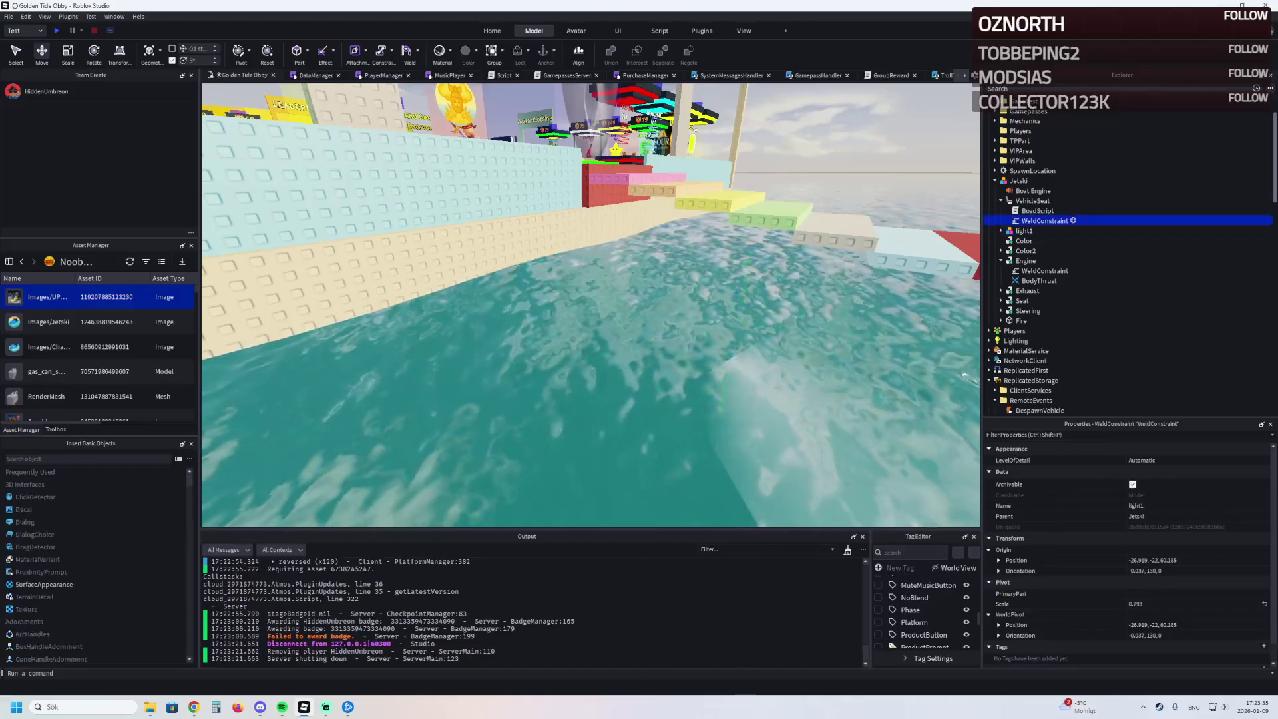
- Duplicate WeldConstraints under VehicleSeat, welding it to Color and other parts
key(ctrl+d)
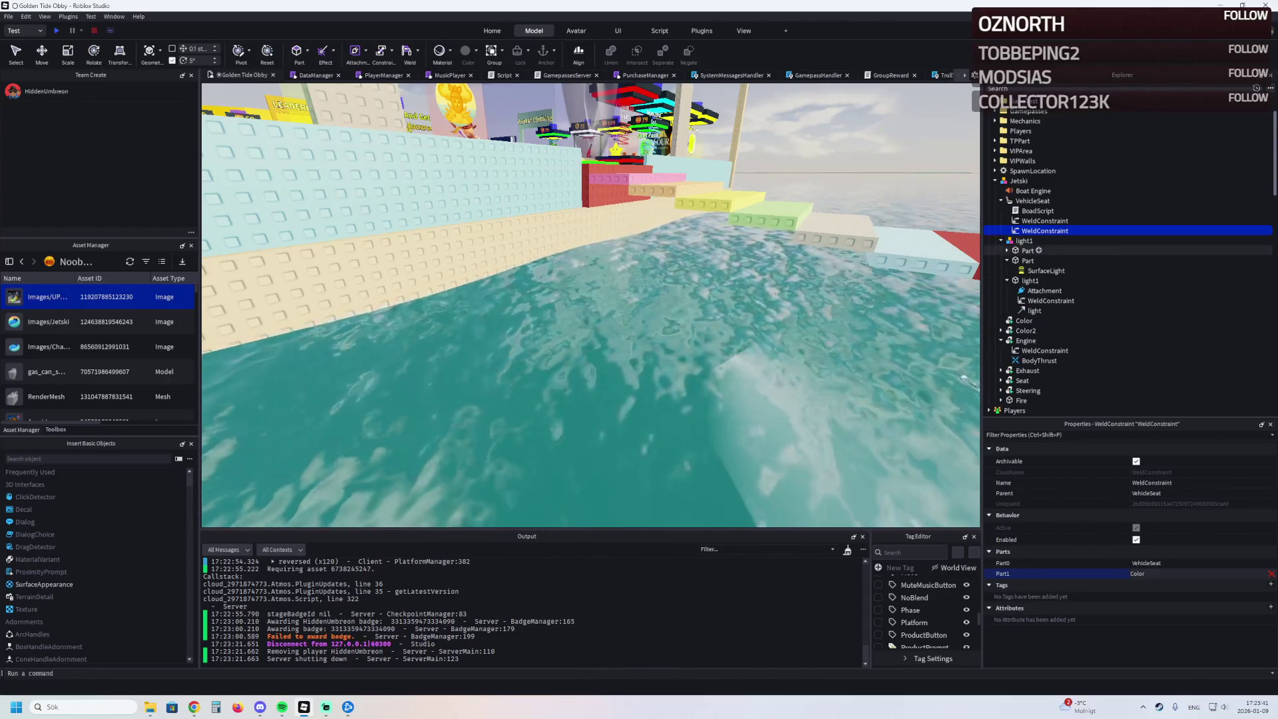
key(ctrl+d)
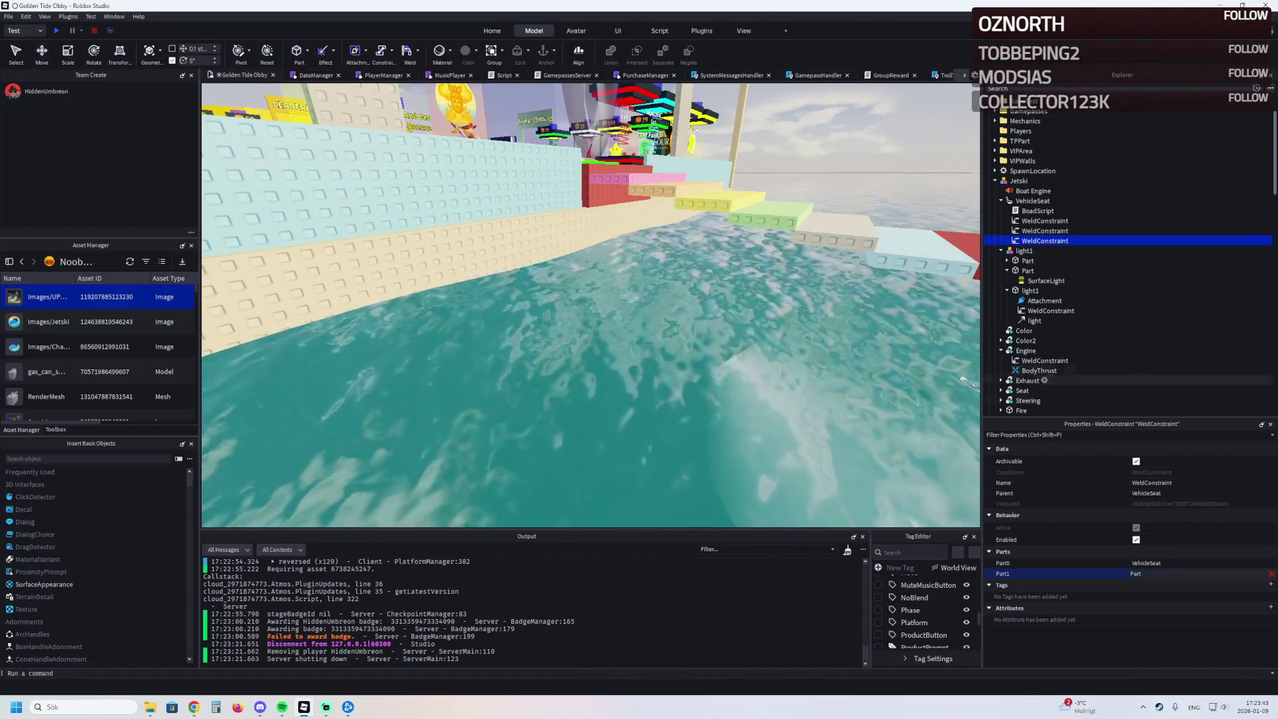
key(ctrl+d)
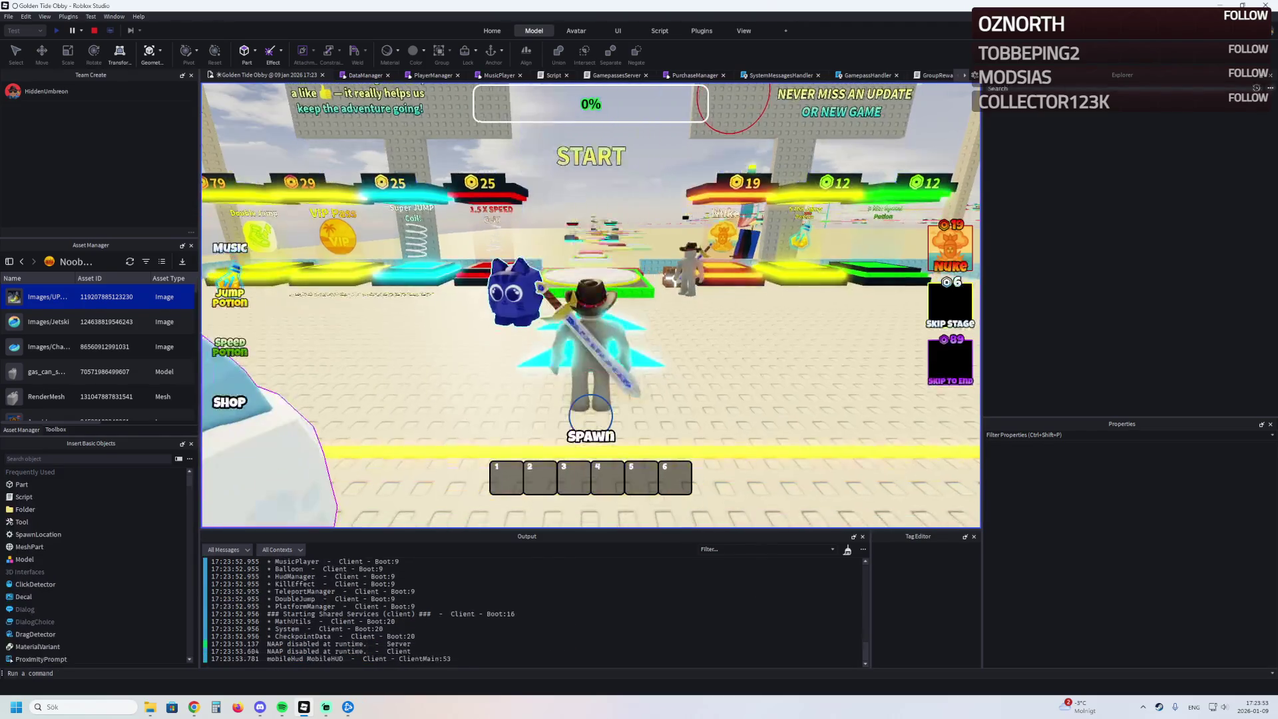
- Spawn the jetski in the playtest, see the 'Missing vehicle: Jetski' warning, and stop the test
key(w)
key(w)
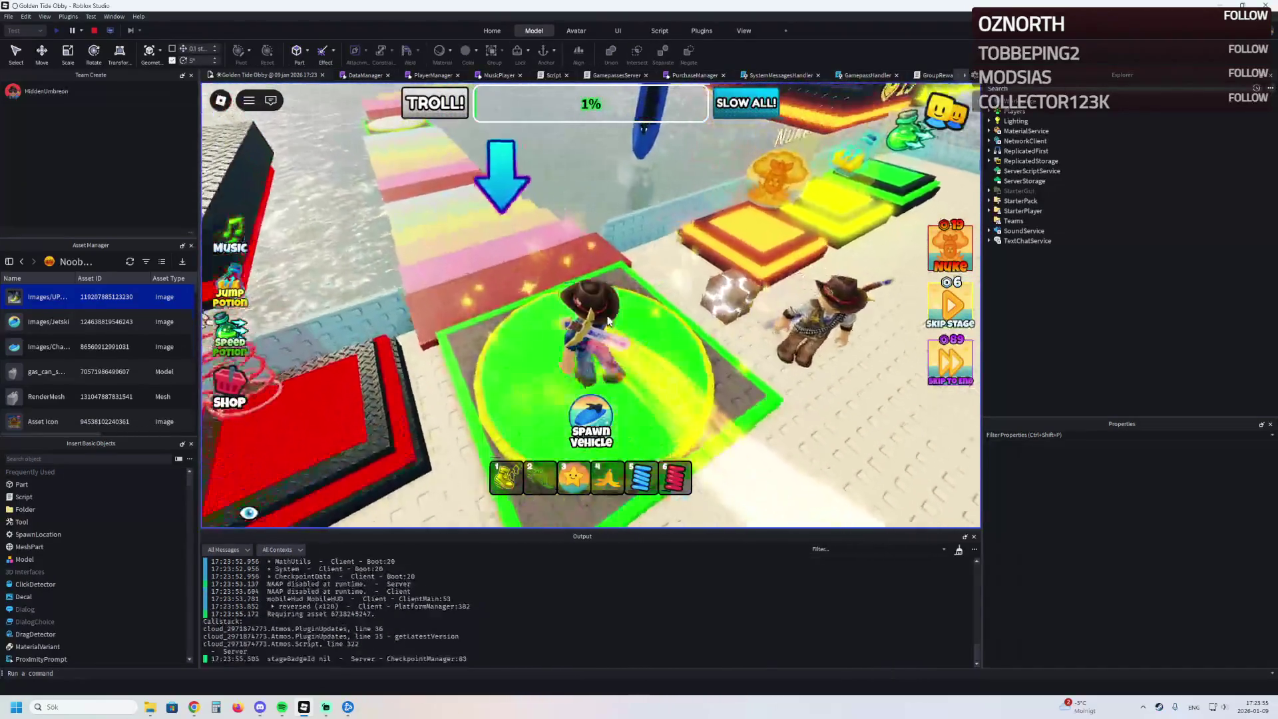
click(589, 419)
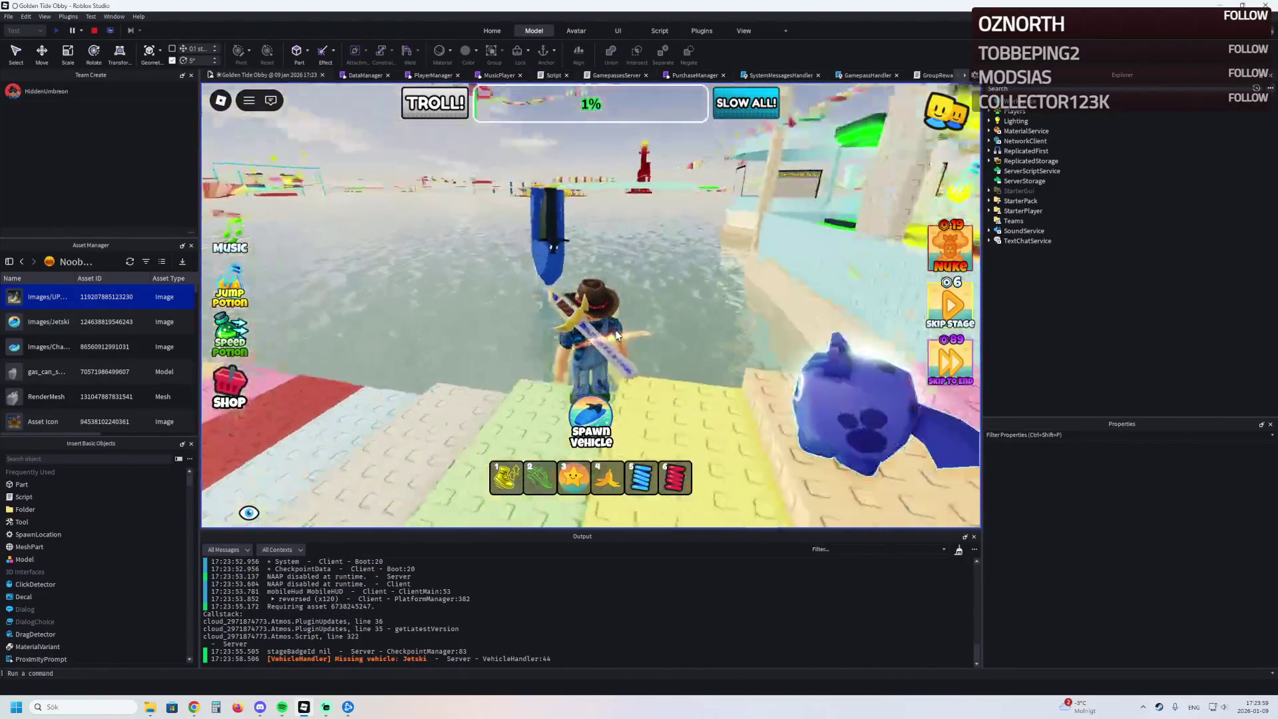
key(shift+F5)
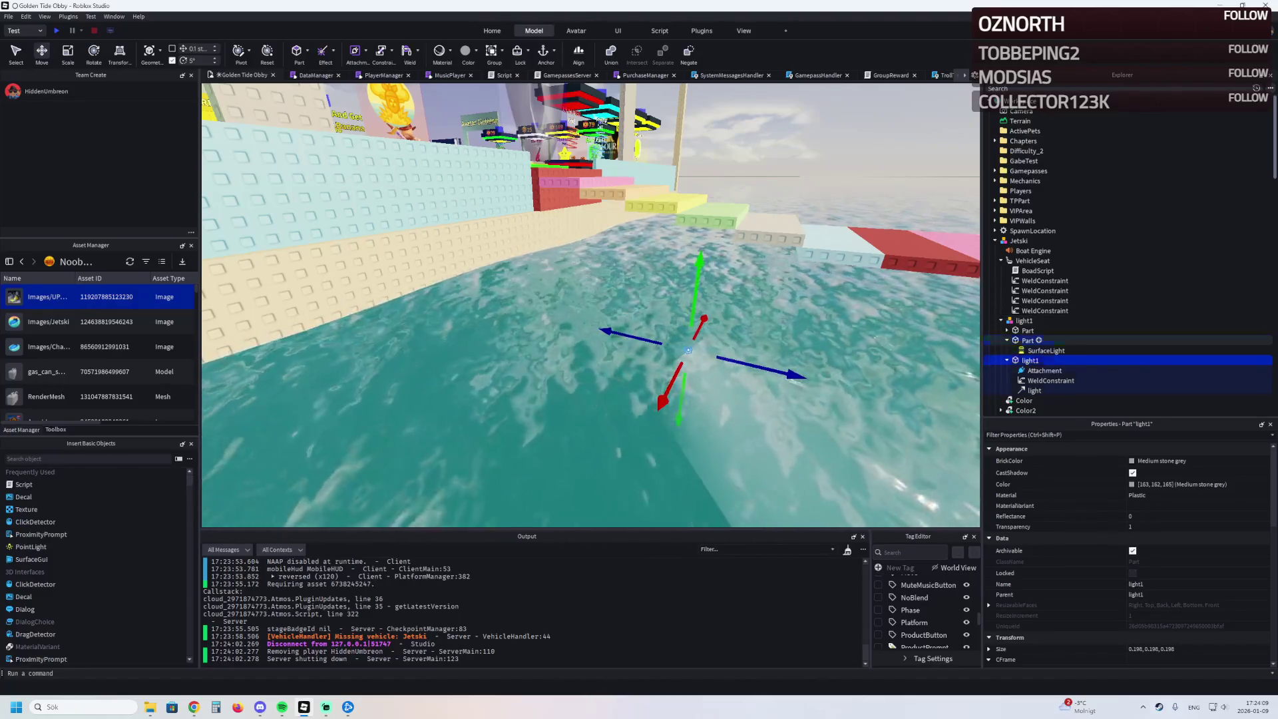
- Frame the jetski's light part and undo an accidental move of the model
key(f)
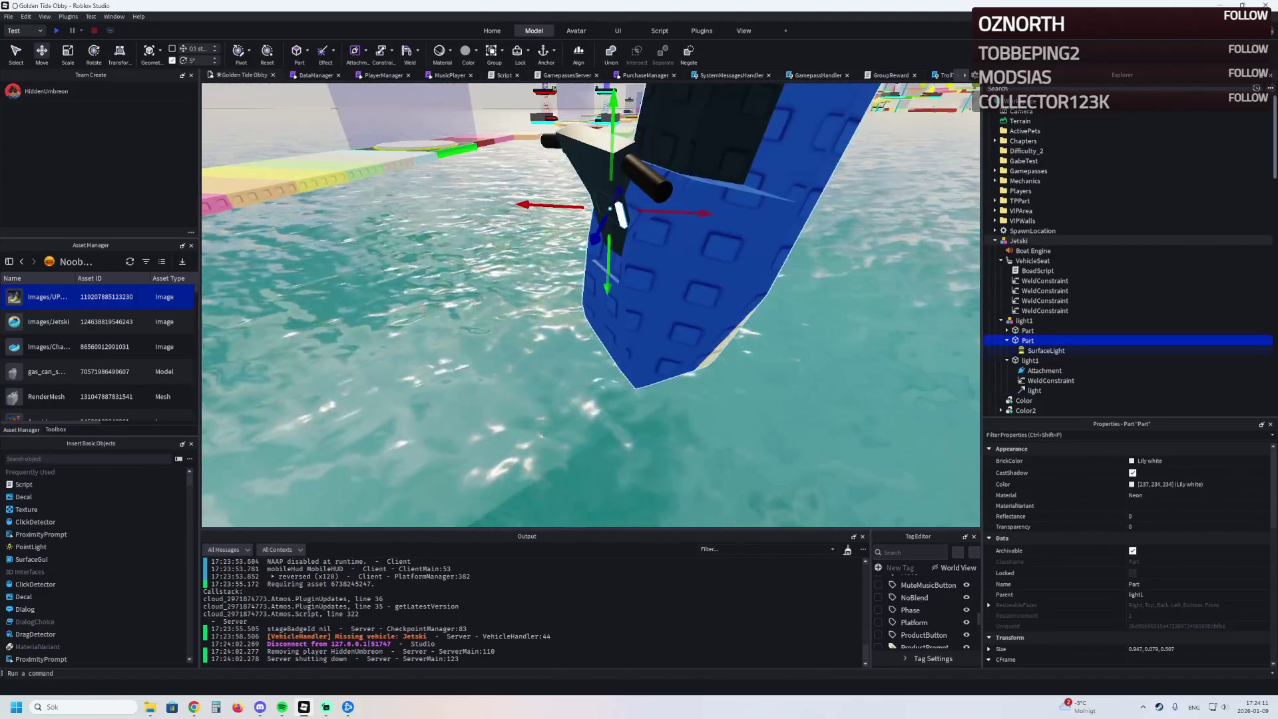
mouse_move(666, 300)
mouse_down()
mouse_move(739, 86)
mouse_move(599, 199)
mouse_up()
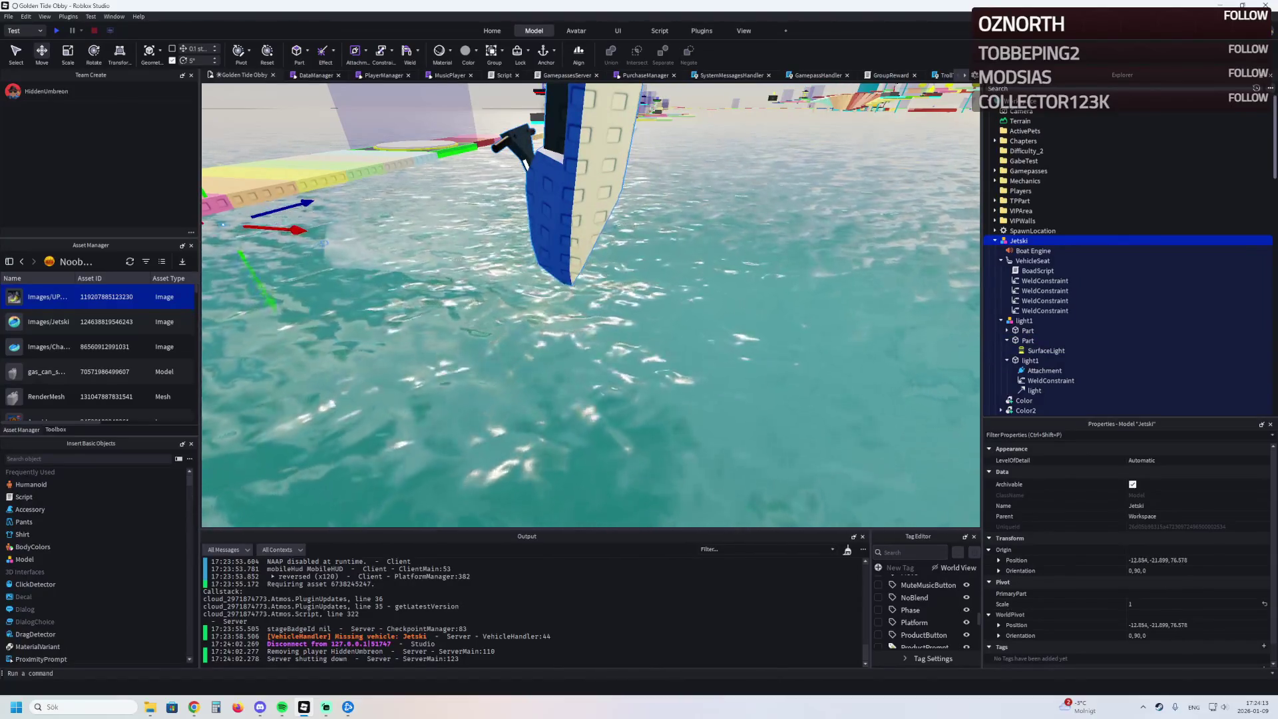
key(ctrl+z)
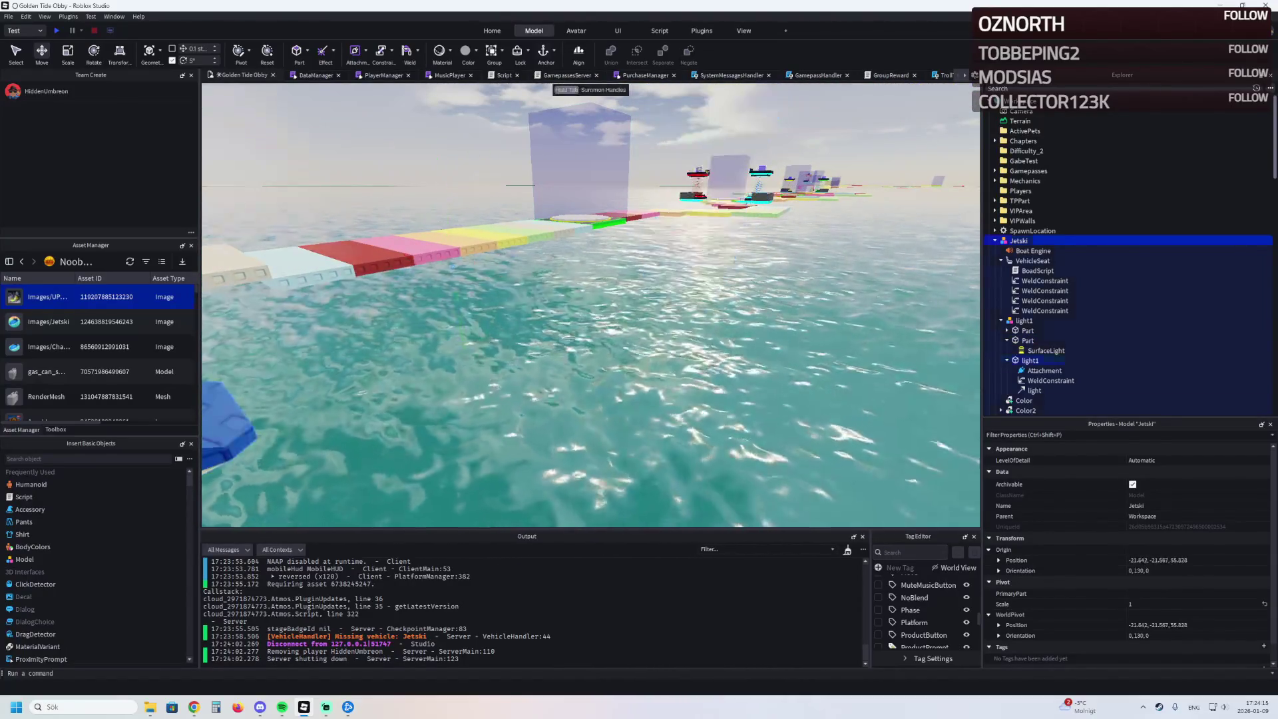
key(f)
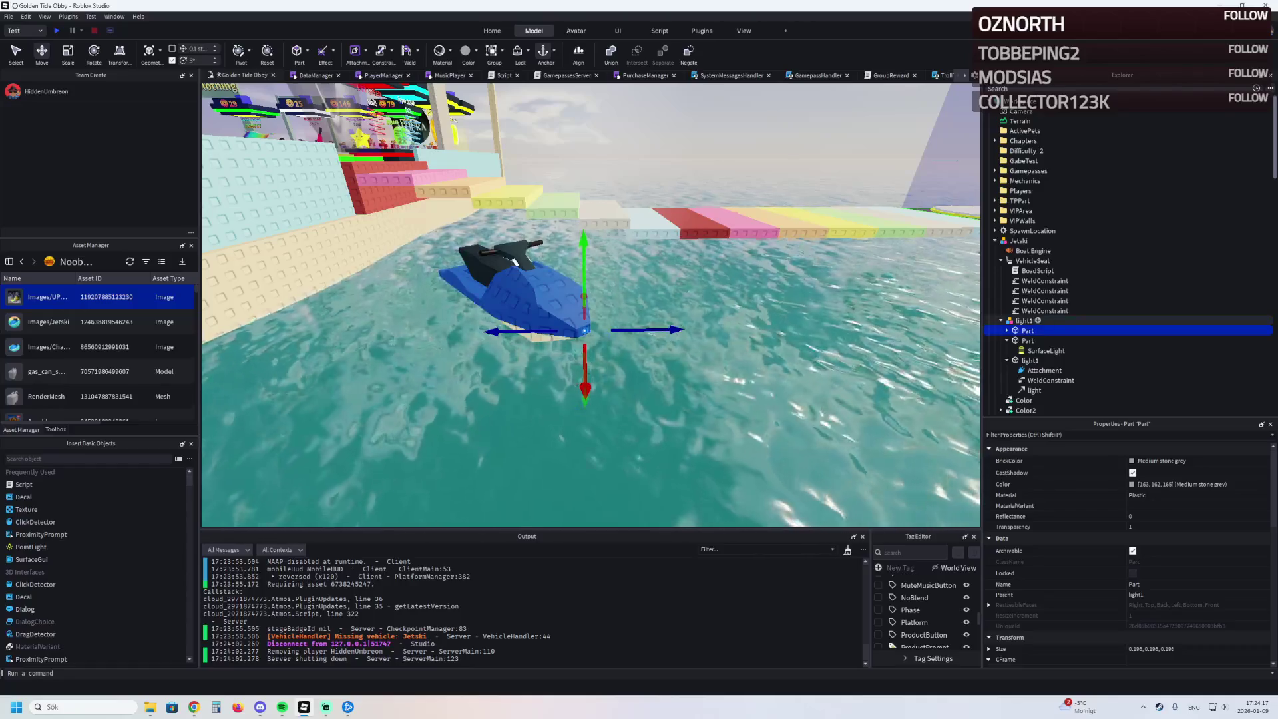
- Inspect light1's parts, then drag the Jetski model into ReplicatedStorage > Vehicles
click(1045, 280)
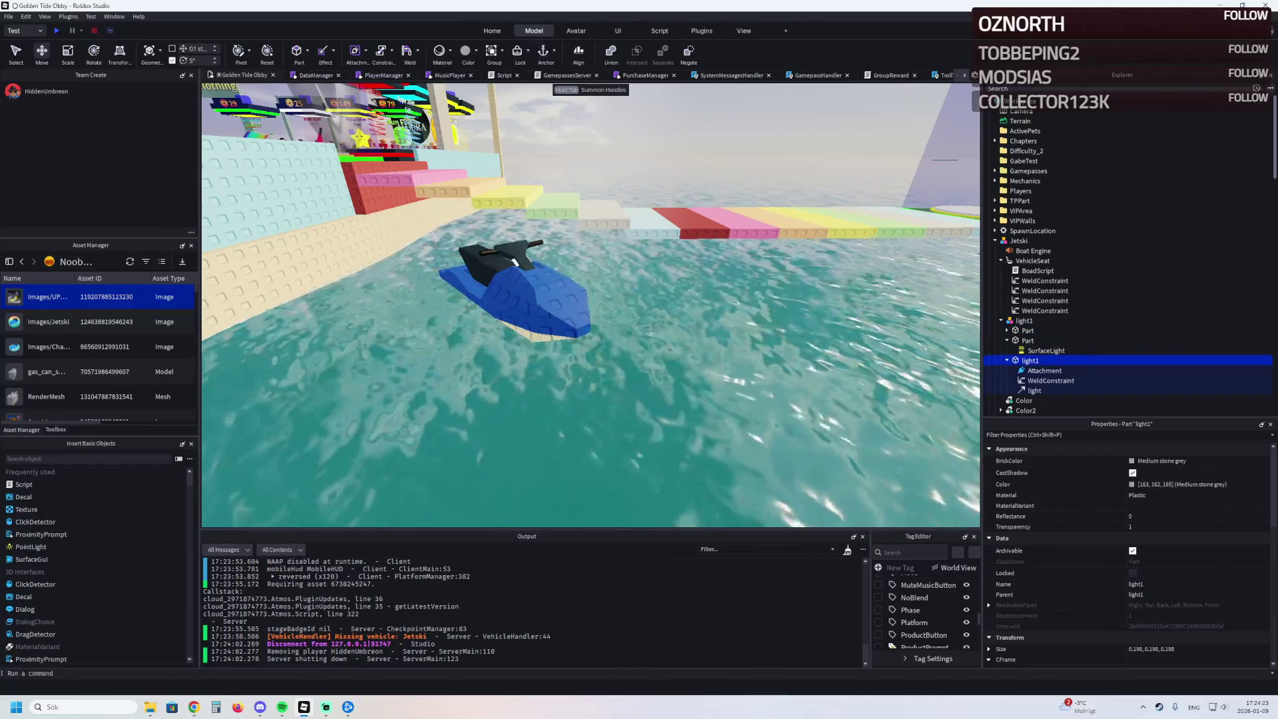
click(1024, 320)
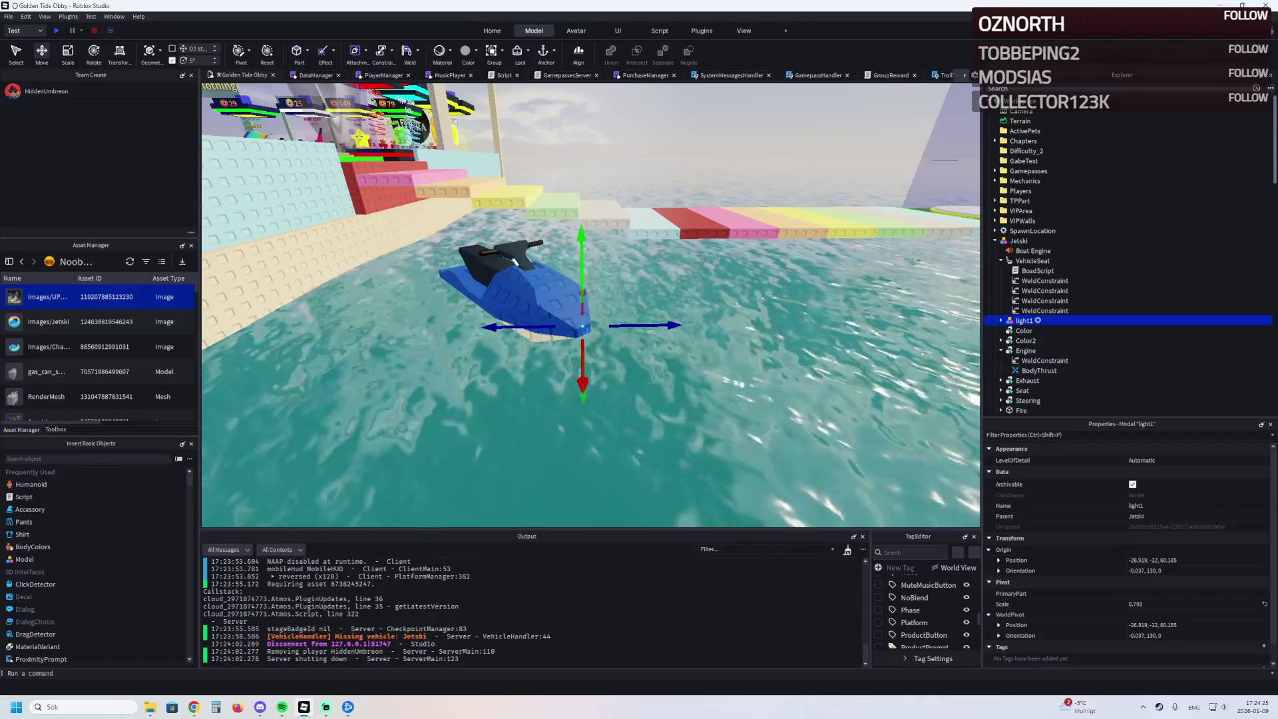
click(1040, 340)
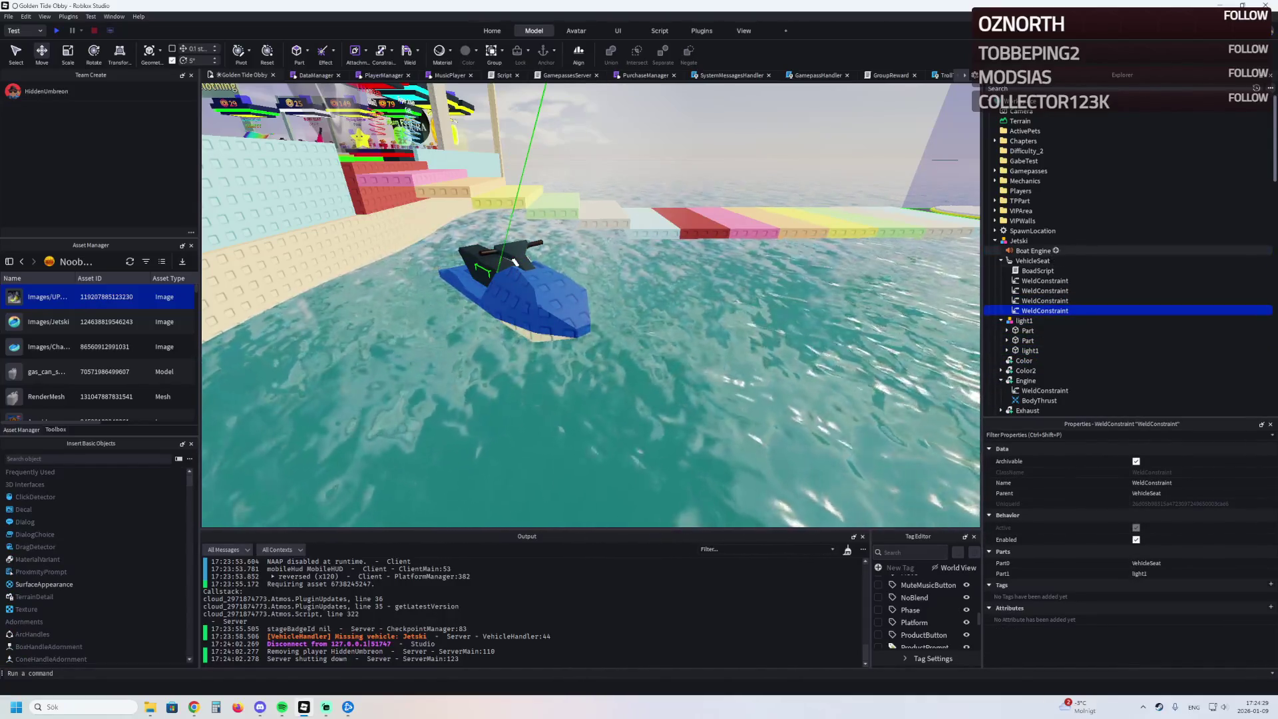
mouse_move(1019, 240)
mouse_down()
mouse_move(1086, 327)
mouse_move(1084, 357)
mouse_move(1037, 375)
mouse_up()
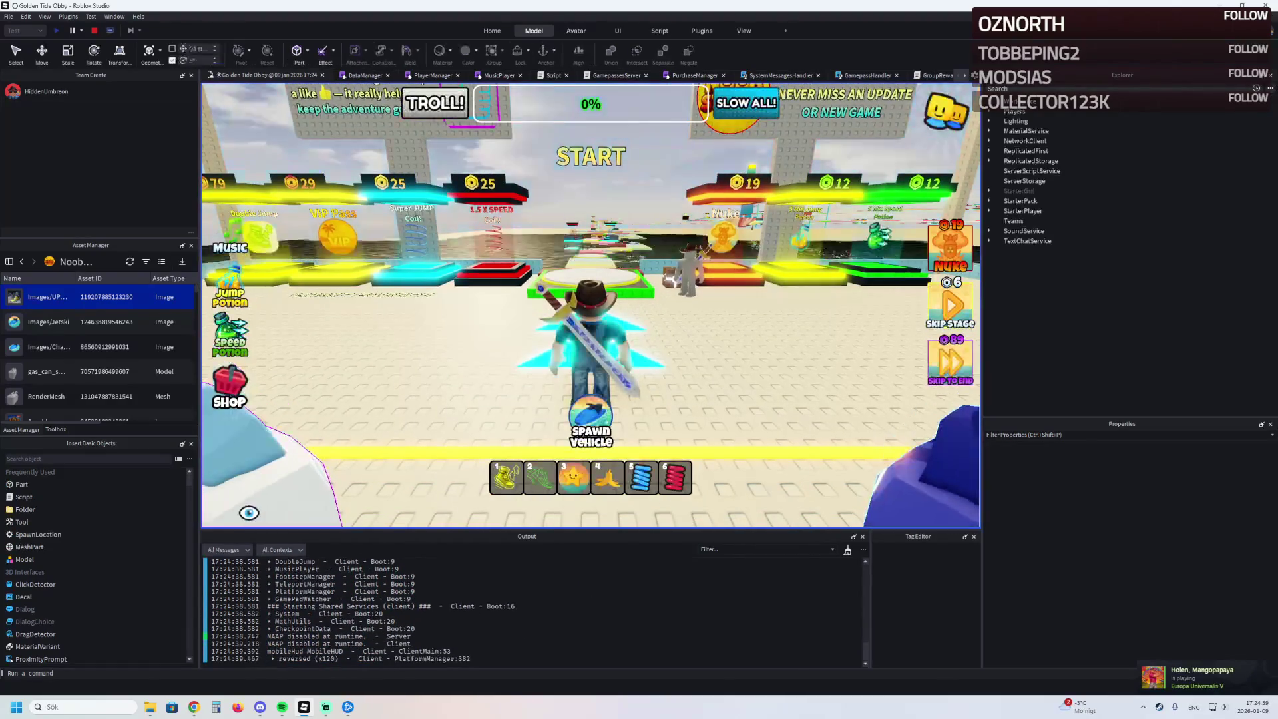
- Run along the rainbow path, spawn the jetski, ride it onto the water, then stop
key(w)
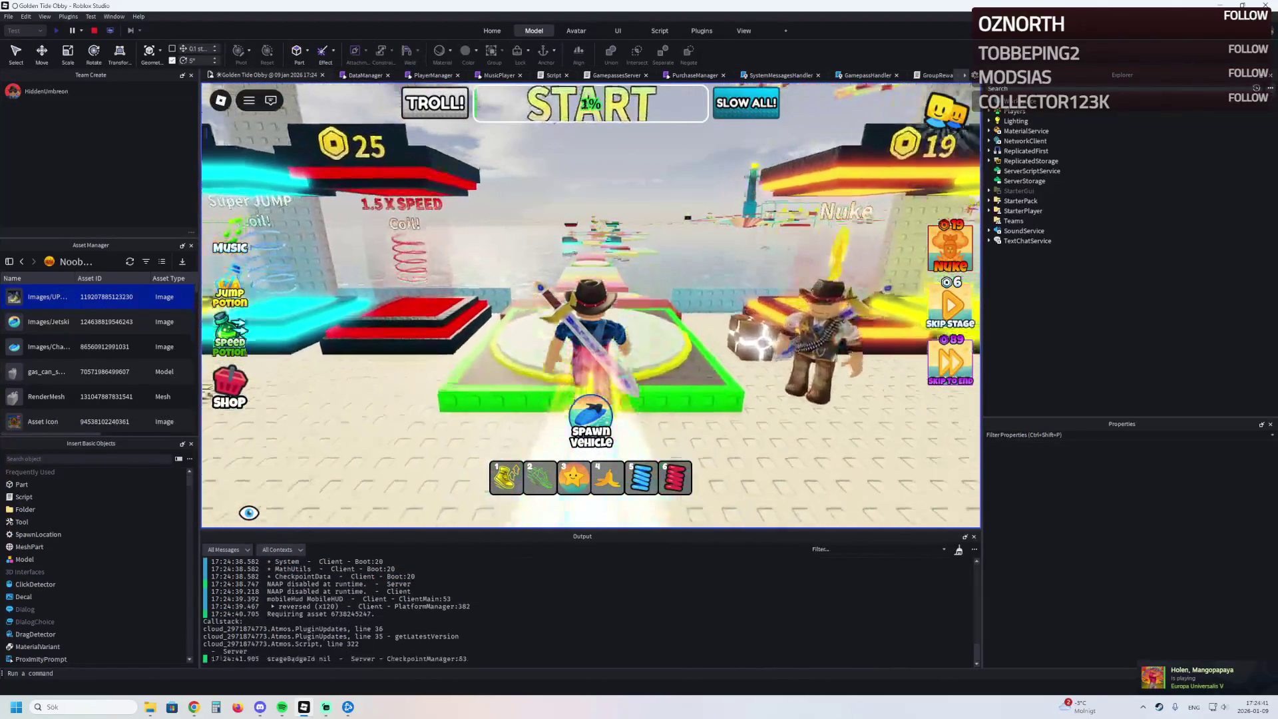
key(w)
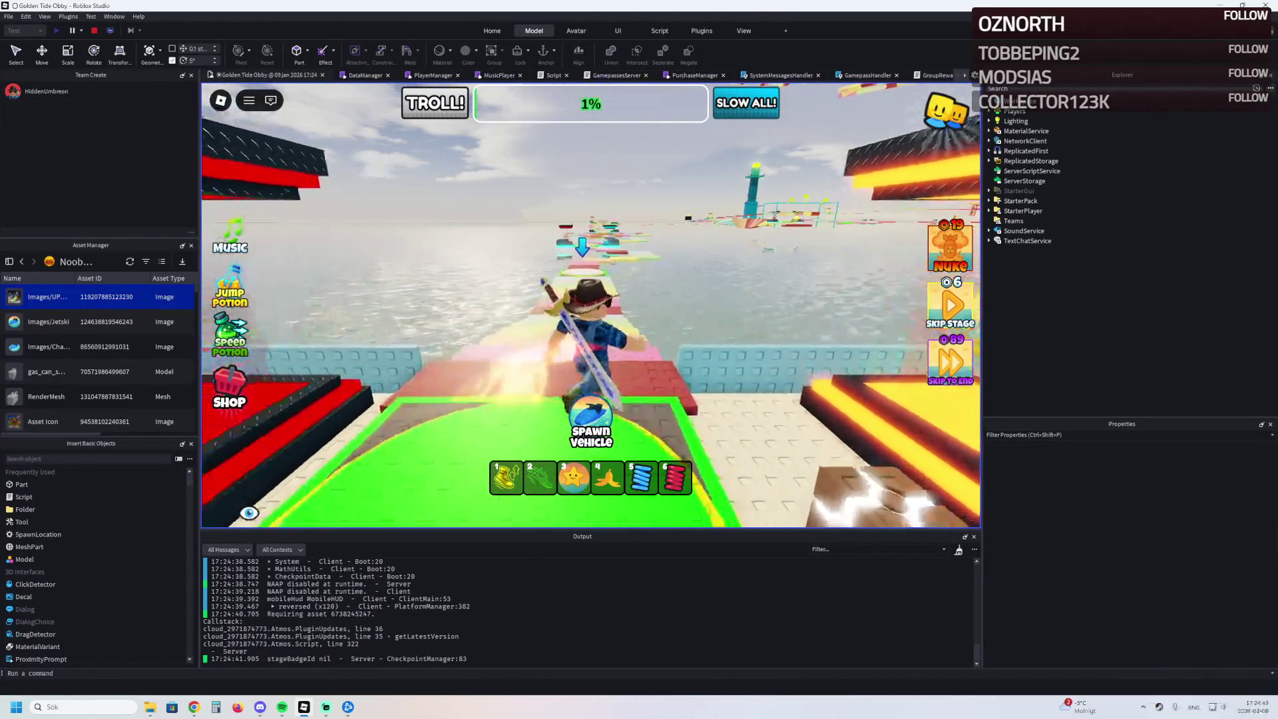
key(w)
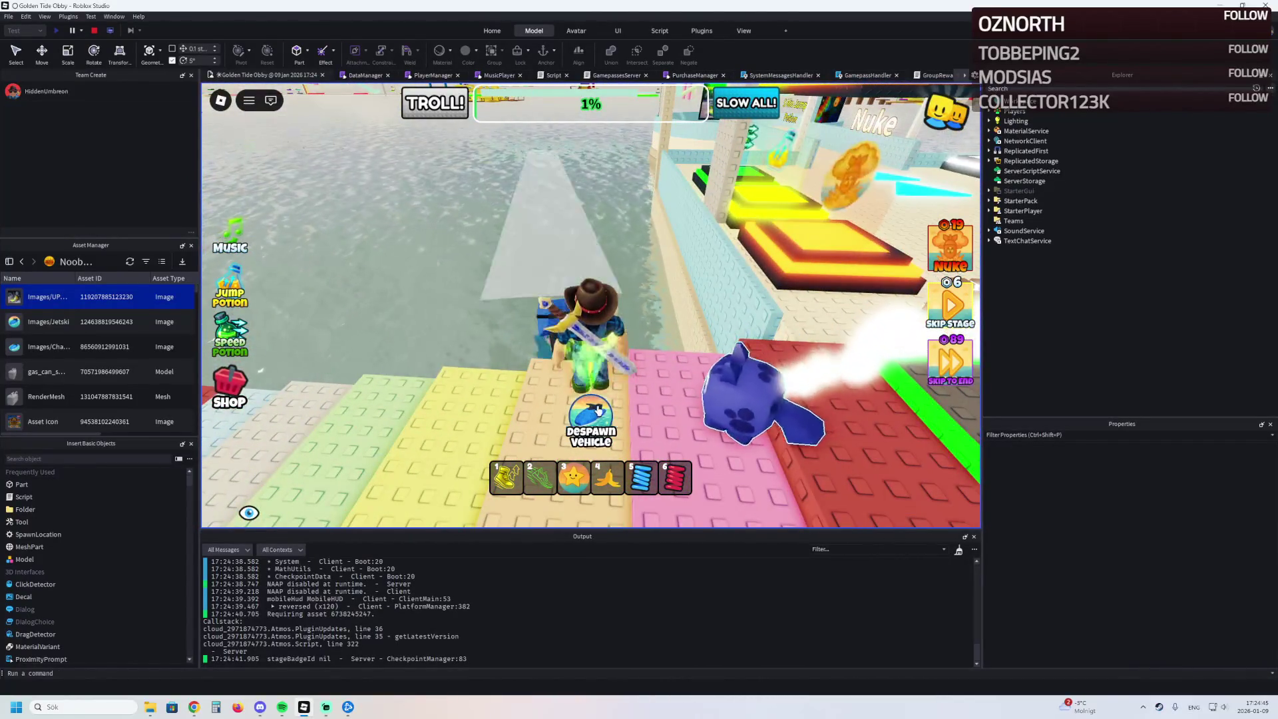
click(589, 423)
key(w)
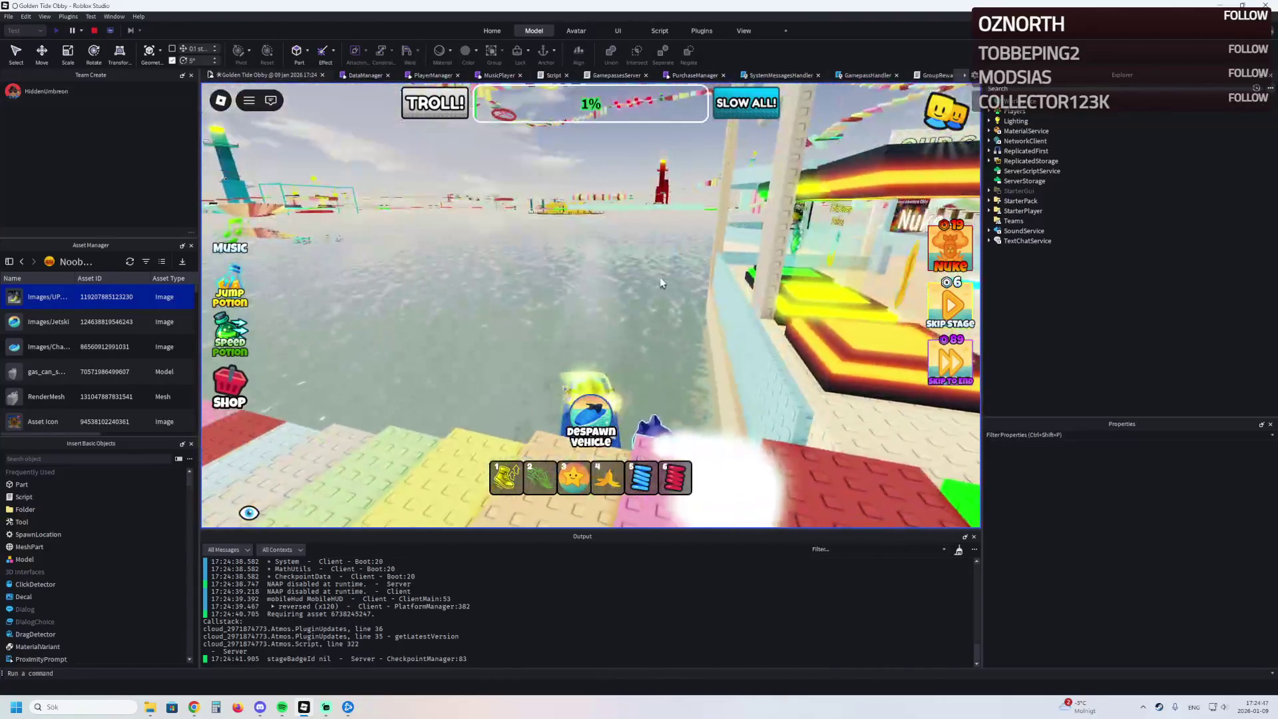
key(w)
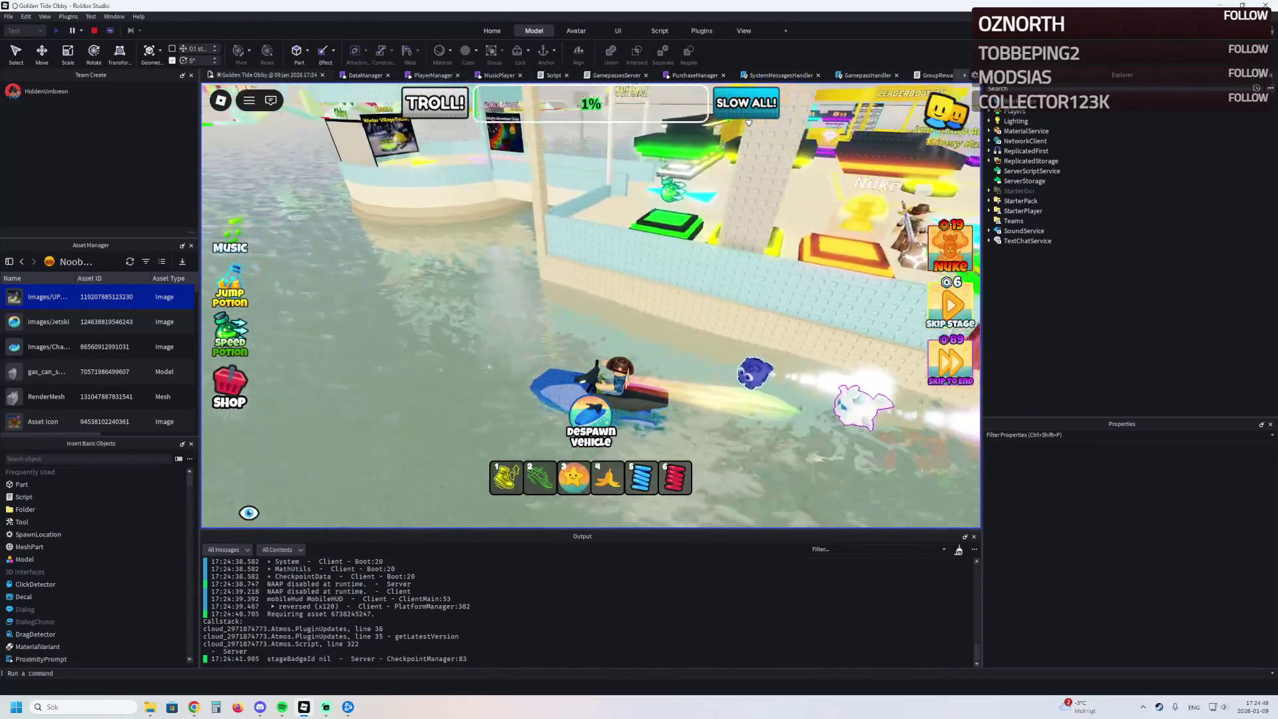
key(shift+F5)
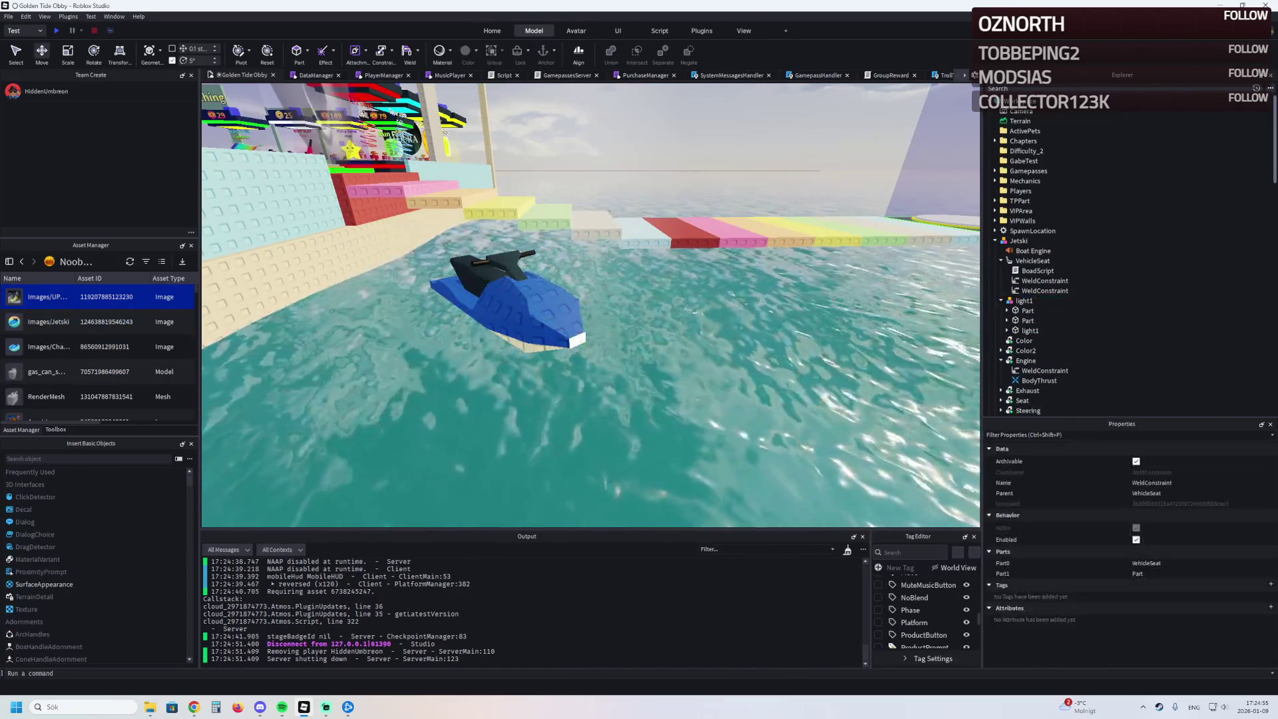
- Focus on light1's Parts, select light1, and undo to return Jetski into Vehicles
click(1028, 300)
key(f)
click(1028, 311)
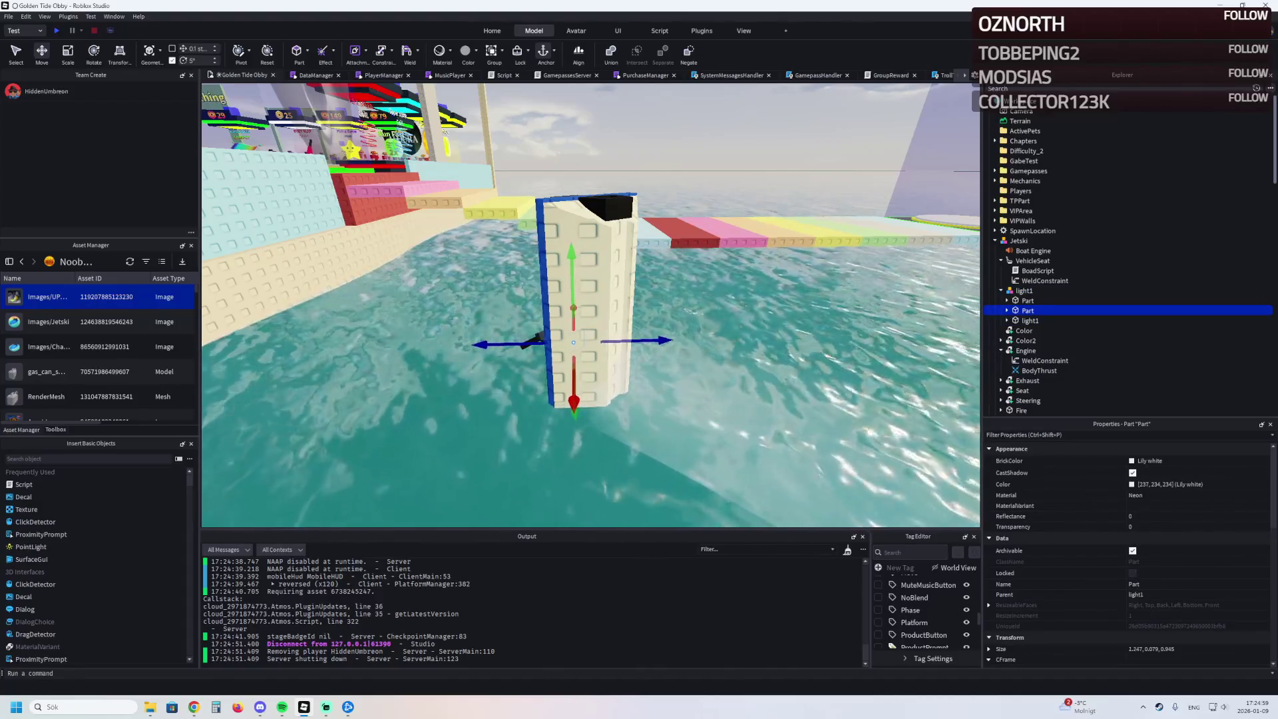
click(1024, 290)
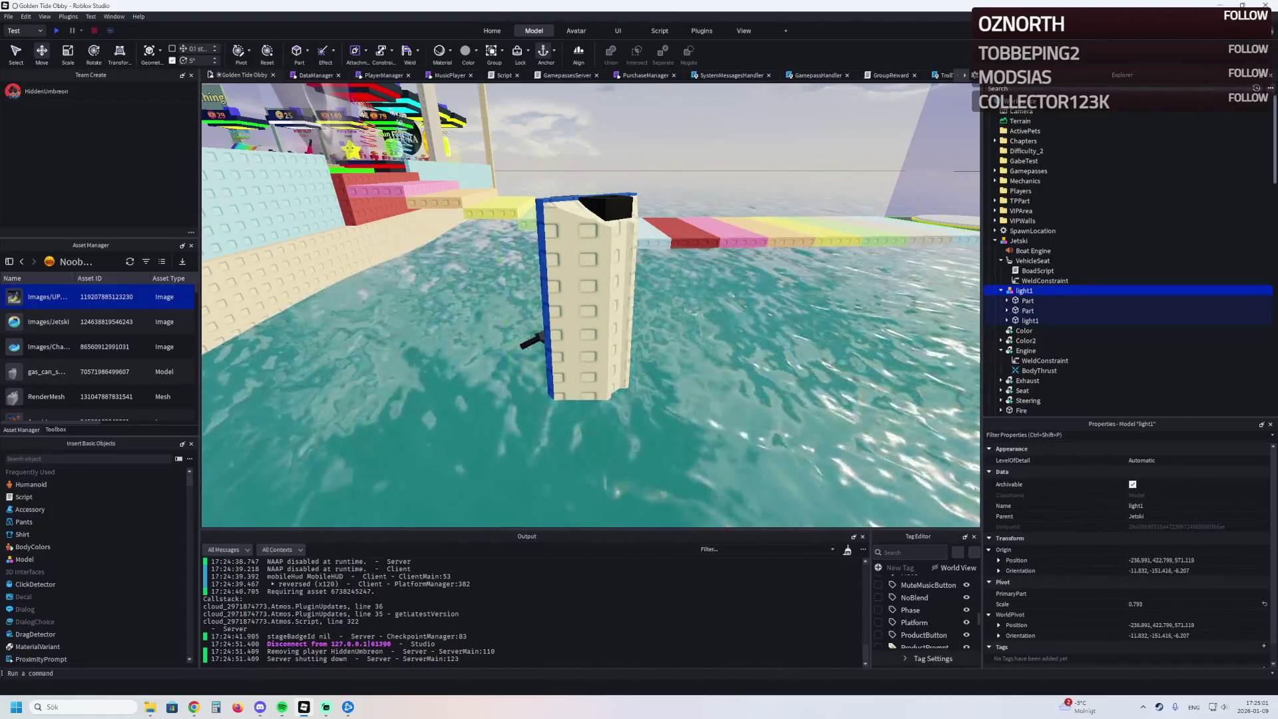
key(ctrl+z)
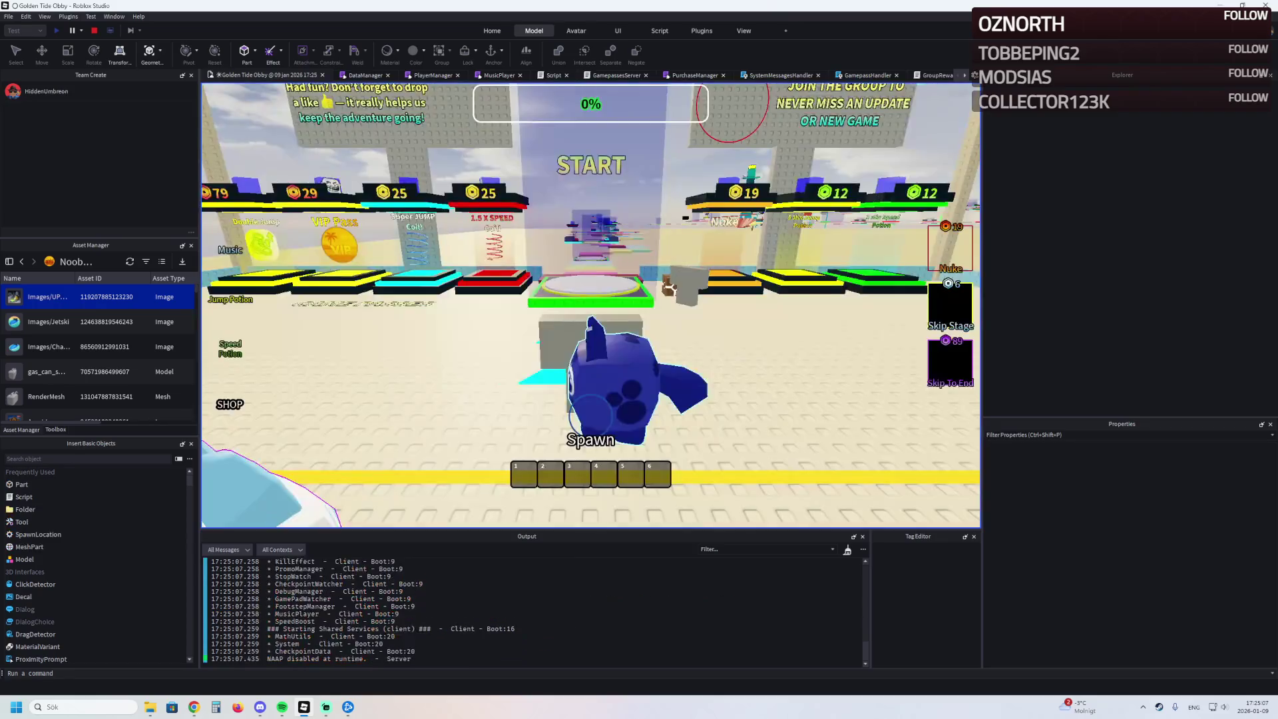
- Run the rainbow path, spawn the jetski on the water, approach it, and stop the test
key(w)
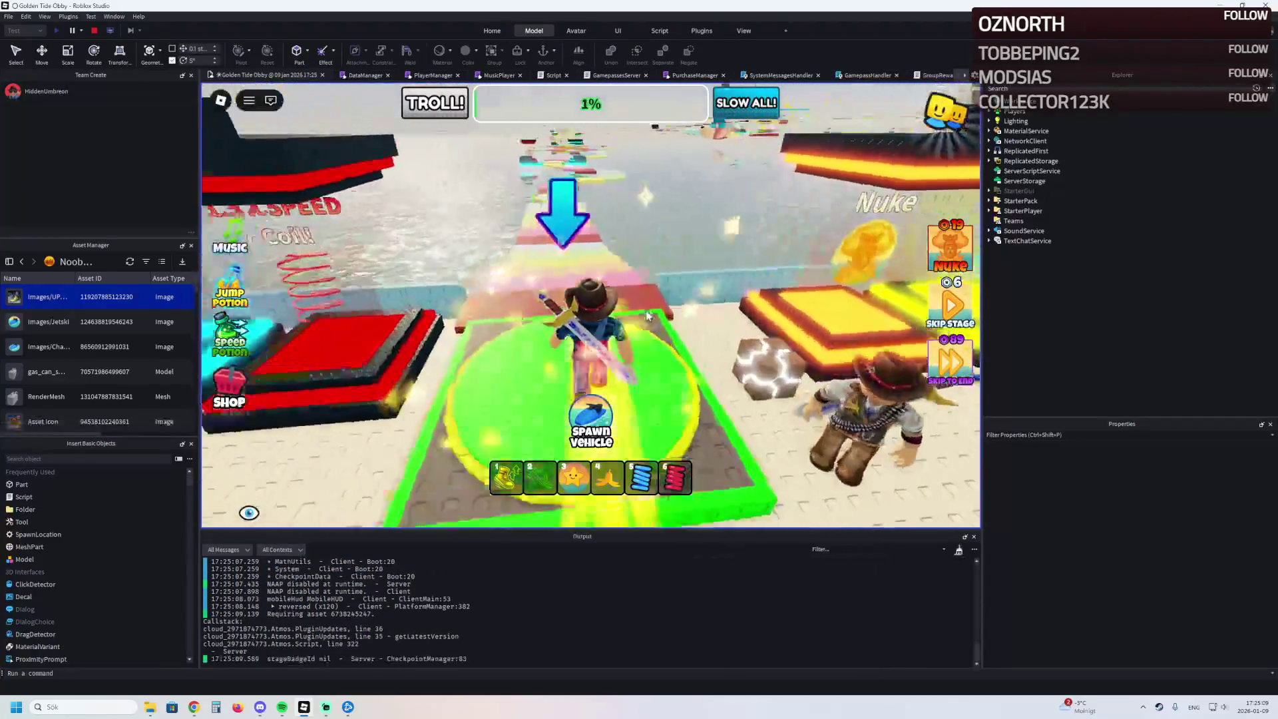
click(592, 420)
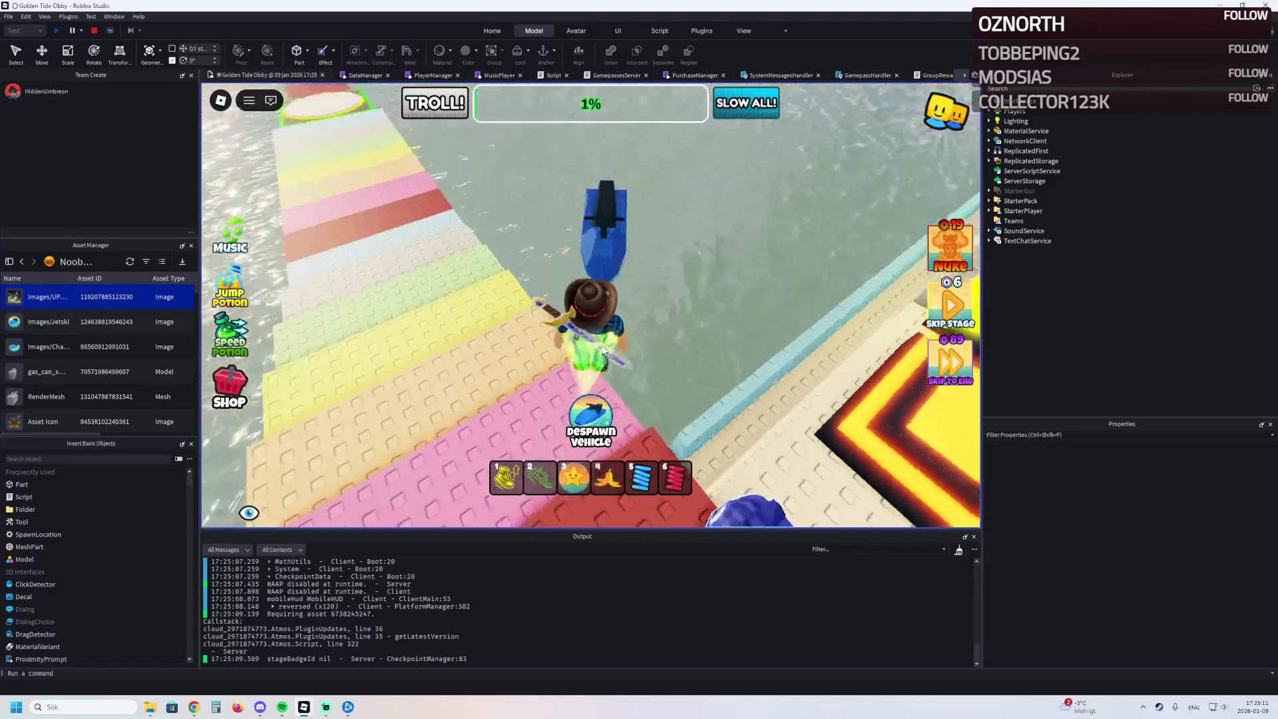
key(d)
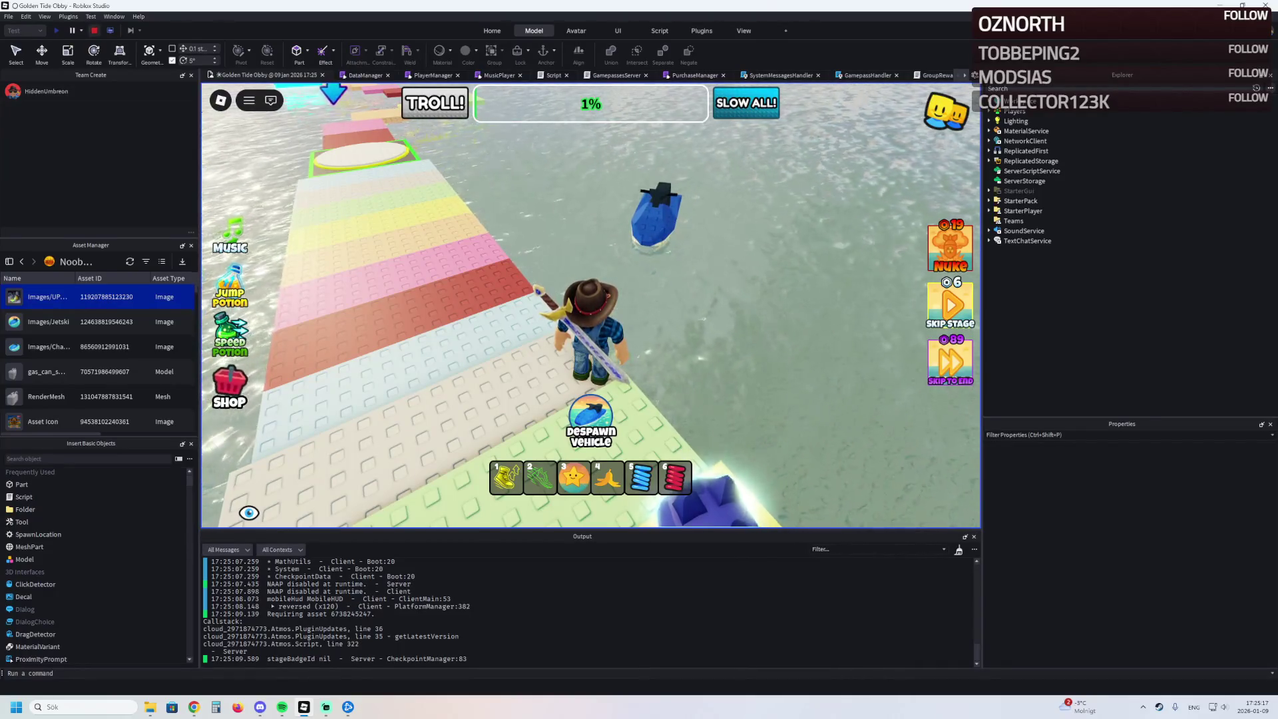
key(shift+F5)
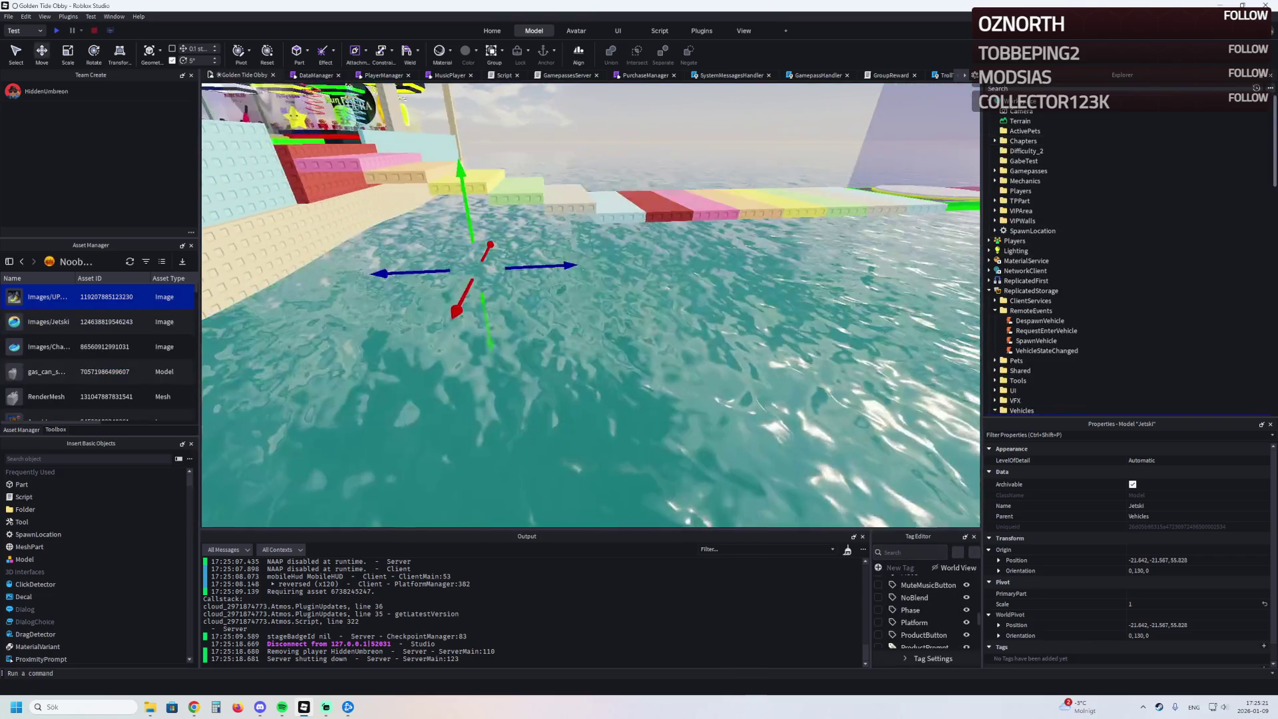
- Fly the editor camera over the water beside the start stairs
click(1058, 181)
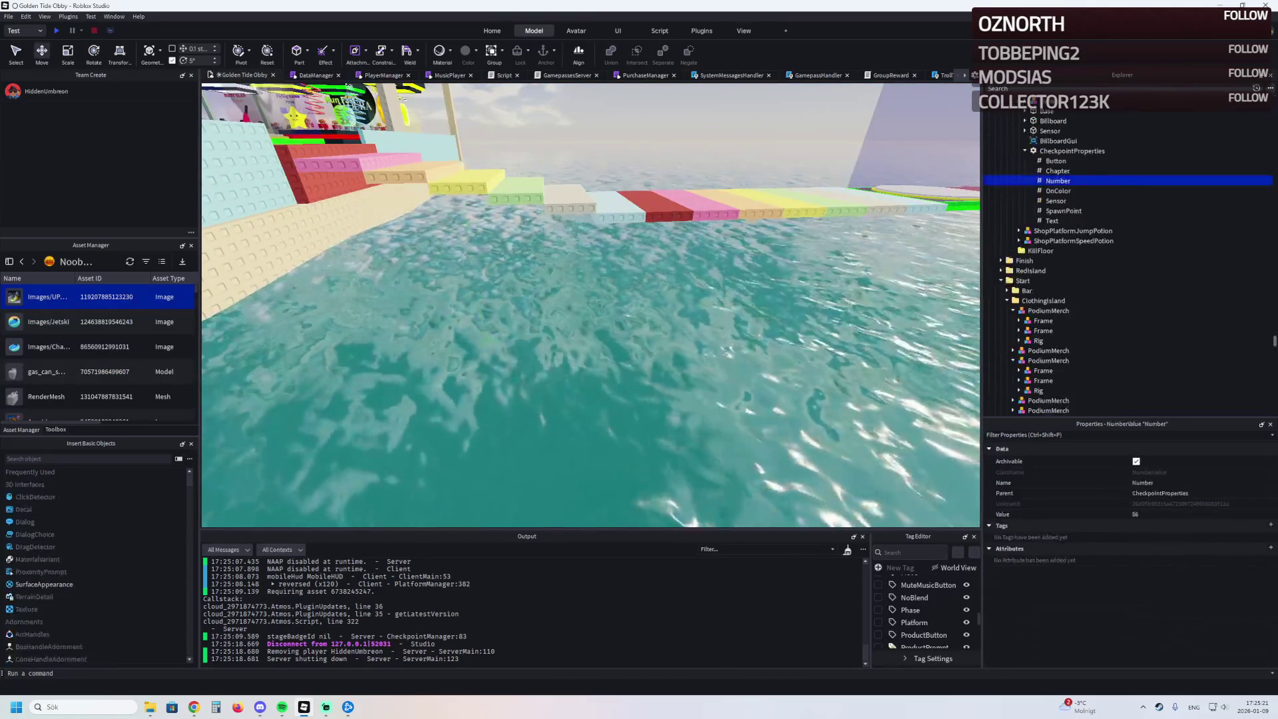
key(w)
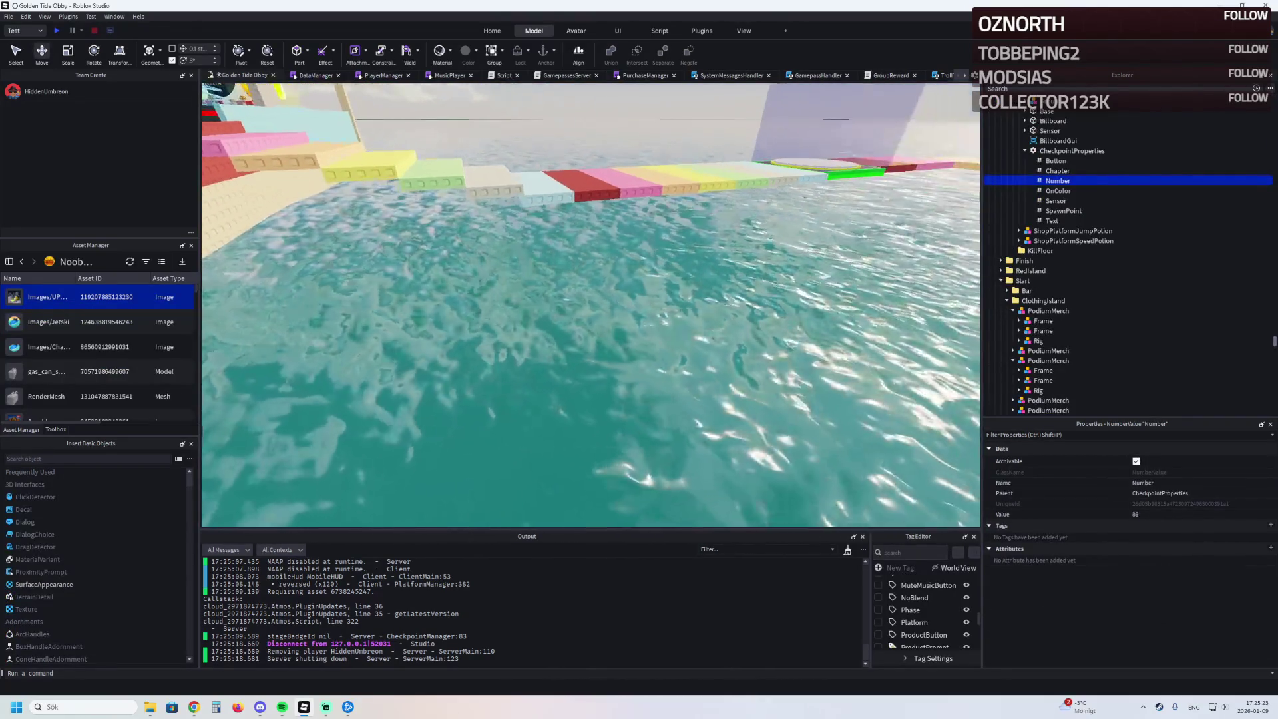
key(a)
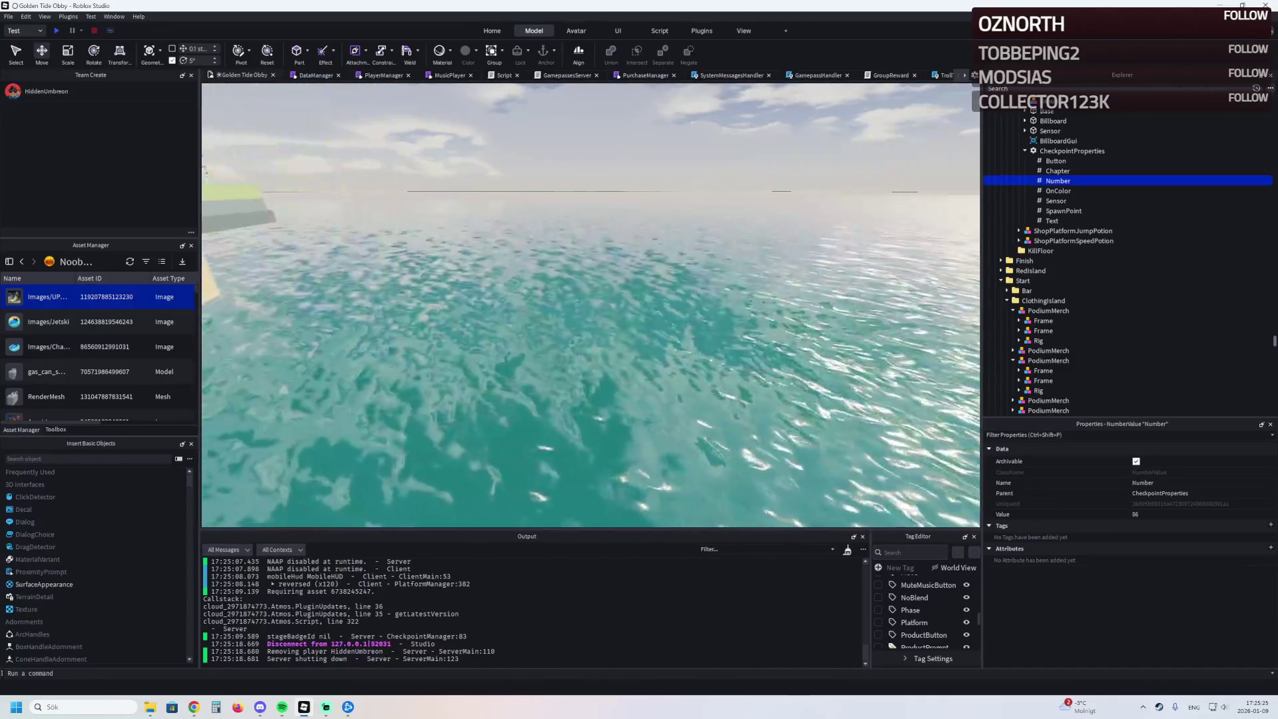
key(d)
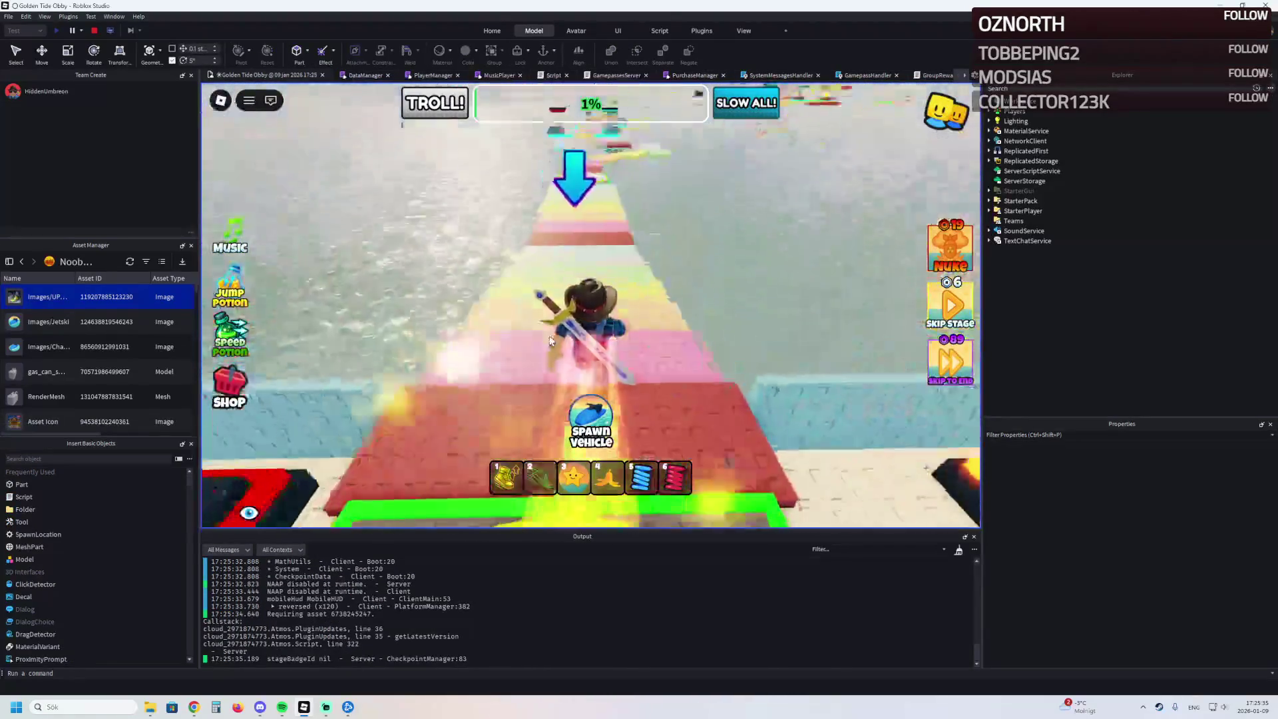
- Spawn the jetski twice and try to get onto it from the rainbow path
click(592, 426)
key(Left)
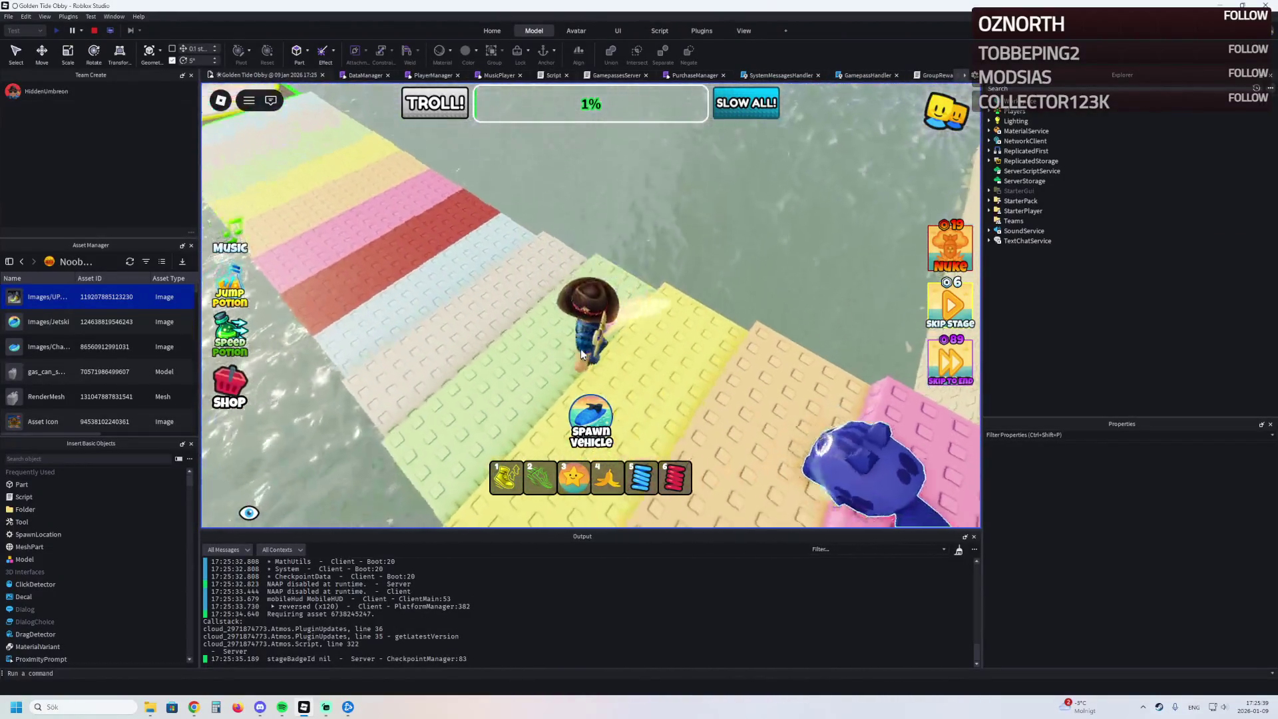
click(591, 421)
key(w)
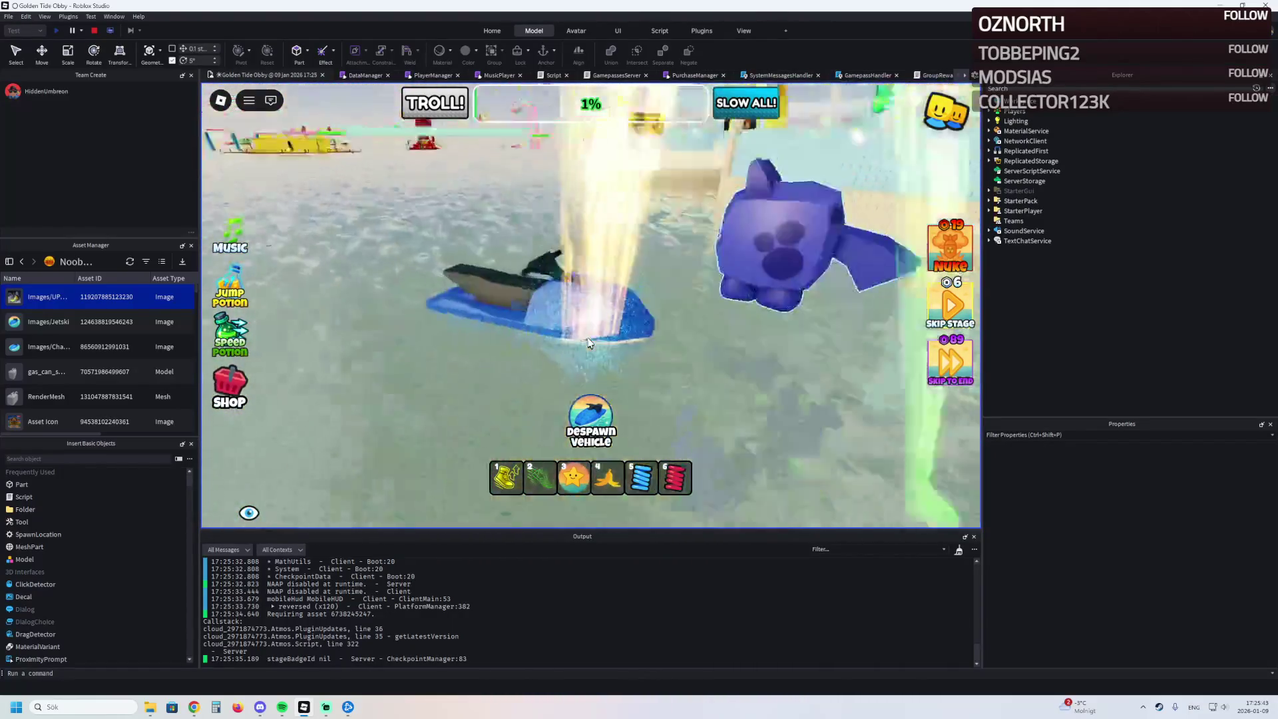
key(w)
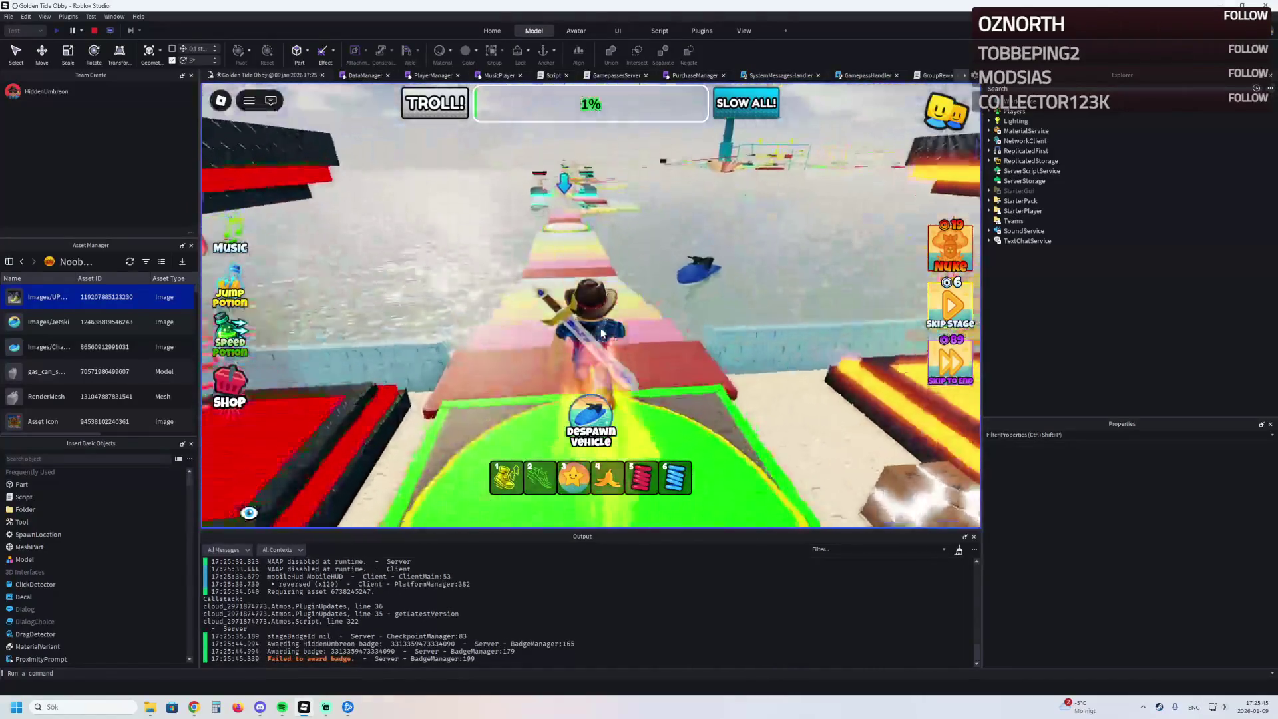
- Spawn the jetski again, walk to it on the water, and ride around the start area
click(597, 398)
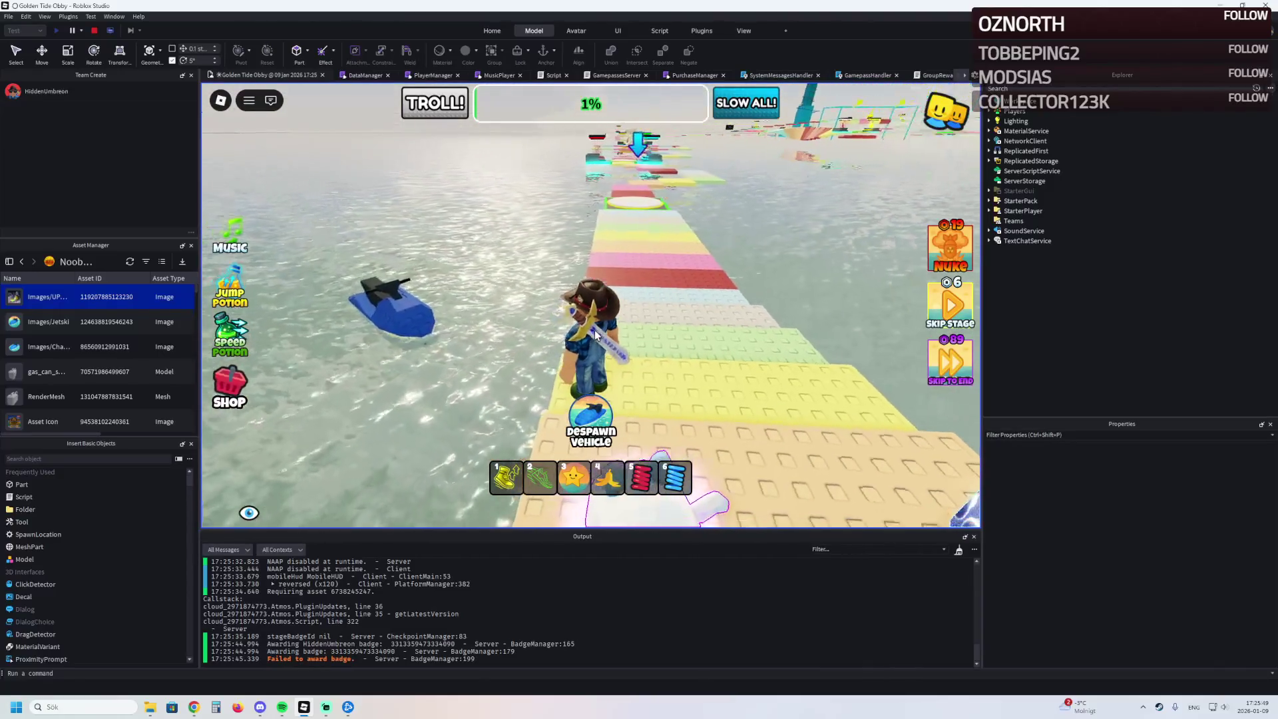
key(w)
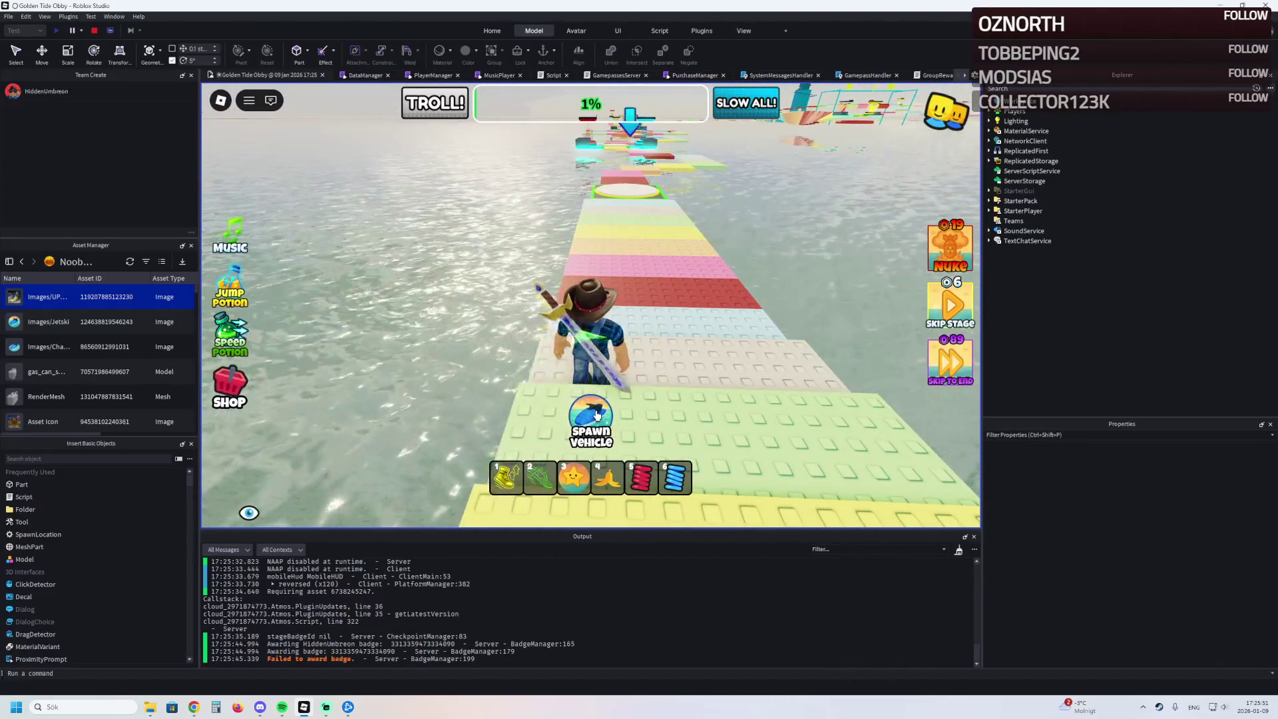
key(a)
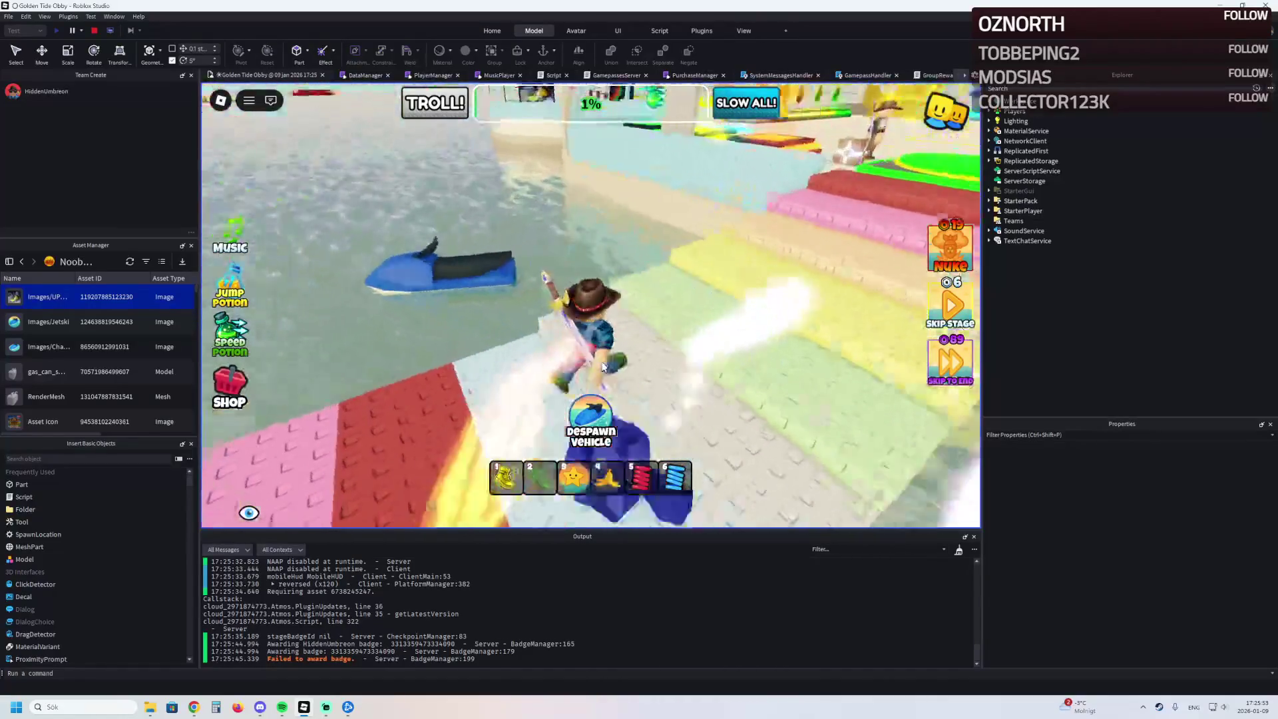
key(a)
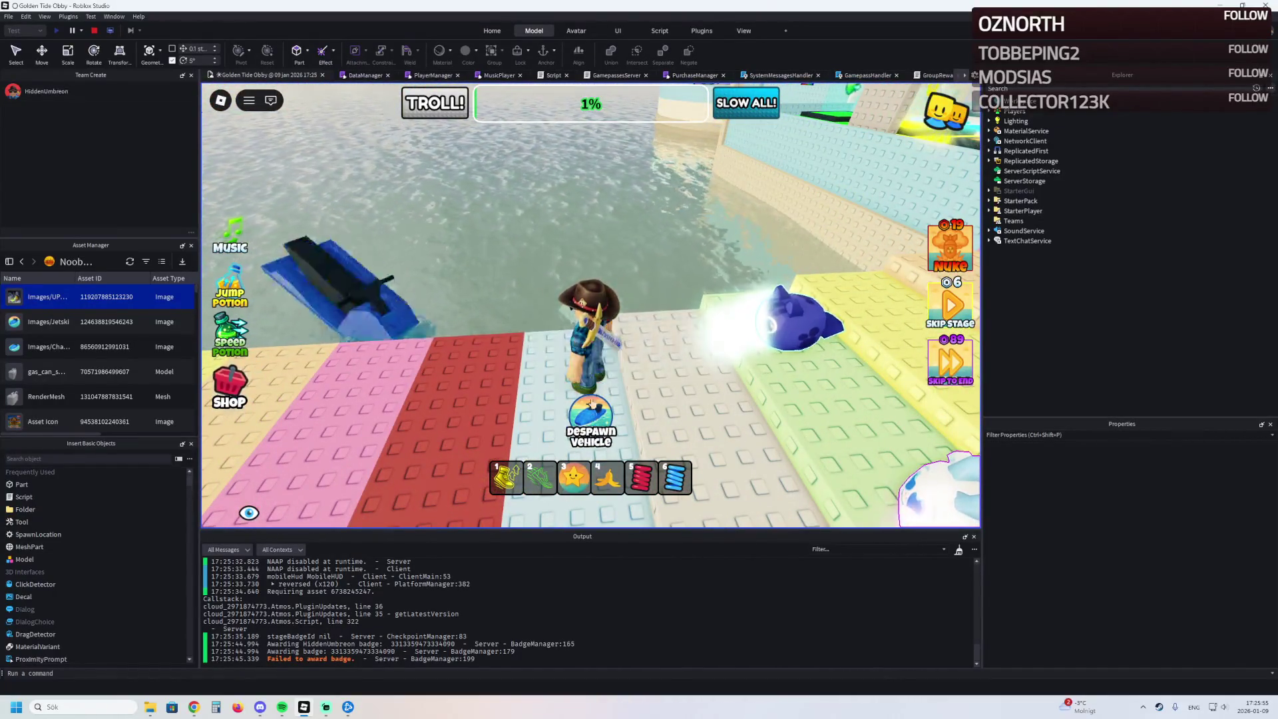
key(w)
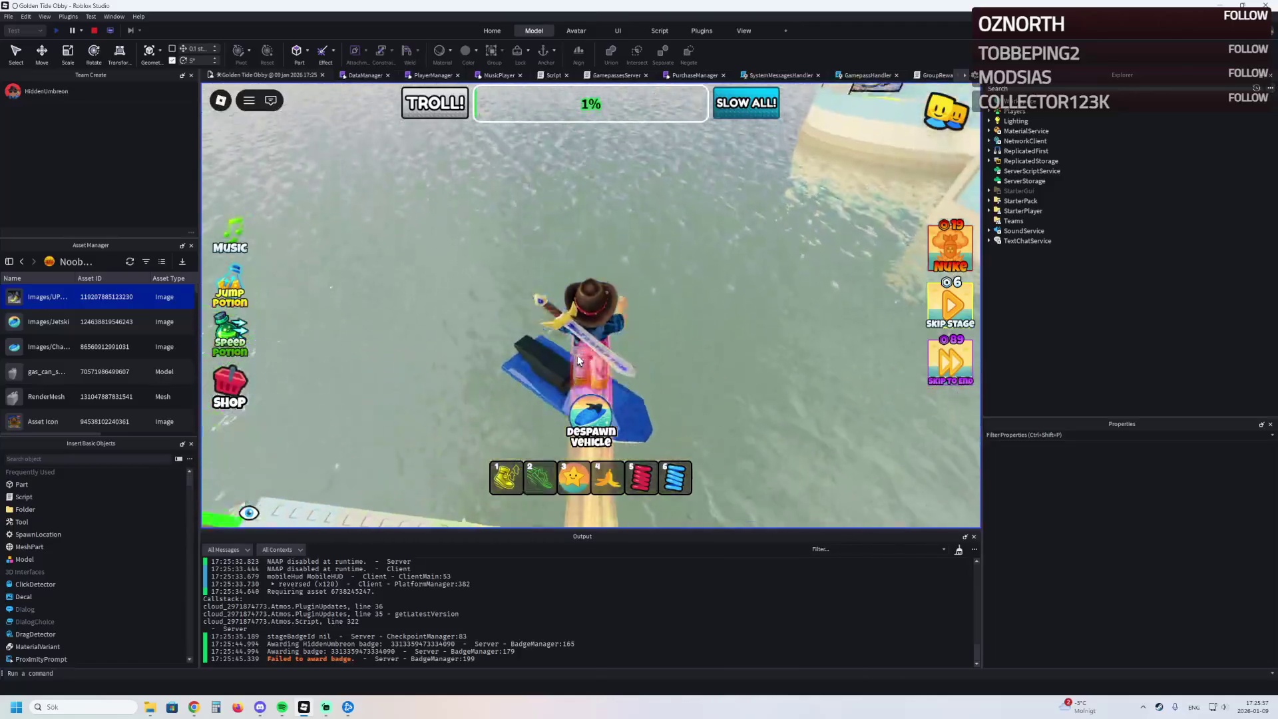
key(w)
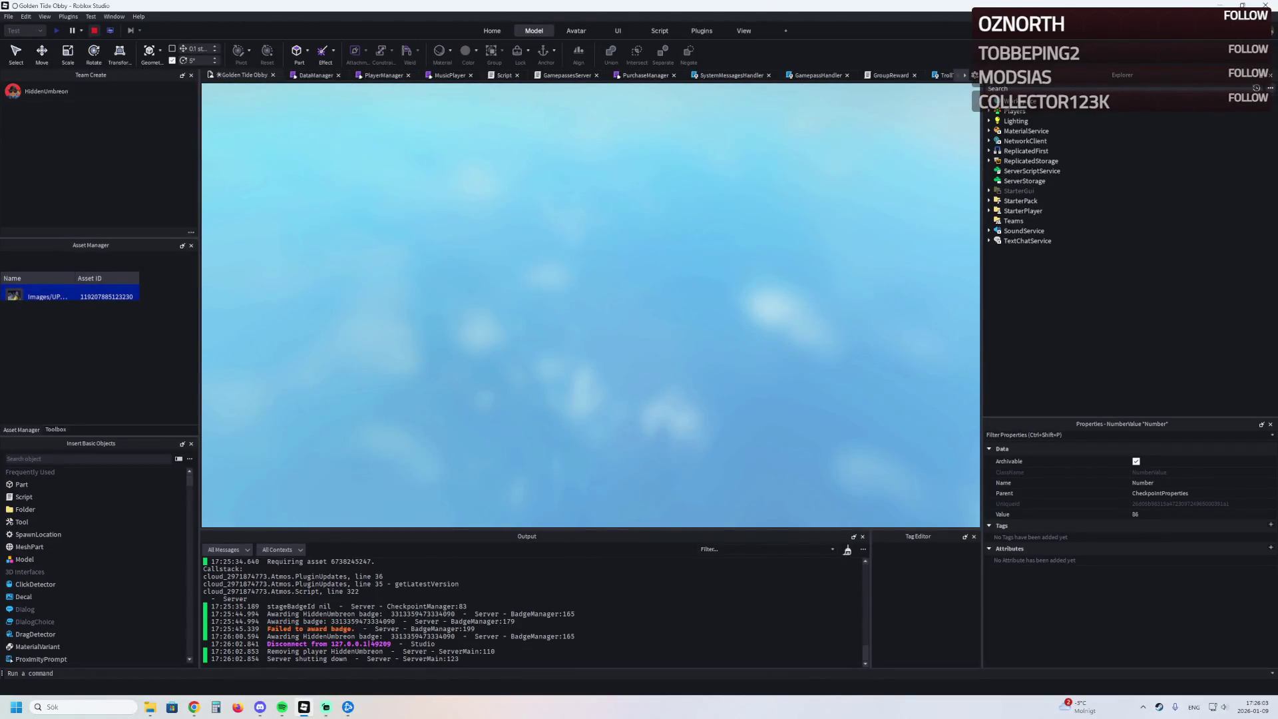
- Look over the Jetski's welded parts in Vehicles and select its Steering part
scroll(1125, 266, down, 10)
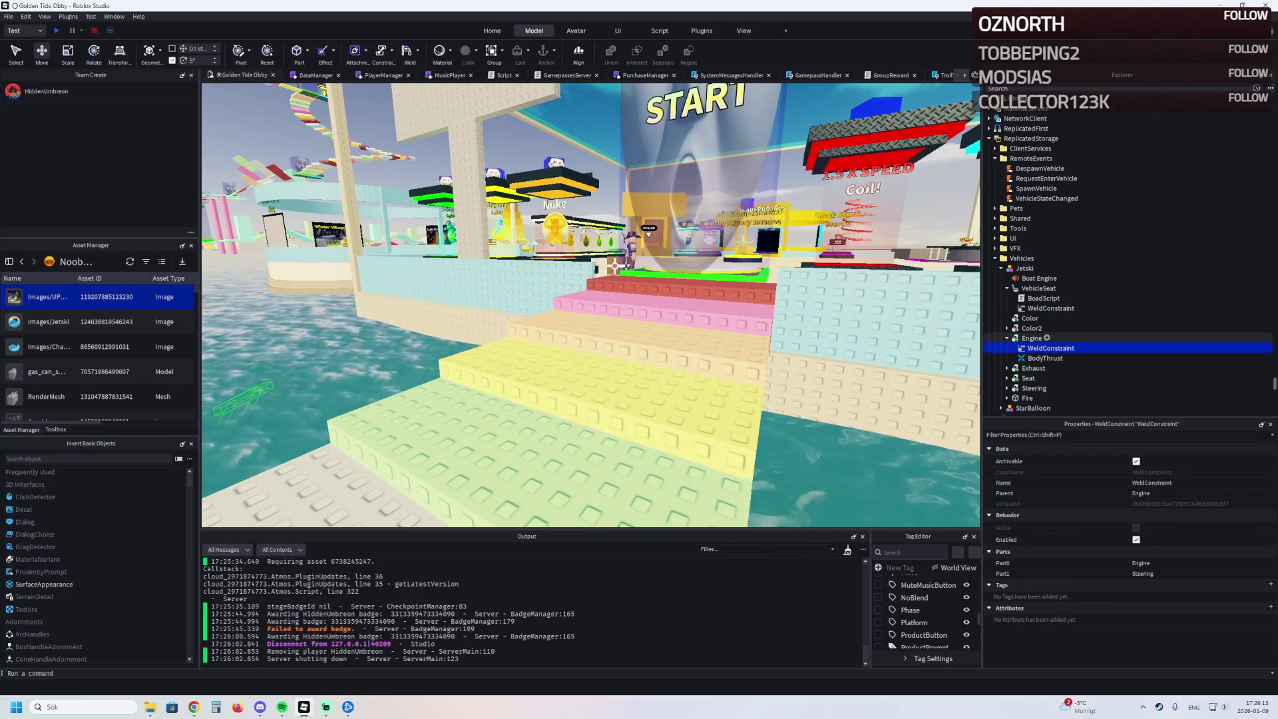
click(1051, 367)
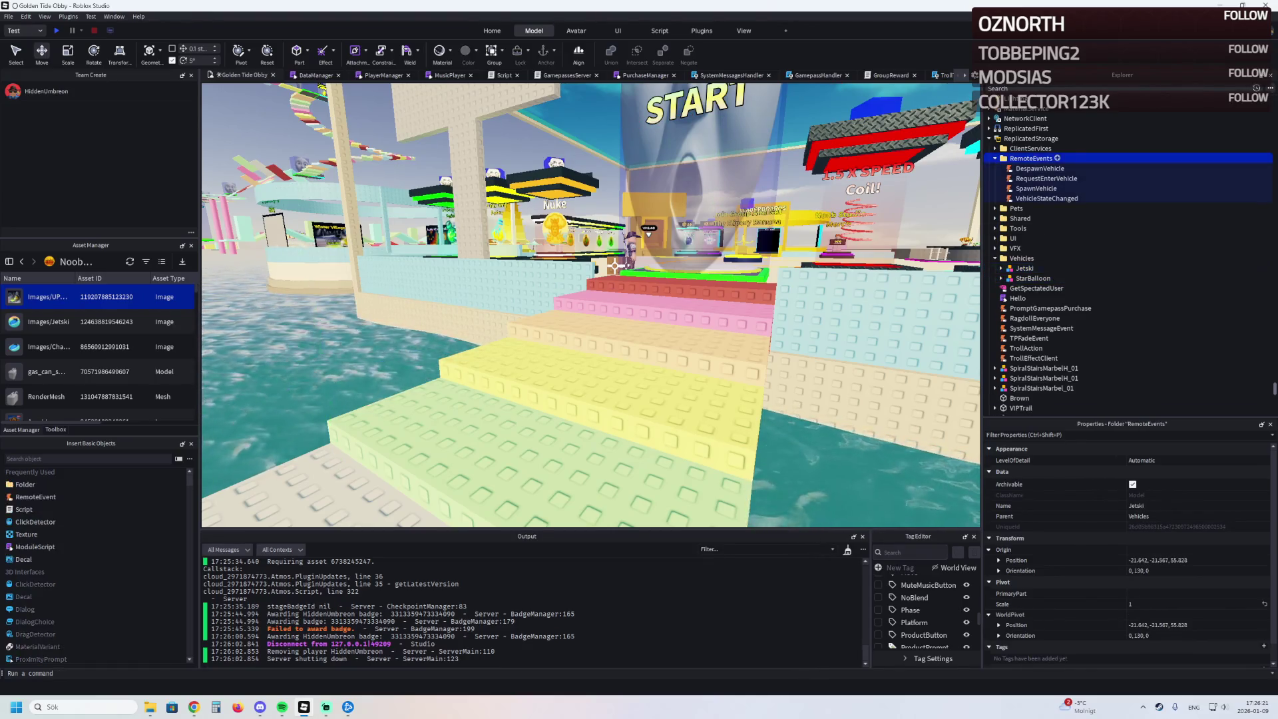
scroll(1065, 184, up, 10)
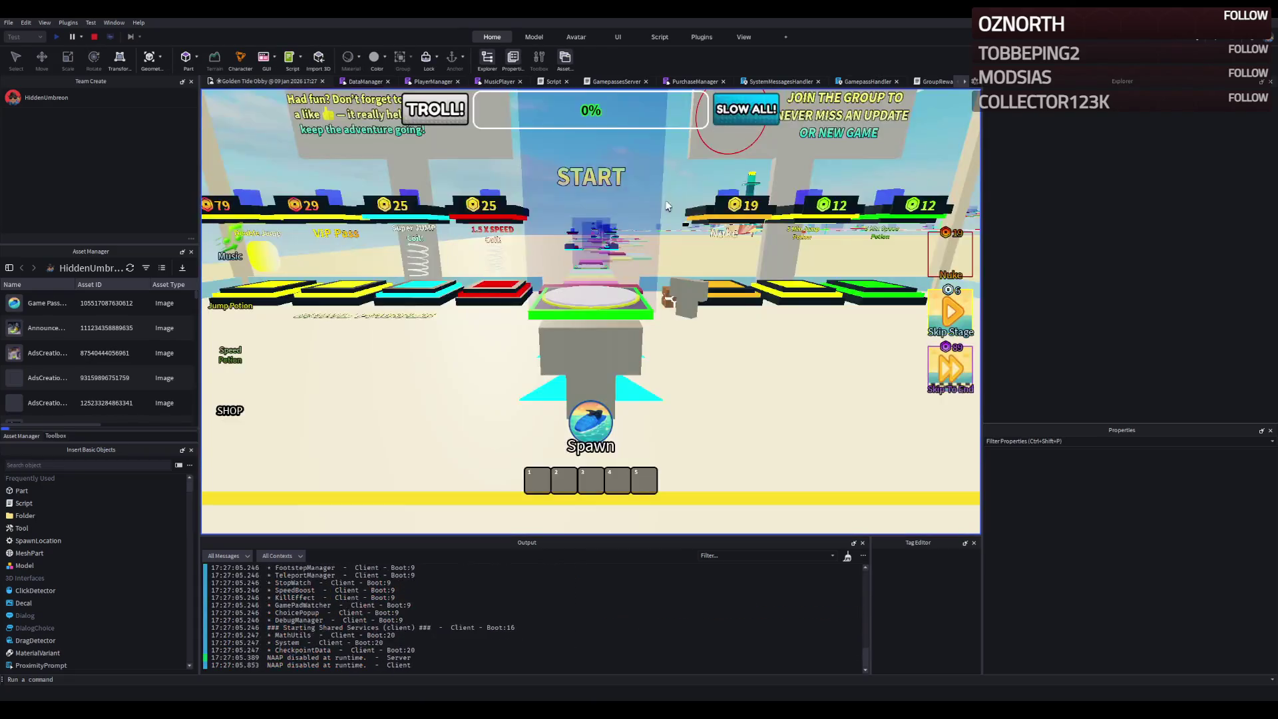
- Walk off the spawn pad, spawn the jetski and ride it onto the water
key(w)
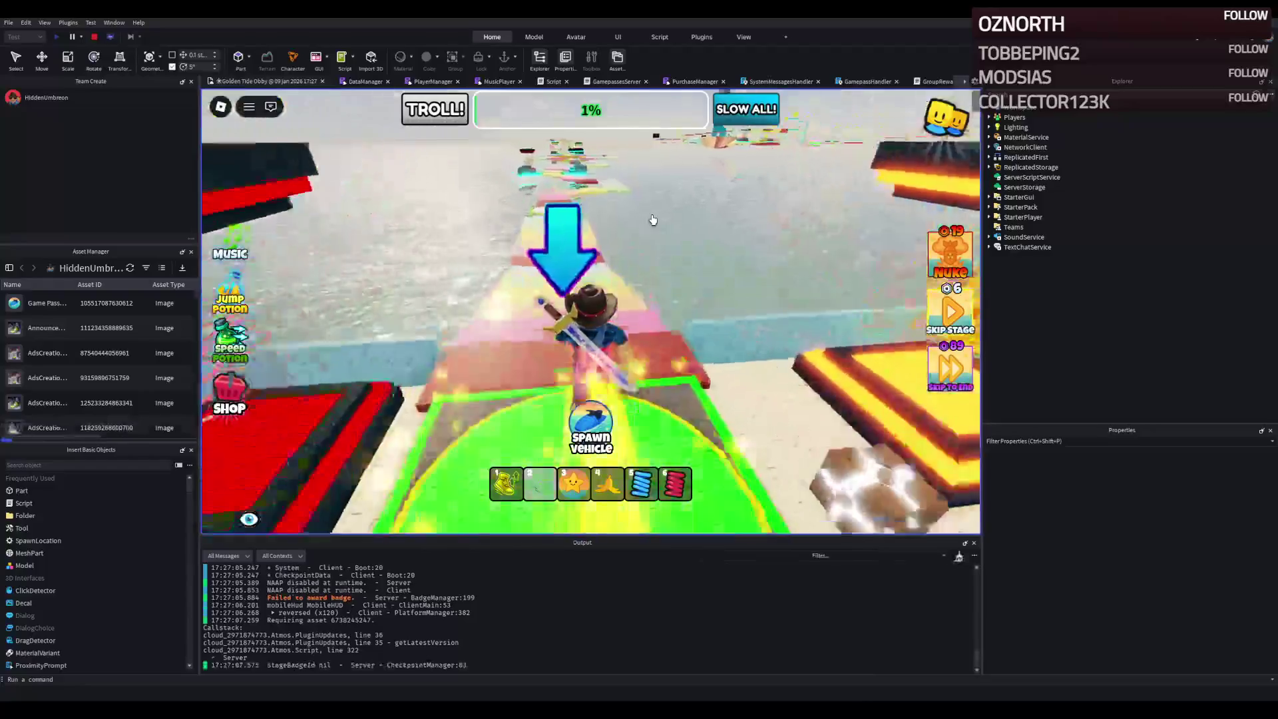
key(w)
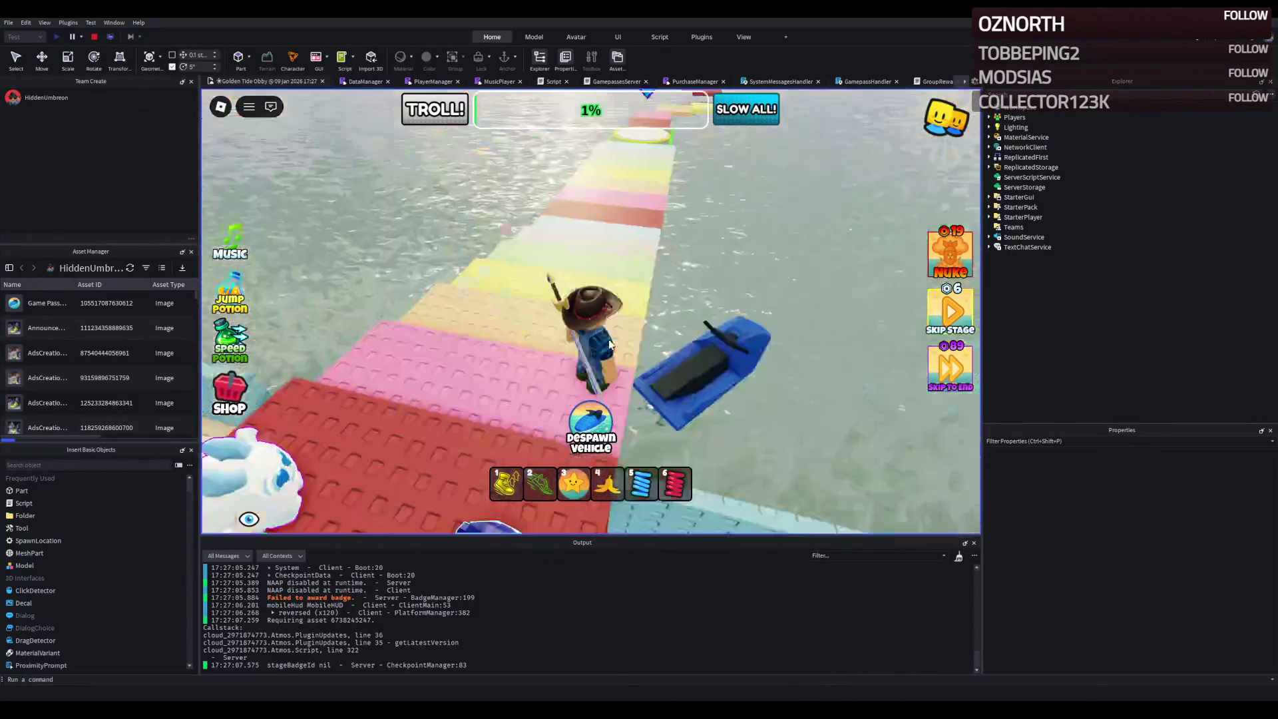
key(w)
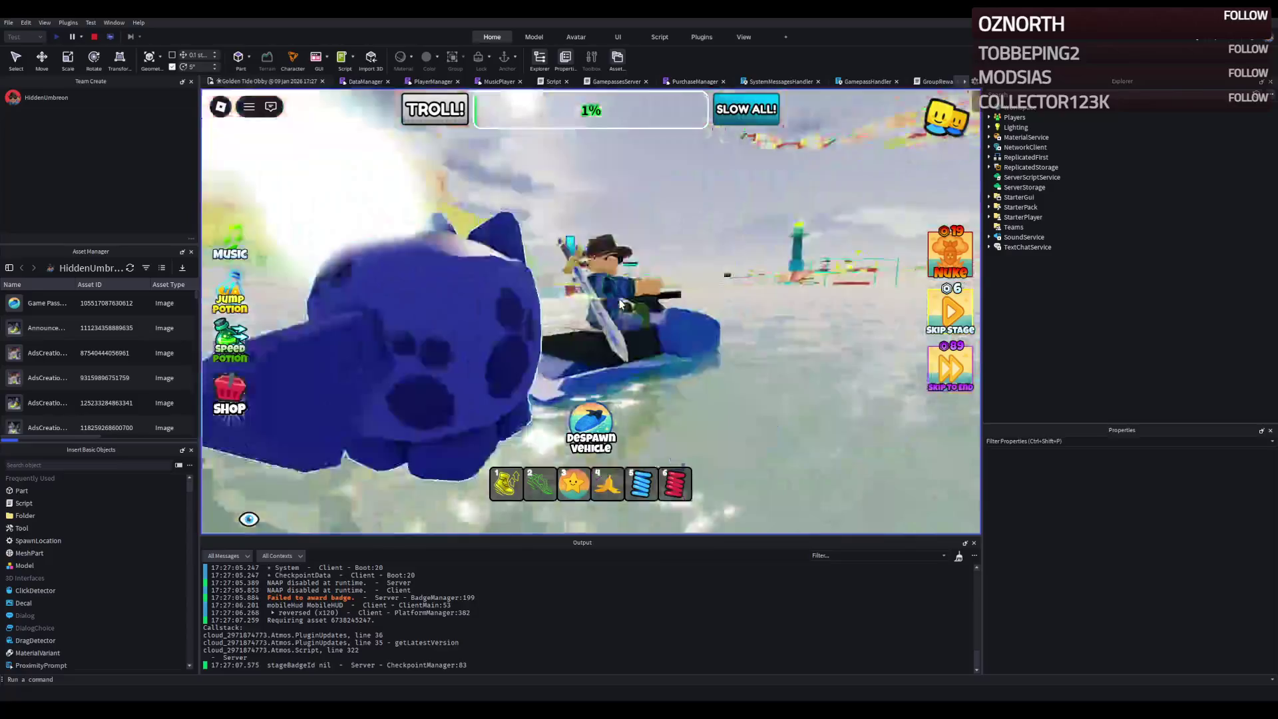
- Ride the jetski forward across the water, steering right toward new platforms, then left
key(w)
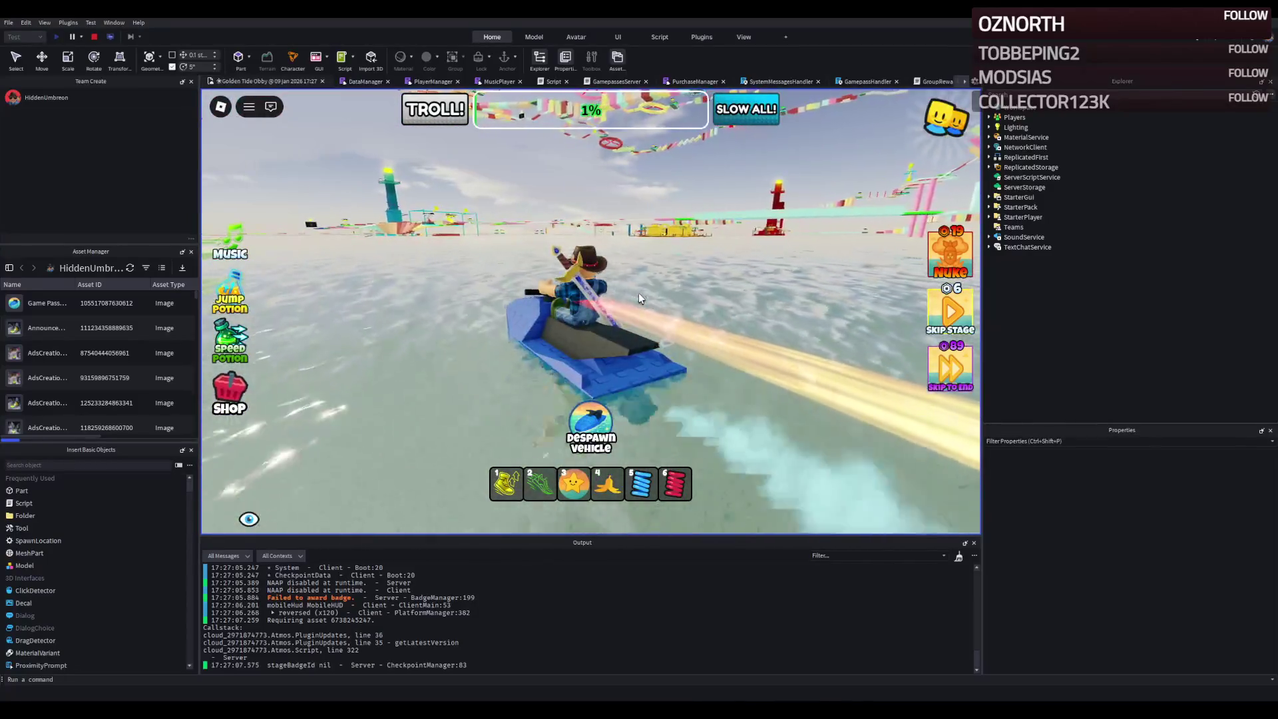
key(w)
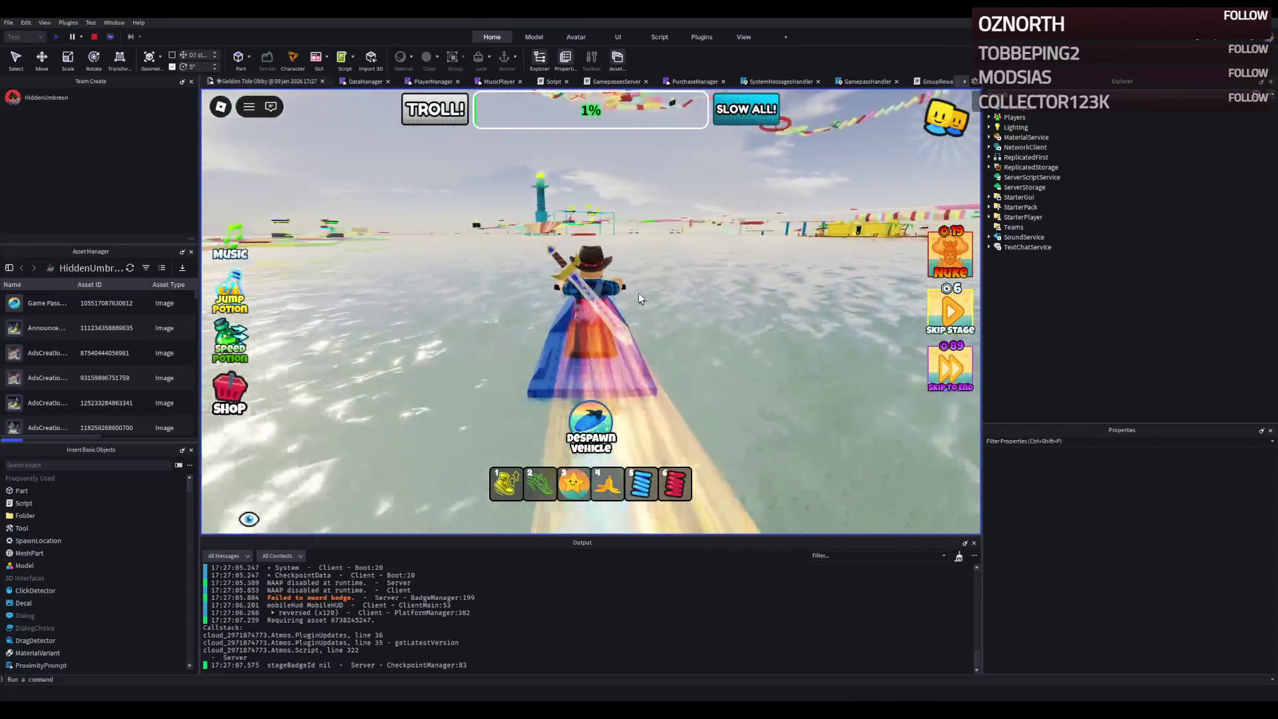
key(w)
key(w)
key(d)
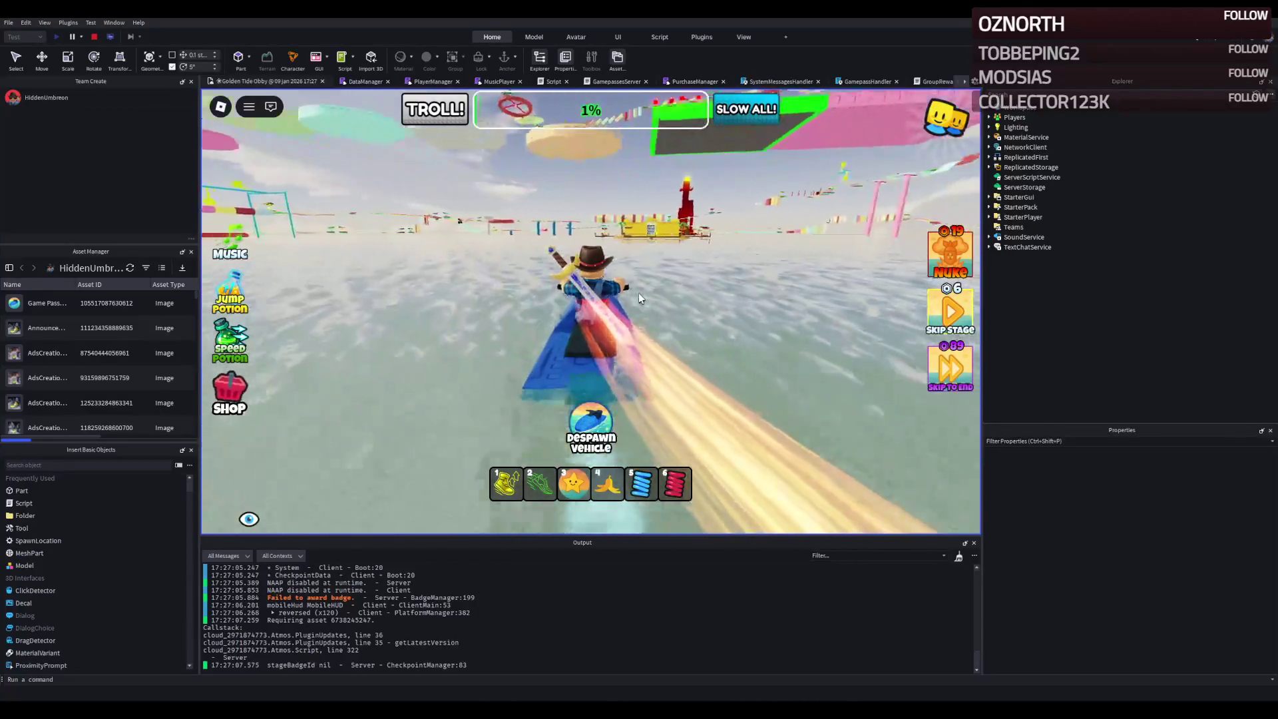
key(w)
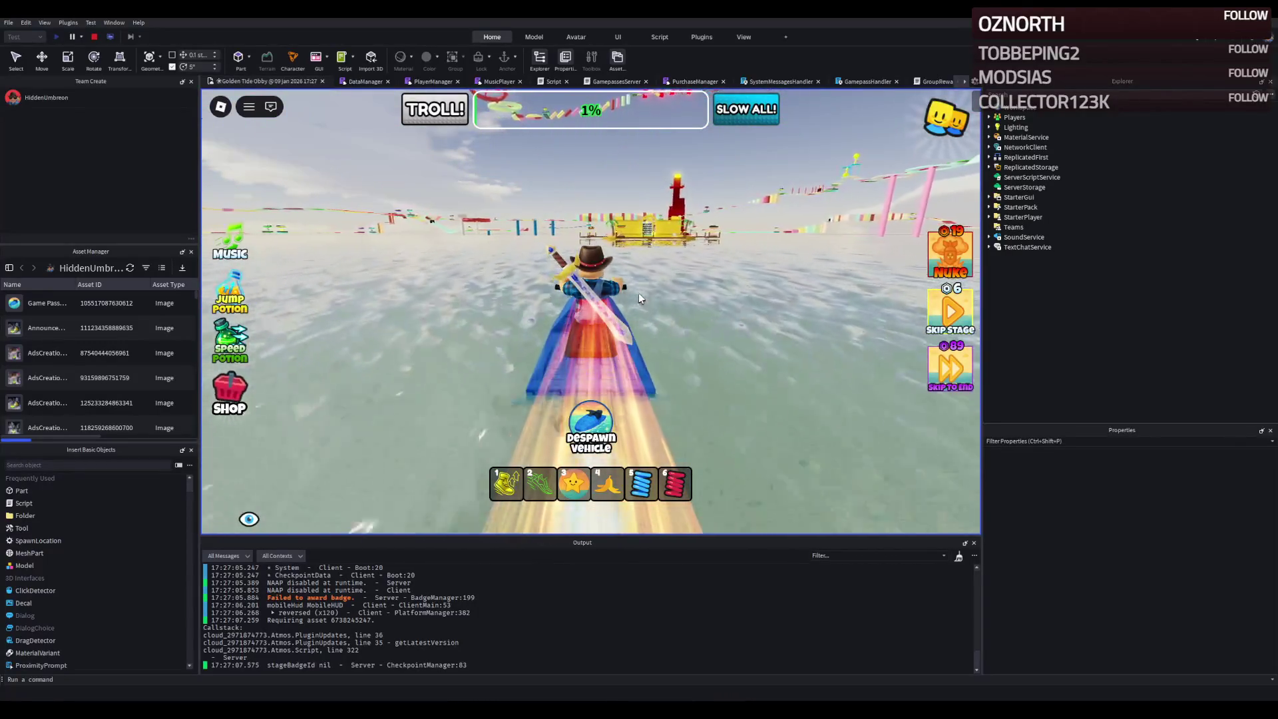
key(d)
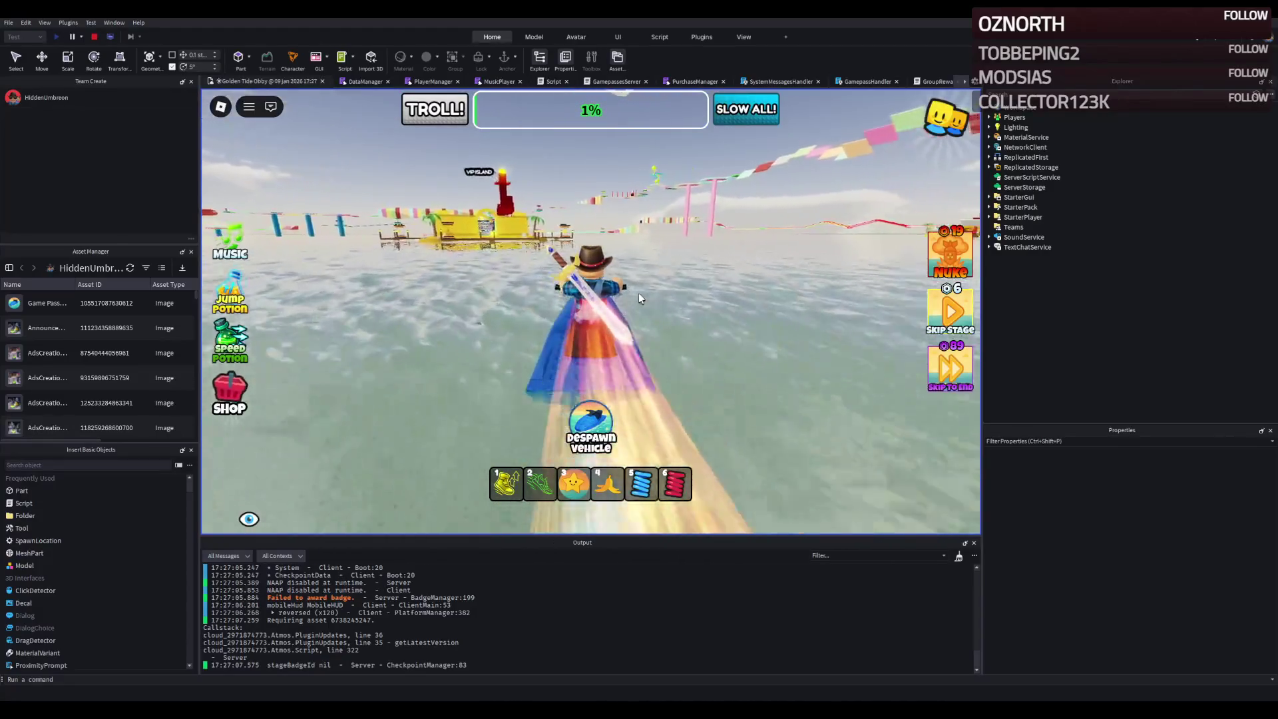
key(a)
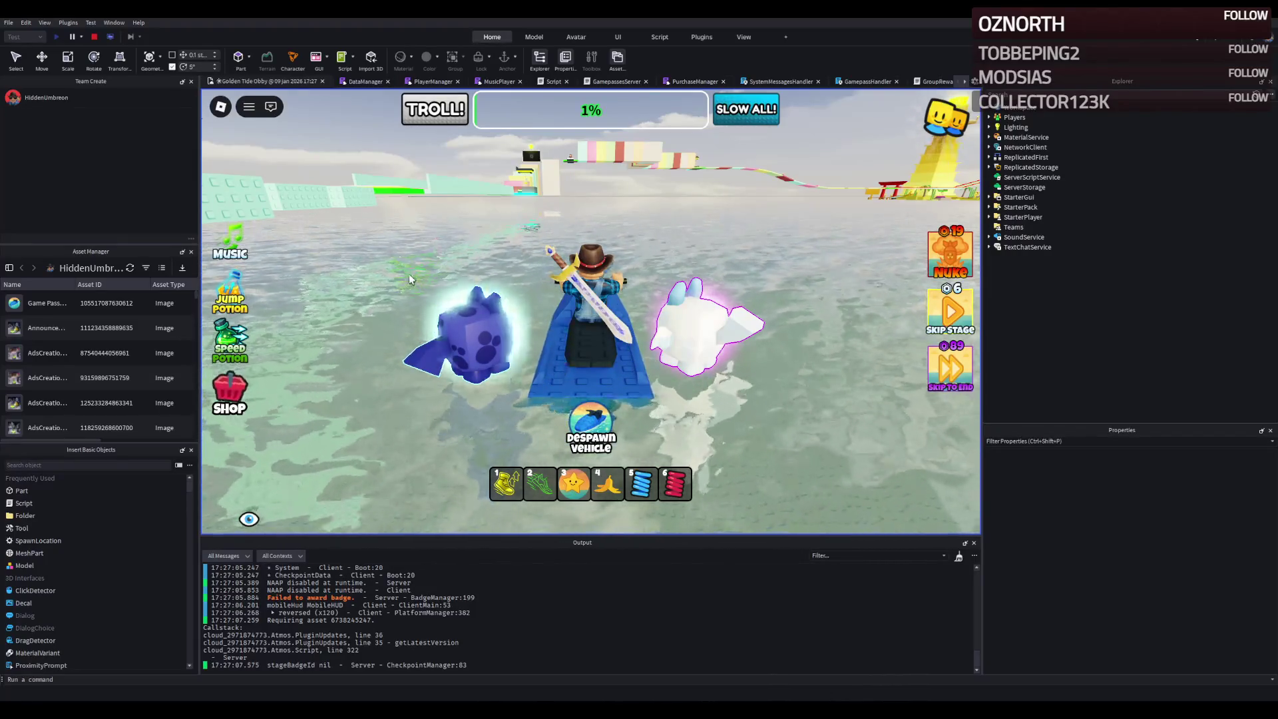
- Turn the jetski left to face the obby course
key(a)
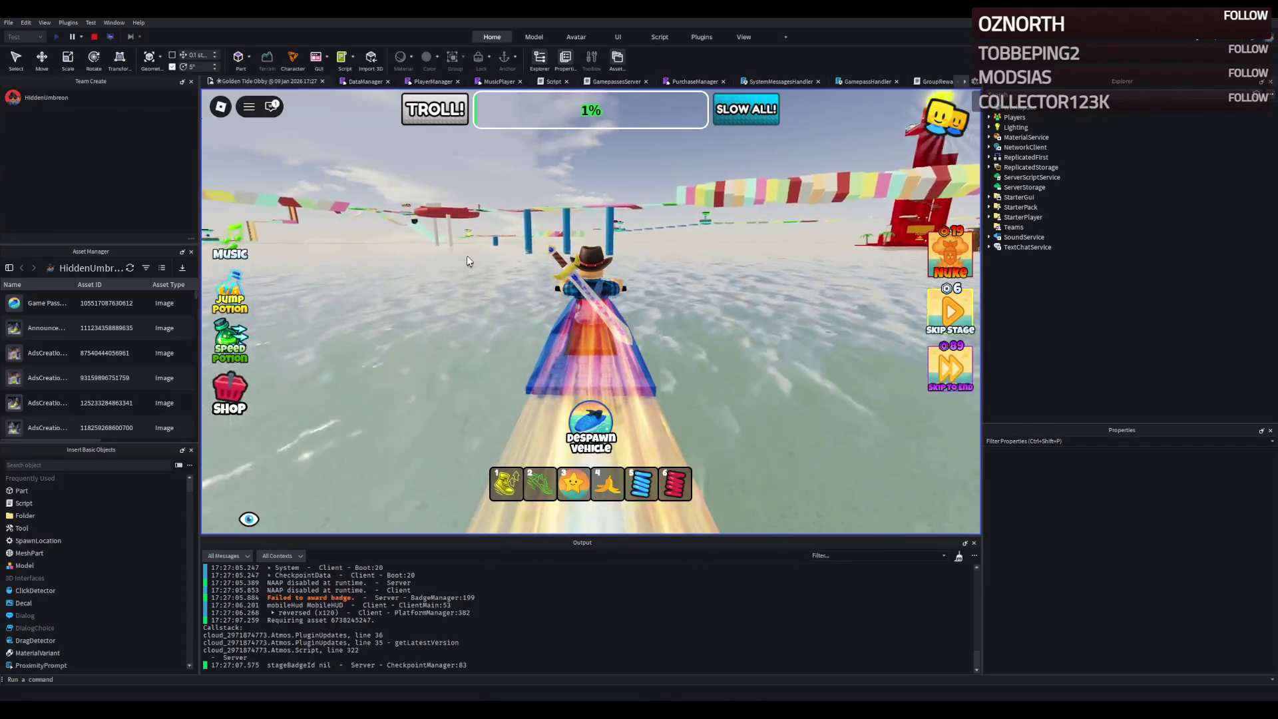
- Drive toward the blue pillars, turning right past the red spiral and white pole
key(w)
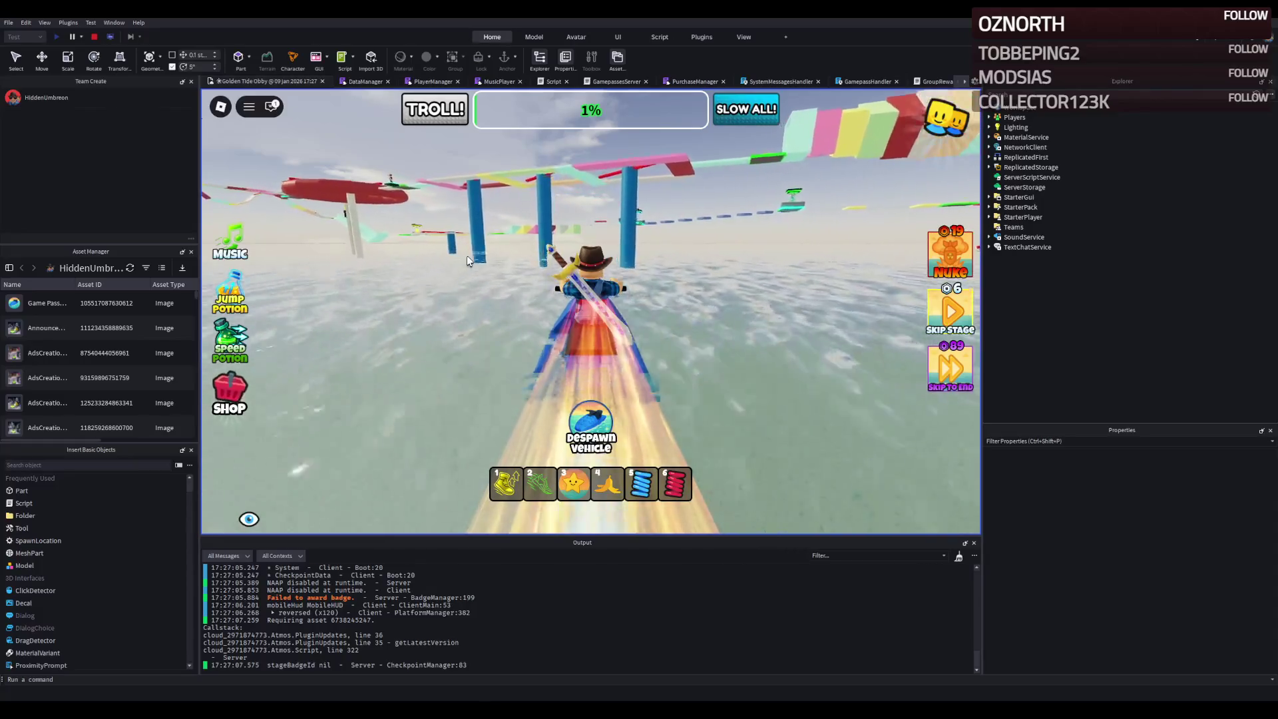
key(w)
key(w)
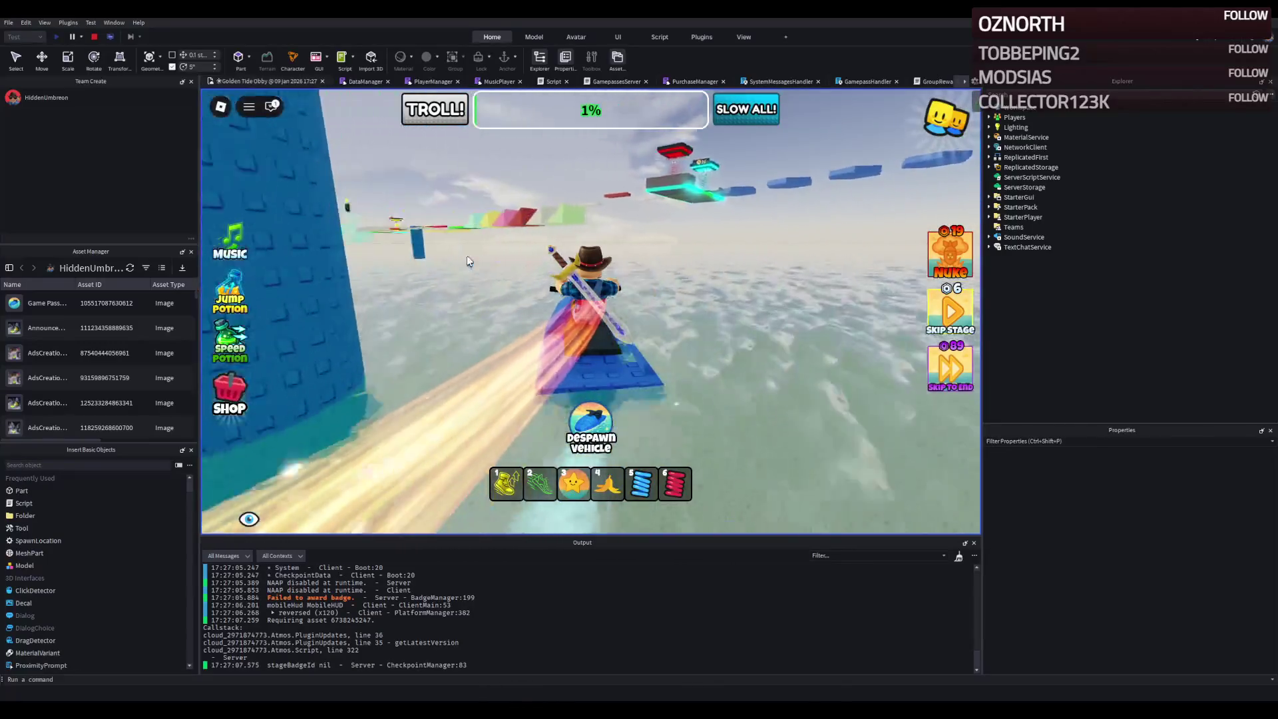
key(w)
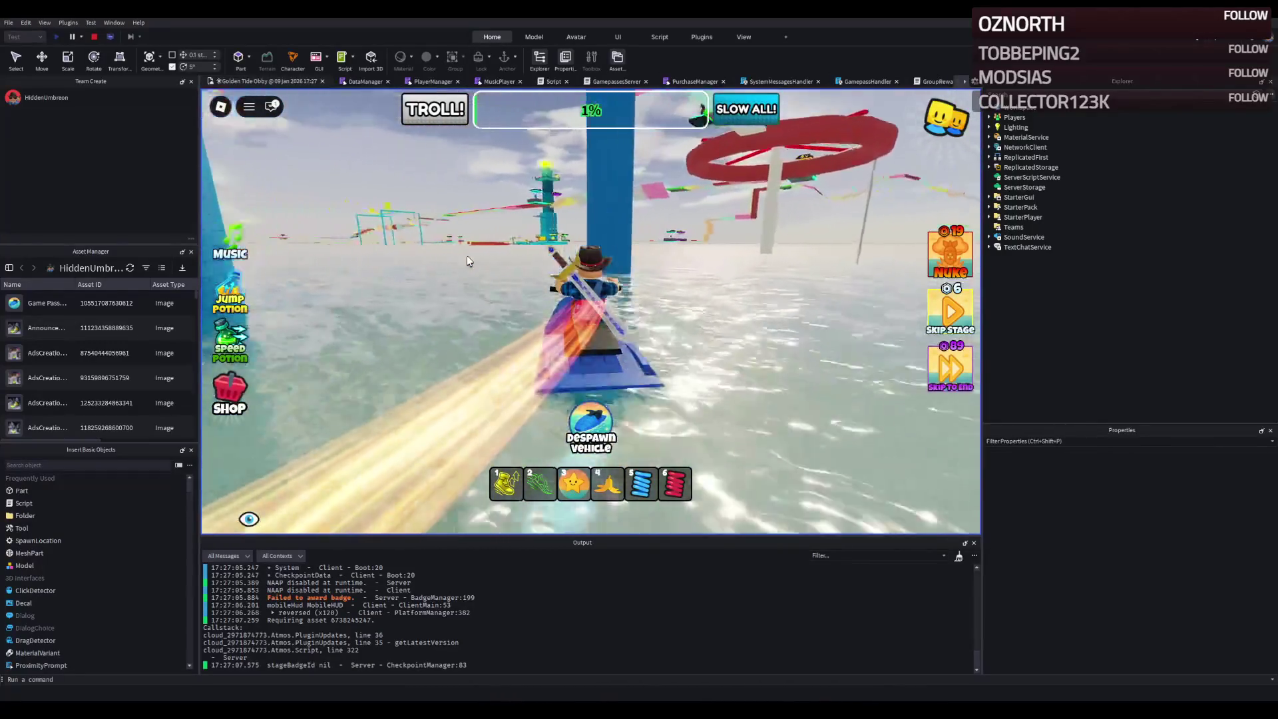
key(w)
key(d)
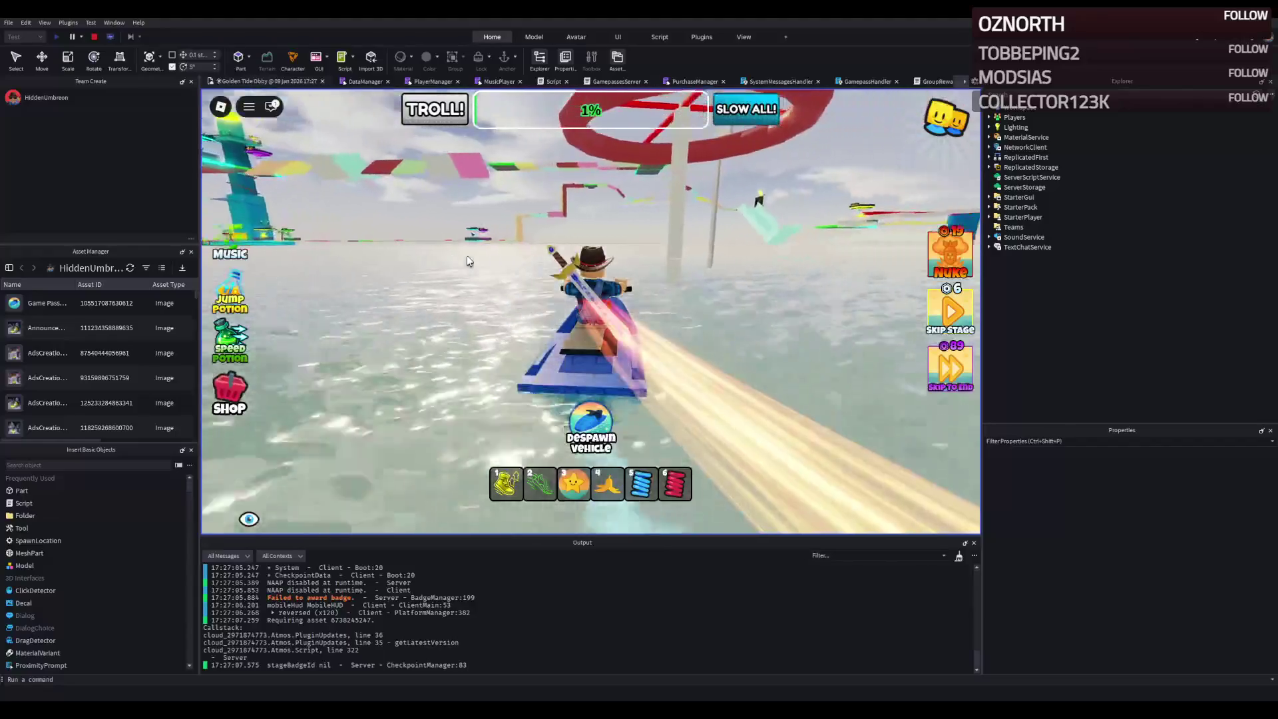
key(w)
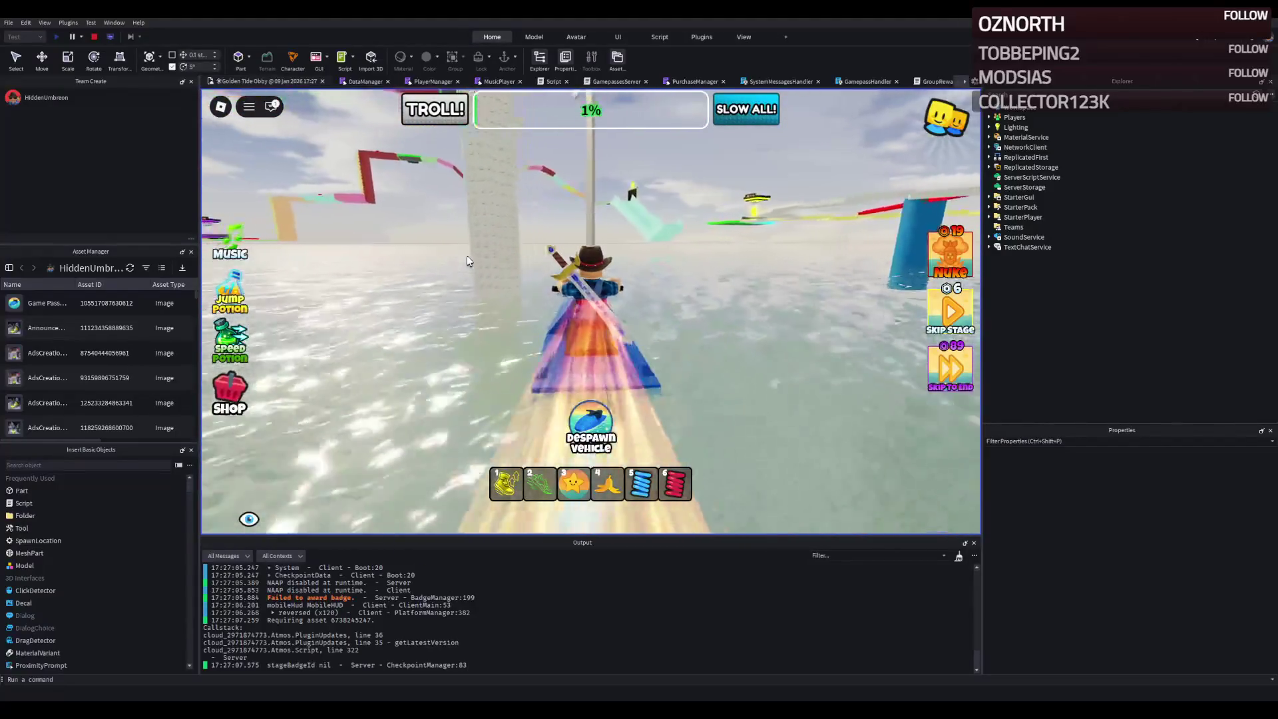
key(w)
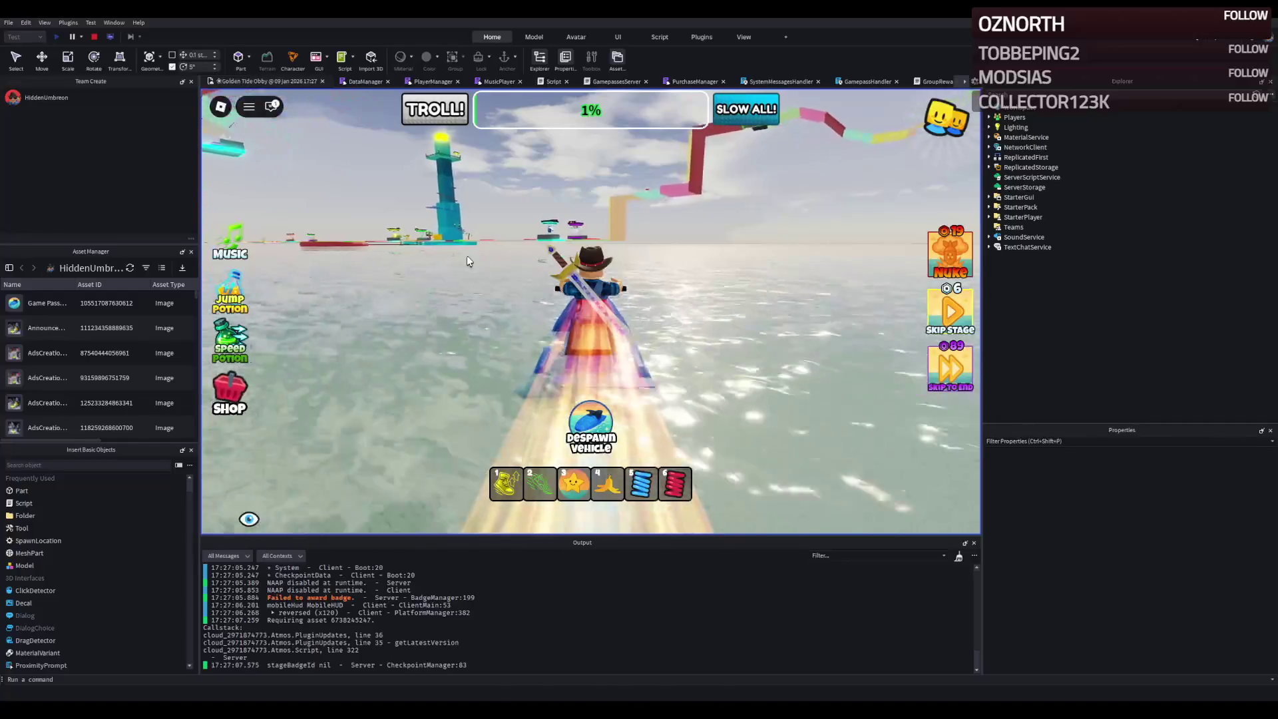
key(w)
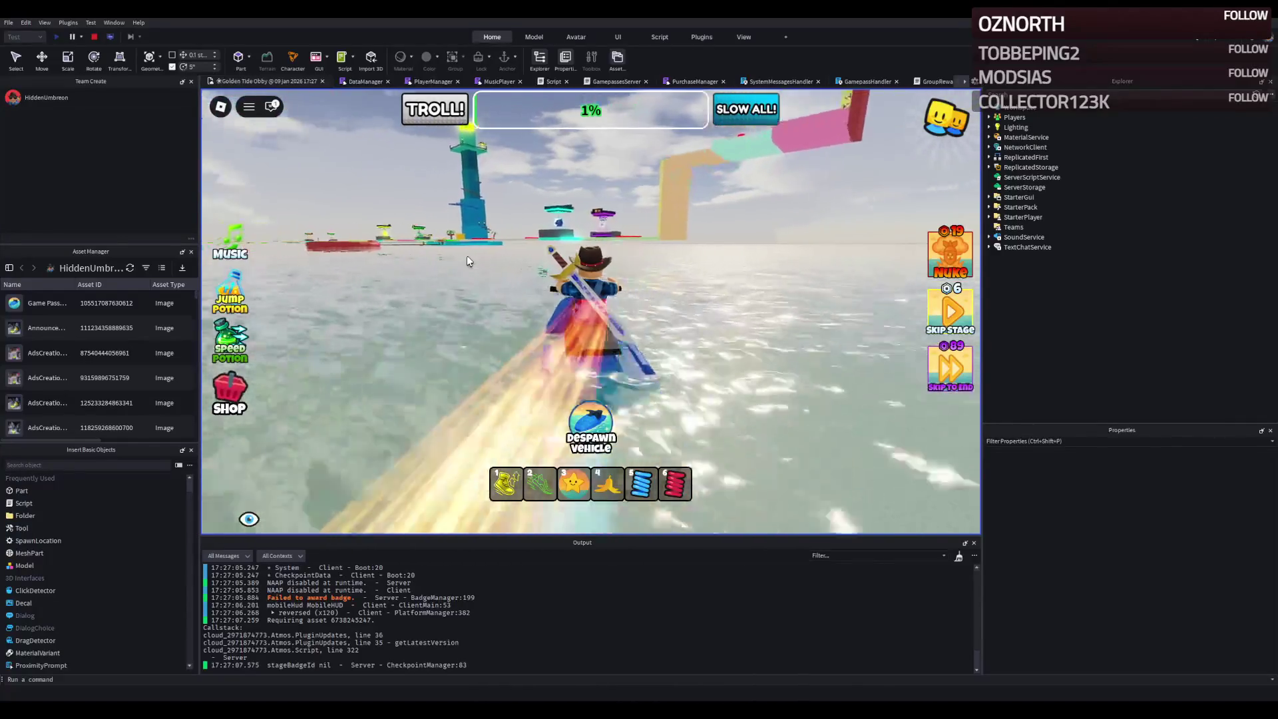
- Steer left past the teal tower and yellow blocks, then swing toward the coloured blocks
key(w)
key(a)
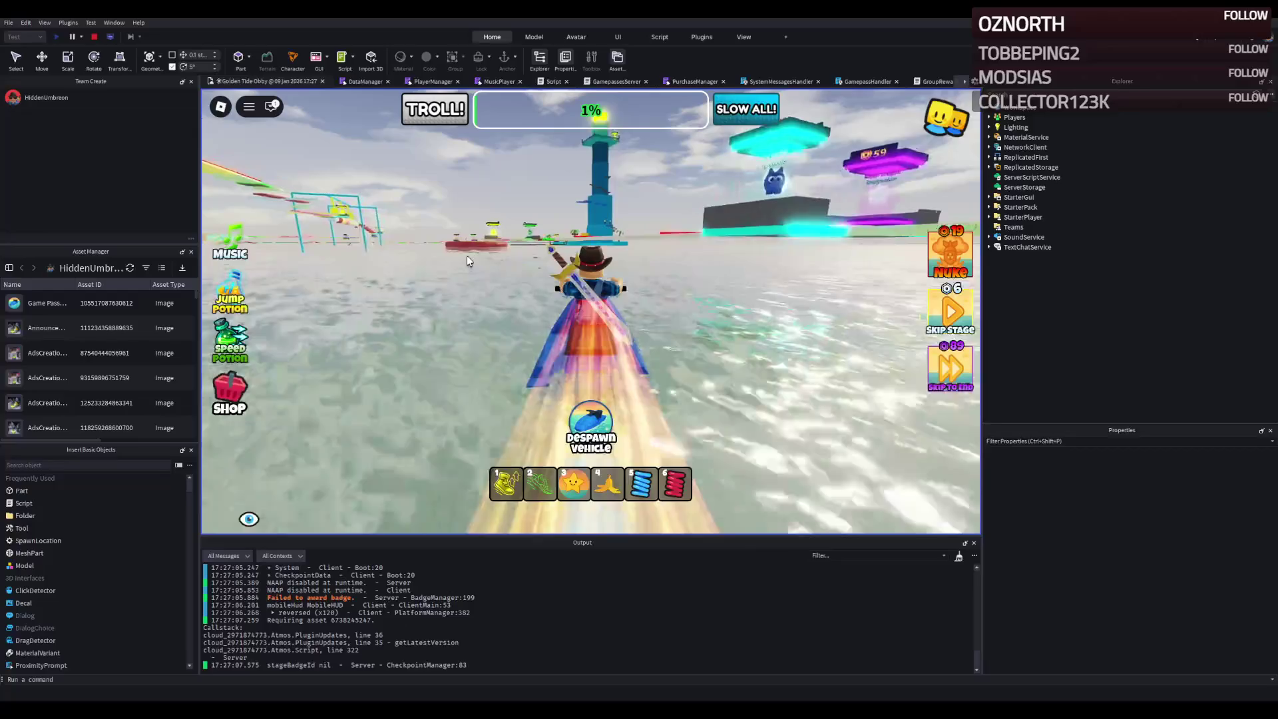
key(w)
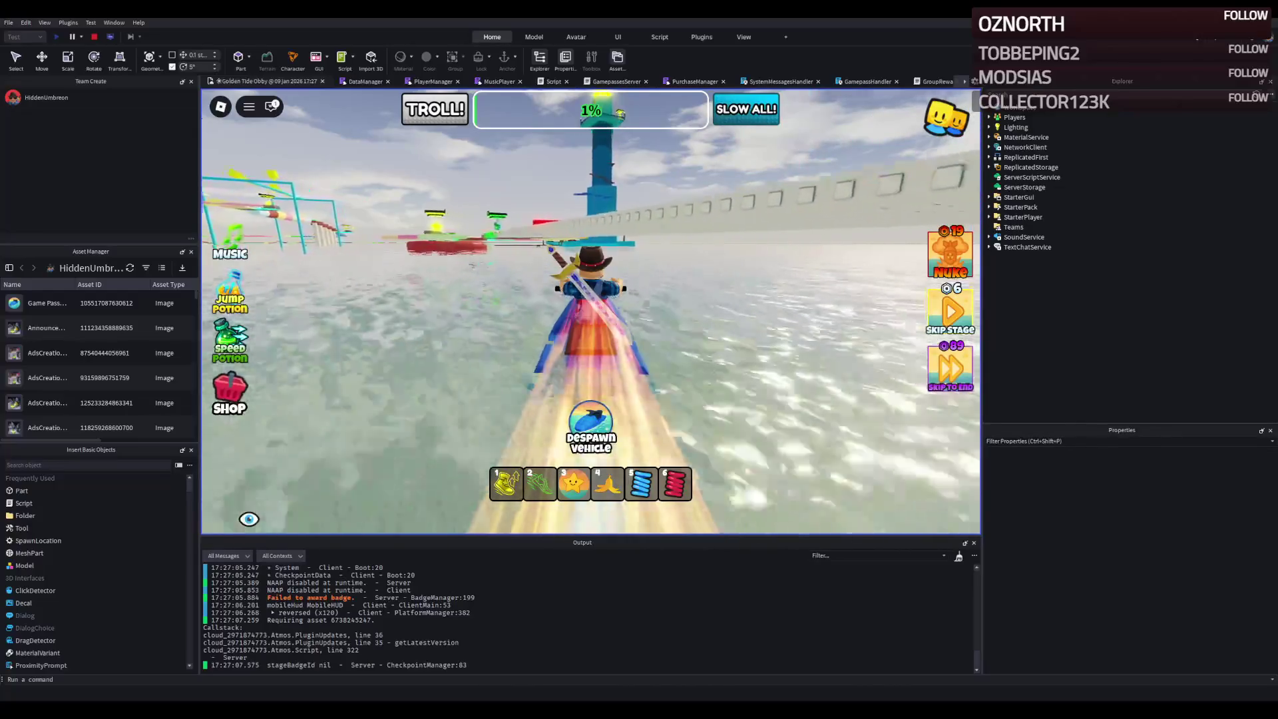
key(w)
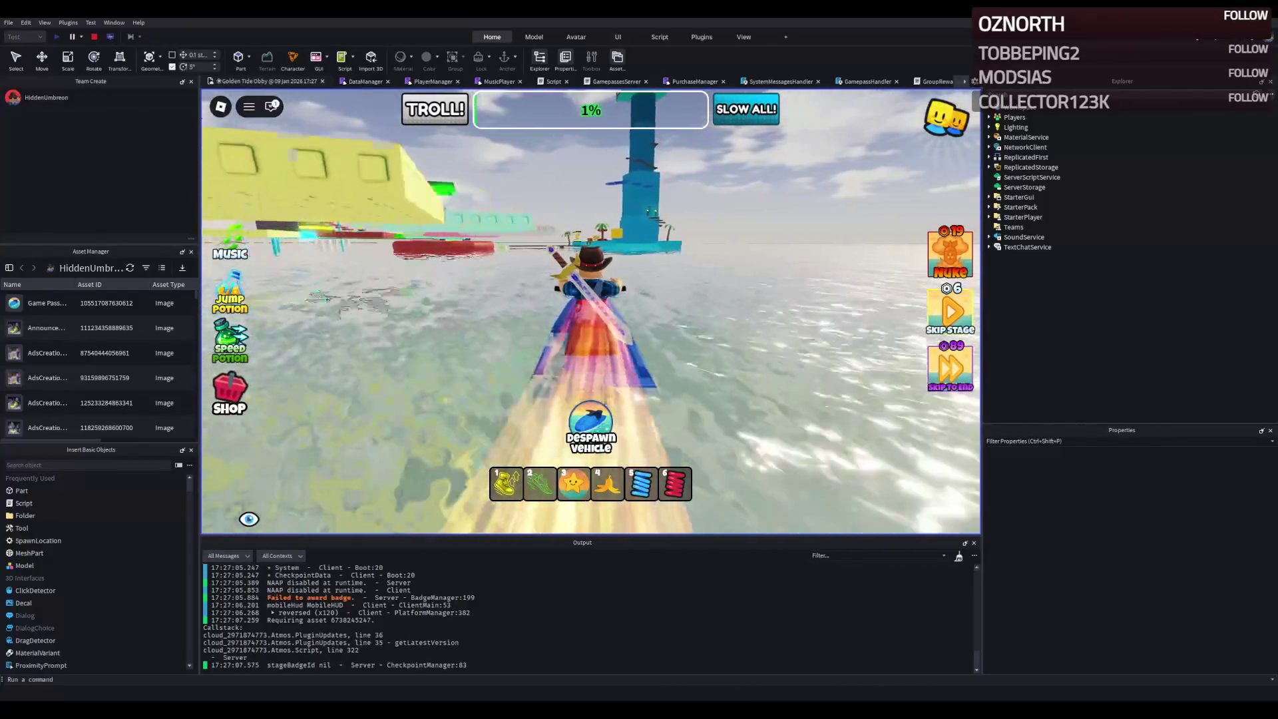
key(w)
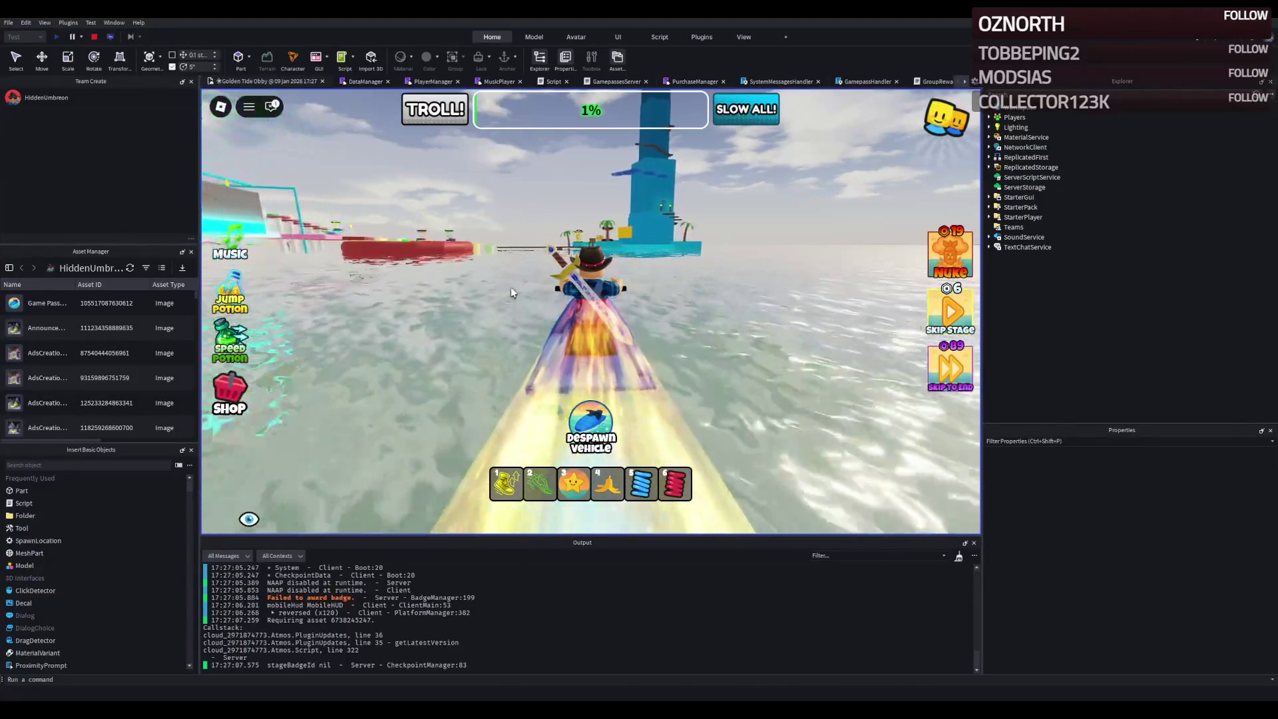
key(w)
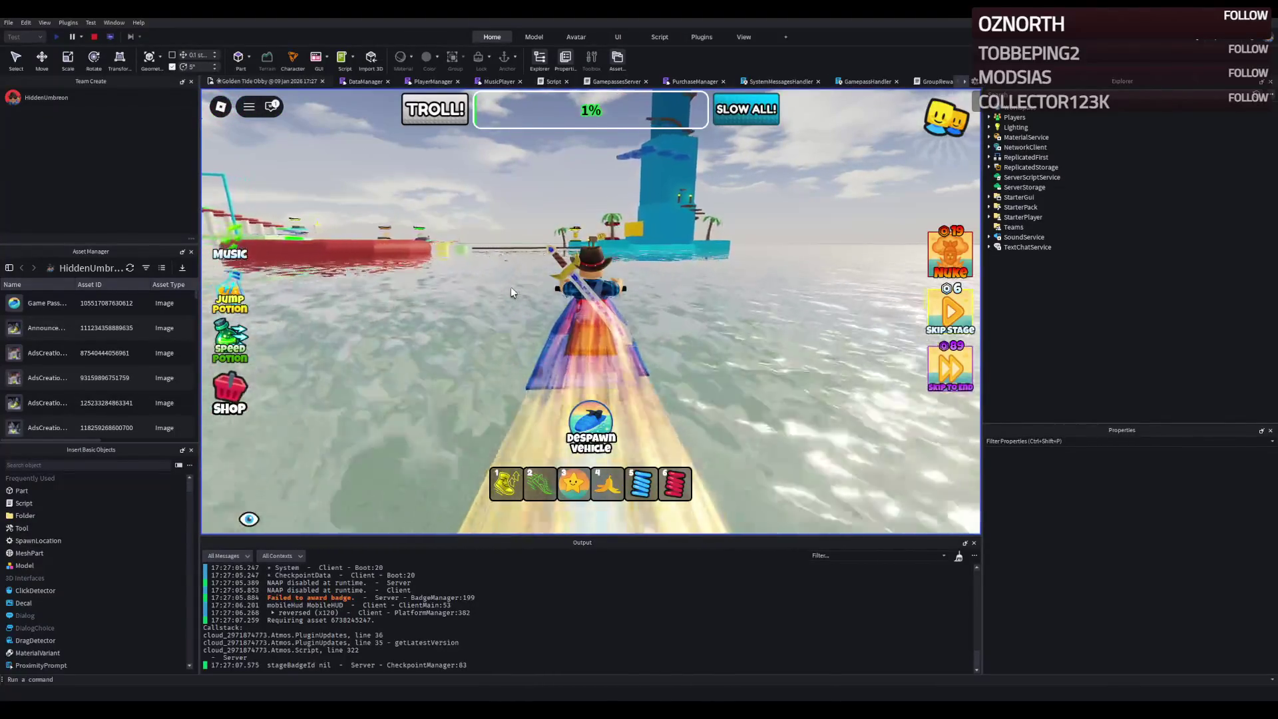
key(w)
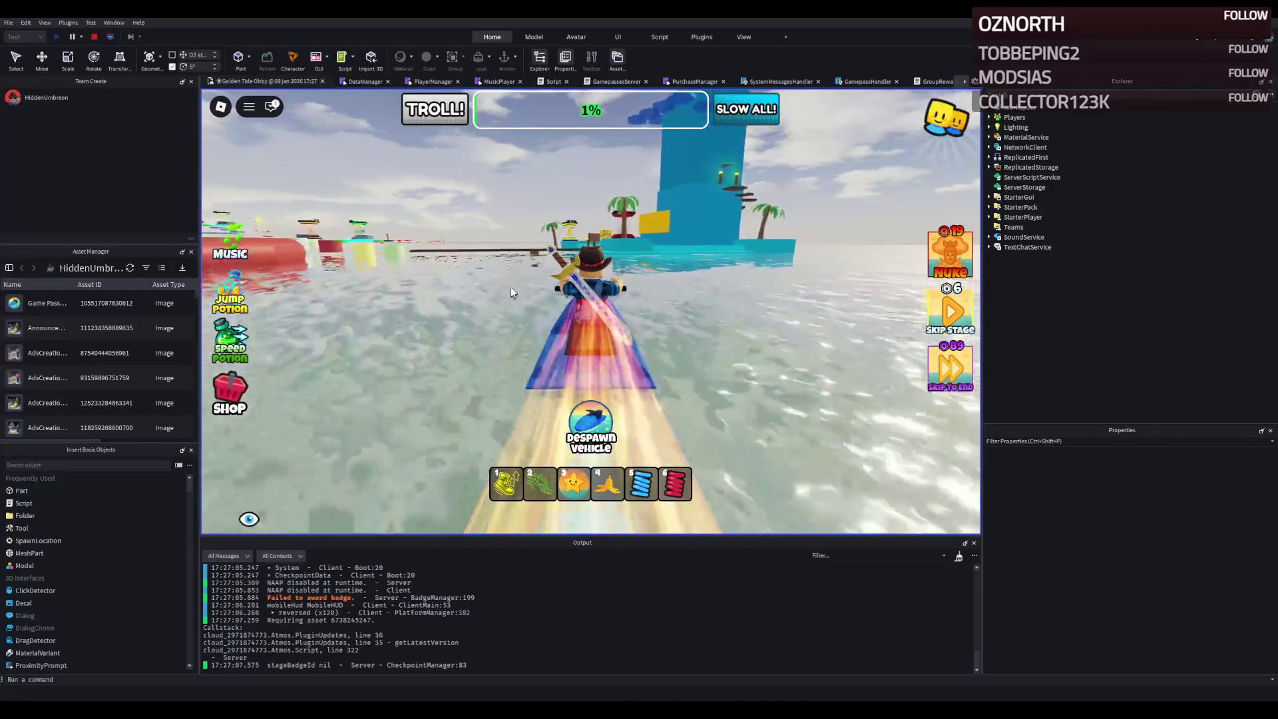
key(a)
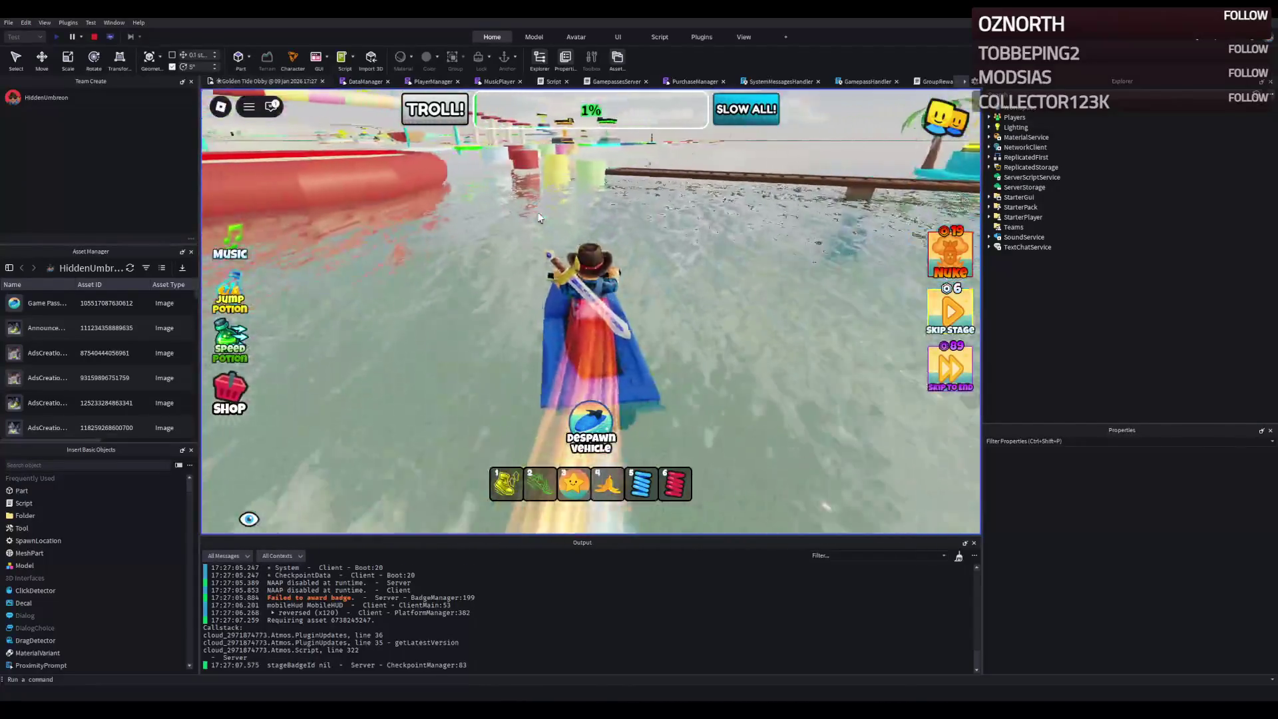
key(a)
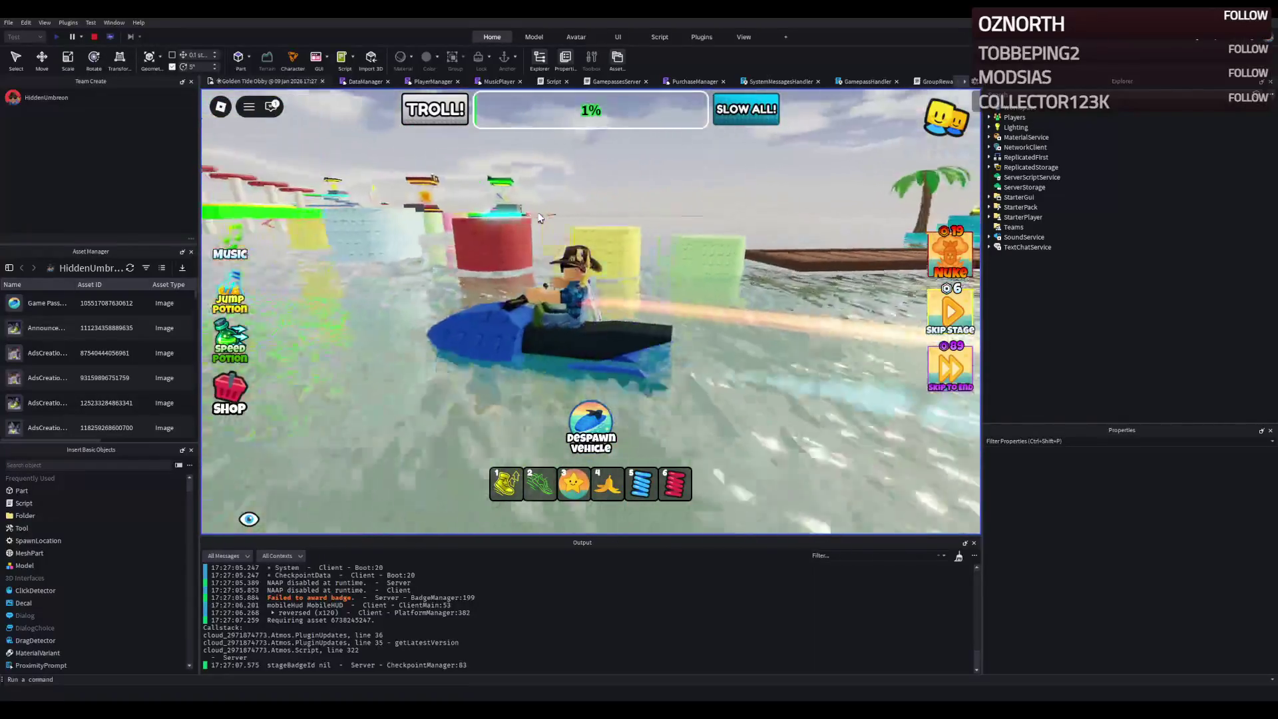
key(a)
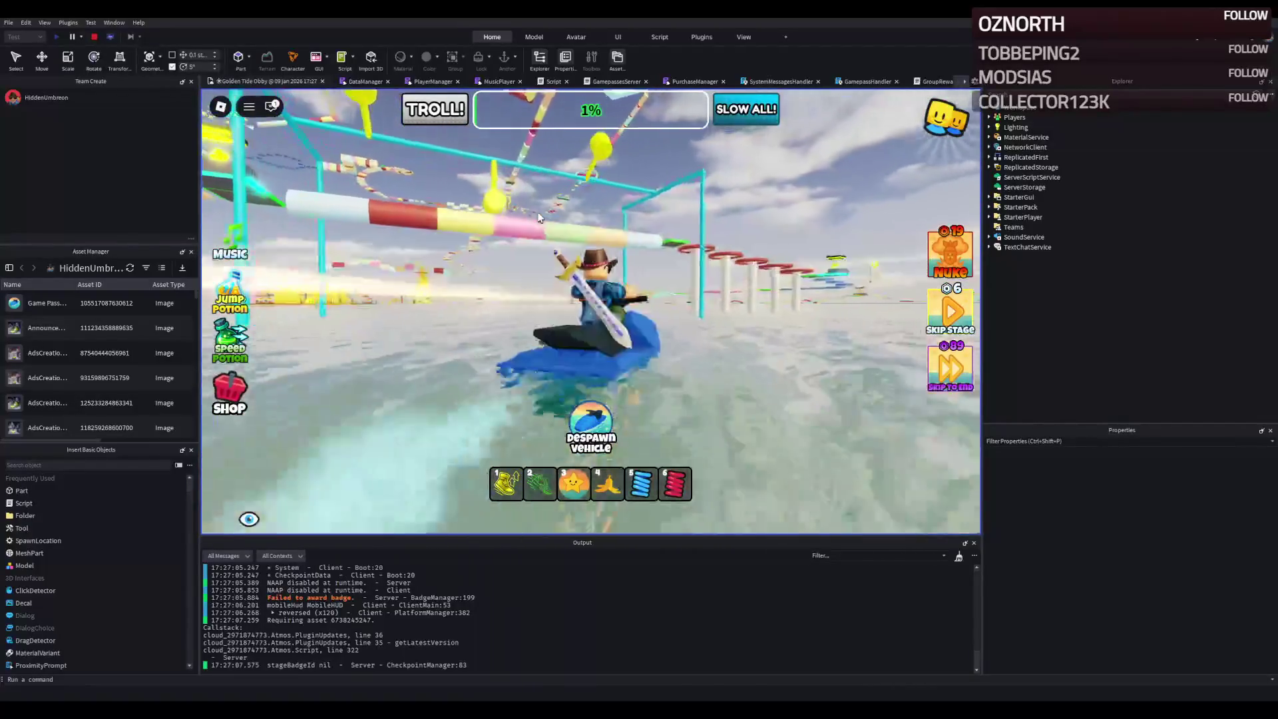
- Ride past the red pillars and swing left across open water
key(w)
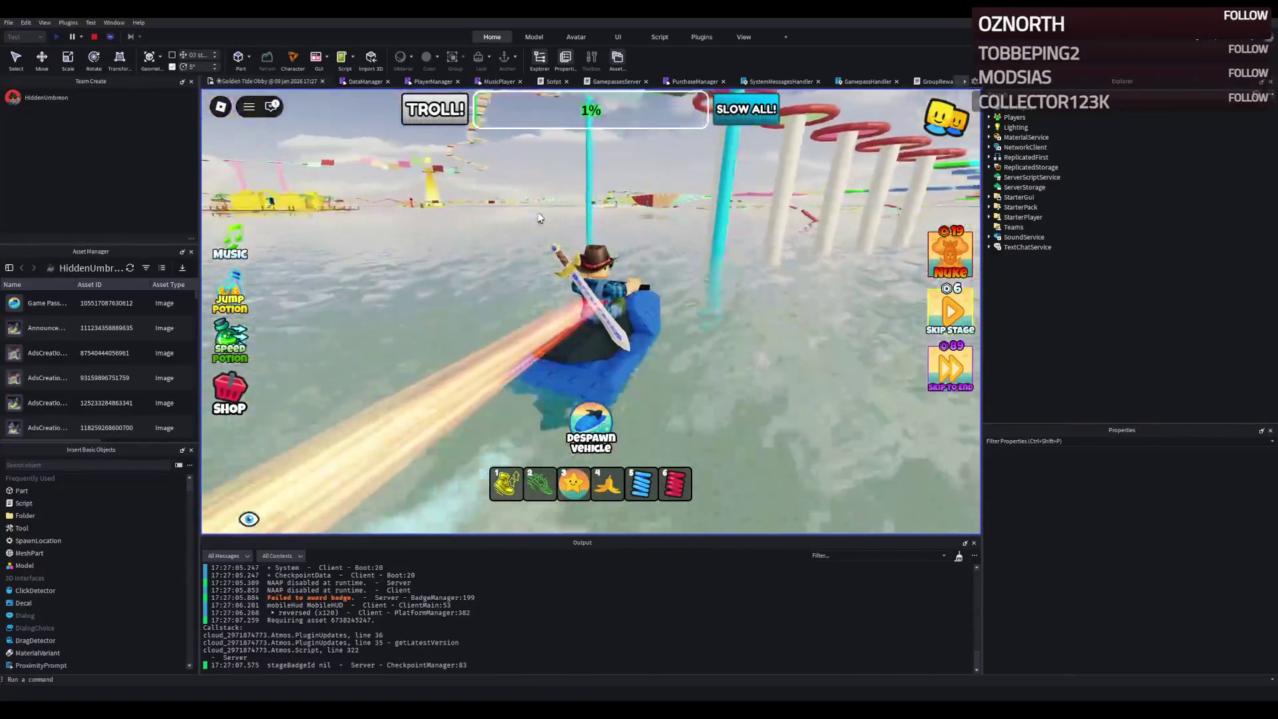
key(w)
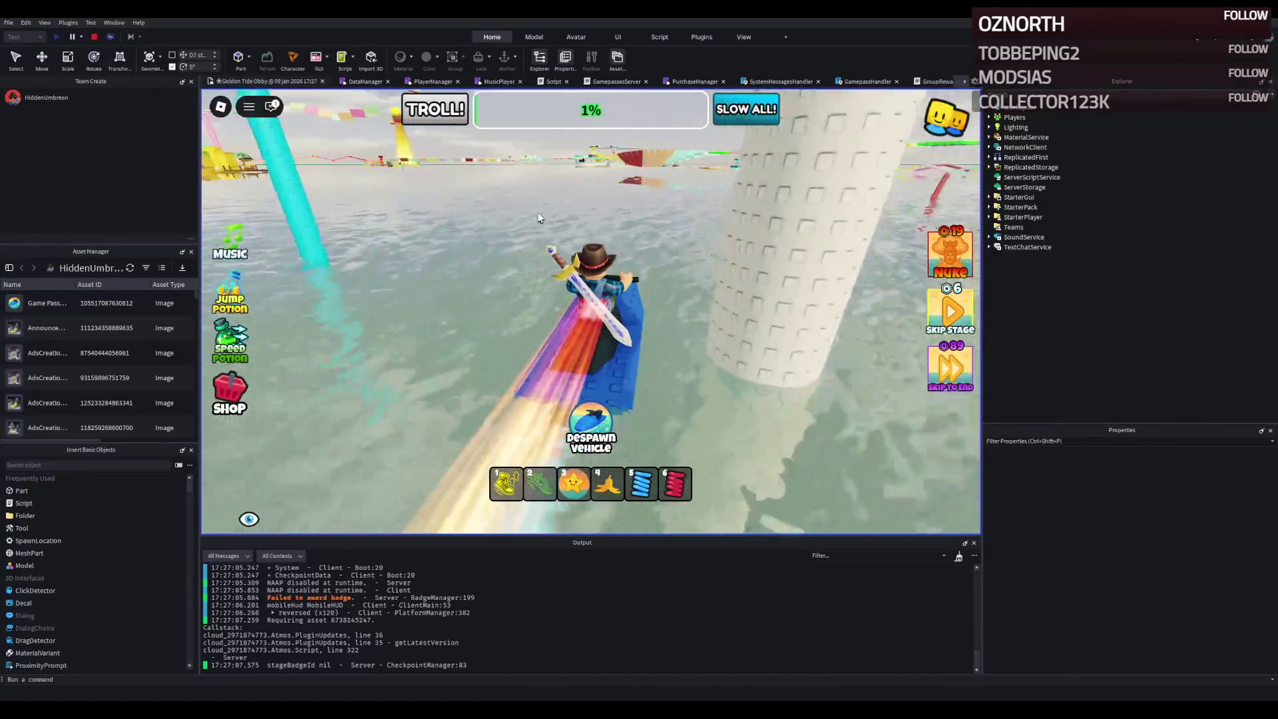
key(w)
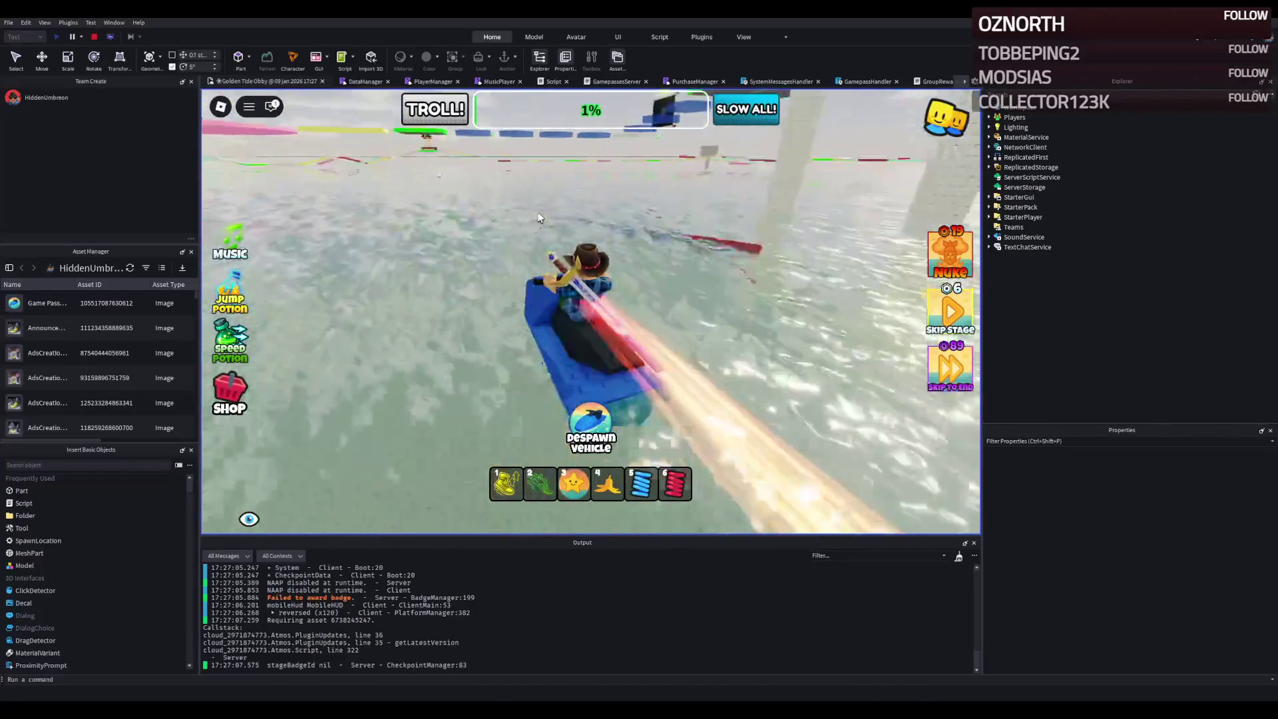
key(w)
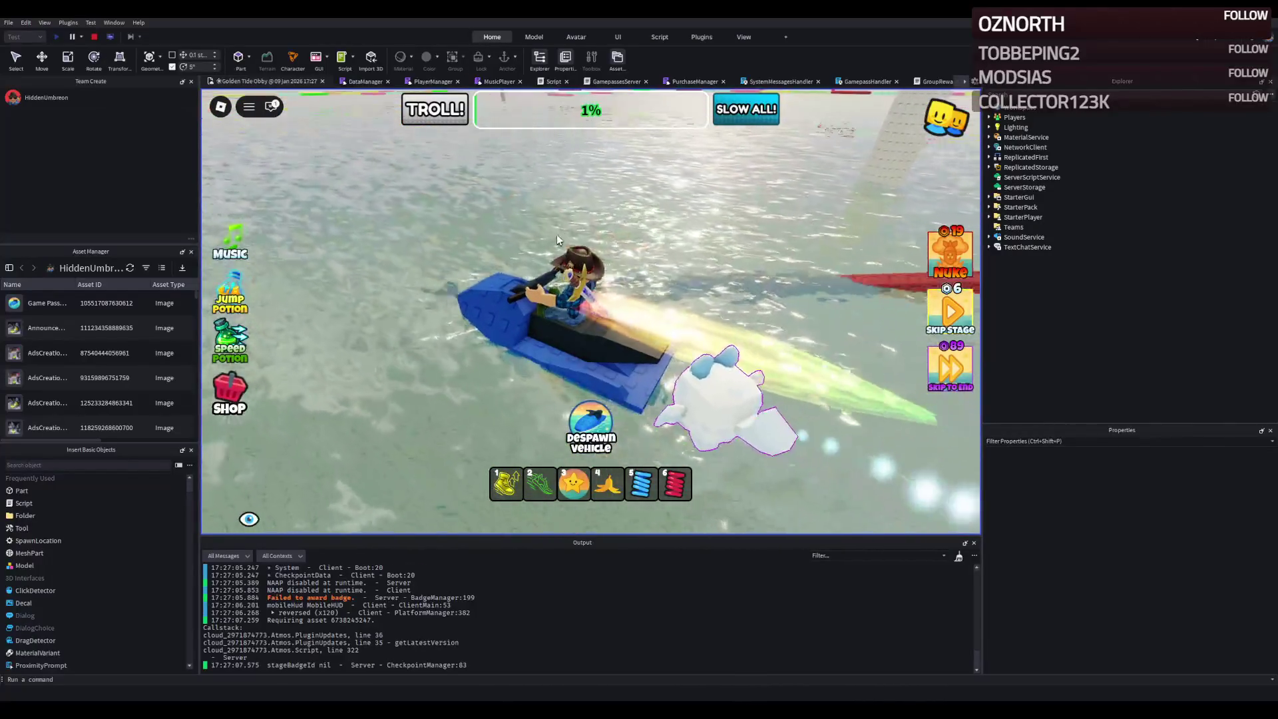
key(w)
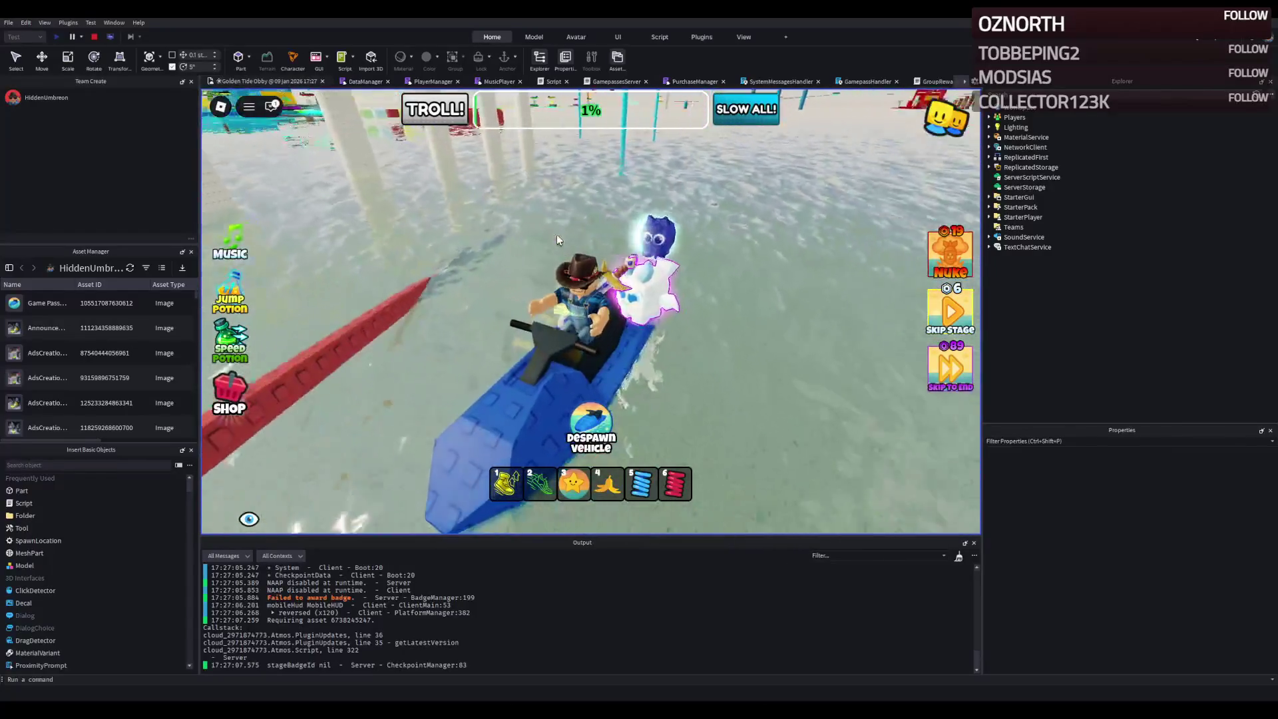
key(w)
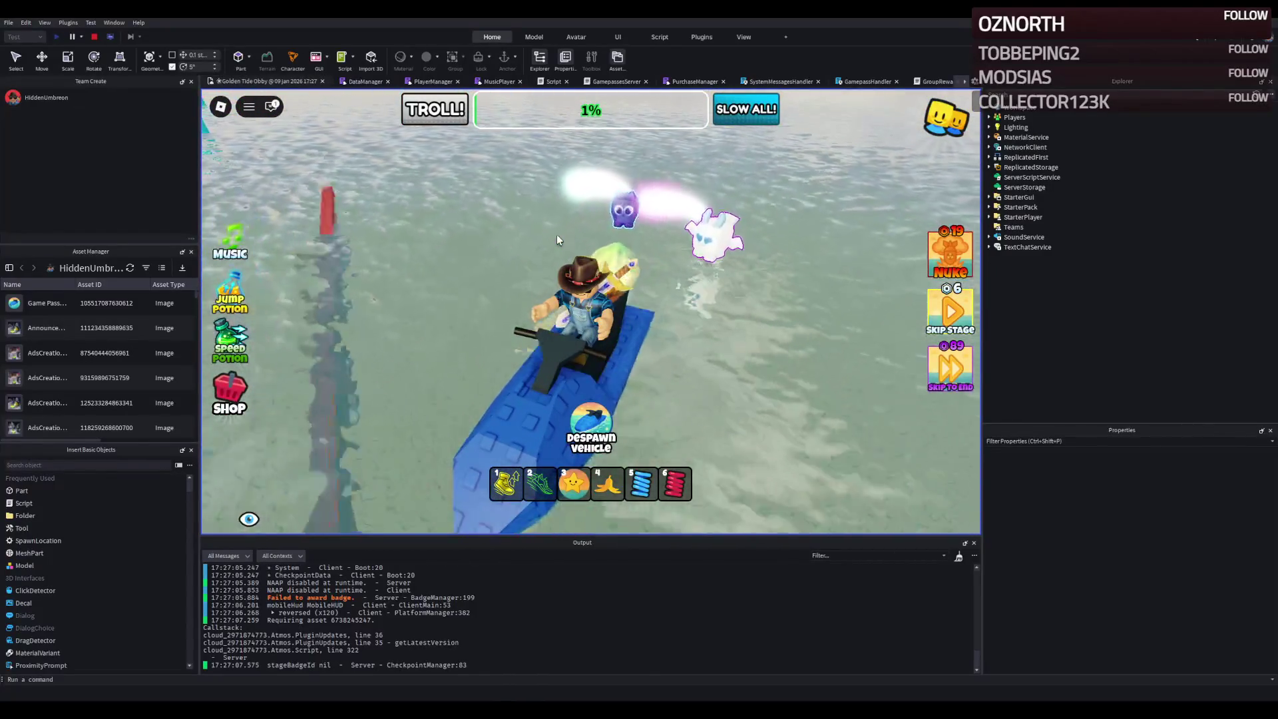
key(w)
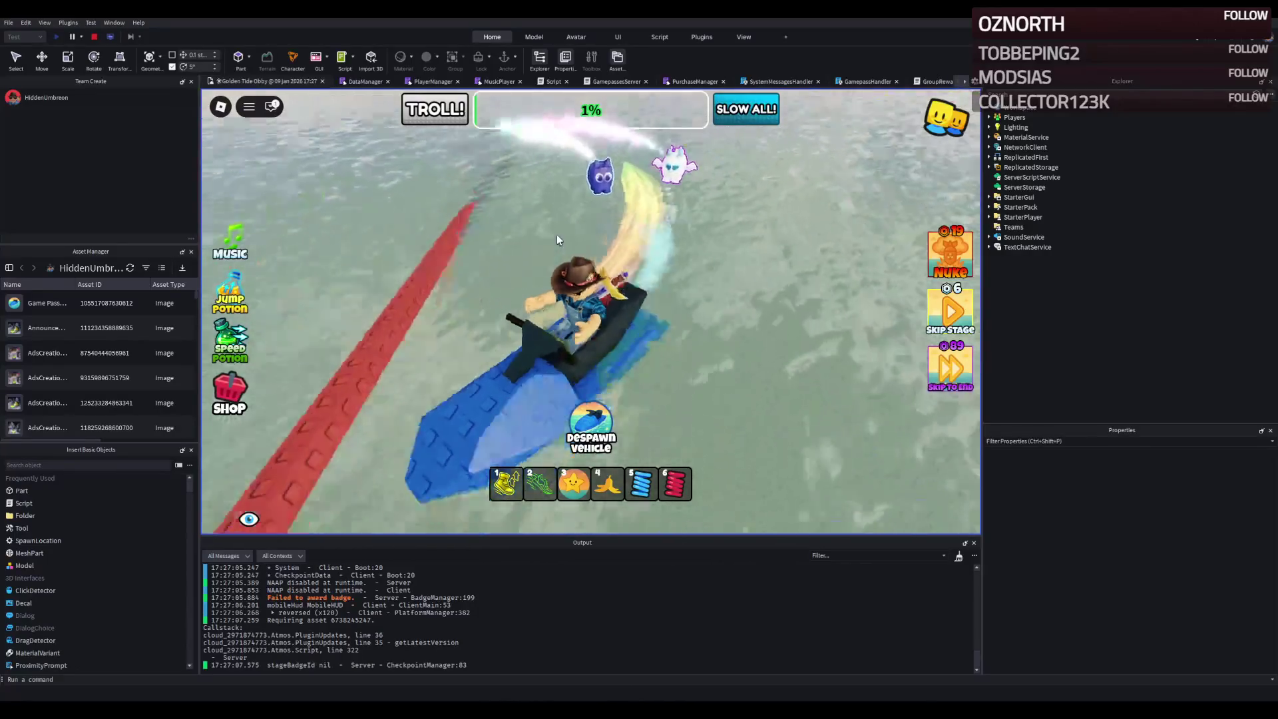
- Ride past the white pillar toward the floating obstacle platforms and red-ringed pillars
key(w)
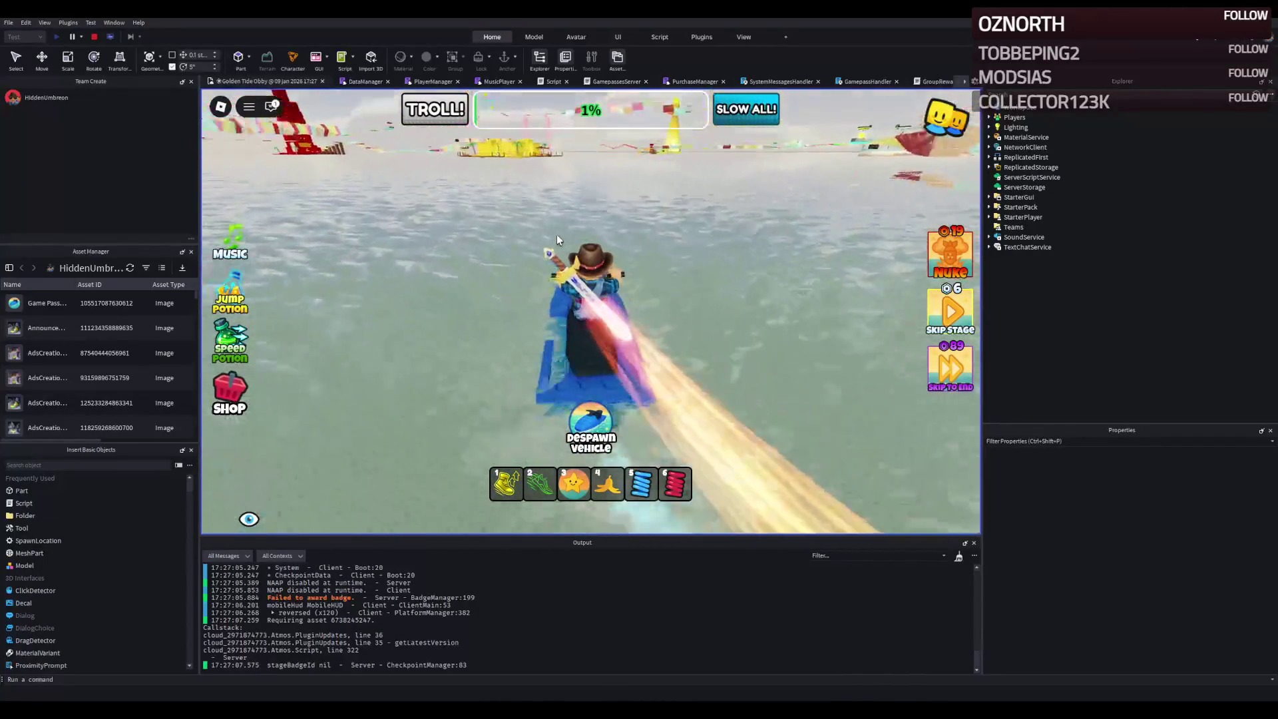
key(w)
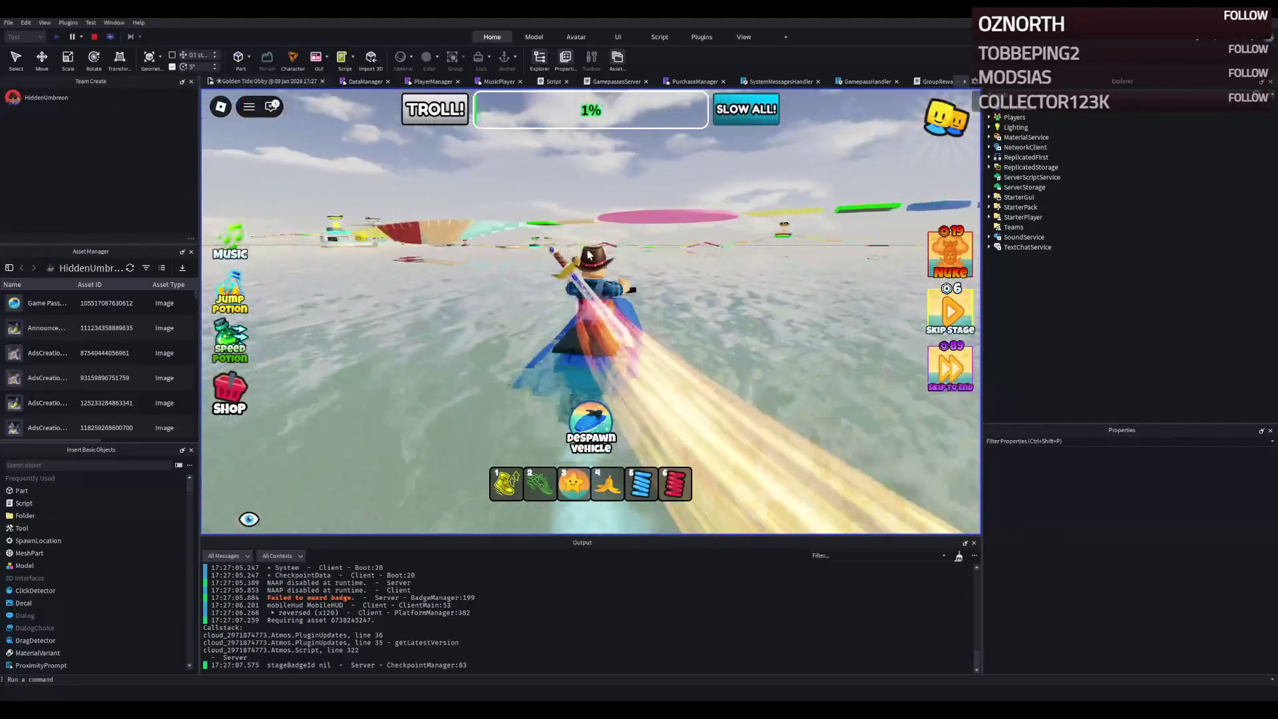
key(w)
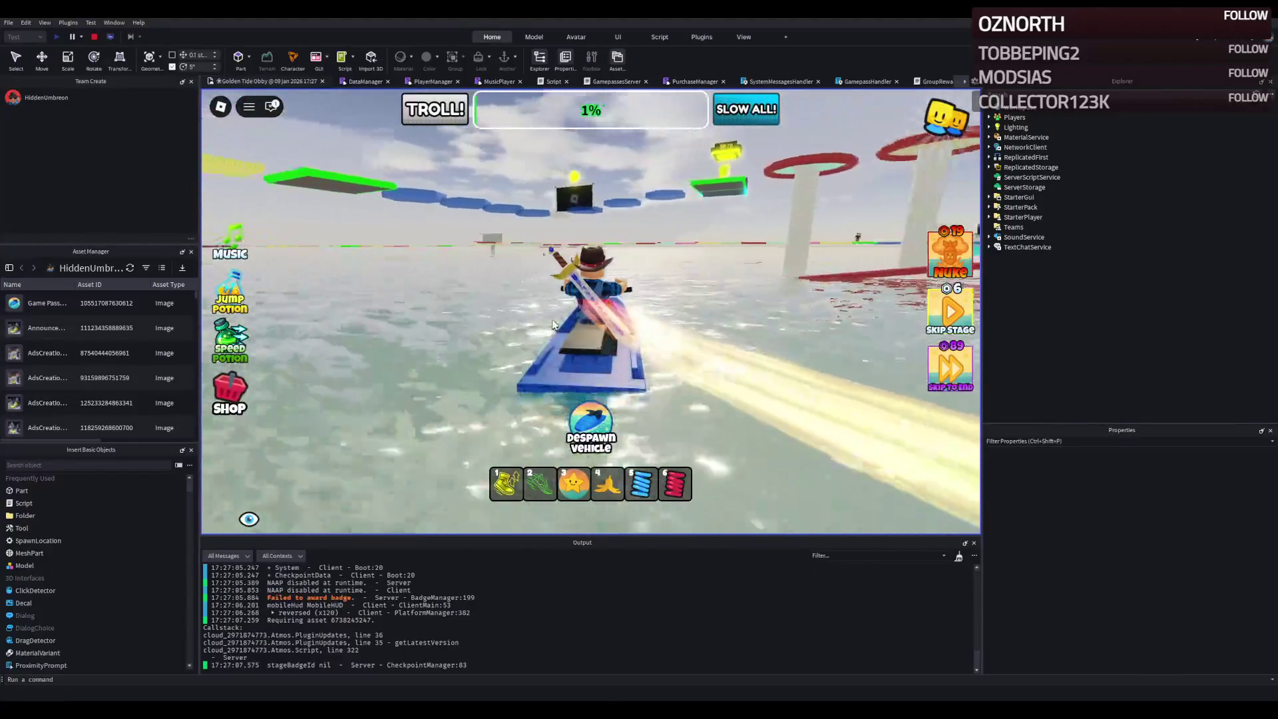
key(w)
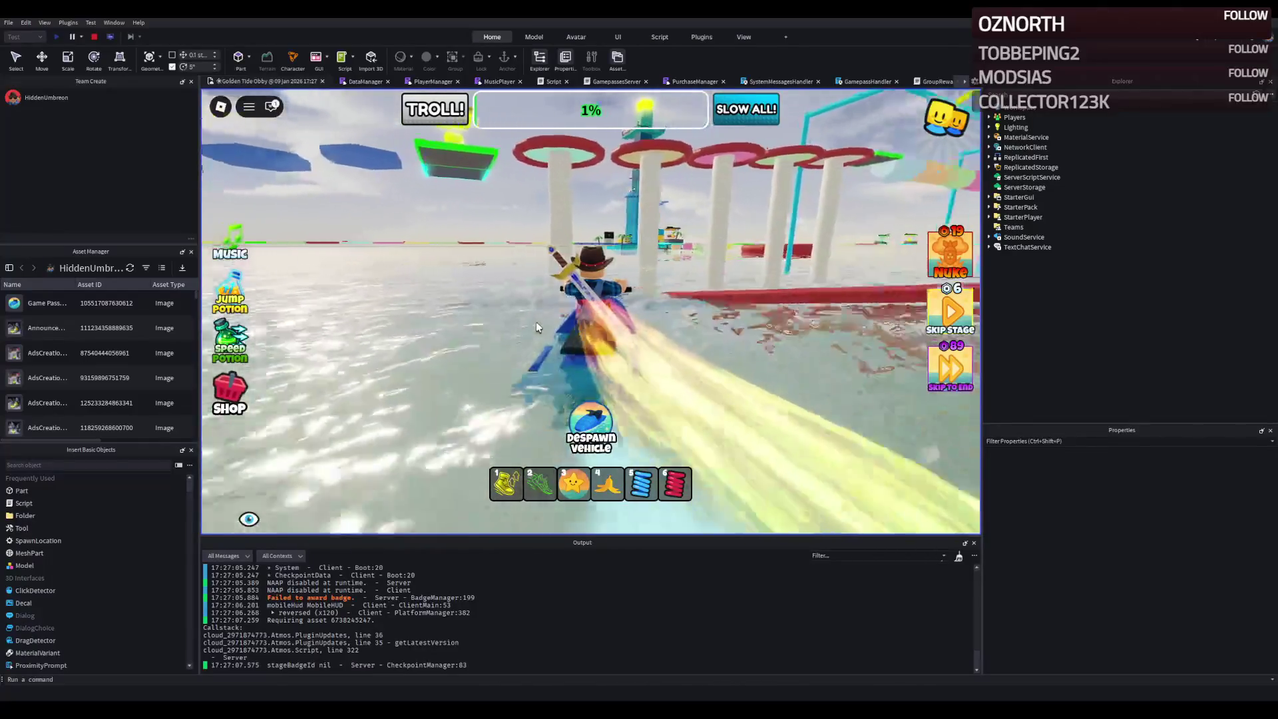
key(w)
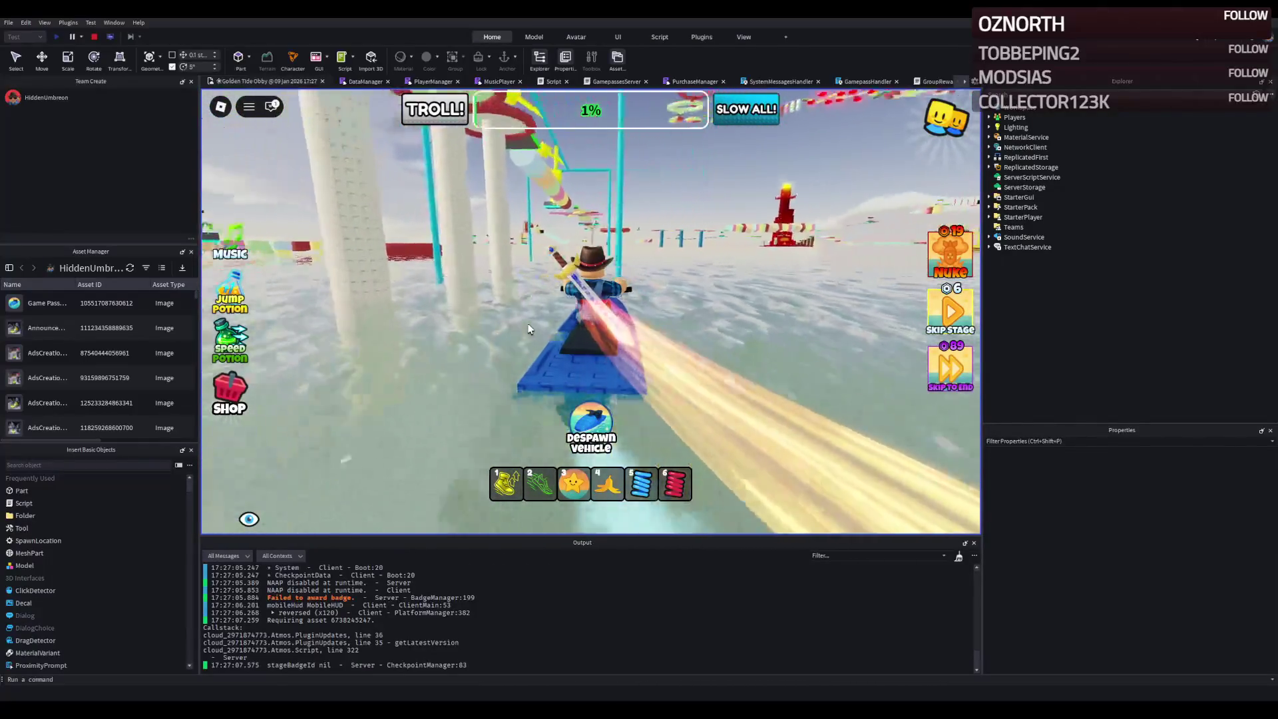
key(w)
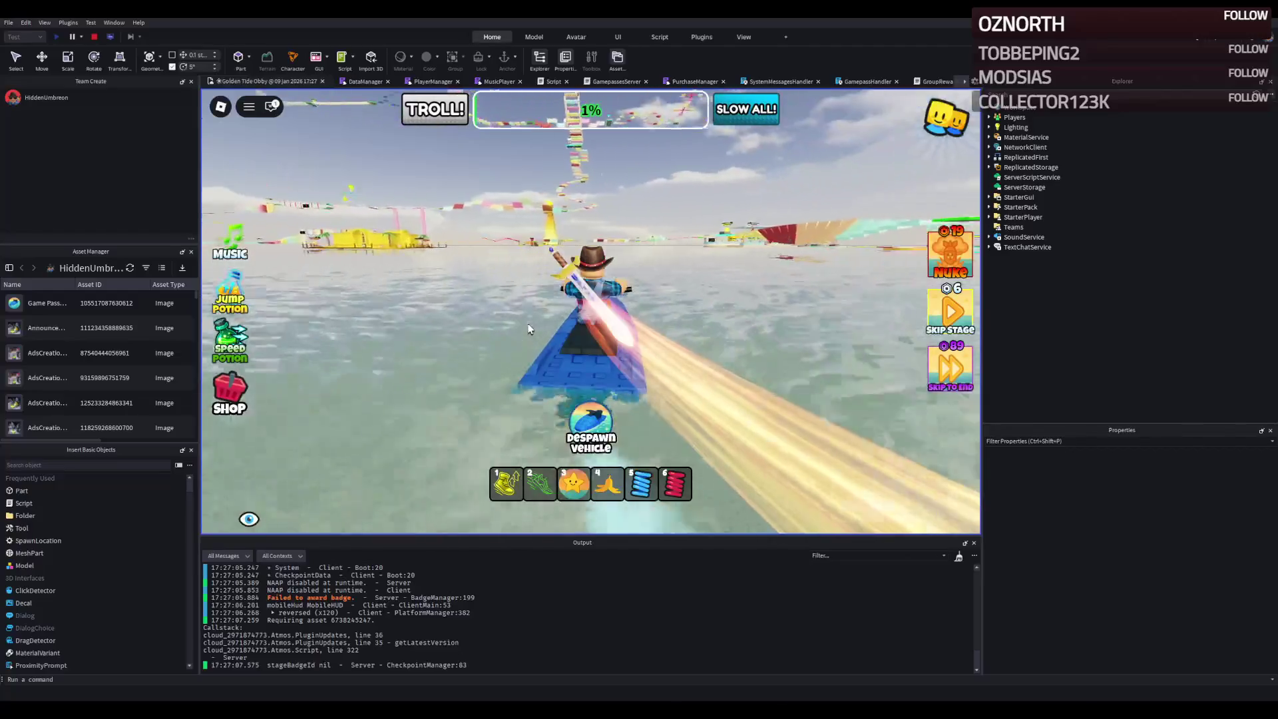
key(w)
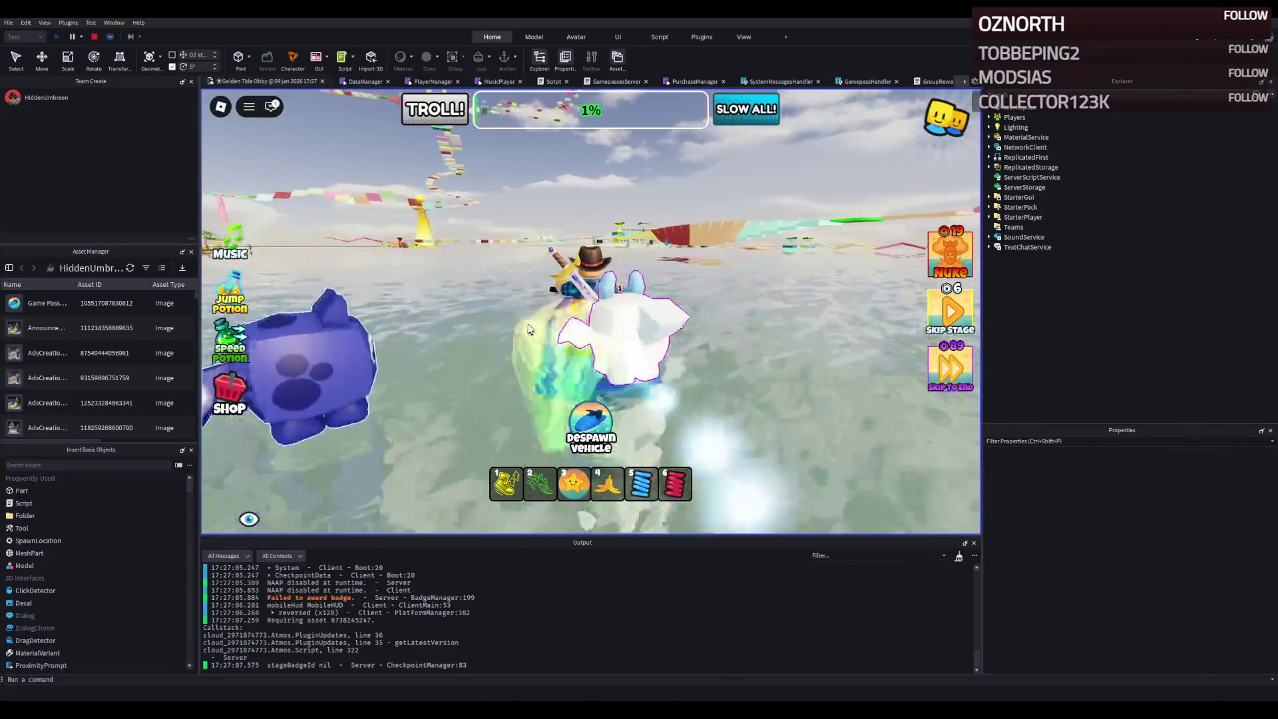
key(w)
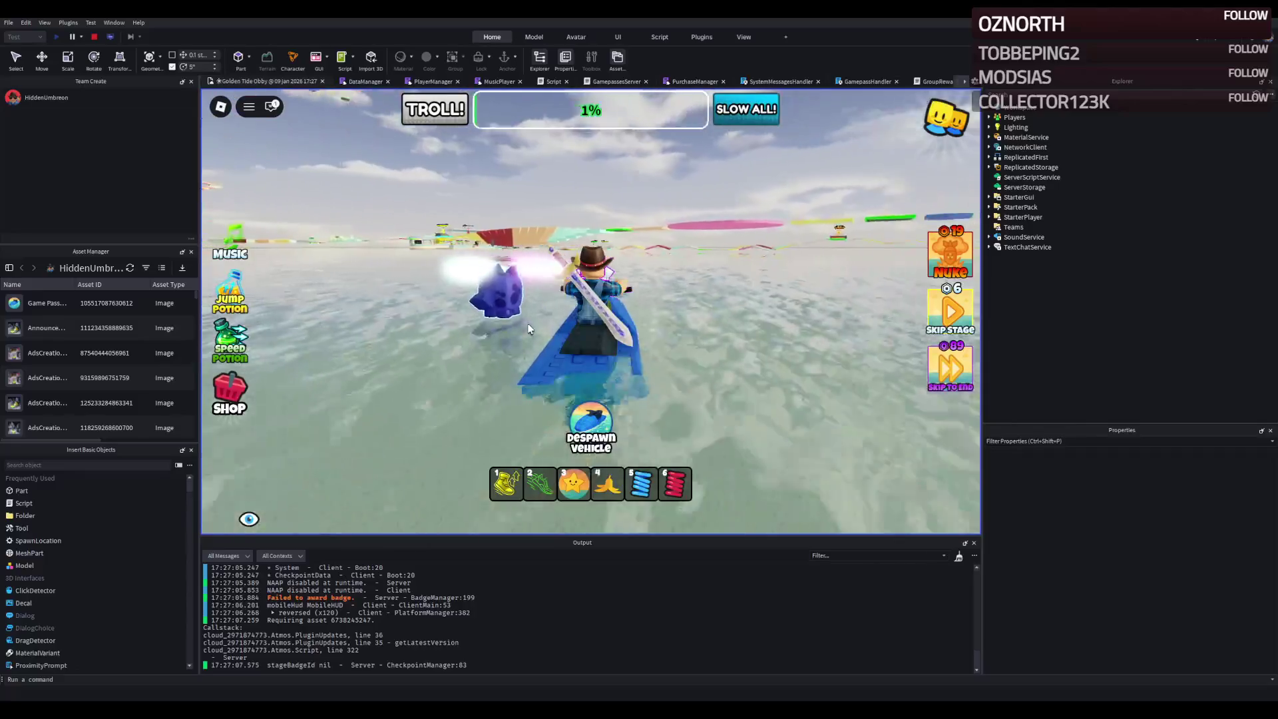
- Weave left and right around the pillars, then turn hard right to circle back
key(a)
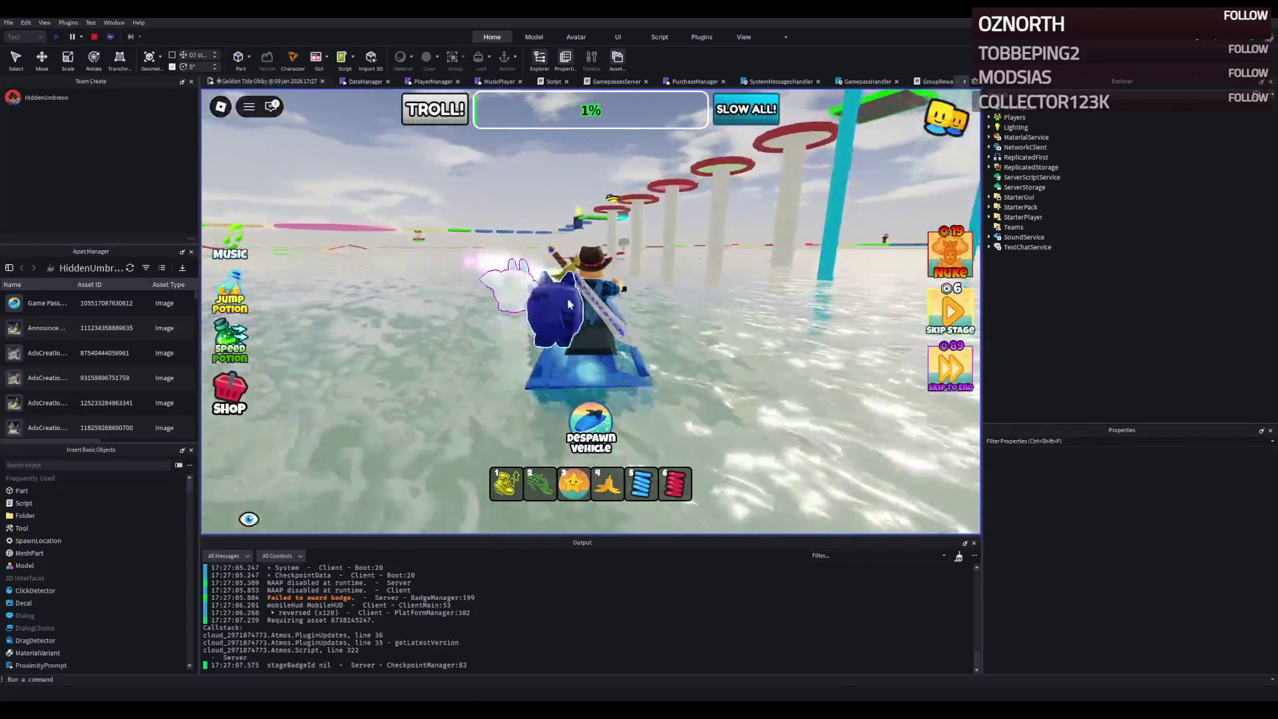
key(d)
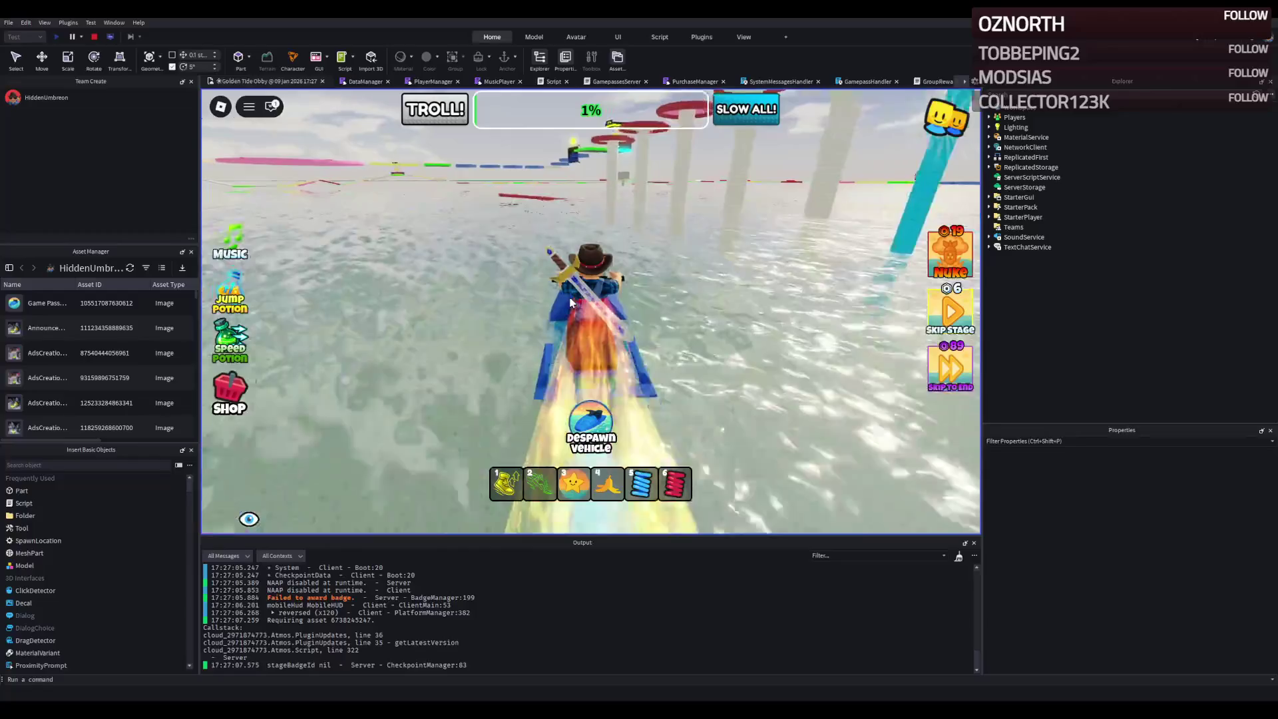
key(a)
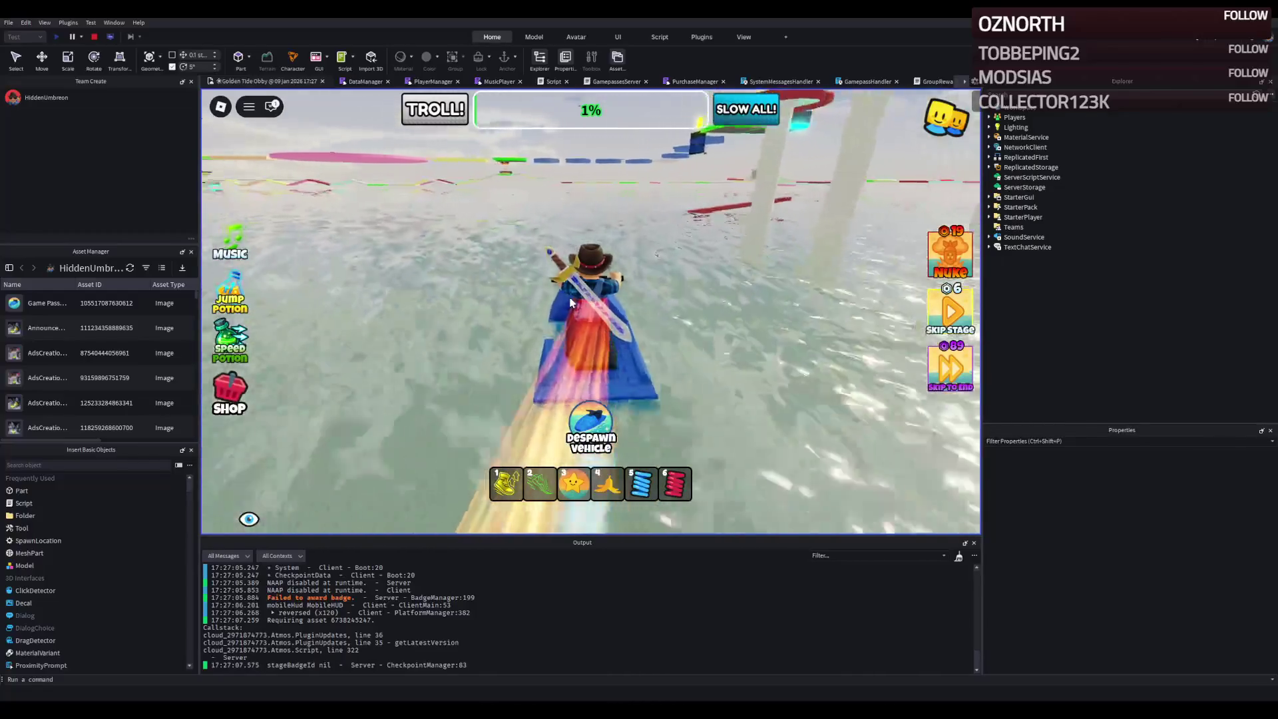
key(a)
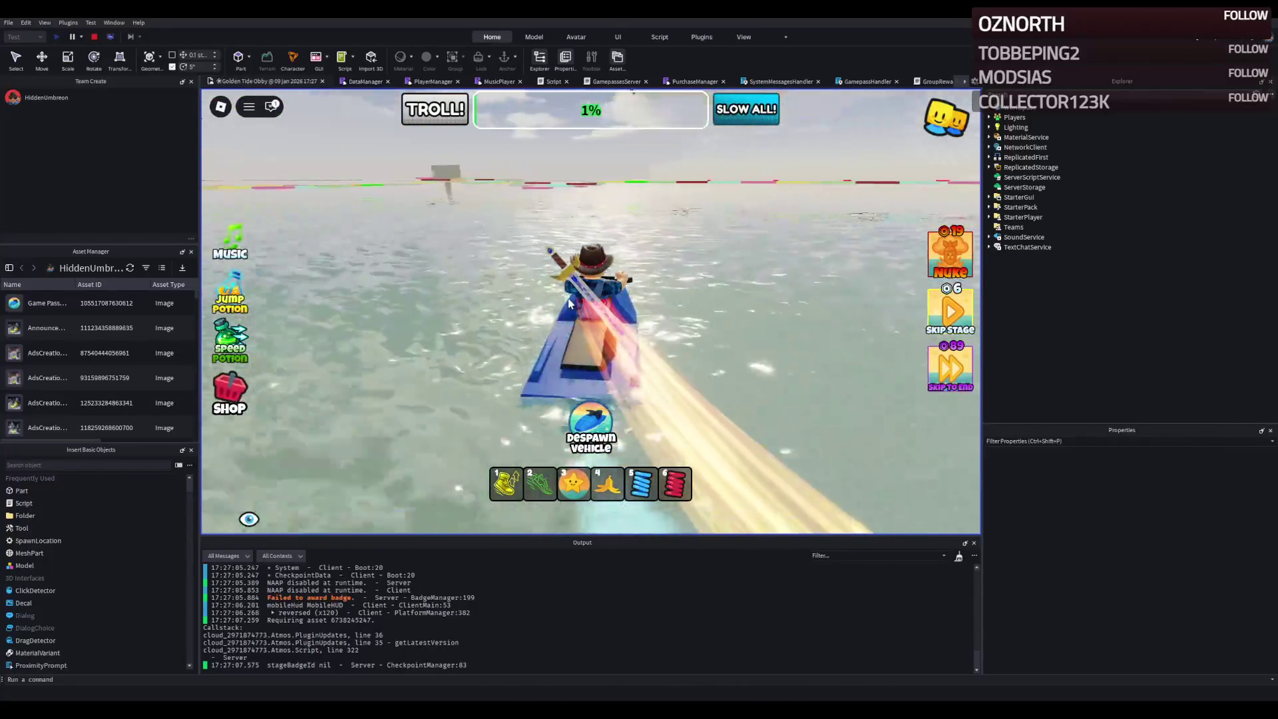
key(d)
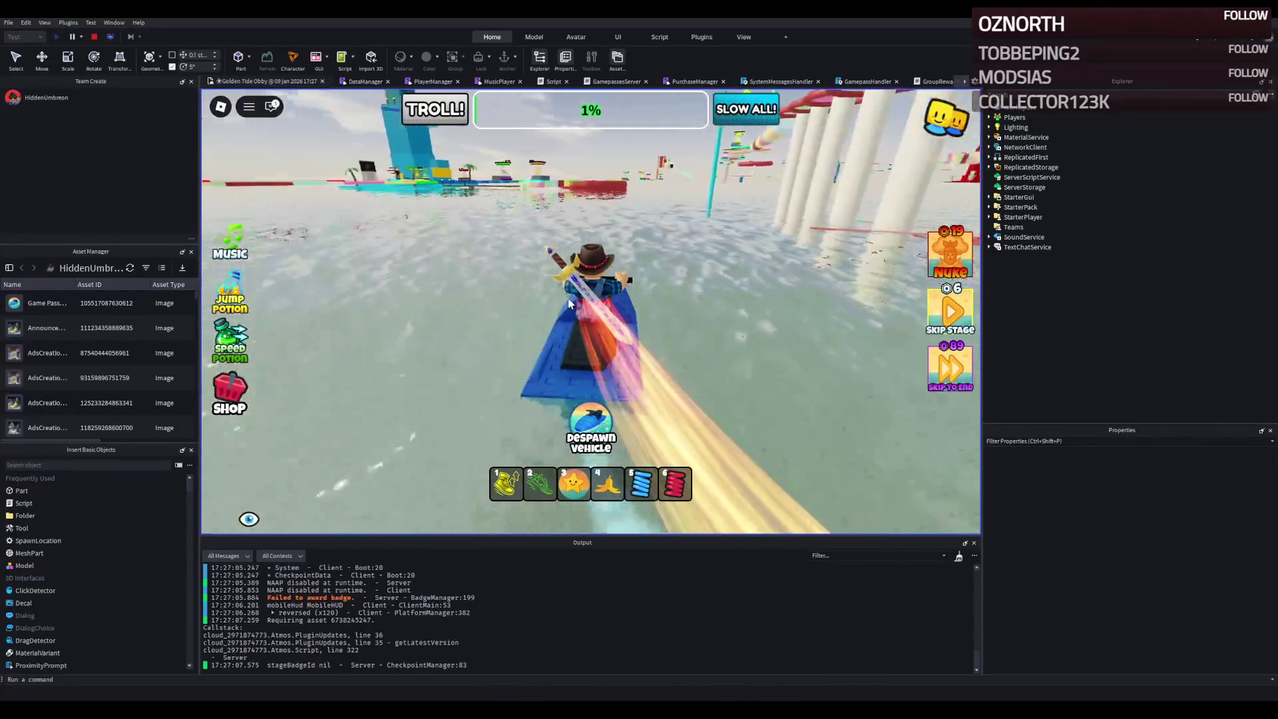
key(d)
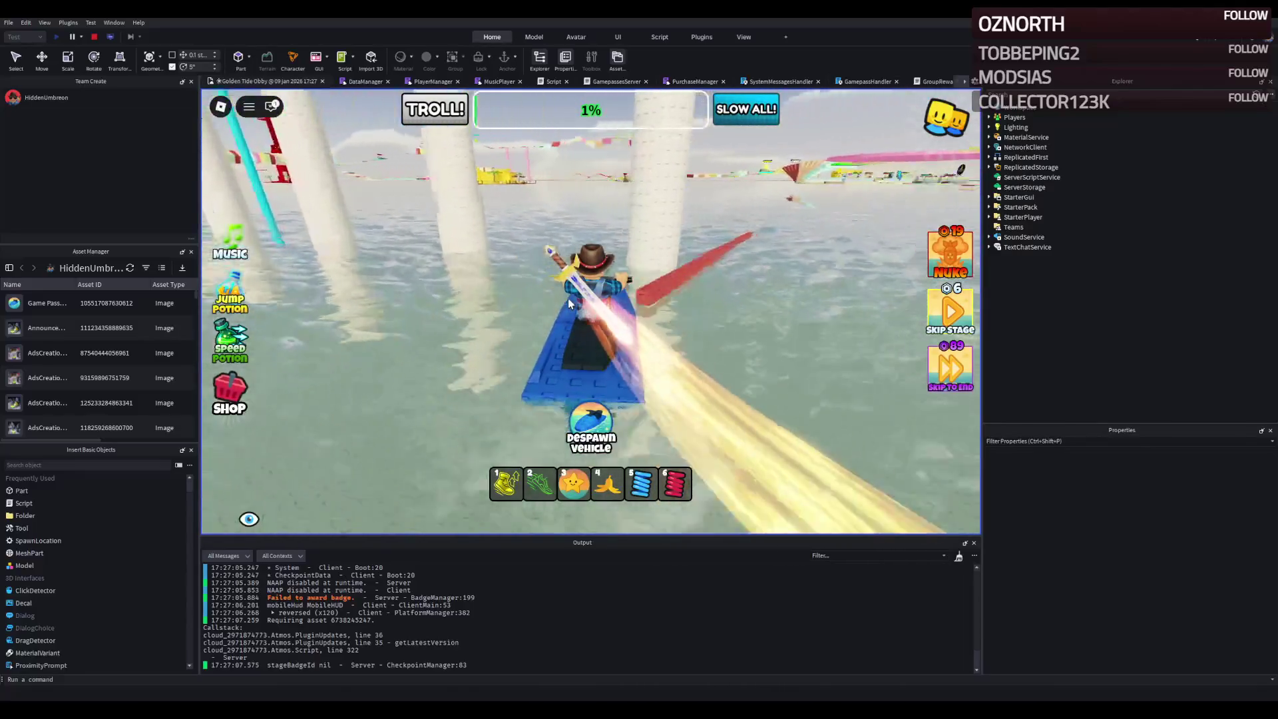
key(d)
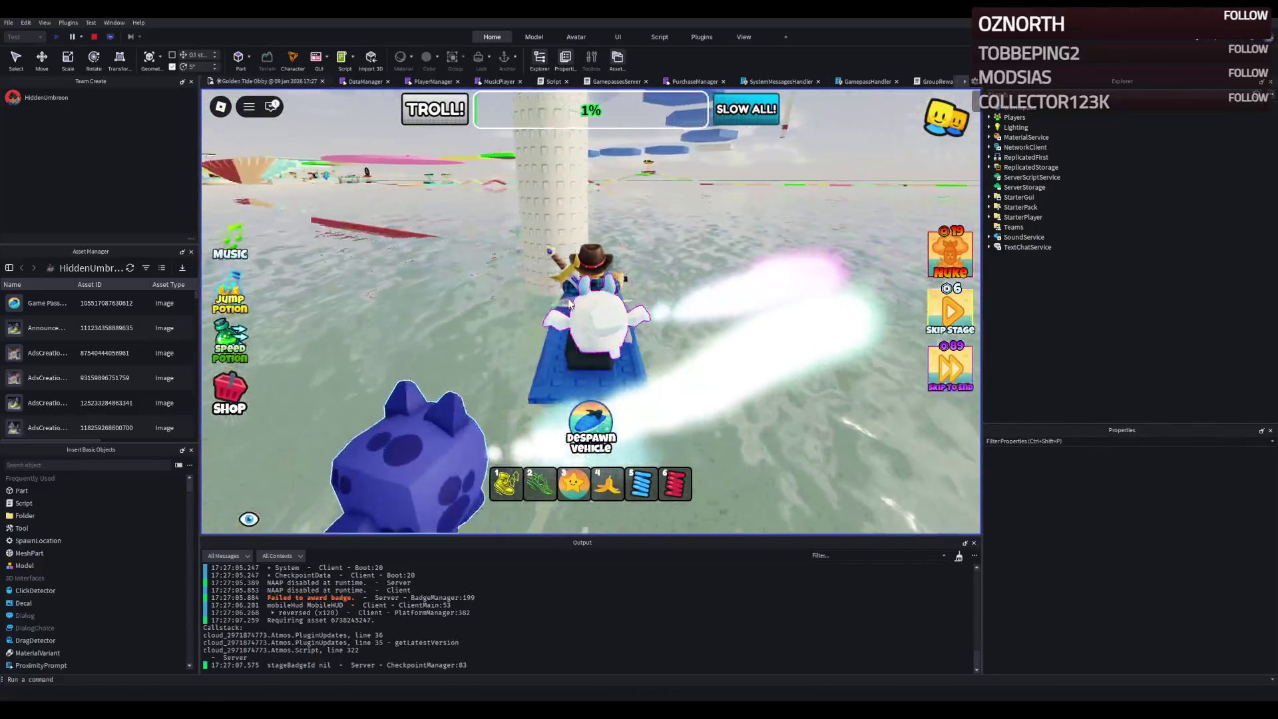
key(a)
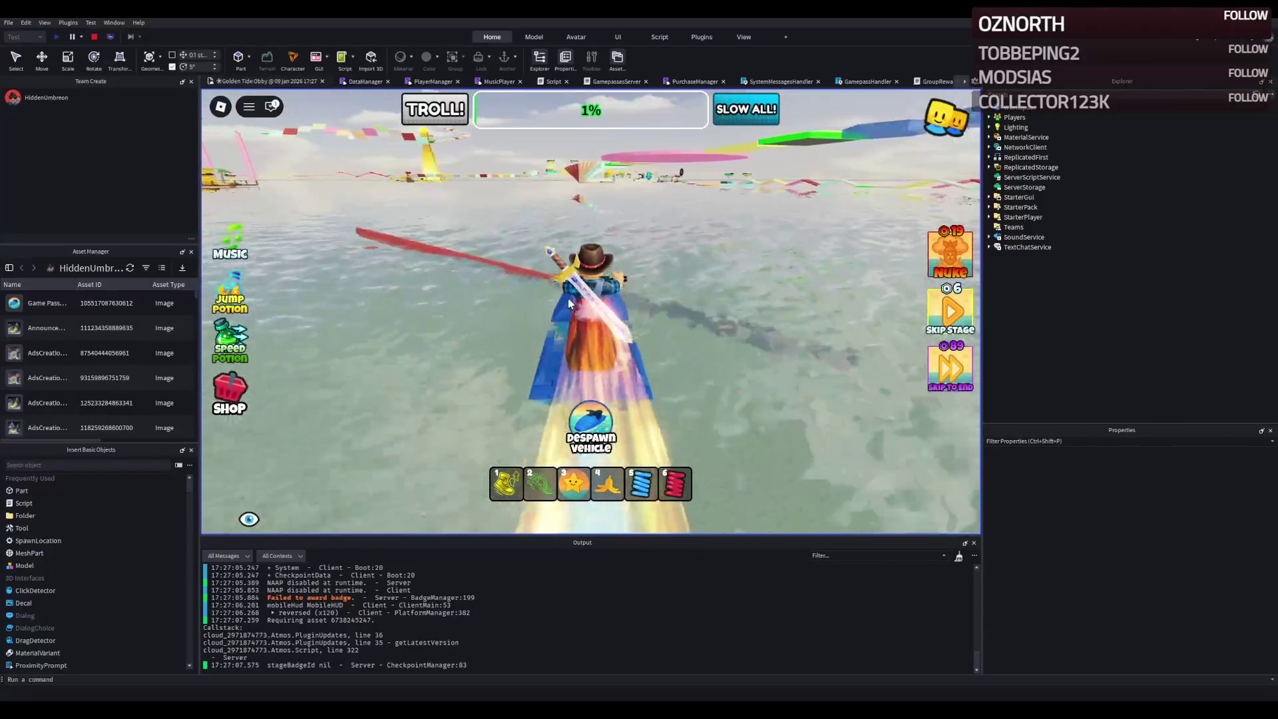
key(d)
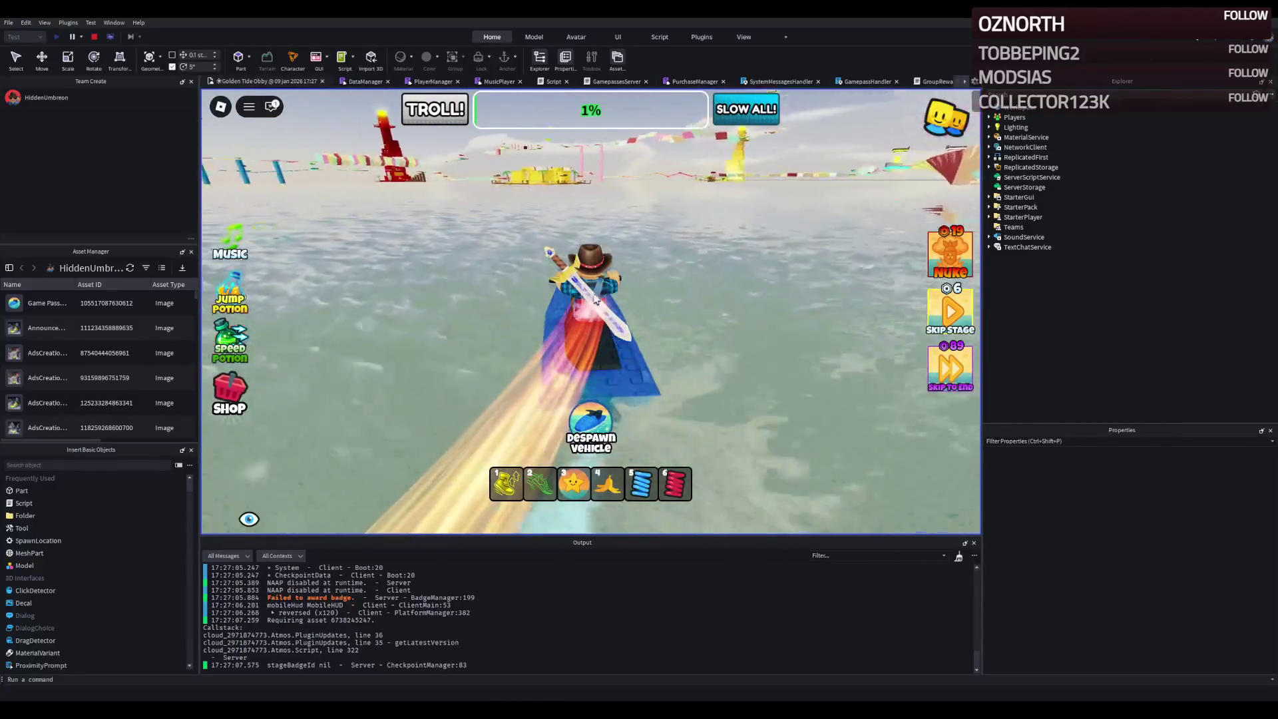
key(d)
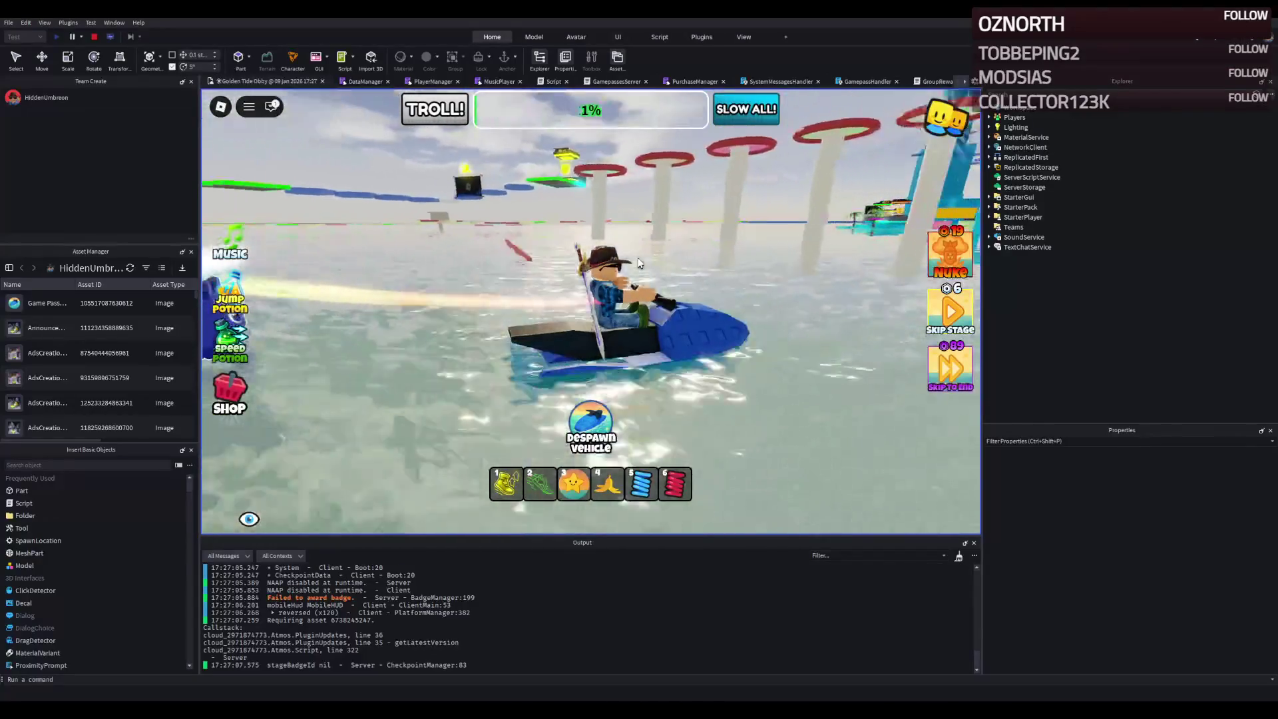
key(d)
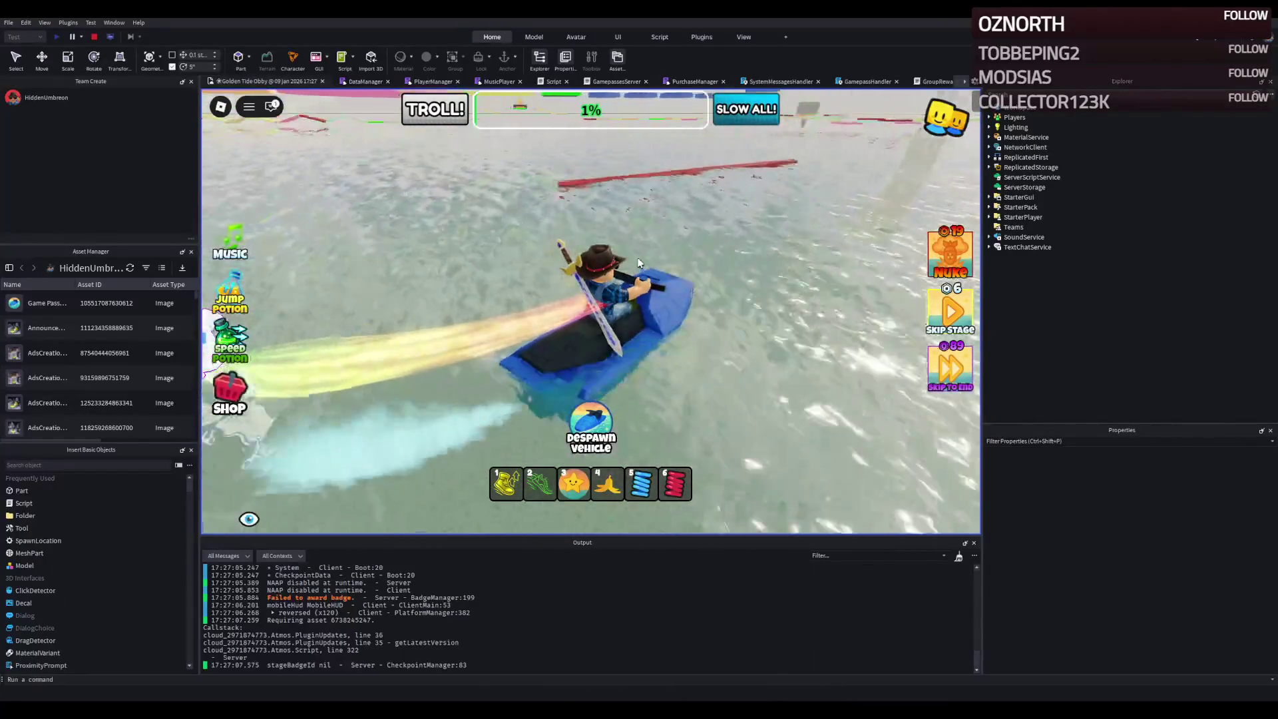
- Drive the jetski across the red bar and on toward the course ahead
key(w)
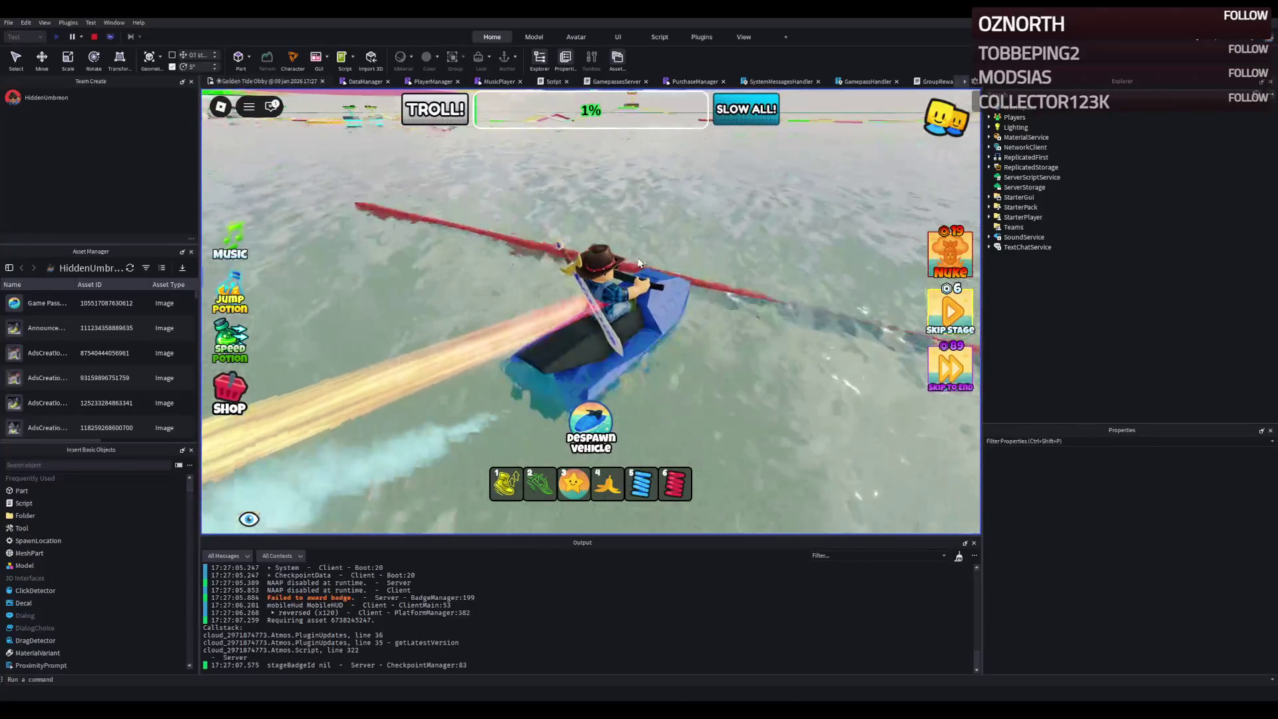
key(w)
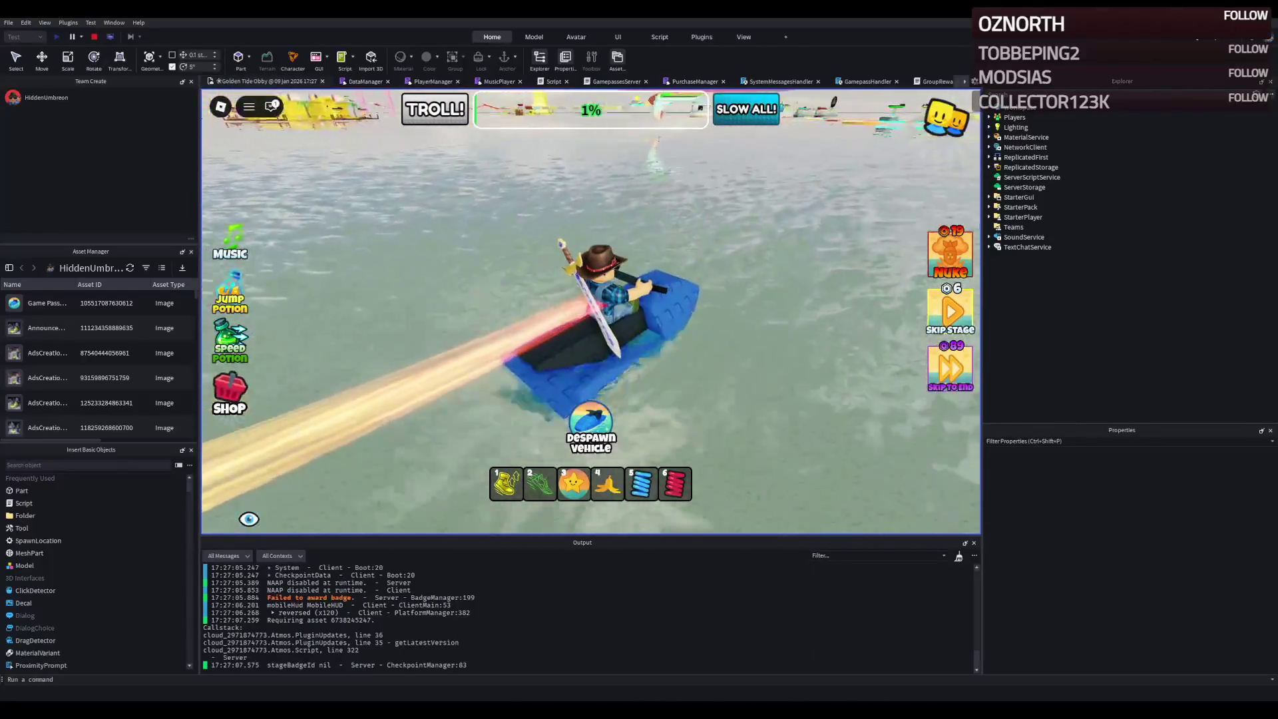
key(w)
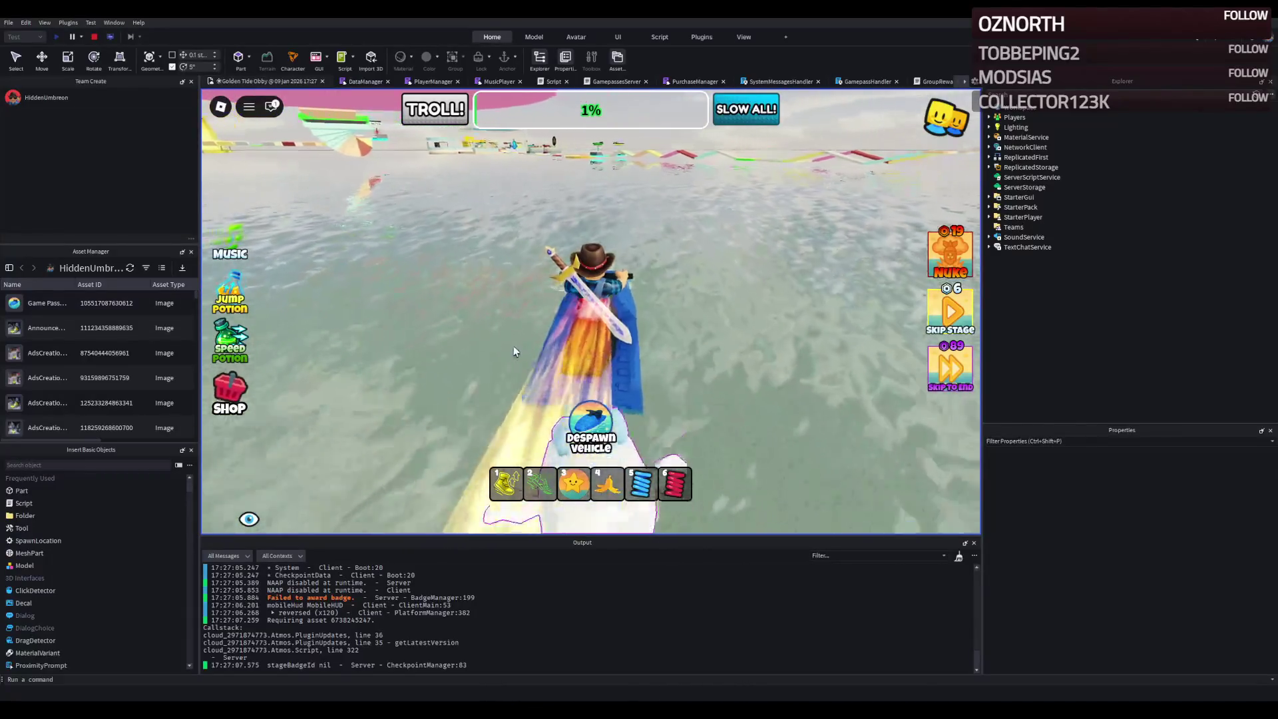
key(w)
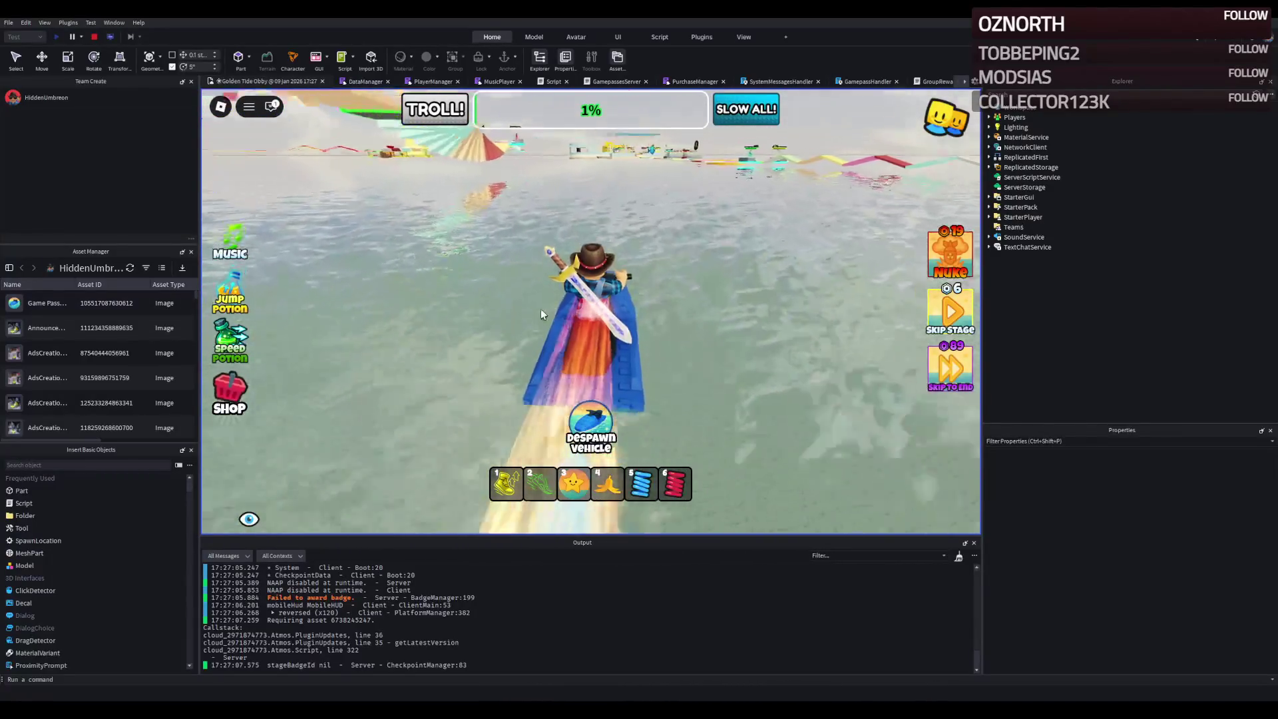
key(w)
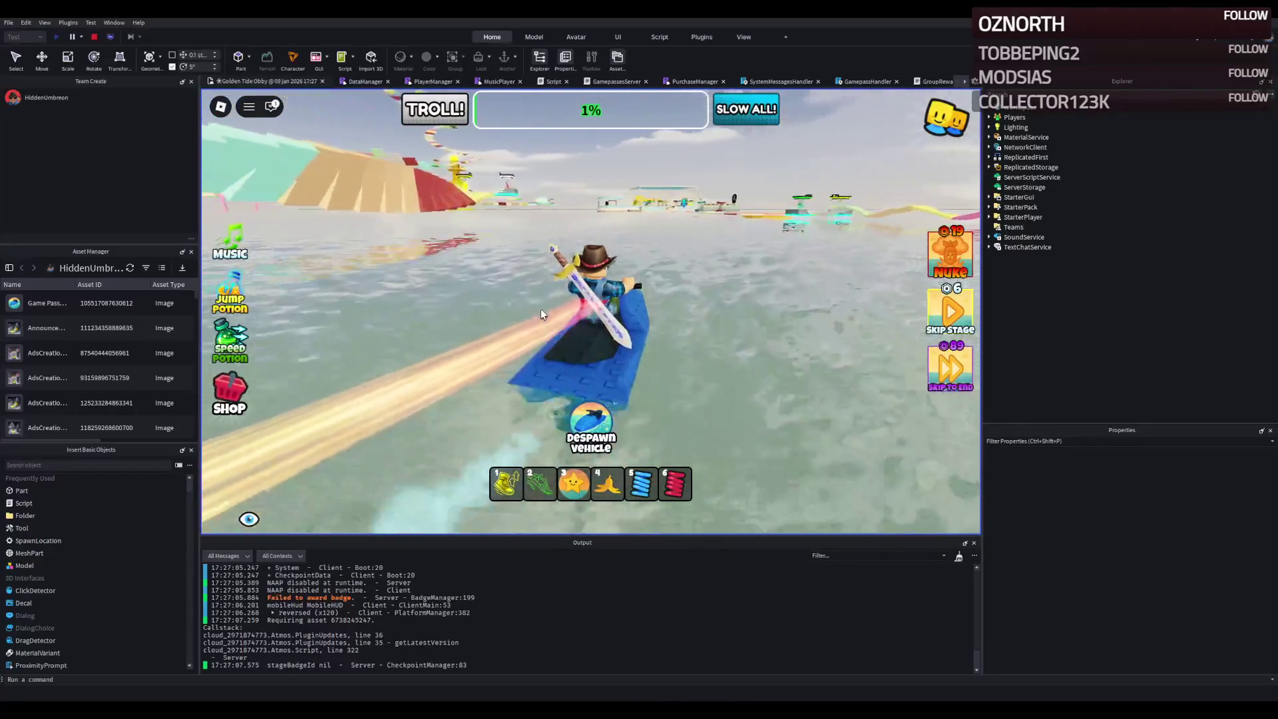
- Ride past the red ramp and under the pink ramp toward the pavilion
key(a)
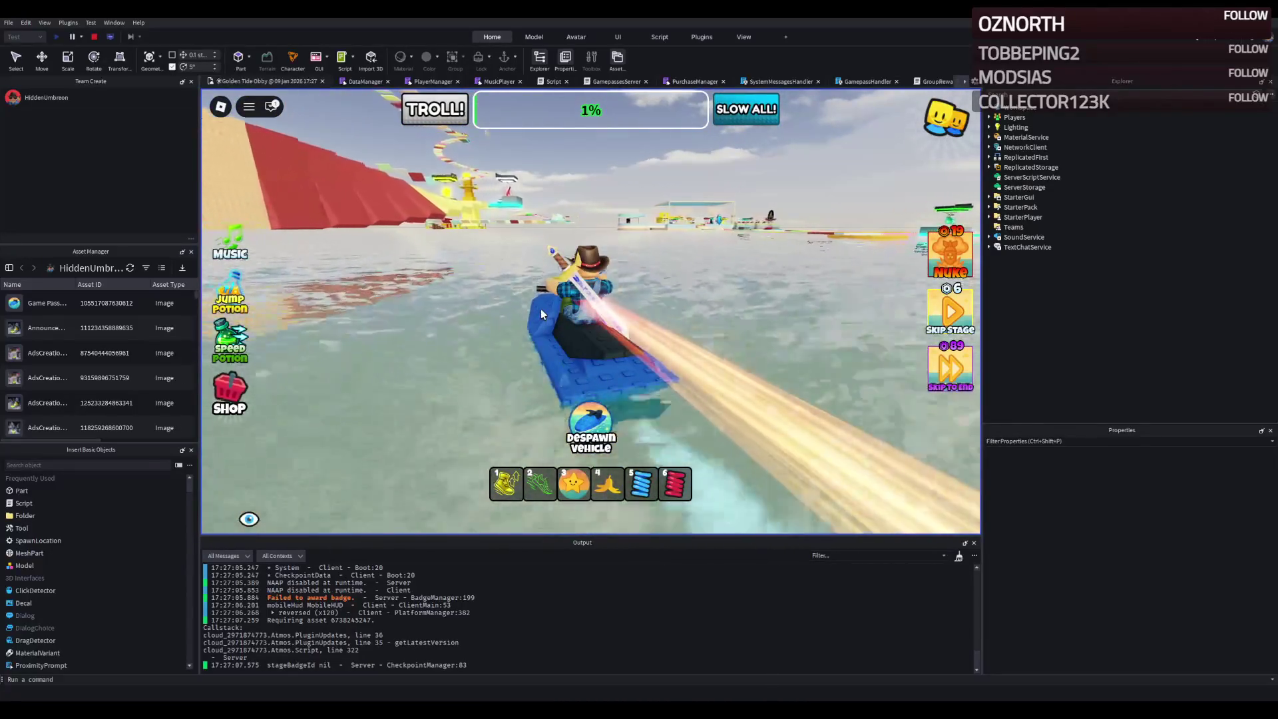
key(w)
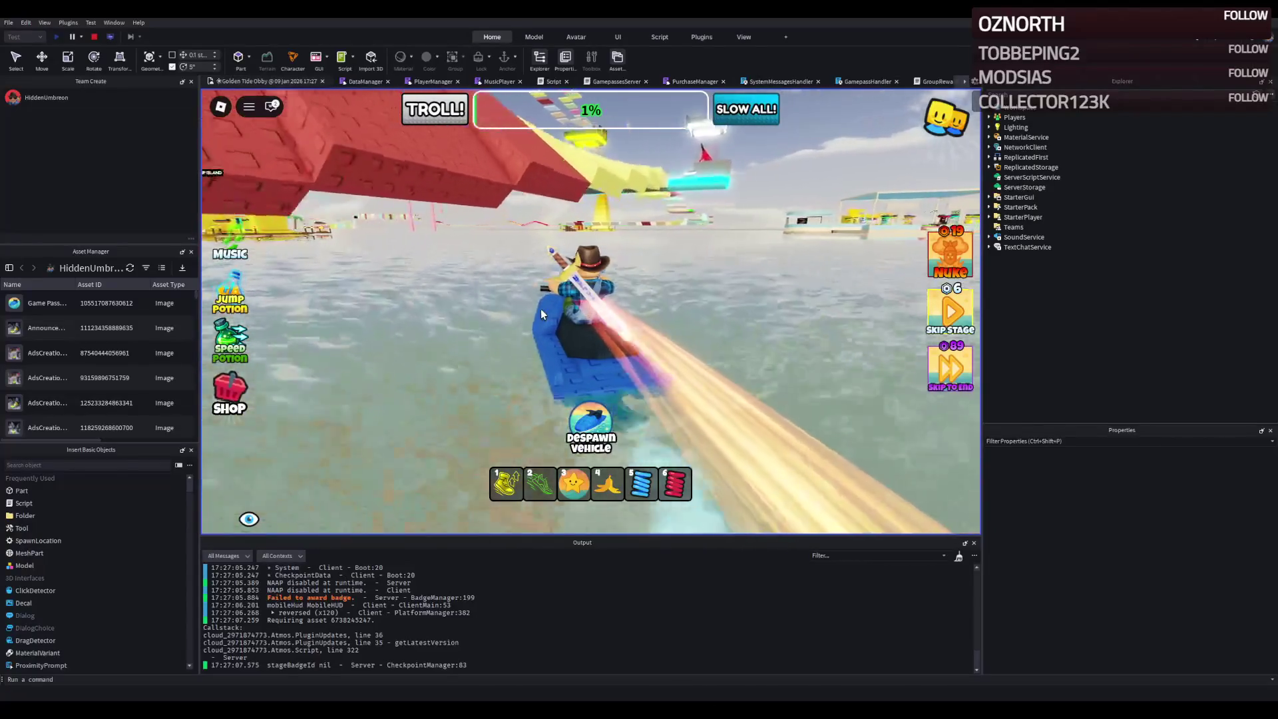
key(d)
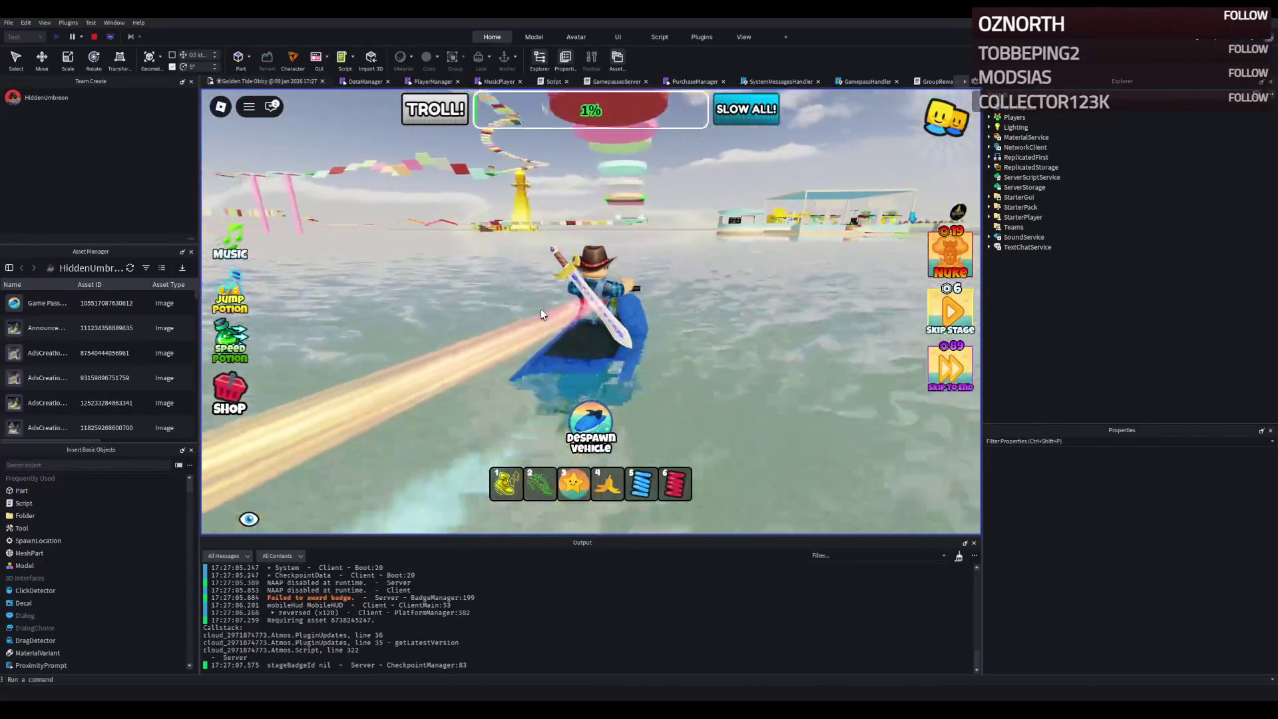
key(w)
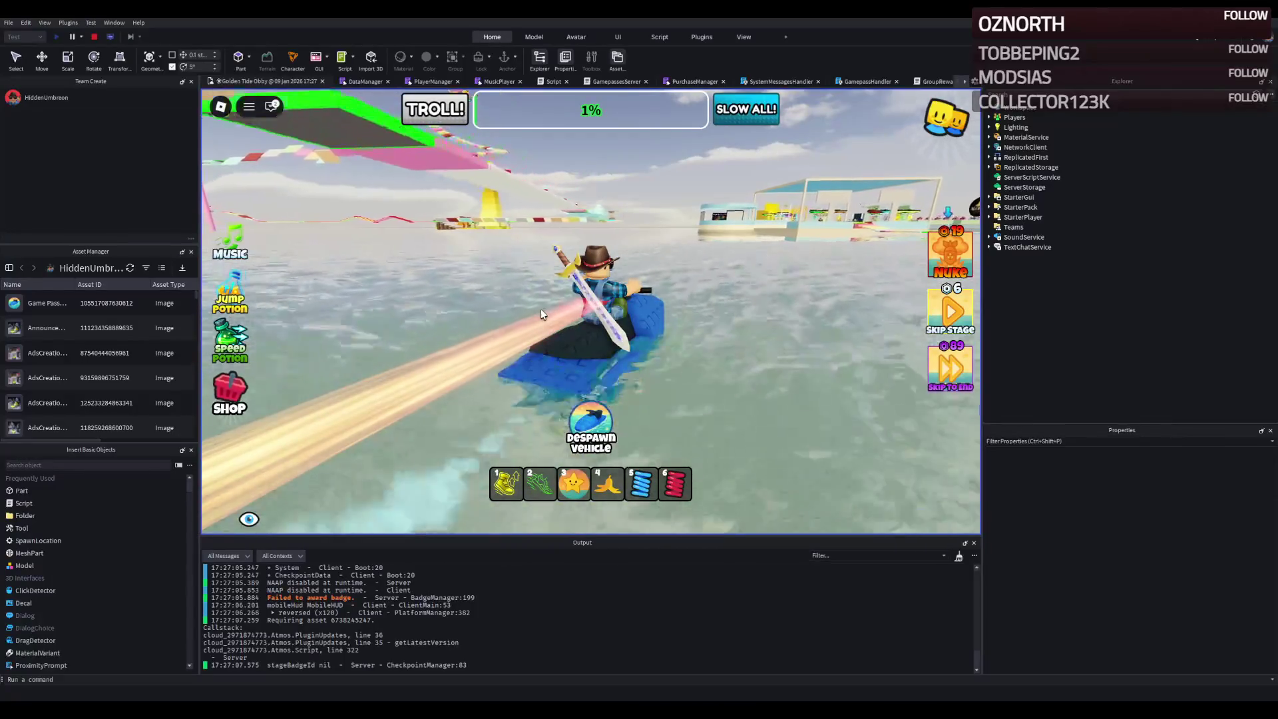
key(w)
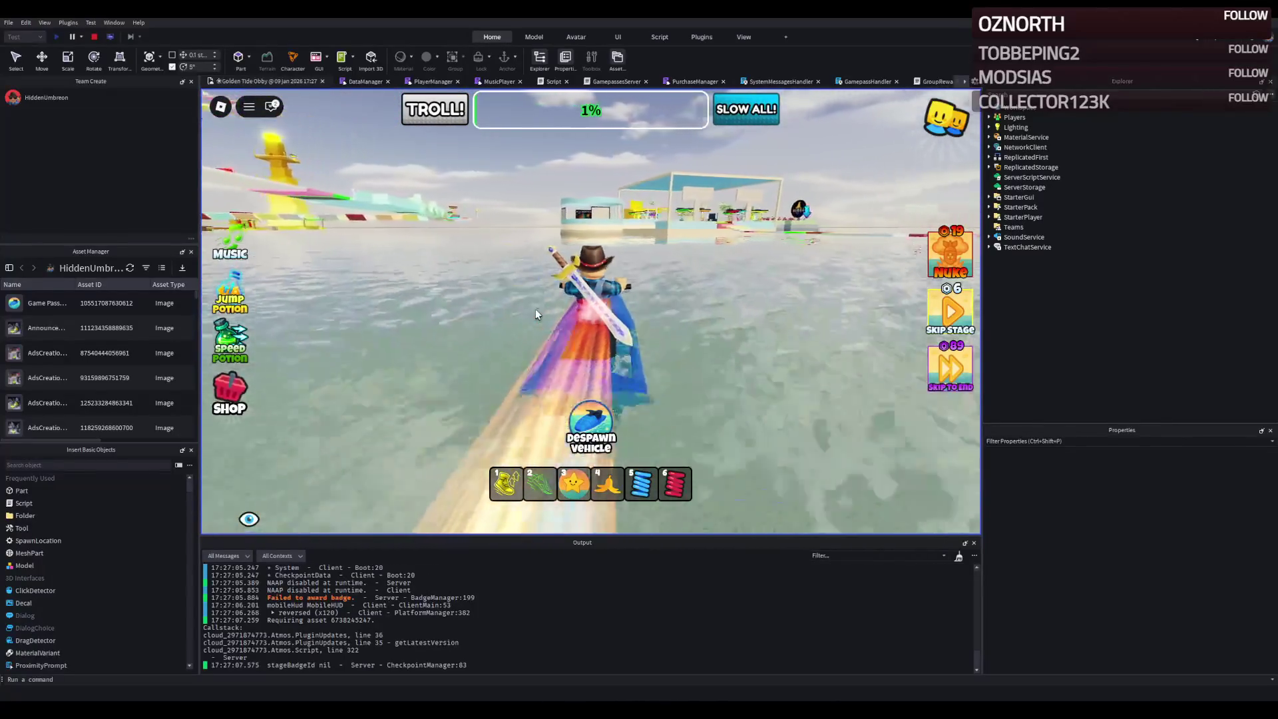
key(w)
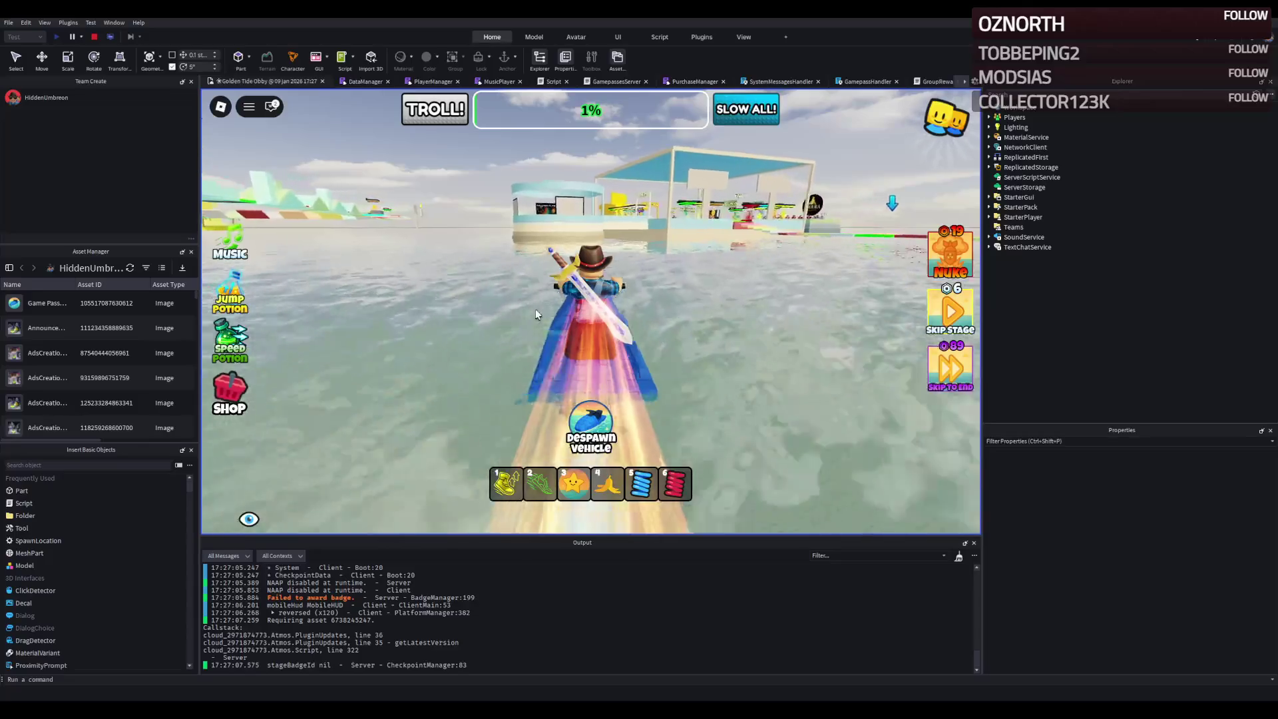
- Pass the pavilion and ride along the blue-and-white wall and curved yellow wall
key(w)
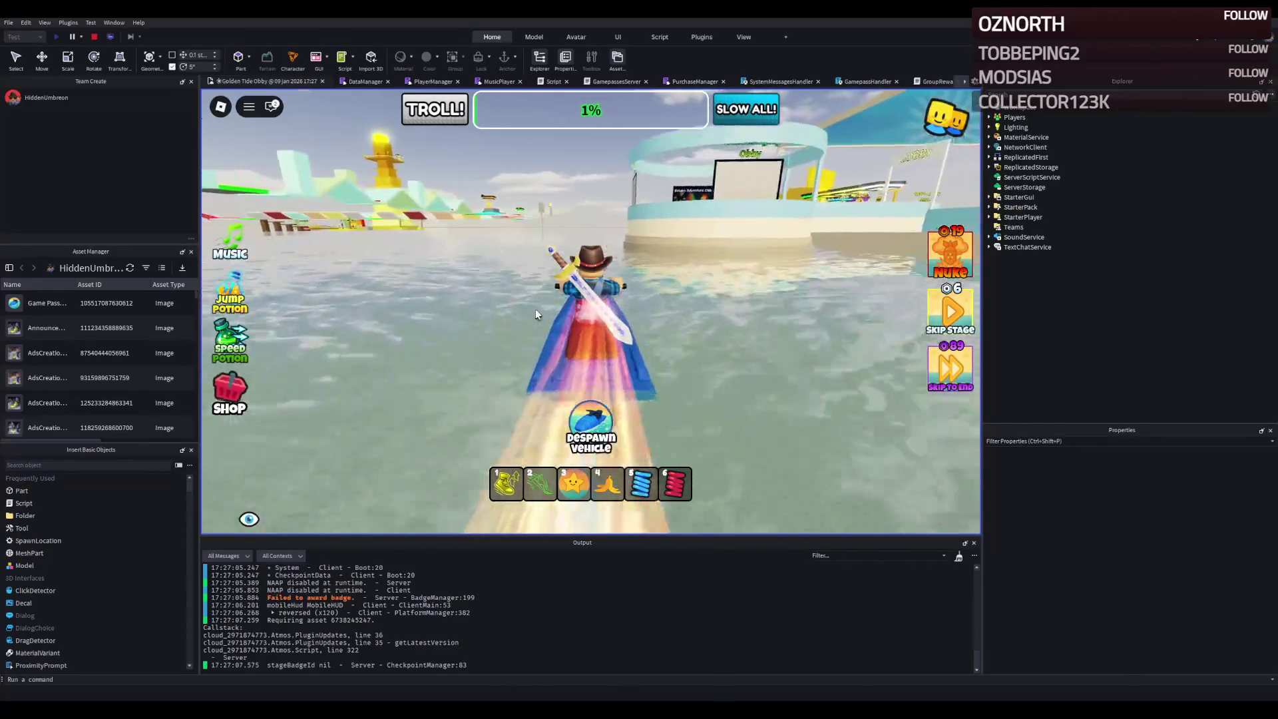
key(w)
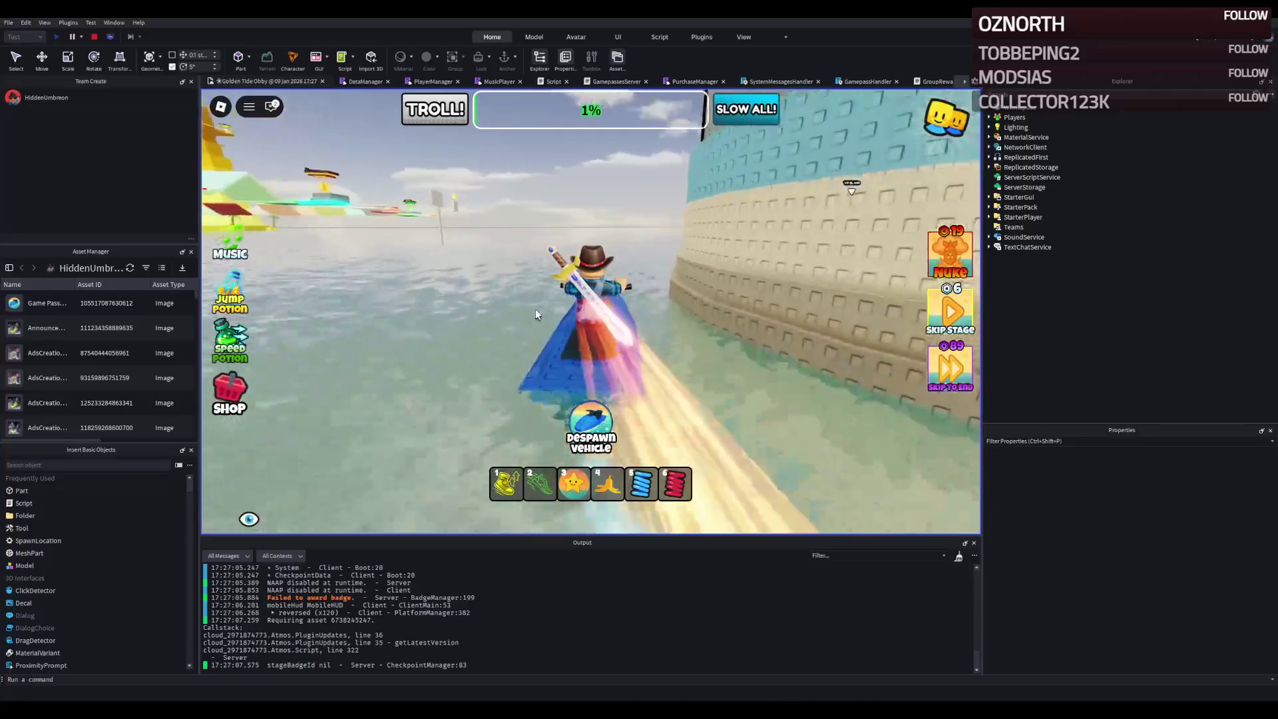
key(w)
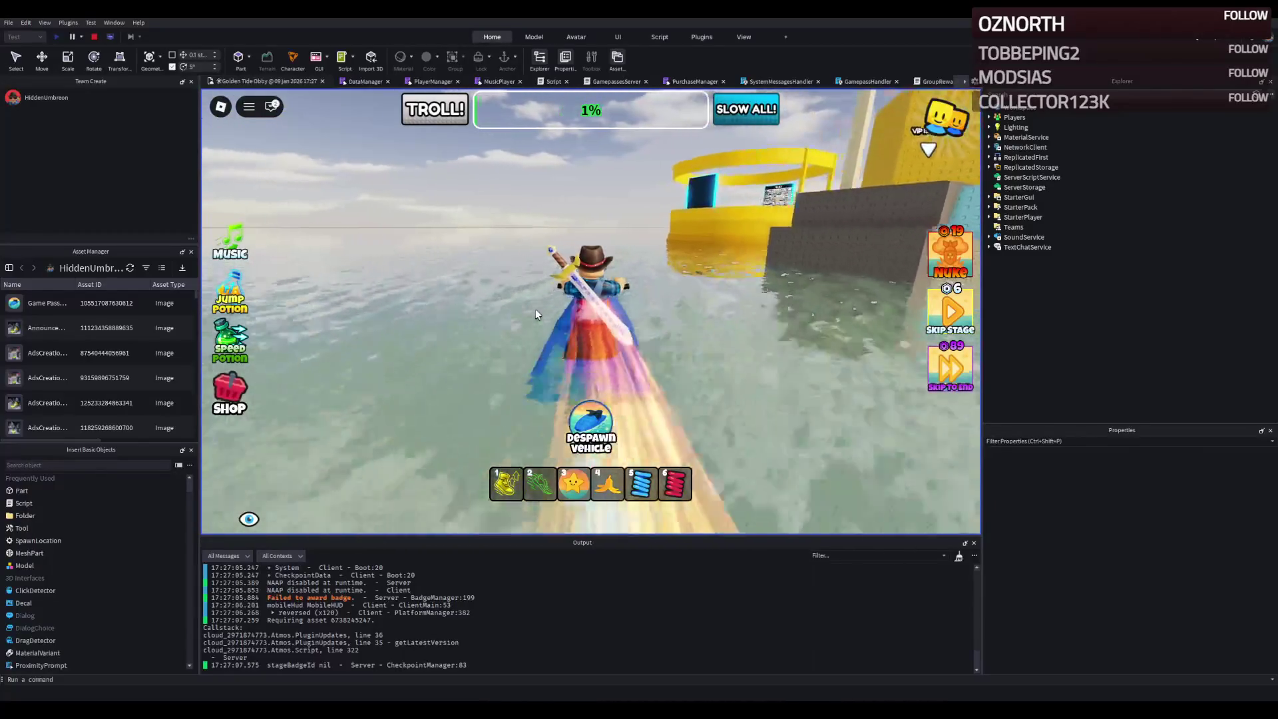
key(w)
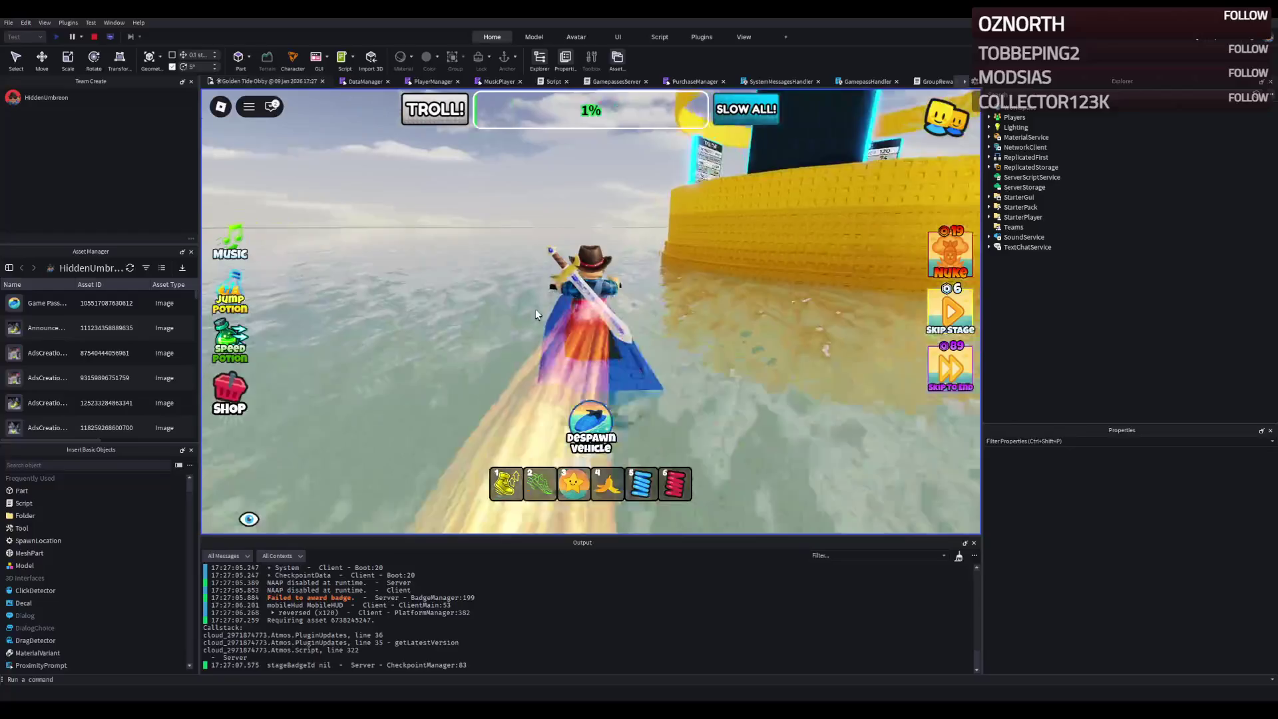
key(w)
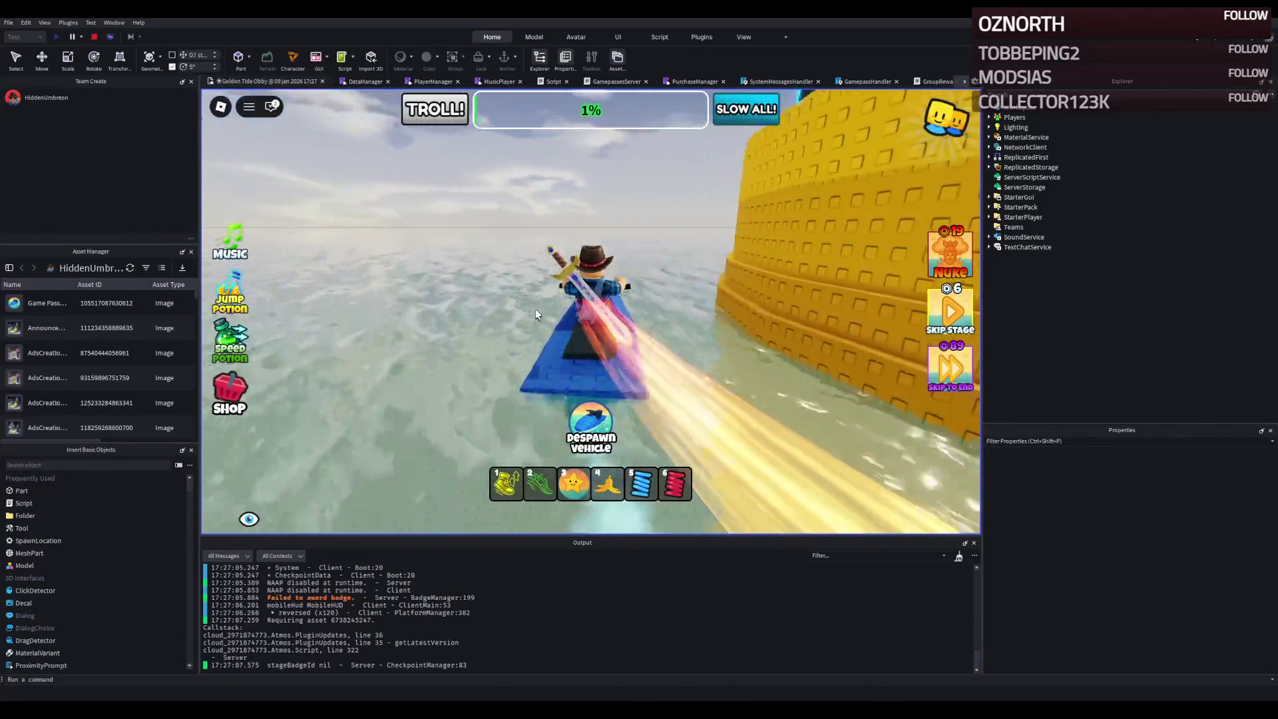
key(w)
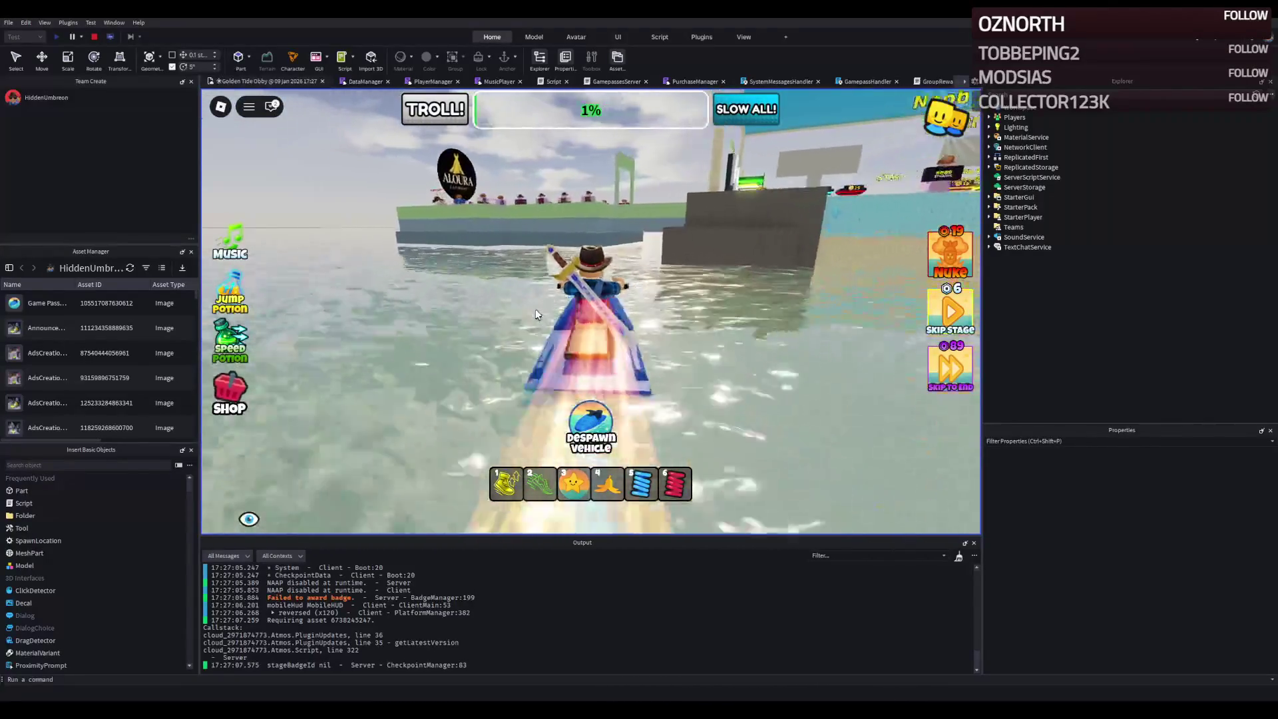
- Ride through the brick channel onto open water, turning right near the obby platforms
key(w)
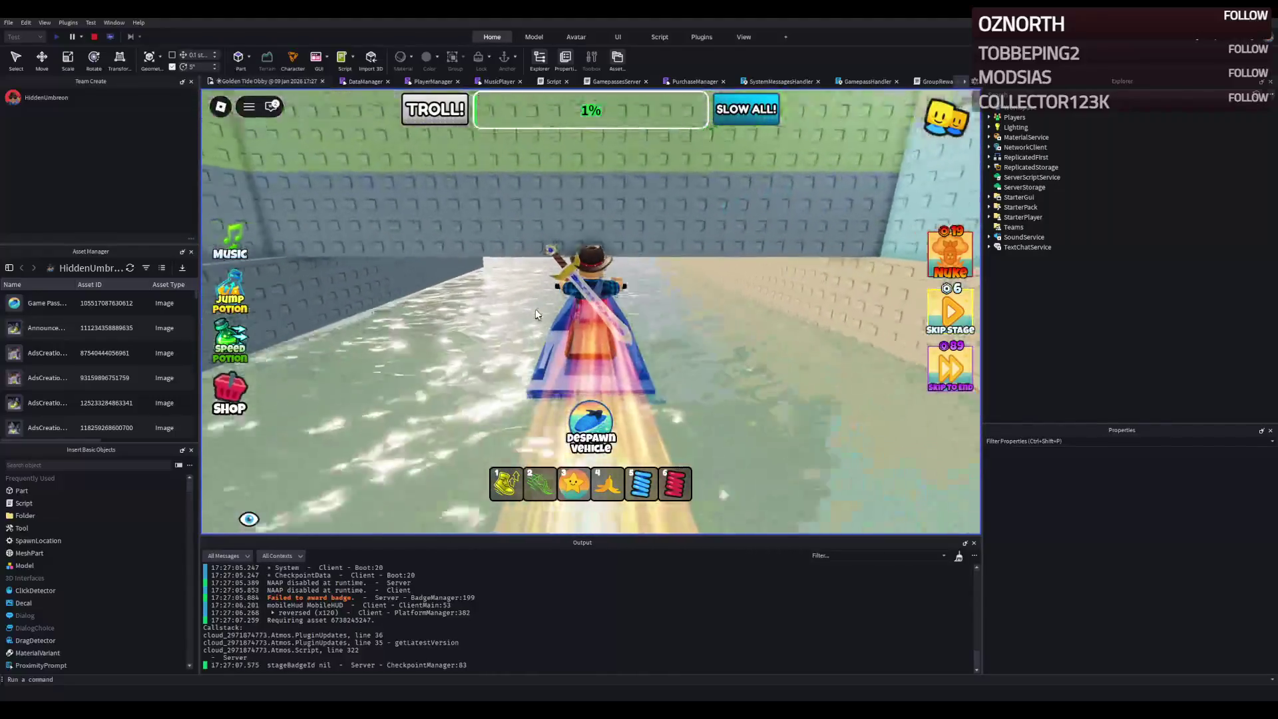
key(w)
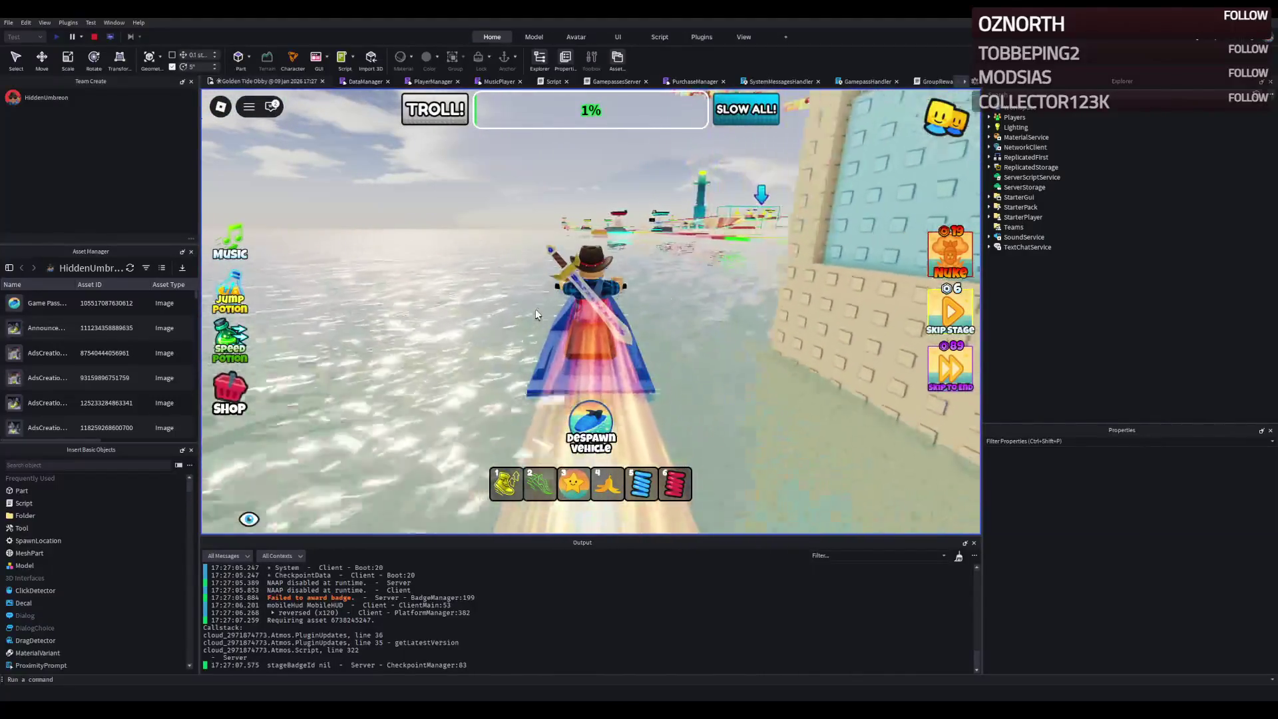
key(w)
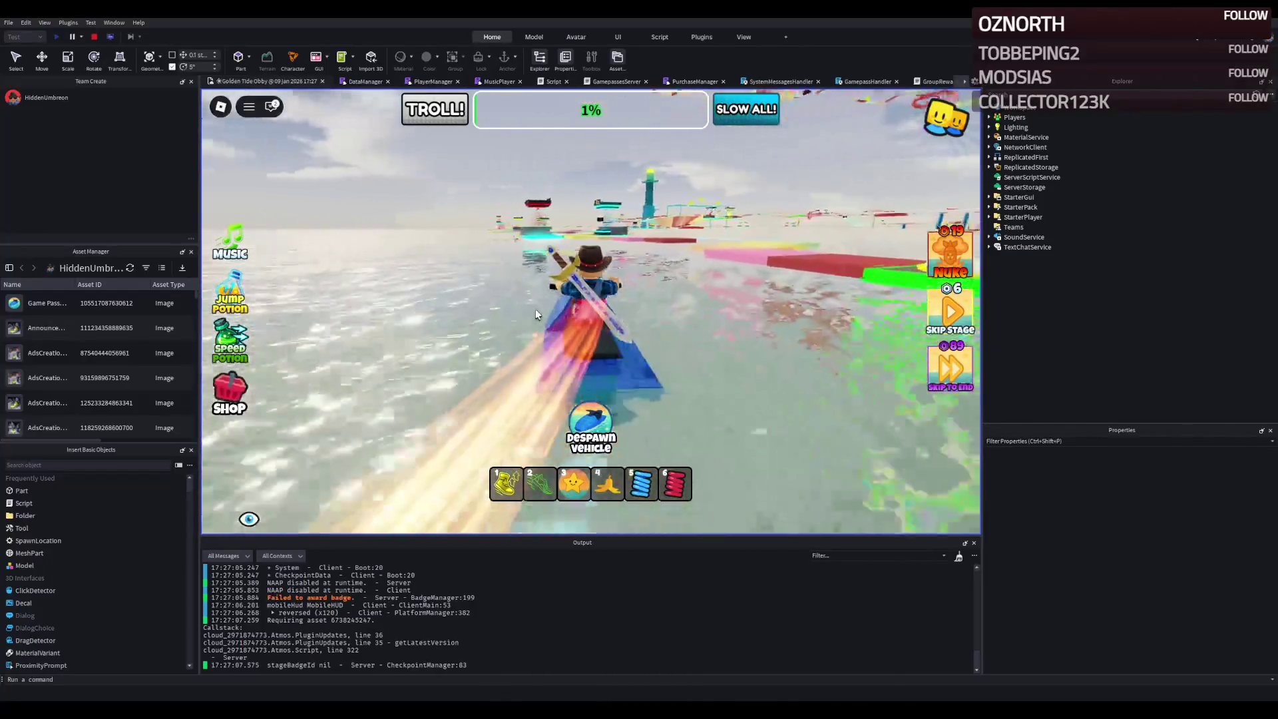
key(w)
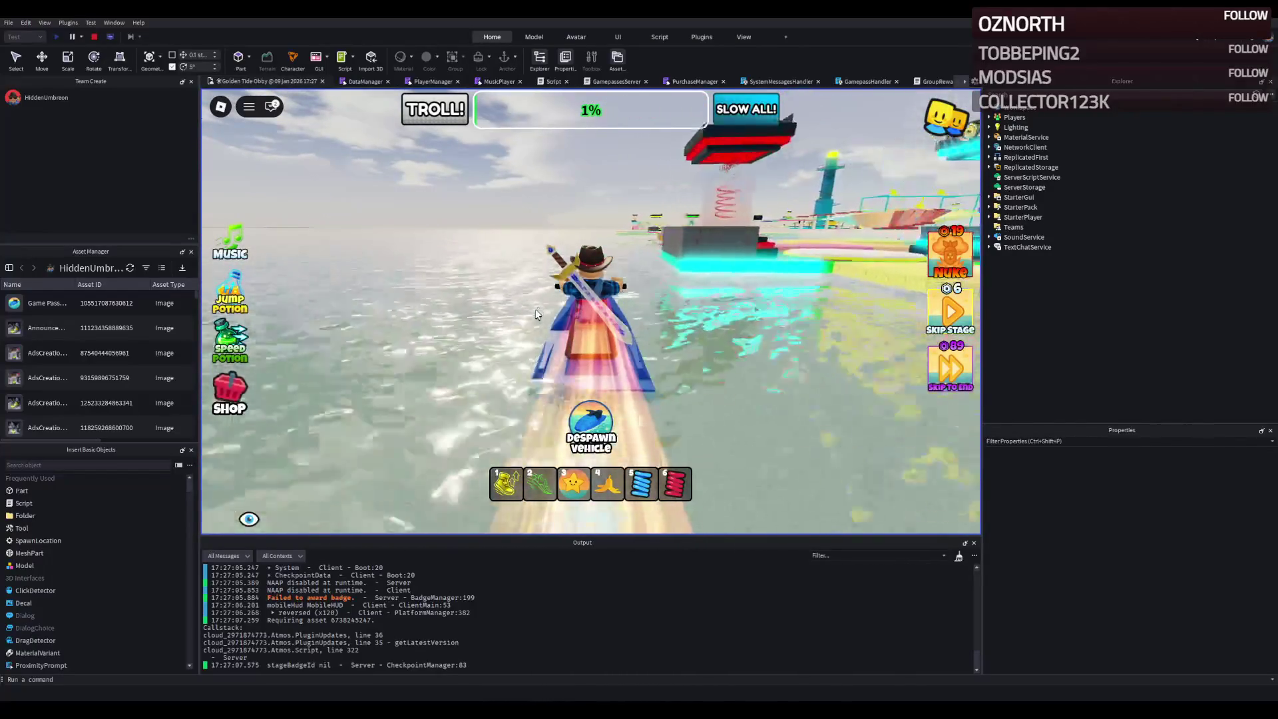
key(w)
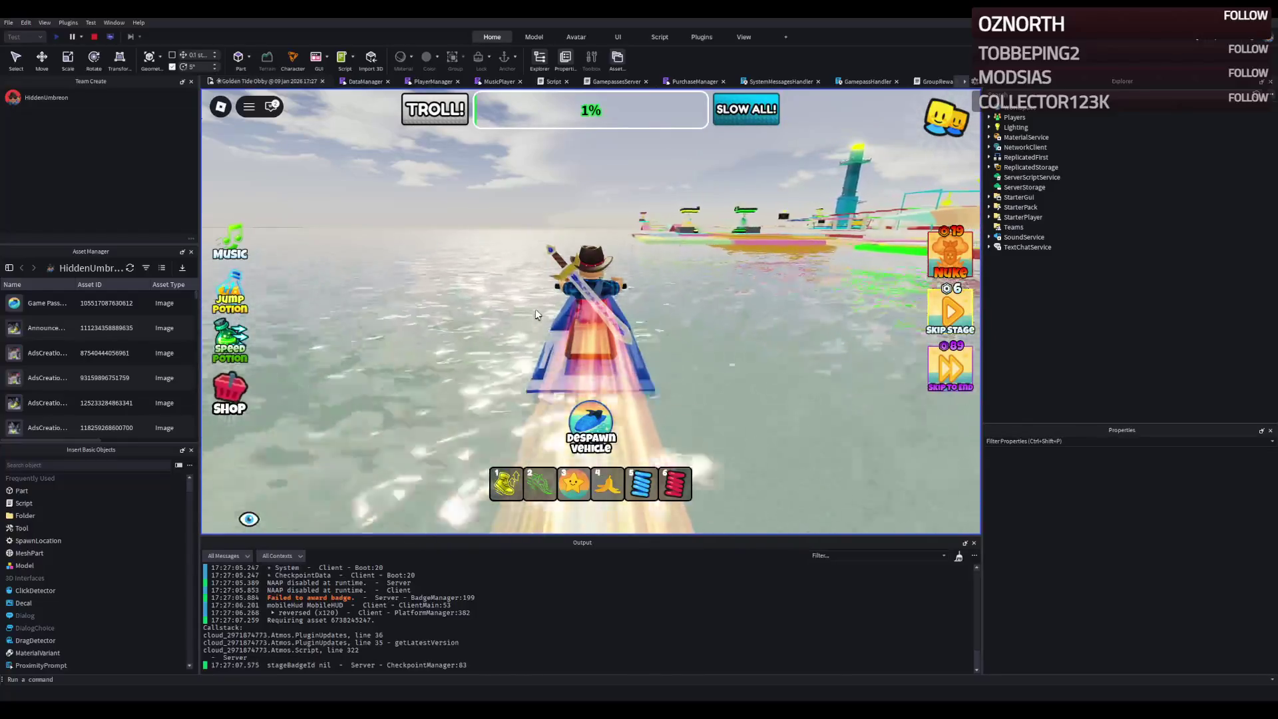
key(d)
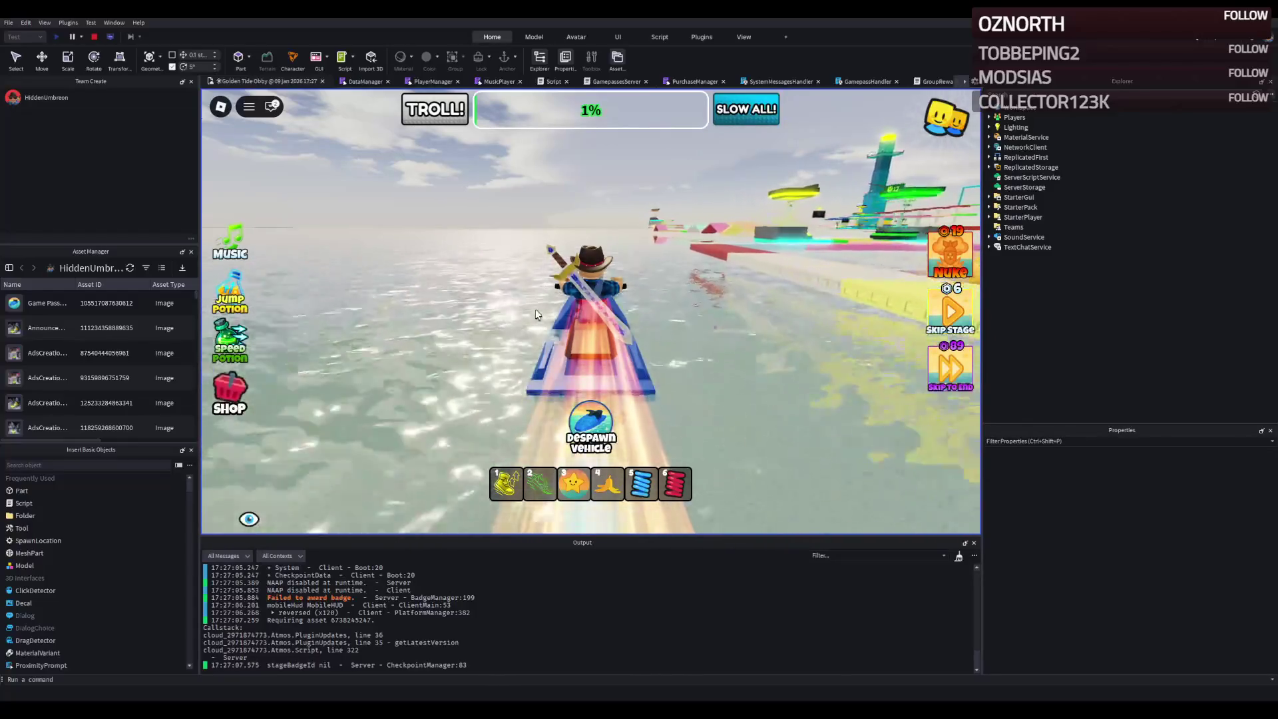
key(d)
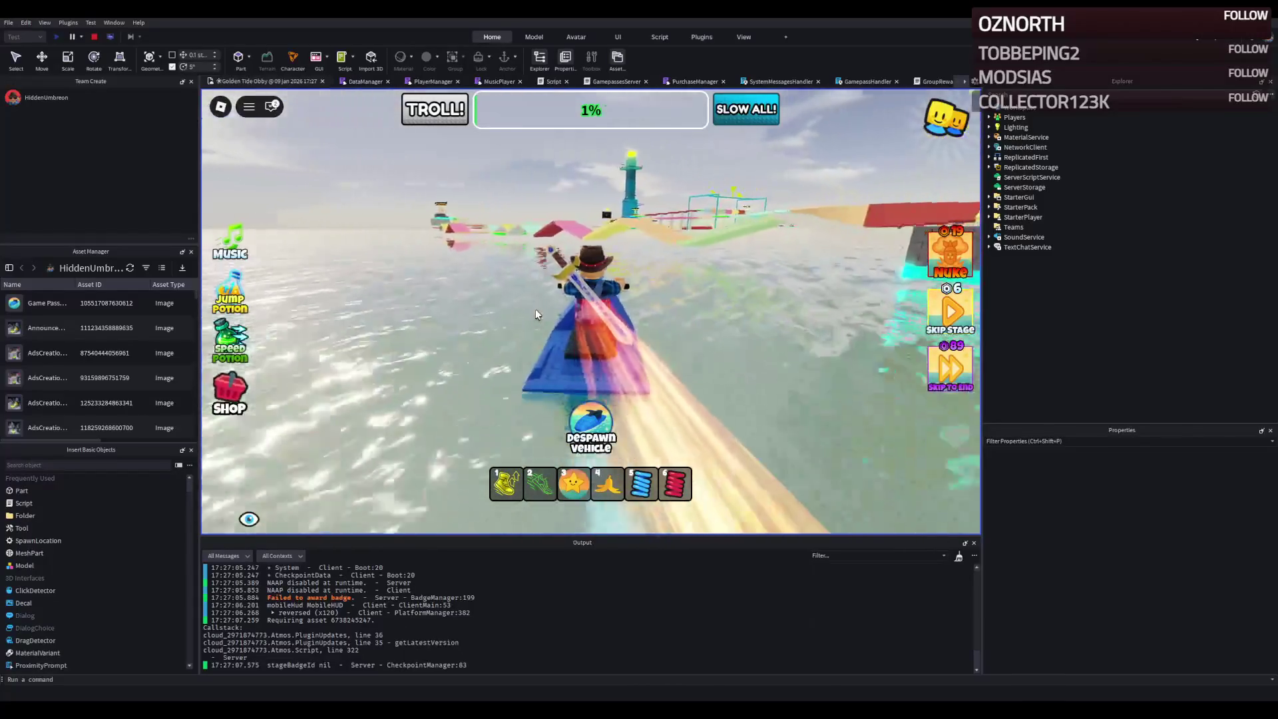
key(d)
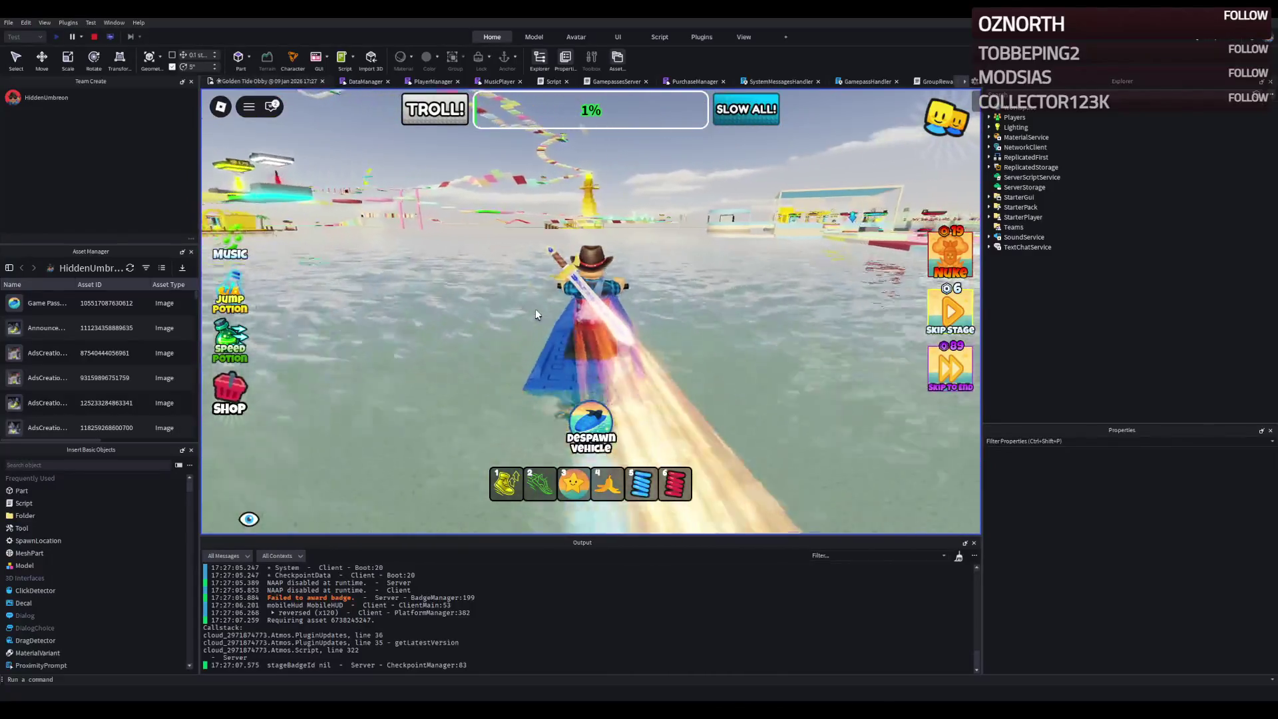
- Stop the playtest and open BoadScript under ReplicatedStorage > Vehicles > Jetski > VehicleSeat
click(96, 37)
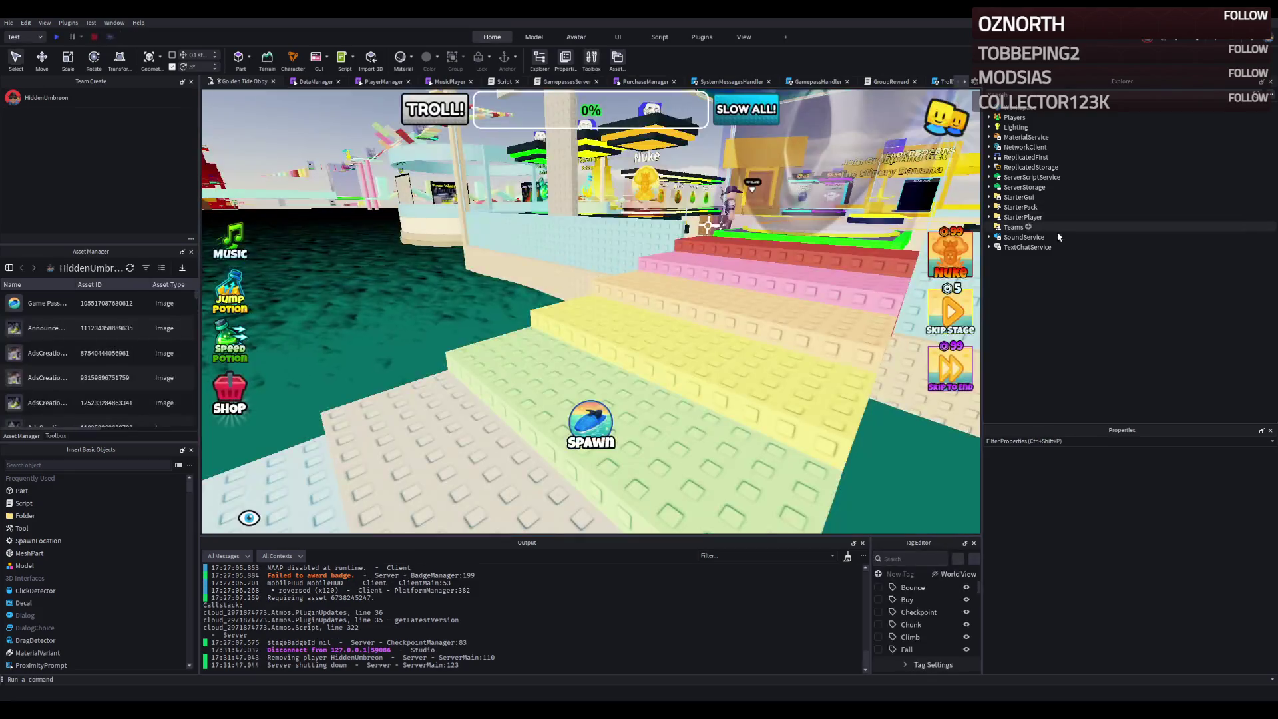
double_click(1032, 167)
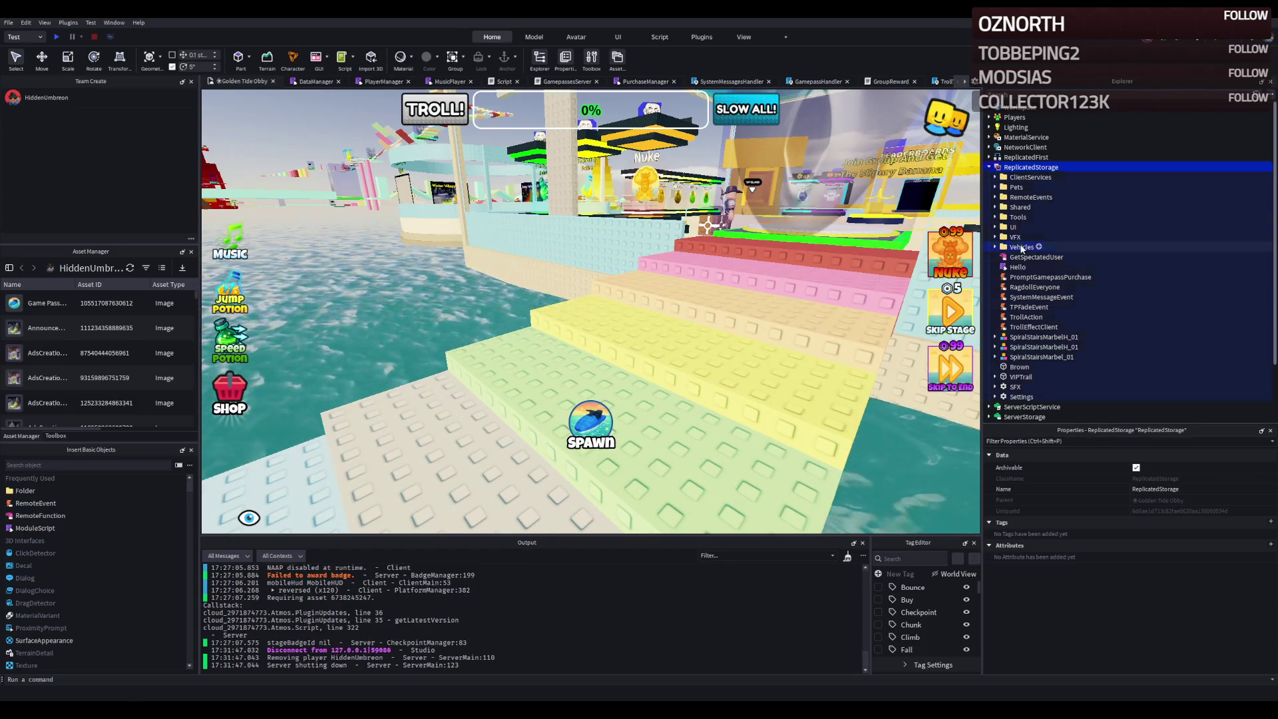
click(1037, 286)
double_click(1040, 286)
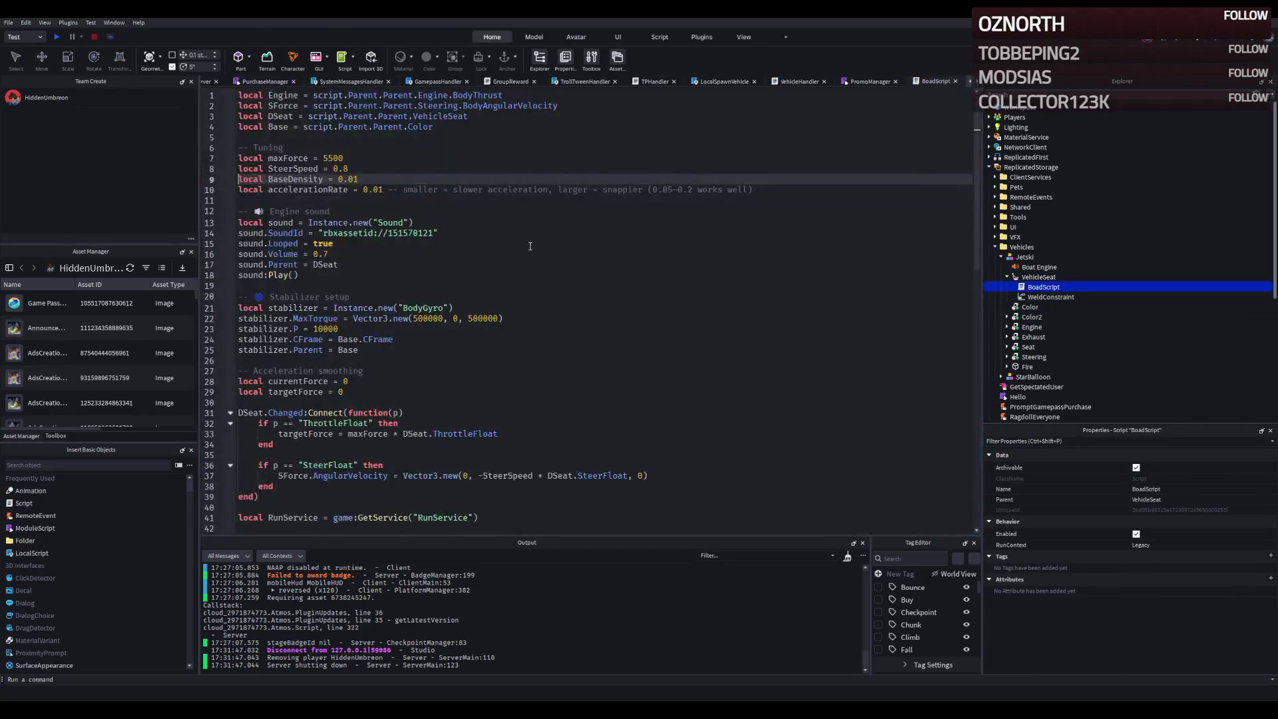
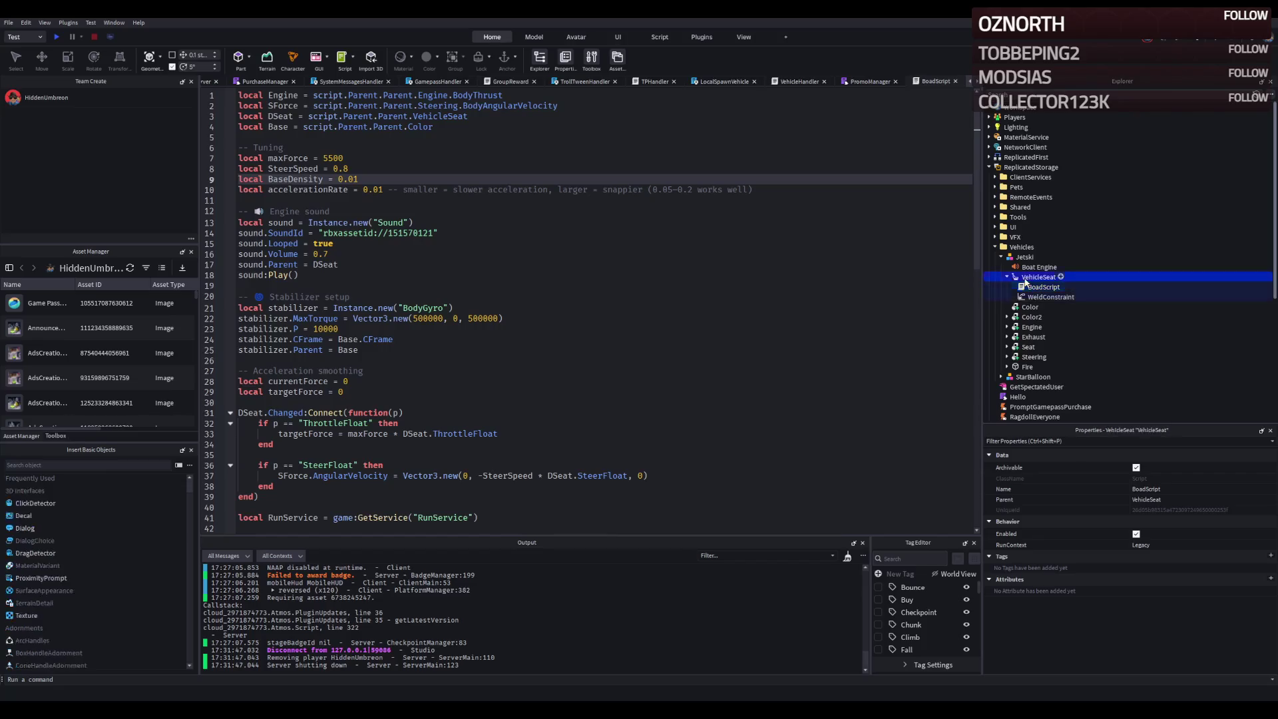
- Edit the VehicleSeat's MaxSpeed value in the Properties panel
scroll(1260, 572, down, 5)
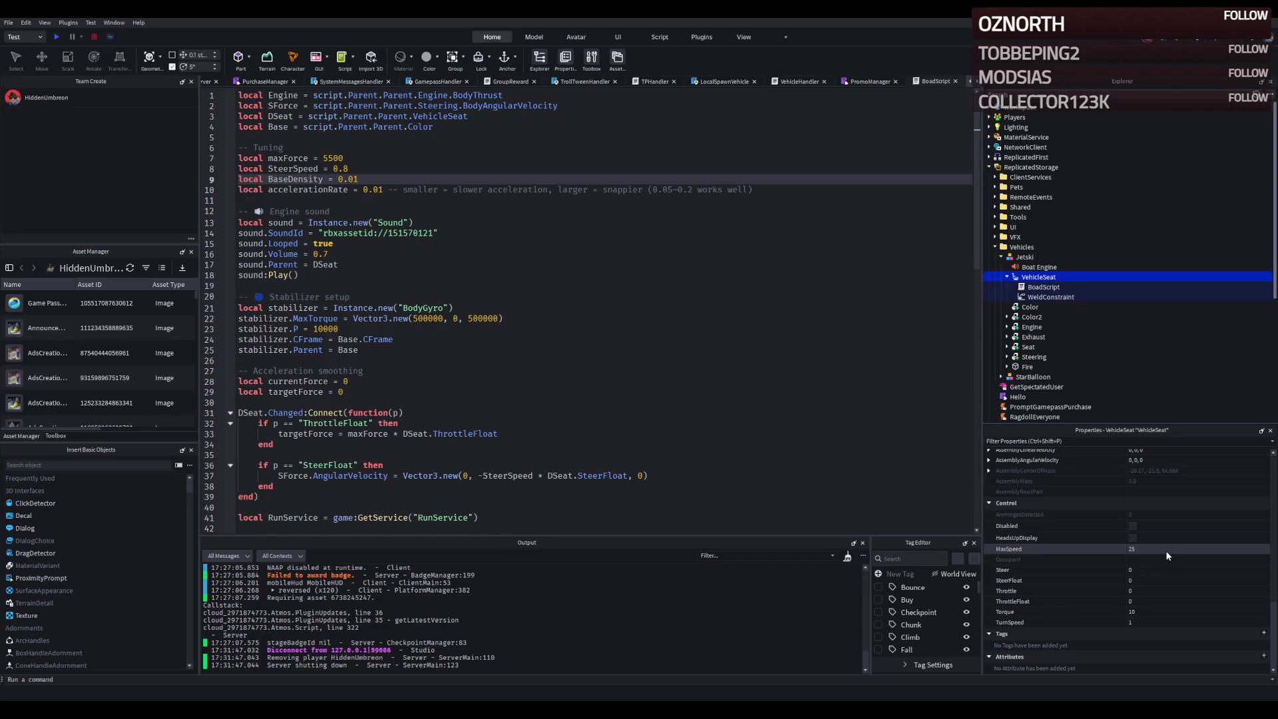
scroll(1164, 553, up, 5)
scroll(1164, 561, down, 1)
scroll(502, 429, down, 4)
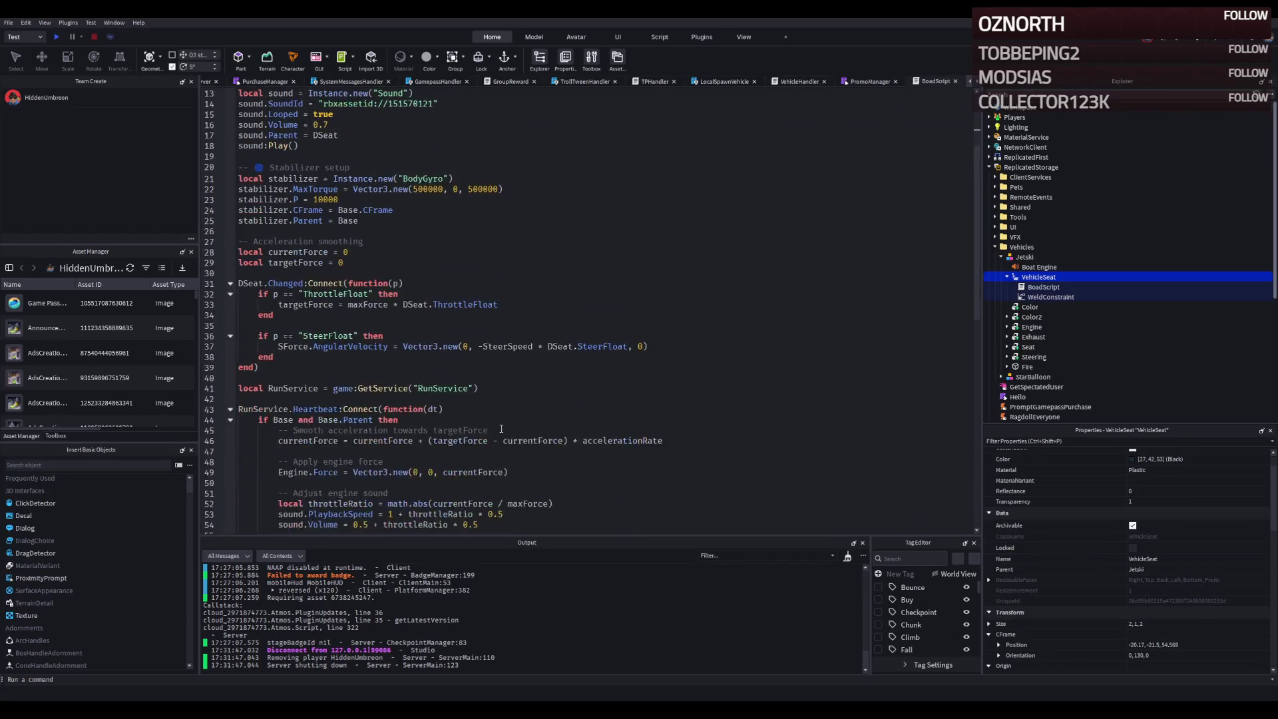
scroll(501, 429, down, 7)
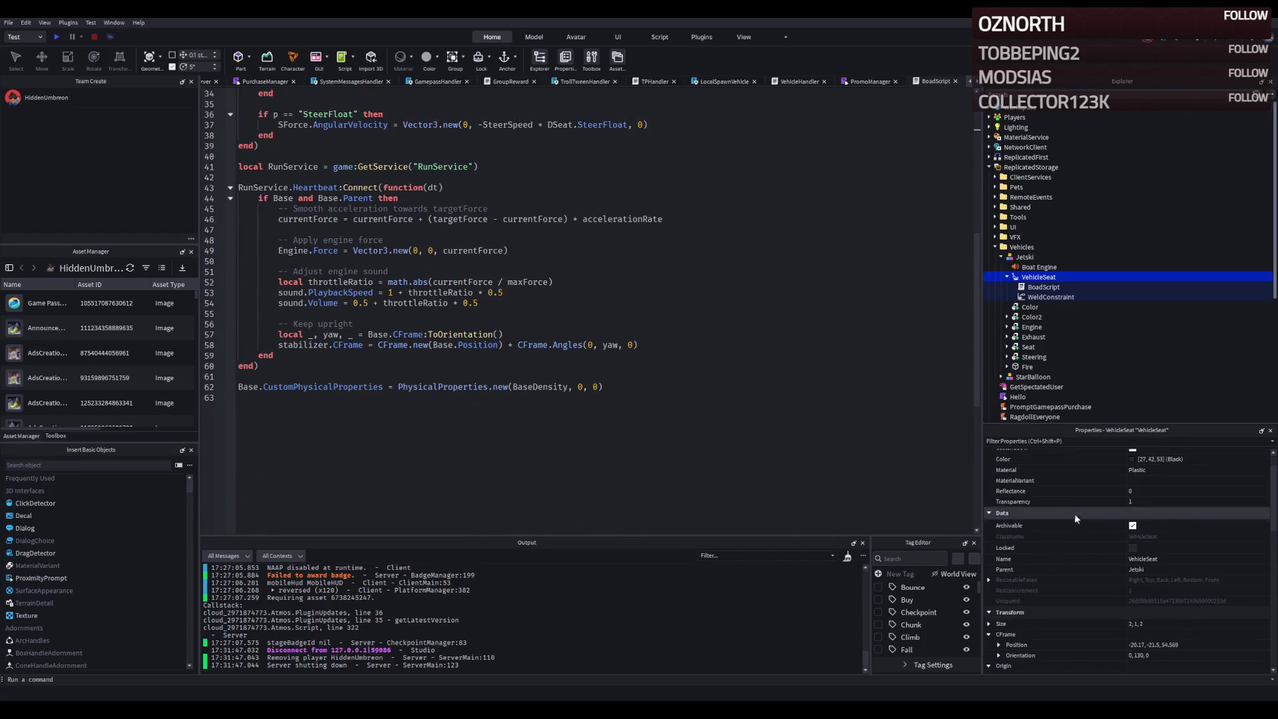
scroll(1084, 560, down, 10)
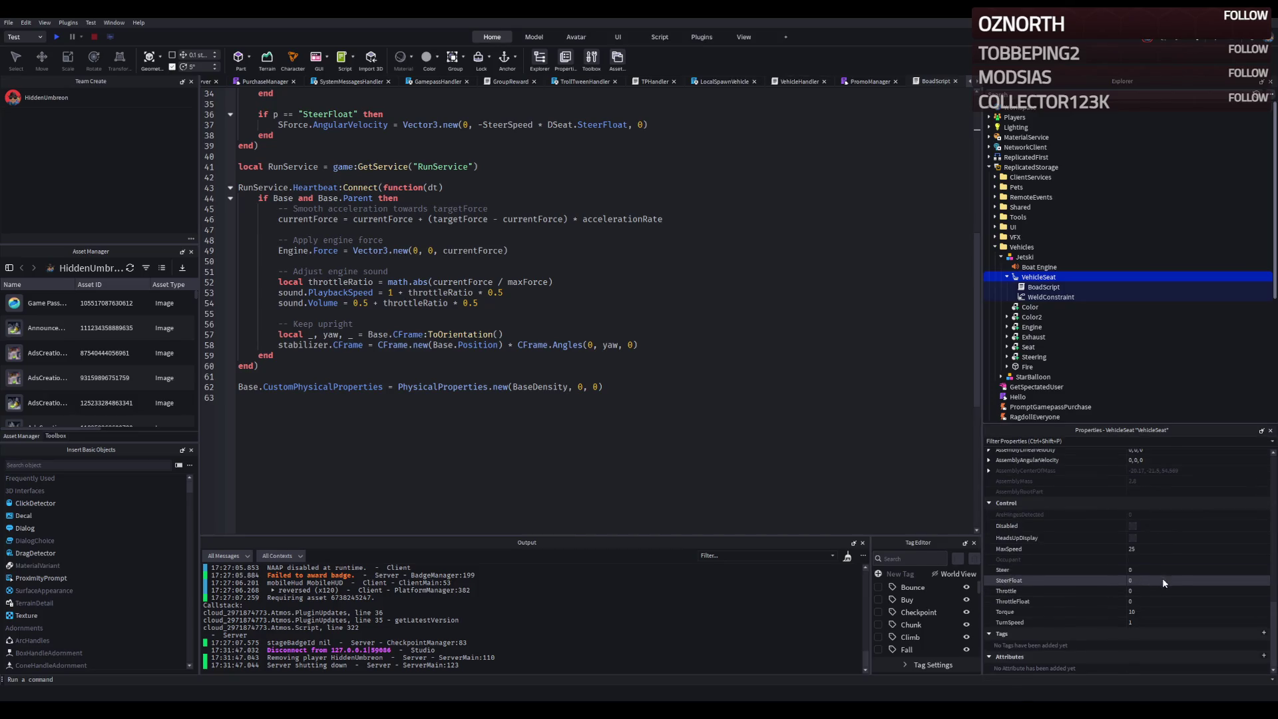
click(1150, 548)
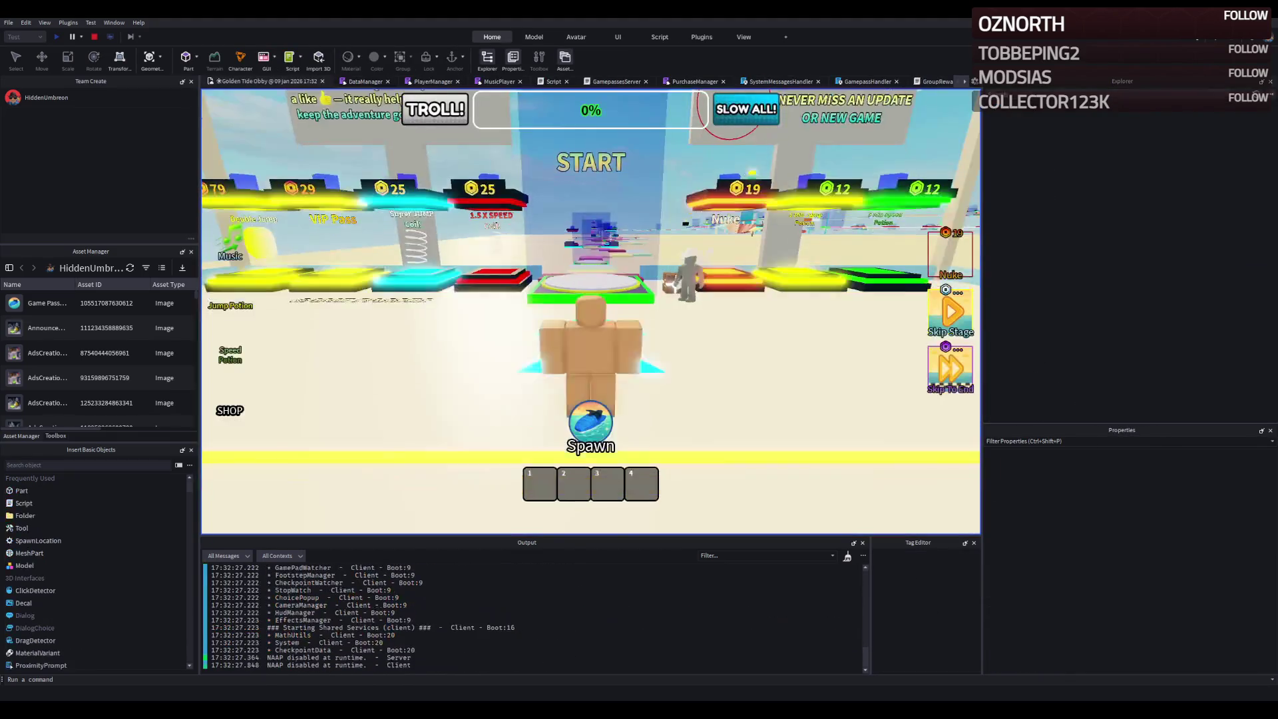
- Ride the jetski off the start pad onto open water and steer right toward the tower
key(w)
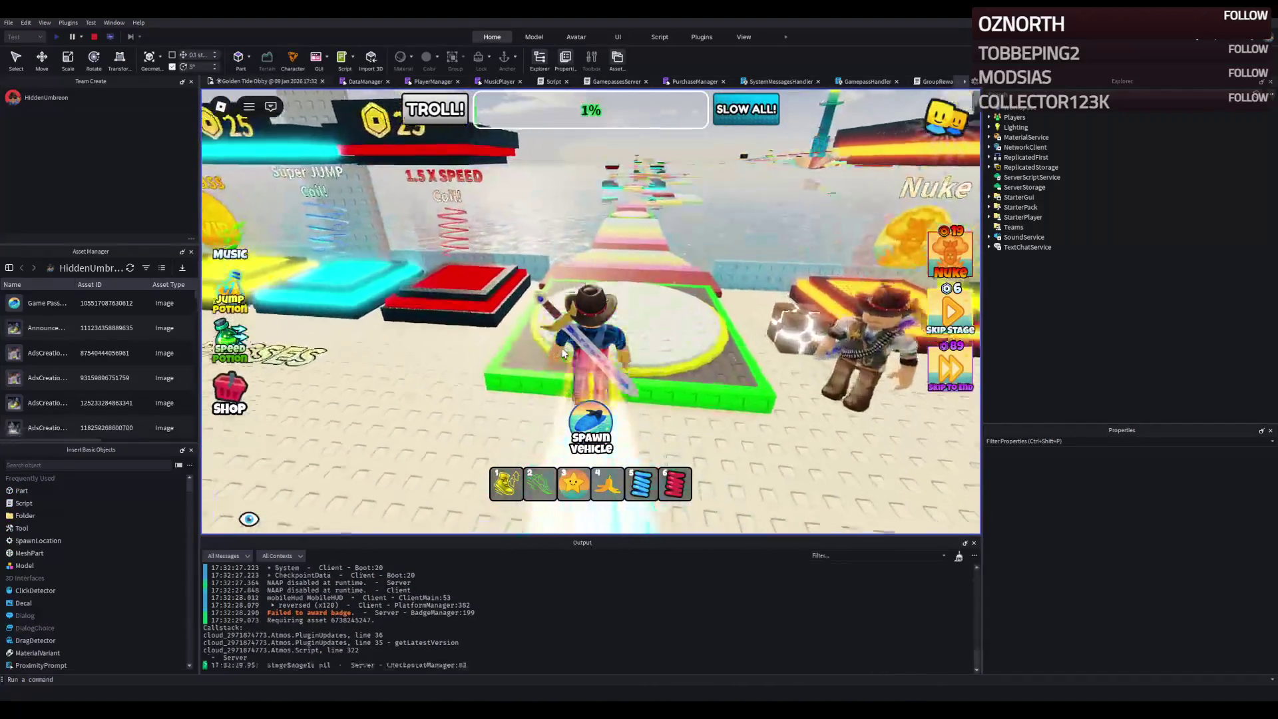
key(w)
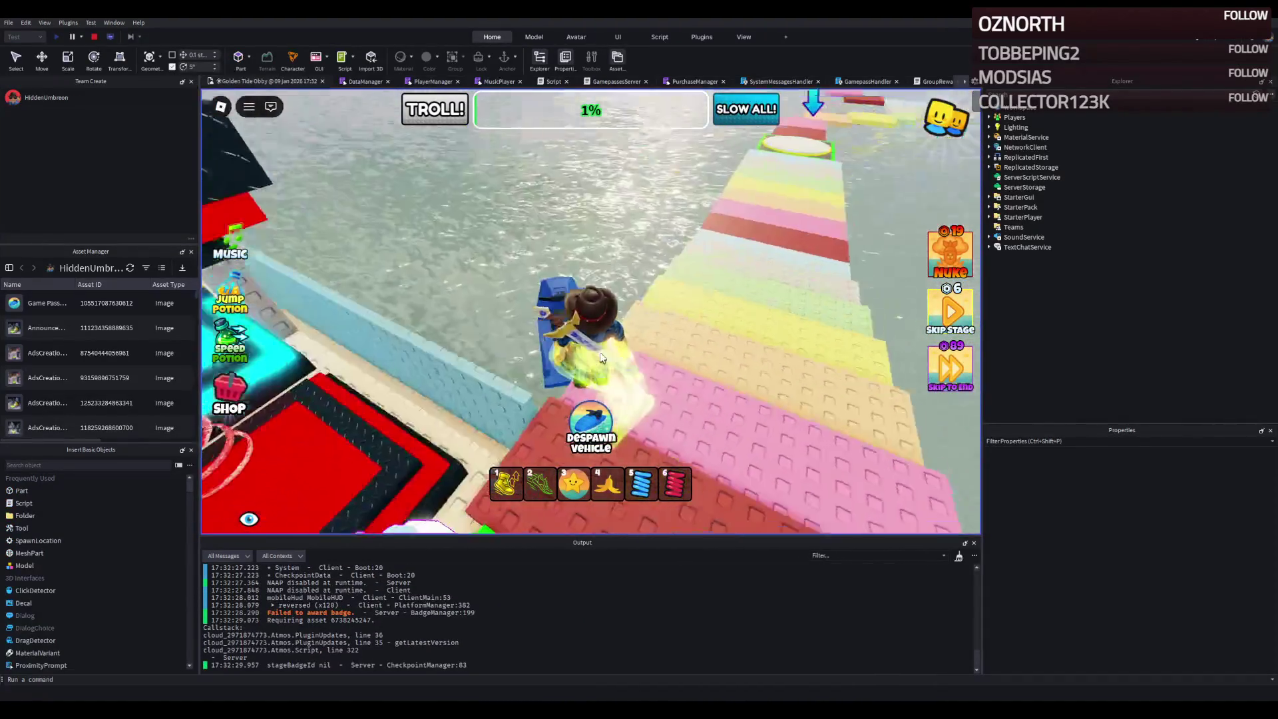
key(a)
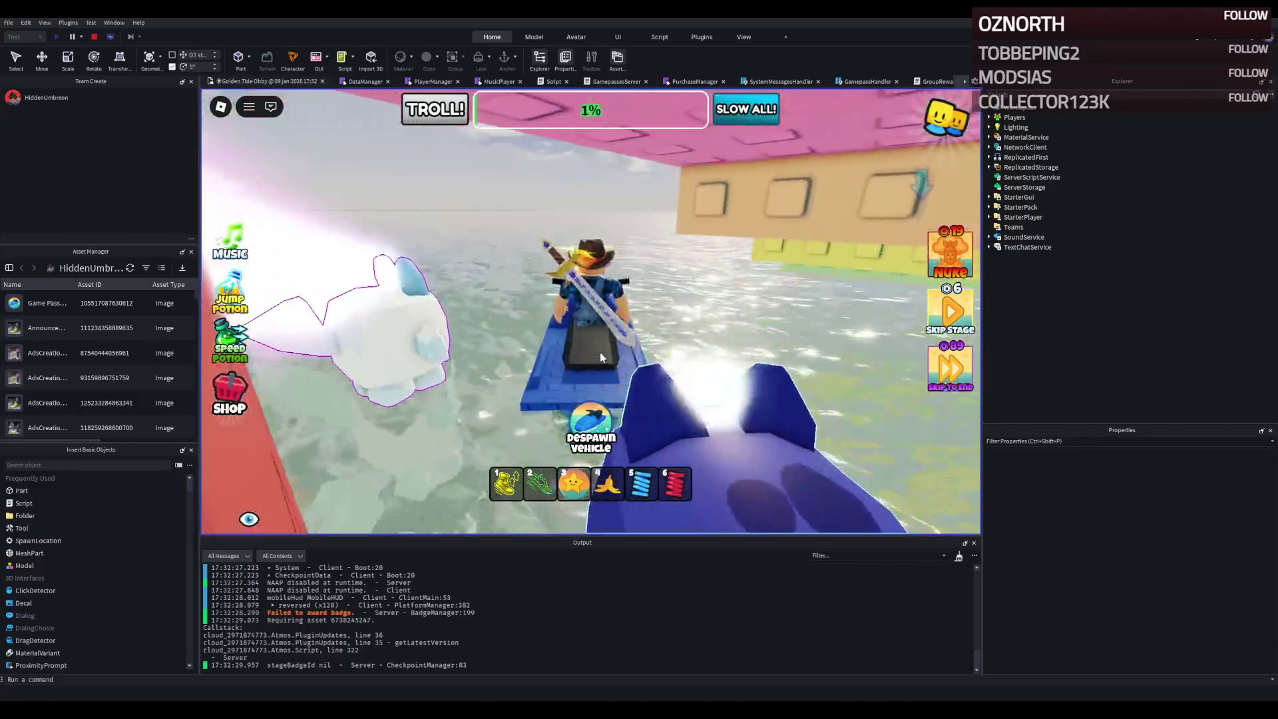
key(w)
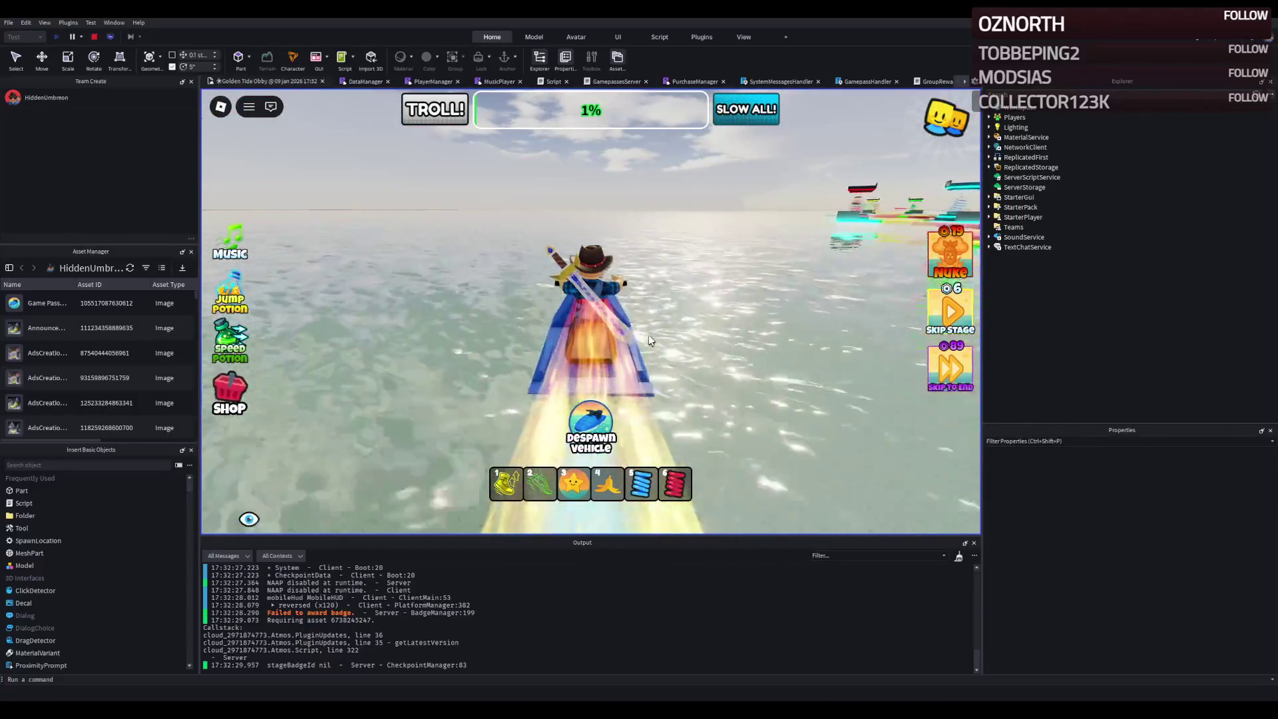
key(d)
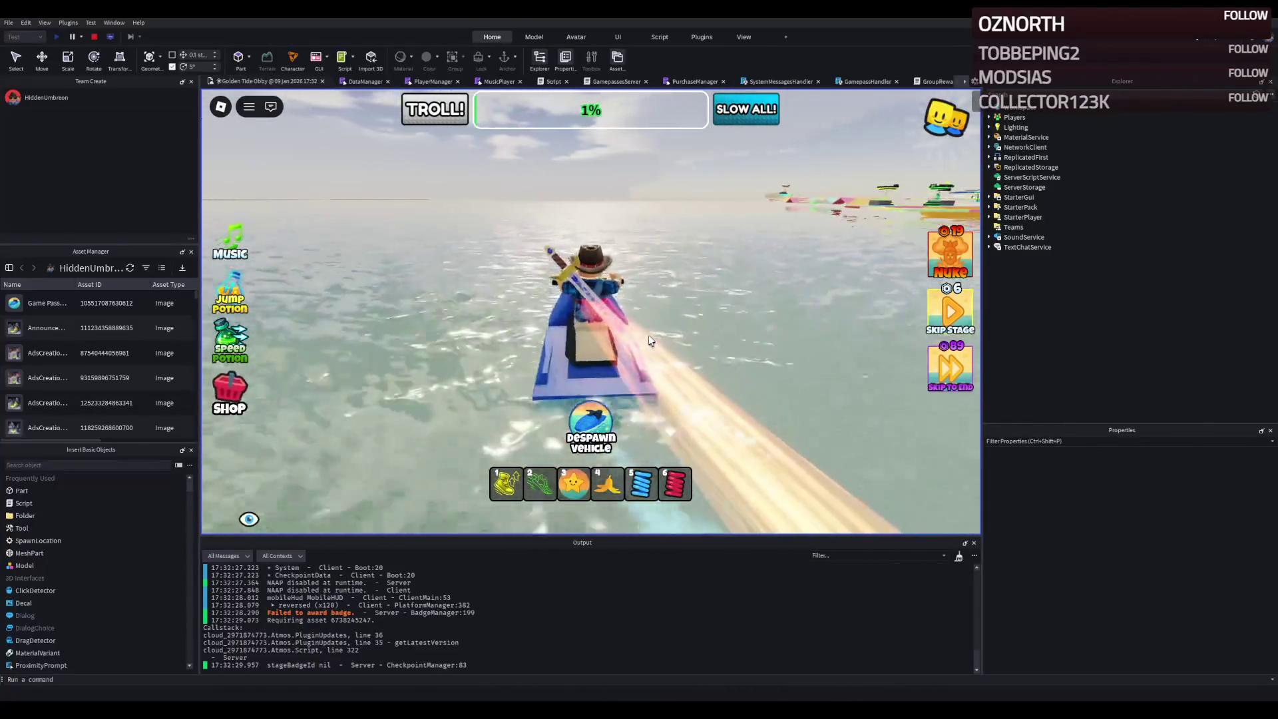
key(d)
key(d)
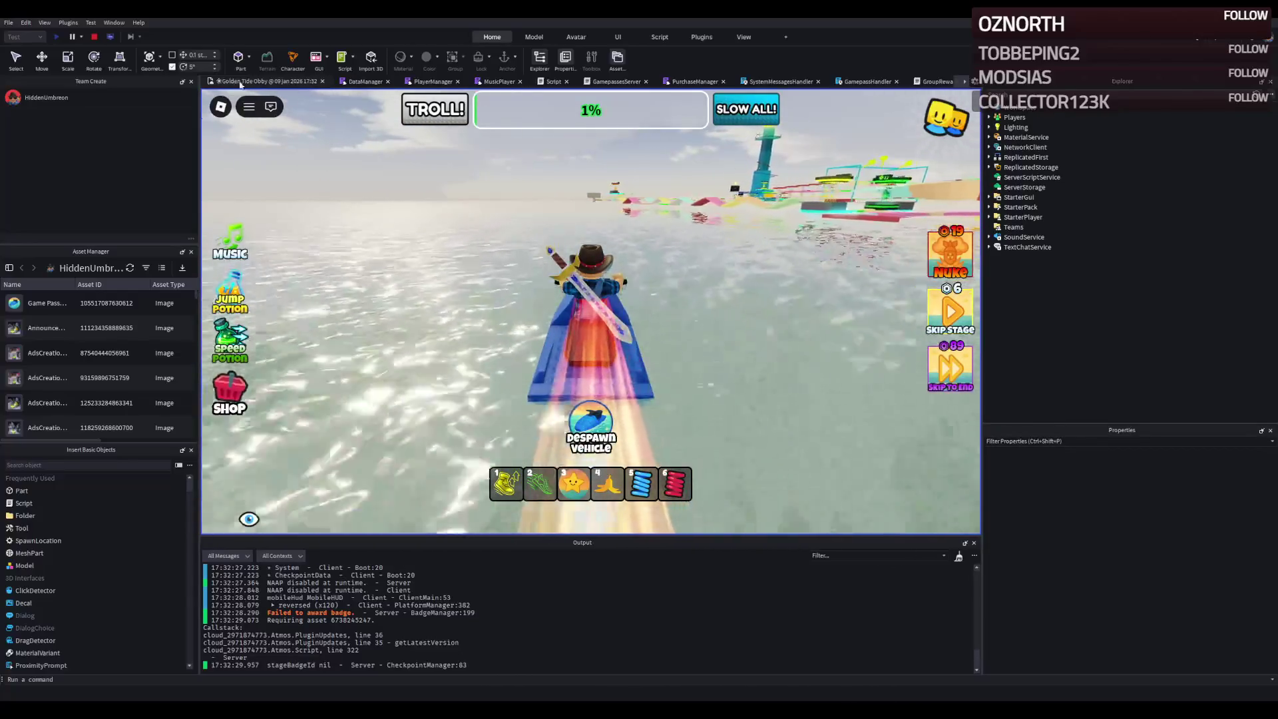
- Stop the playtest, check MaxSpeed under Control, and start a fresh playtest
click(94, 38)
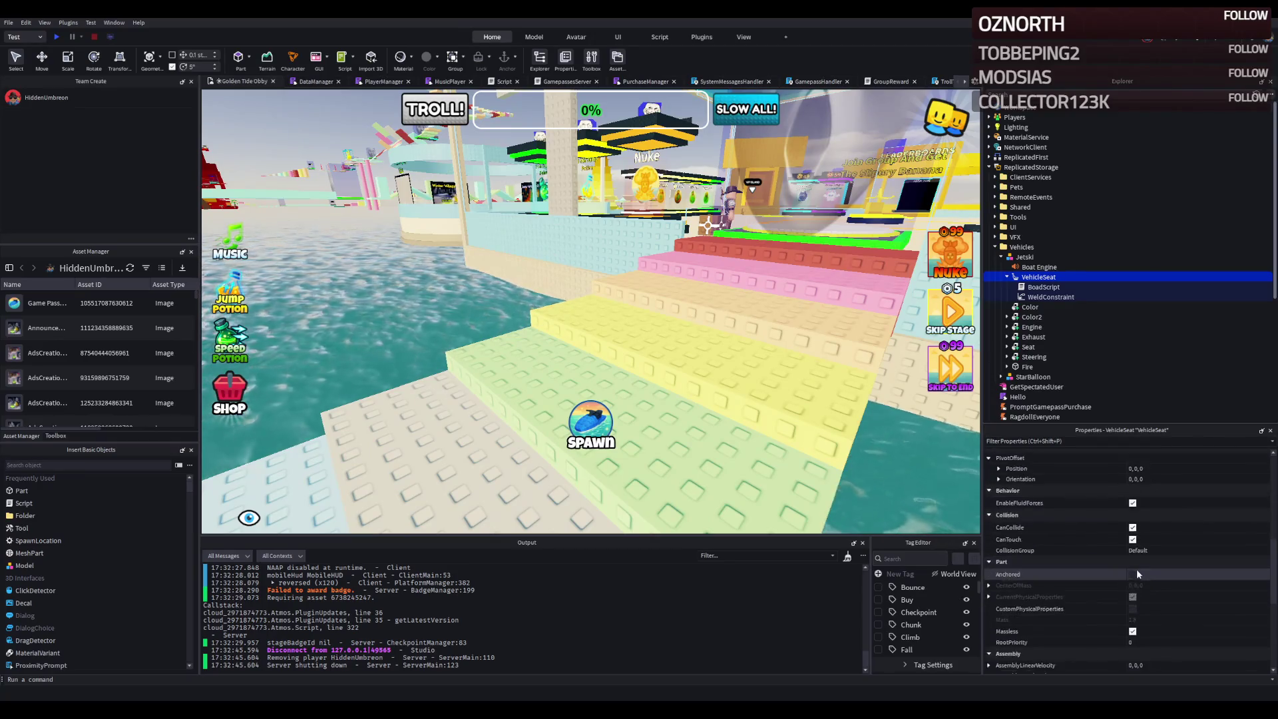
scroll(1137, 599, down, 5)
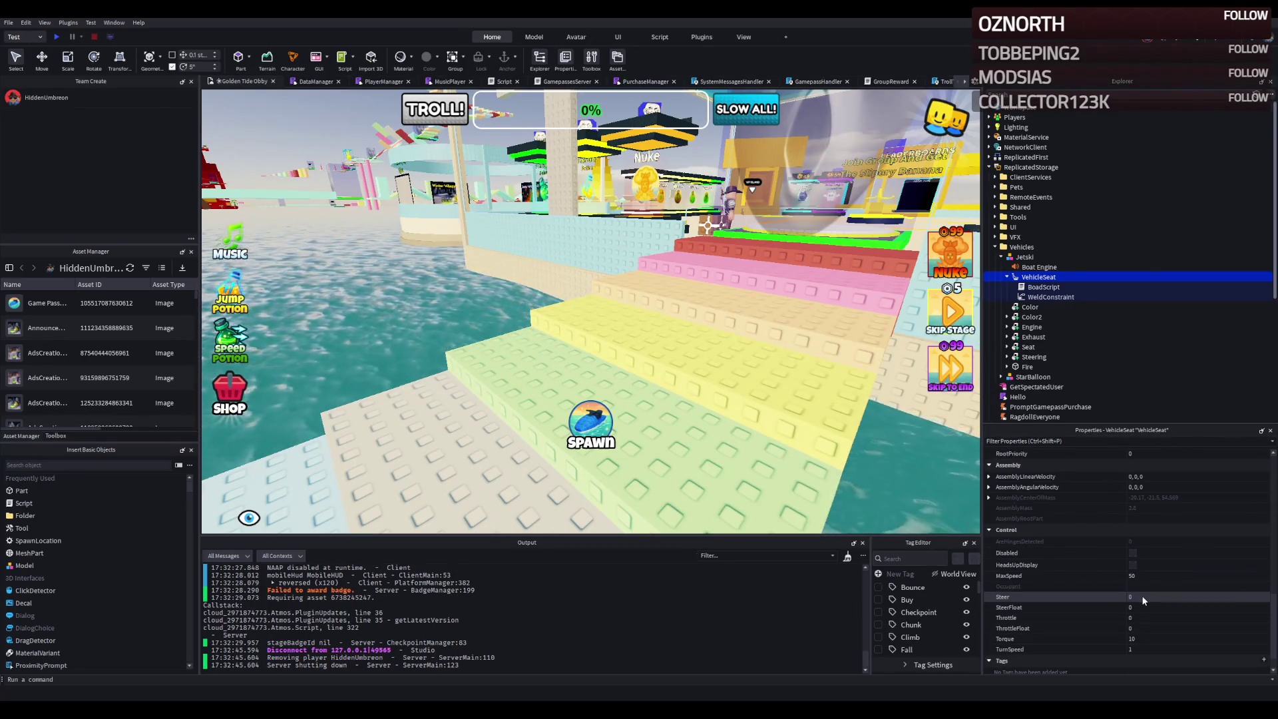
key(F5)
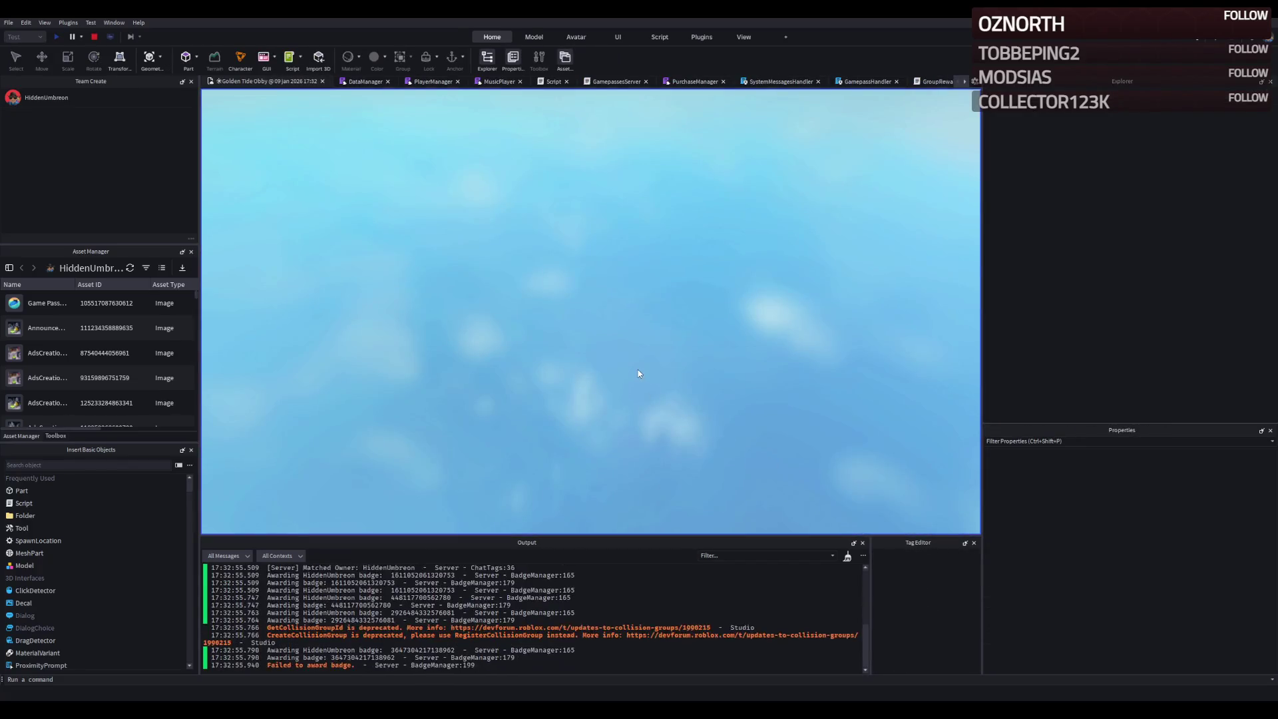
- Ride the MaxSpeed-50 jetski across the water toward the obby structures, then stop the test
key(w)
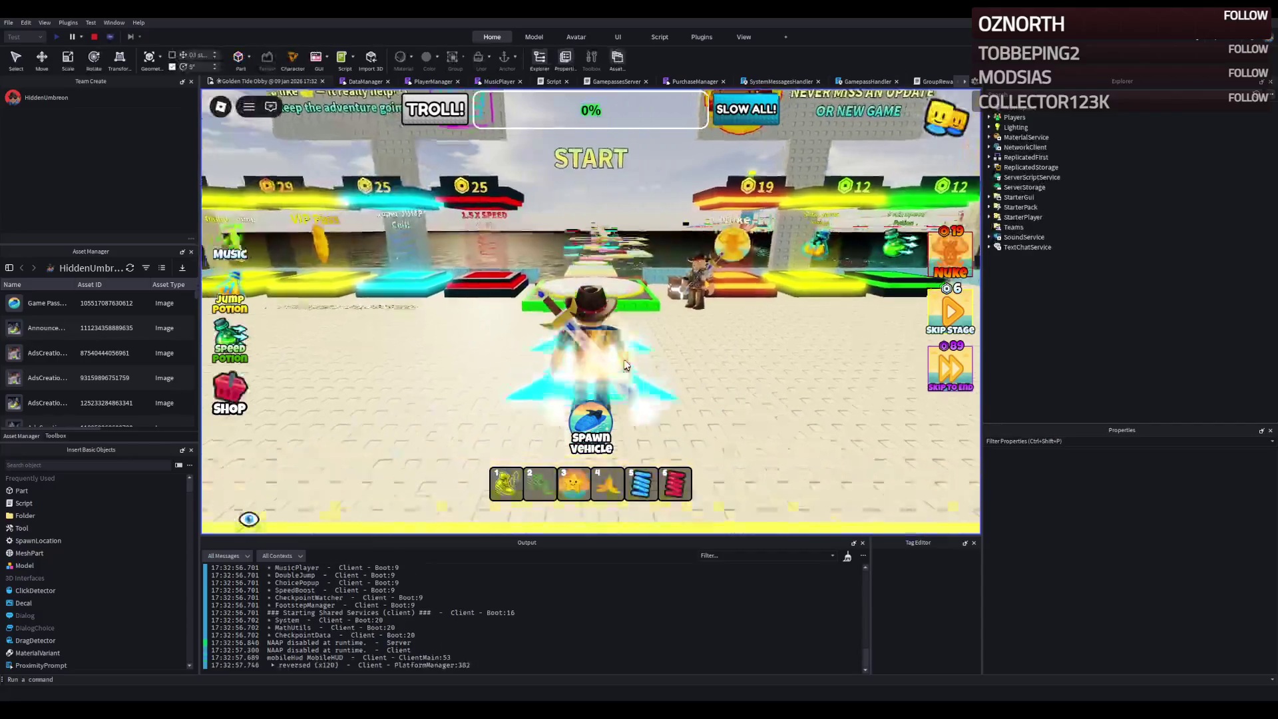
key(w)
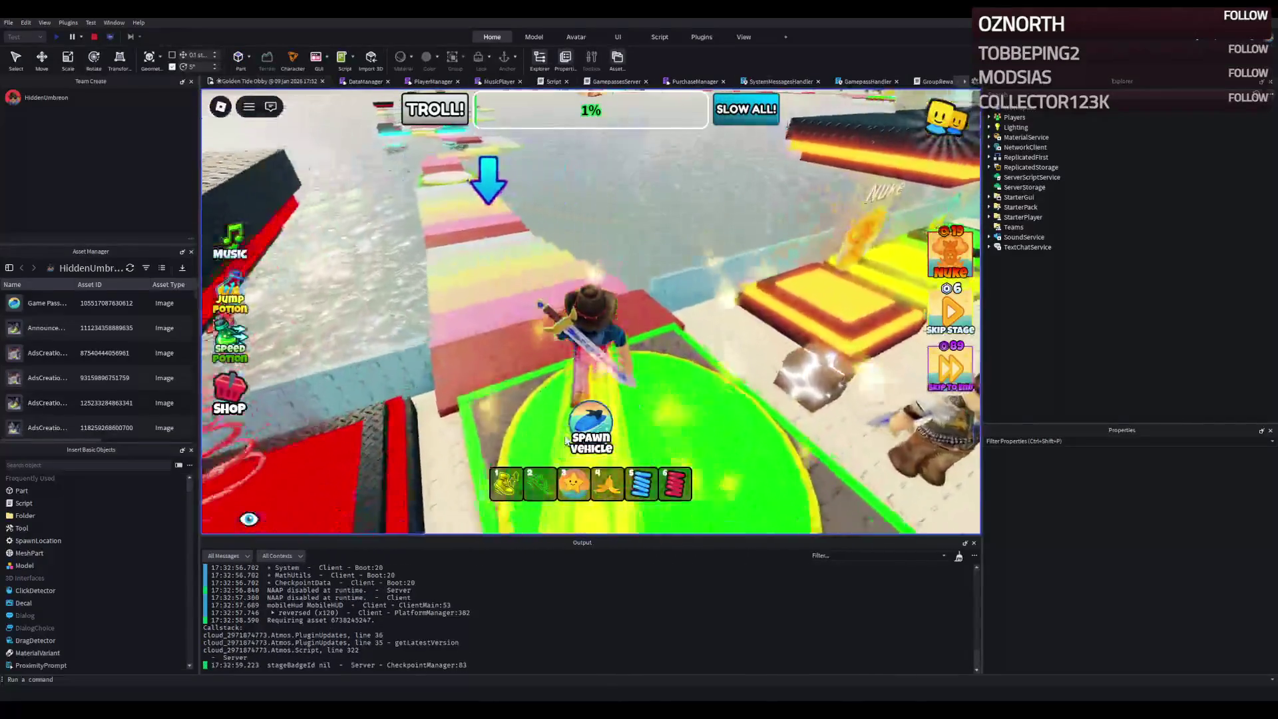
key(w)
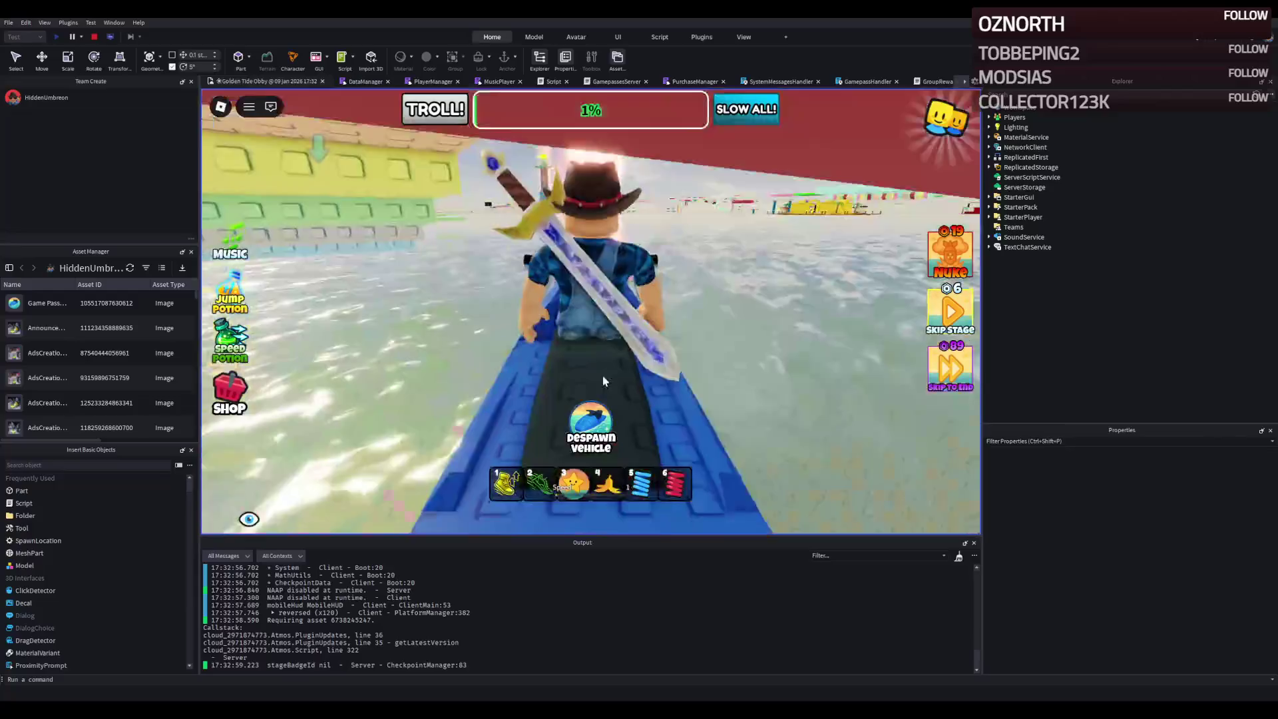
key(w)
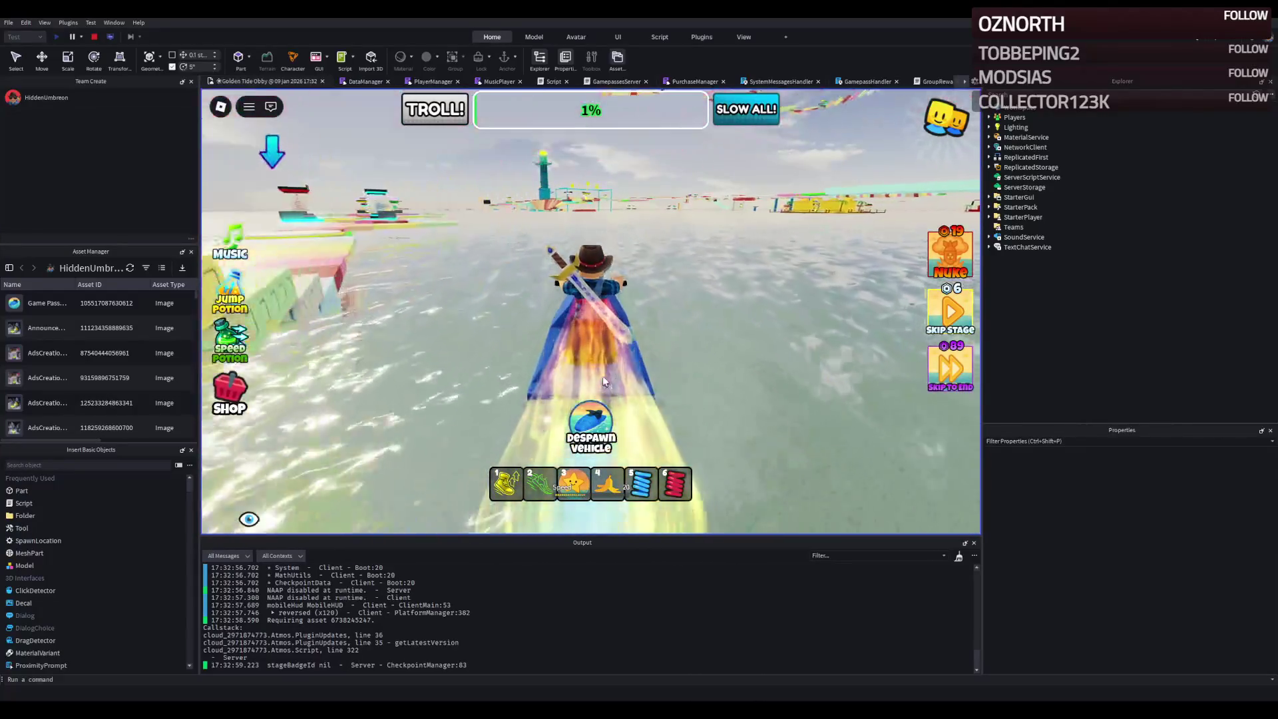
key(w)
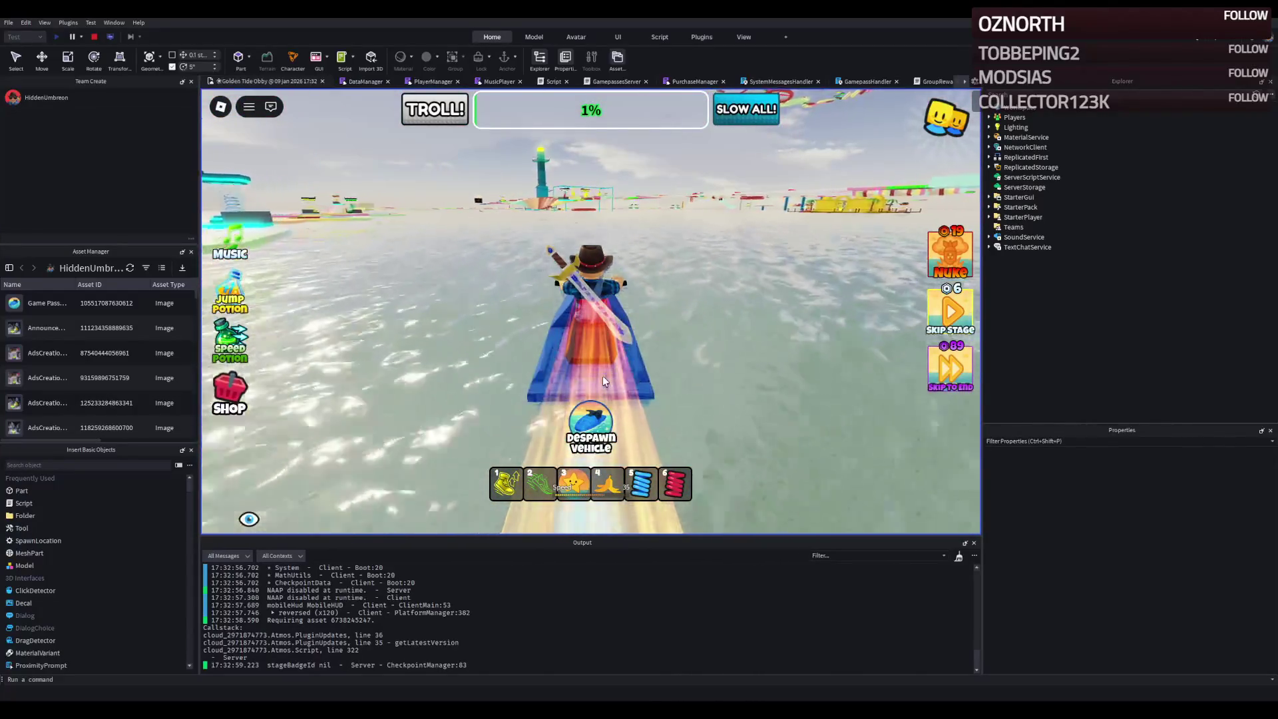
key(w)
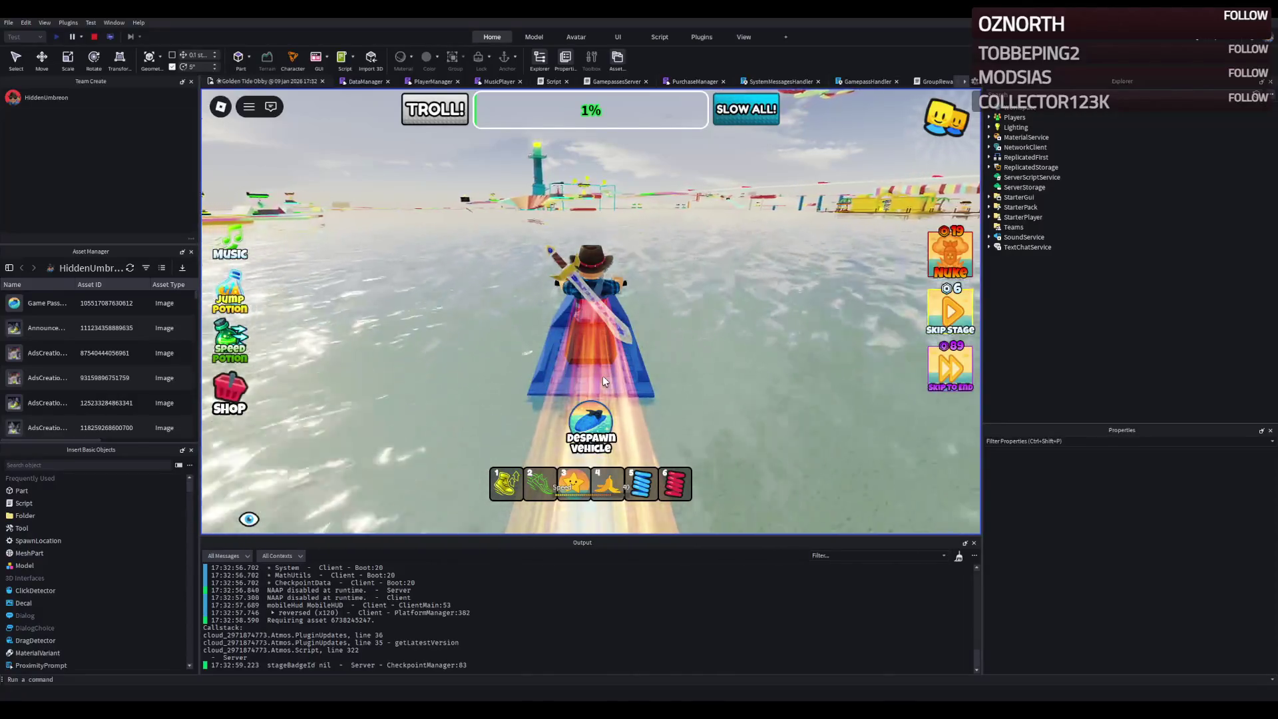
key(w)
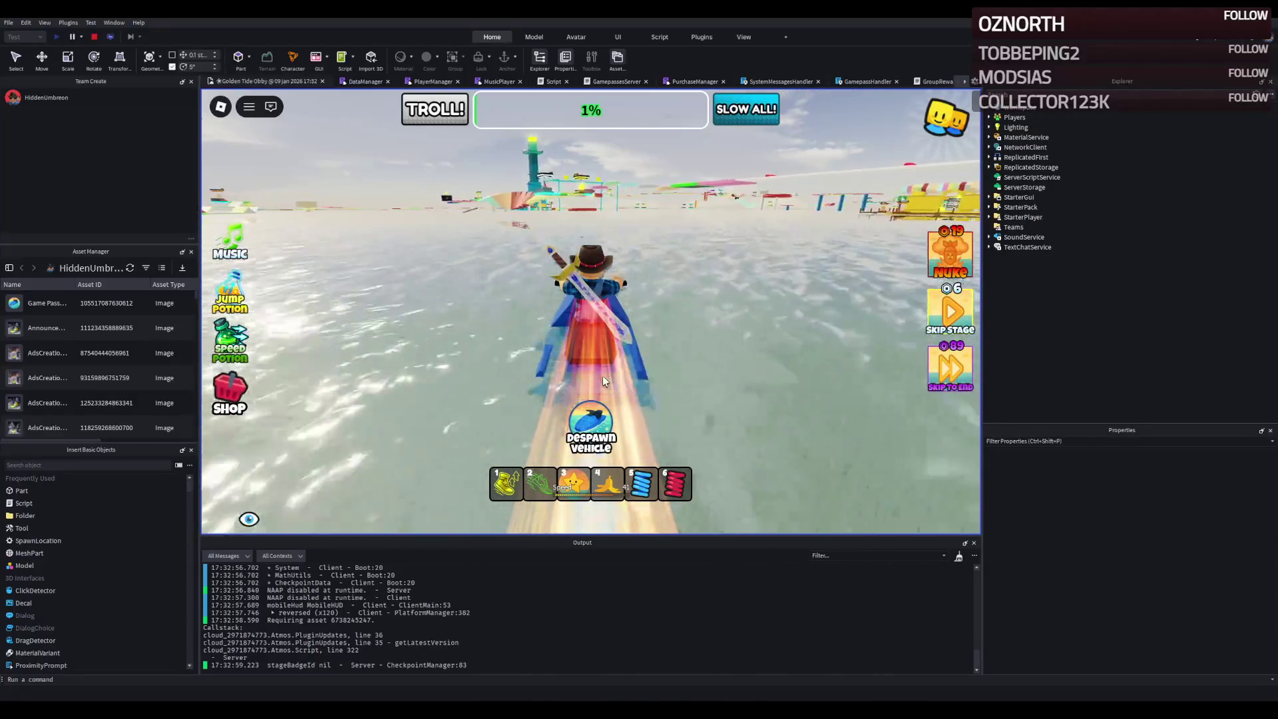
key(w)
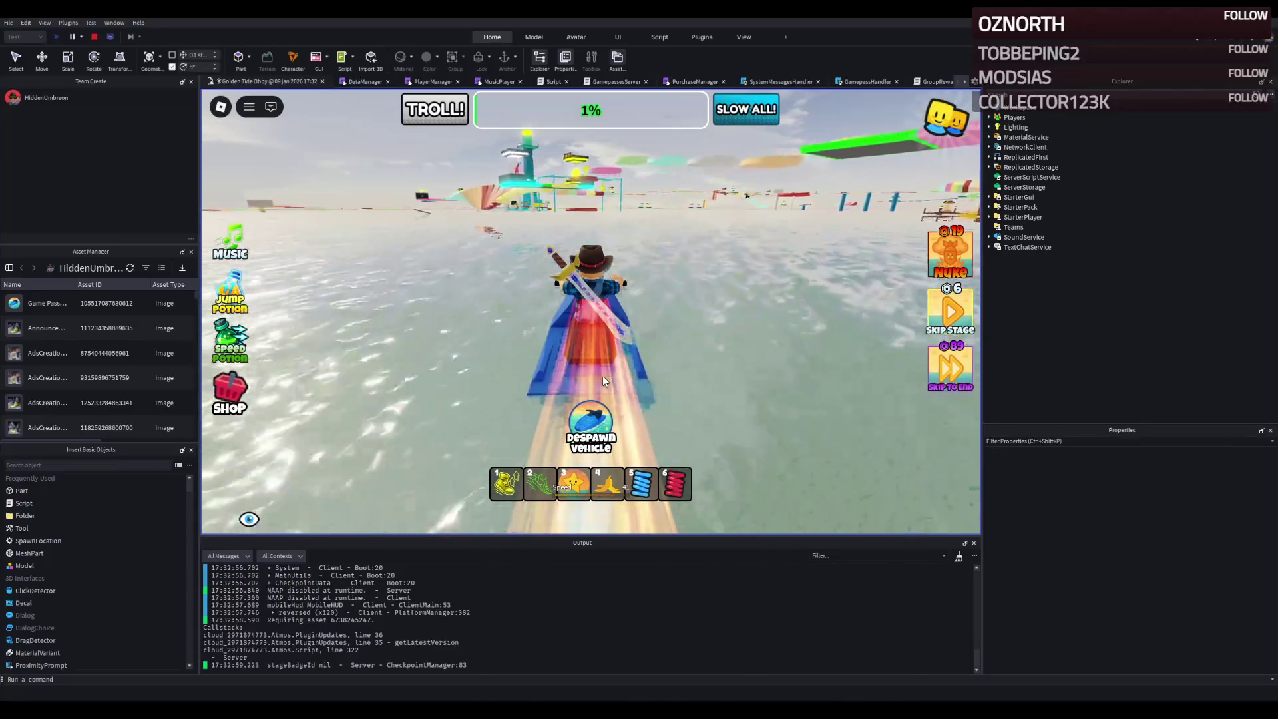
key(w)
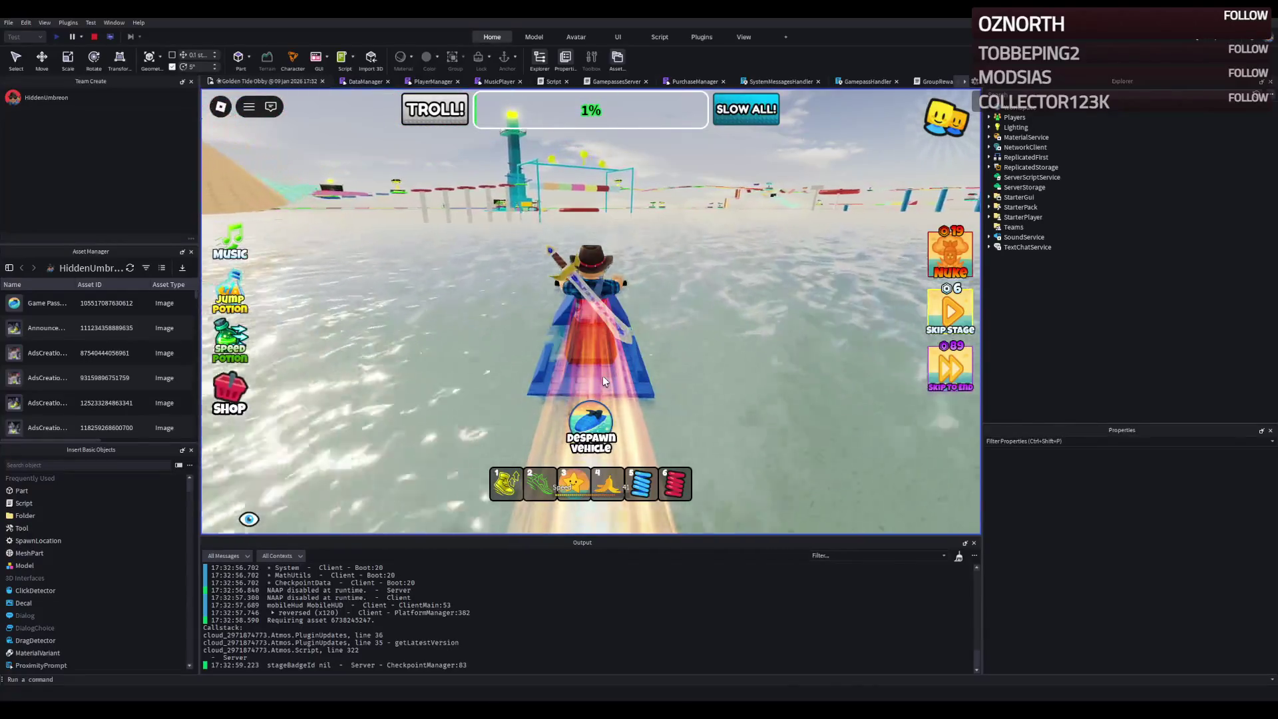
key(d)
key(w)
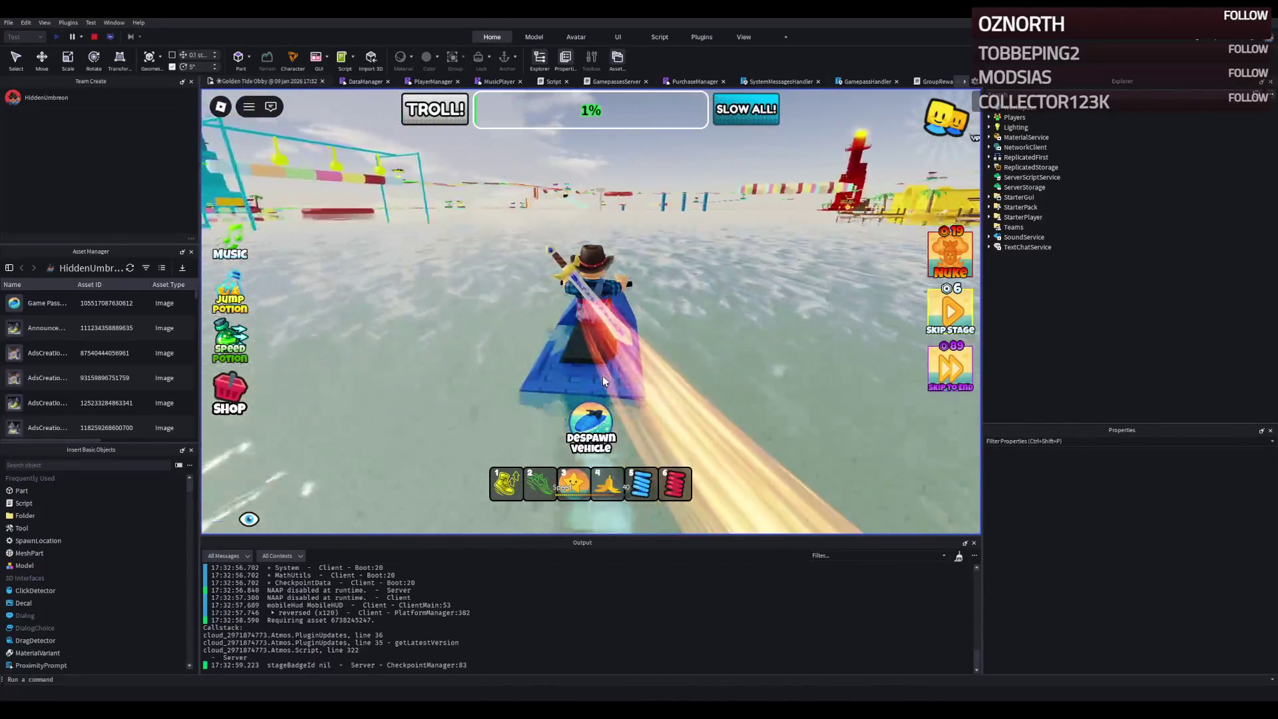
click(94, 36)
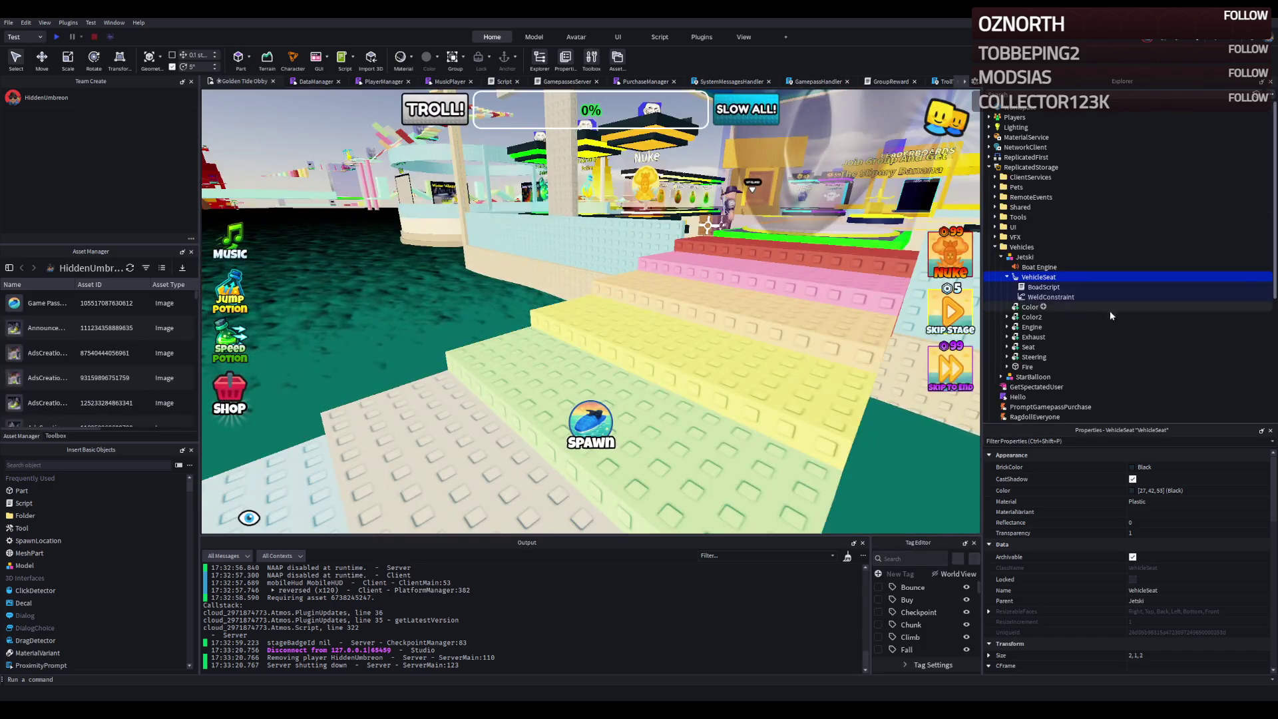
- Raise BoadScript's maxForce on line 7 above 5500 and launch a new playtest
double_click(1043, 286)
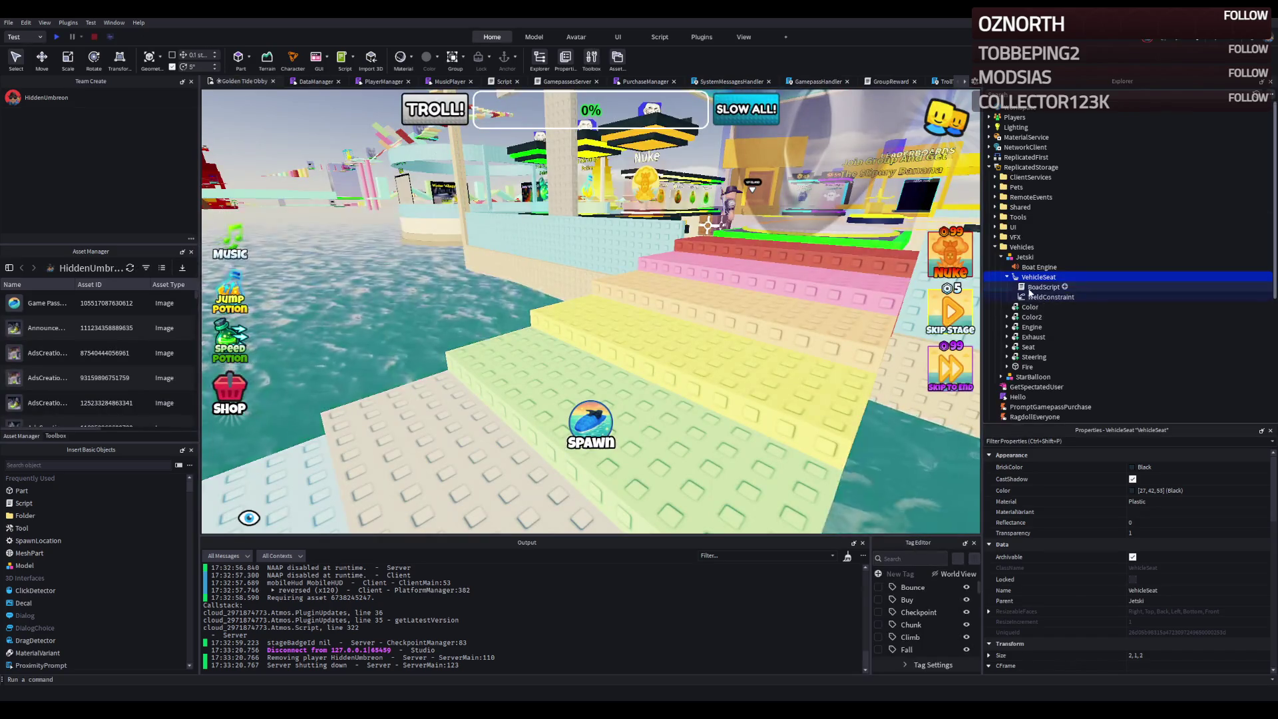
scroll(340, 182, up, 7)
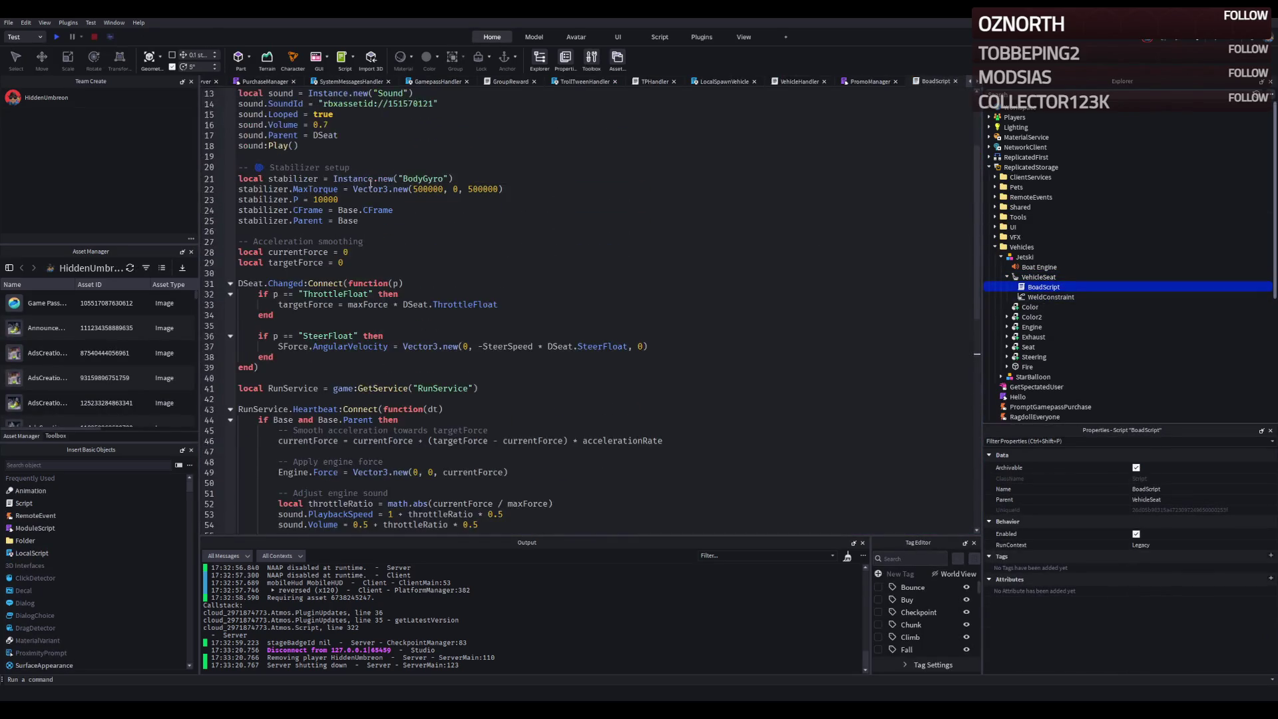
scroll(373, 200, up, 4)
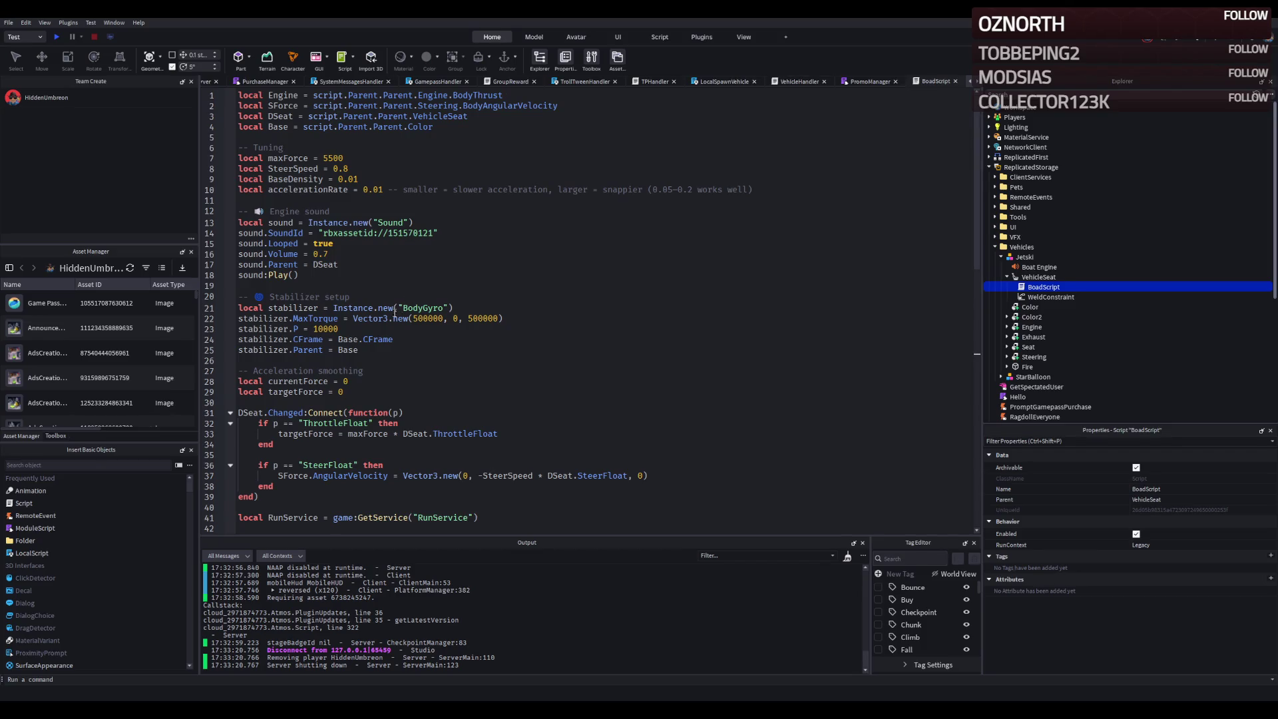
scroll(436, 325, down, 9)
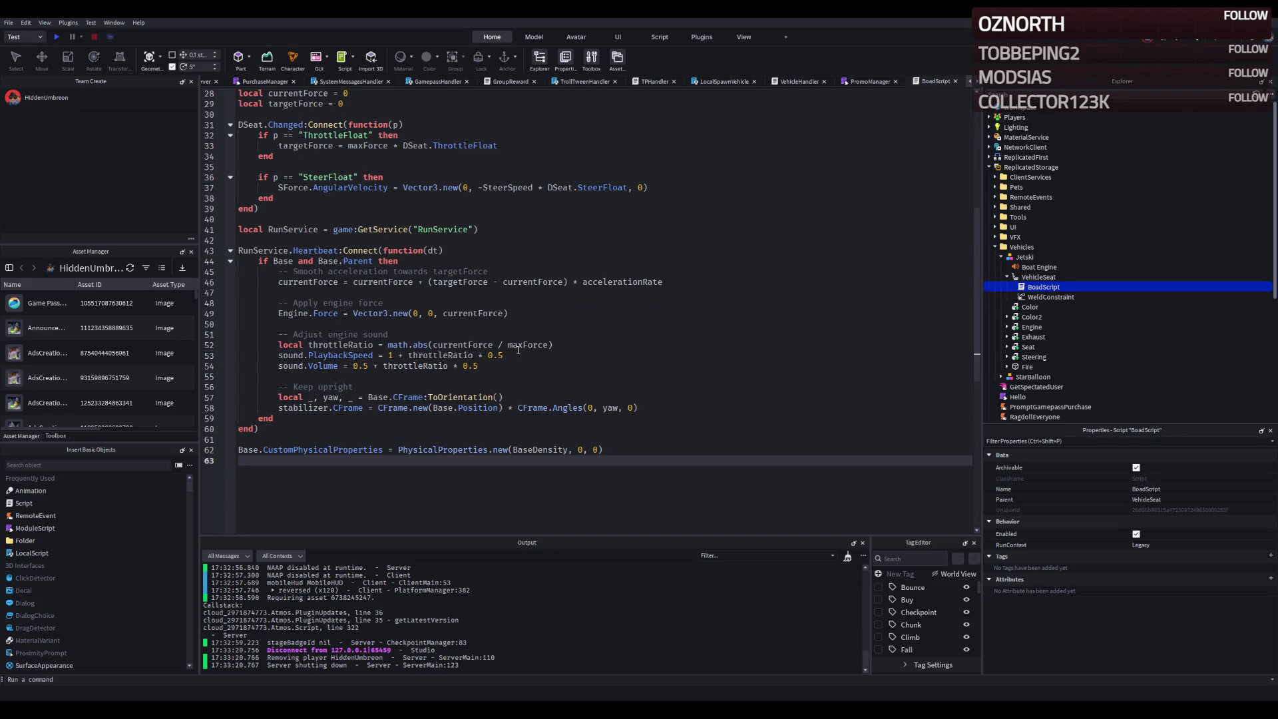
scroll(518, 350, up, 9)
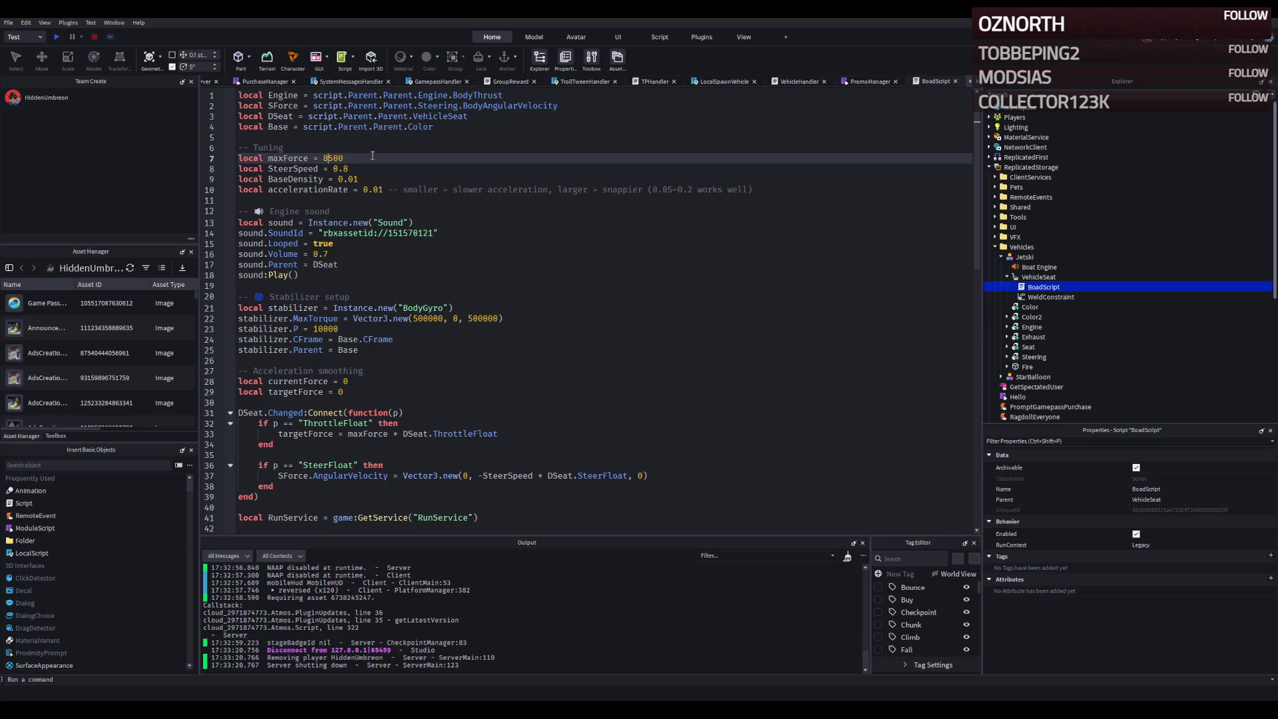
key(F5)
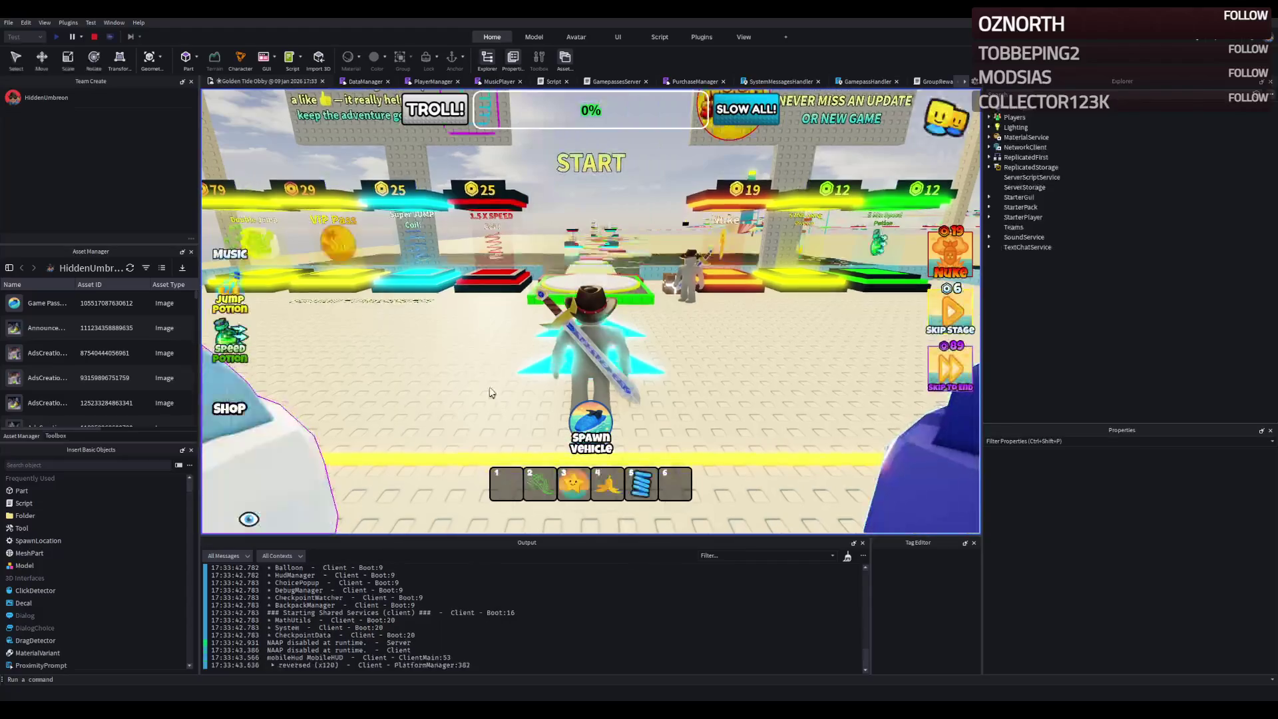
- Spawn the jet-ski and ride it off the path, weaving right and left over the water
key(w)
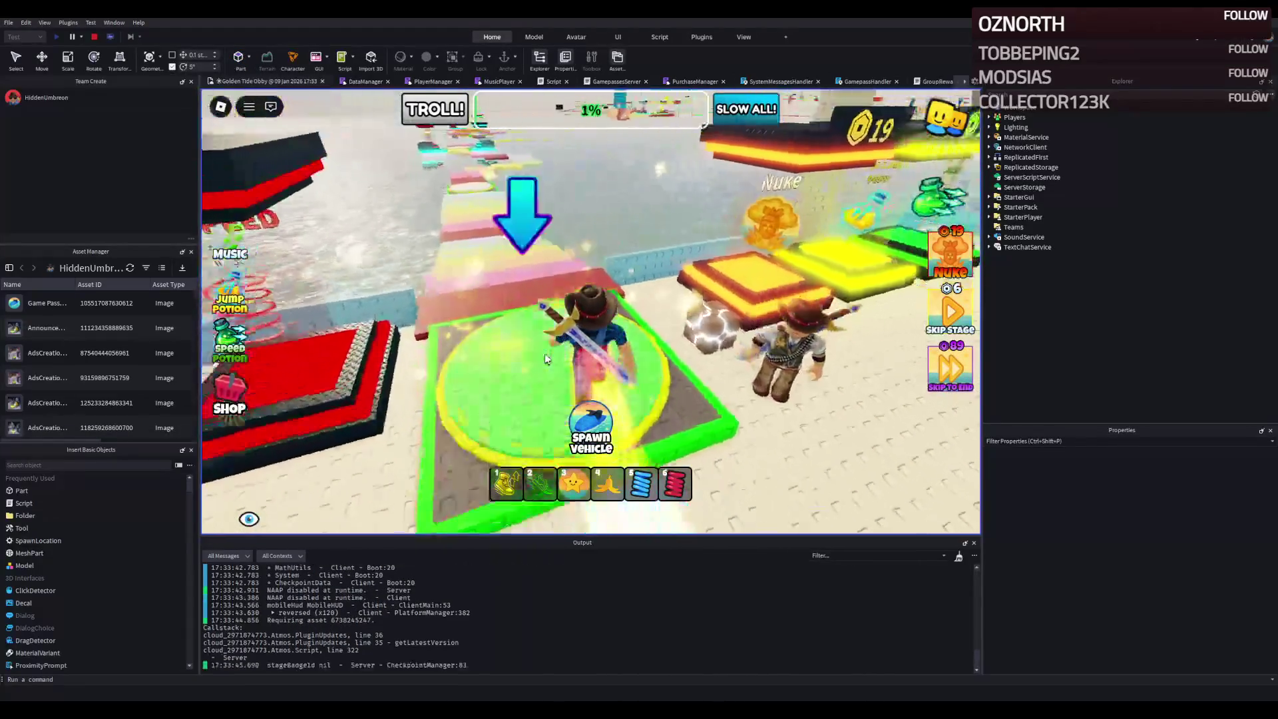
click(594, 424)
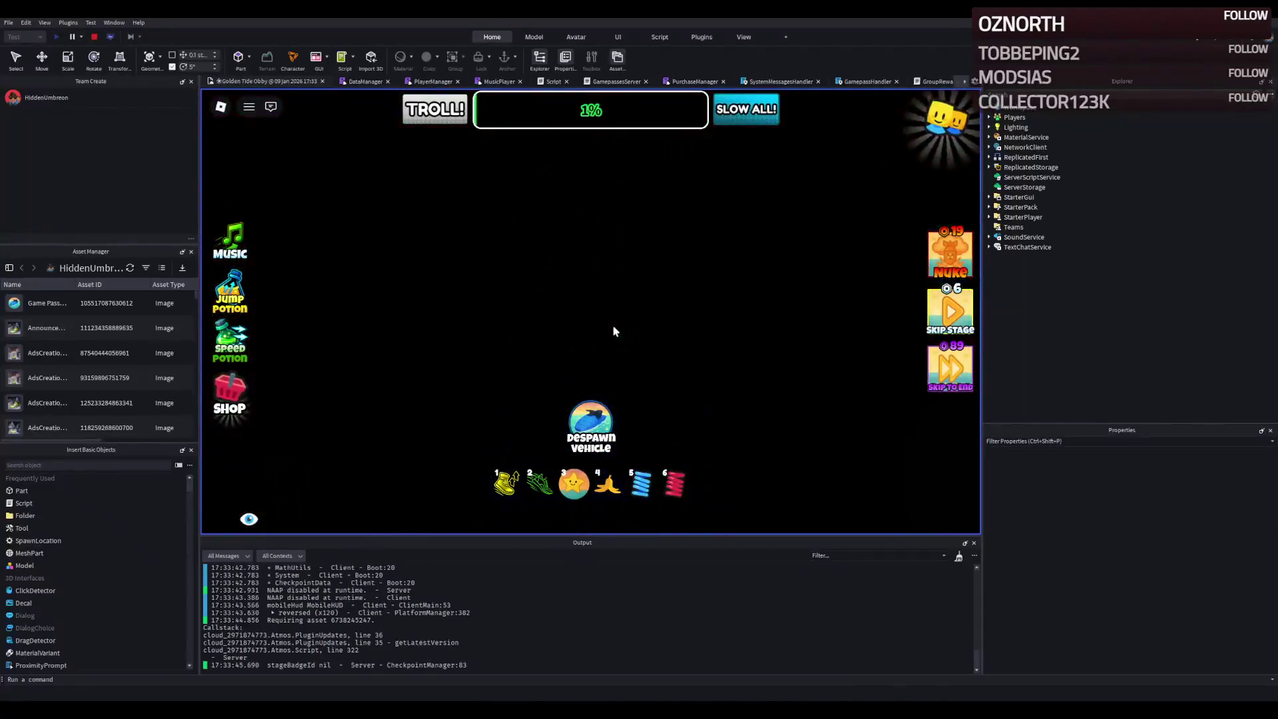
key(w)
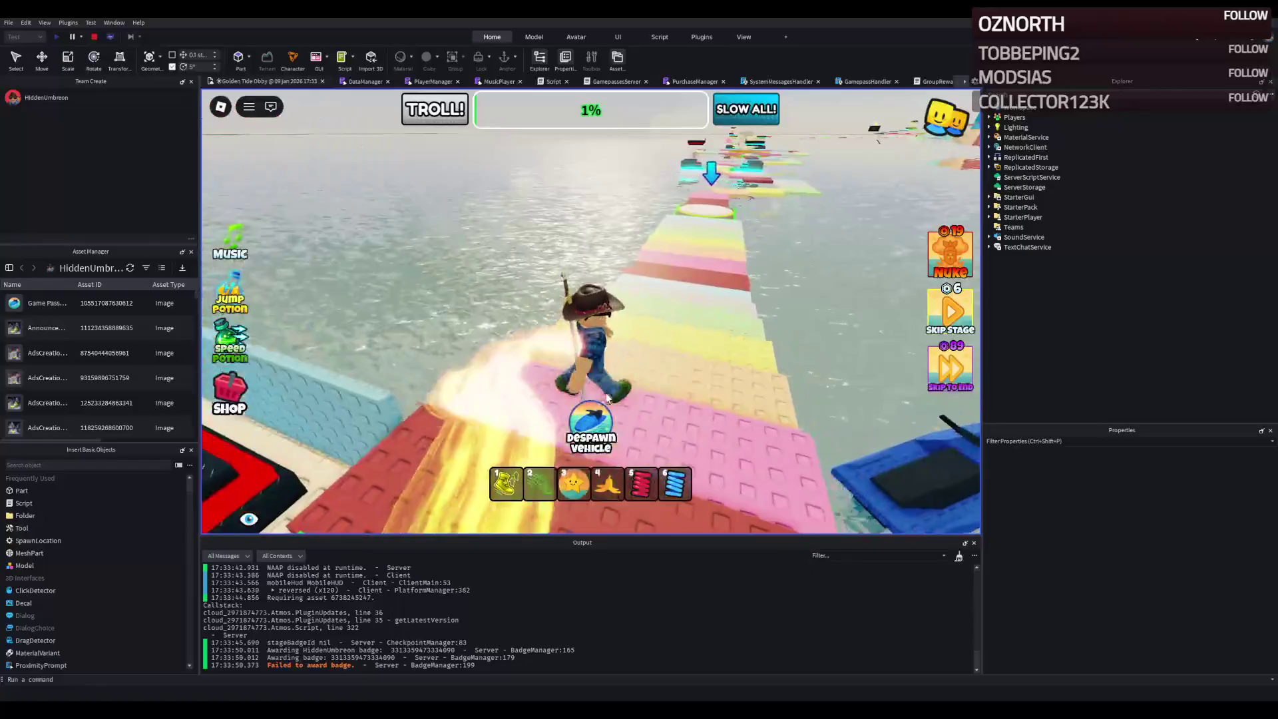
key(w)
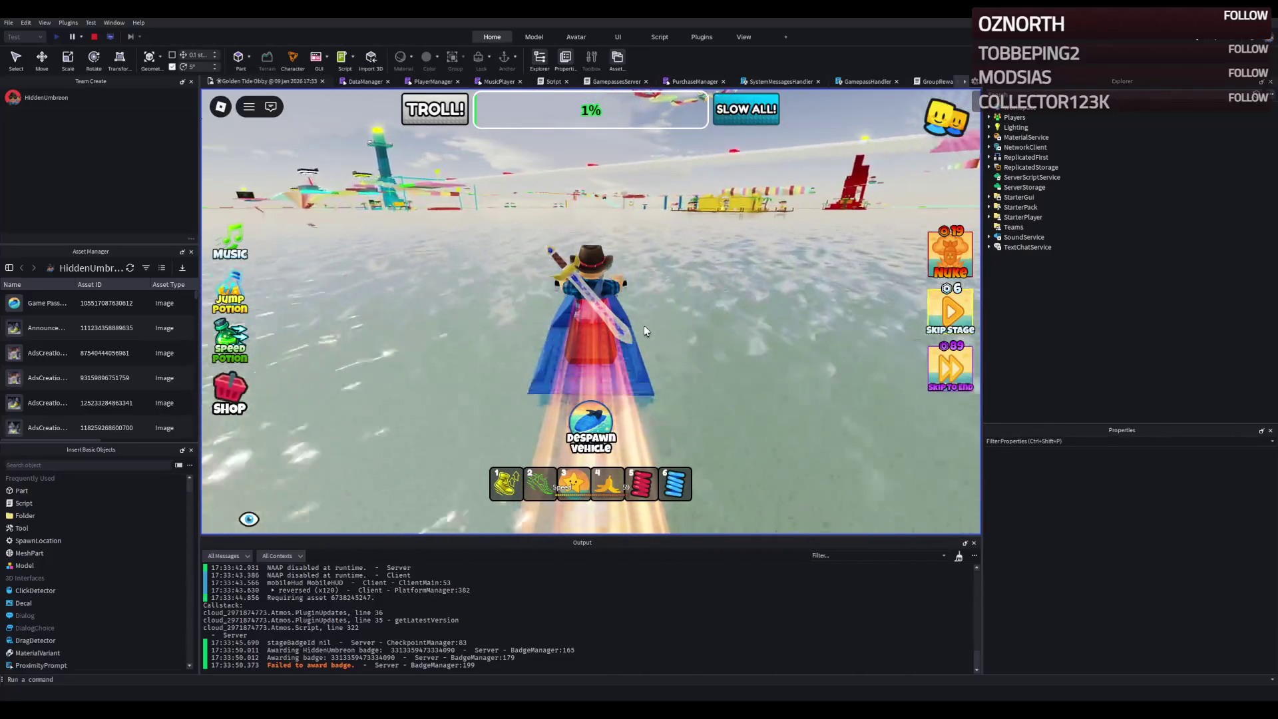
key(d)
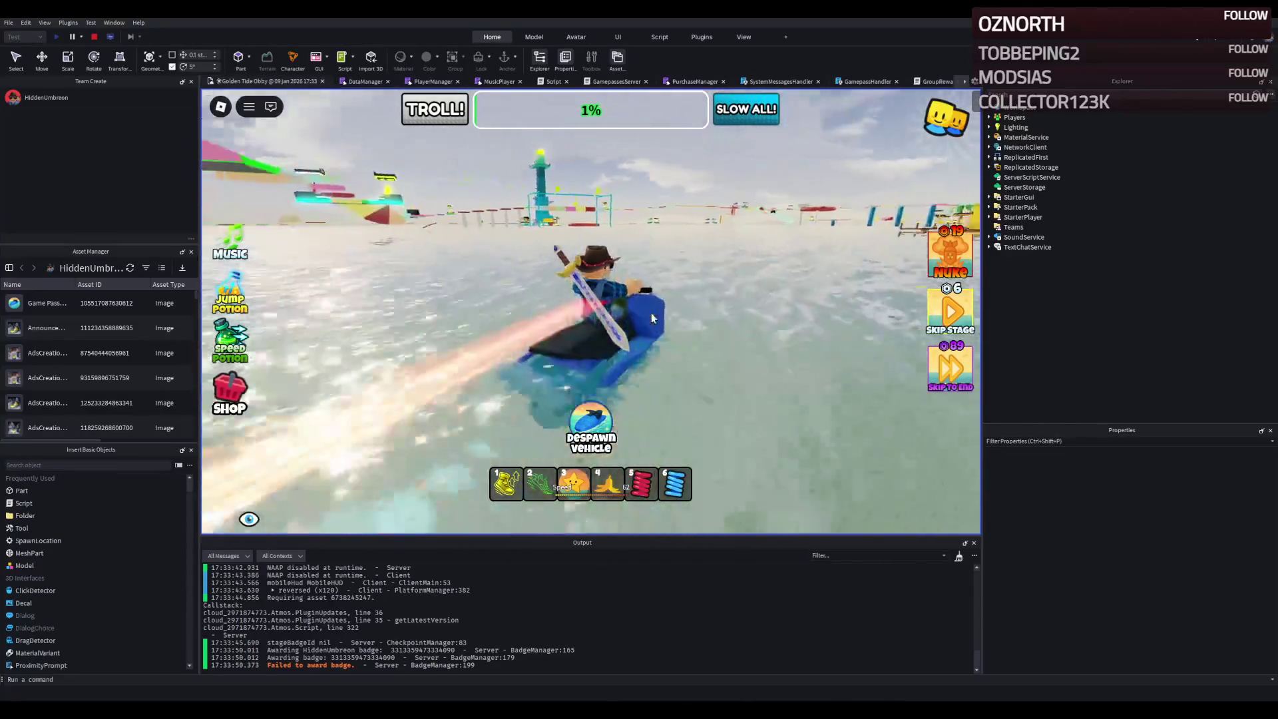
key(a)
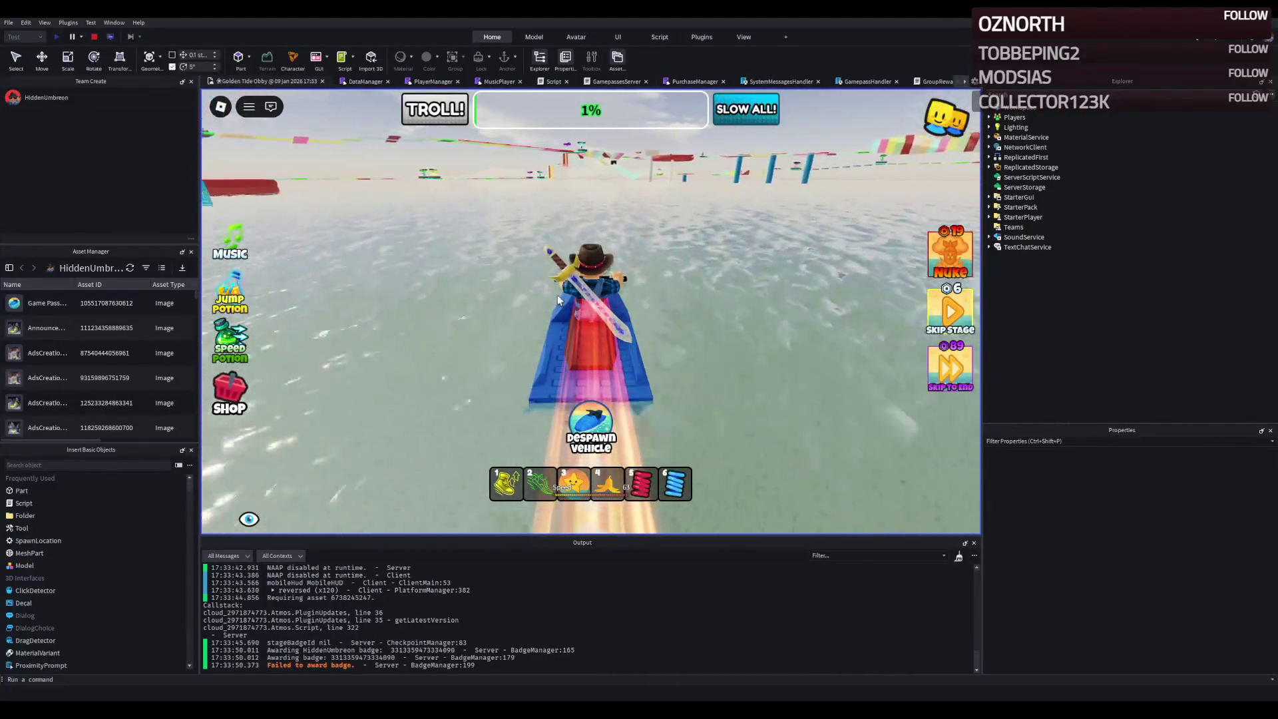
key(d)
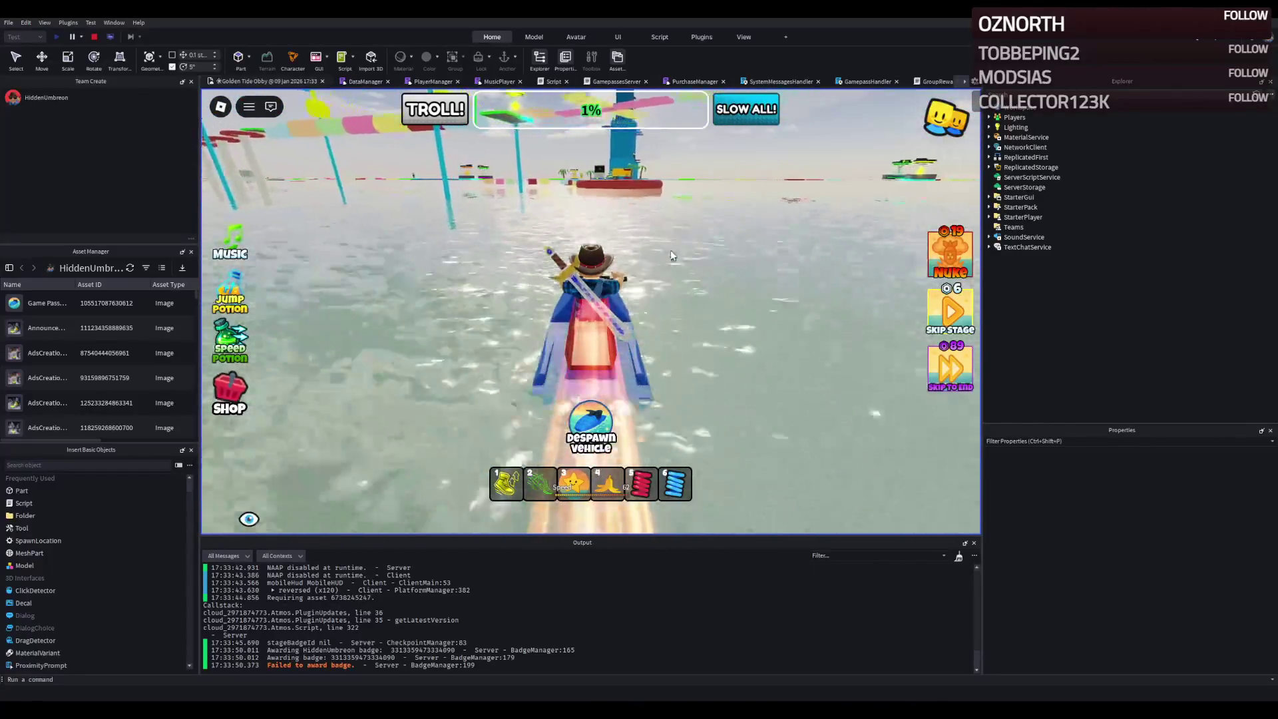
key(d)
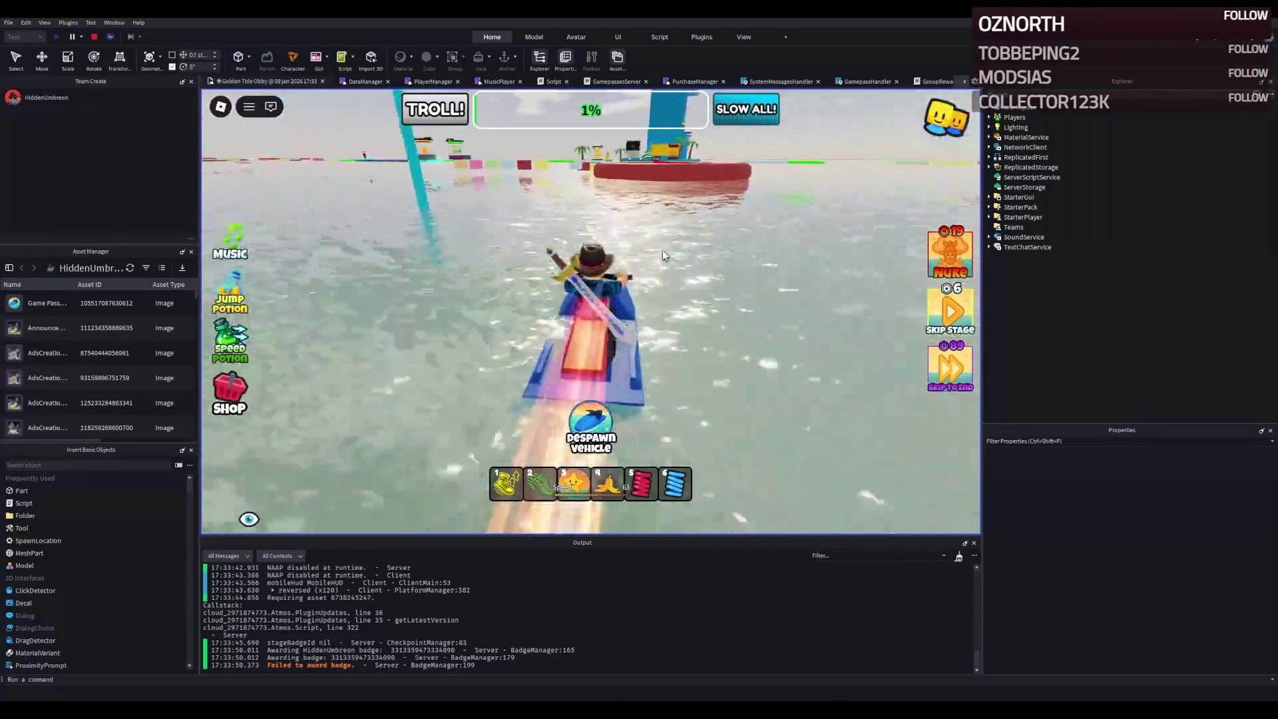
- Drive past the red boat, across the palm-tree island, and among the pastel cylinder platforms
key(w)
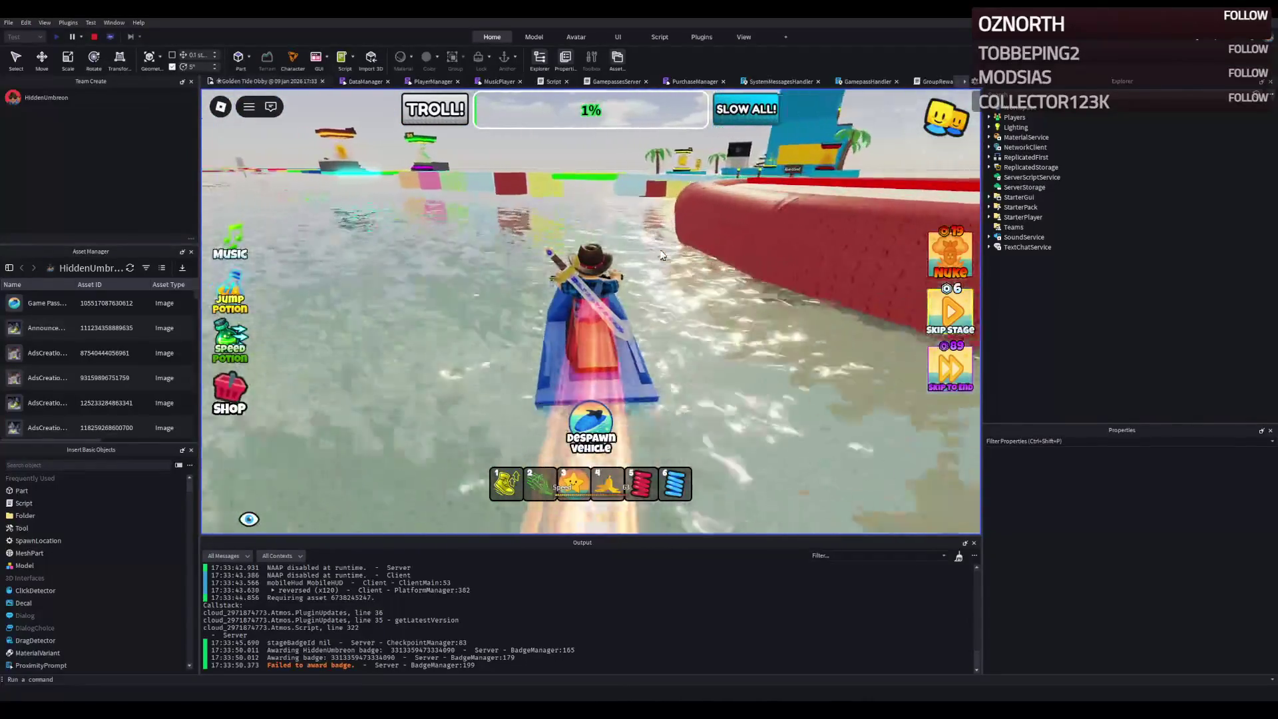
key(w)
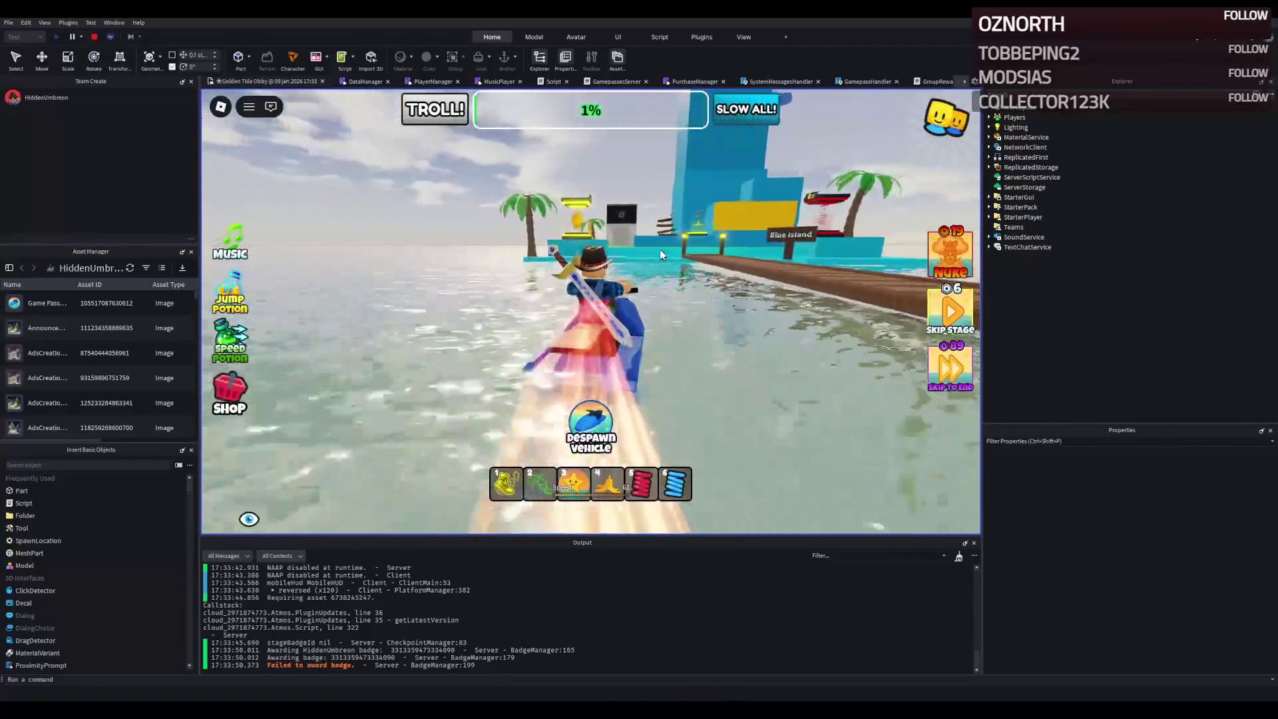
key(w)
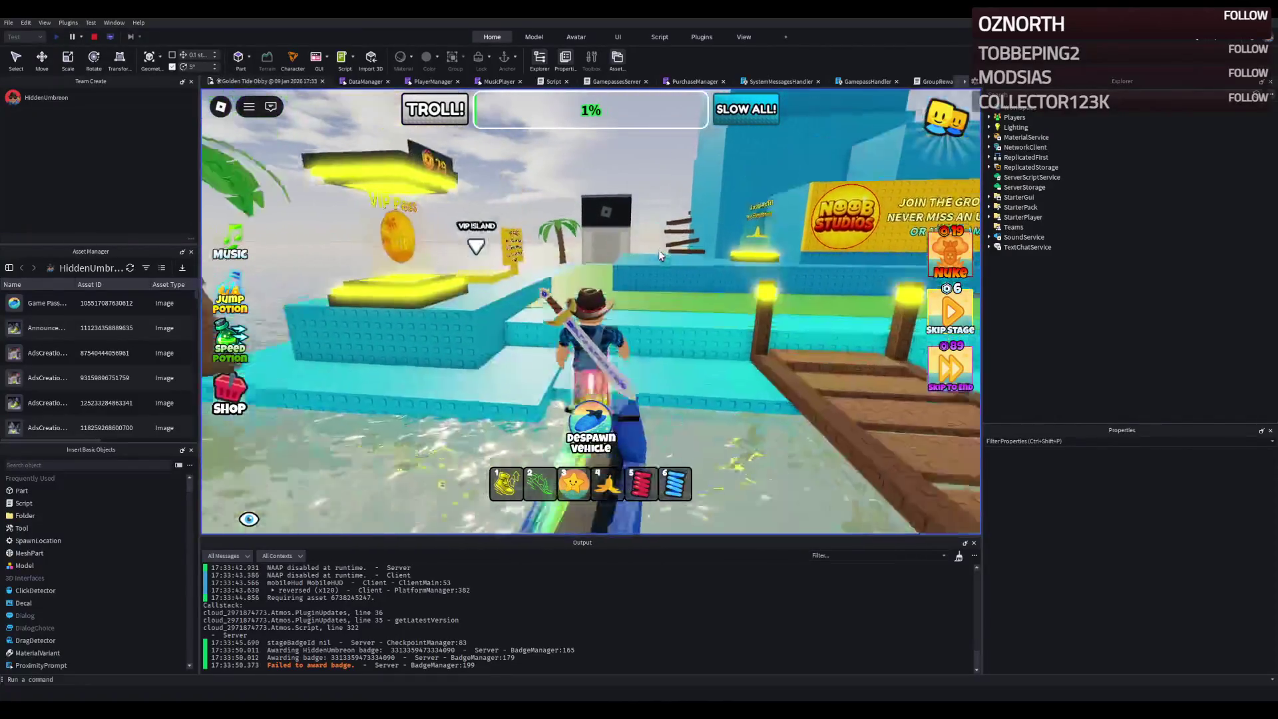
key(w)
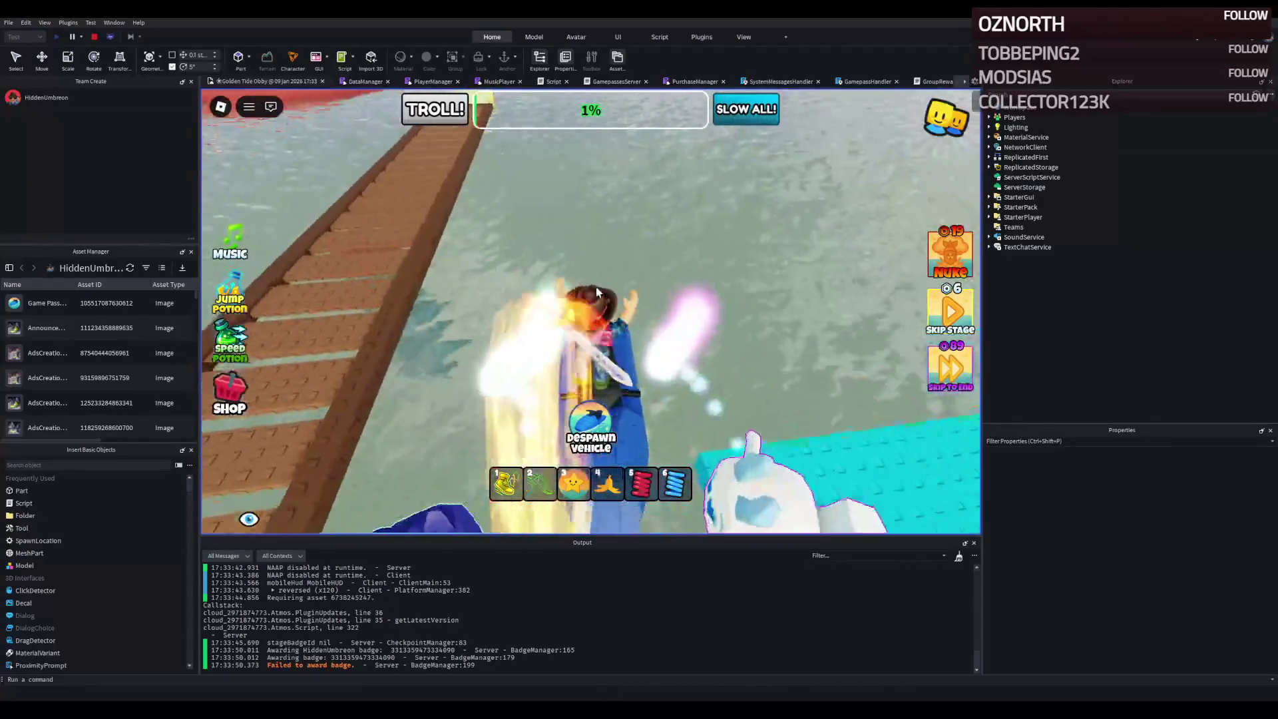
key(a)
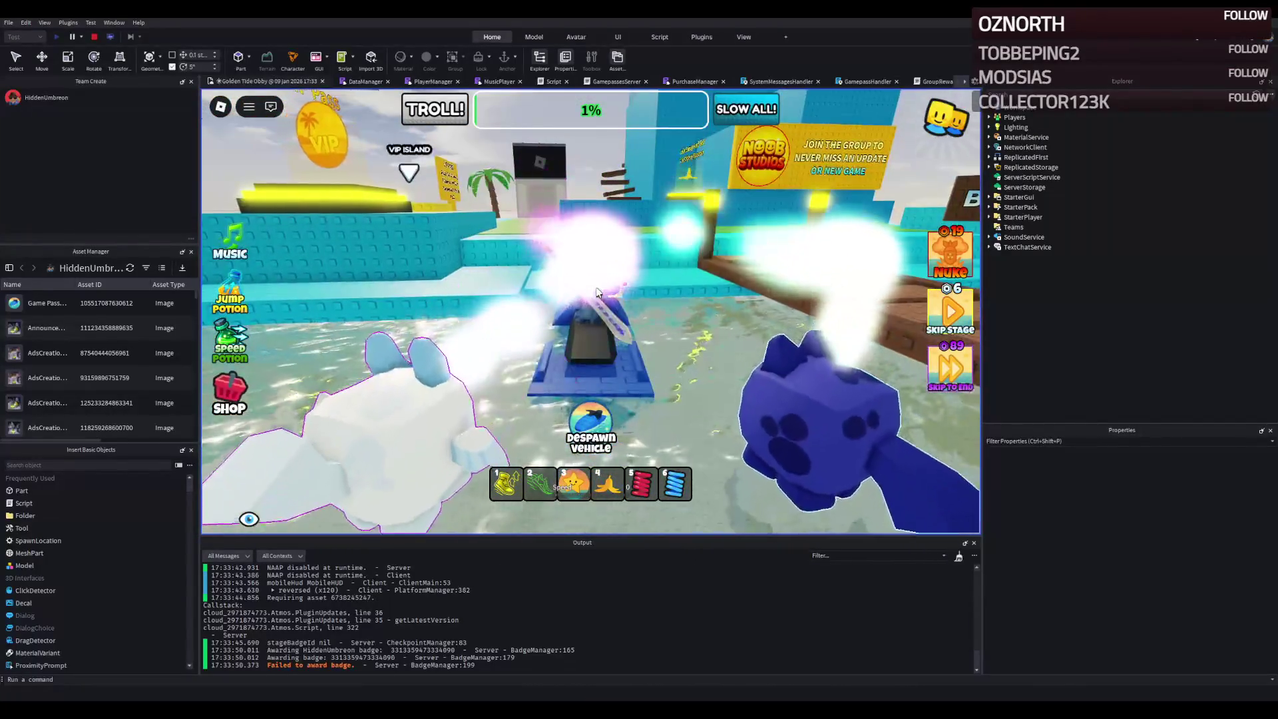
key(d)
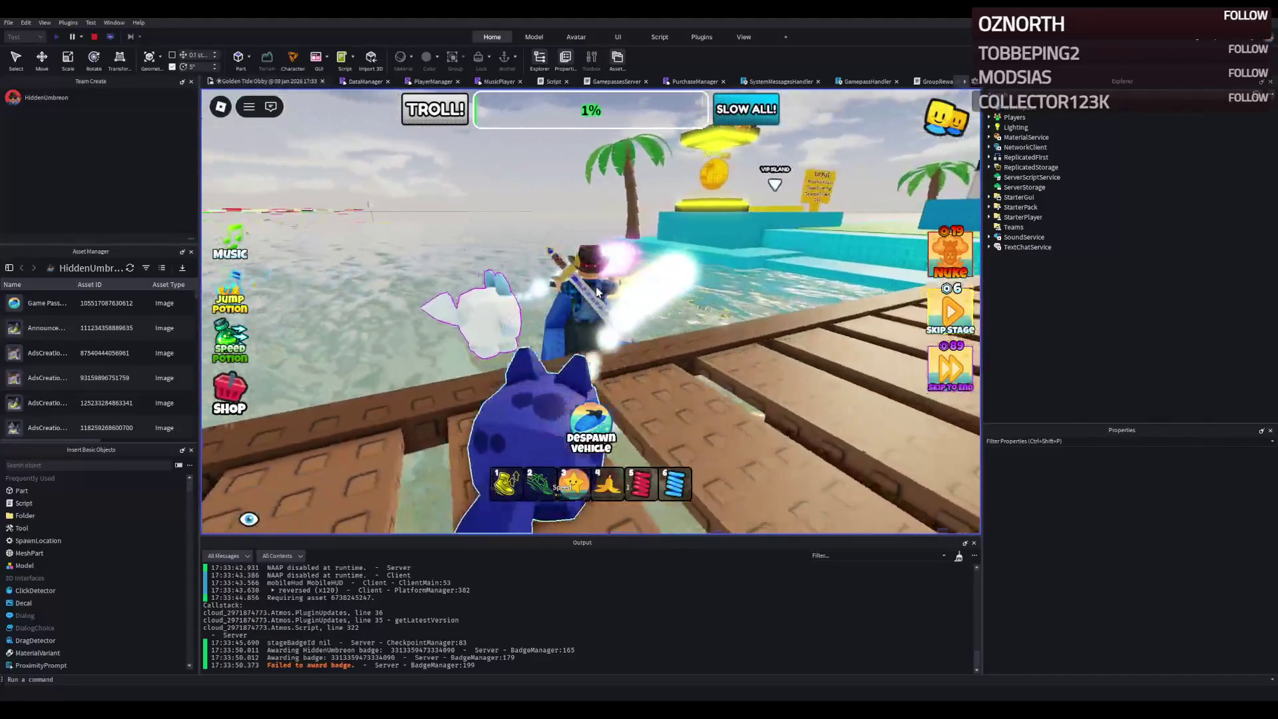
key(w)
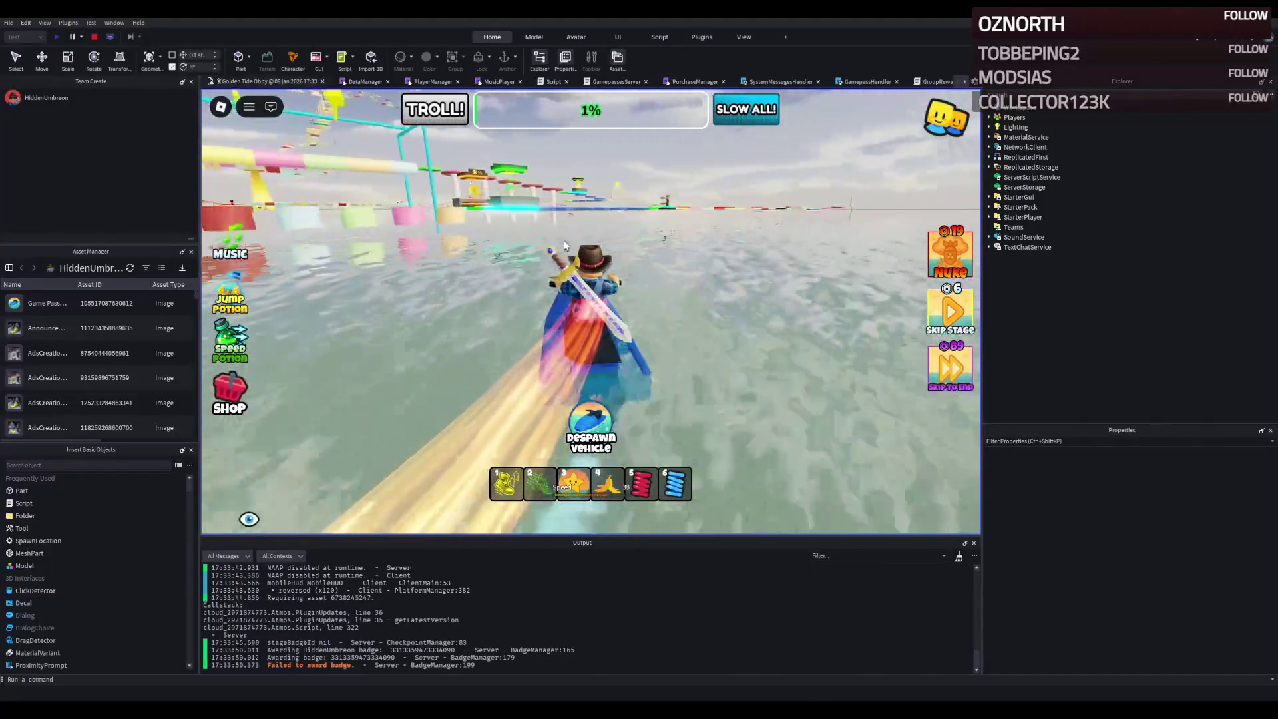
key(w)
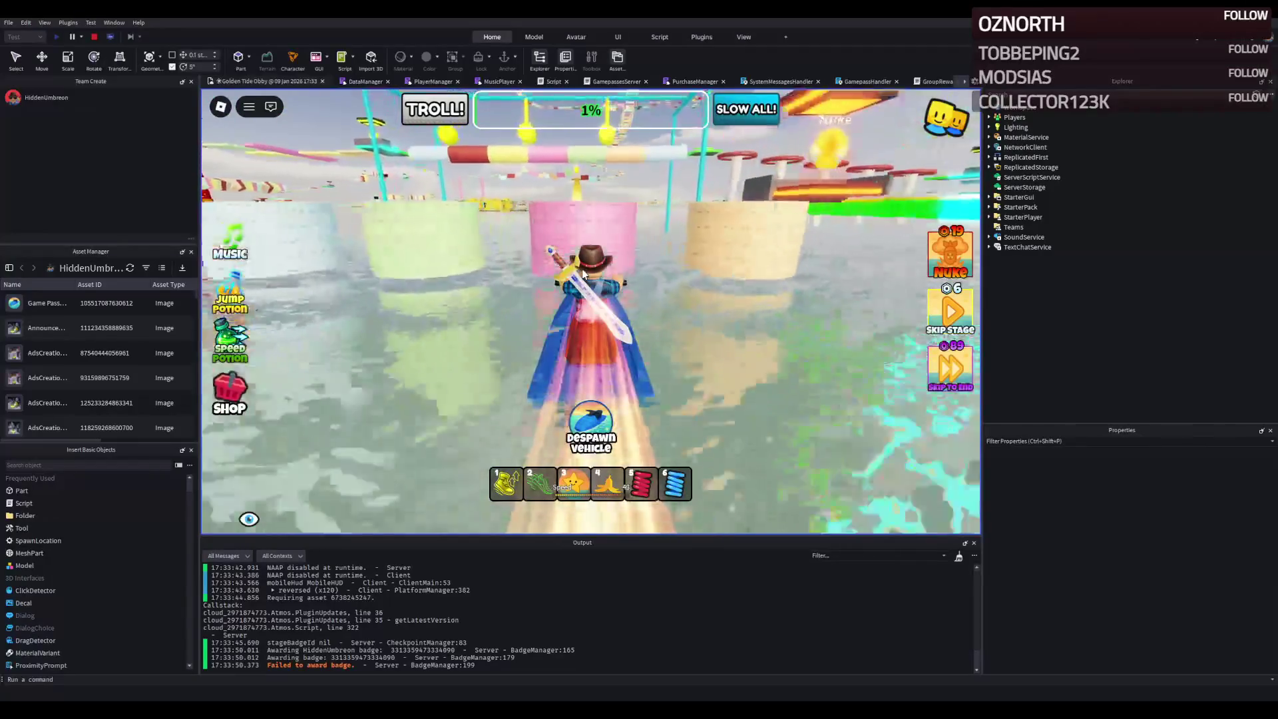
key(d)
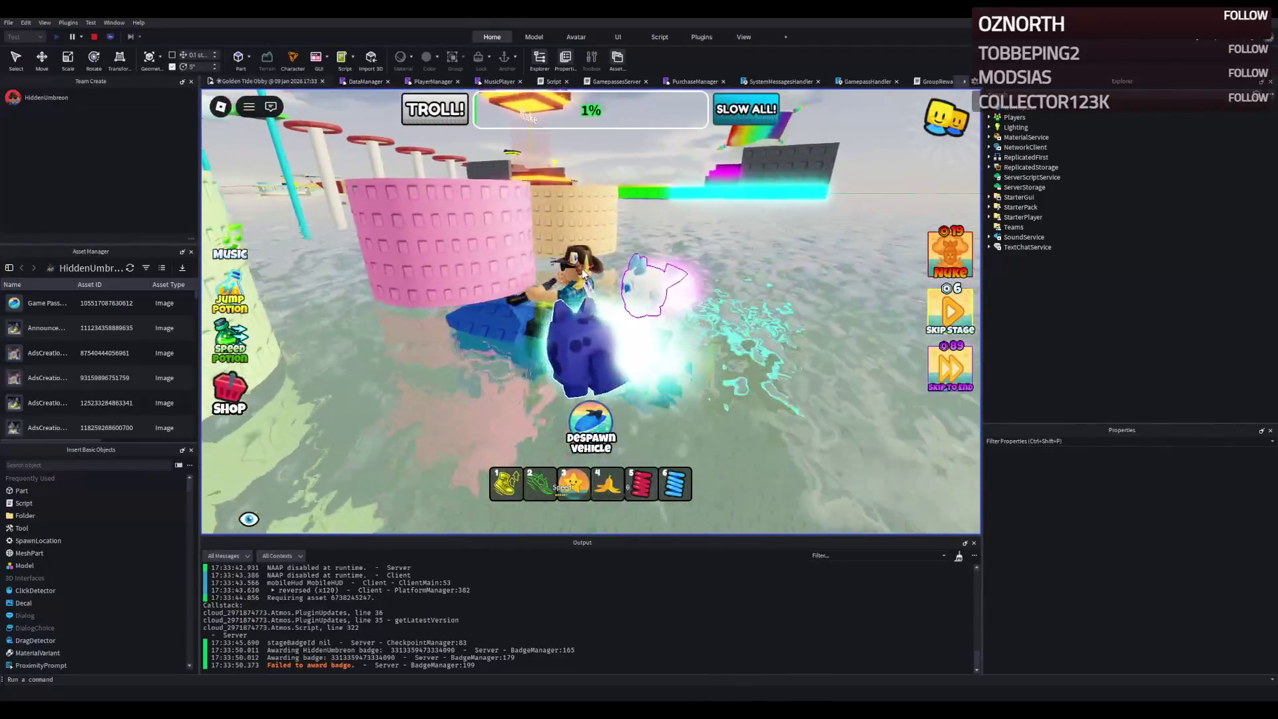
key(w)
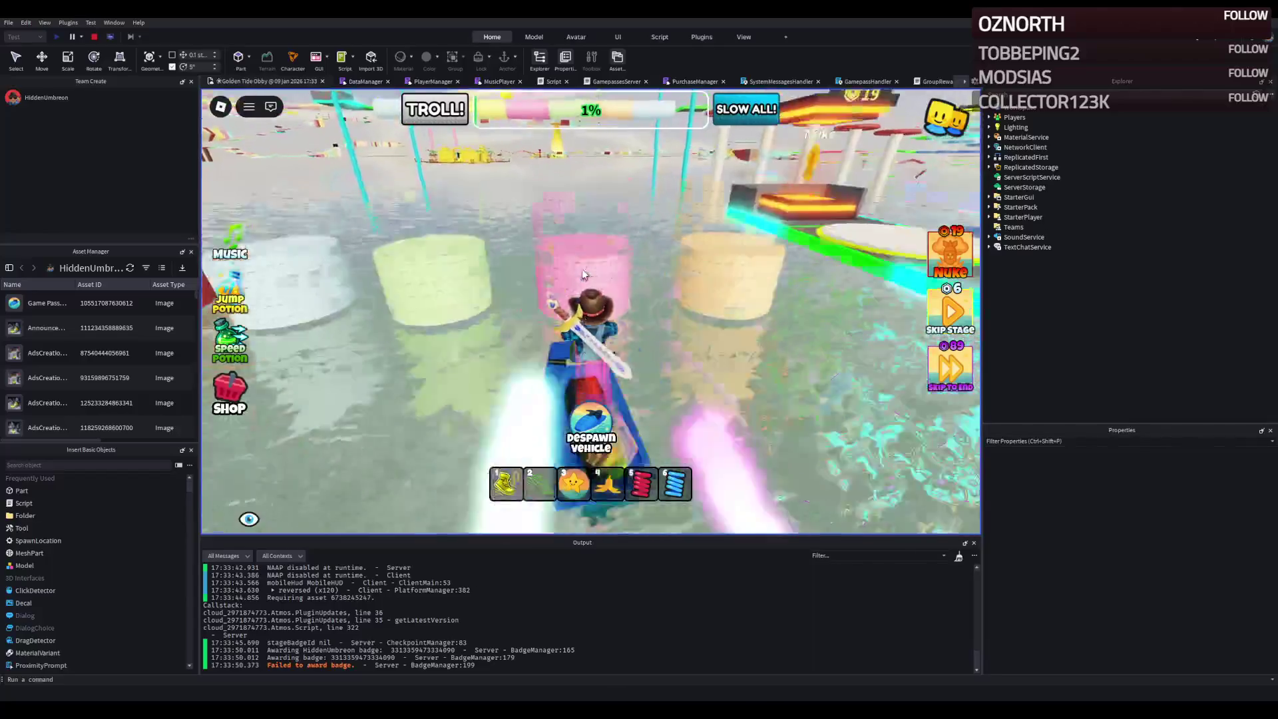
- Tilt the camera toward the water, respawn the jet-ski, and speed off turning left
drag(595, 319, 606, 423)
click(592, 426)
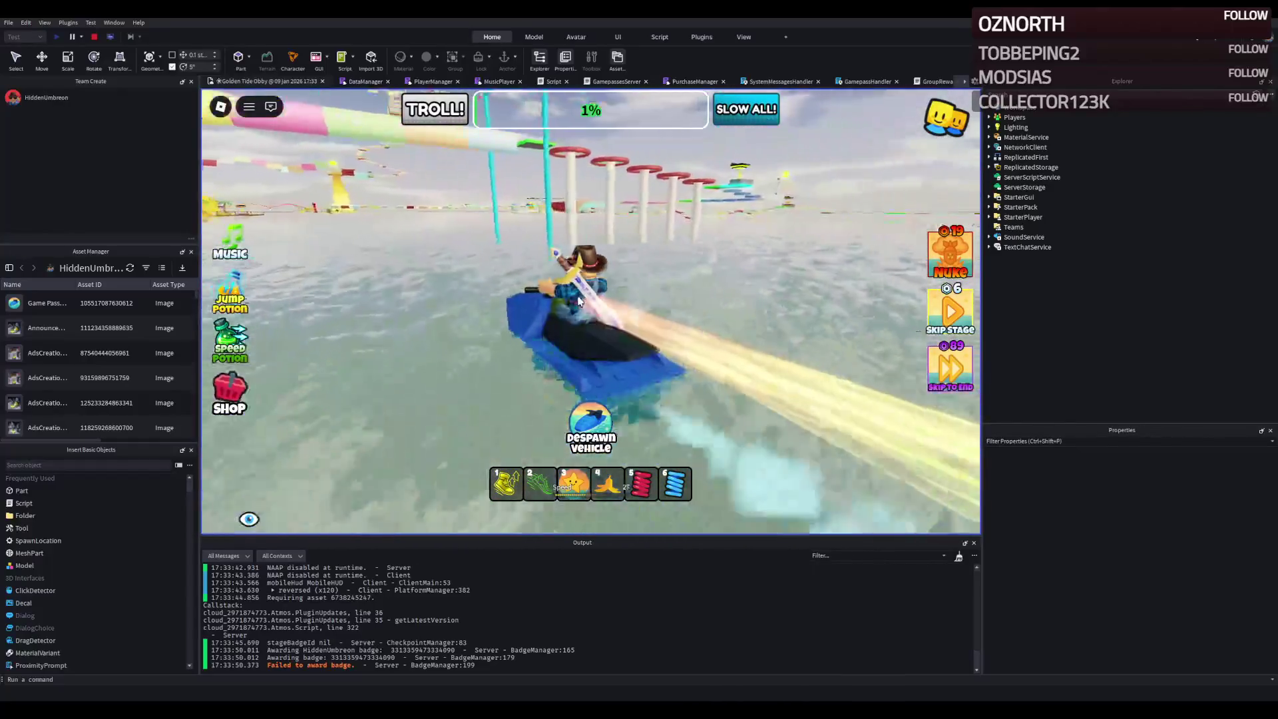
key(a)
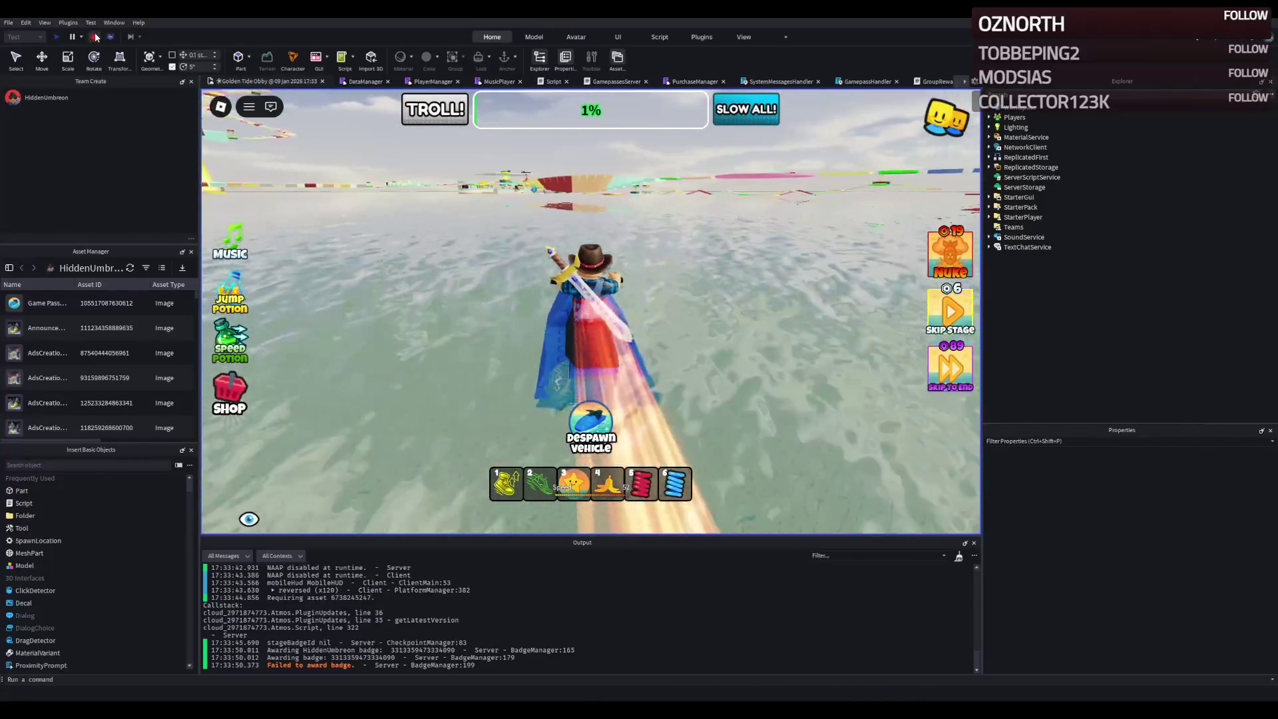
- Stop the test, review BoadScript's maxForce of 6500, and restart the playtest
click(96, 37)
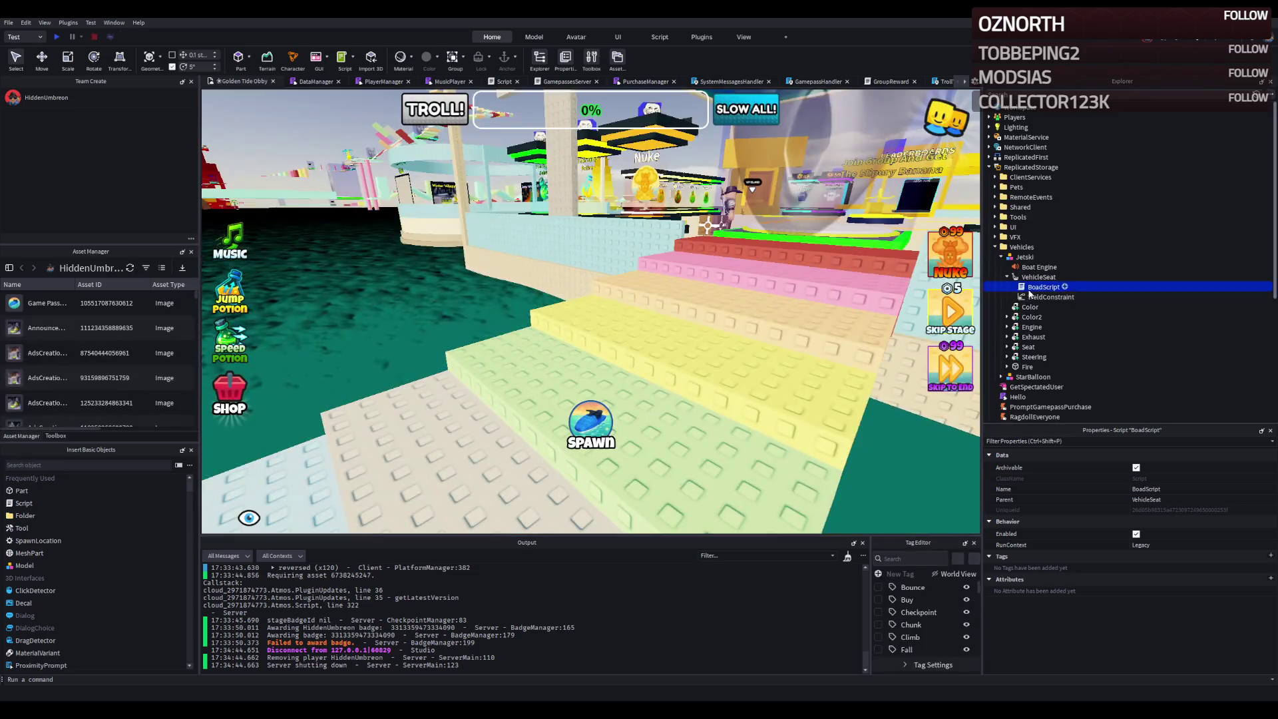
double_click(1030, 289)
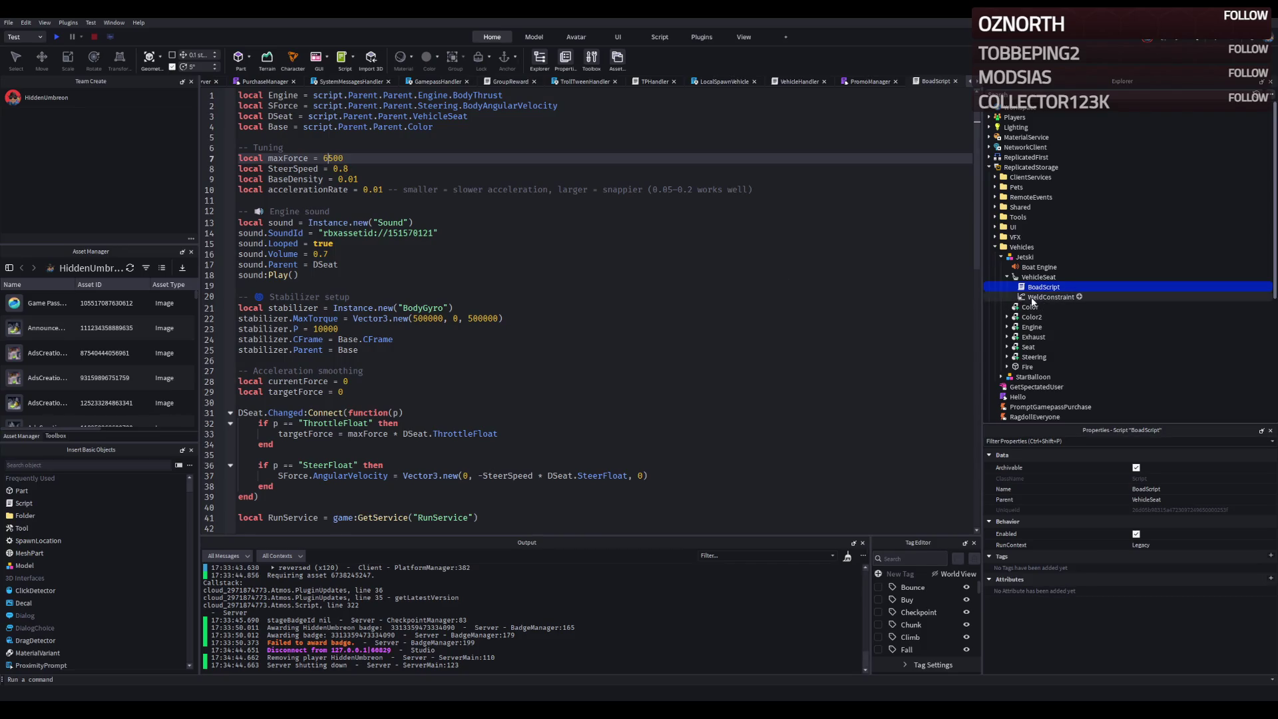
click(644, 309)
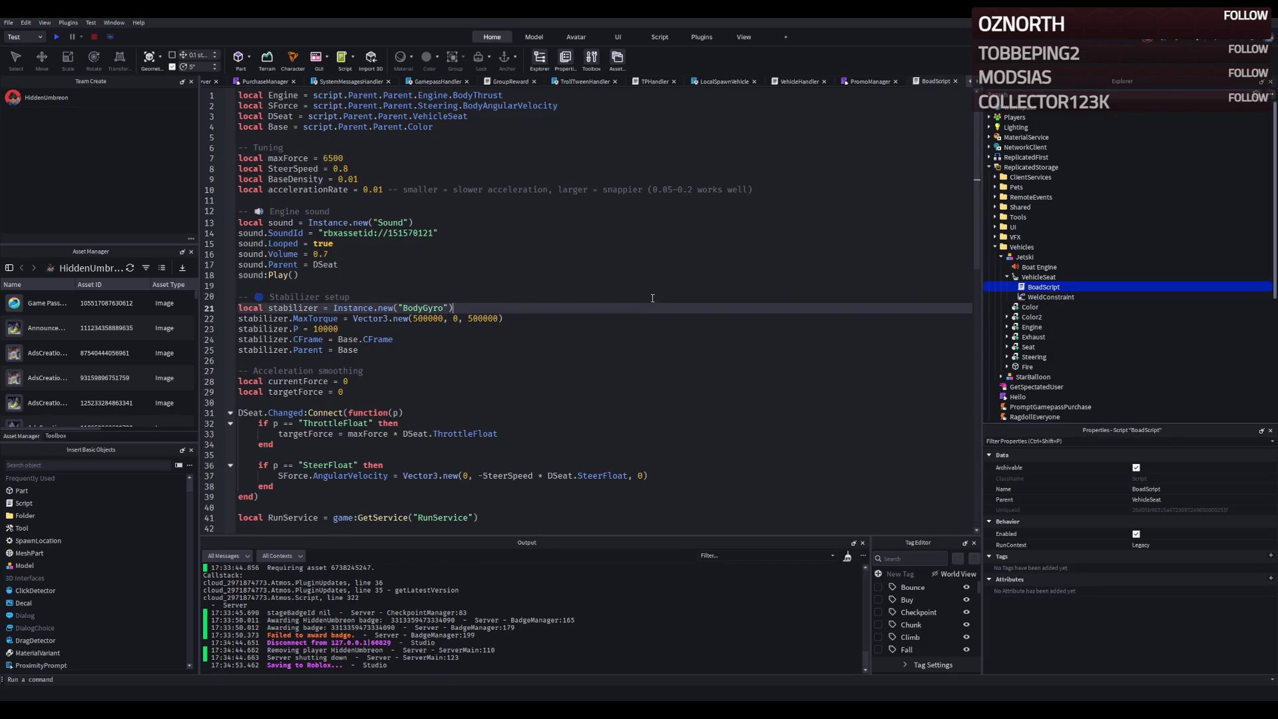
key(F5)
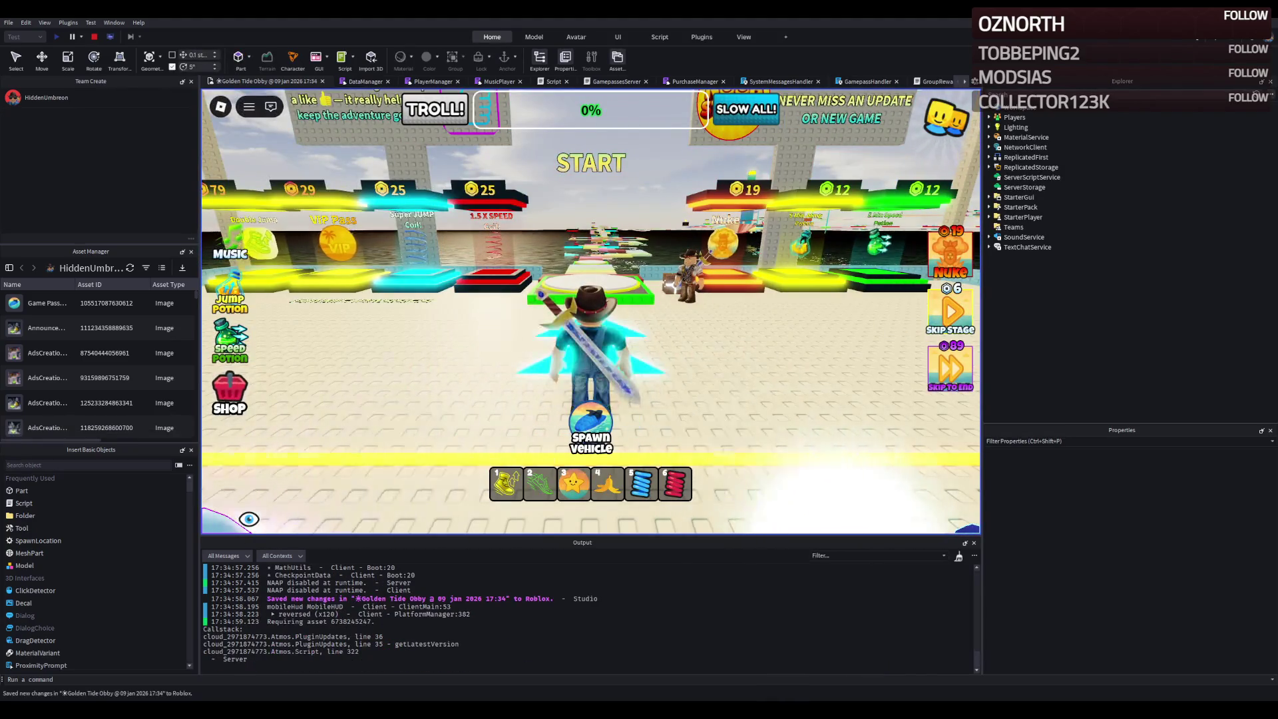
- Spawn the 6500-maxForce jet ski and ride it around the water, turning past VIP Island
key(w)
click(598, 434)
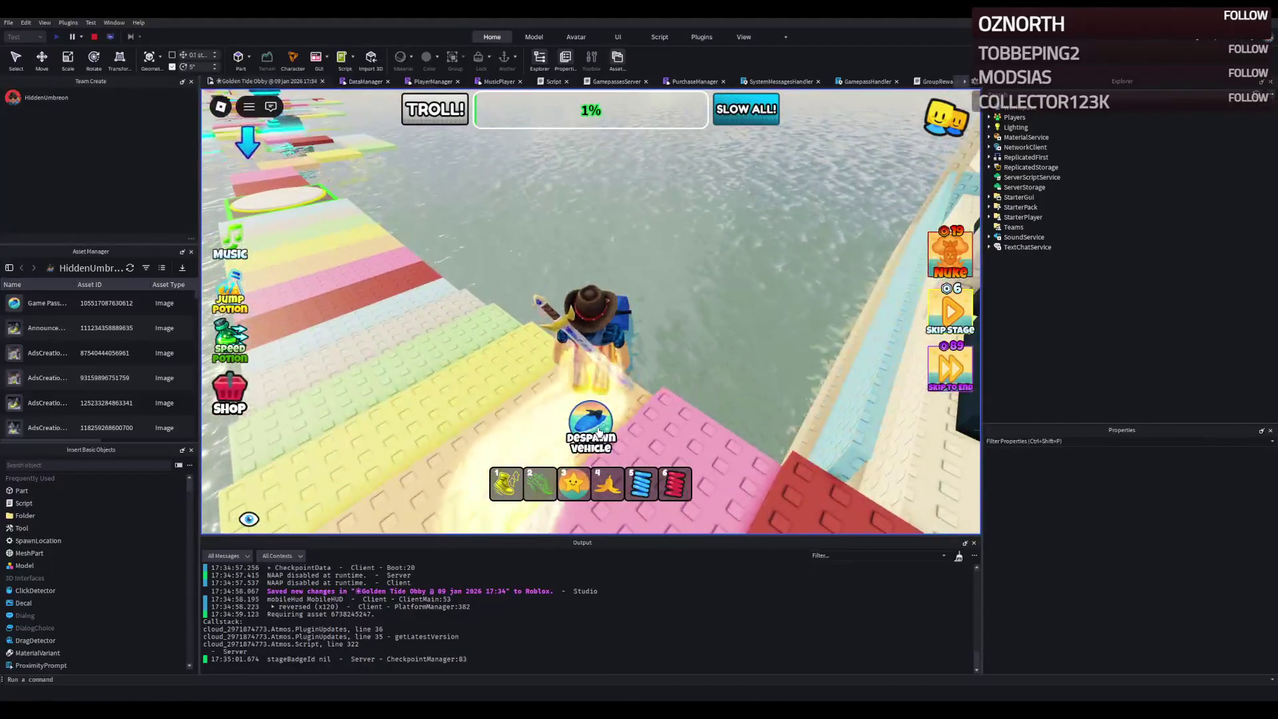
key(w)
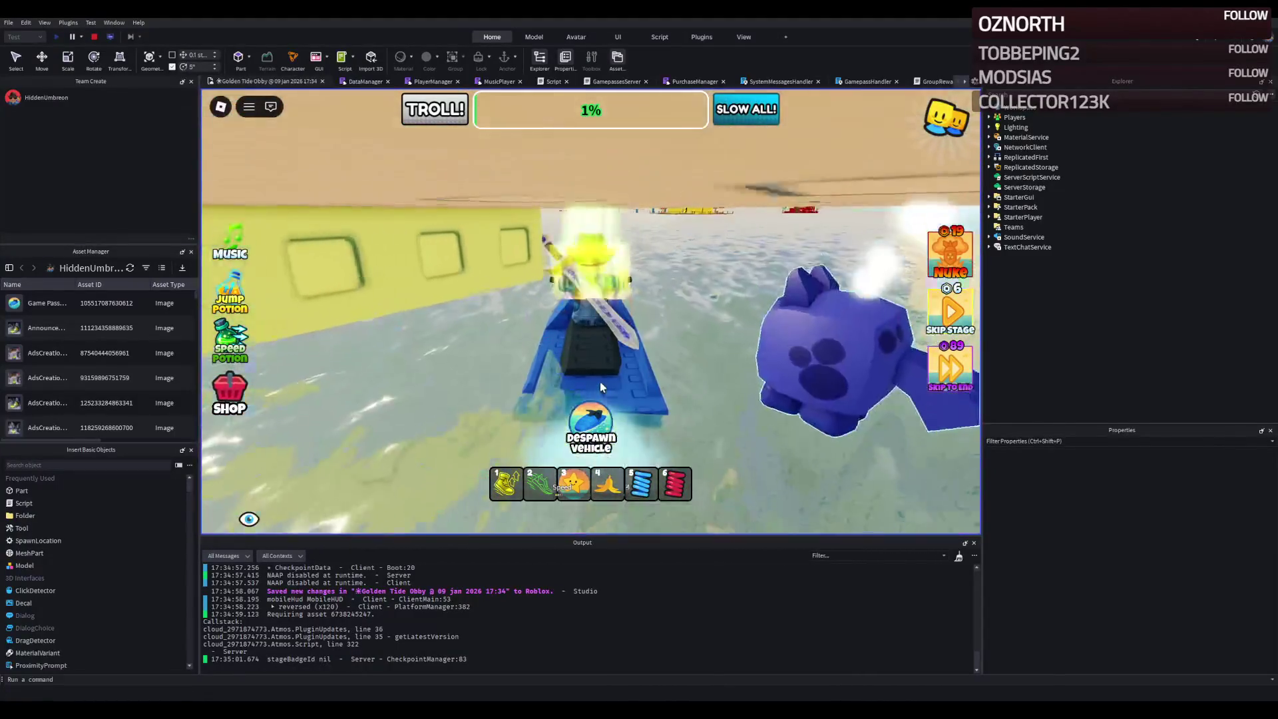
key(w)
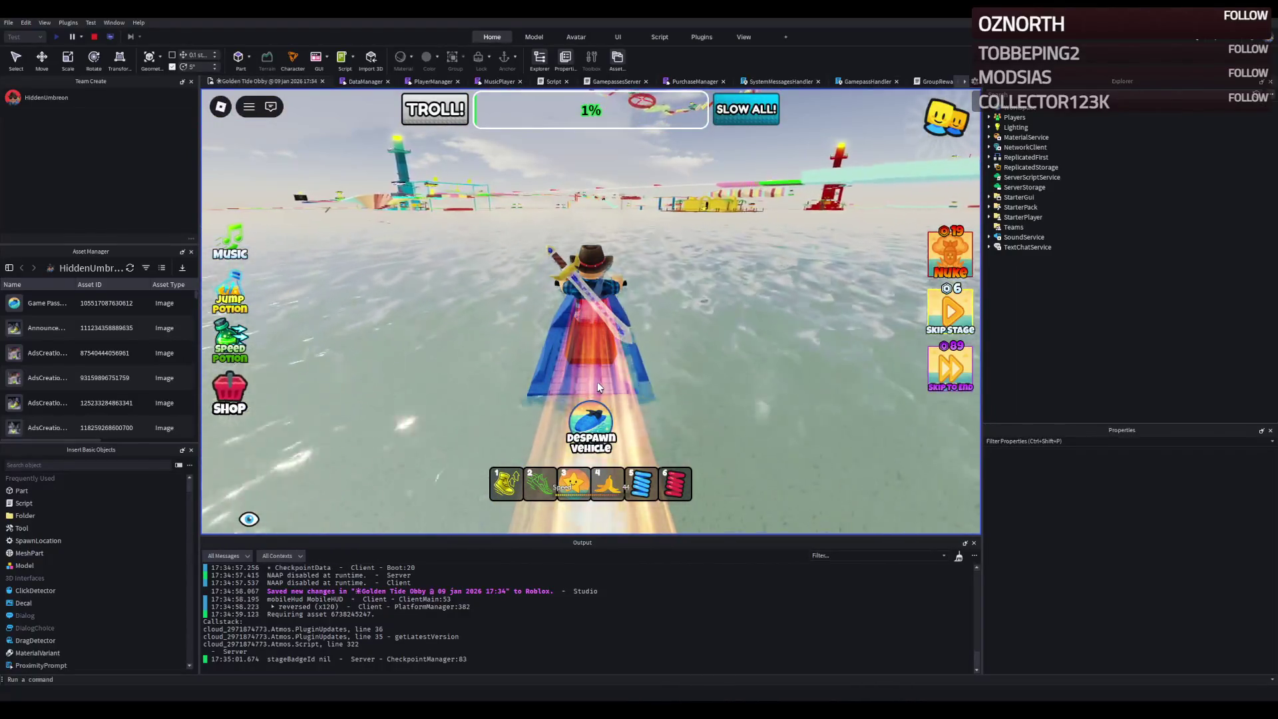
key(d)
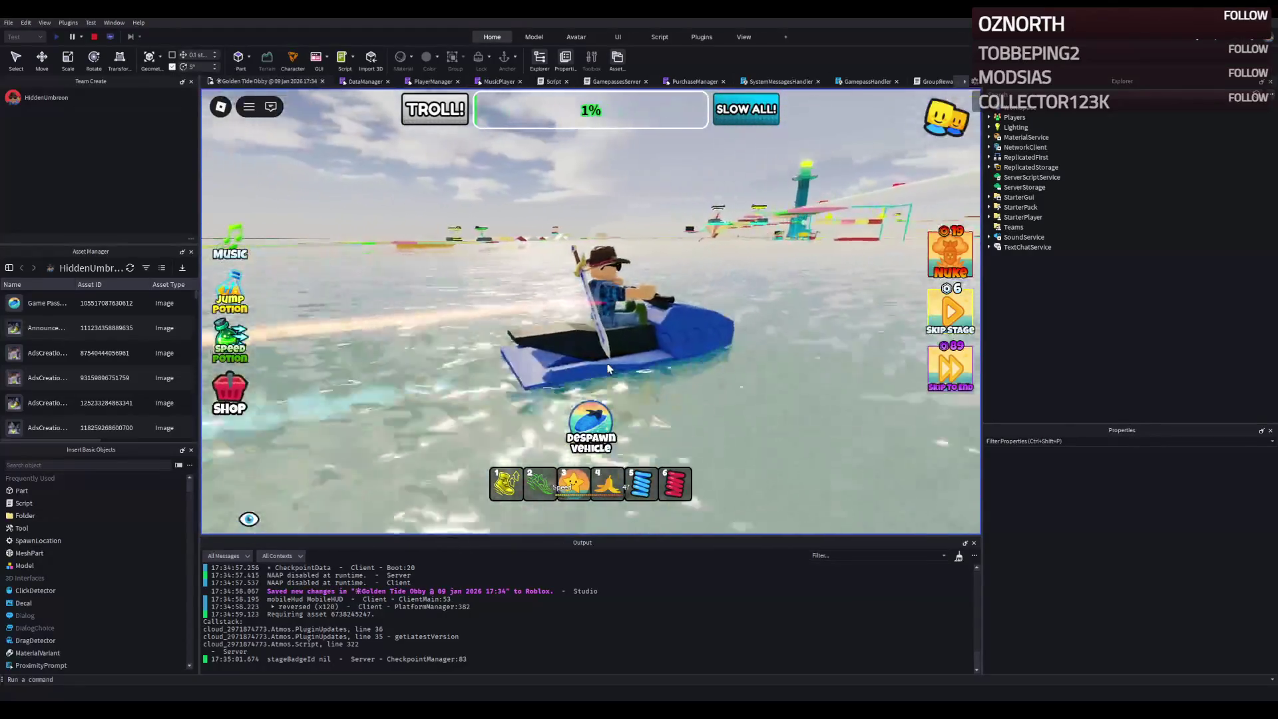
key(d)
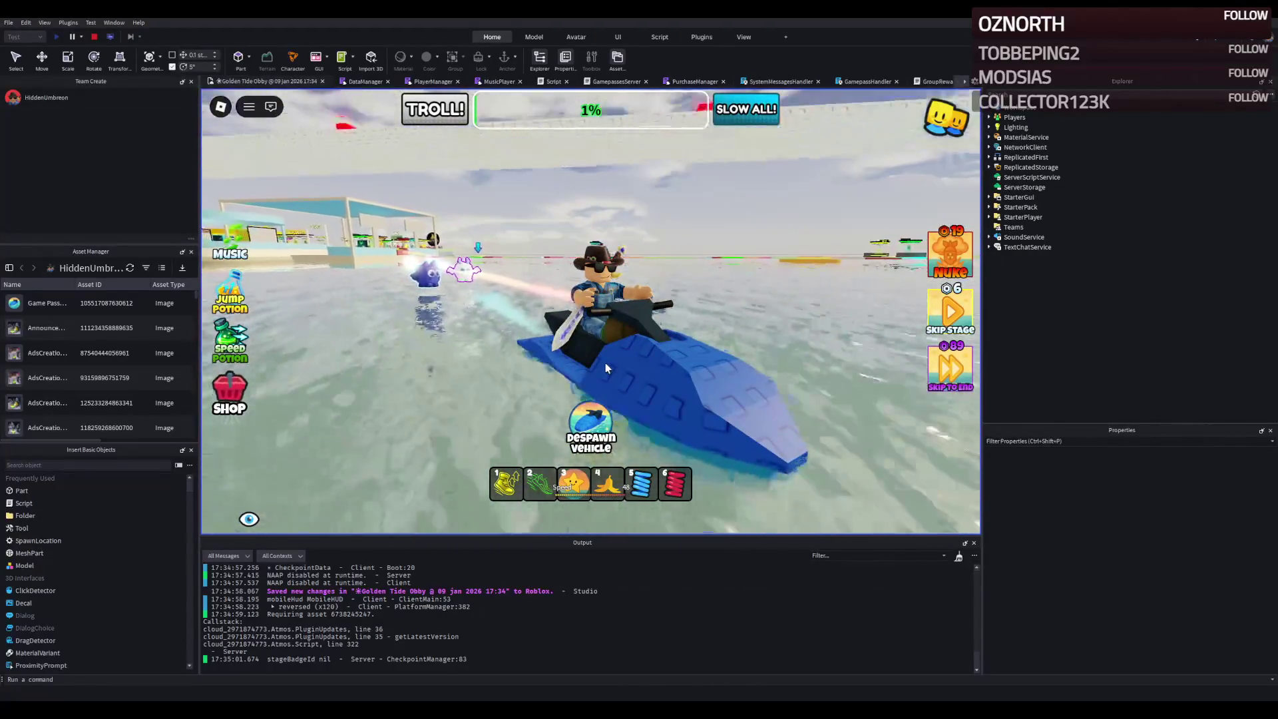
key(d)
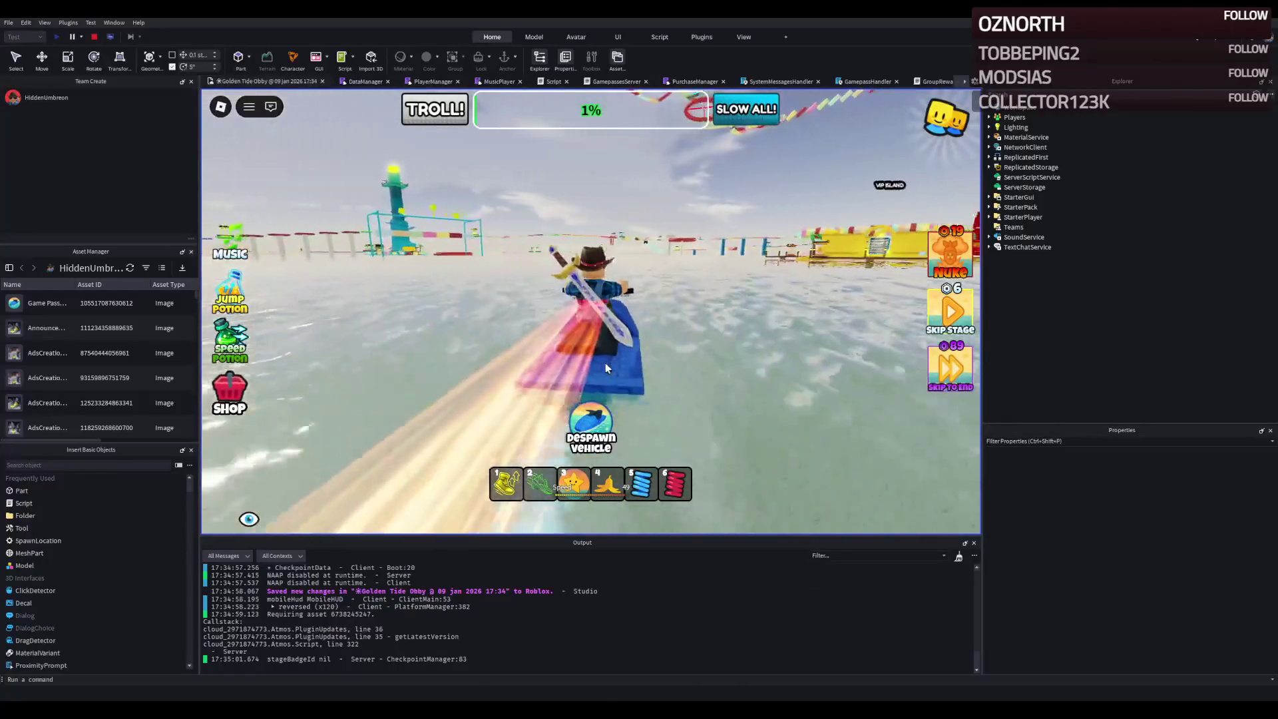
key(w)
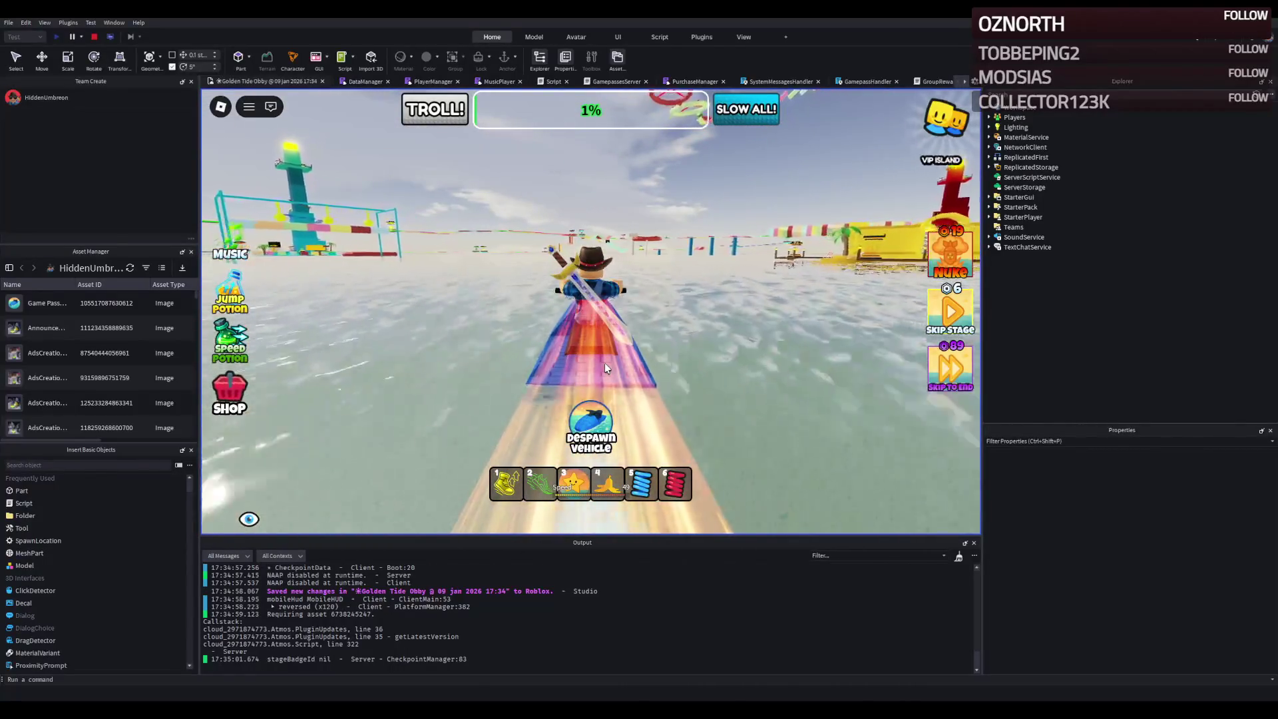
key(a)
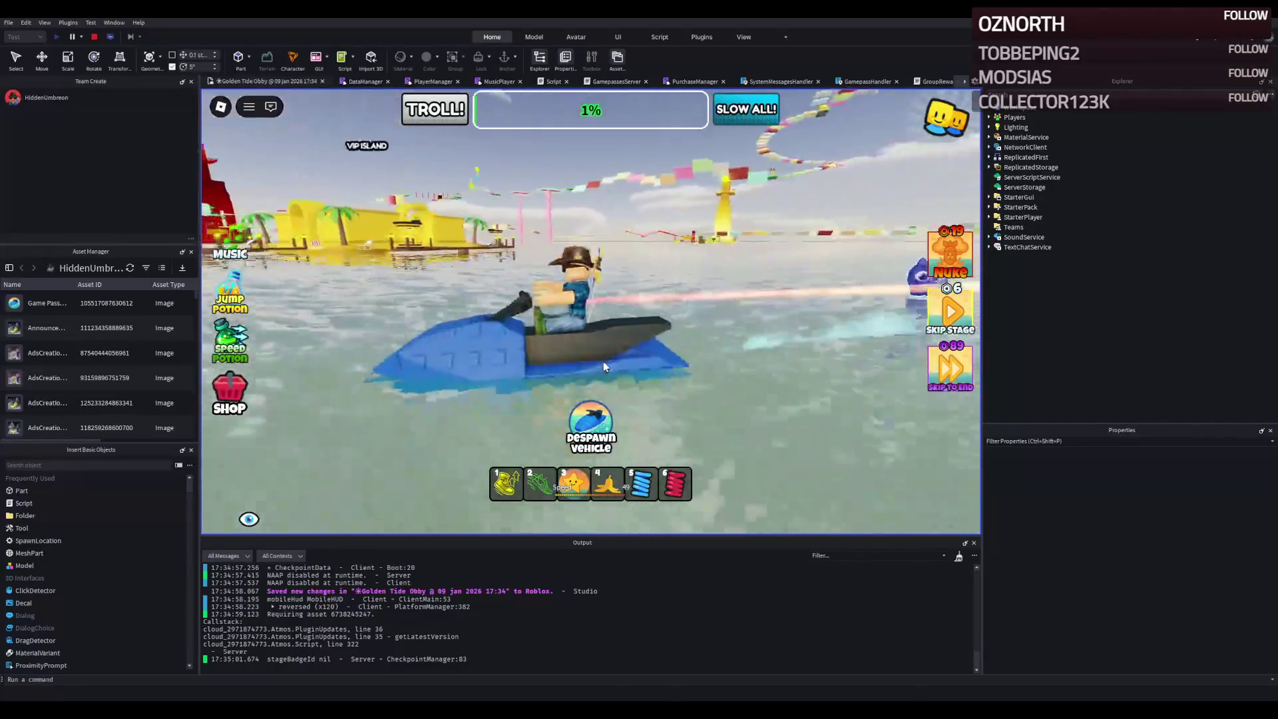
key(a)
key(a)
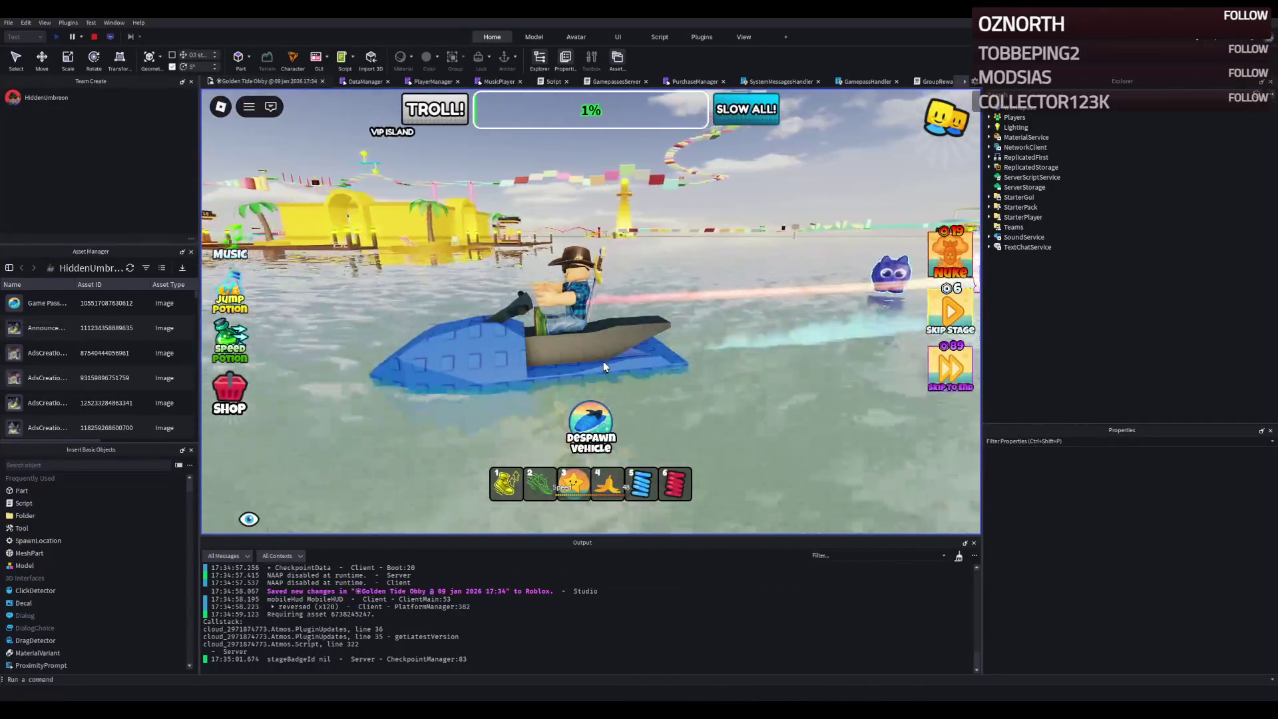
- Drive the jet ski past the pink poles and red rail toward the lighthouse island
key(w)
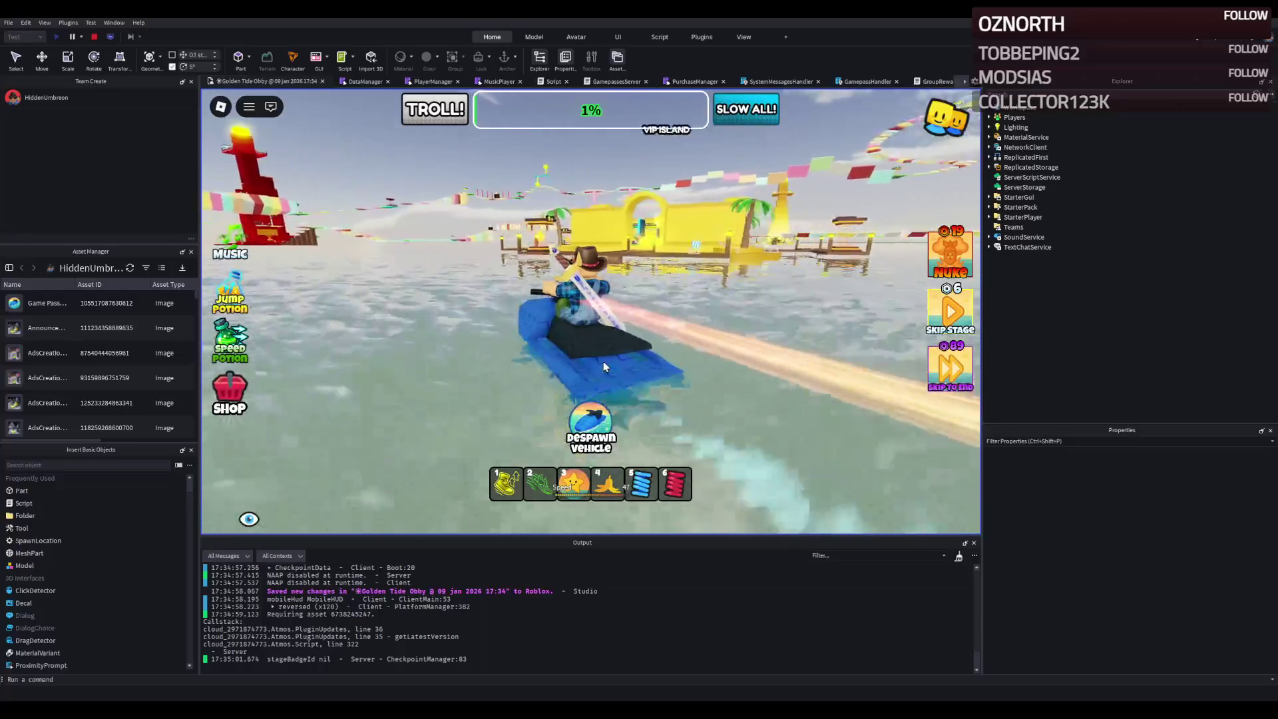
key(a)
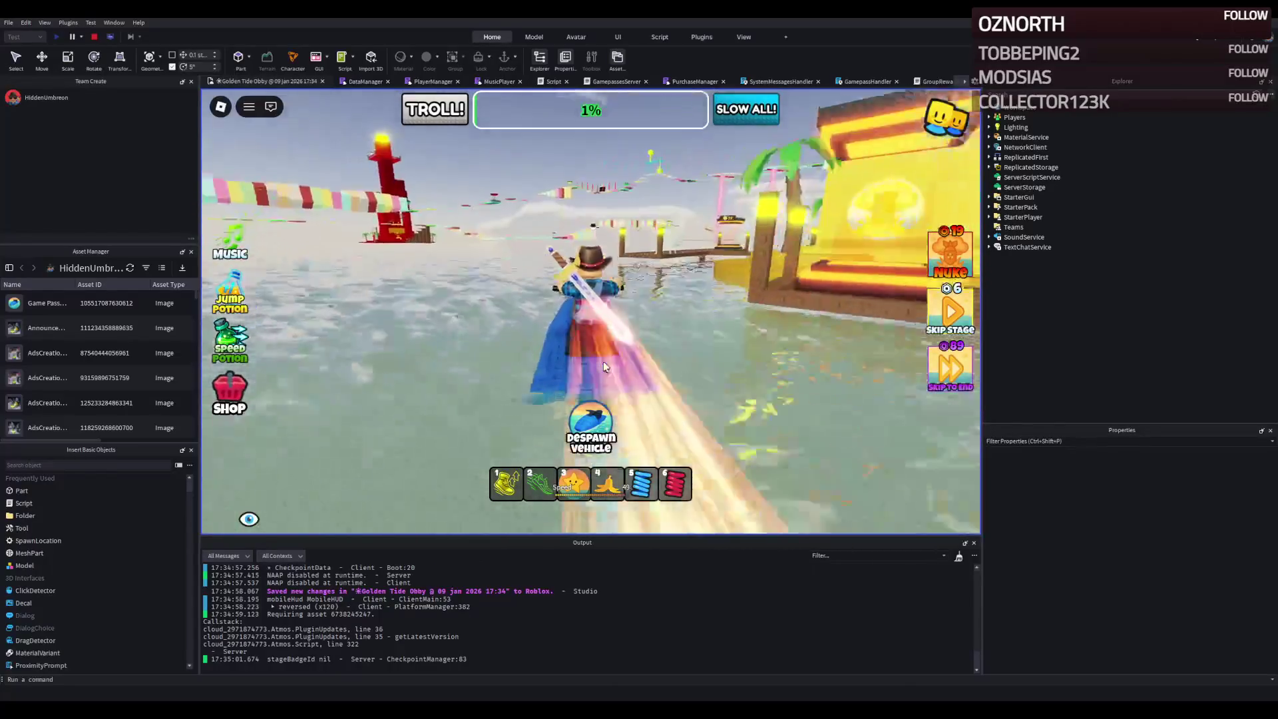
key(w)
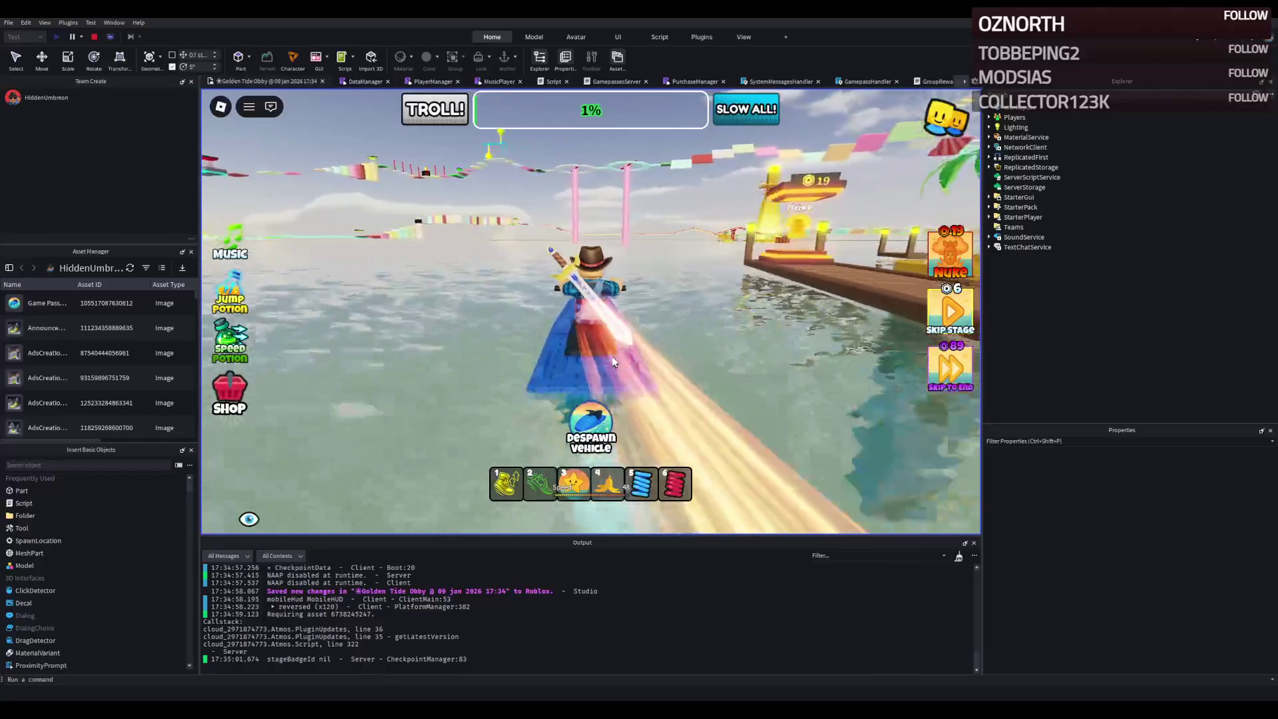
key(w)
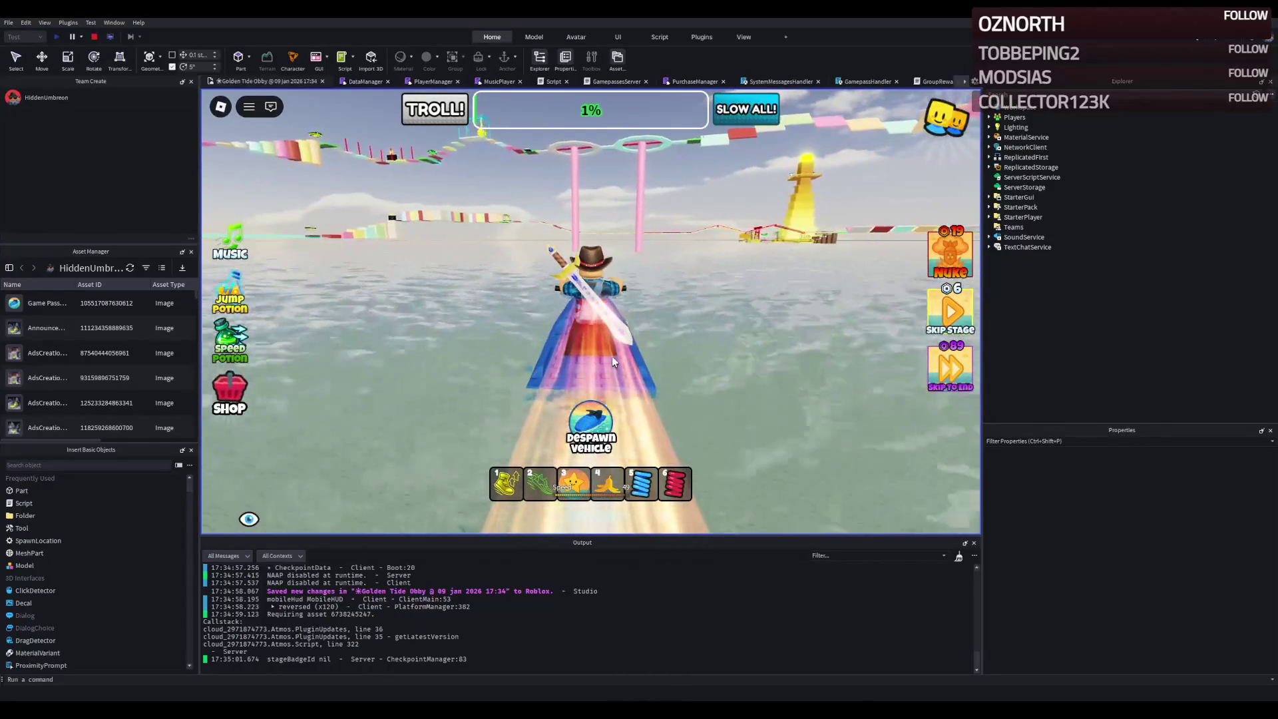
key(w)
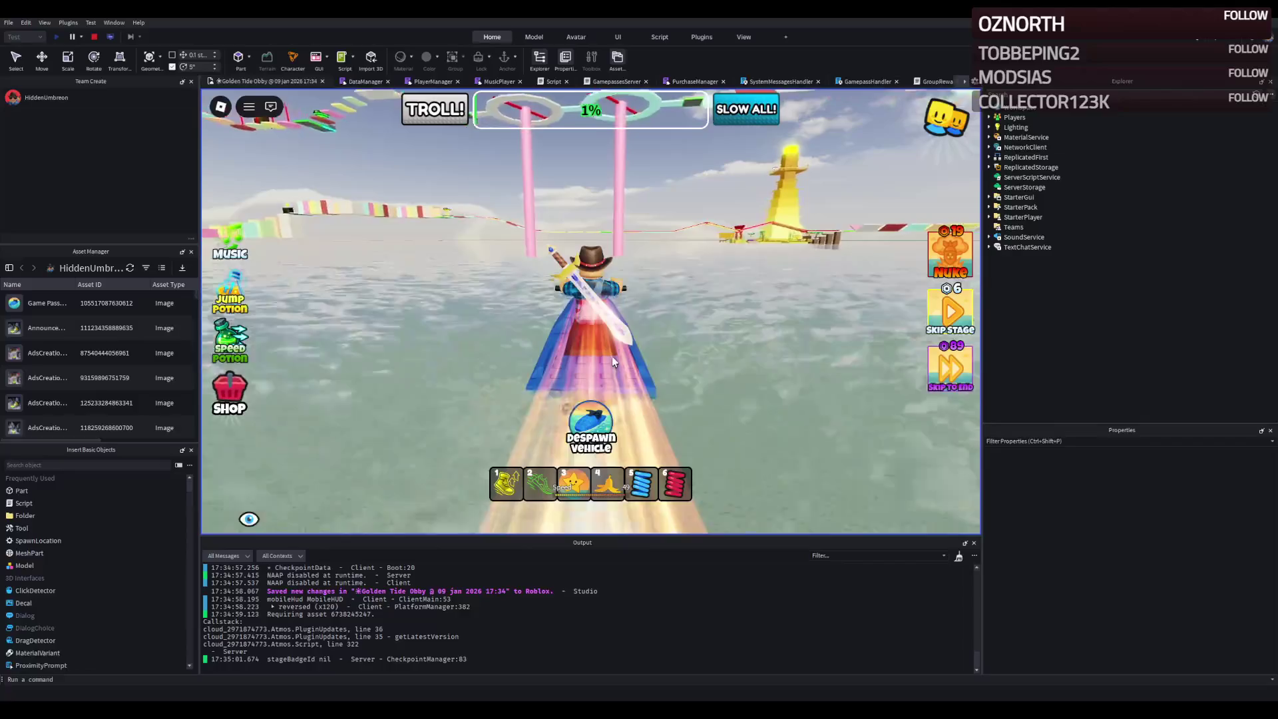
key(w)
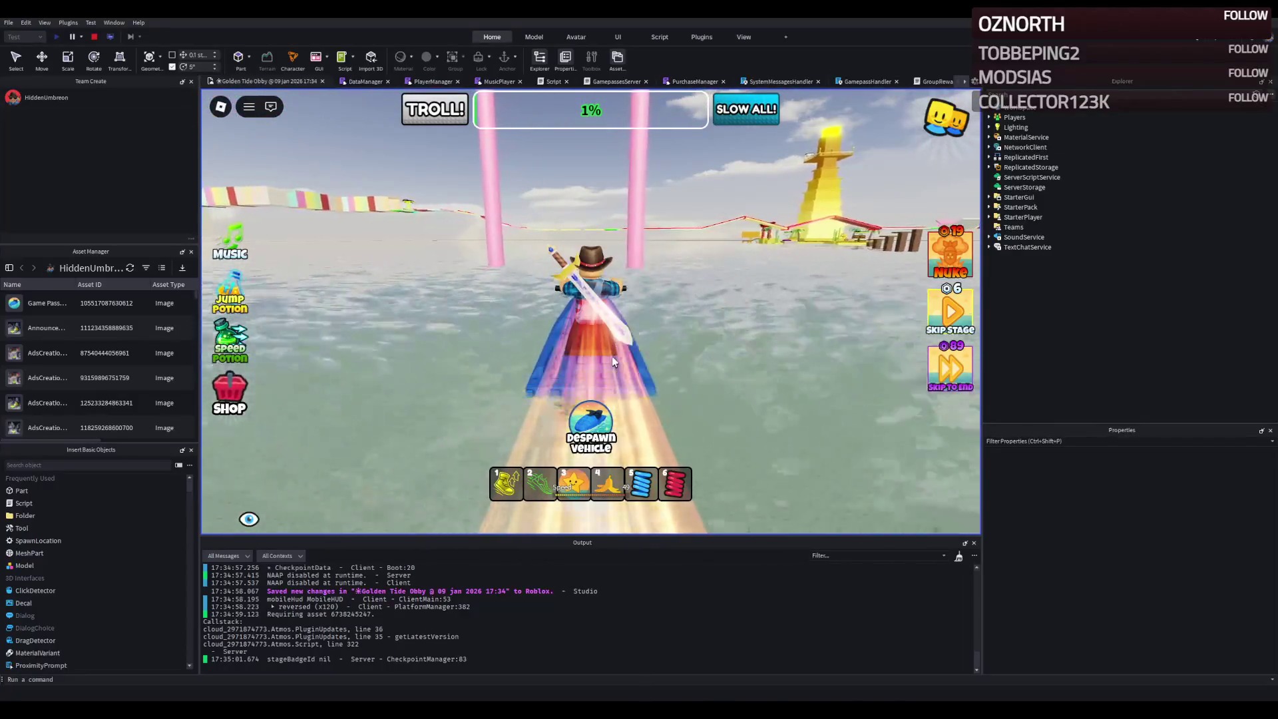
key(d)
key(w)
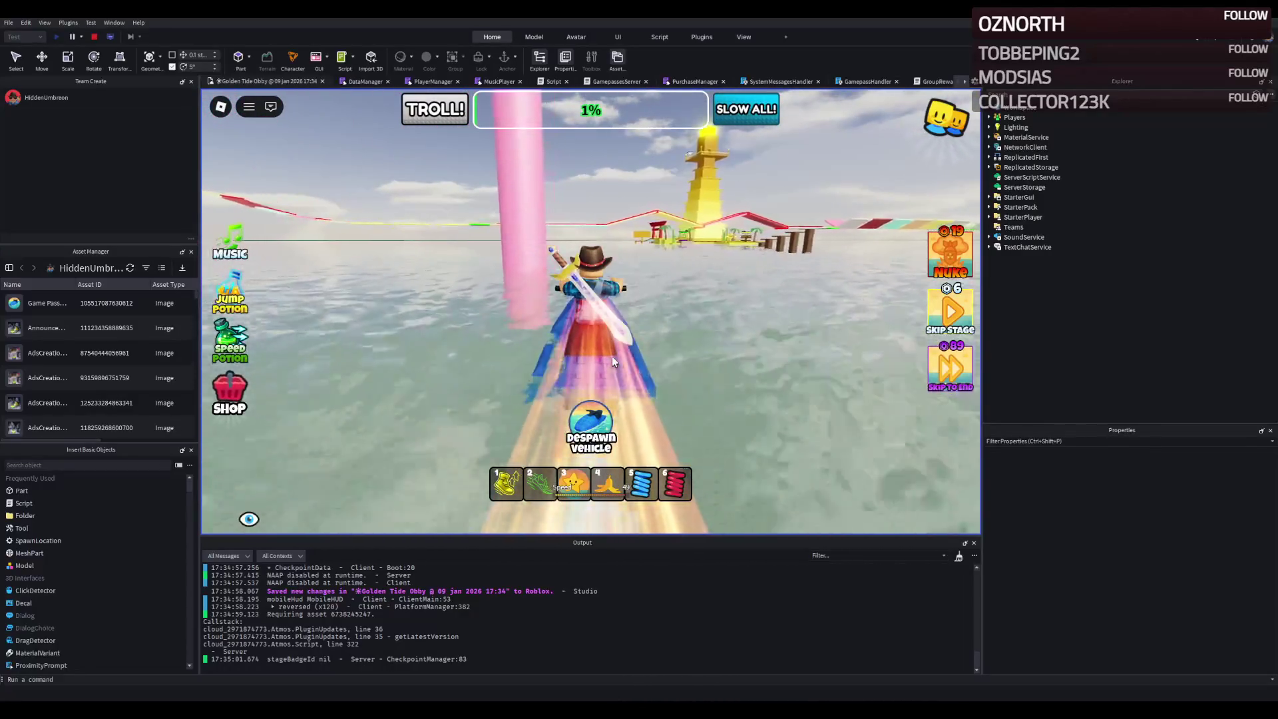
key(w)
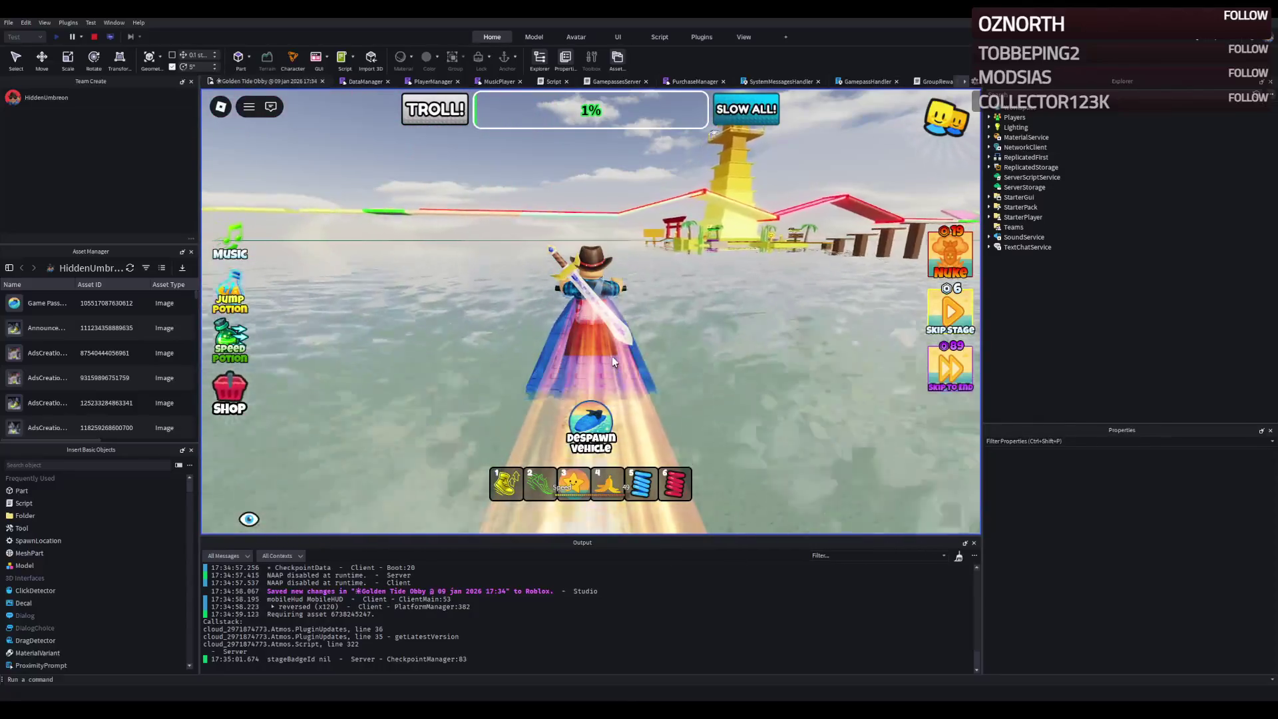
key(w)
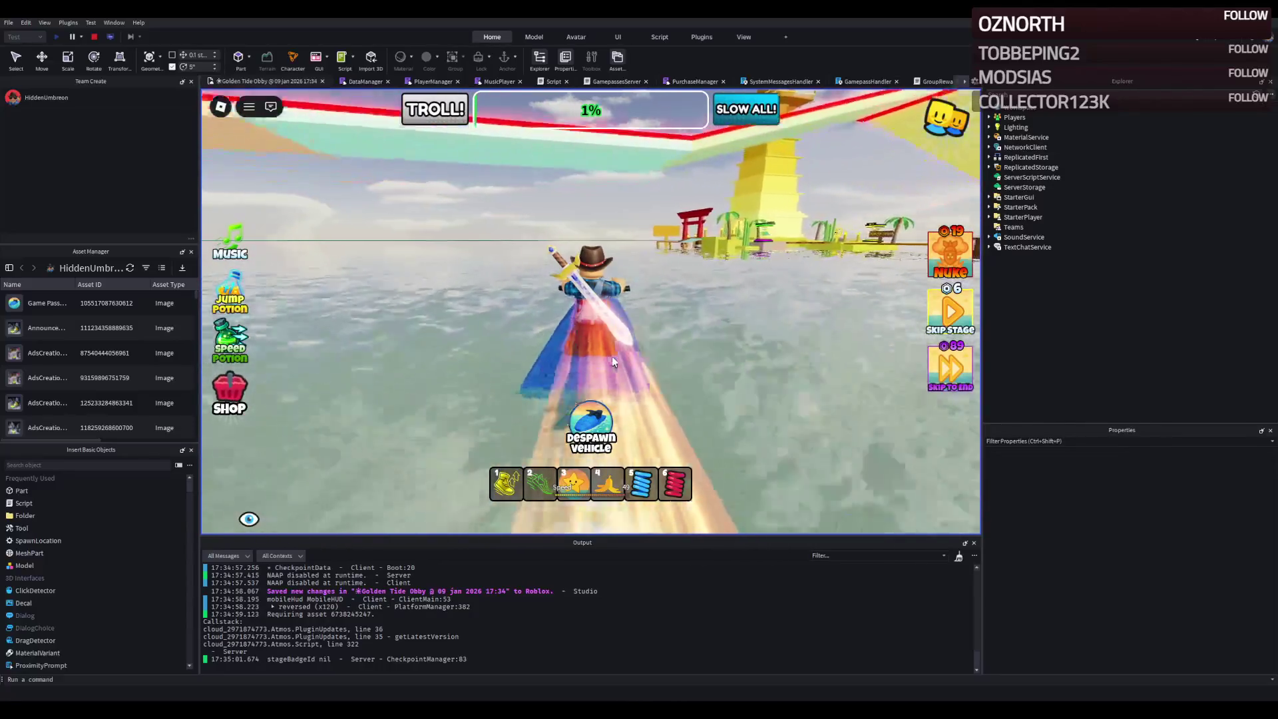
- Pass the torii, go under the wooden bridge, and beach the jet ski on the yellow platform
key(w)
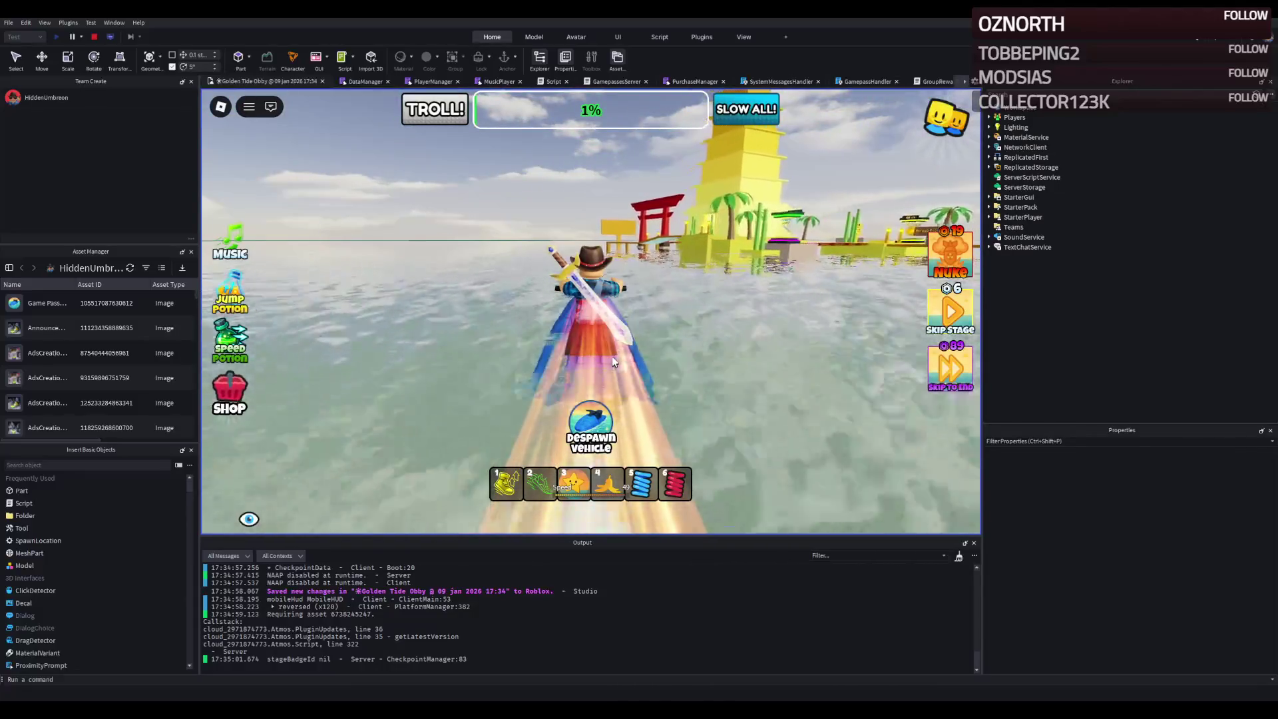
key(w)
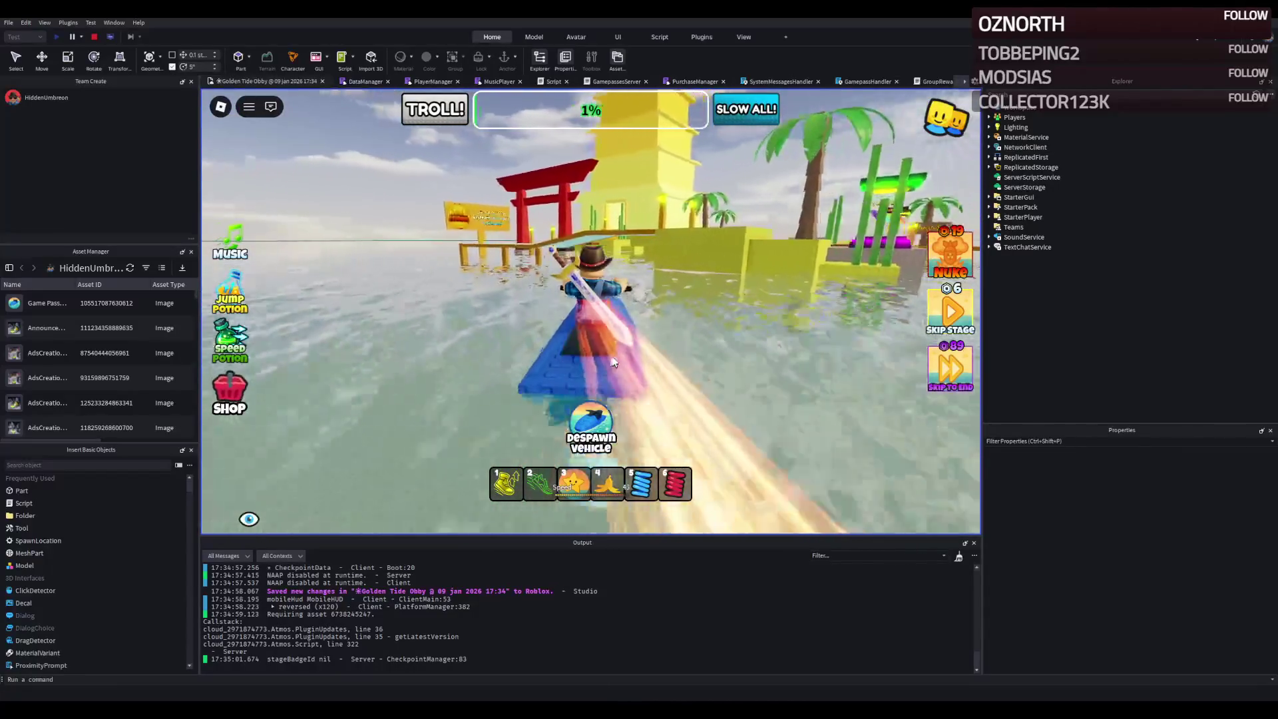
key(w)
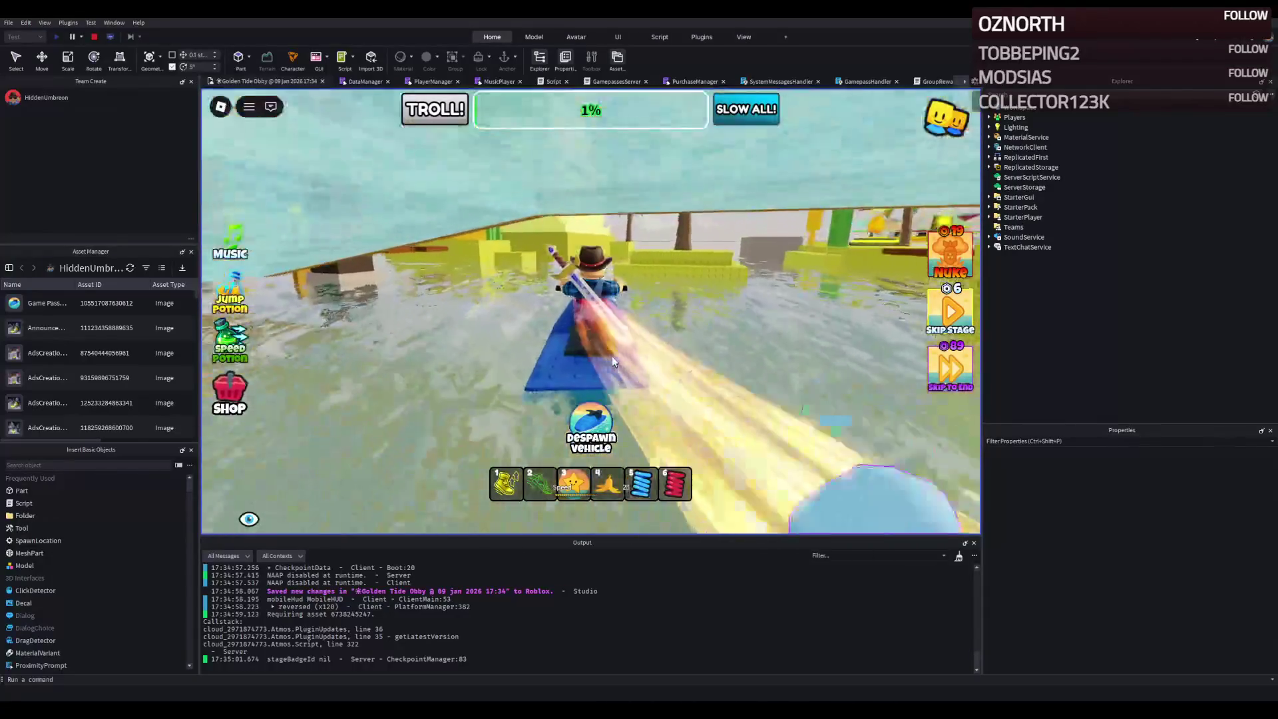
key(a)
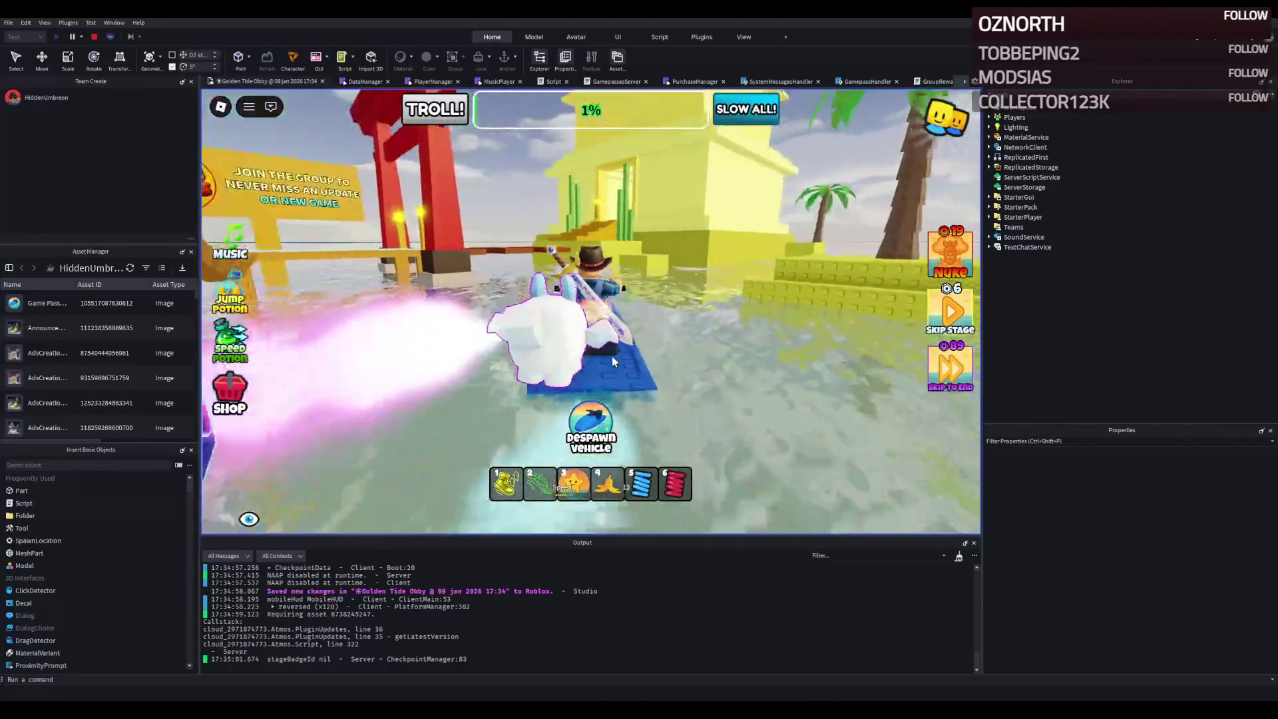
key(a)
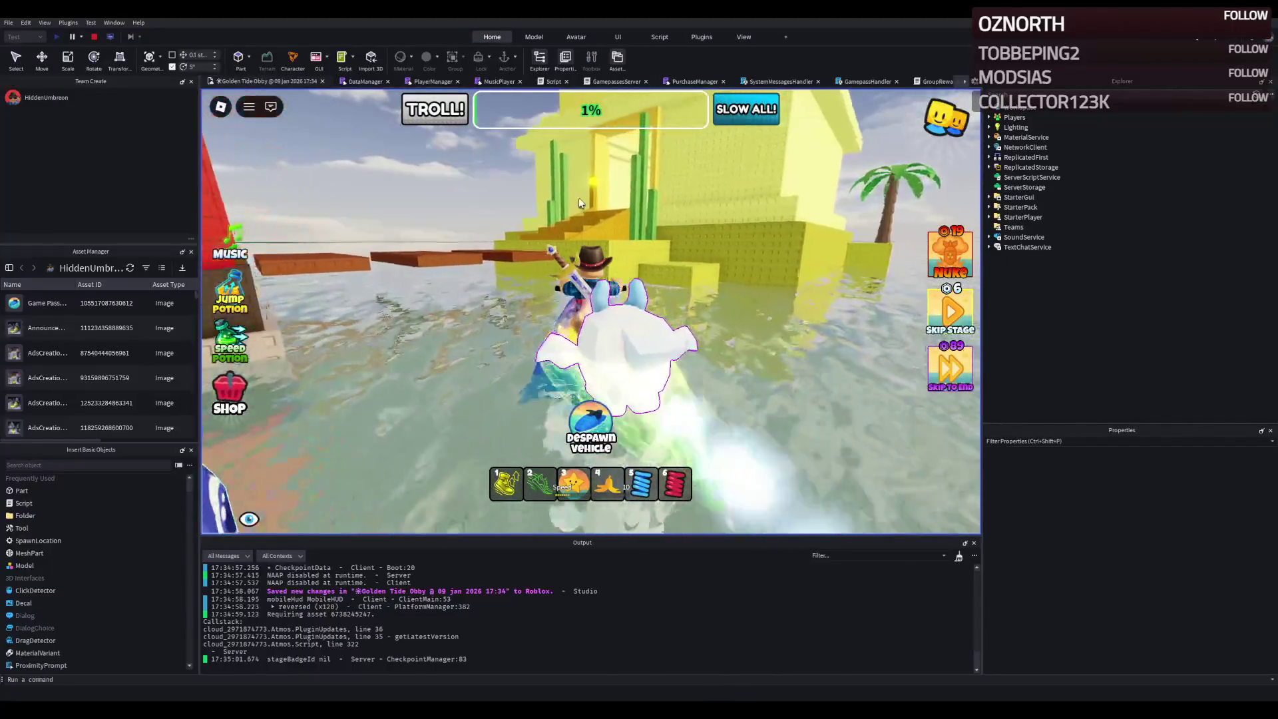
key(d)
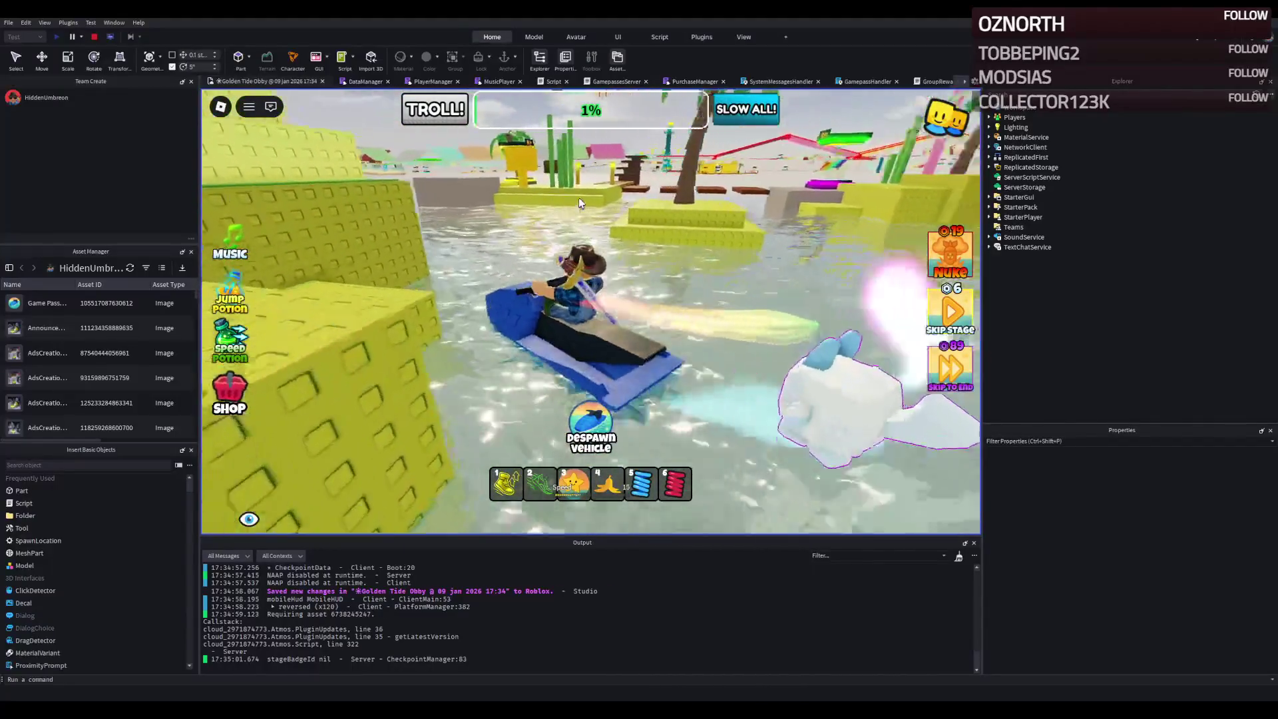
key(w)
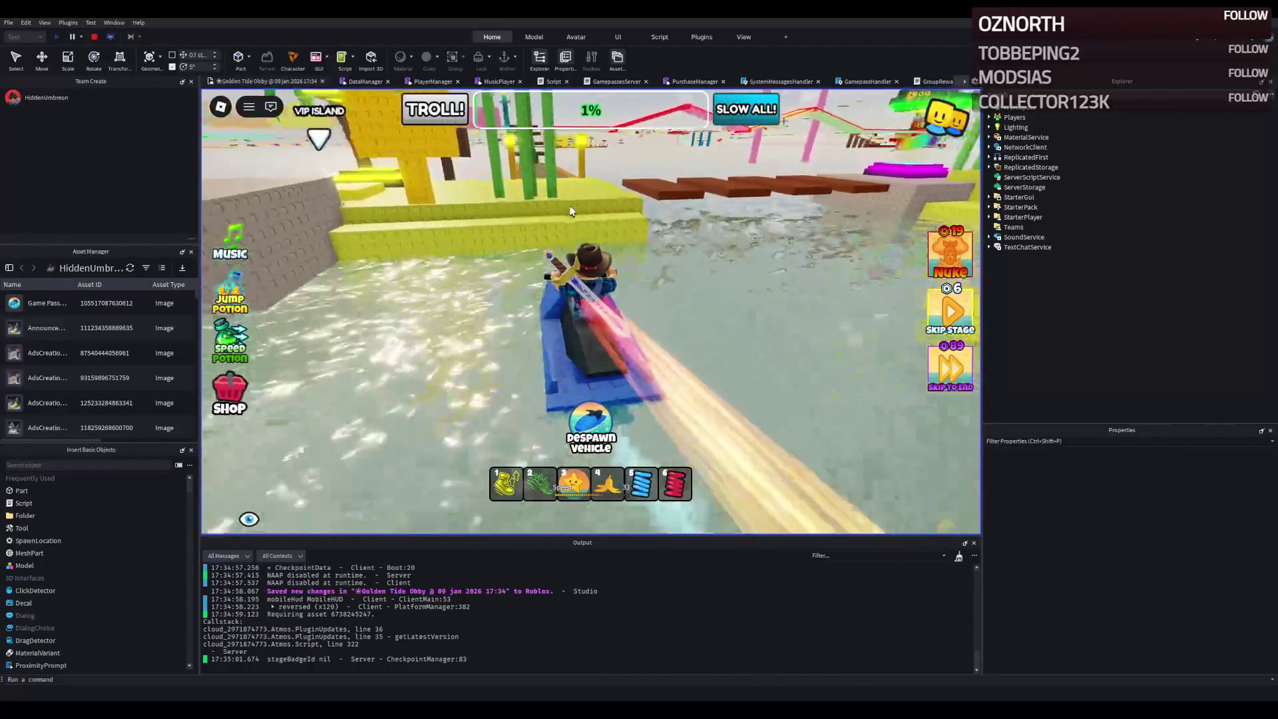
- Walk across the bridge onto the rainbow carpet pad and decline the Rainbow Carpet purchase
key(w)
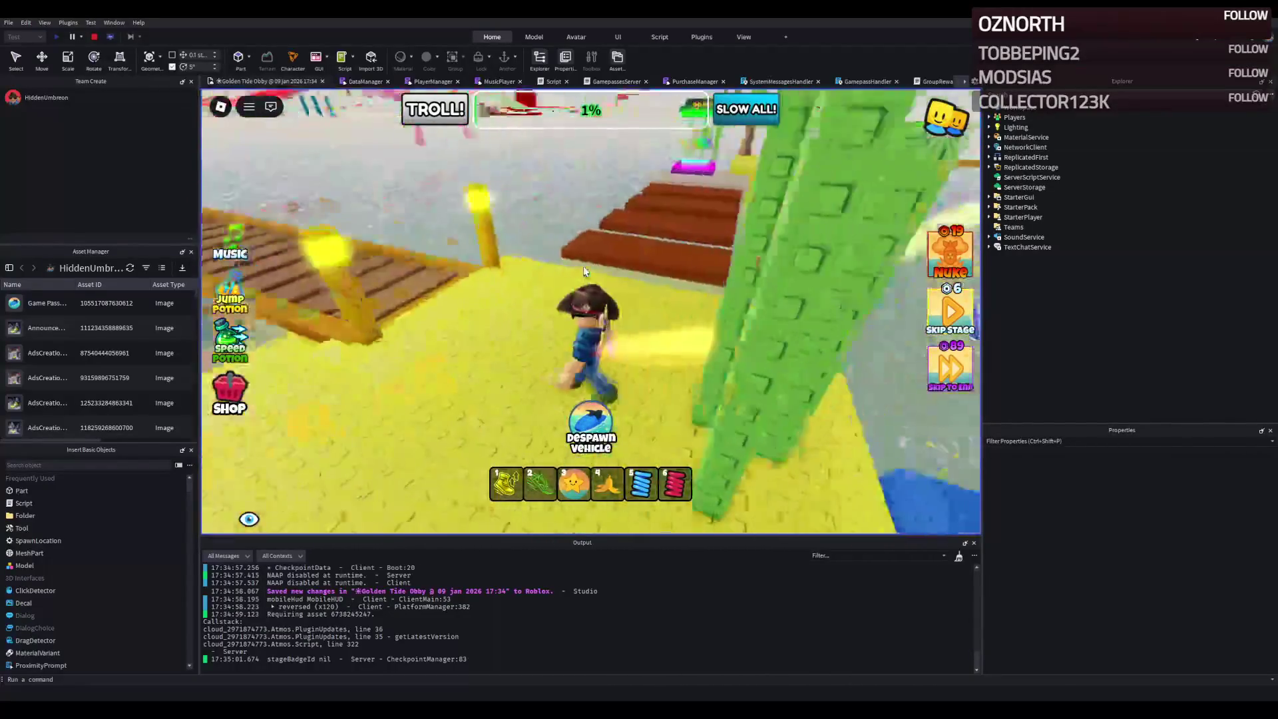
key(w)
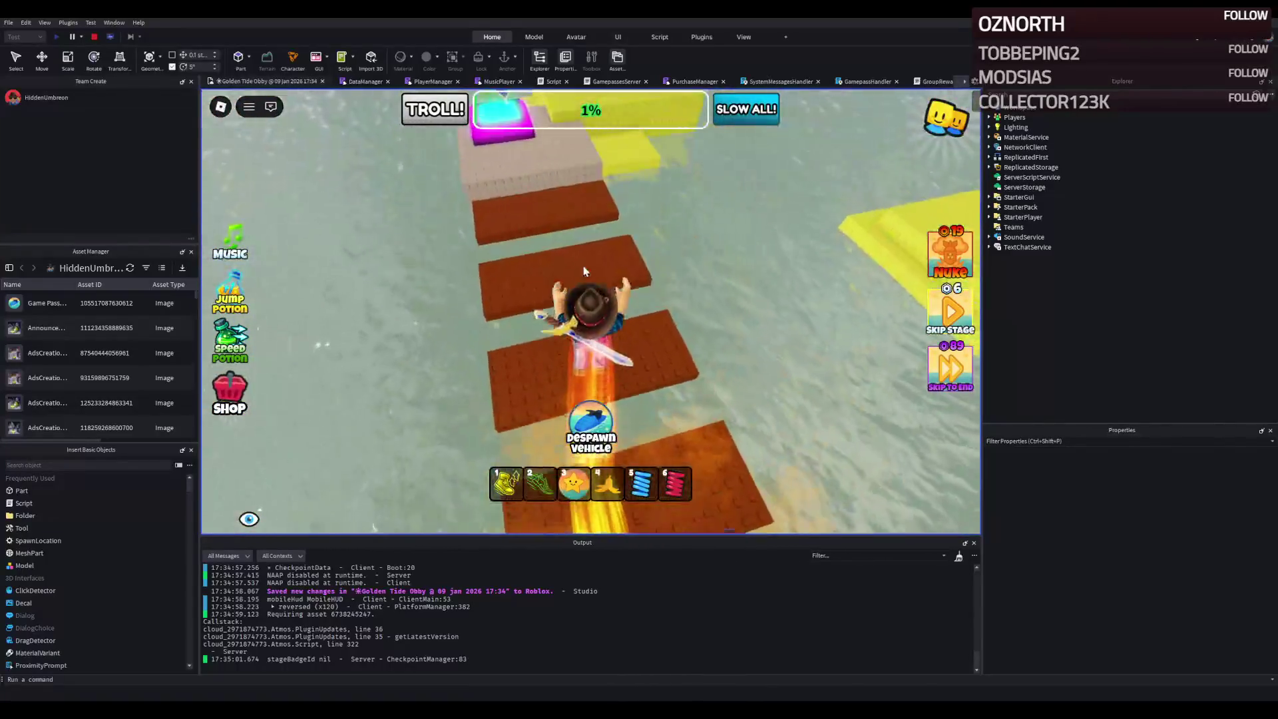
key(w)
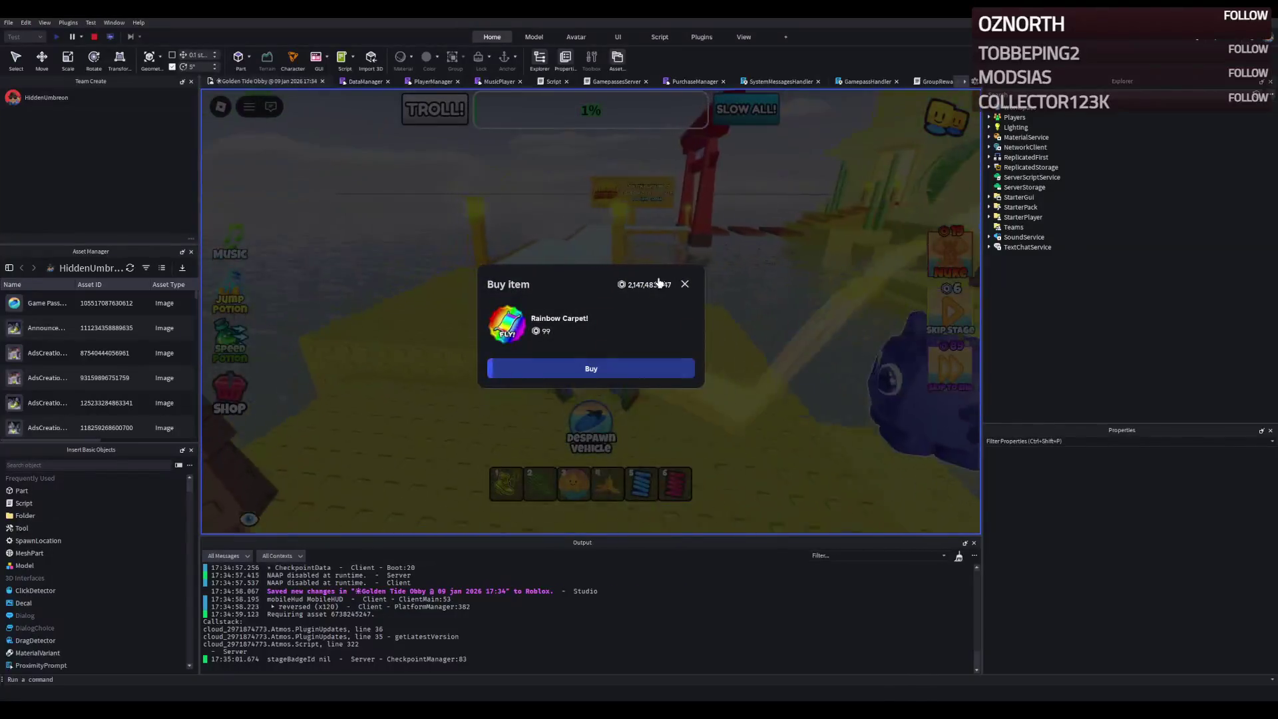
click(686, 285)
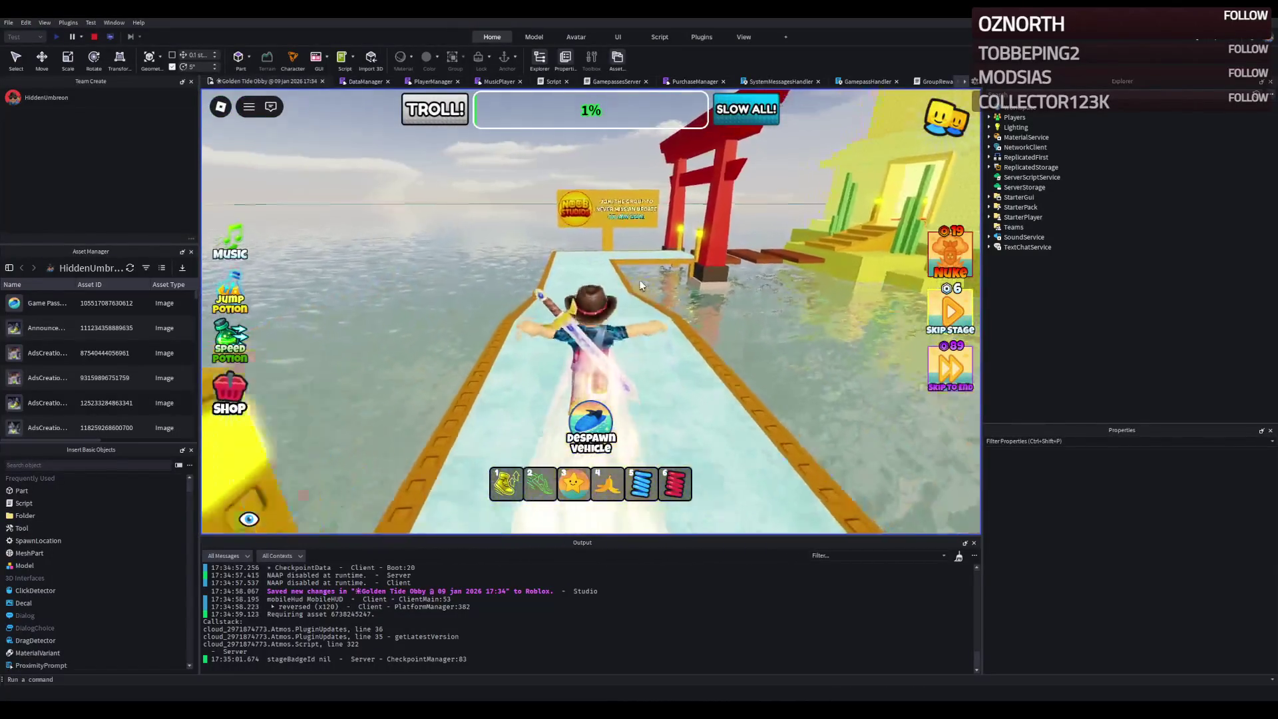
- Walk through the red torii gate and up the yellow steps past the laser
key(w)
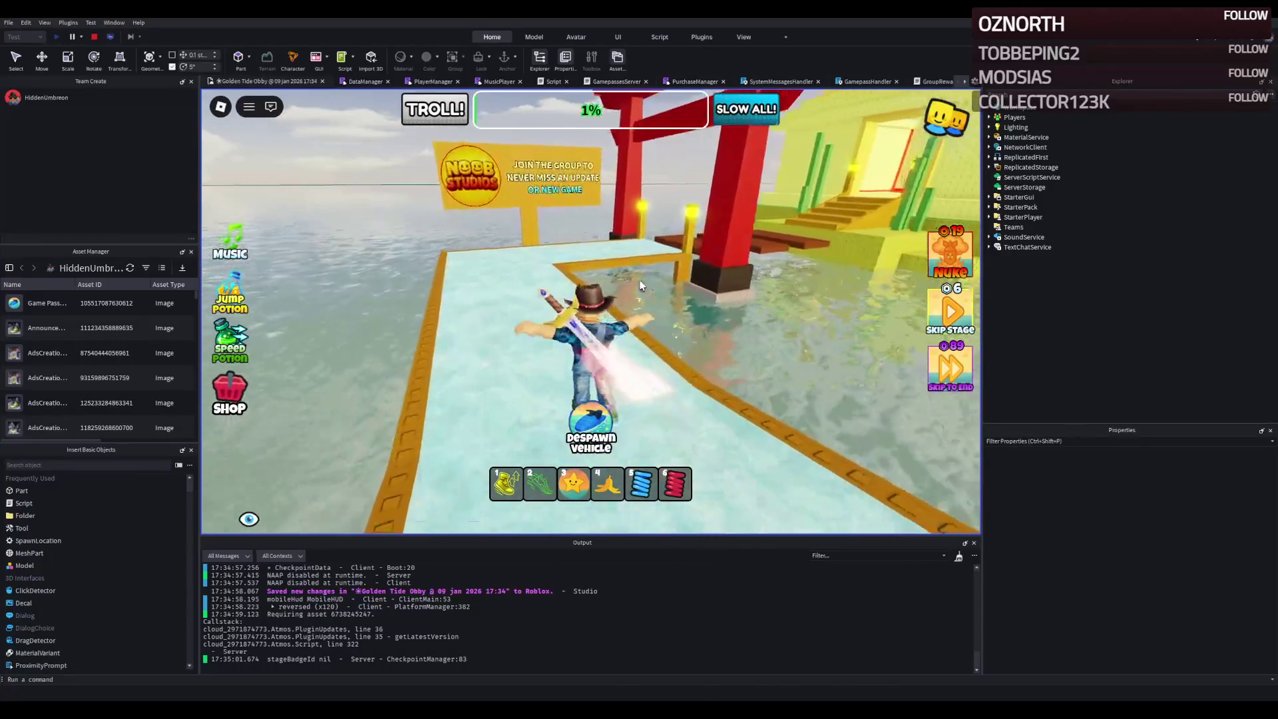
key(d)
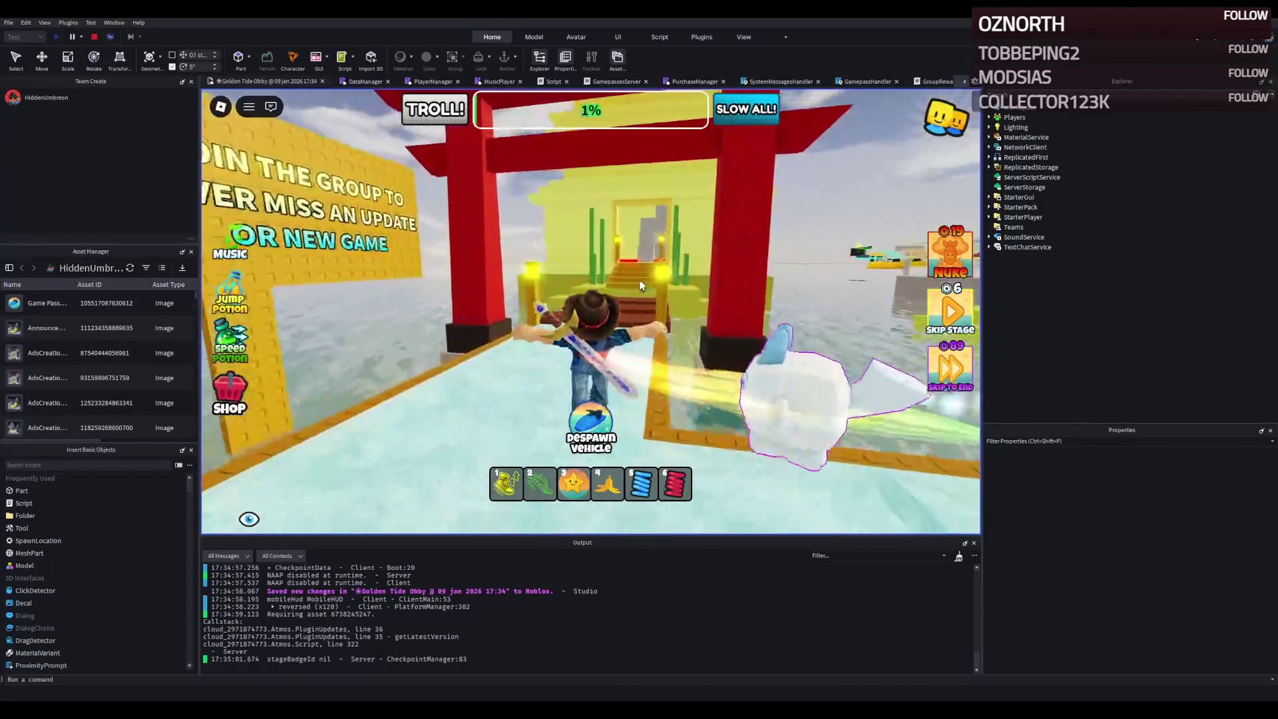
key(w)
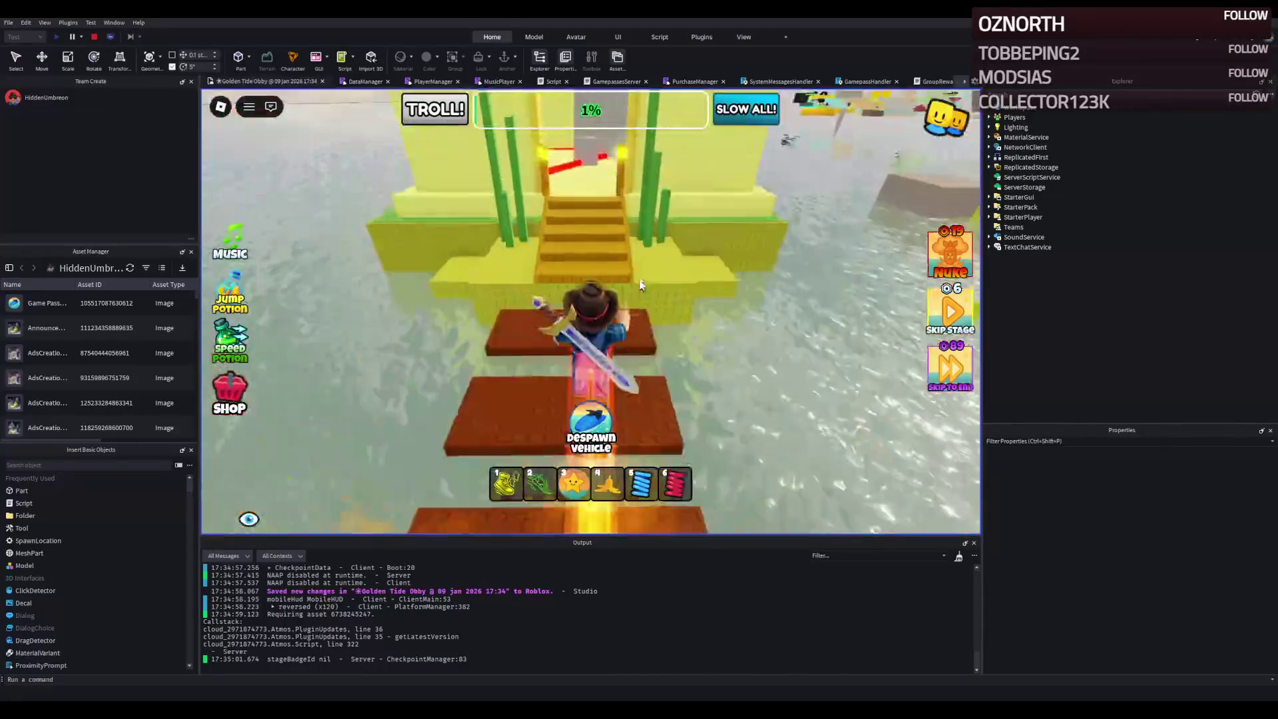
key(w)
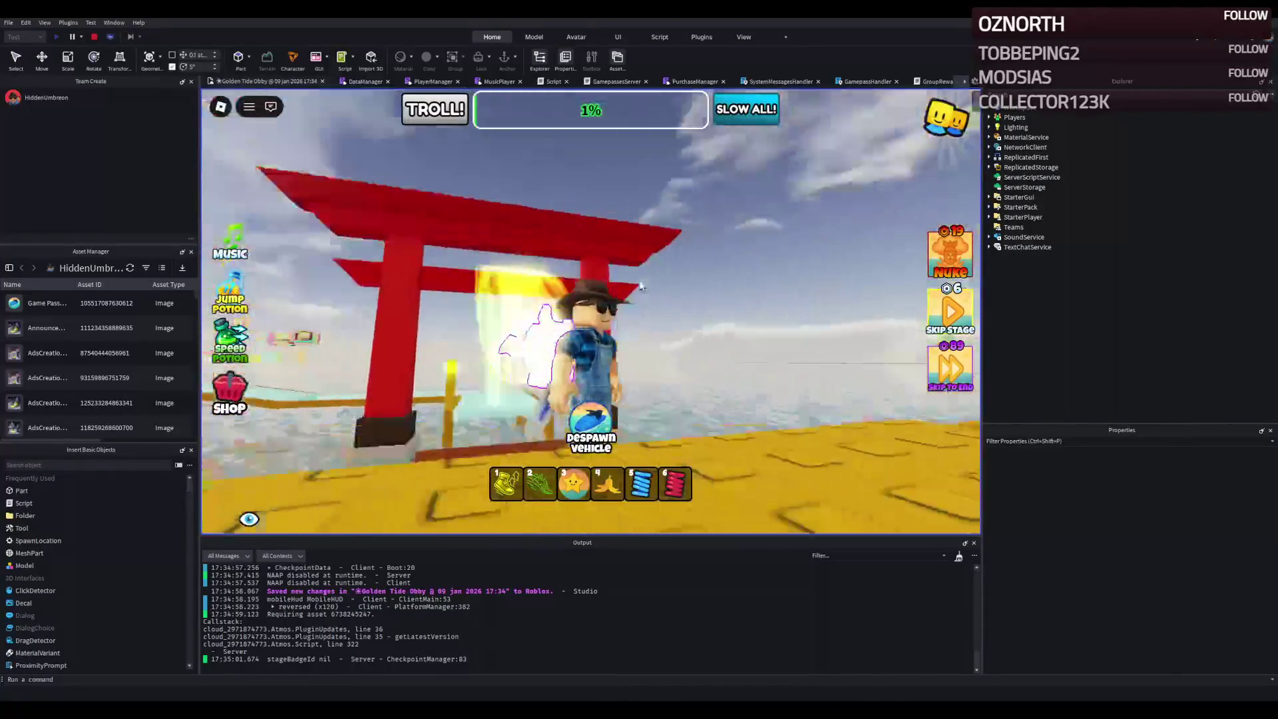
key(w)
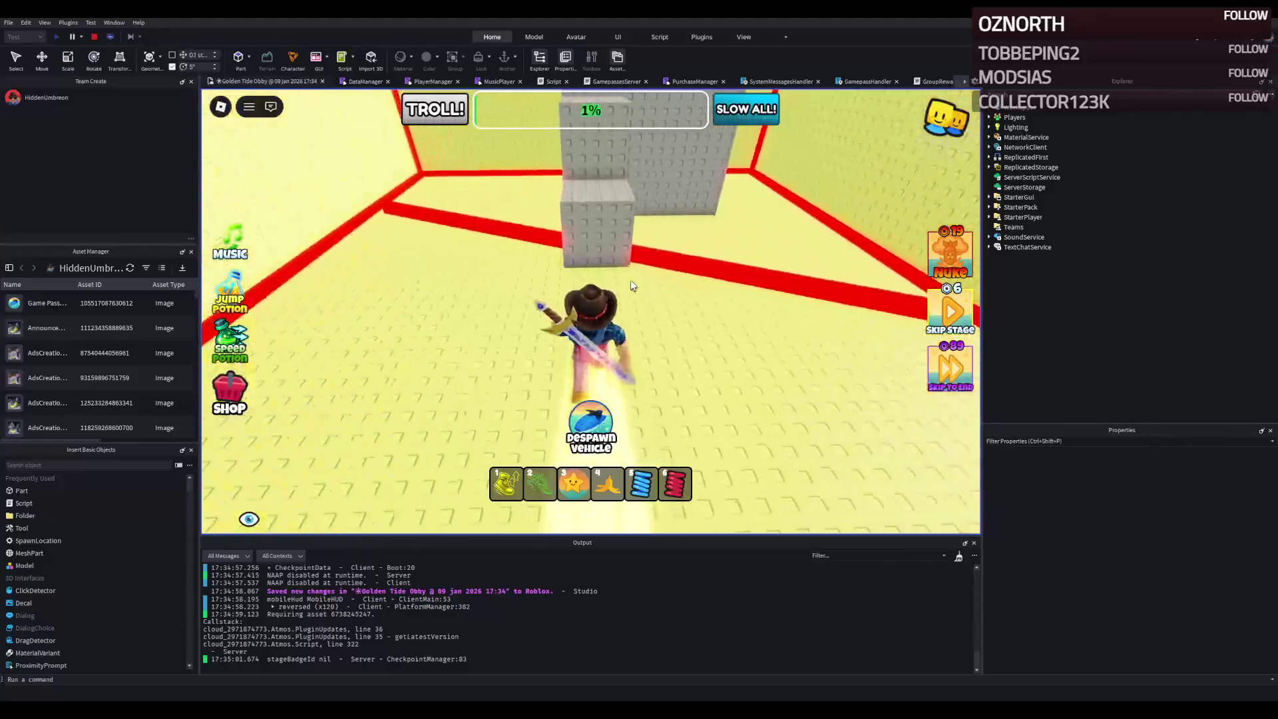
- Jump onto the grey block tower, follow the ledge, and drop onto the yellow floor
key(w)
key(space)
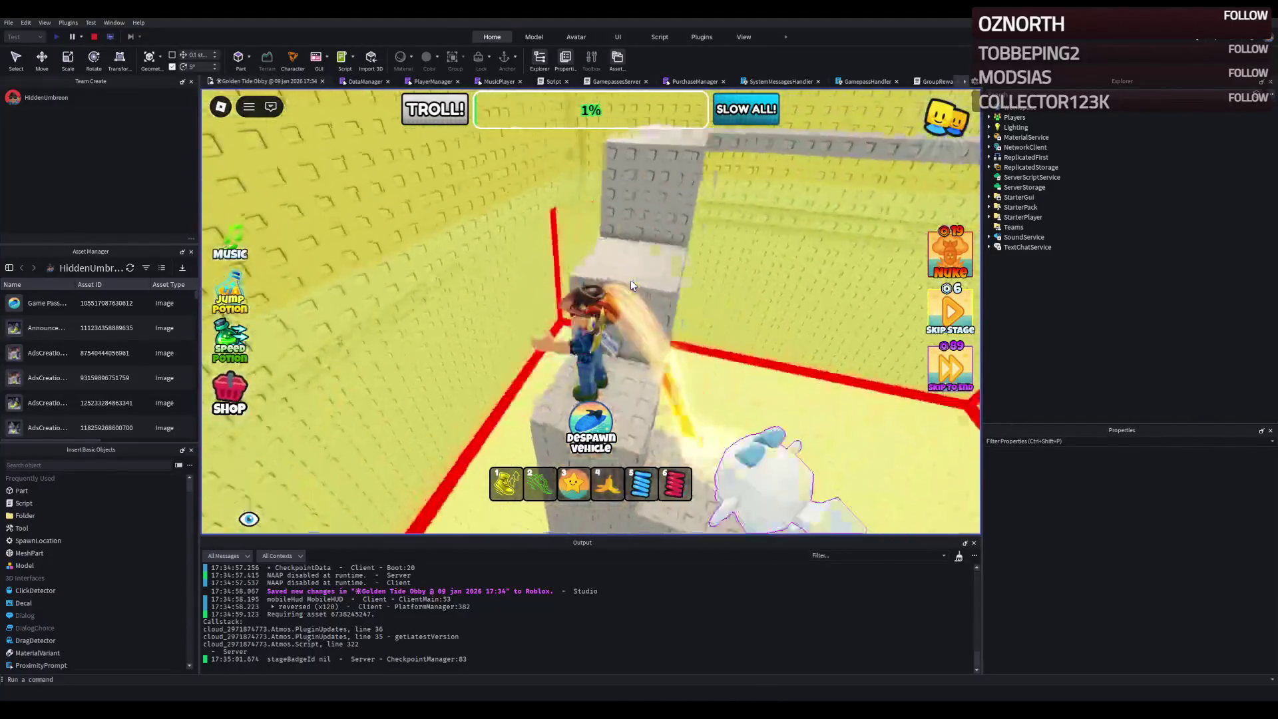
key(w)
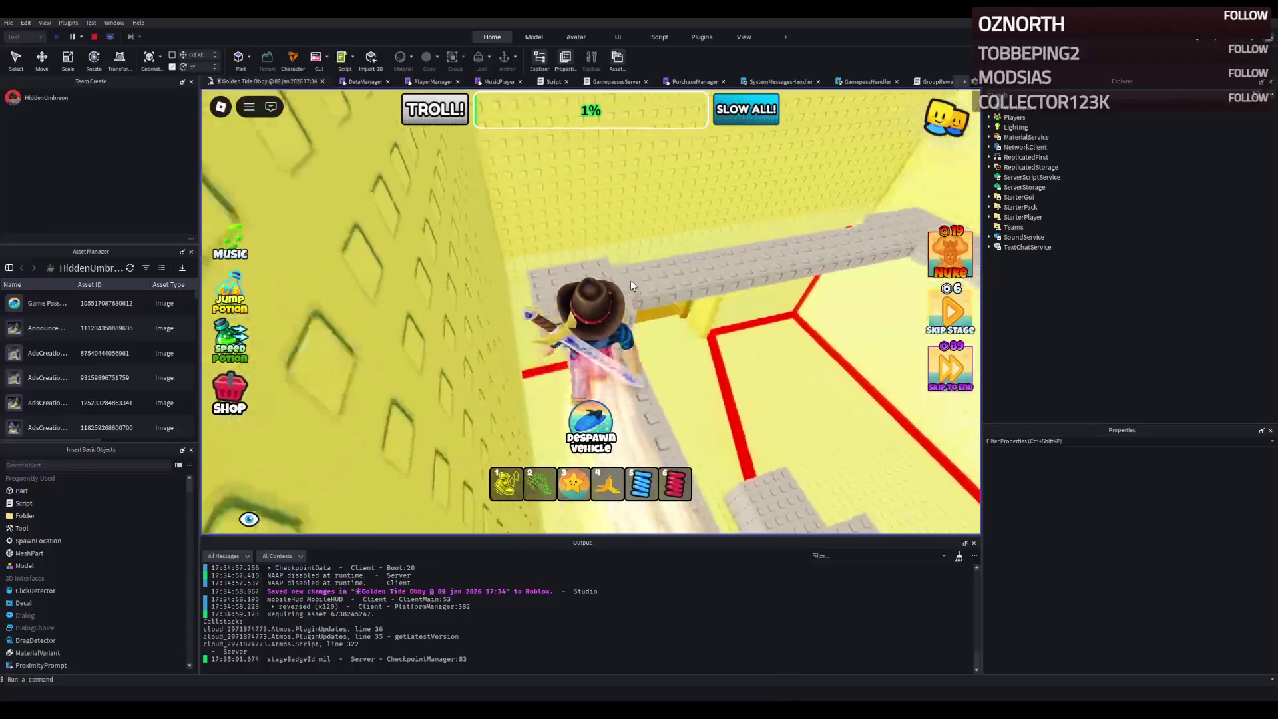
key(w)
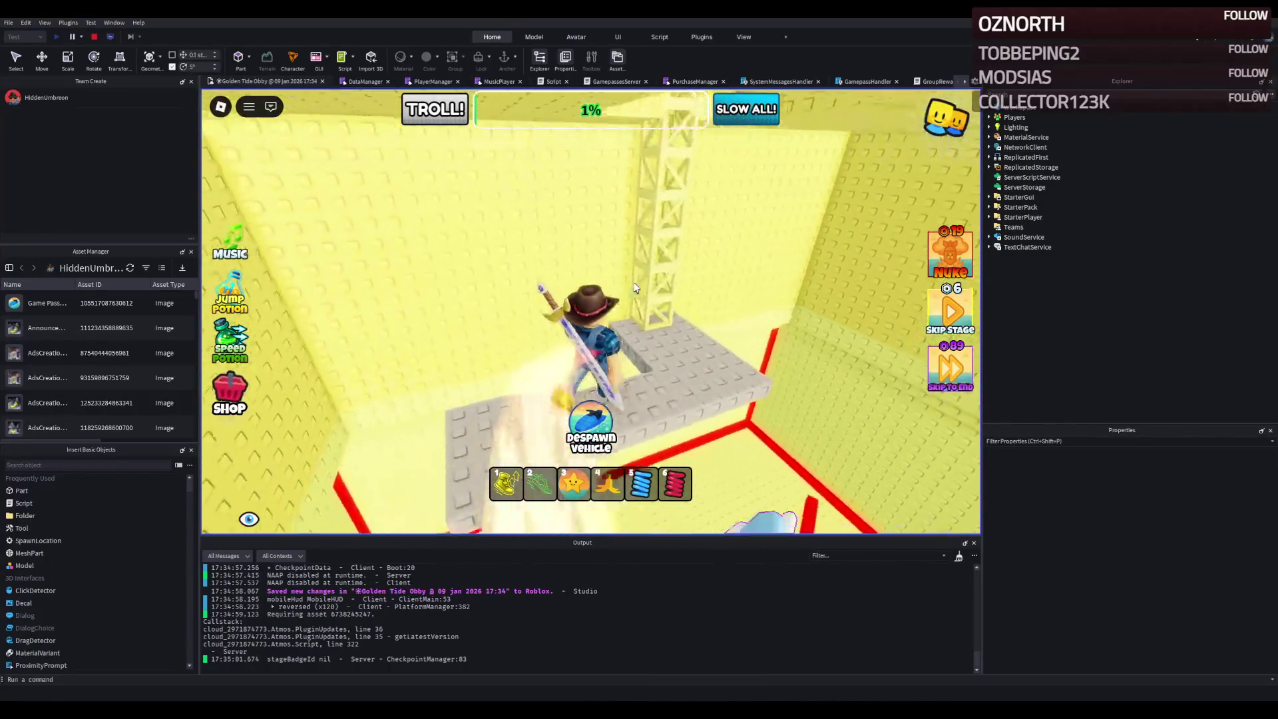
key(w)
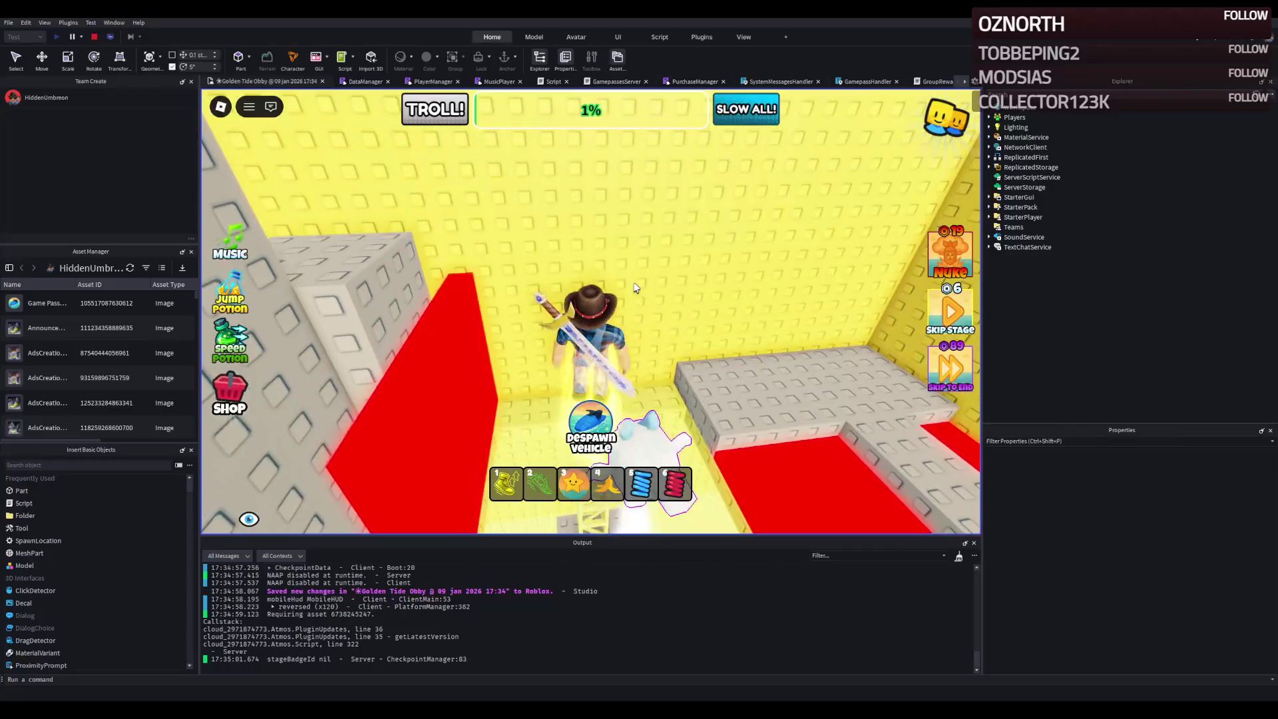
key(w)
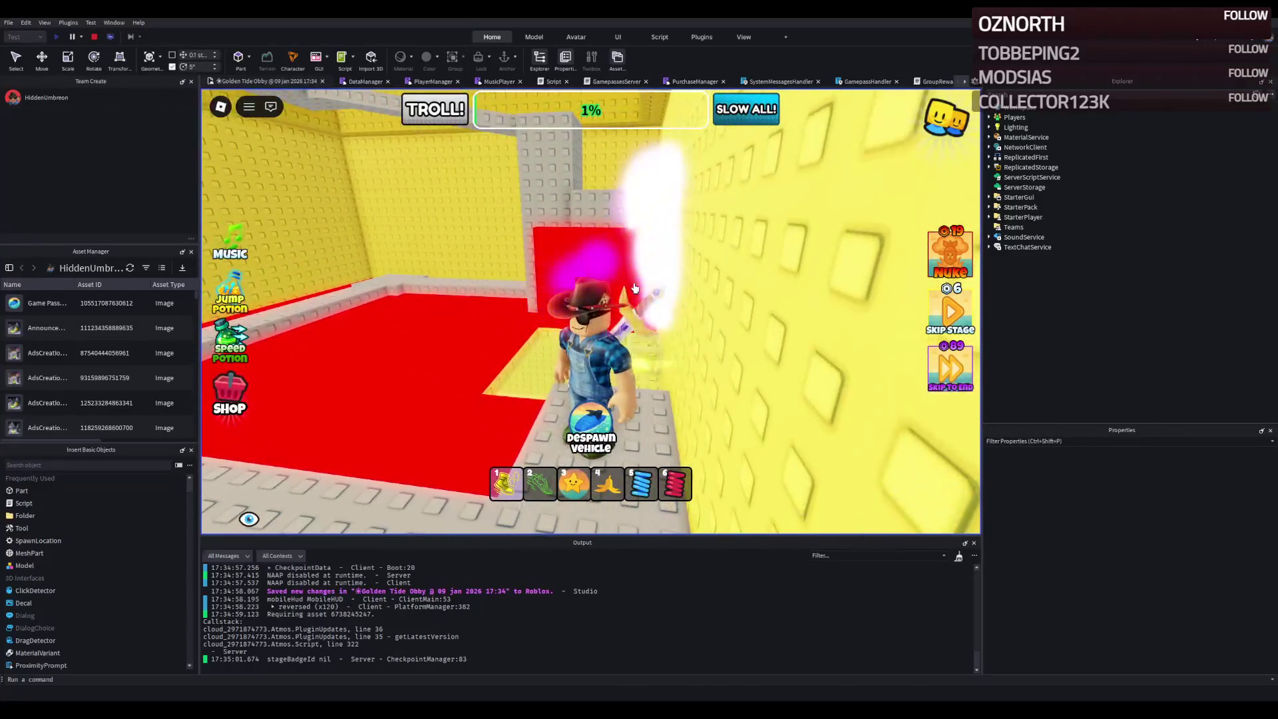